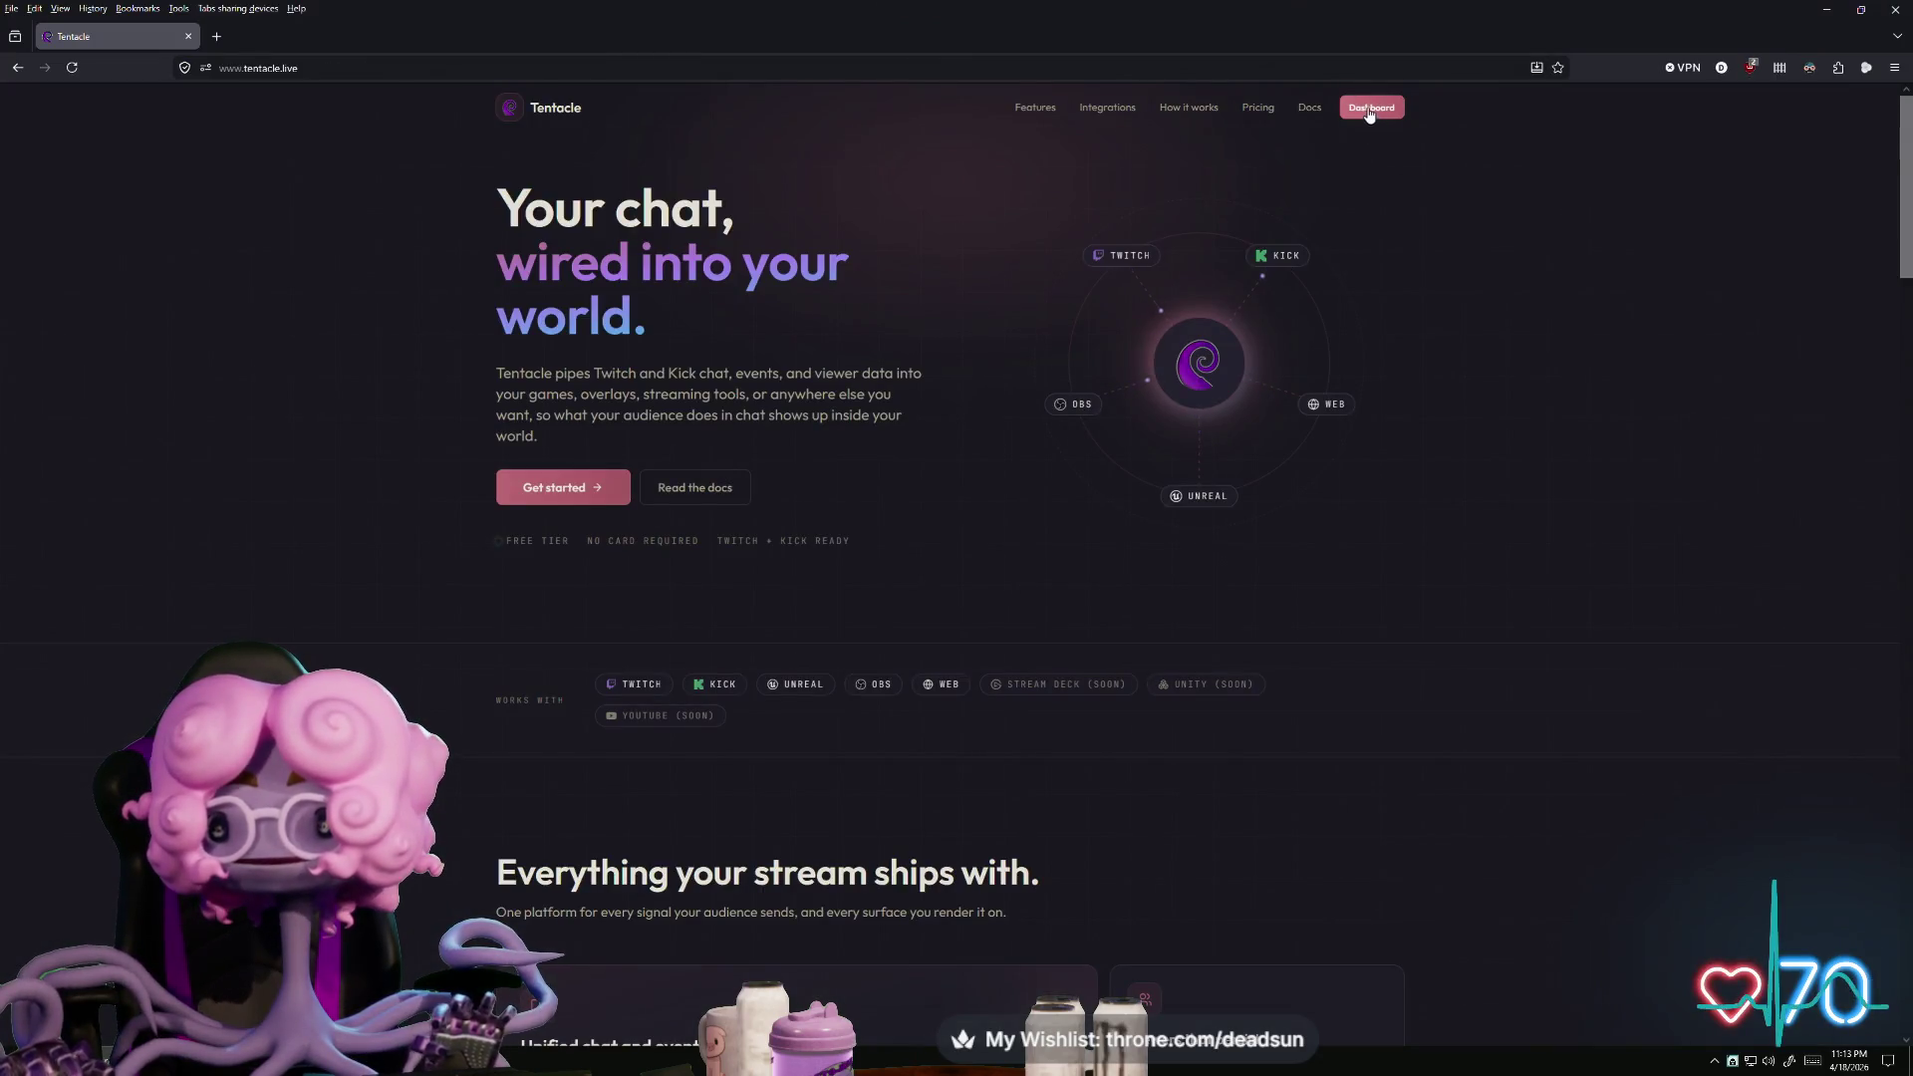
# - Open the Tentacle streaming dashboard, then its Getting Started documentation in a new tab
pyautogui.click(1370, 109)
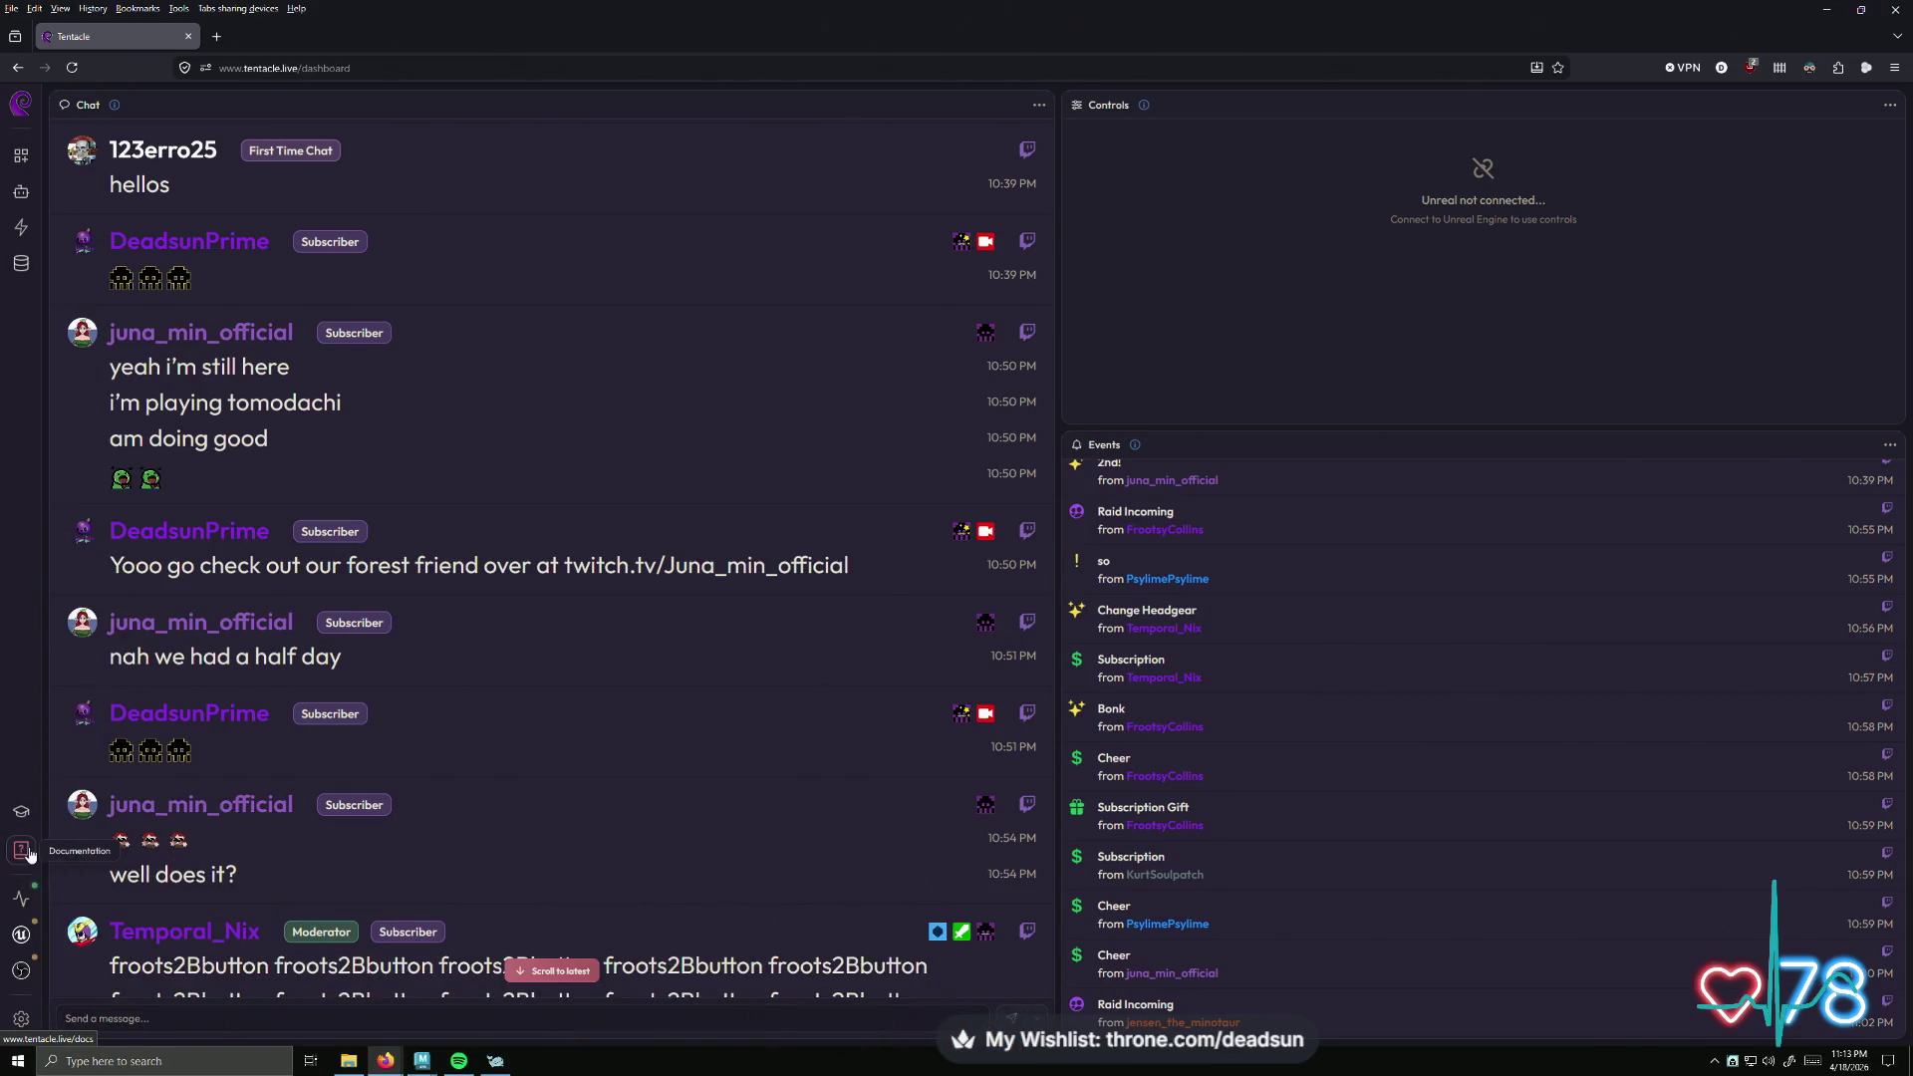
pyautogui.click(29, 854)
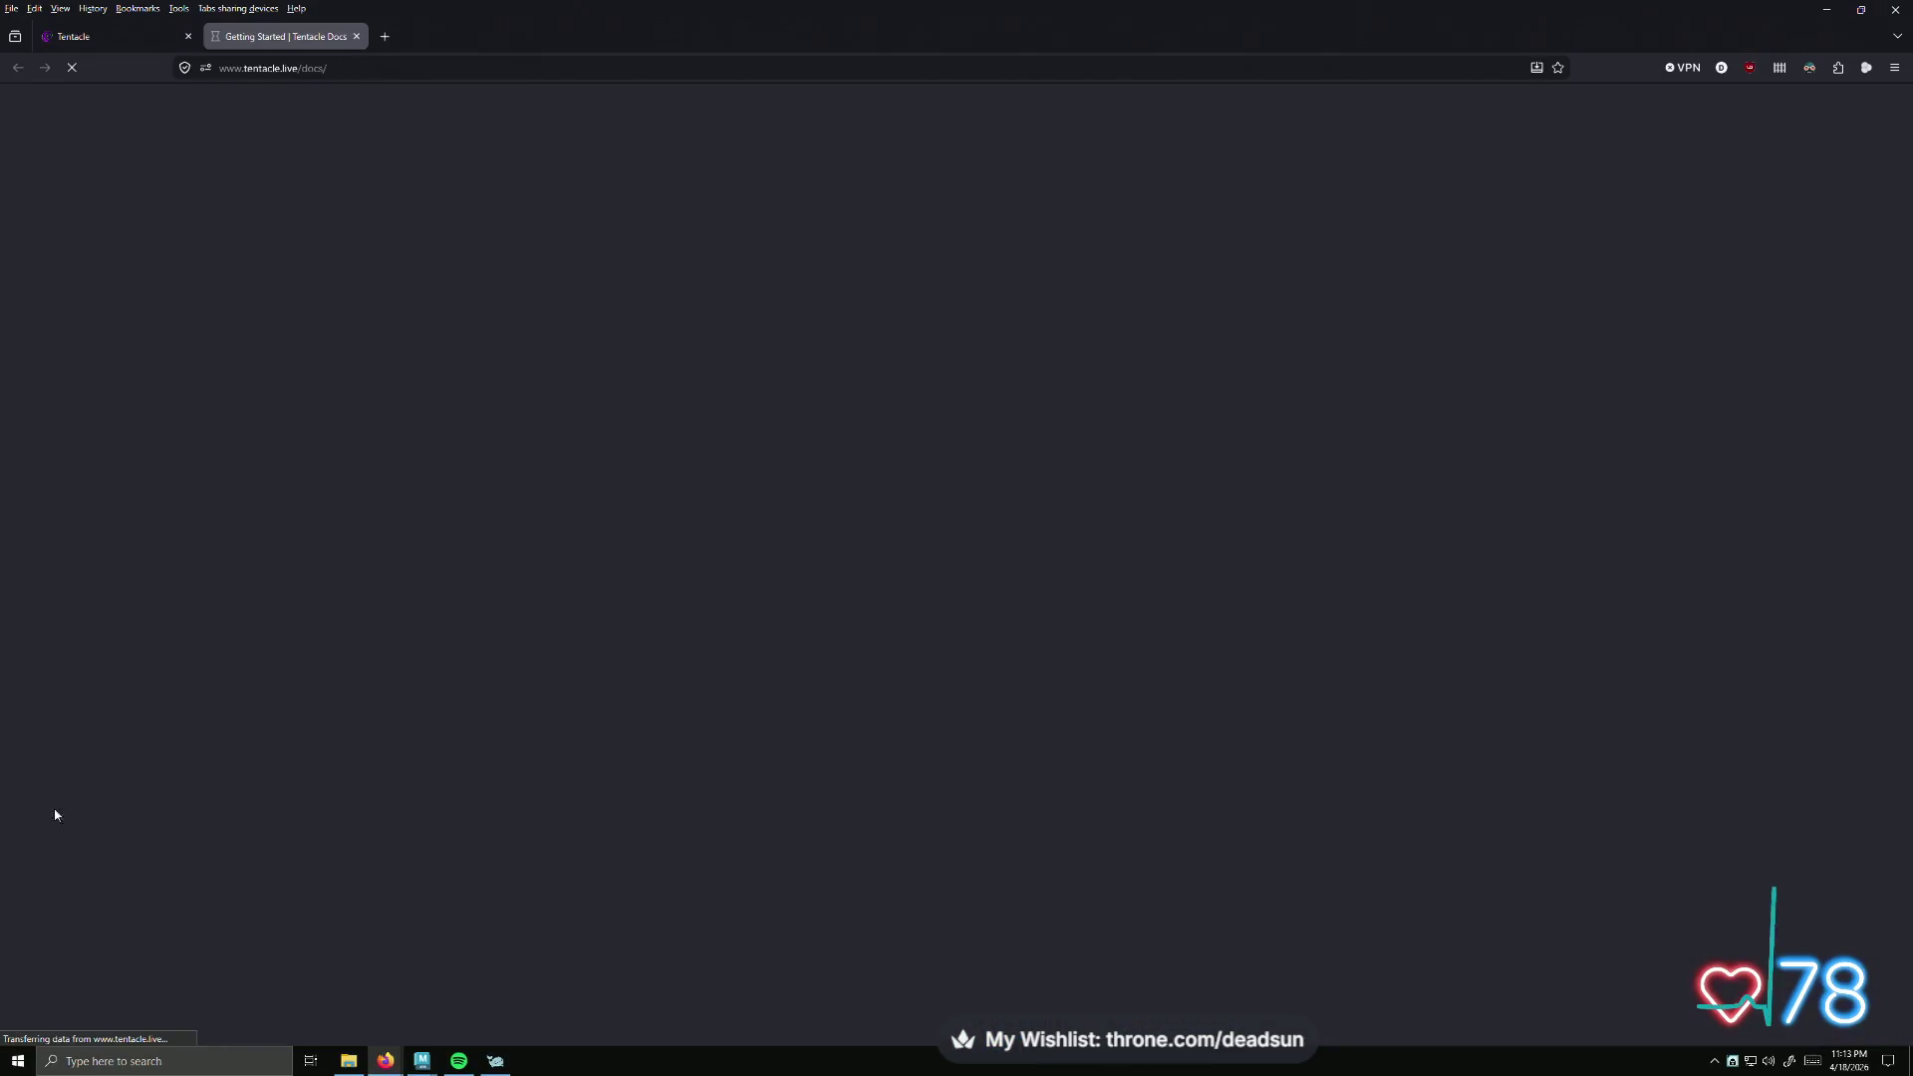
# - Read the Unreal Setup and Custom Events docs, then select the Web SDK's npm install tentacle-sdk command
pyautogui.click(74, 211)
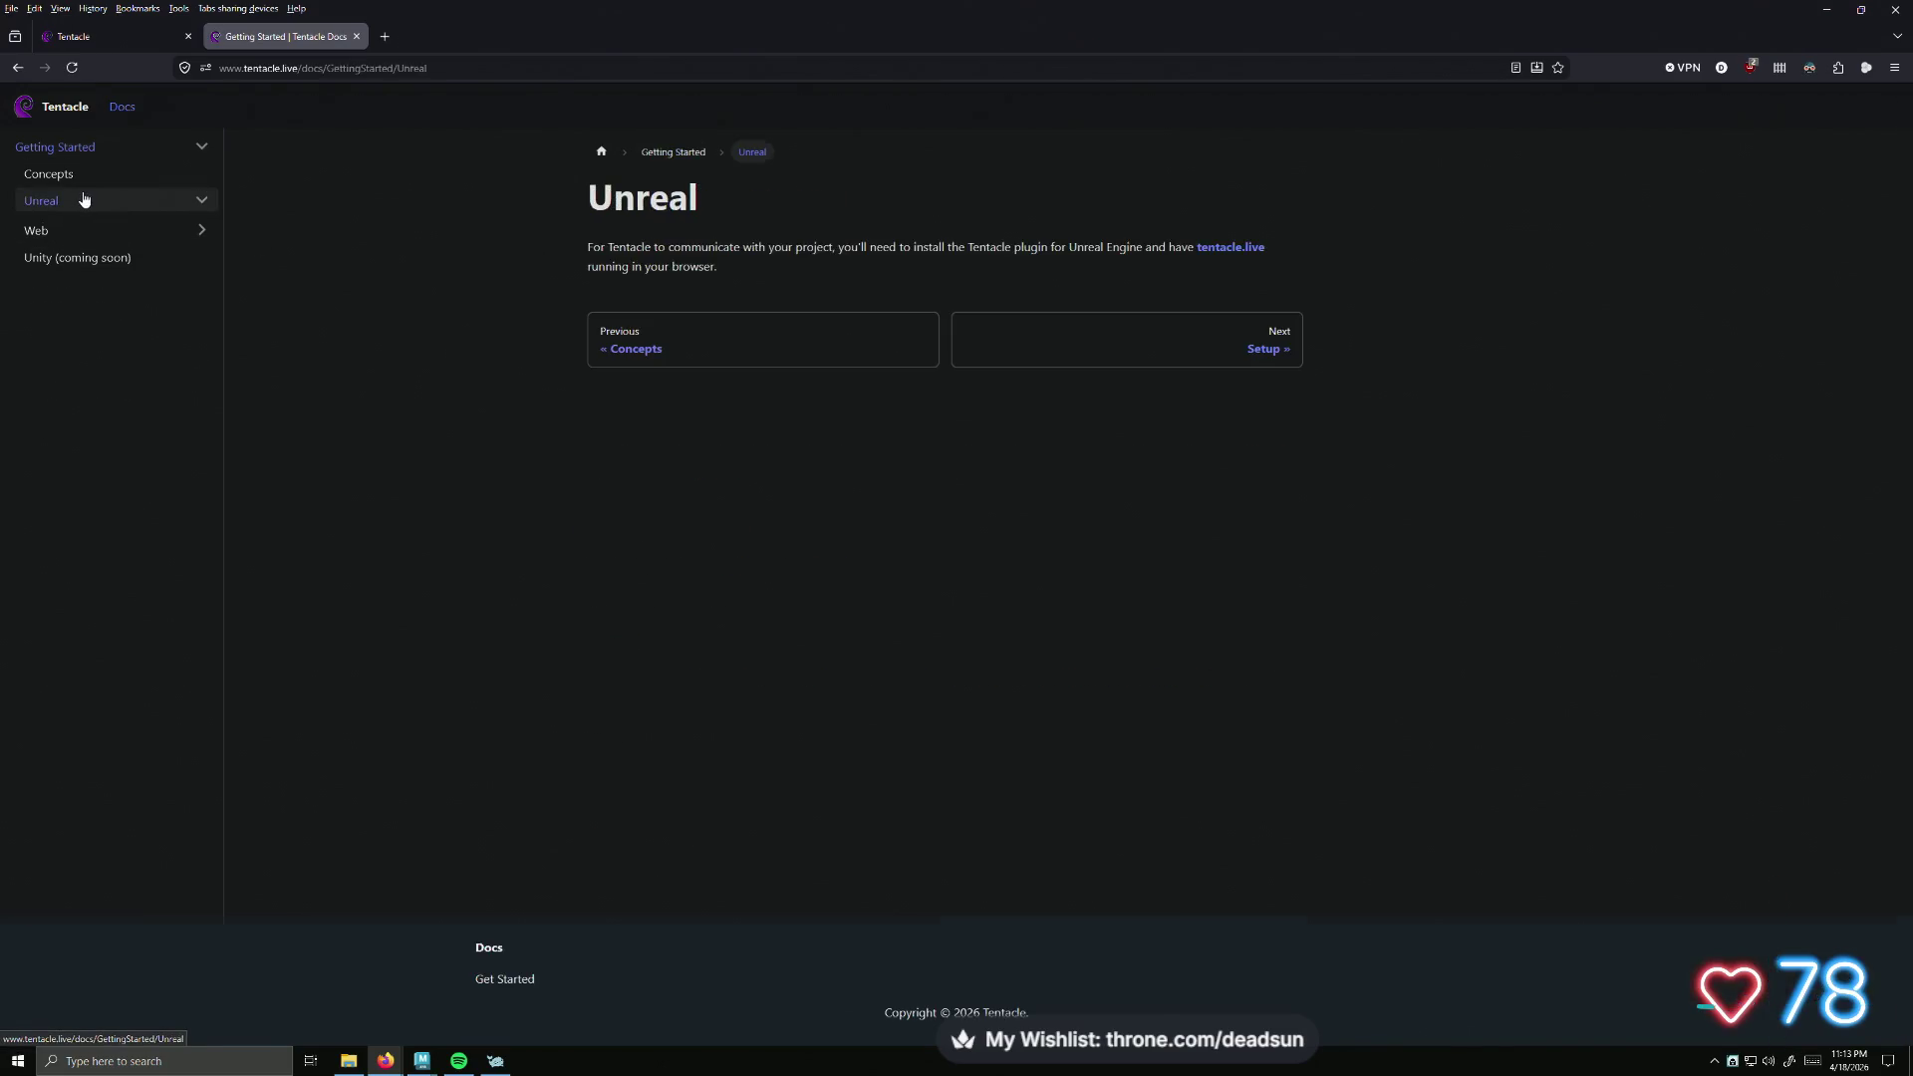
pyautogui.click(107, 238)
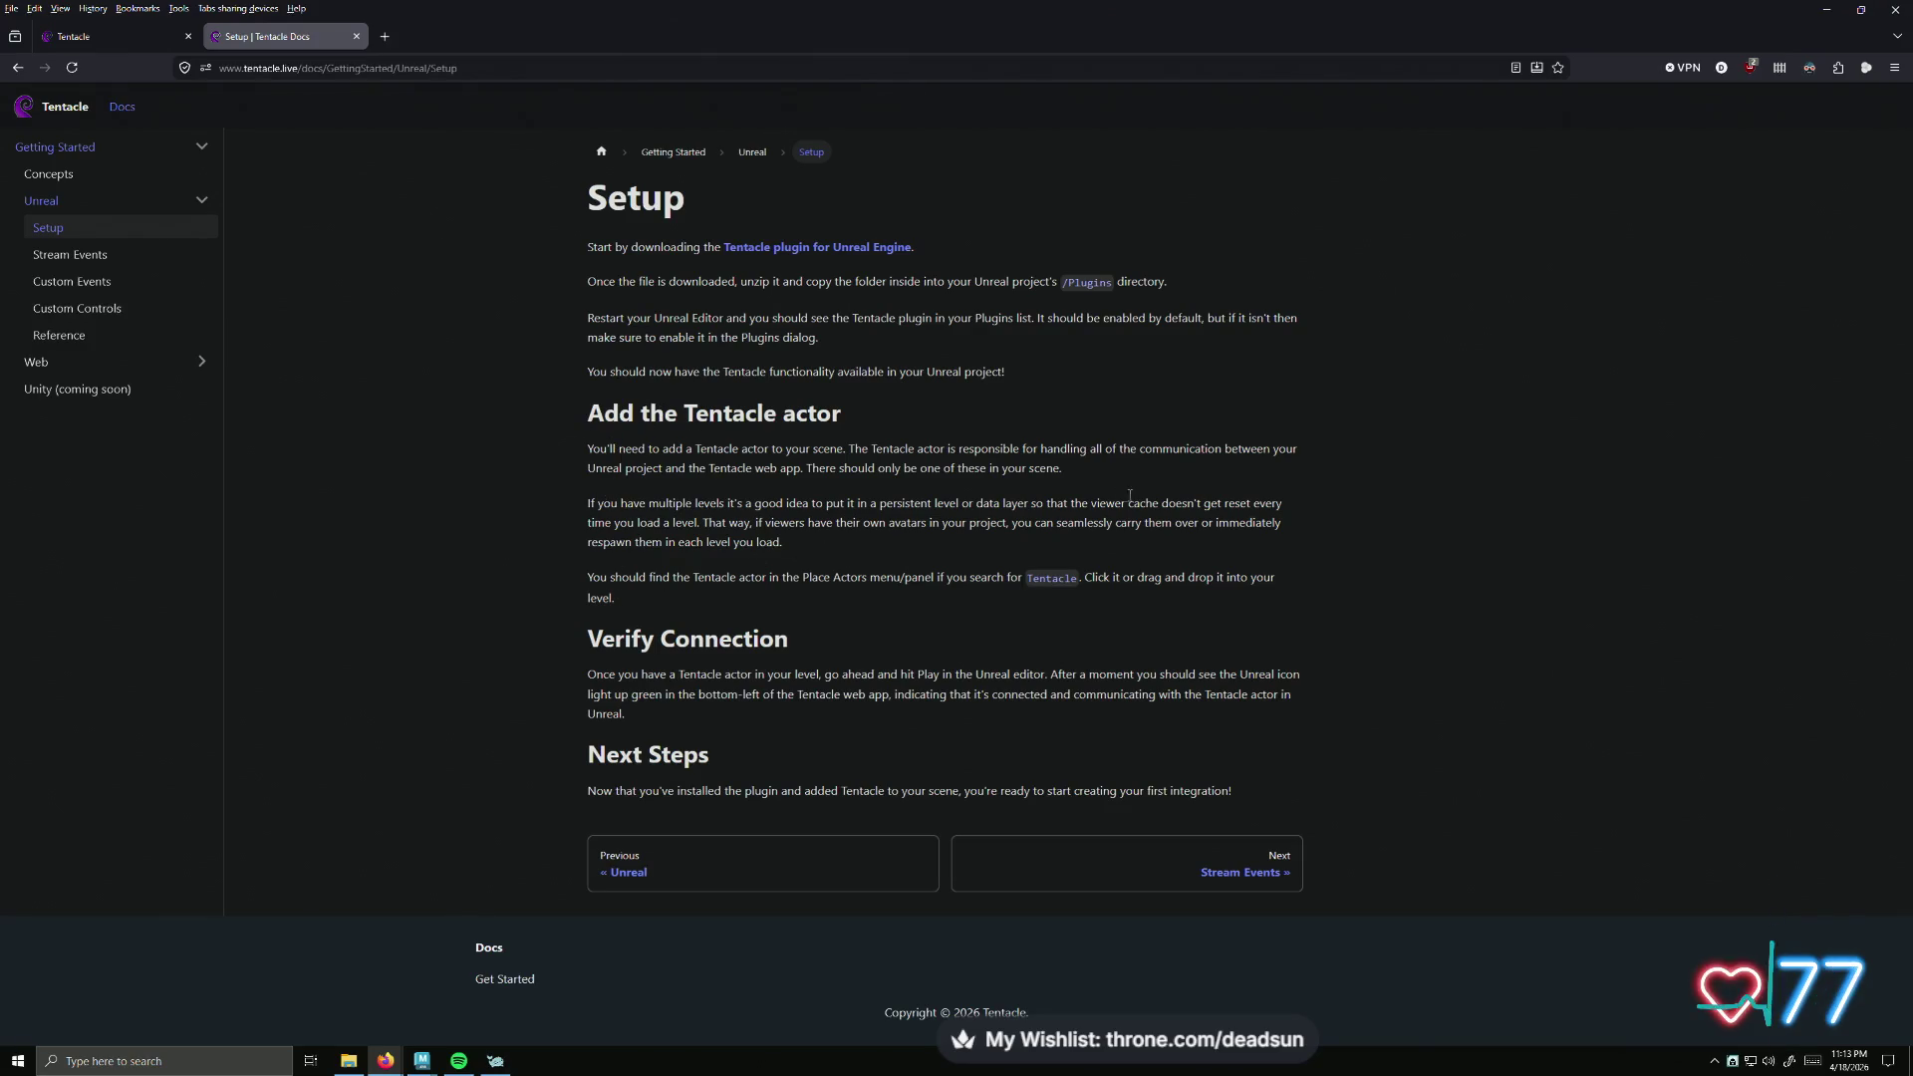
pyautogui.click(70, 255)
pyautogui.click(51, 231)
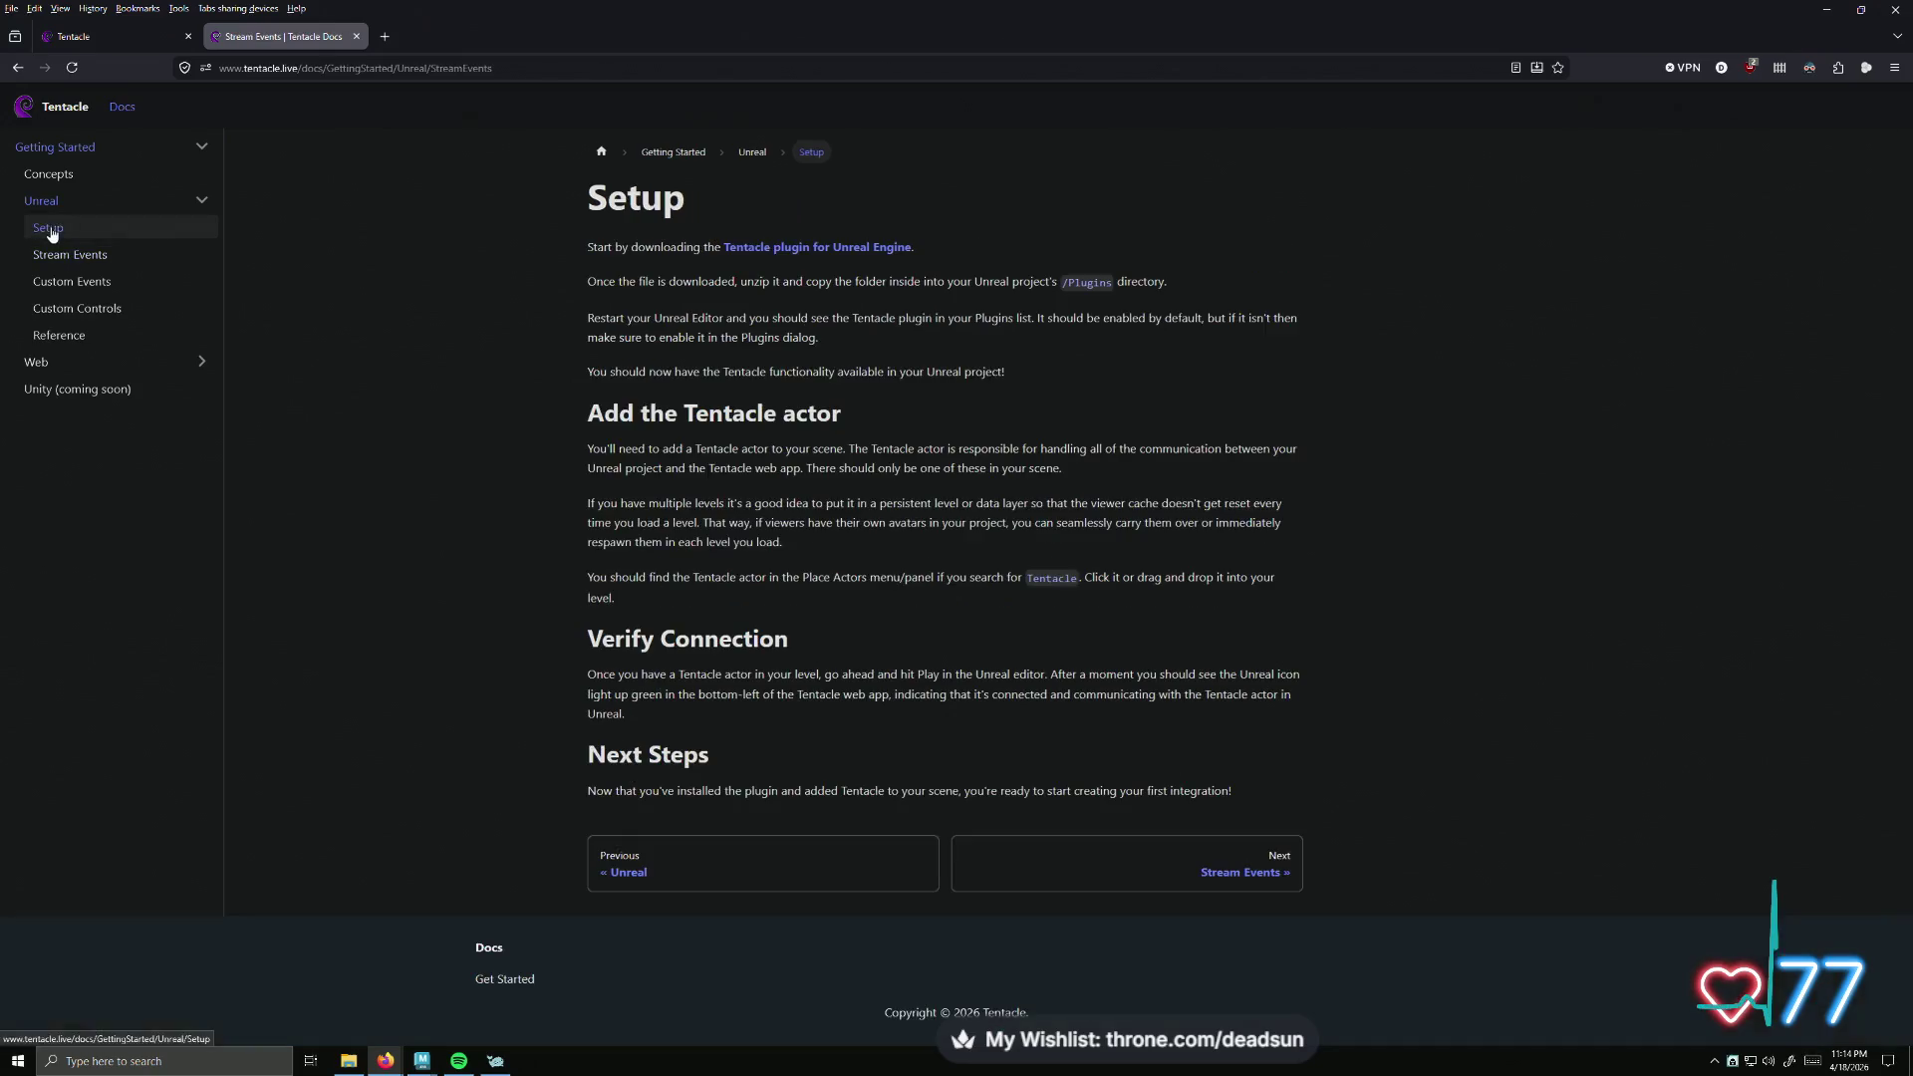
pyautogui.click(70, 285)
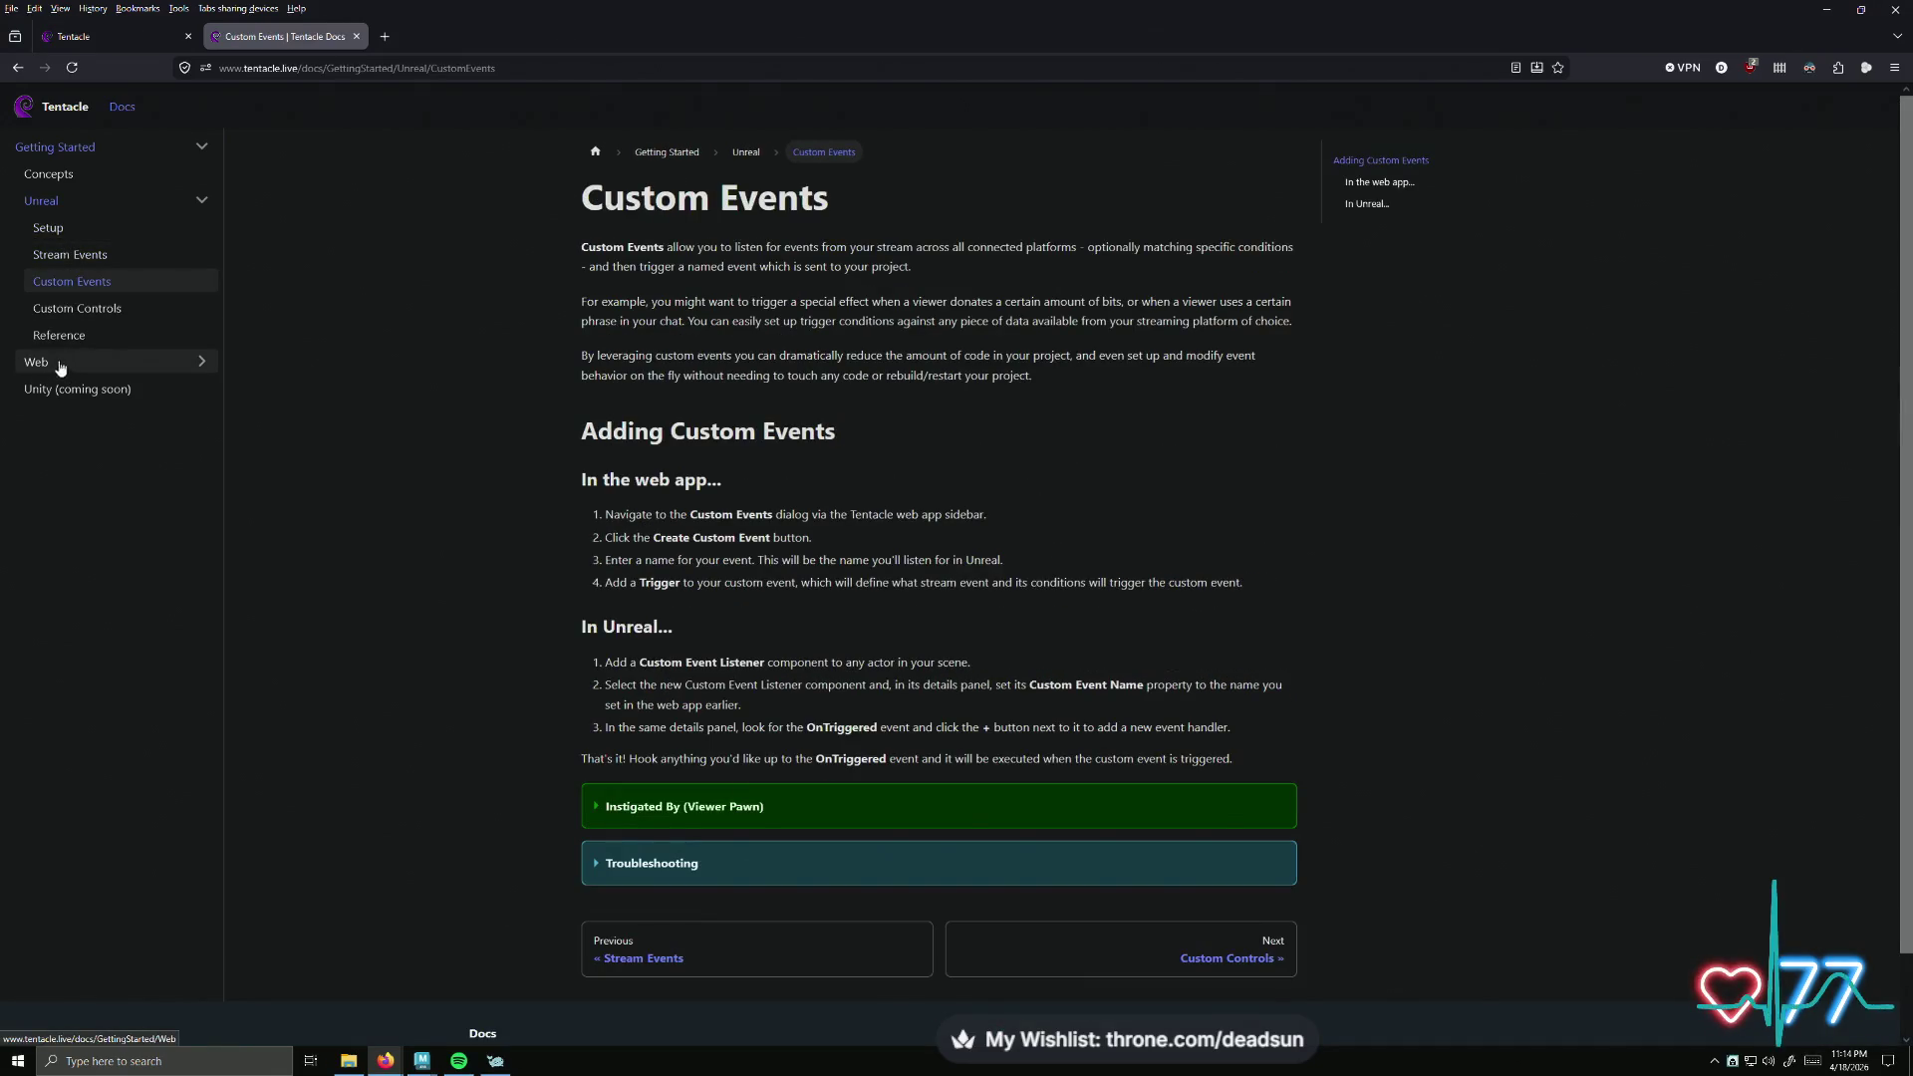
pyautogui.click(182, 364)
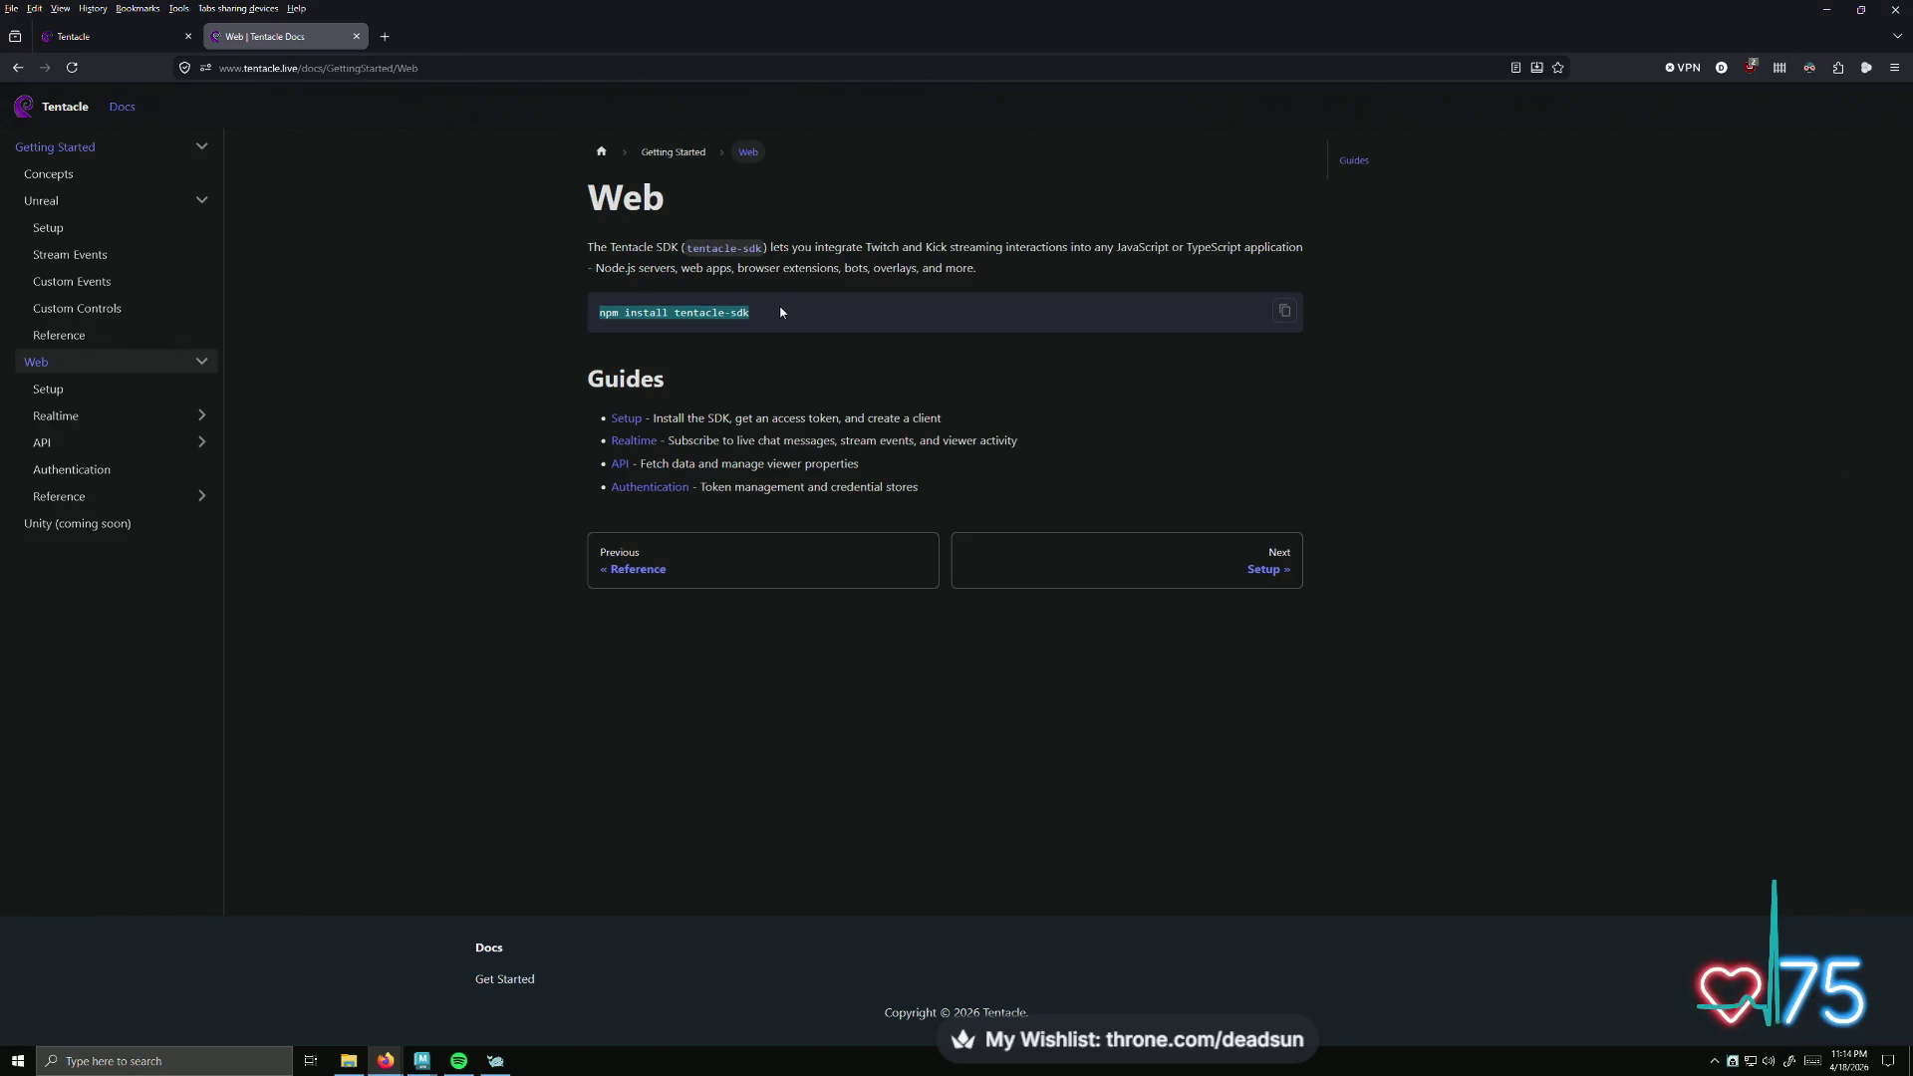
pyautogui.click(742, 312)
pyautogui.moveTo(696, 318); pyautogui.dragTo(603, 314)
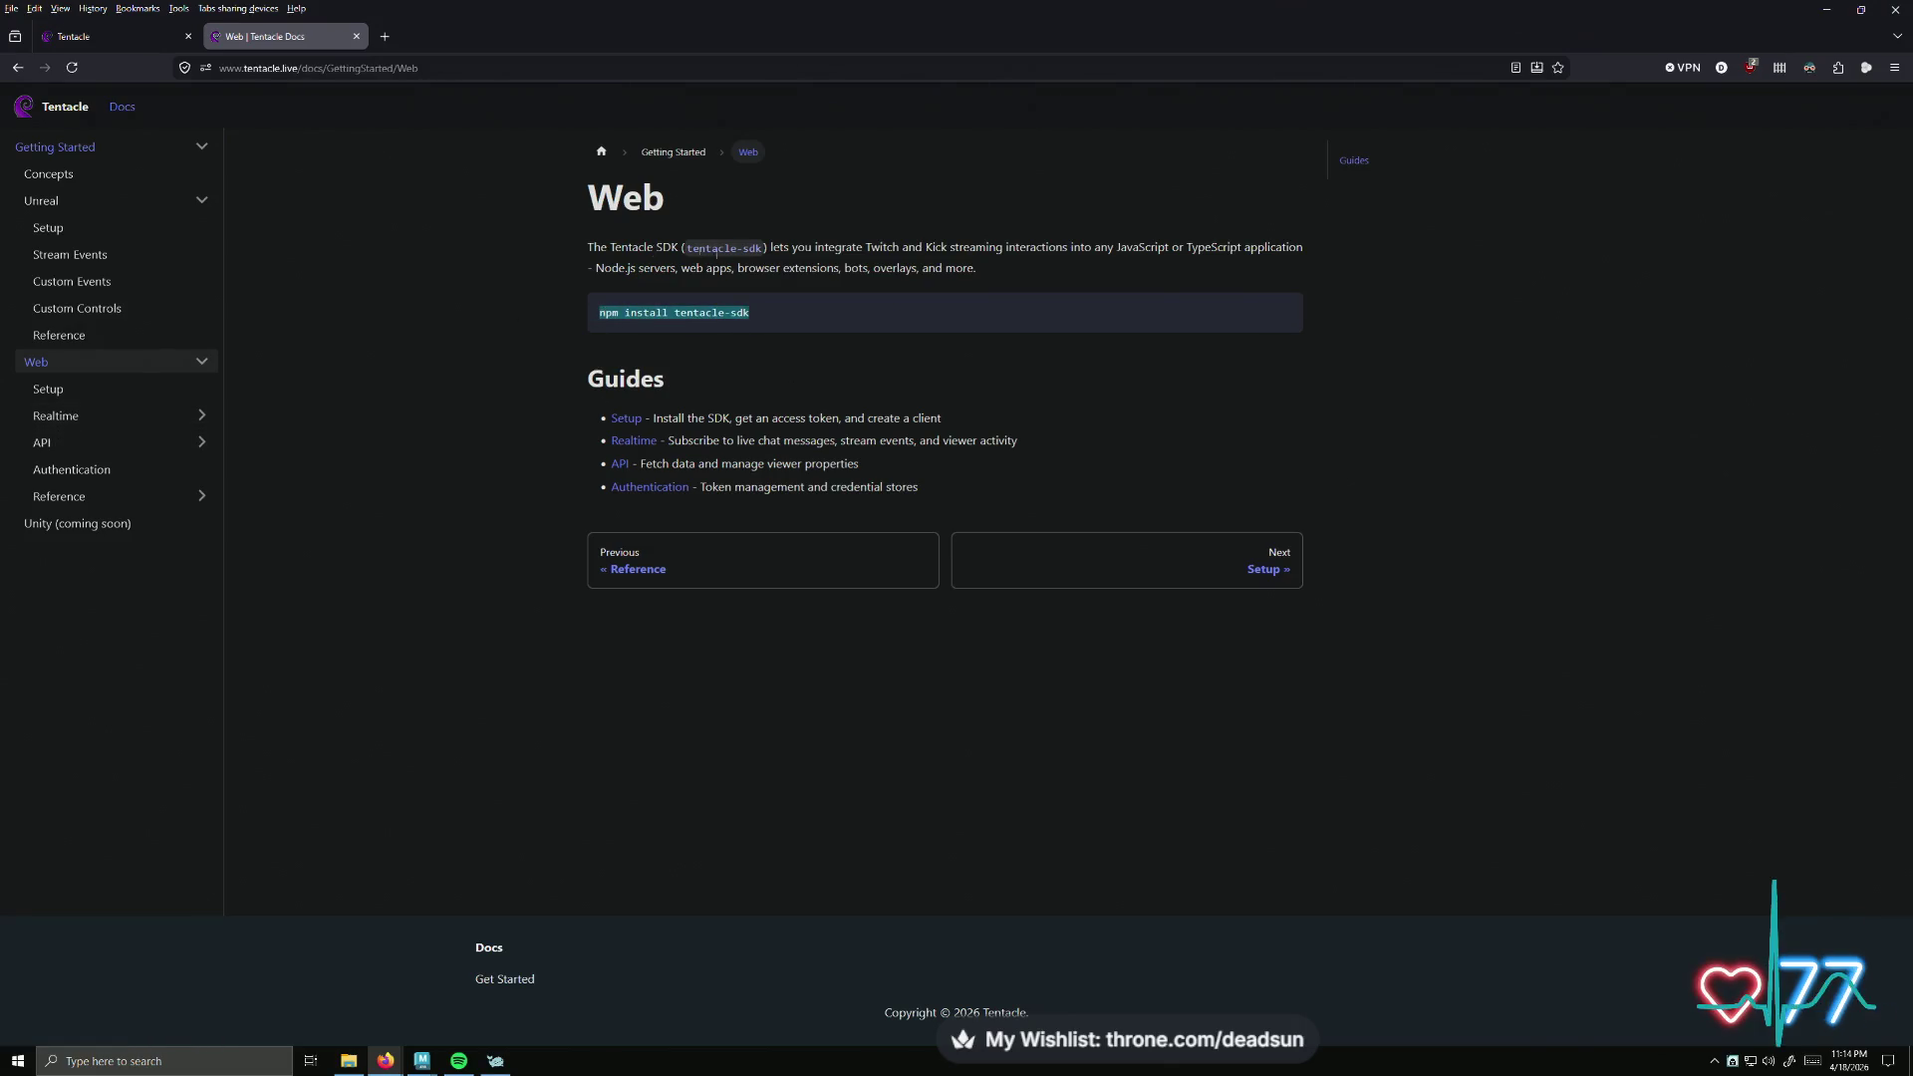
# - Browse the Unreal Stream Events, Custom Events and Custom Controls pages, then return to the dashboard tab
pyautogui.click(72, 256)
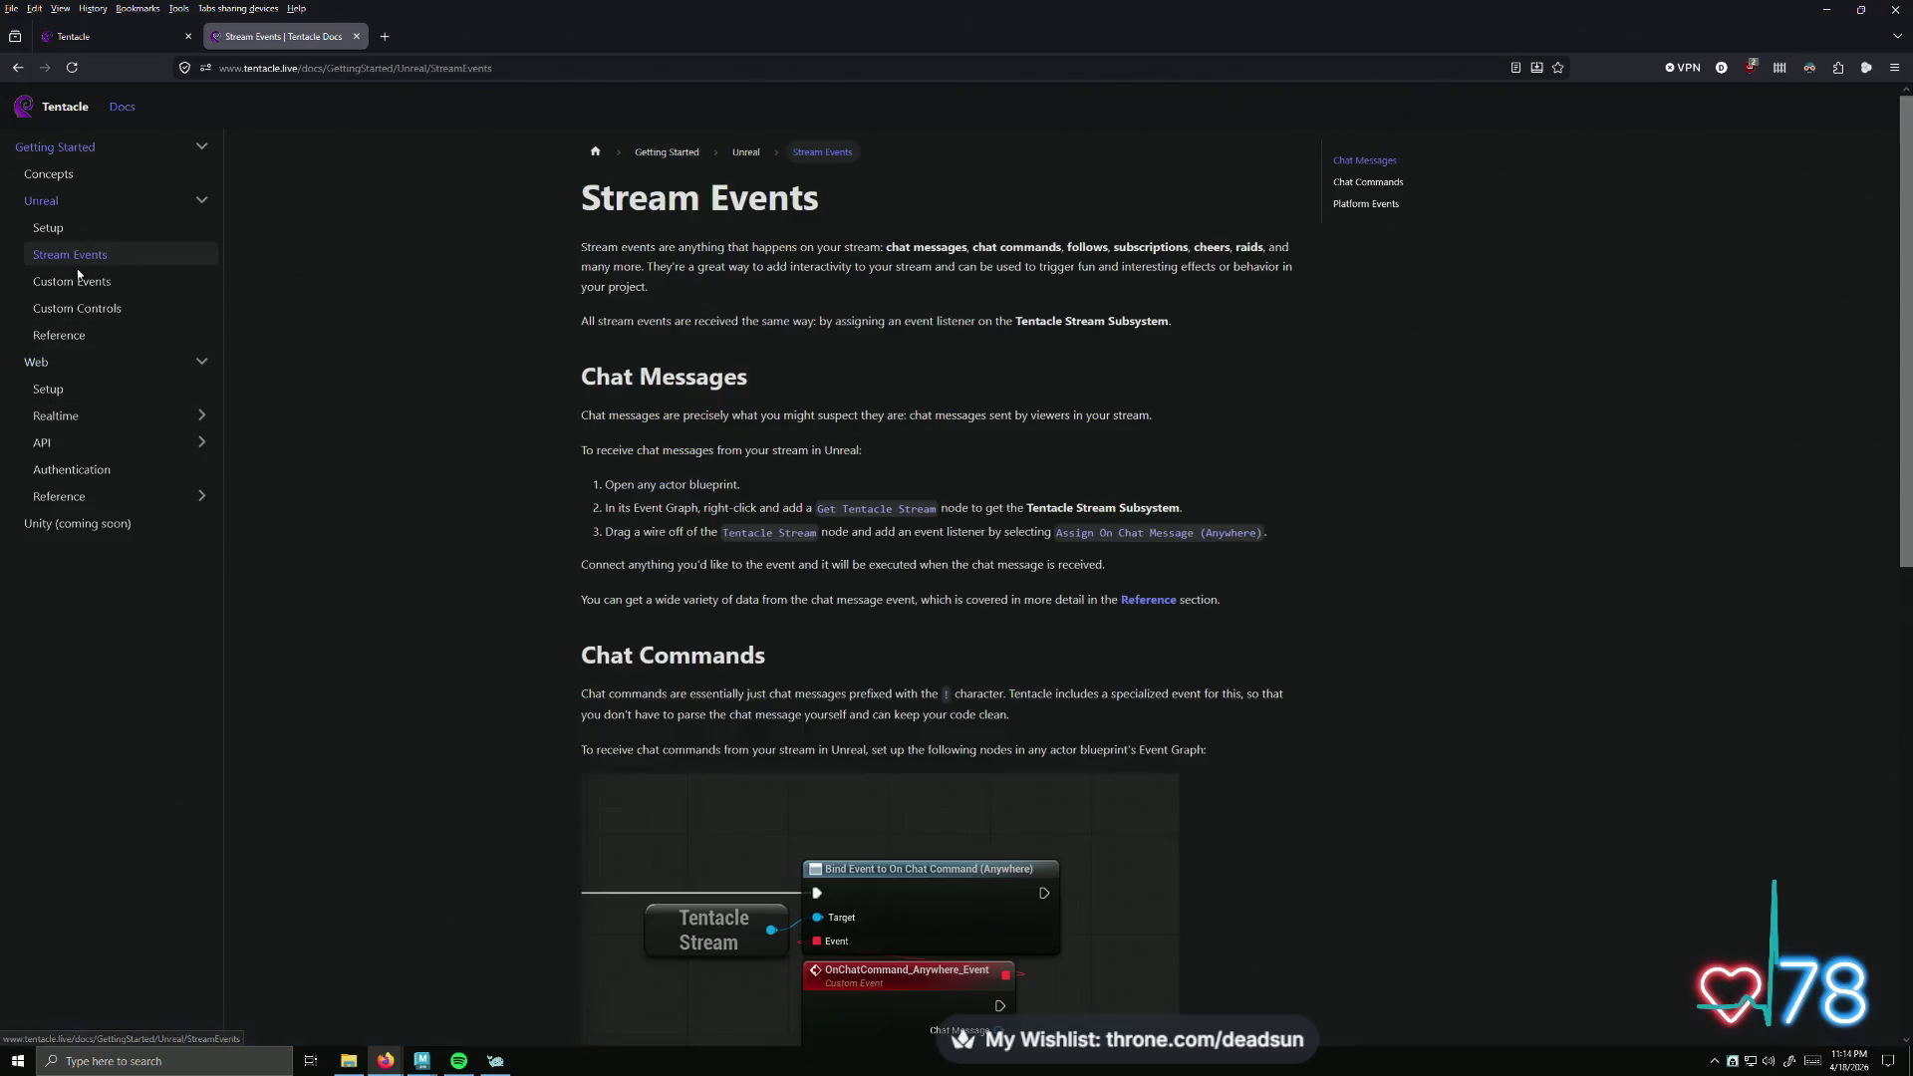
pyautogui.scroll(-3, 735, 483)
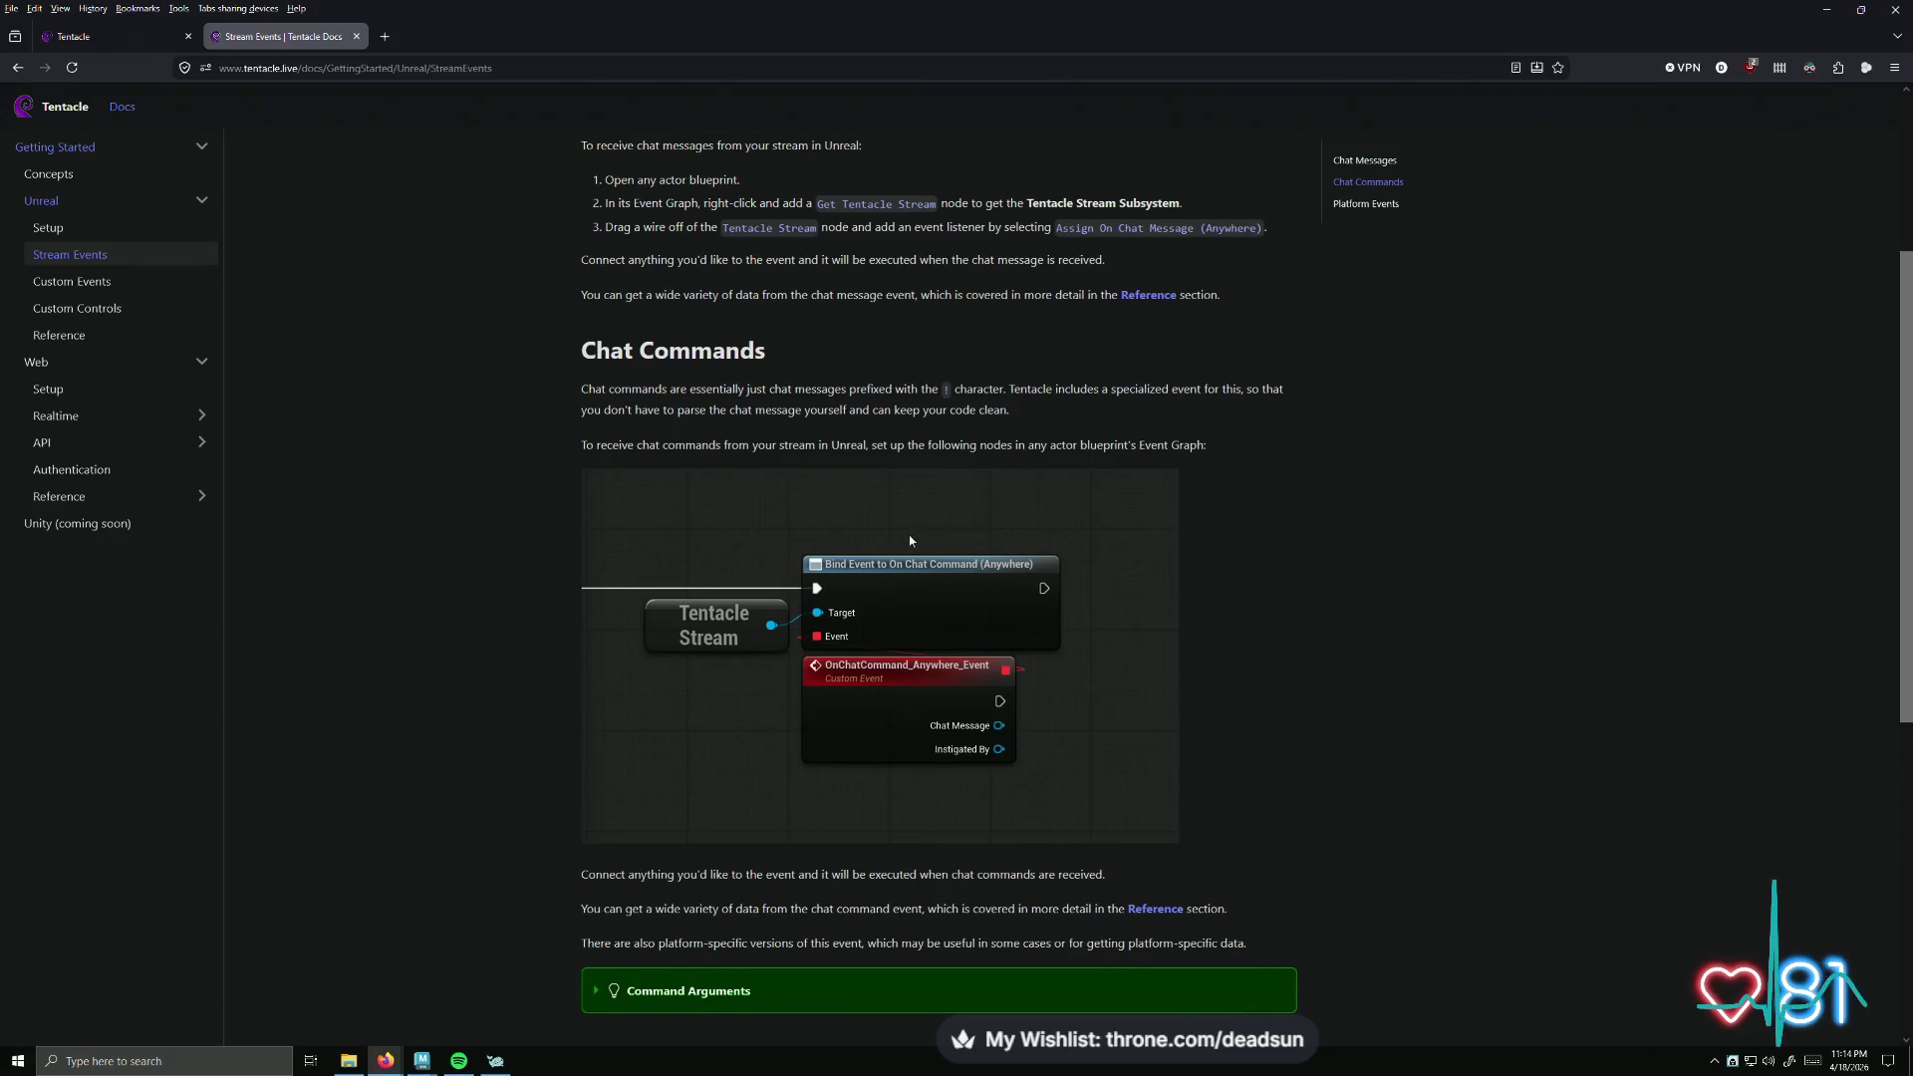
pyautogui.scroll(-2, 910, 540)
pyautogui.scroll(-5, 1079, 588)
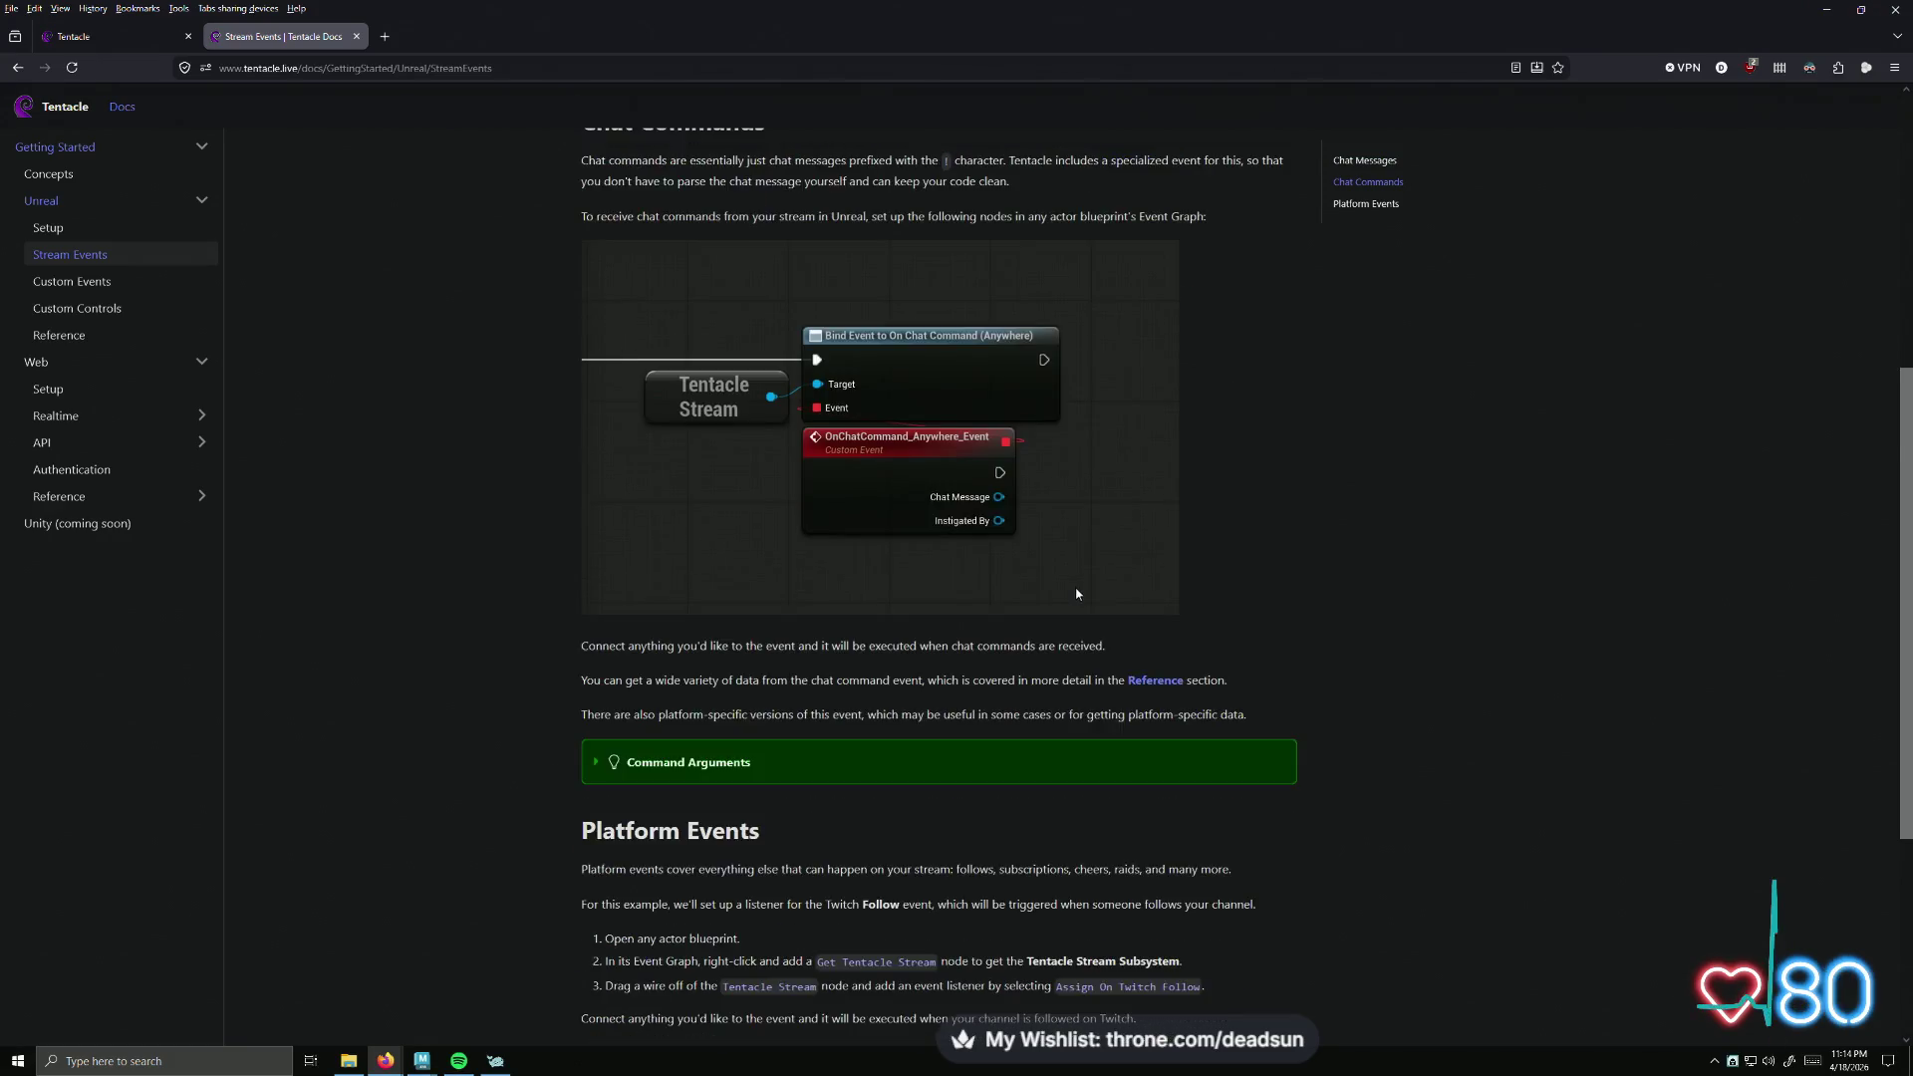
pyautogui.scroll(5, 1096, 586)
pyautogui.scroll(5, 1104, 587)
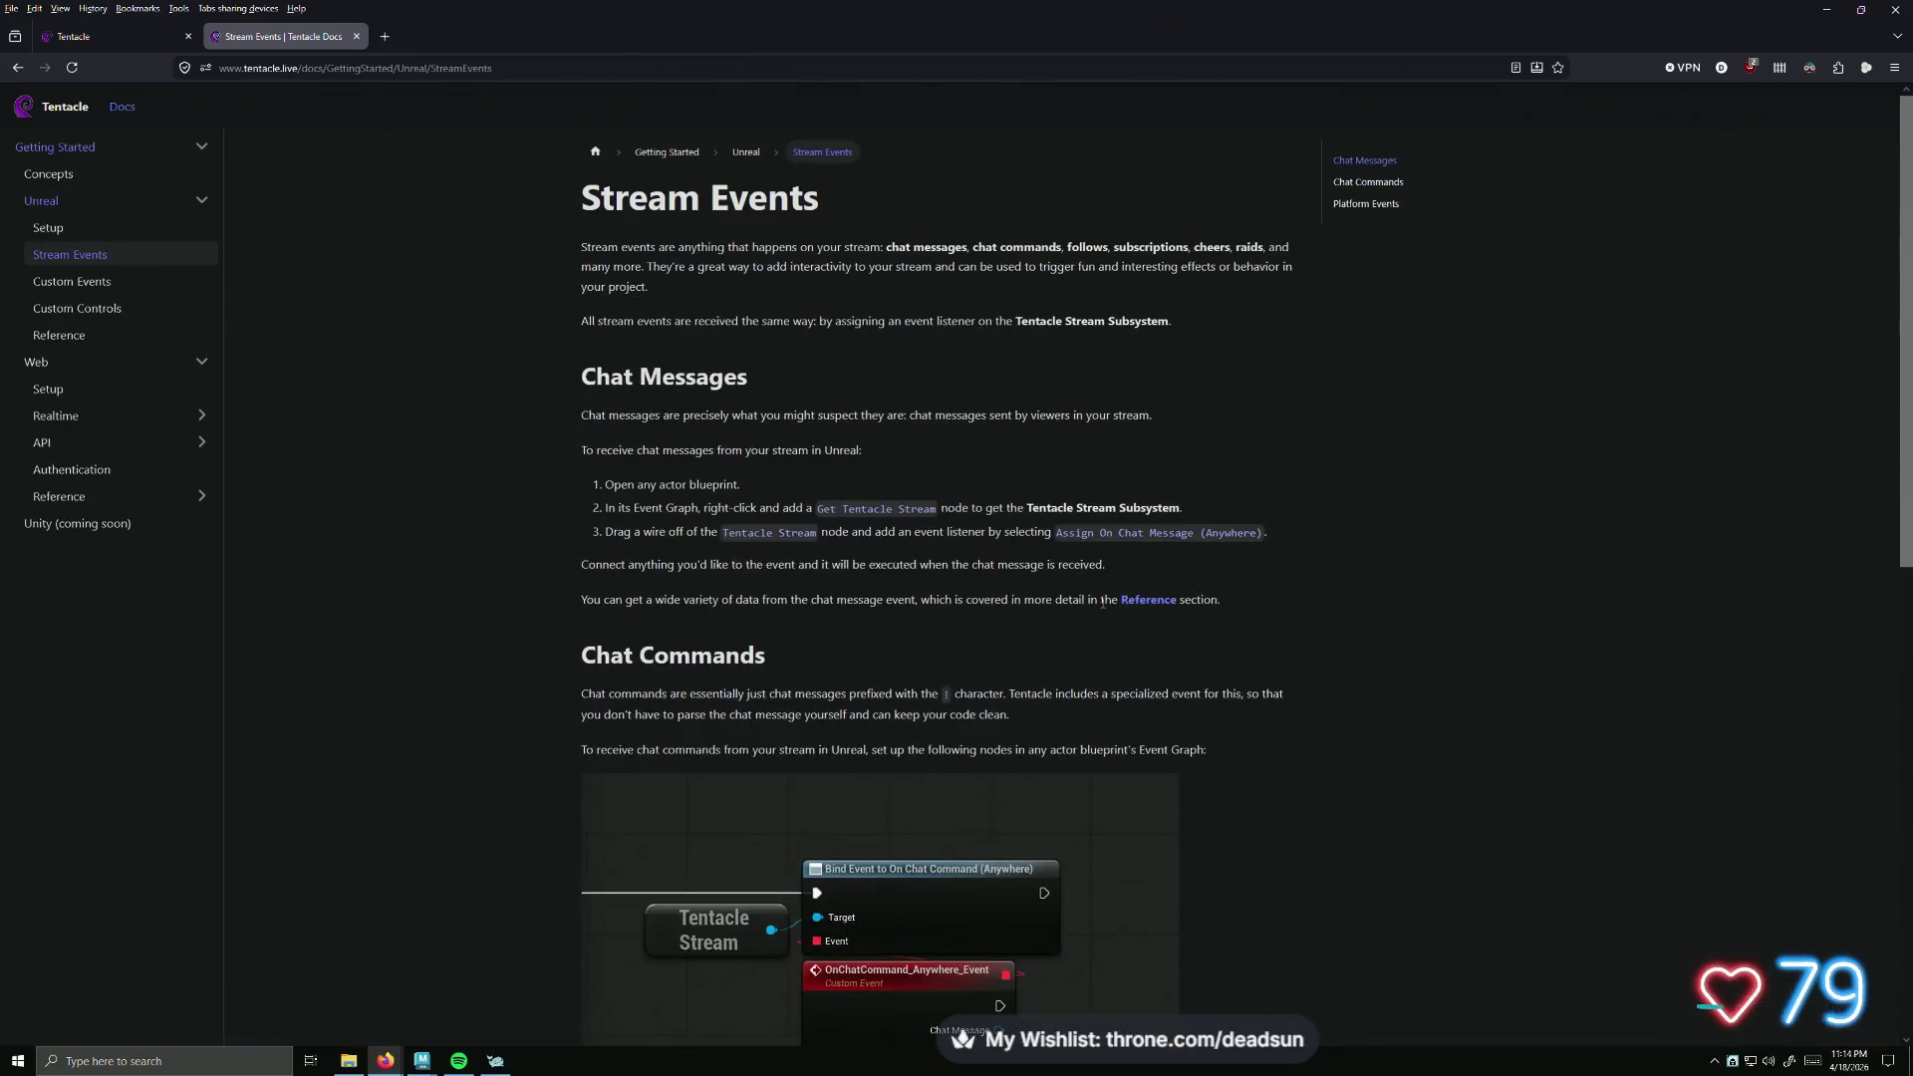
pyautogui.click(90, 287)
pyautogui.scroll(-3, 861, 519)
pyautogui.scroll(3, 861, 520)
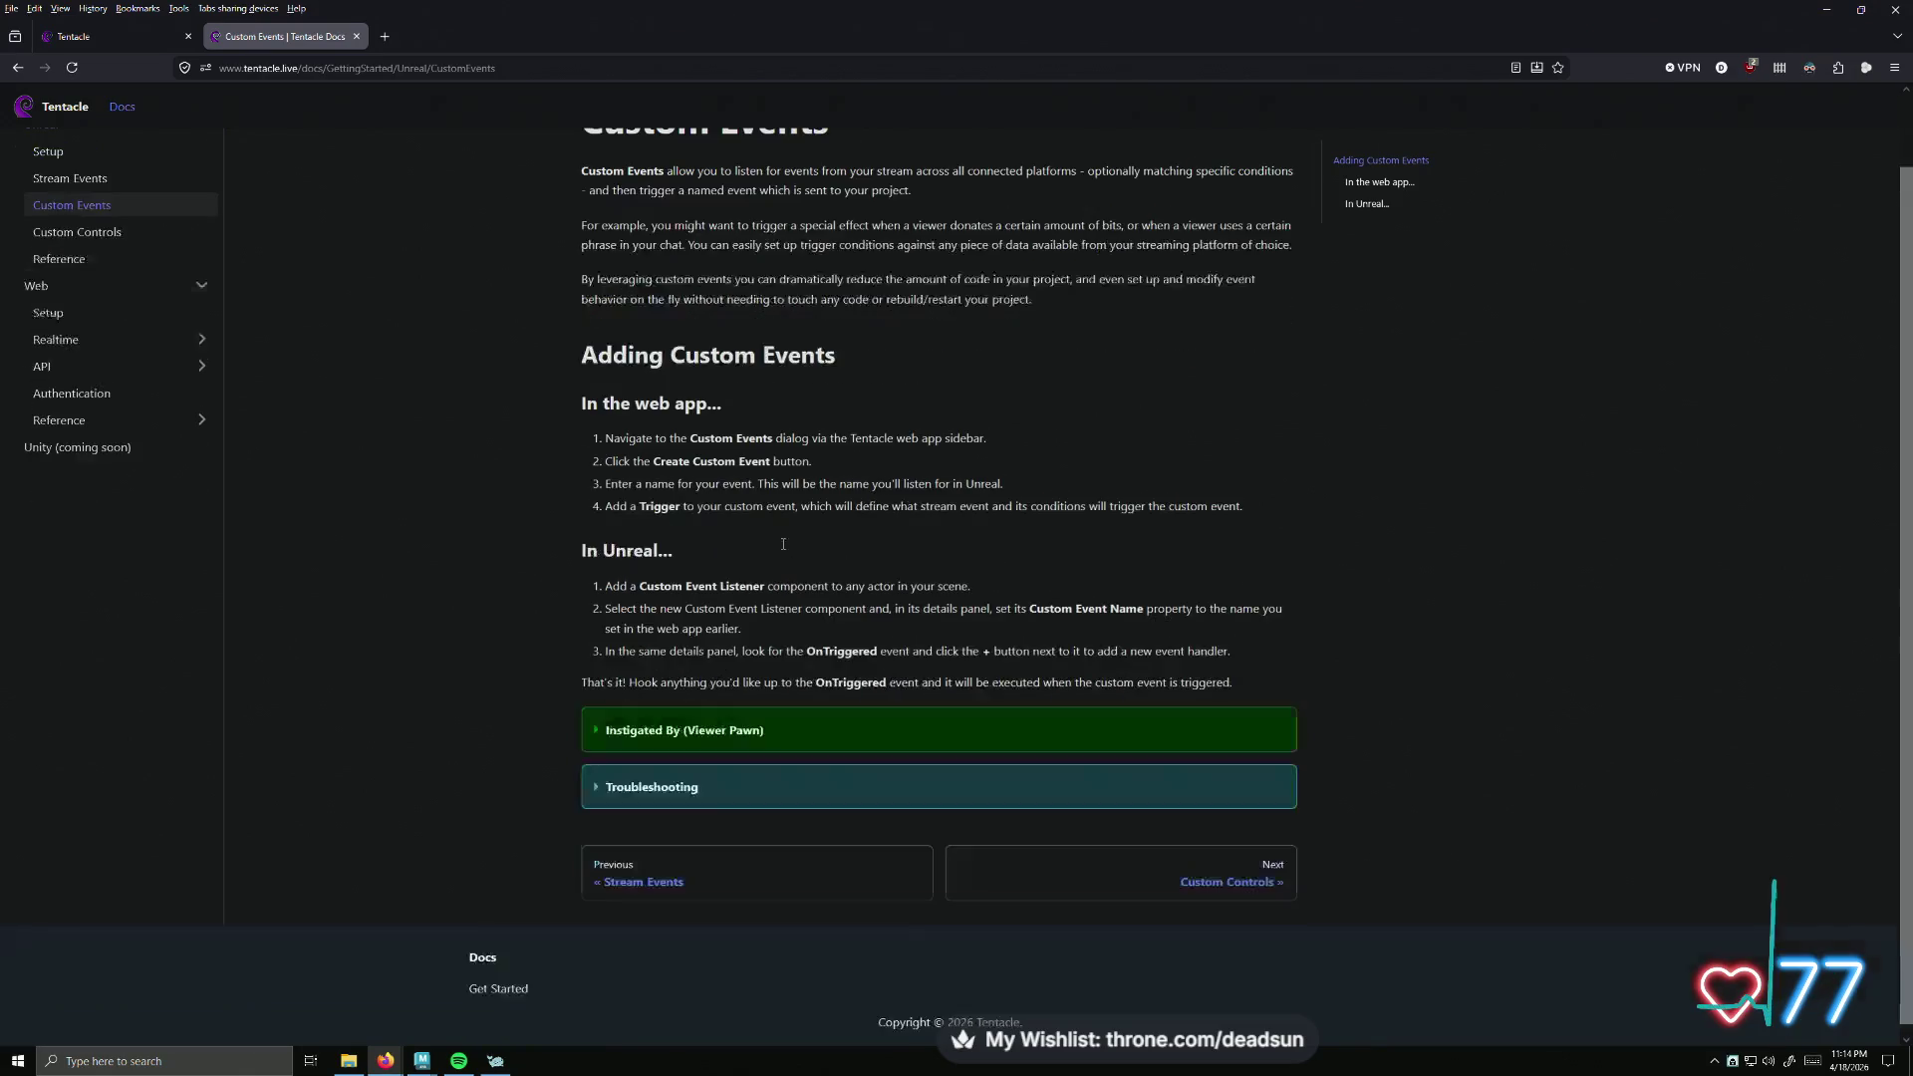
pyautogui.click(88, 310)
pyautogui.scroll(-2, 662, 378)
pyautogui.scroll(2, 662, 378)
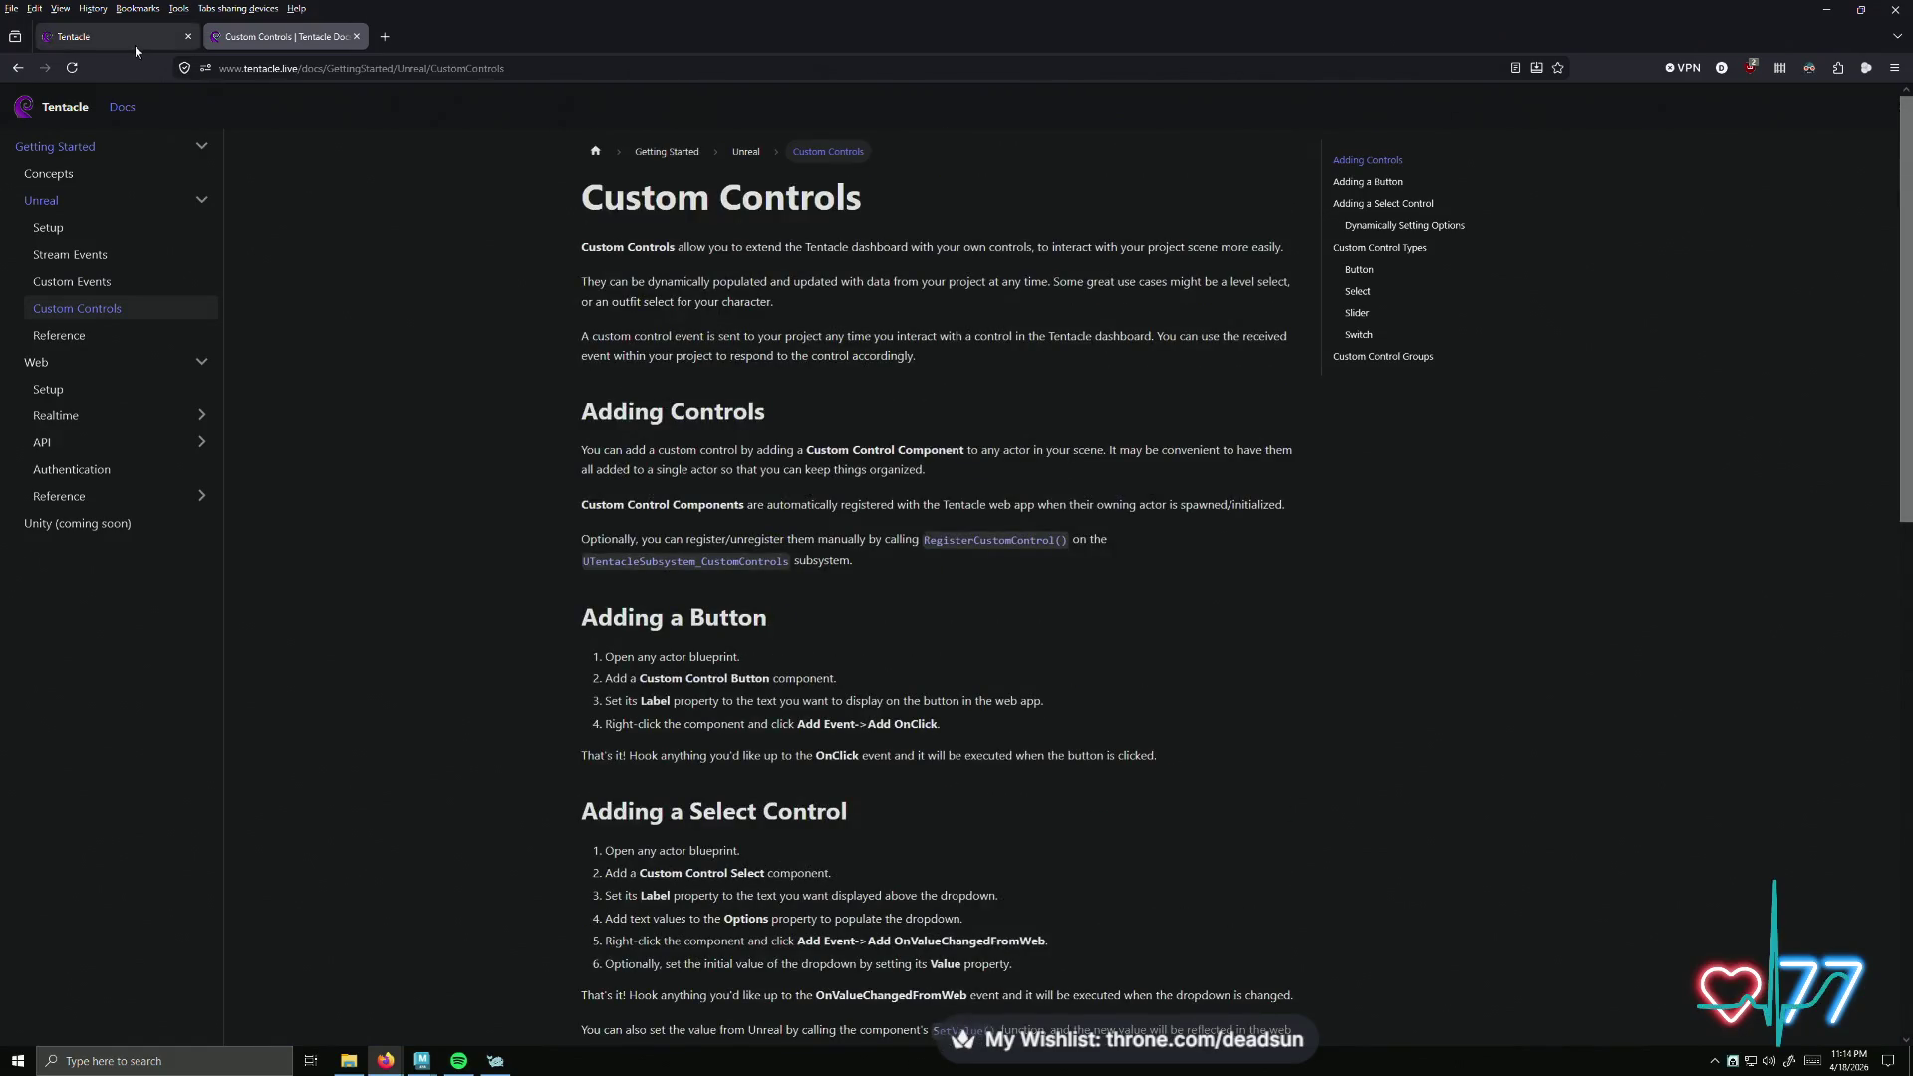
pyautogui.click(134, 40)
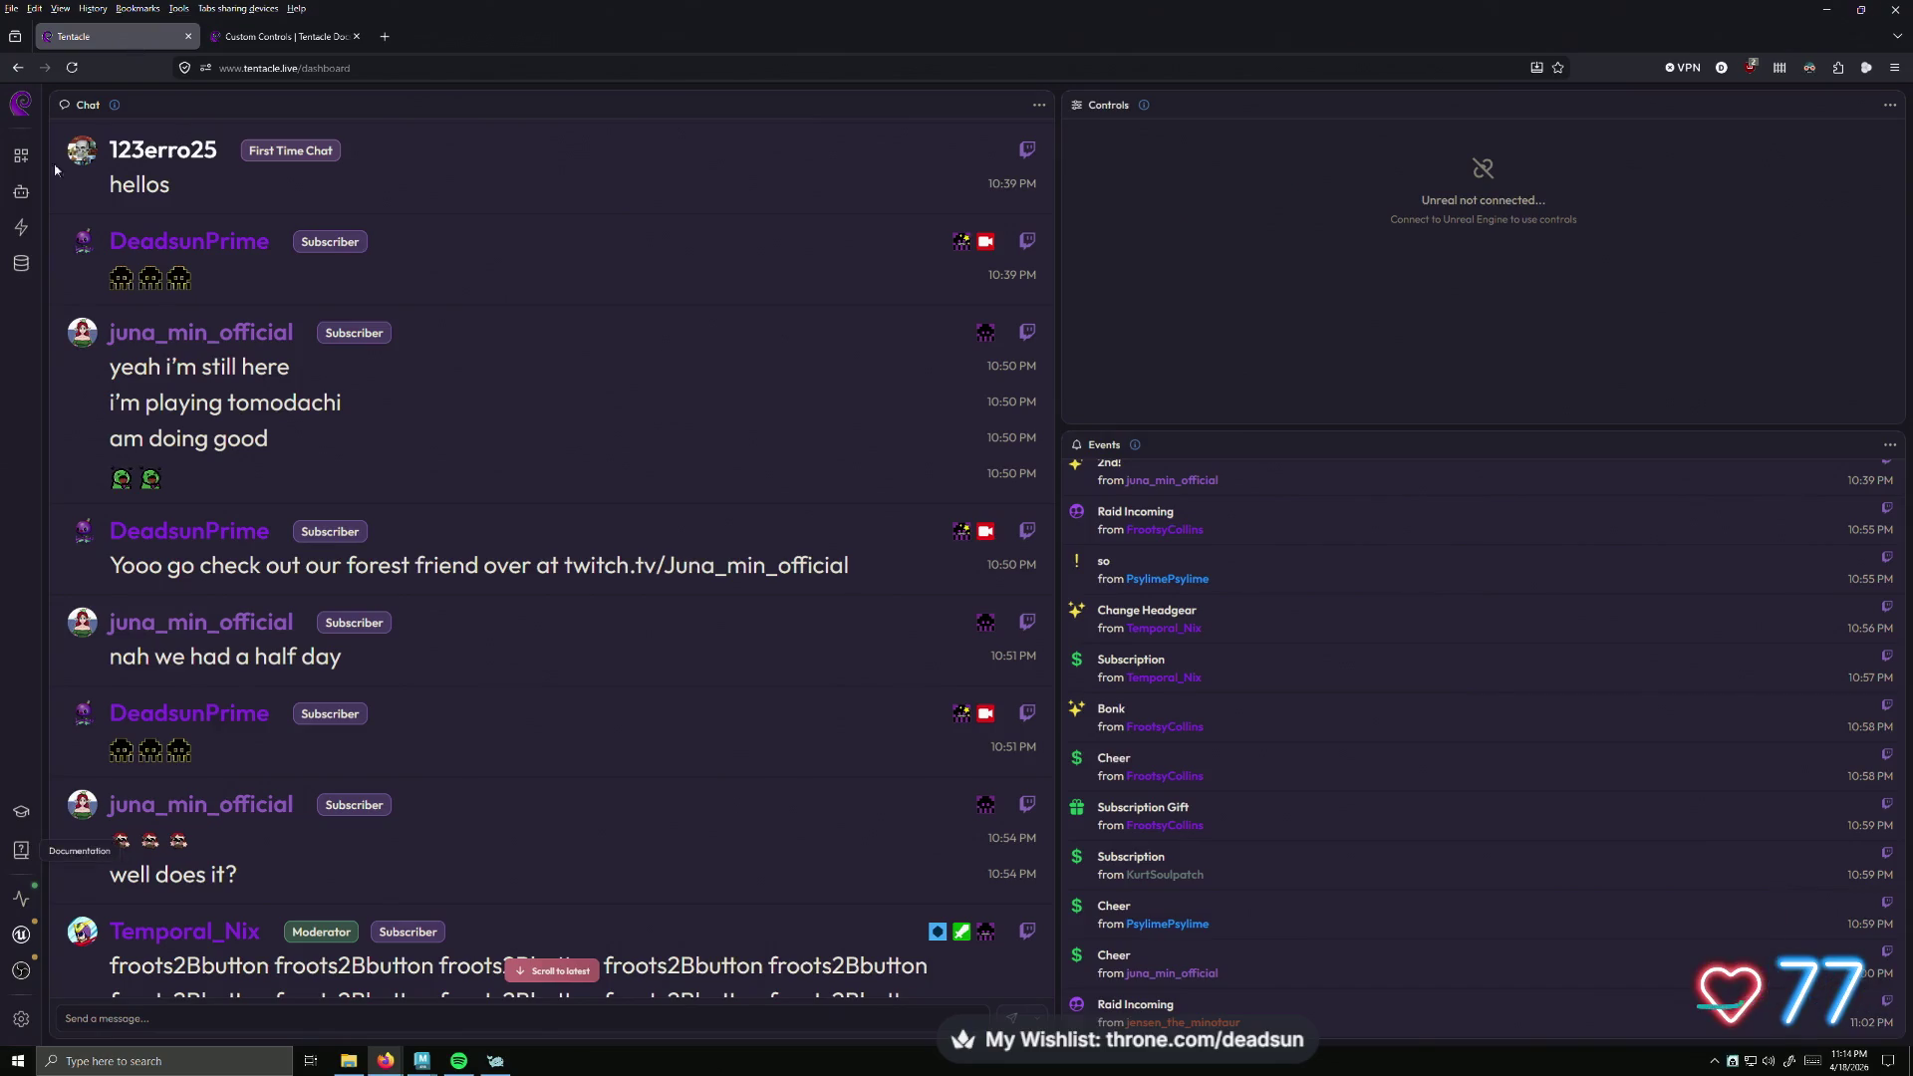
# - Open the Custom Events list and test-fire the ThrowRose and ThrowRoseBouquet events
pyautogui.click(21, 227)
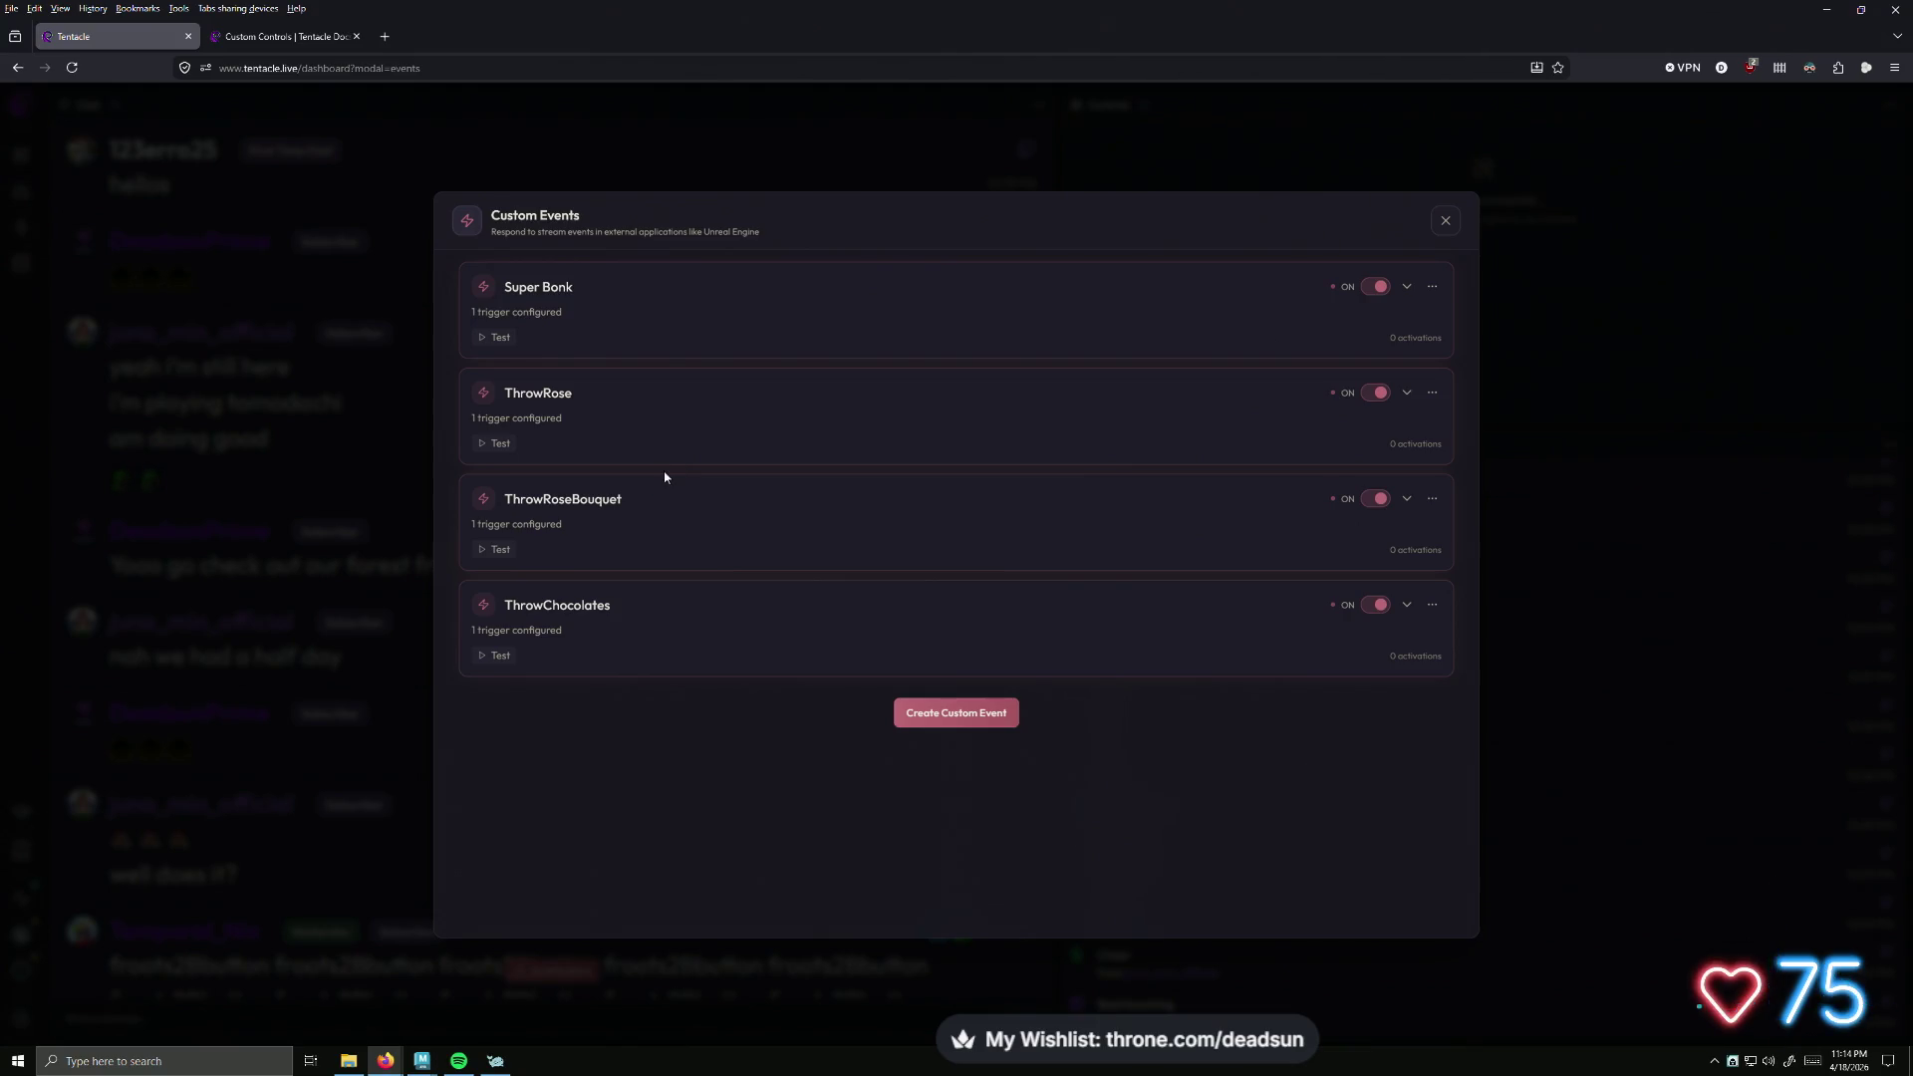
pyautogui.click(479, 451)
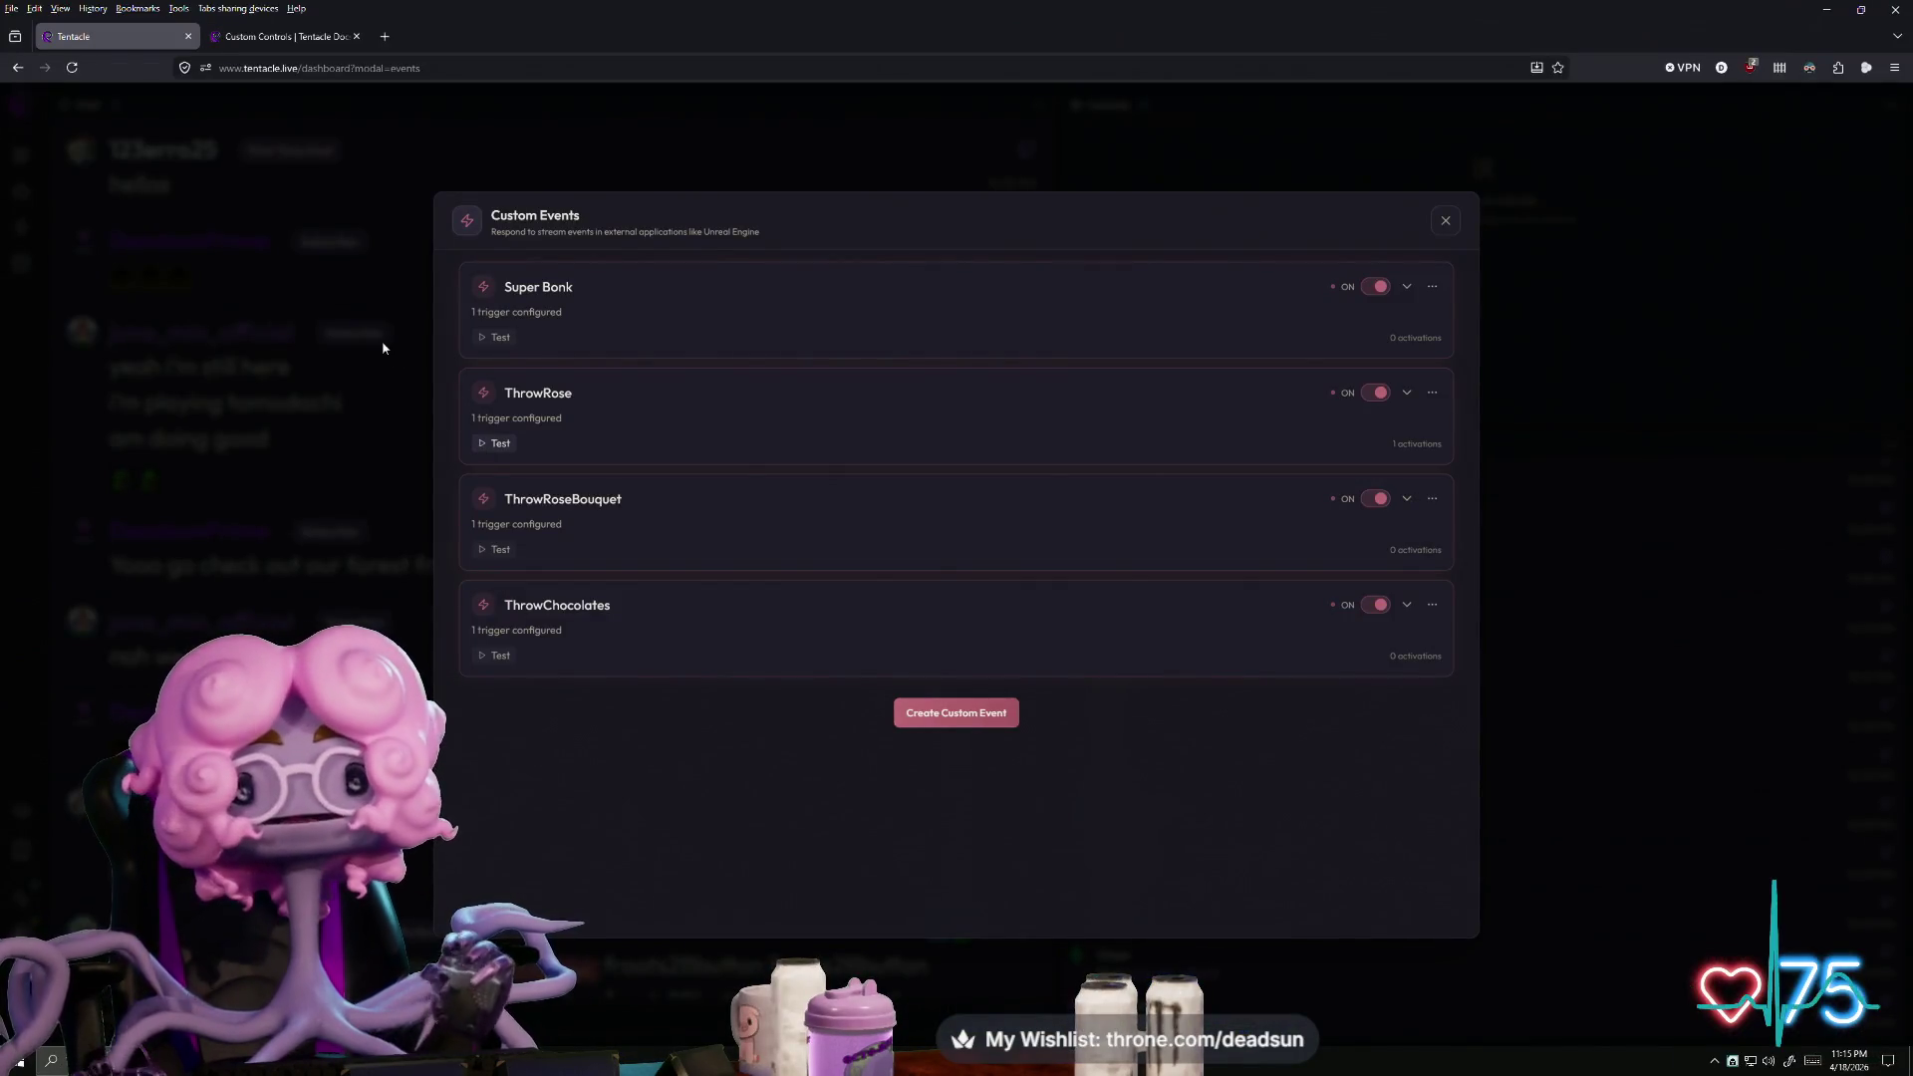
pyautogui.click(485, 550)
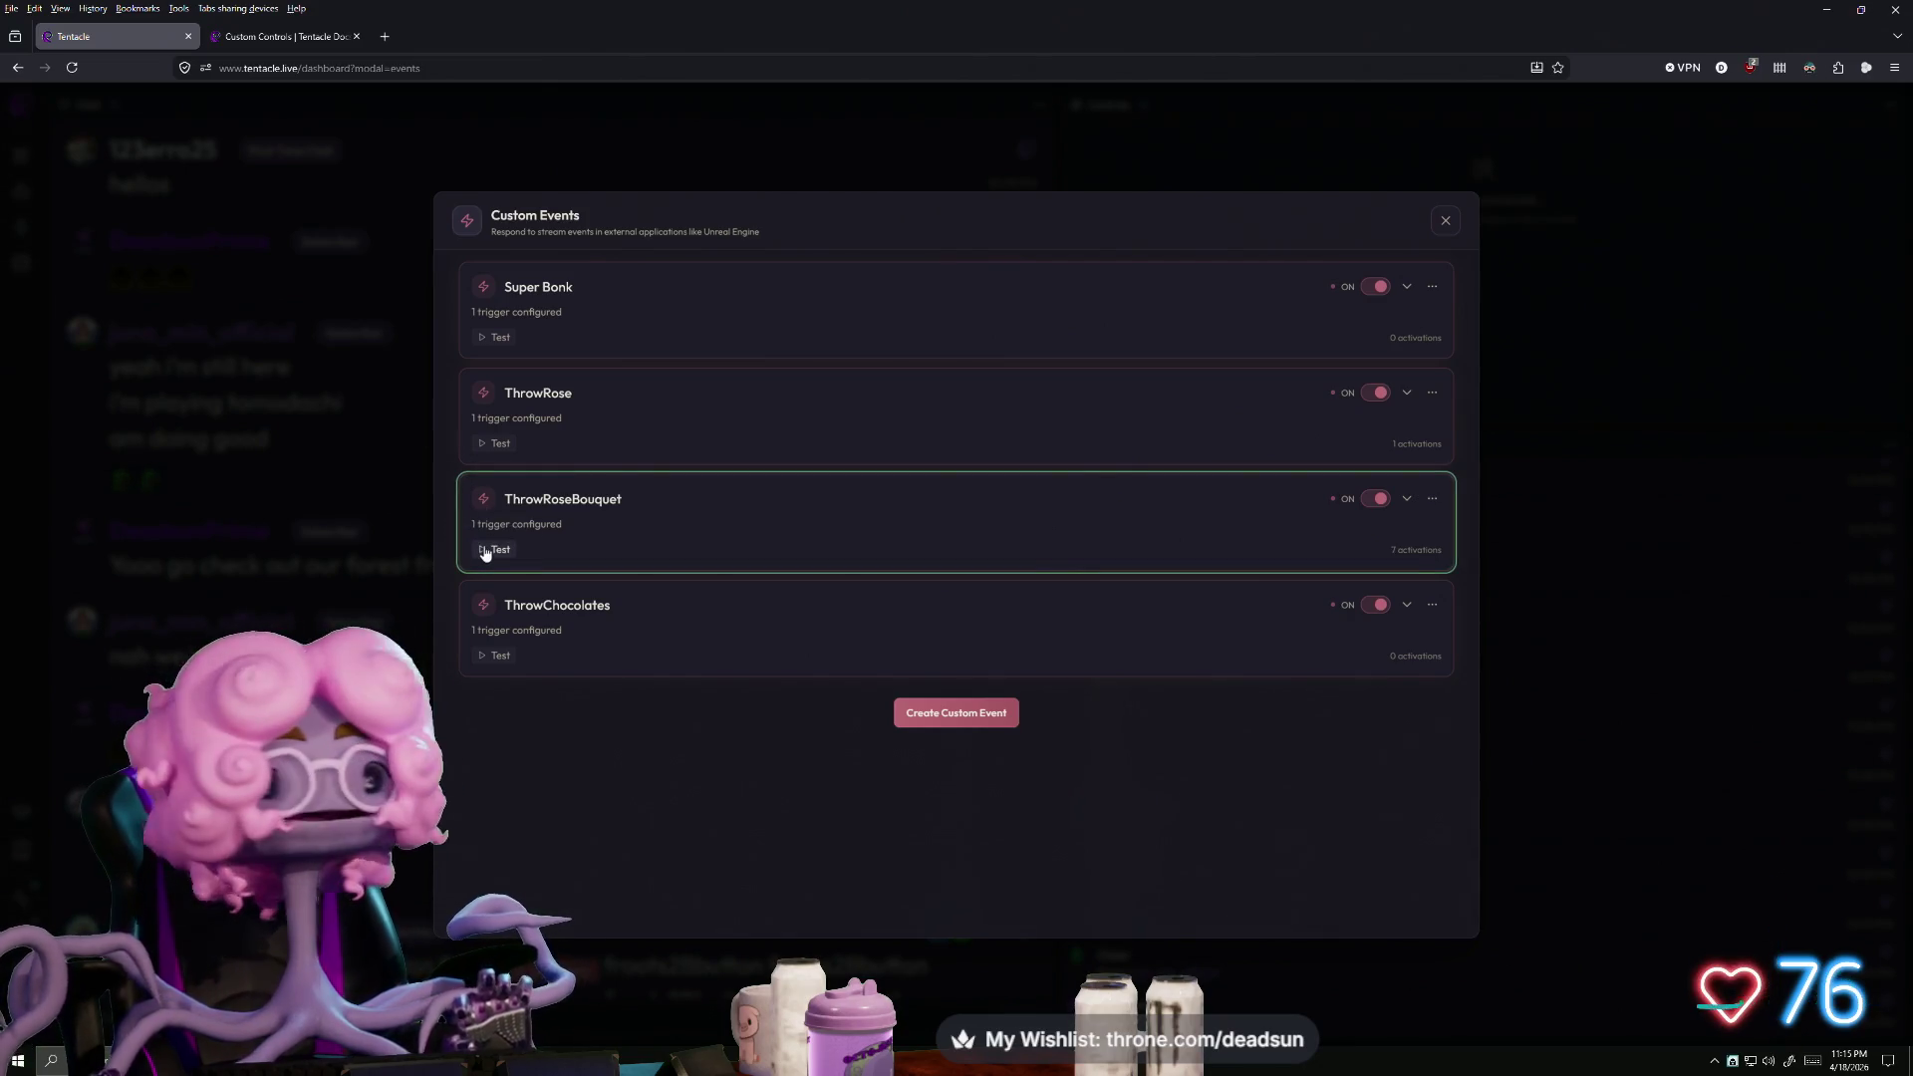
pyautogui.click(484, 551)
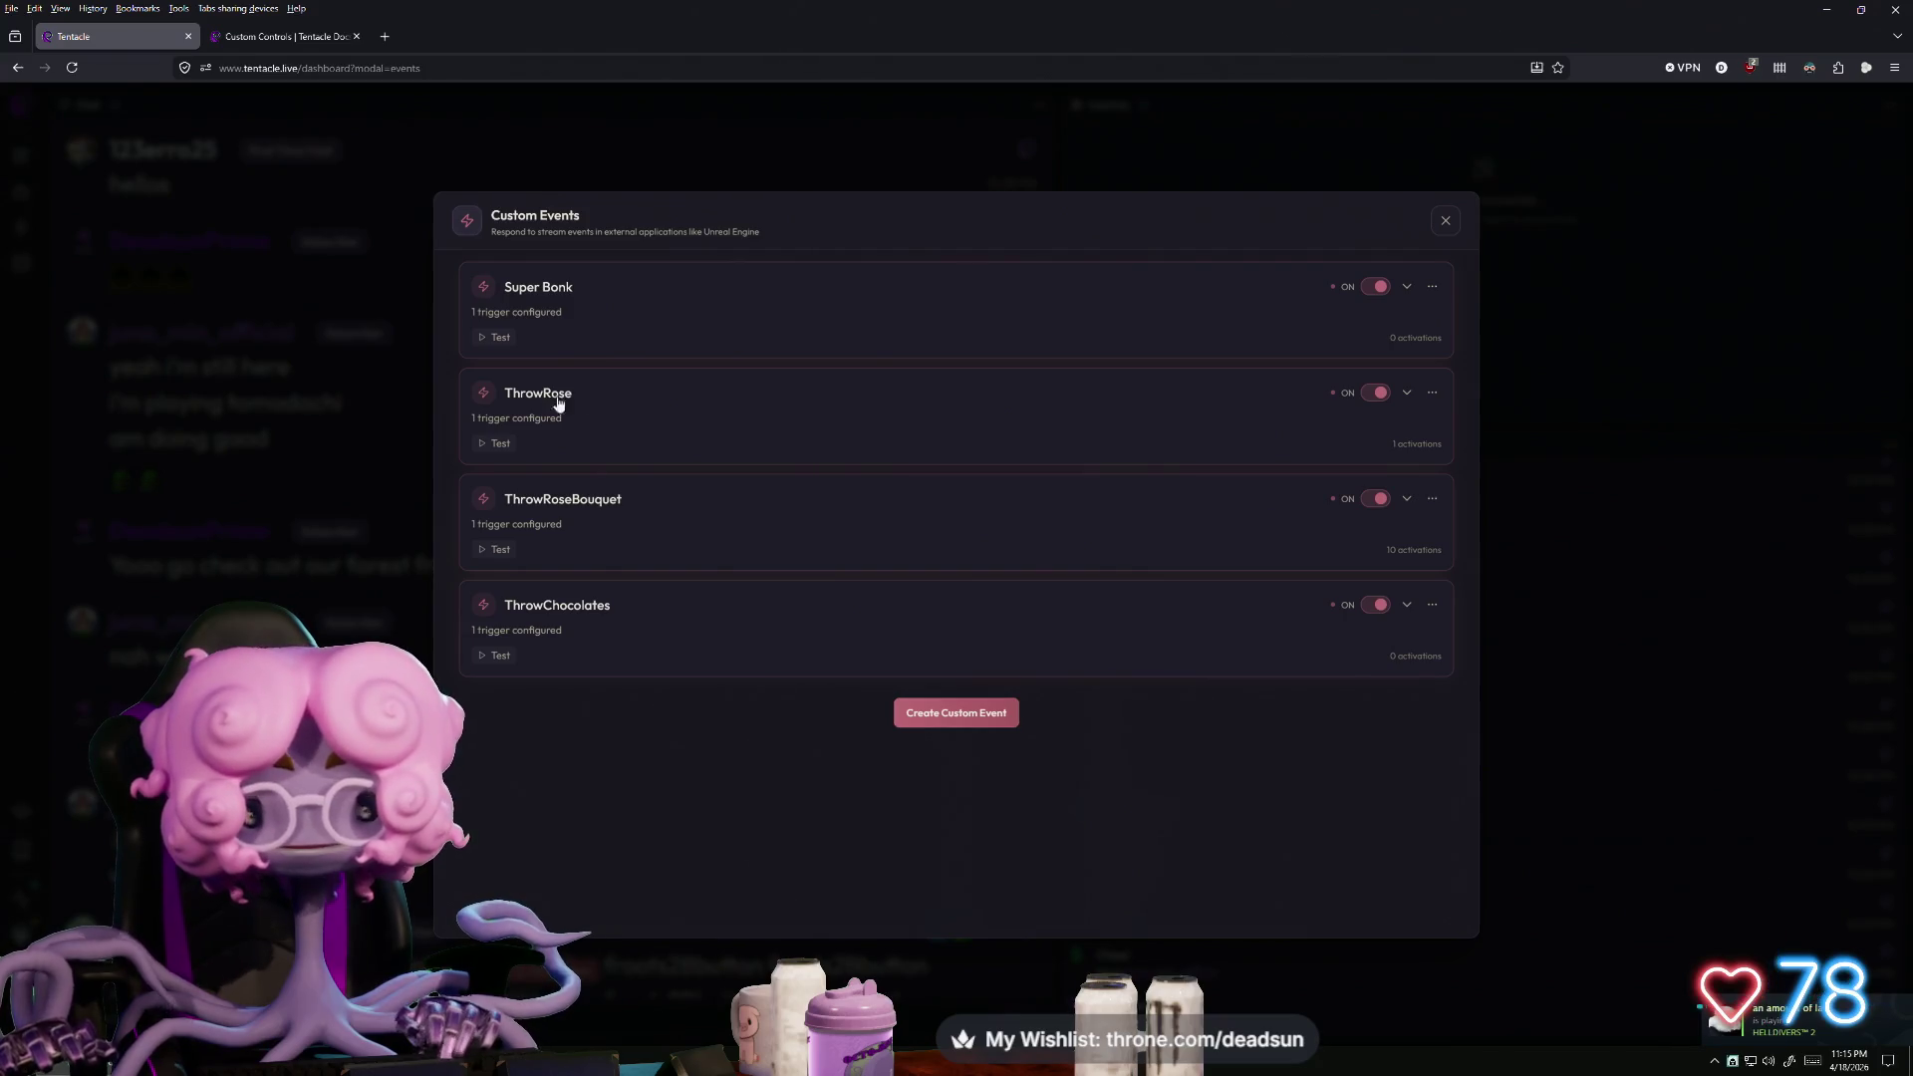
# - Expand ThrowRoseBouquet to check its 50-bit Twitch Cheer trigger, then close the list
pyautogui.click(484, 503)
pyautogui.click(490, 550)
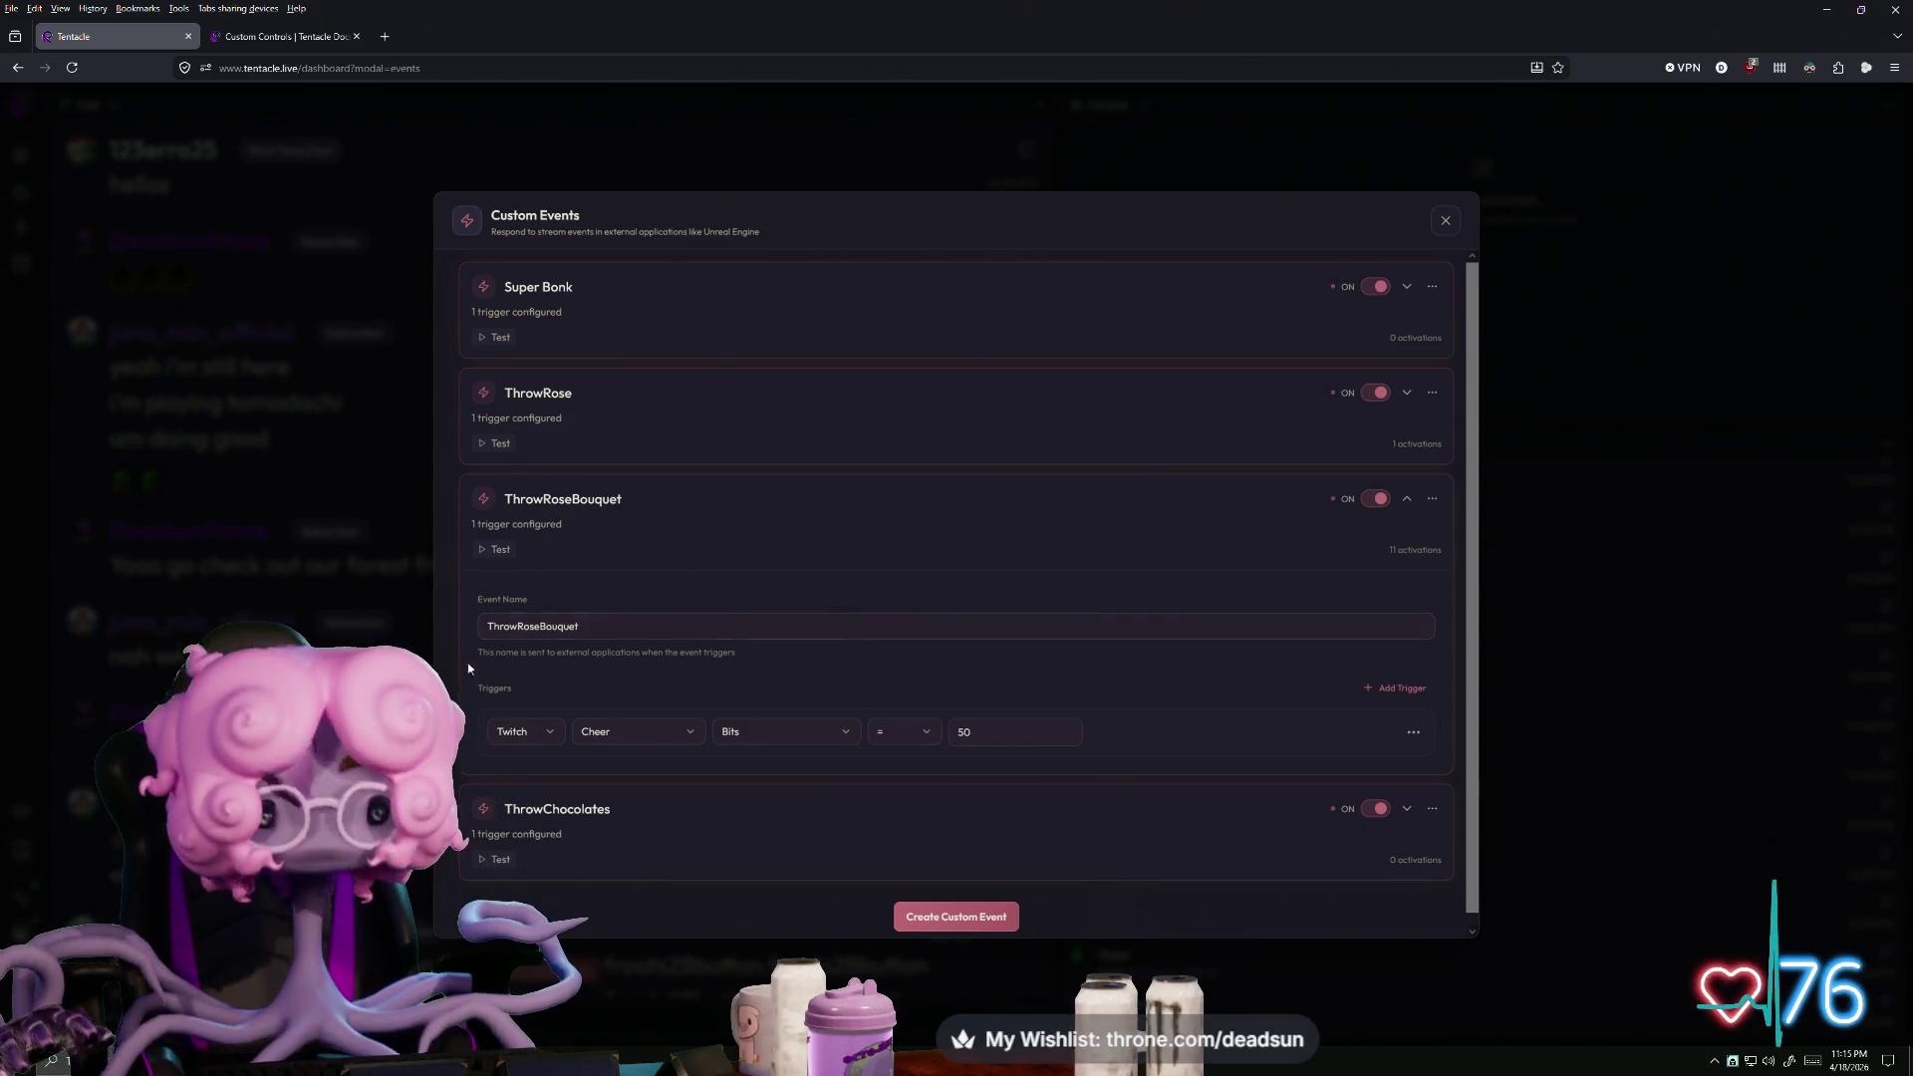
pyautogui.click(1446, 220)
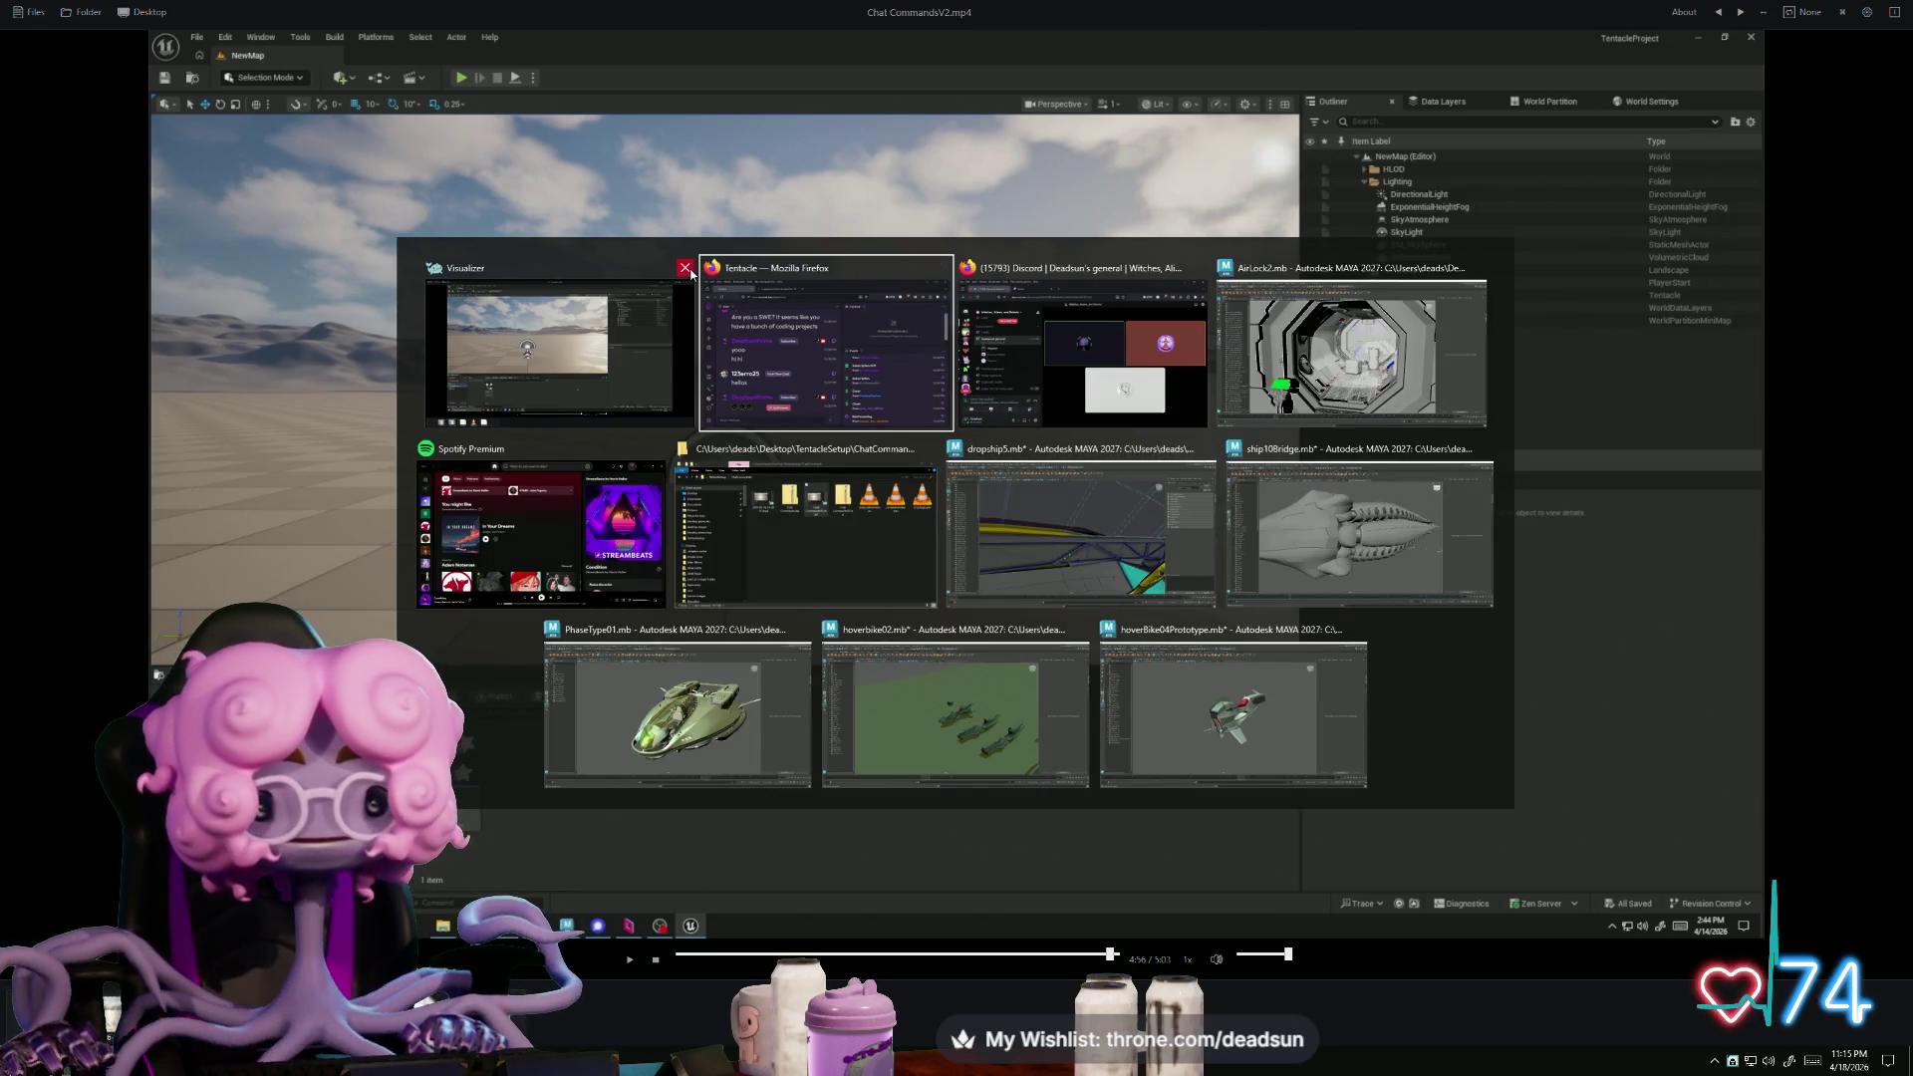
# - Close the Visualizer player, raise the Tentacle browser over Maya, and close the Custom Controls docs tab
pyautogui.click(686, 268)
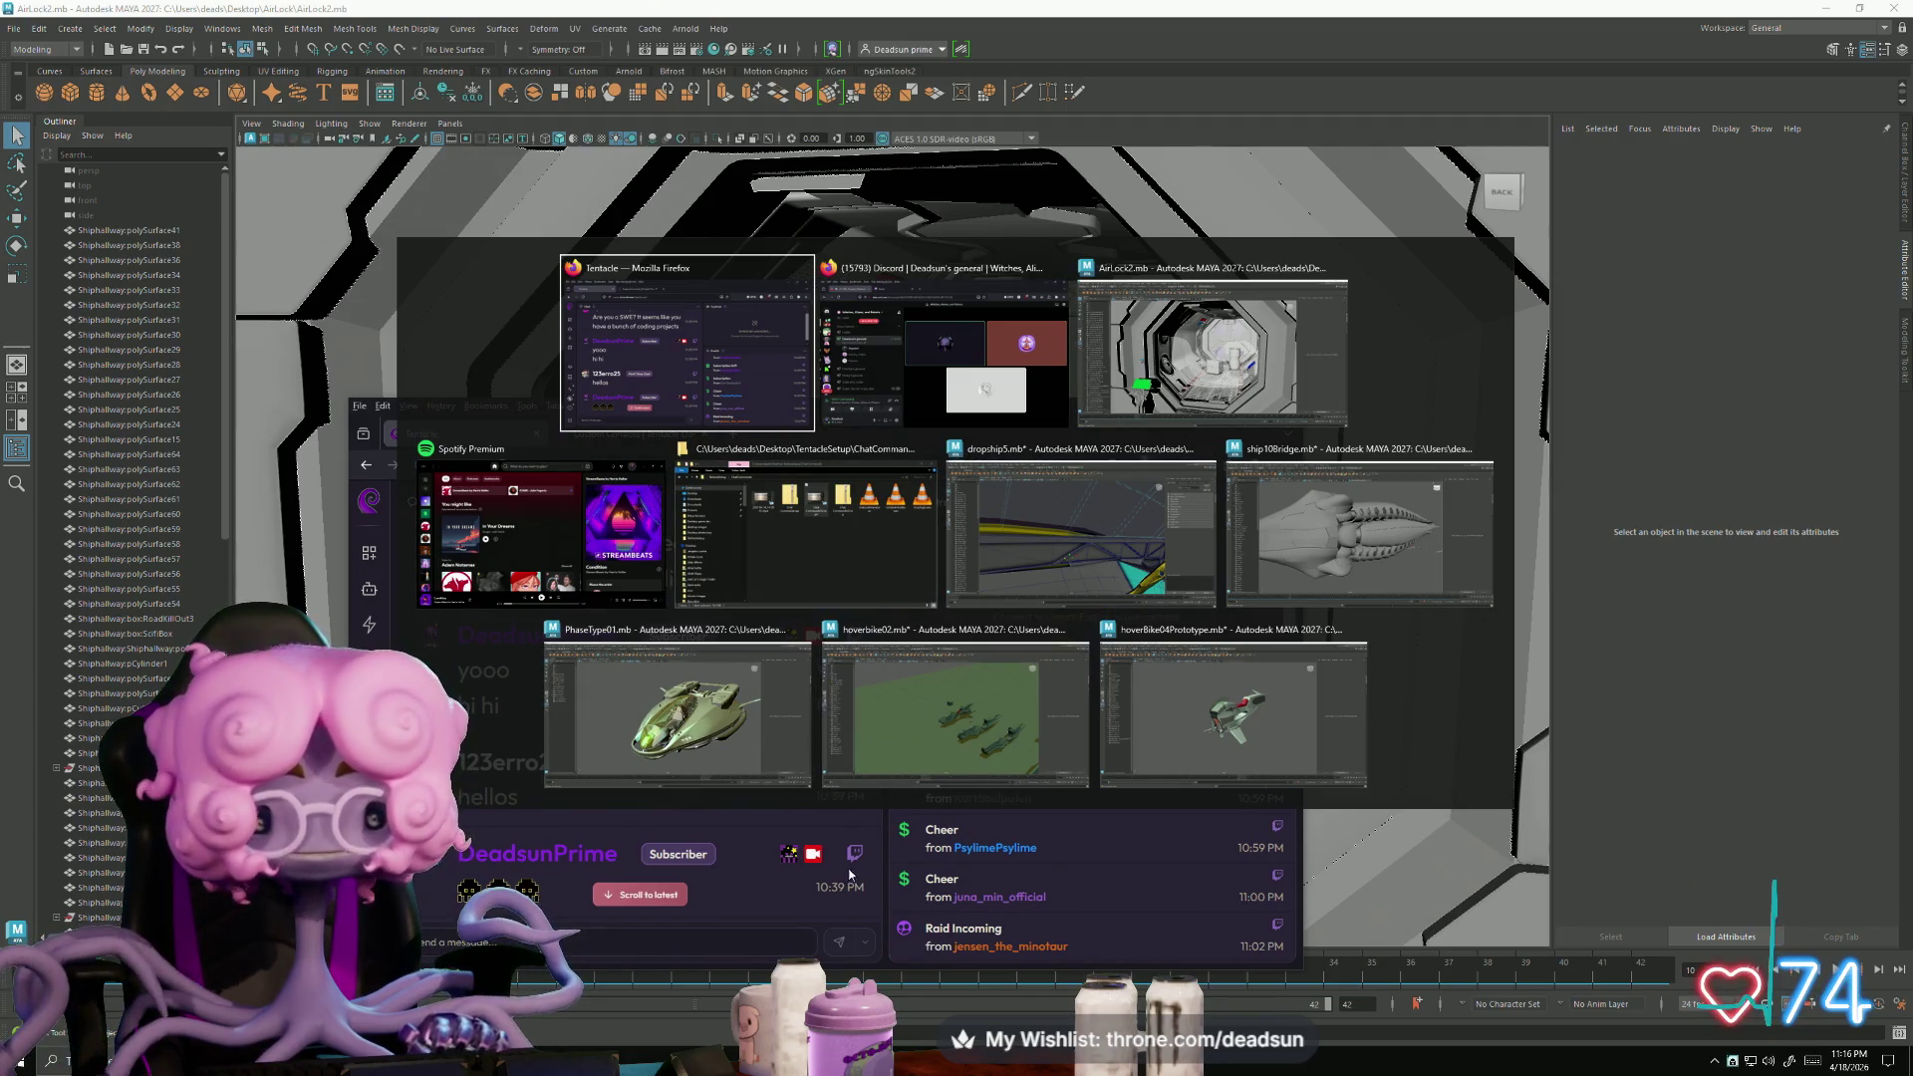
pyautogui.click(686, 399)
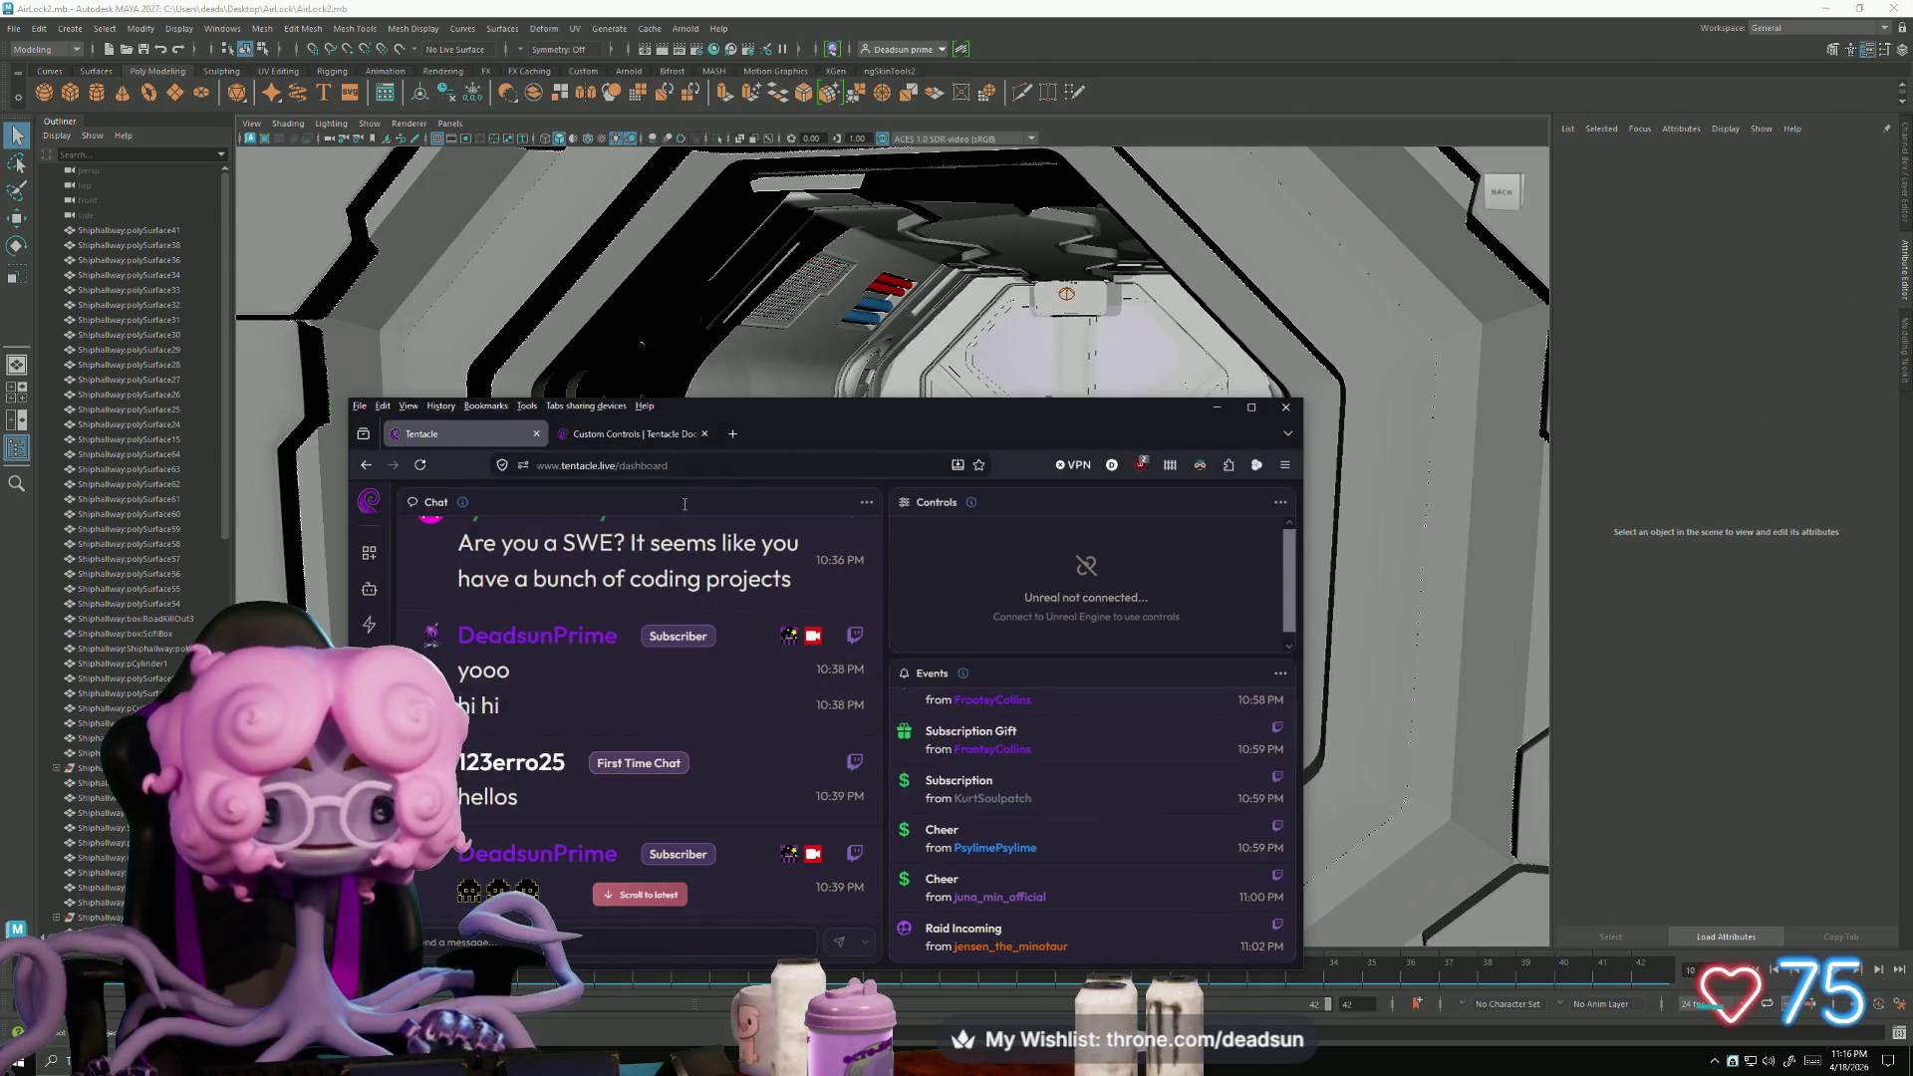
pyautogui.moveTo(797, 434)
pyautogui.mouseDown()
pyautogui.moveTo(724, 339)
pyautogui.moveTo(701, 214)
pyautogui.mouseUp()
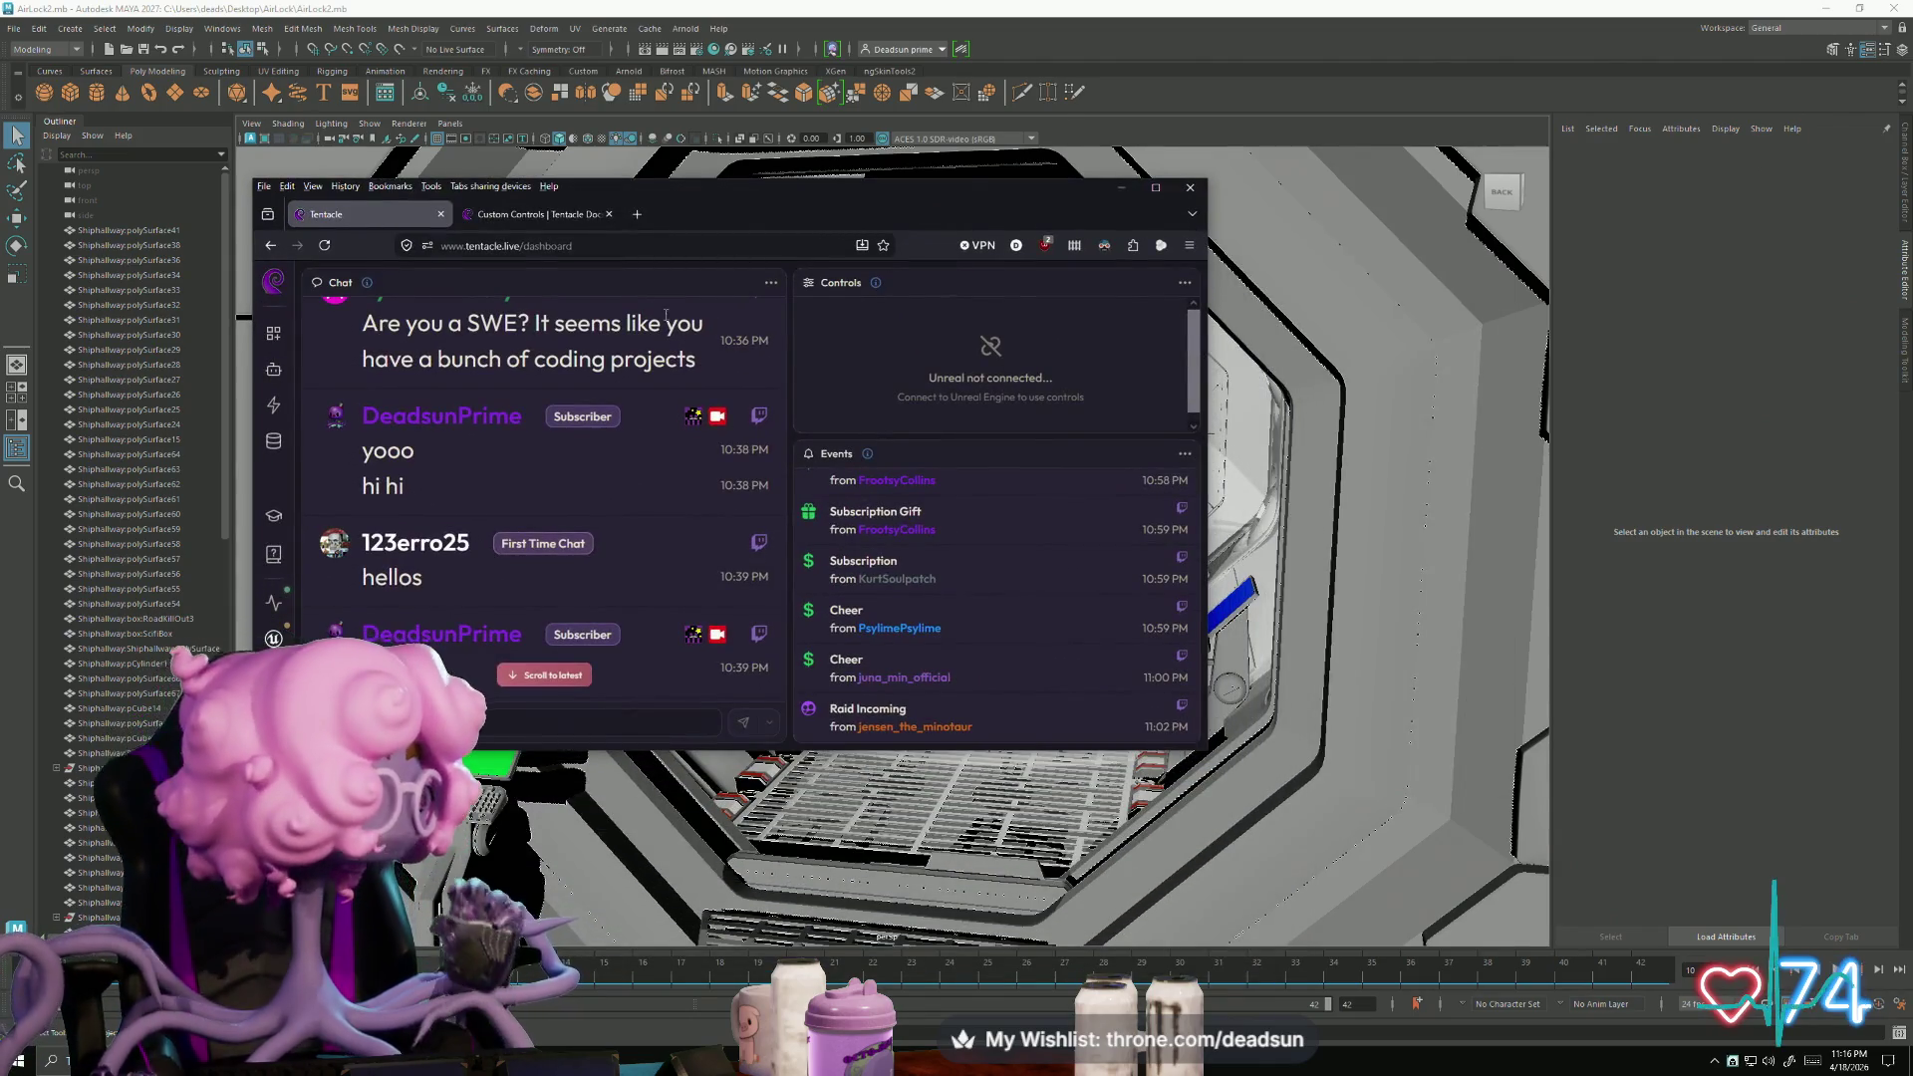
pyautogui.click(546, 218)
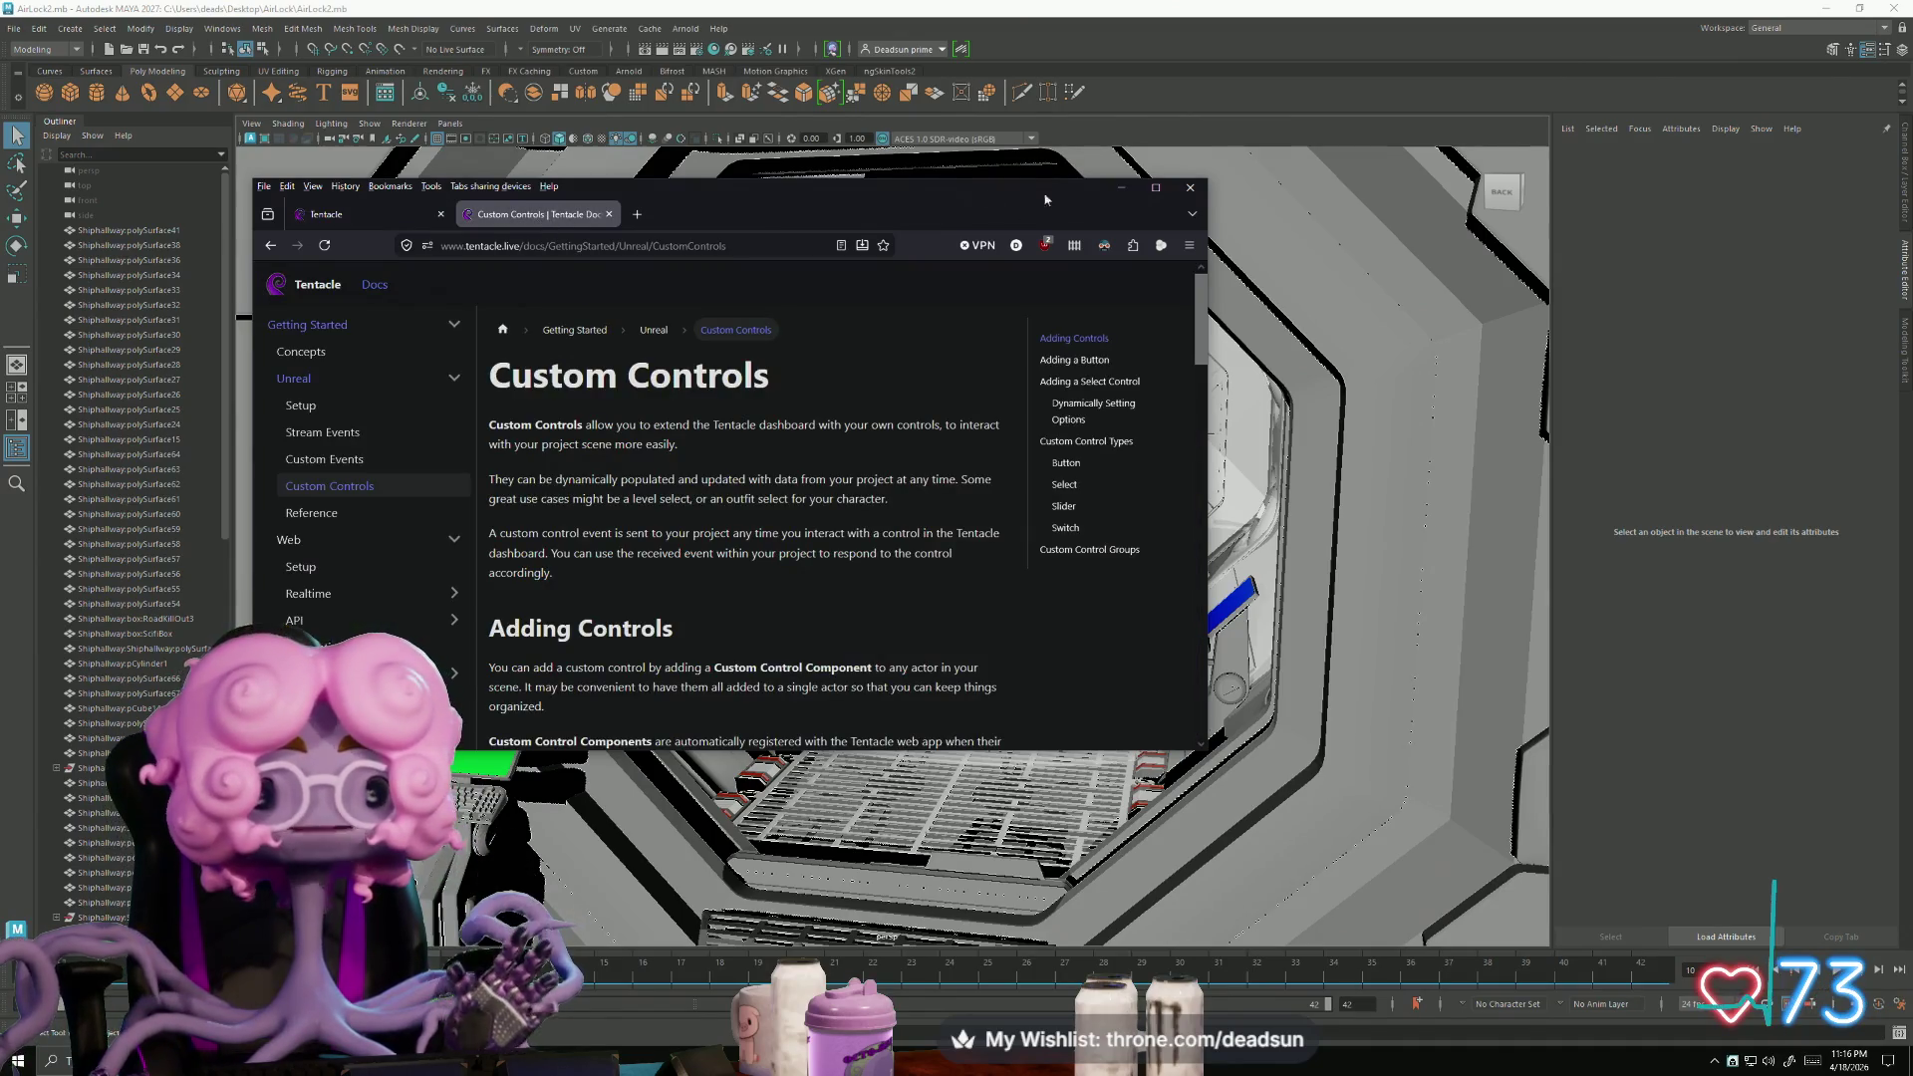
pyautogui.click(609, 214)
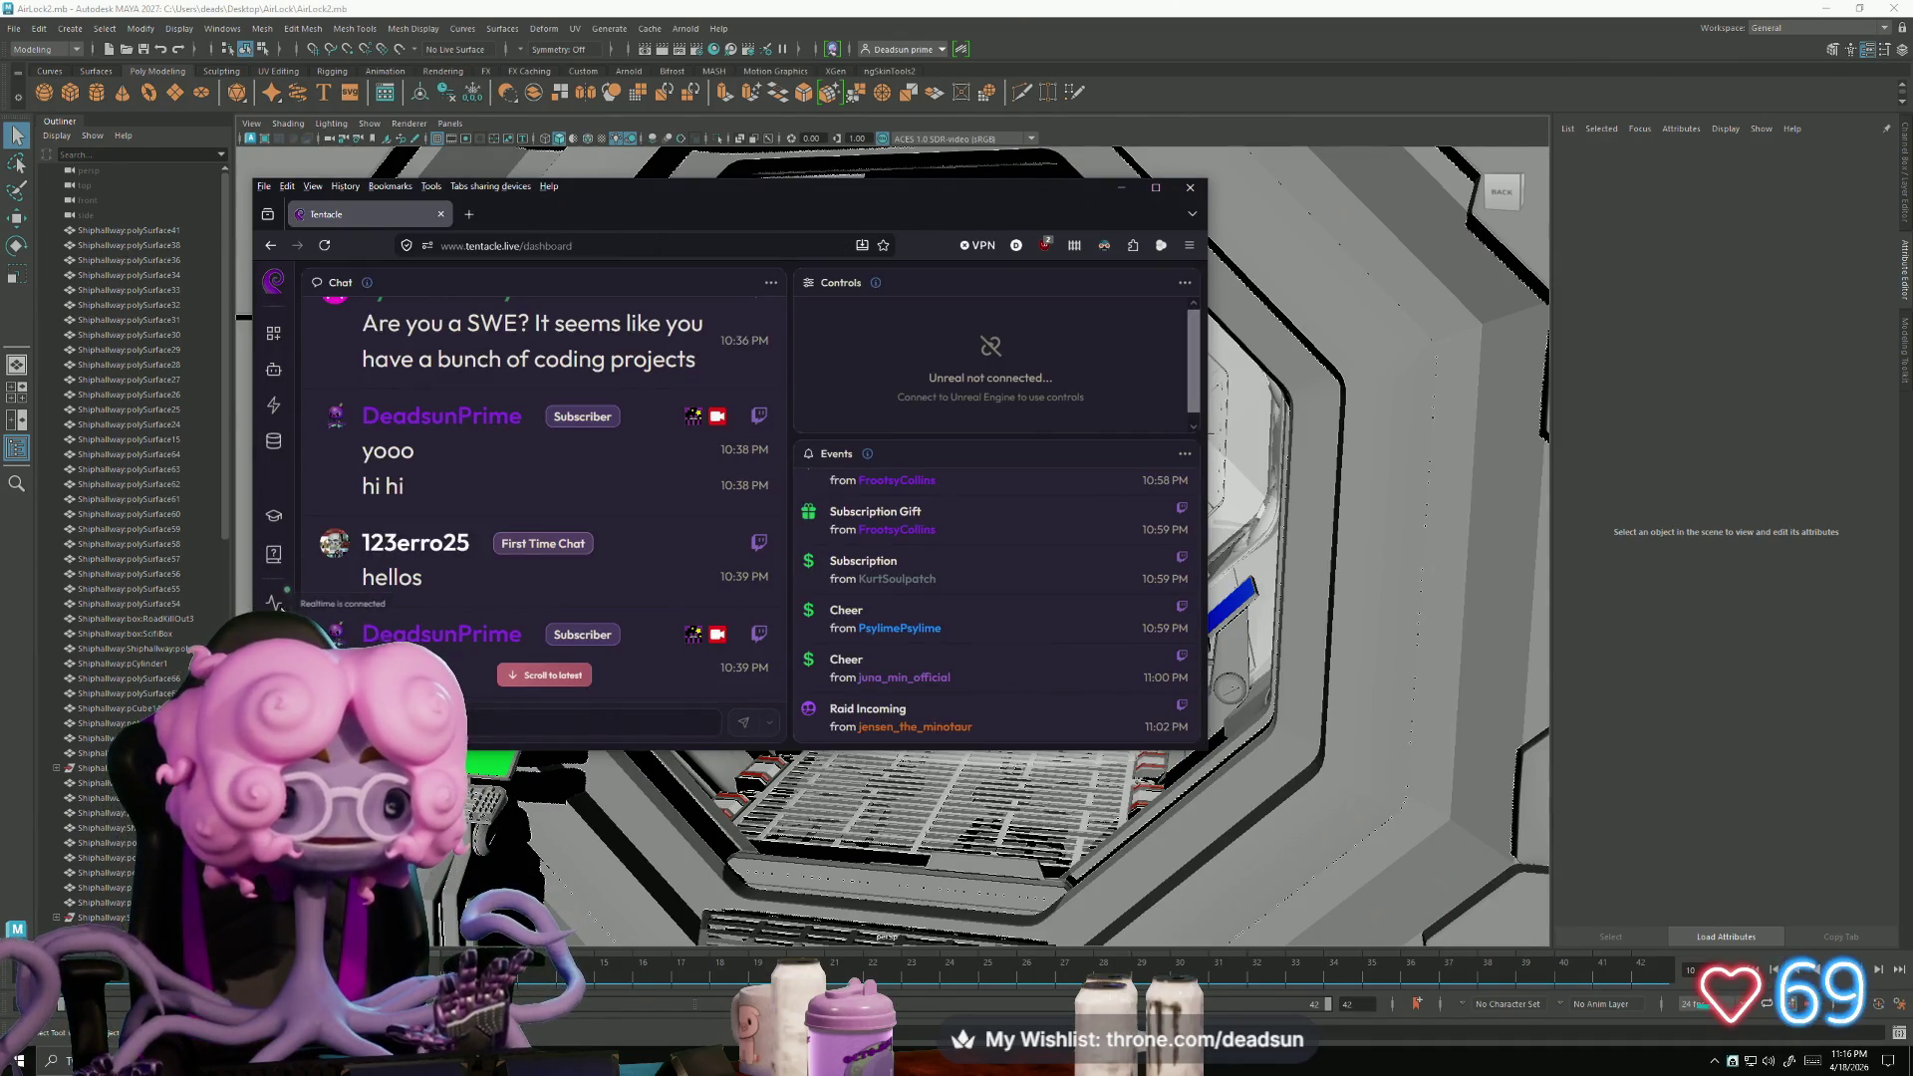
# - Jump chat to the newest messages and browse the OBS, Unreal, Appearance, Tokens, Plan and Account settings
pyautogui.click(547, 678)
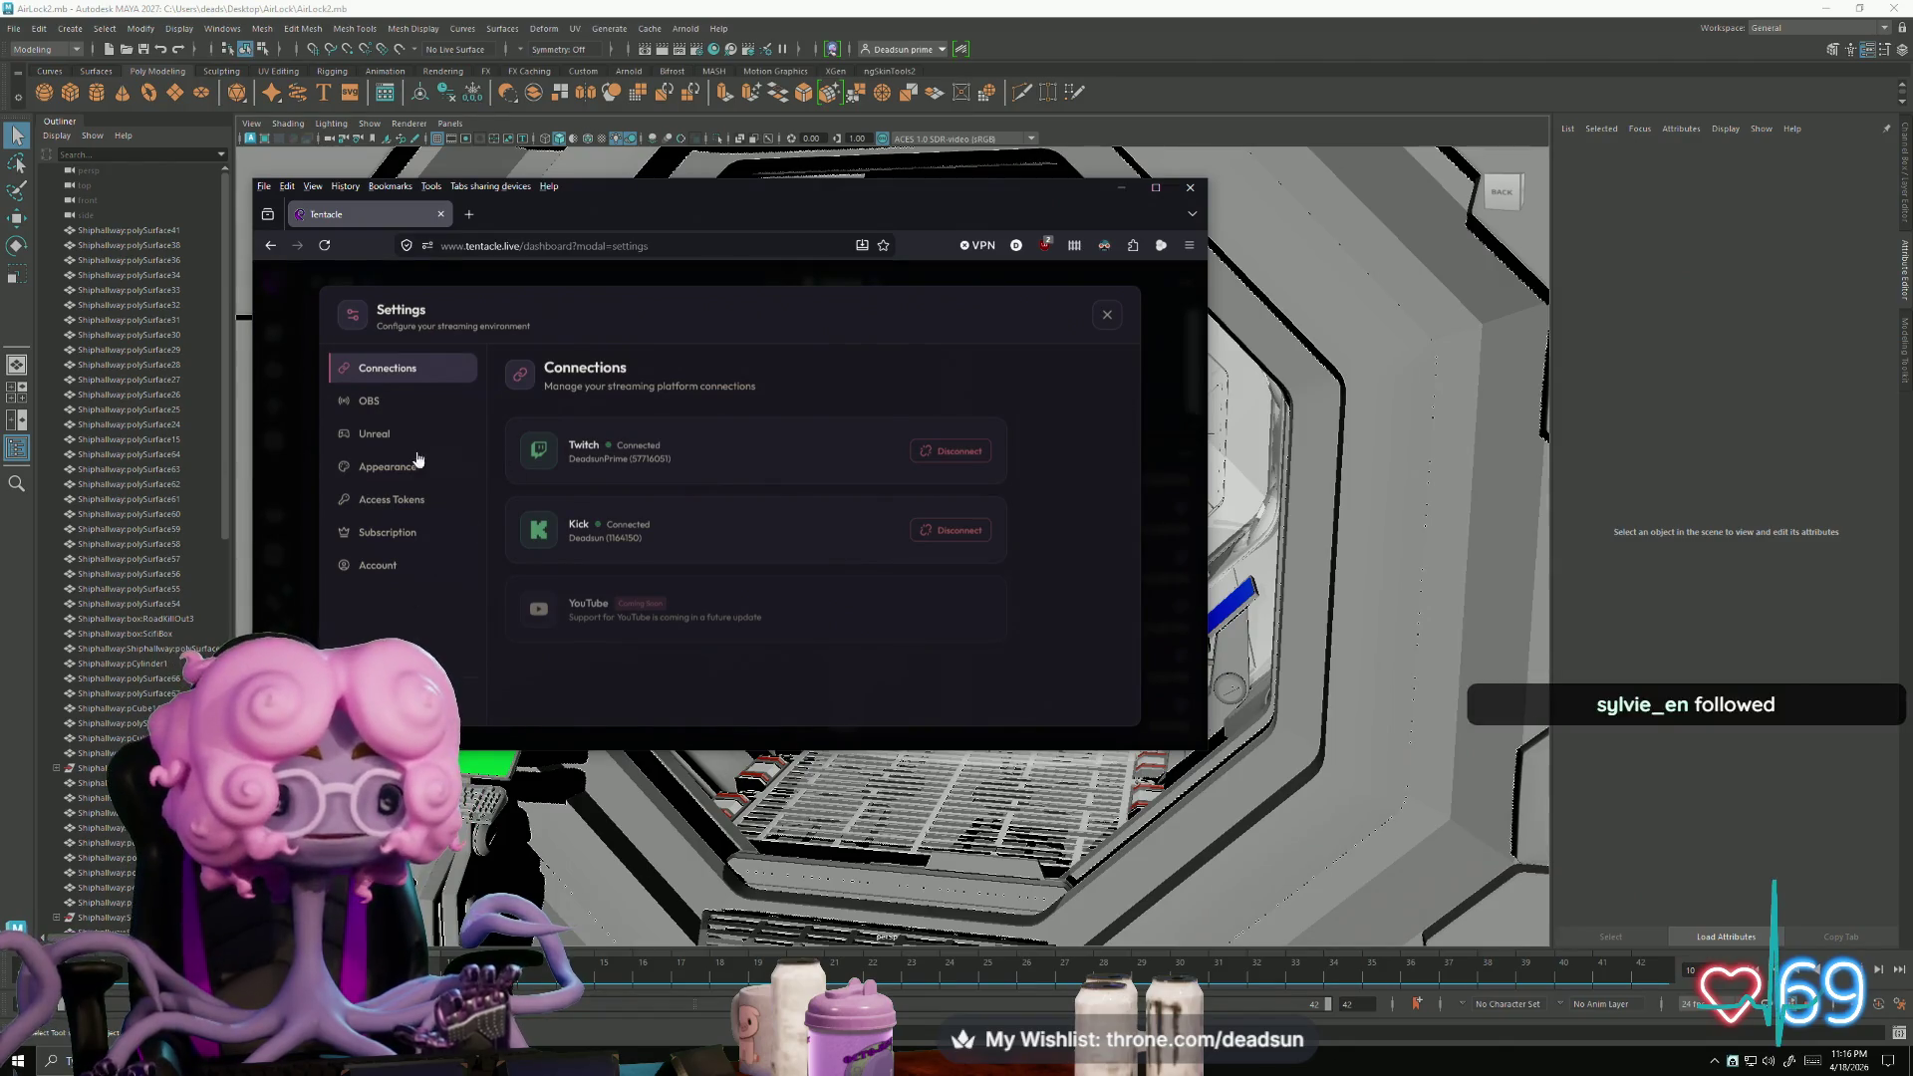
pyautogui.click(371, 401)
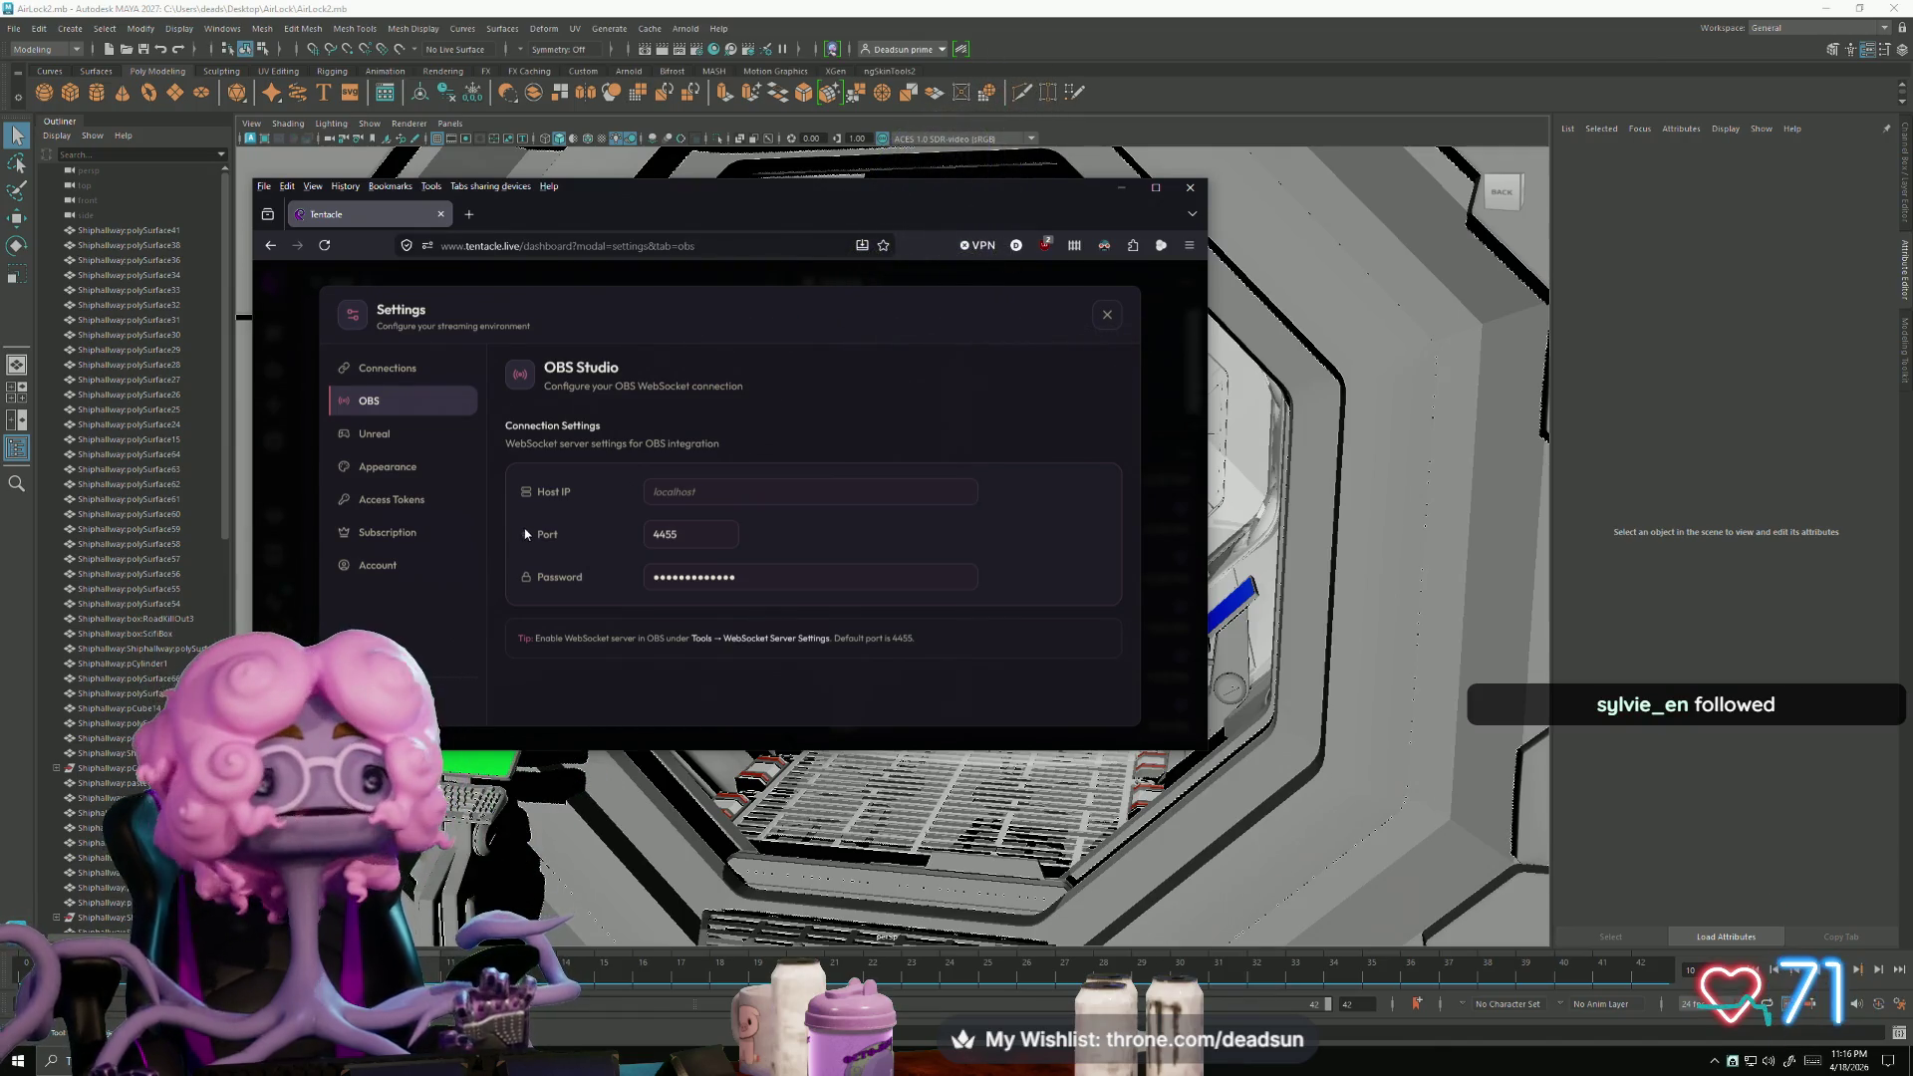
pyautogui.click(383, 438)
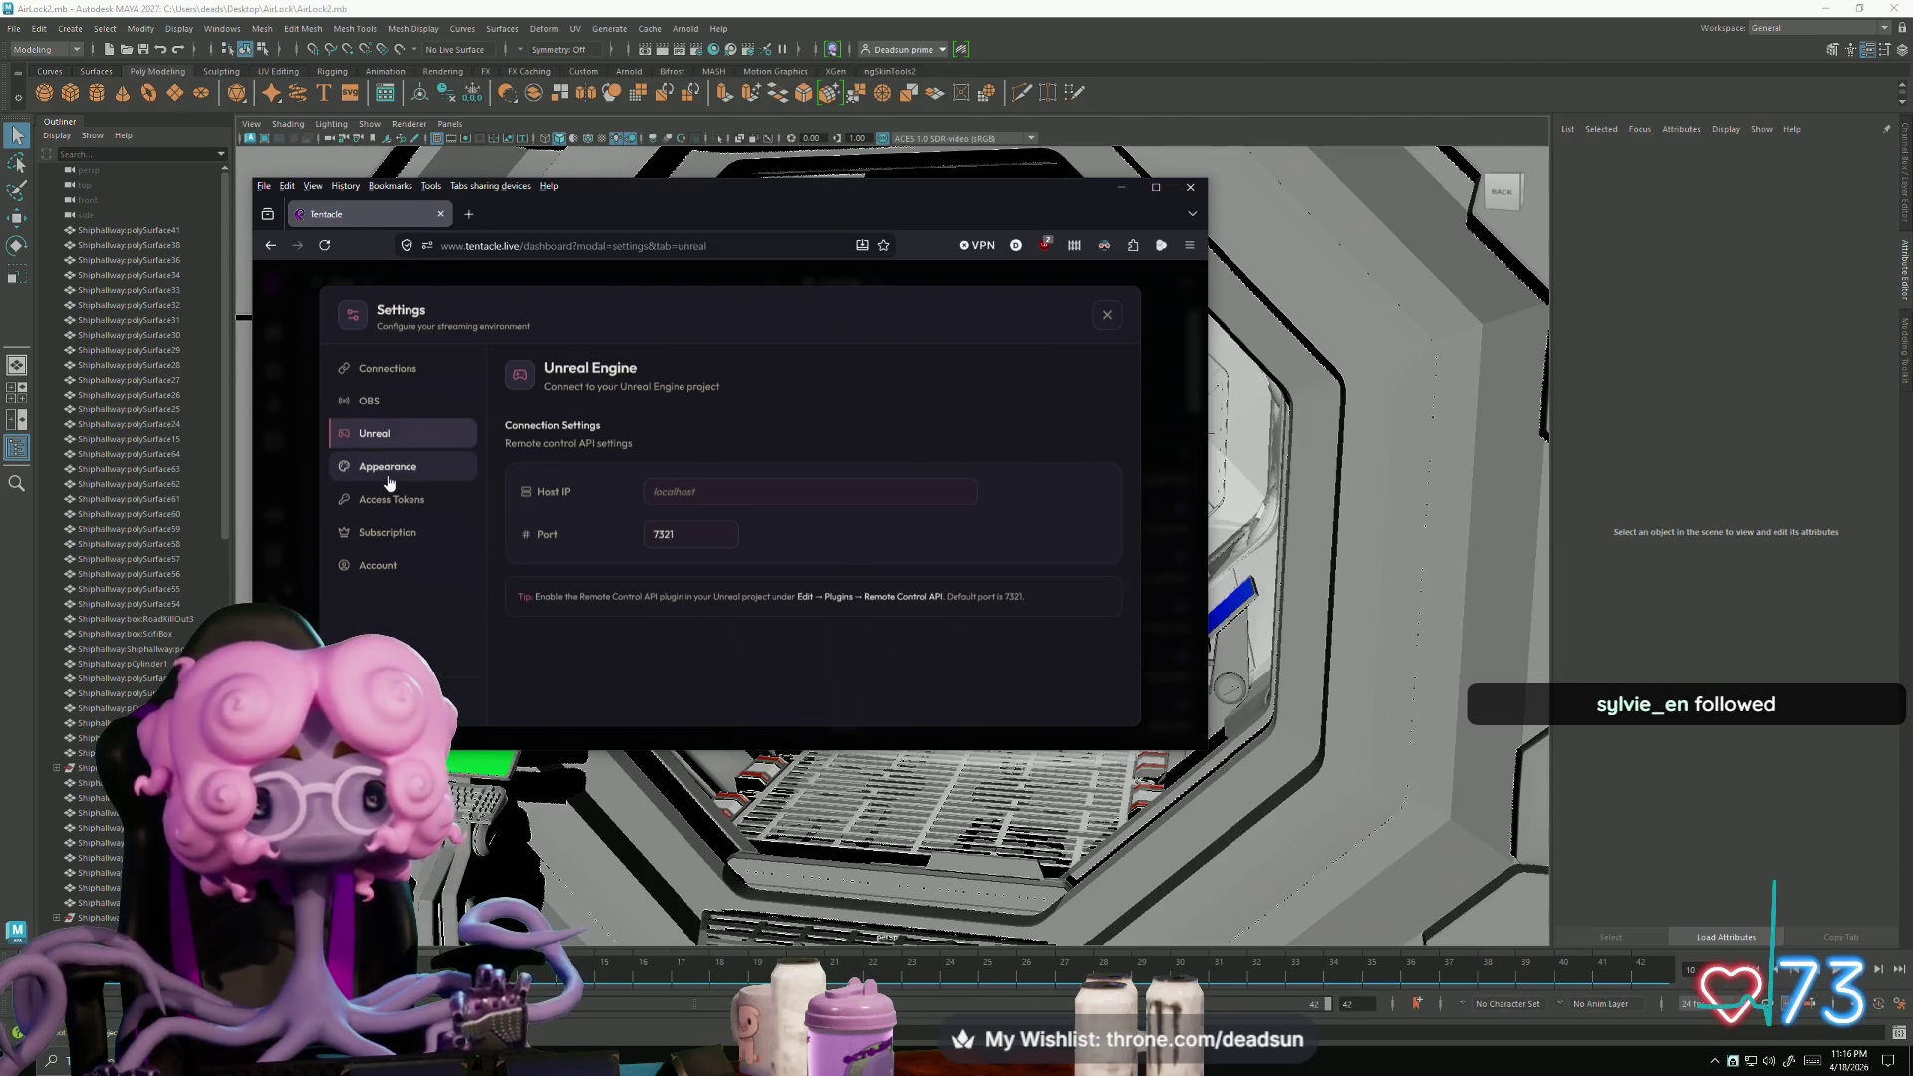
pyautogui.click(389, 476)
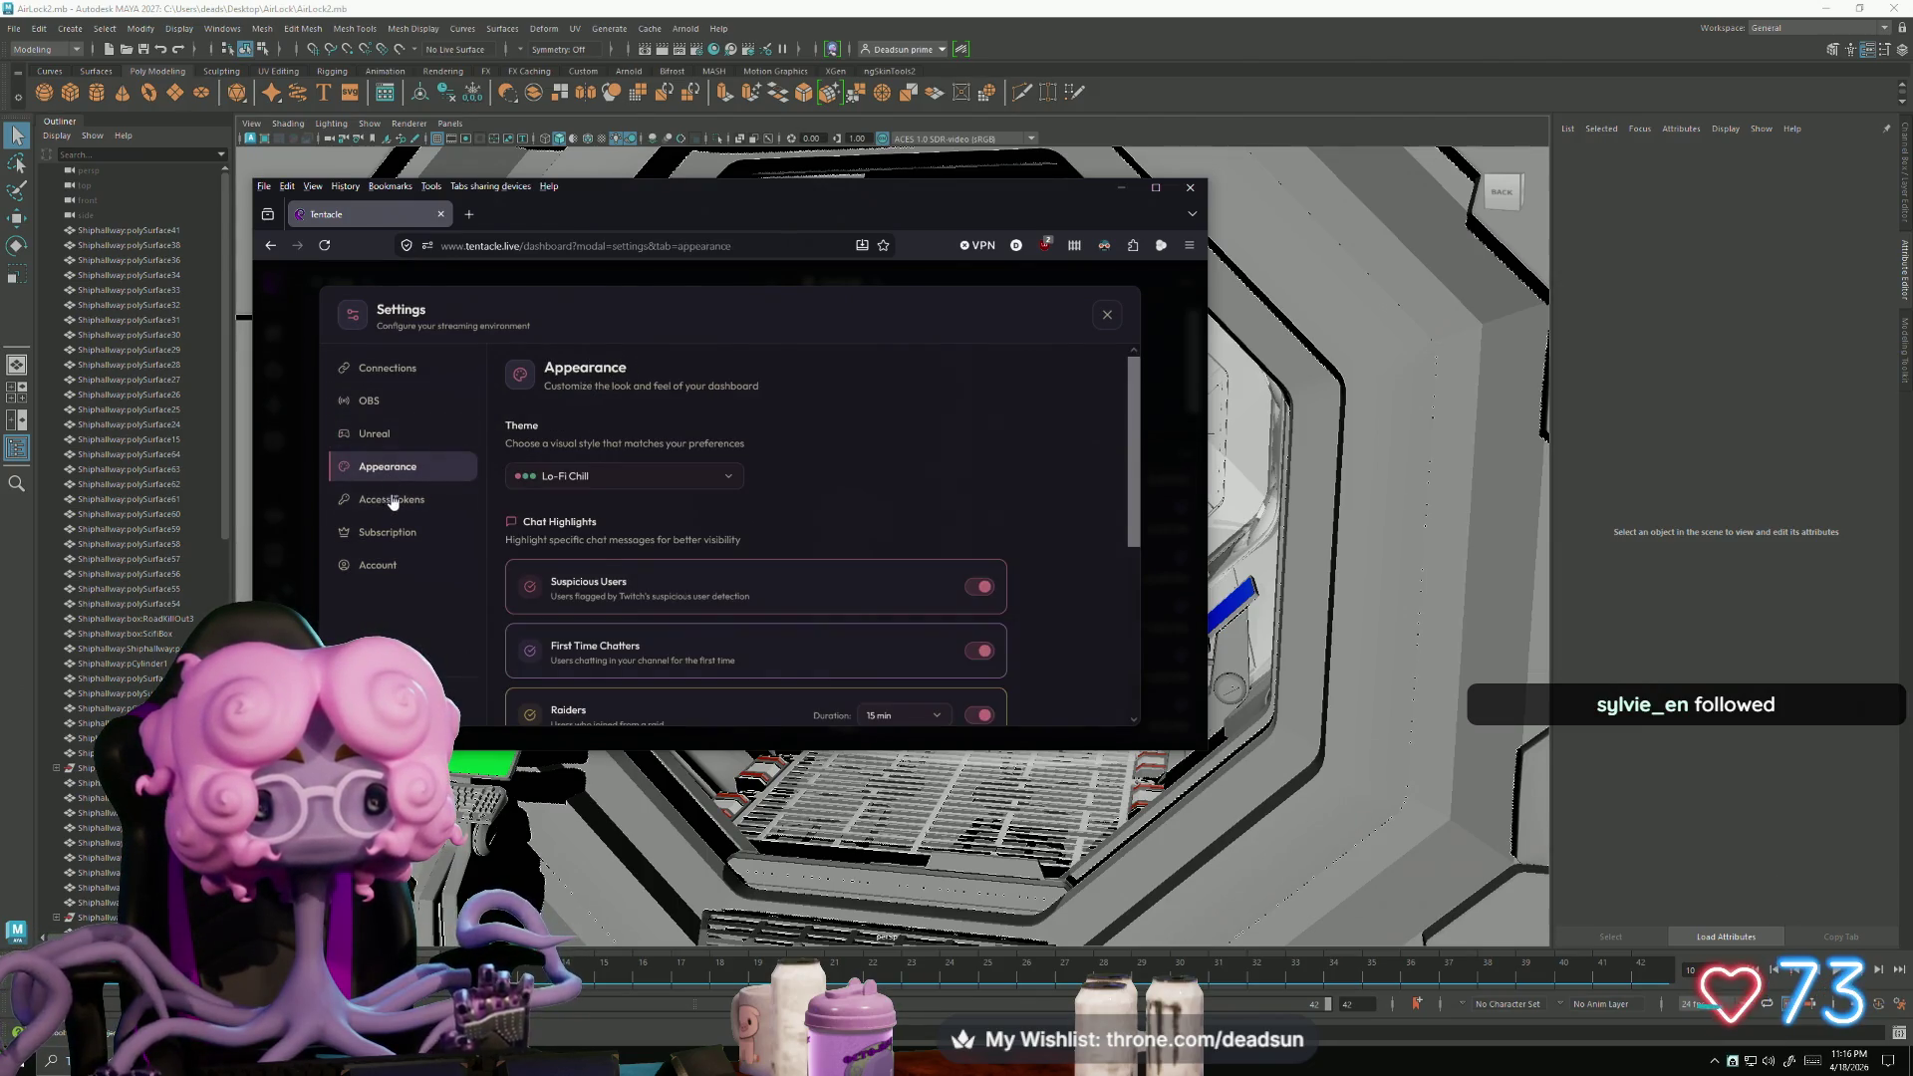
pyautogui.click(393, 501)
pyautogui.click(395, 536)
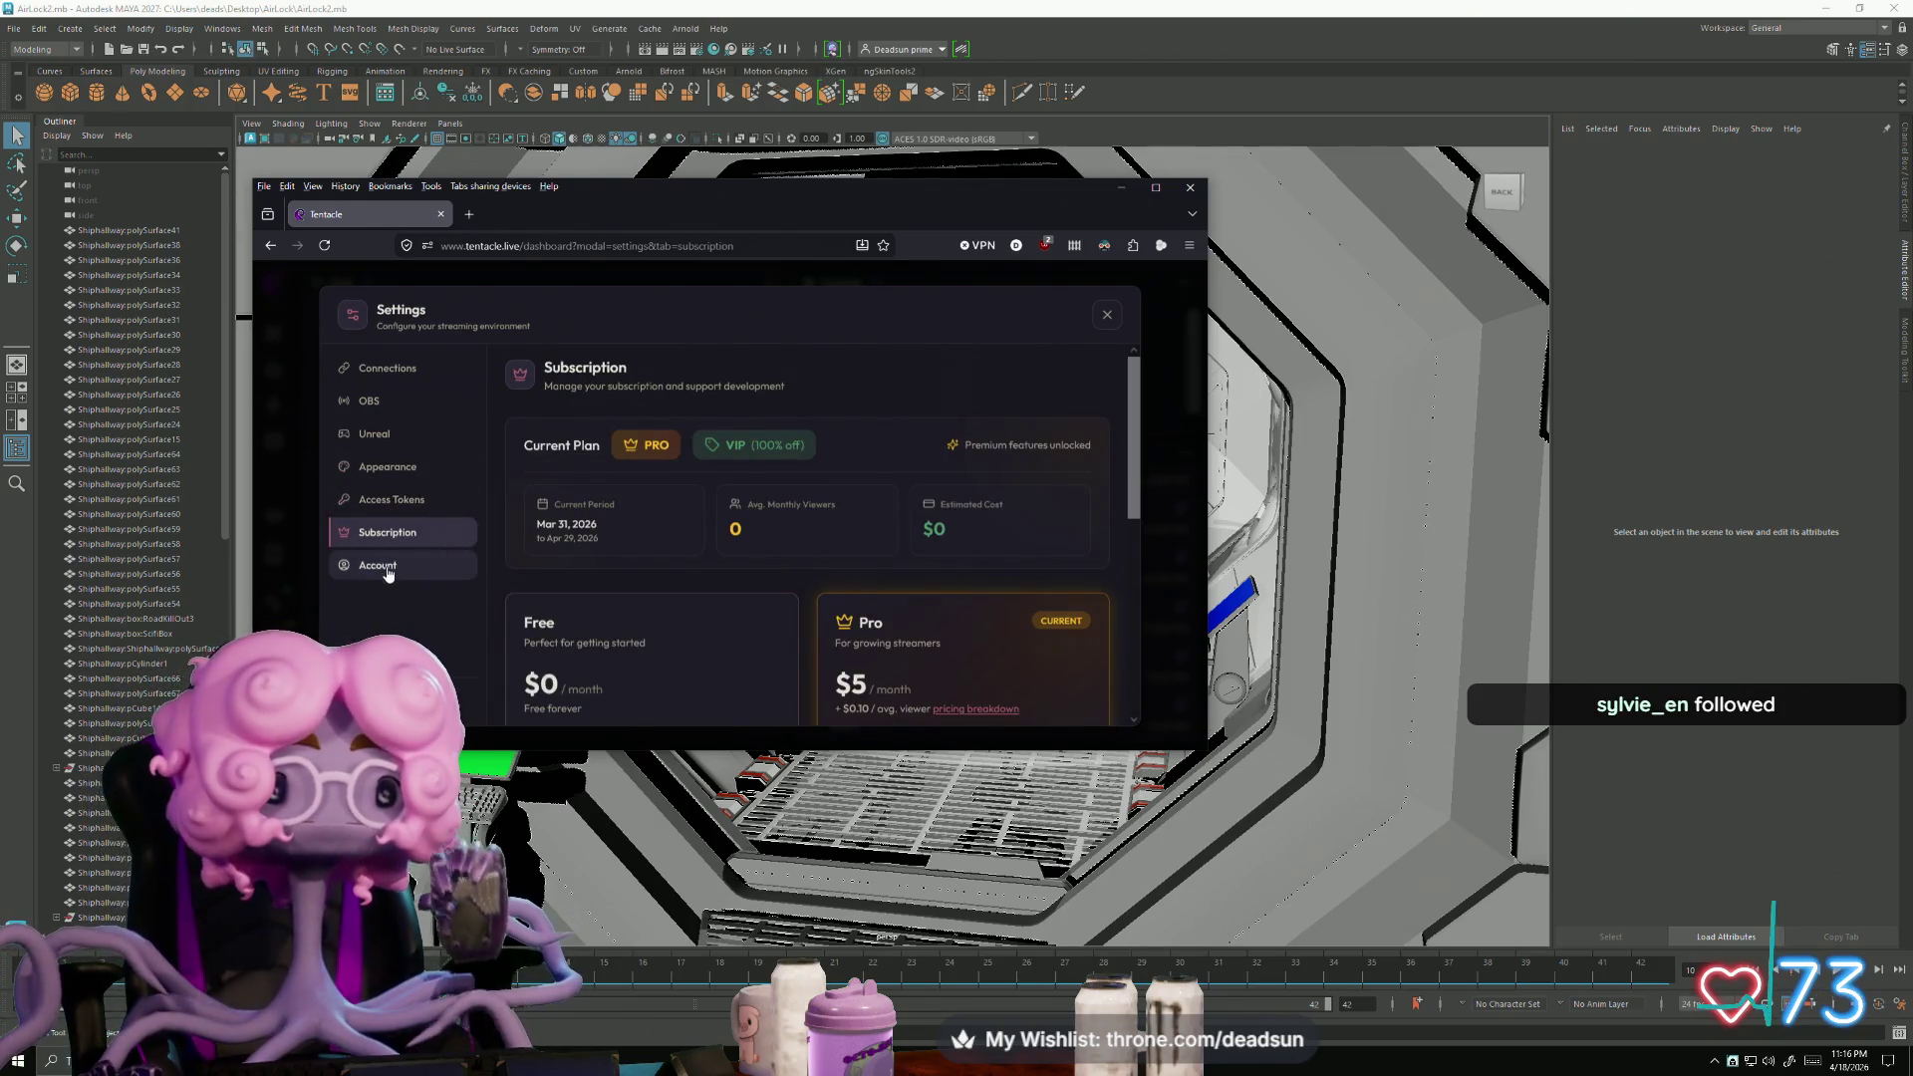
pyautogui.scroll(-4, 548, 653)
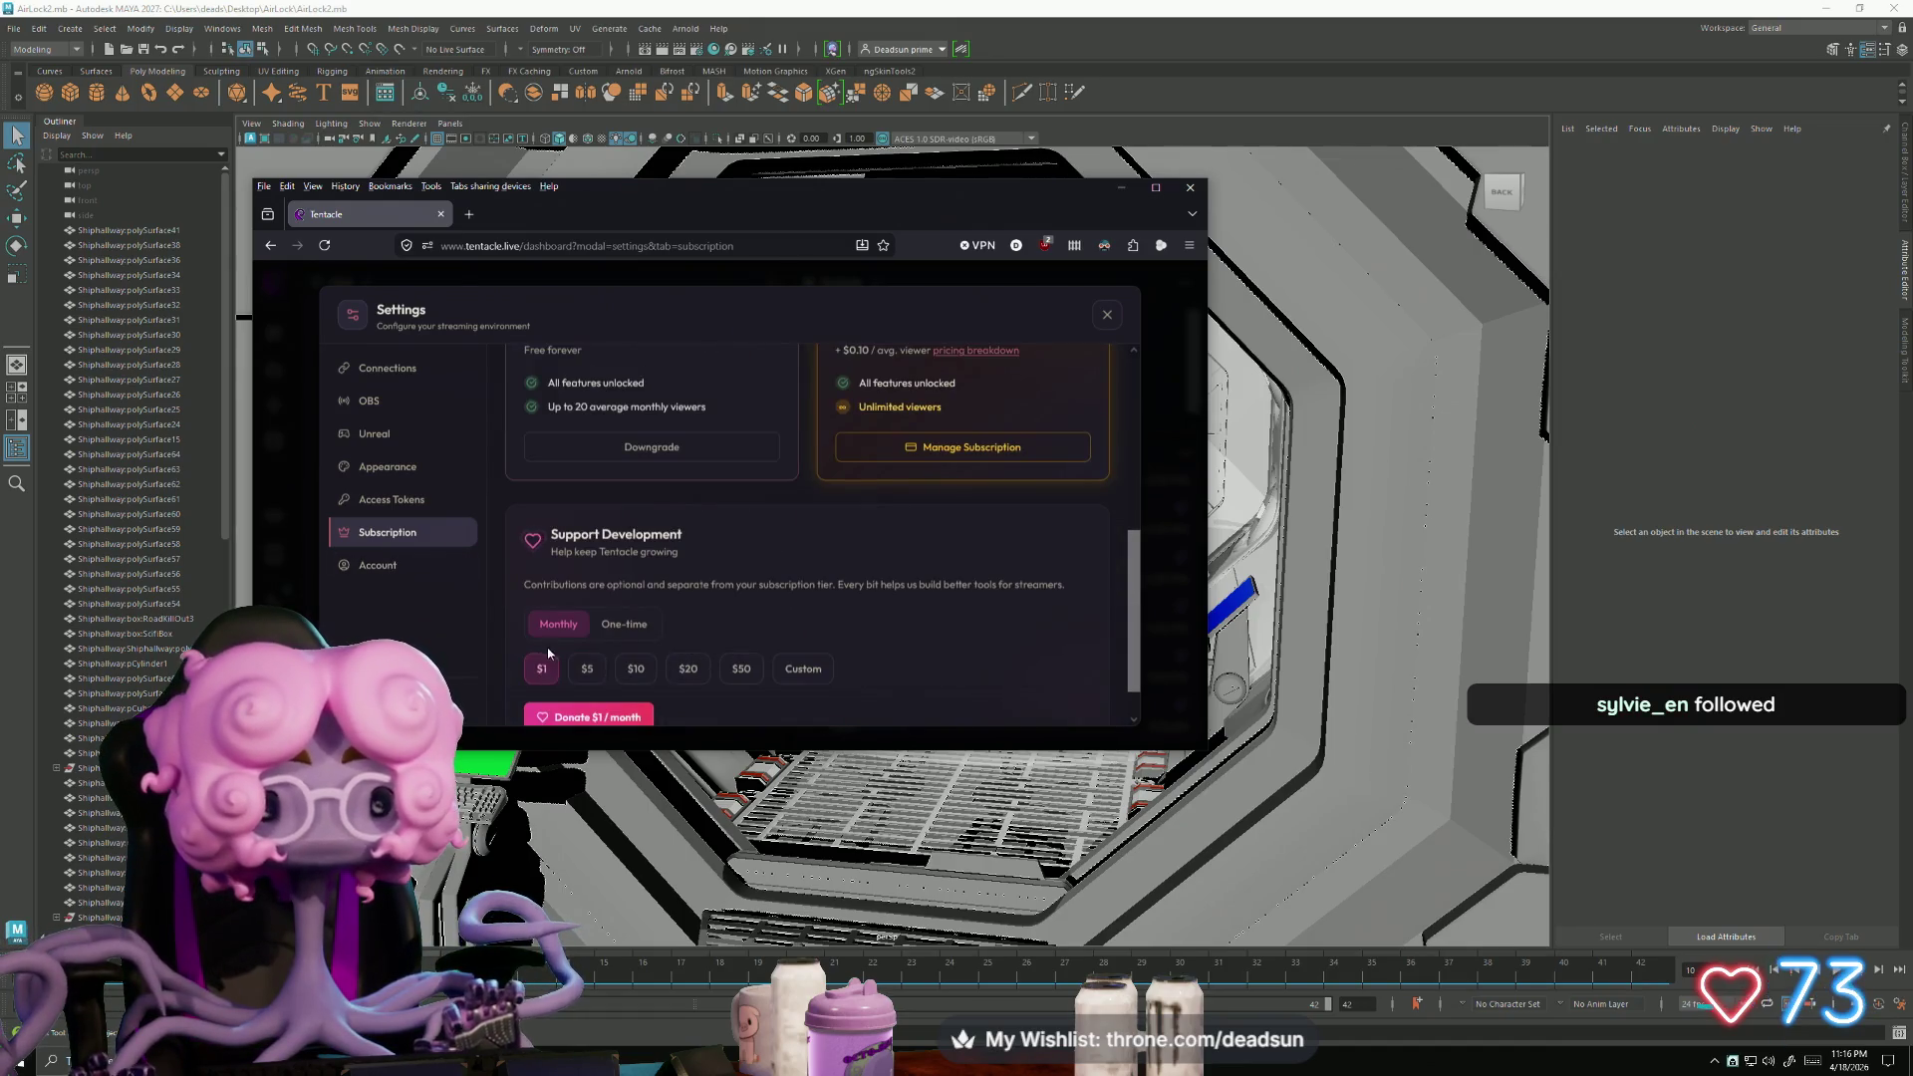
pyautogui.scroll(4, 587, 638)
pyautogui.click(377, 564)
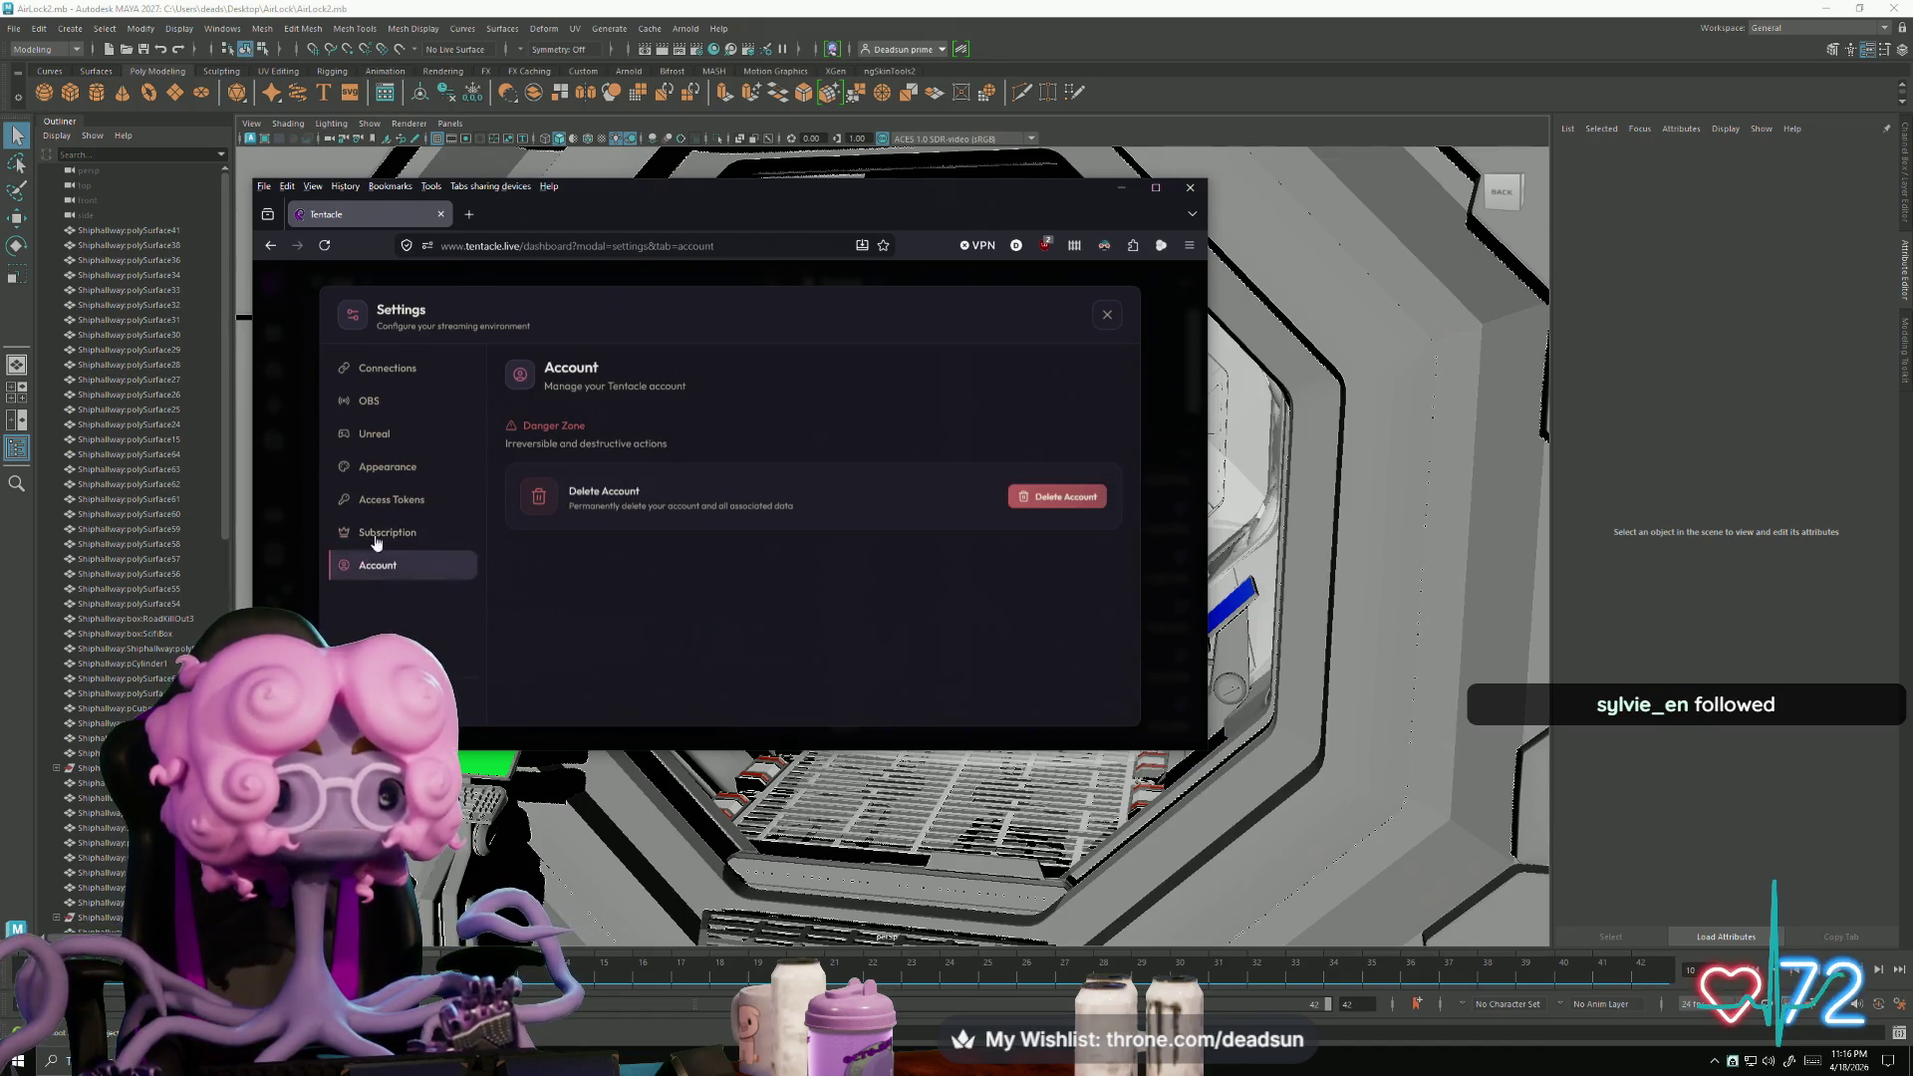
pyautogui.click(384, 474)
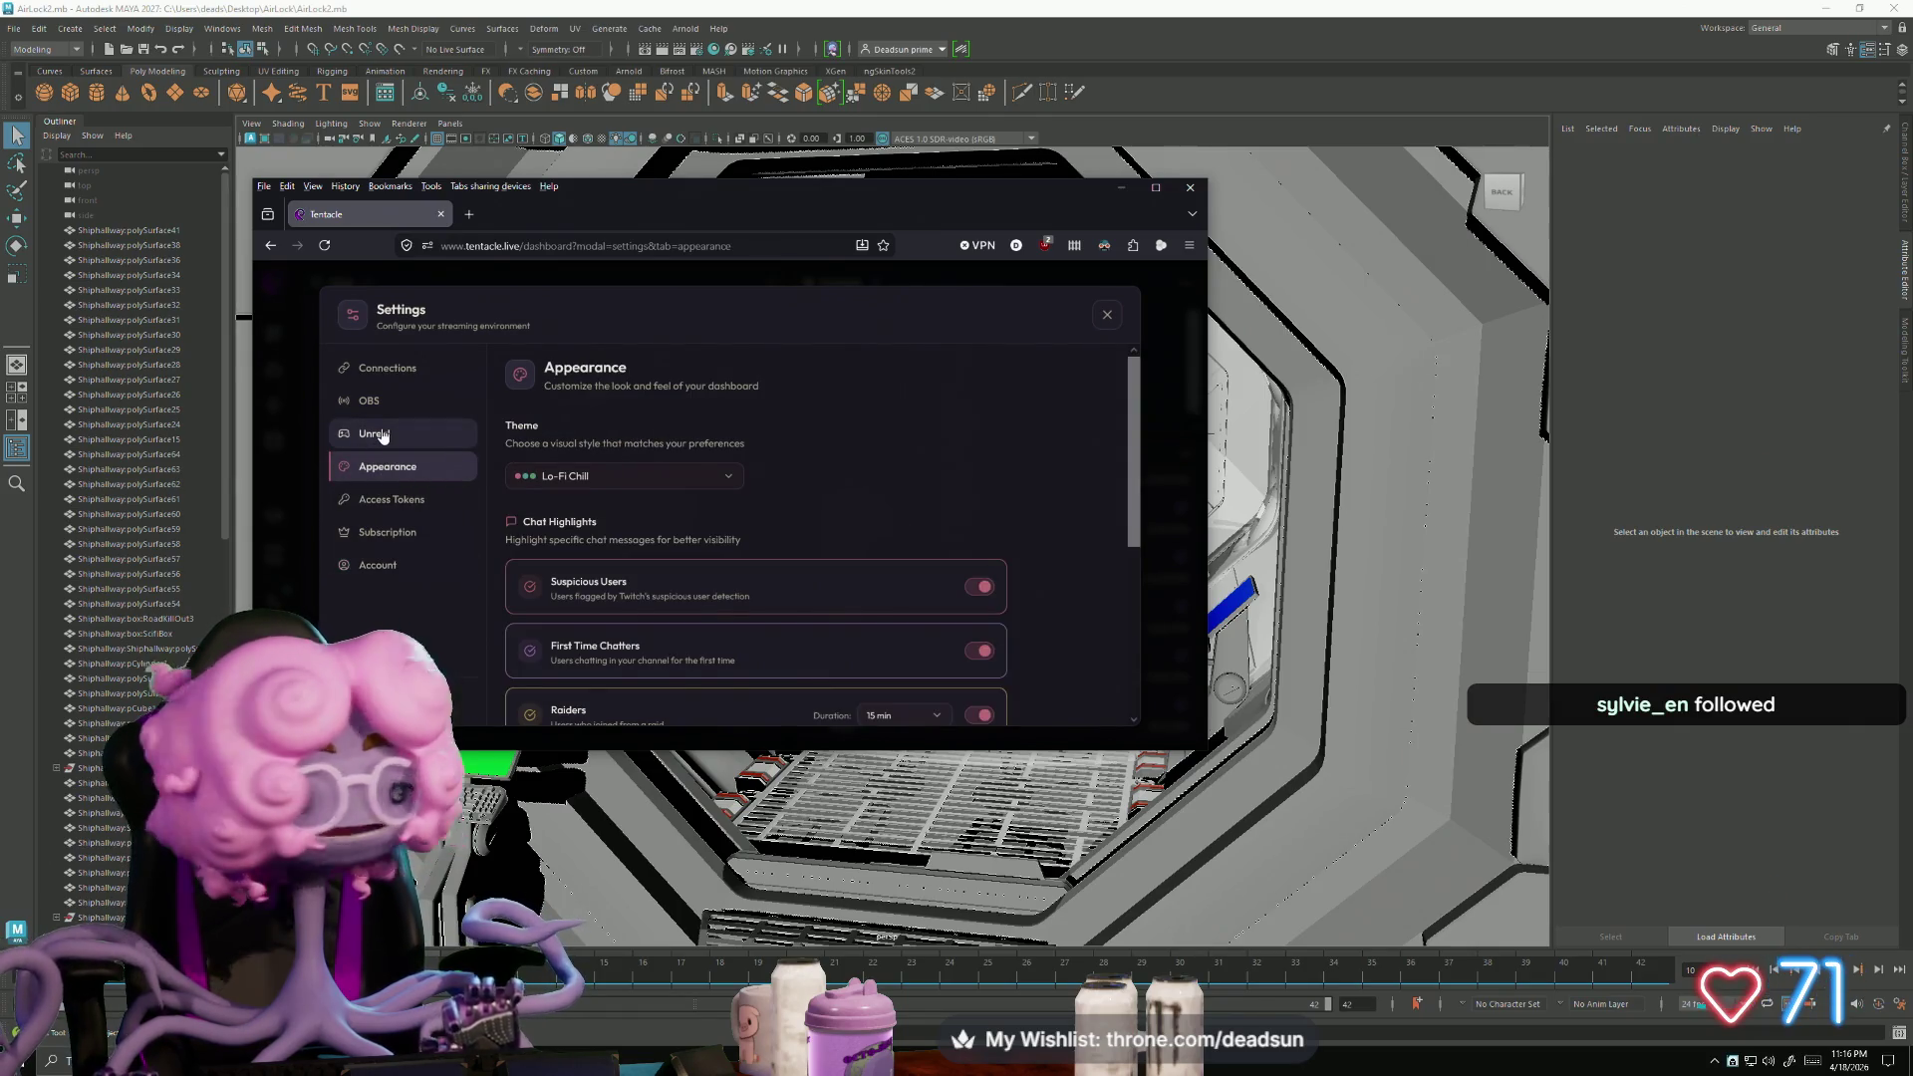
# - Maximize the browser, close Settings, and open the Bot commands dialog
pyautogui.click(1157, 187)
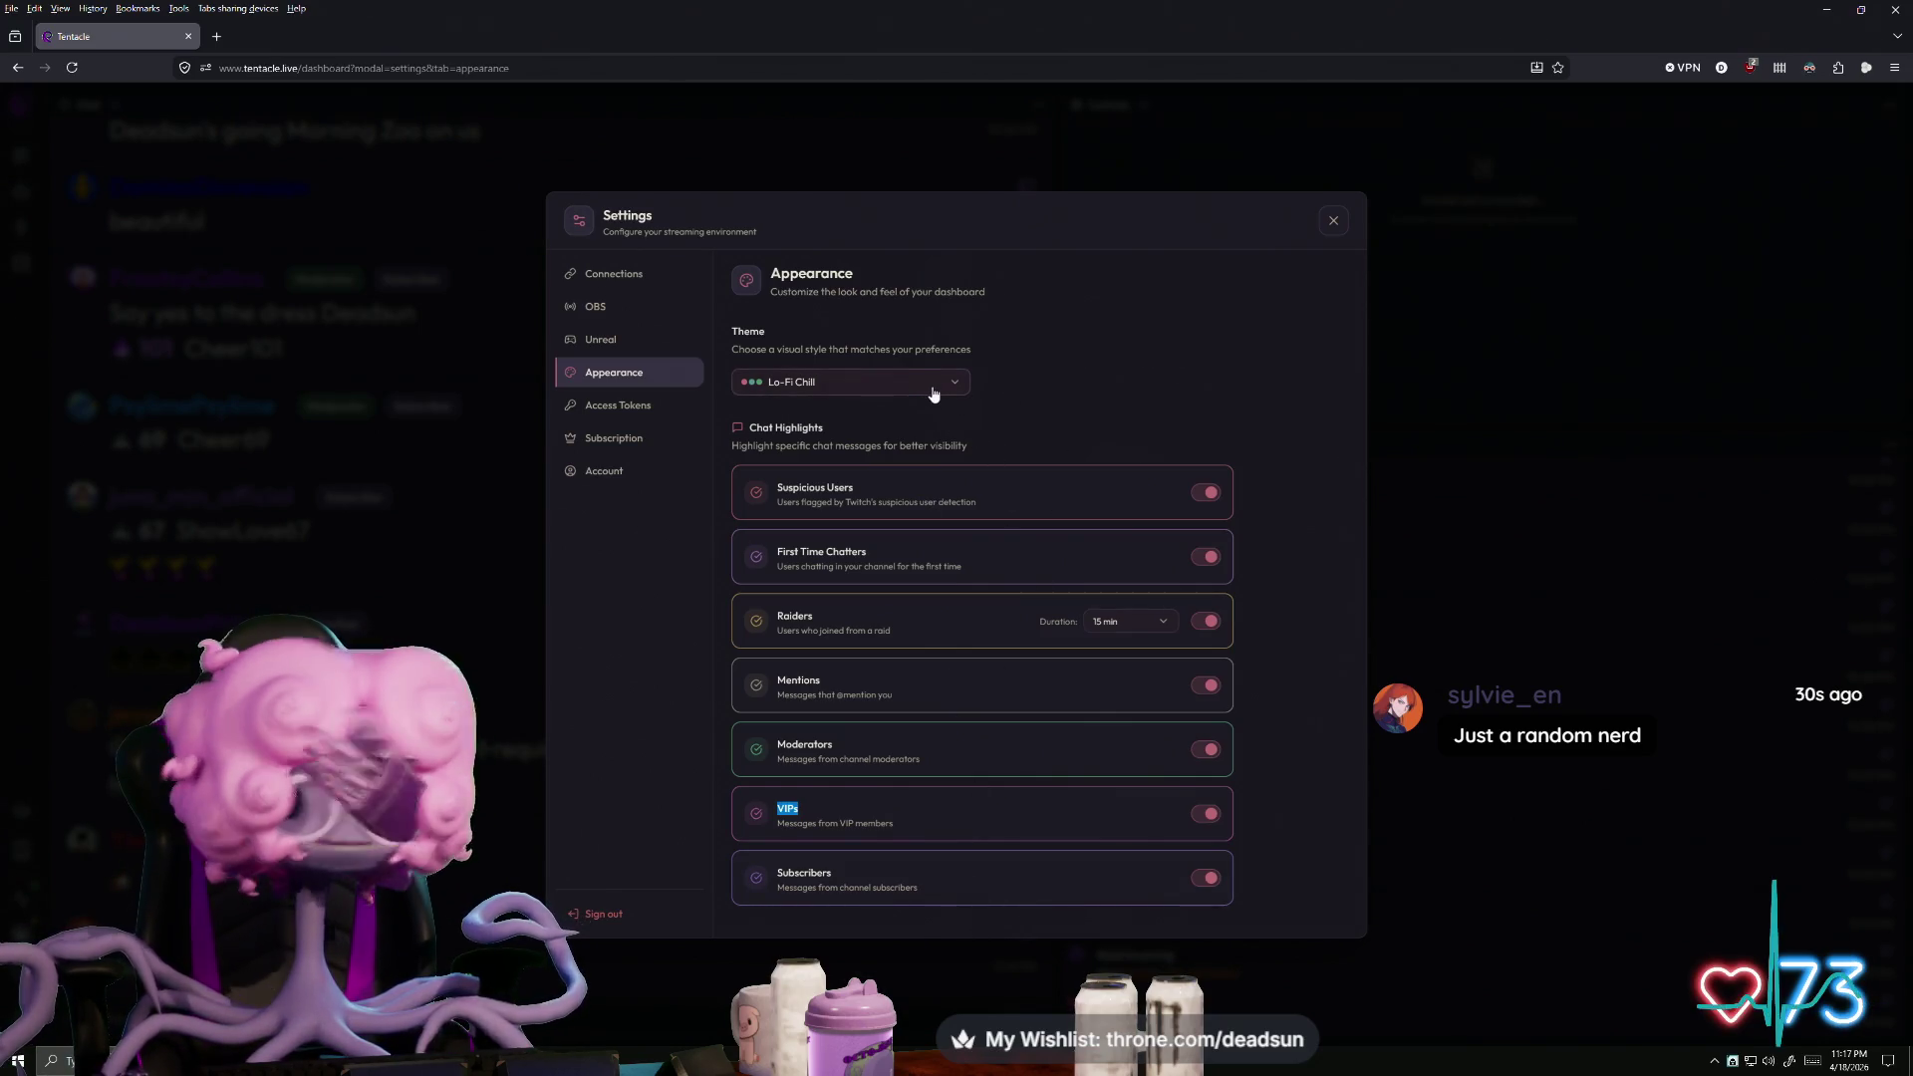
pyautogui.click(1333, 221)
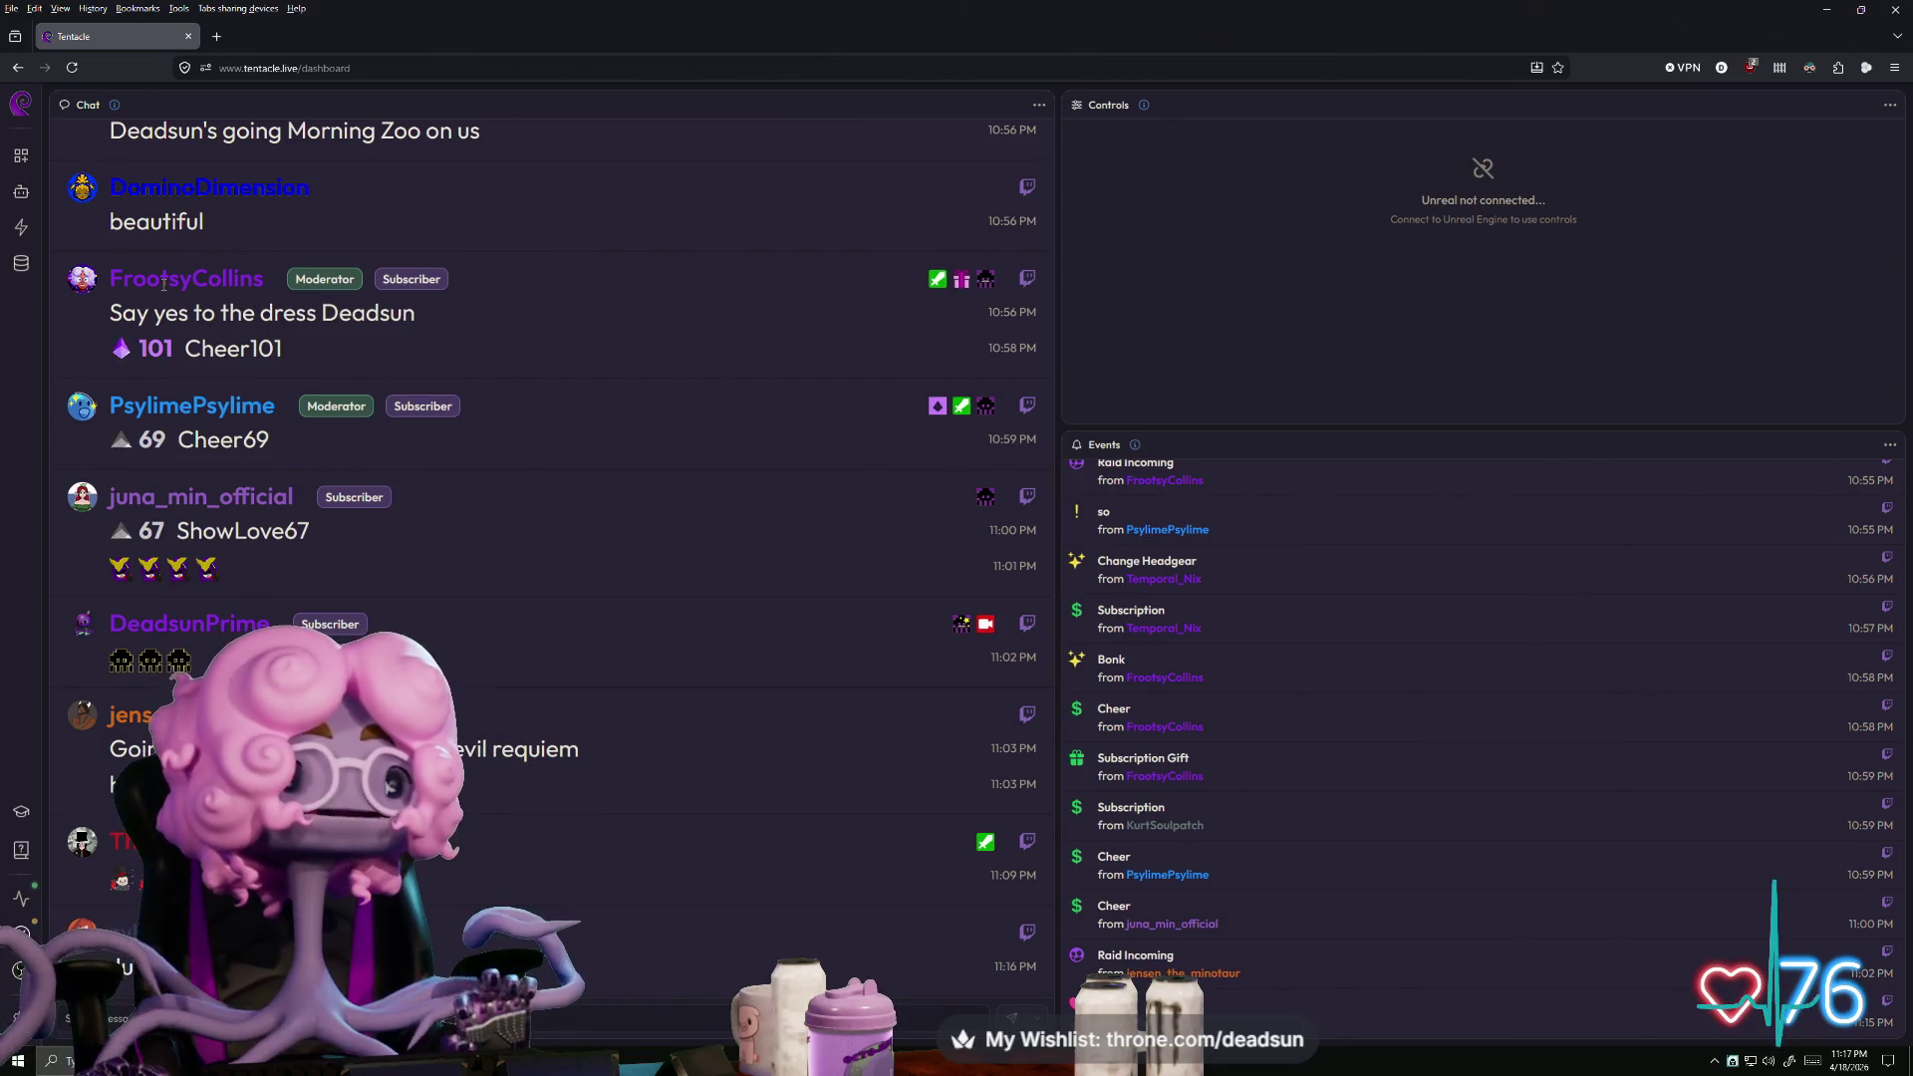
pyautogui.click(24, 199)
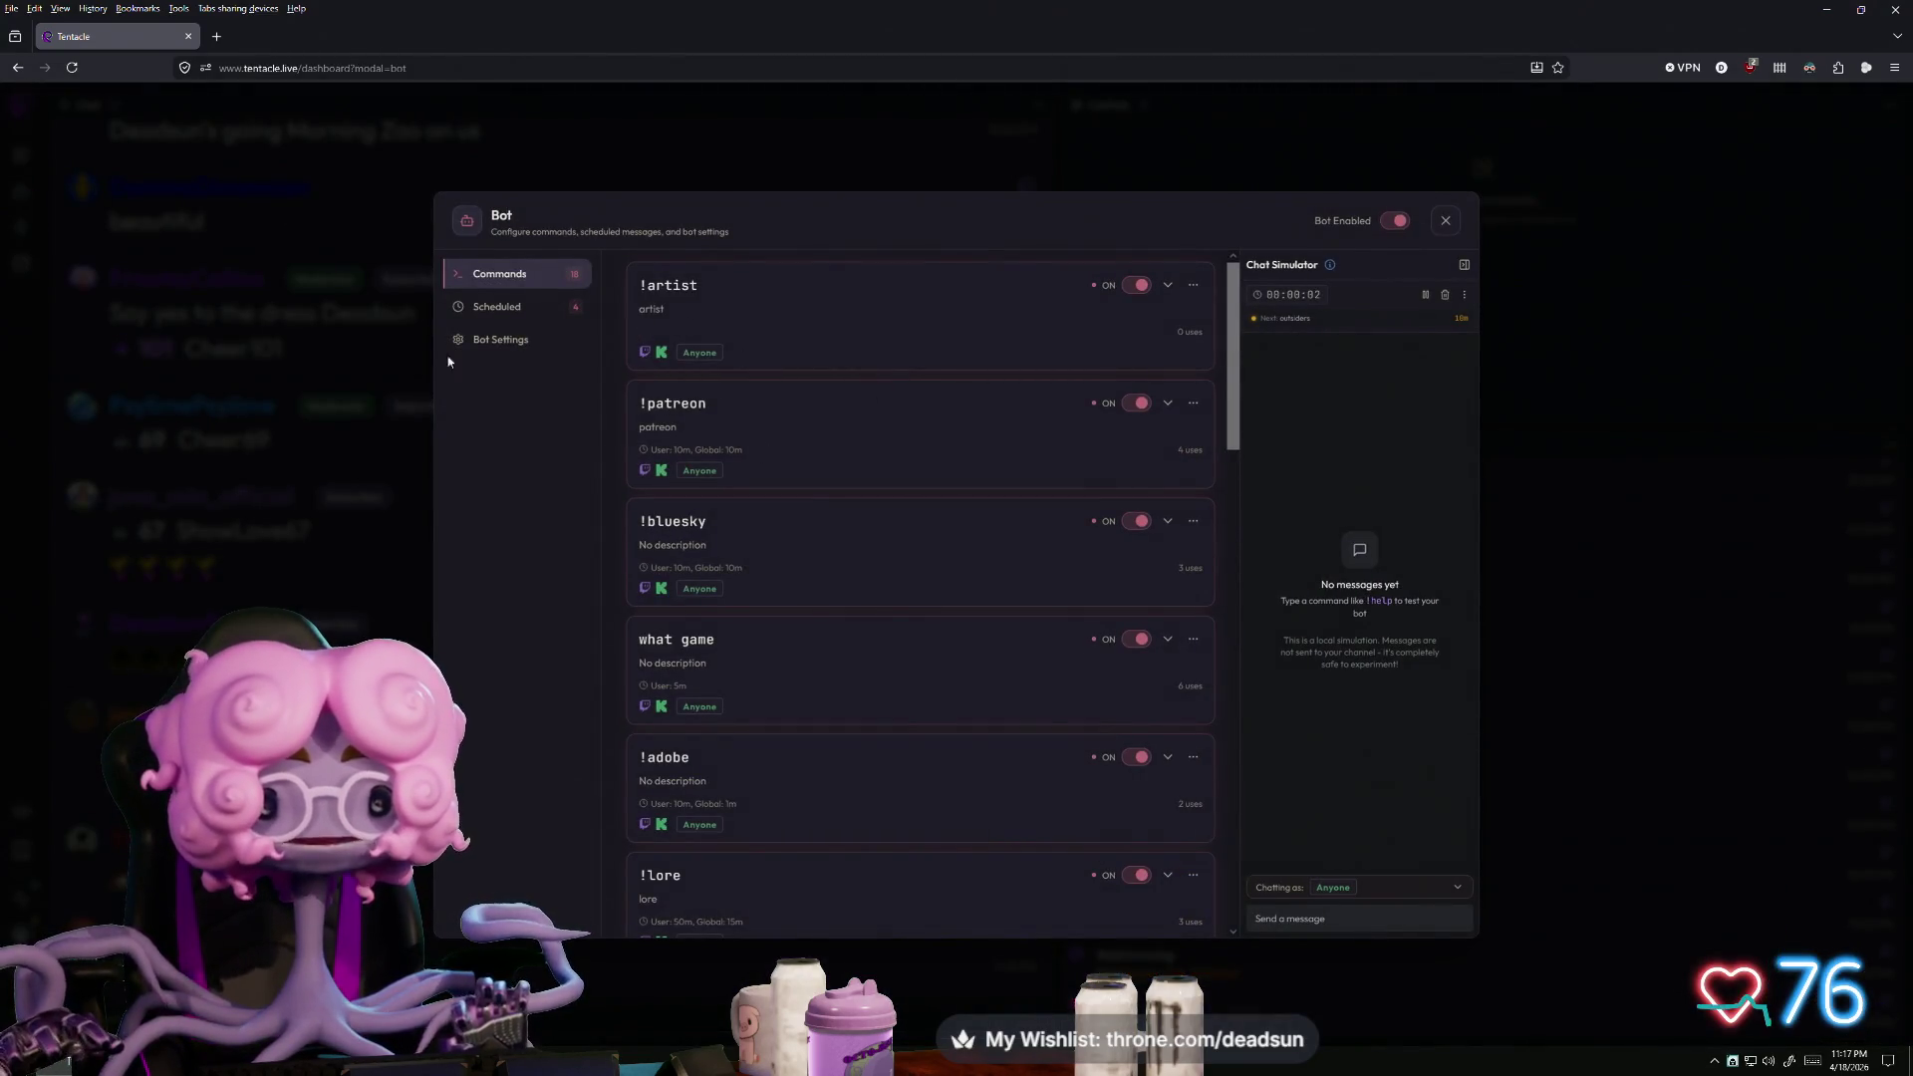
# - Review the Bot's Scheduled messages, Bot Settings and Commands list, ending on Scheduled
pyautogui.click(504, 308)
pyautogui.click(515, 343)
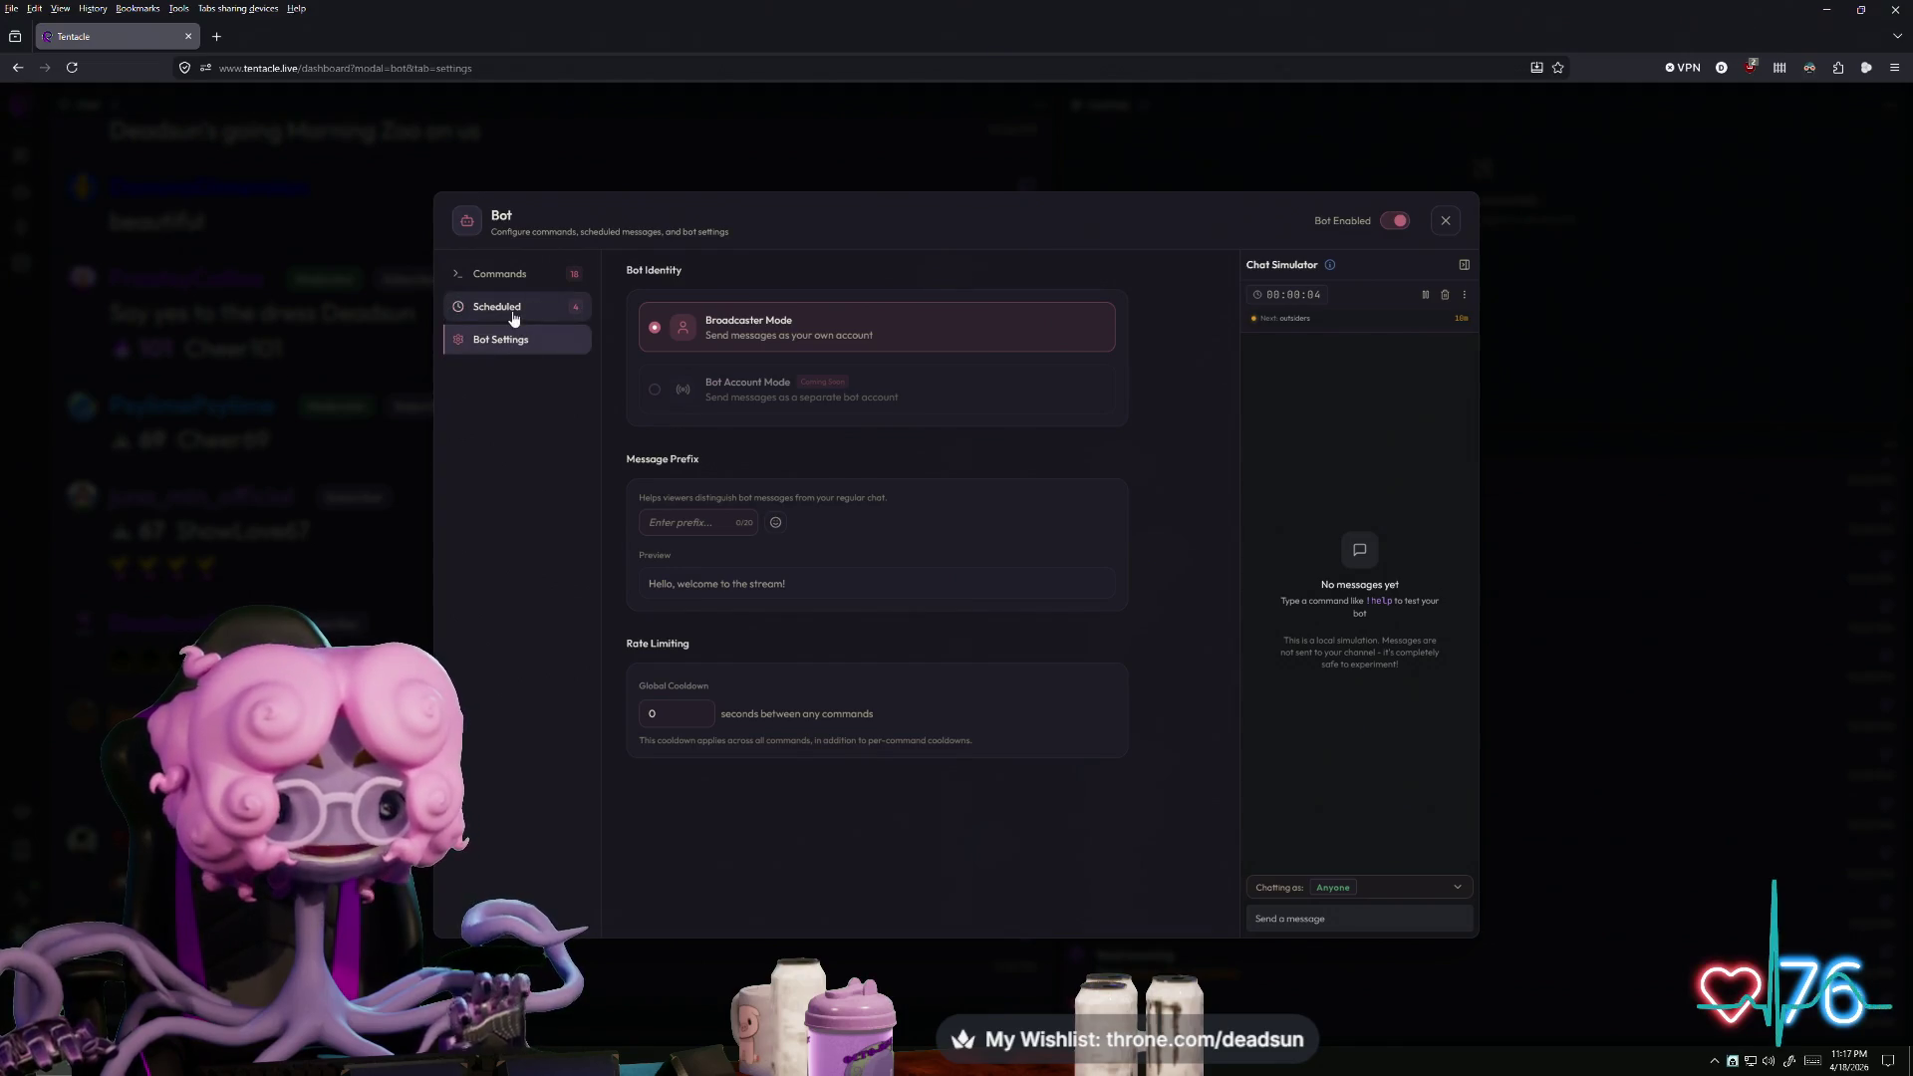
pyautogui.click(514, 311)
pyautogui.click(514, 279)
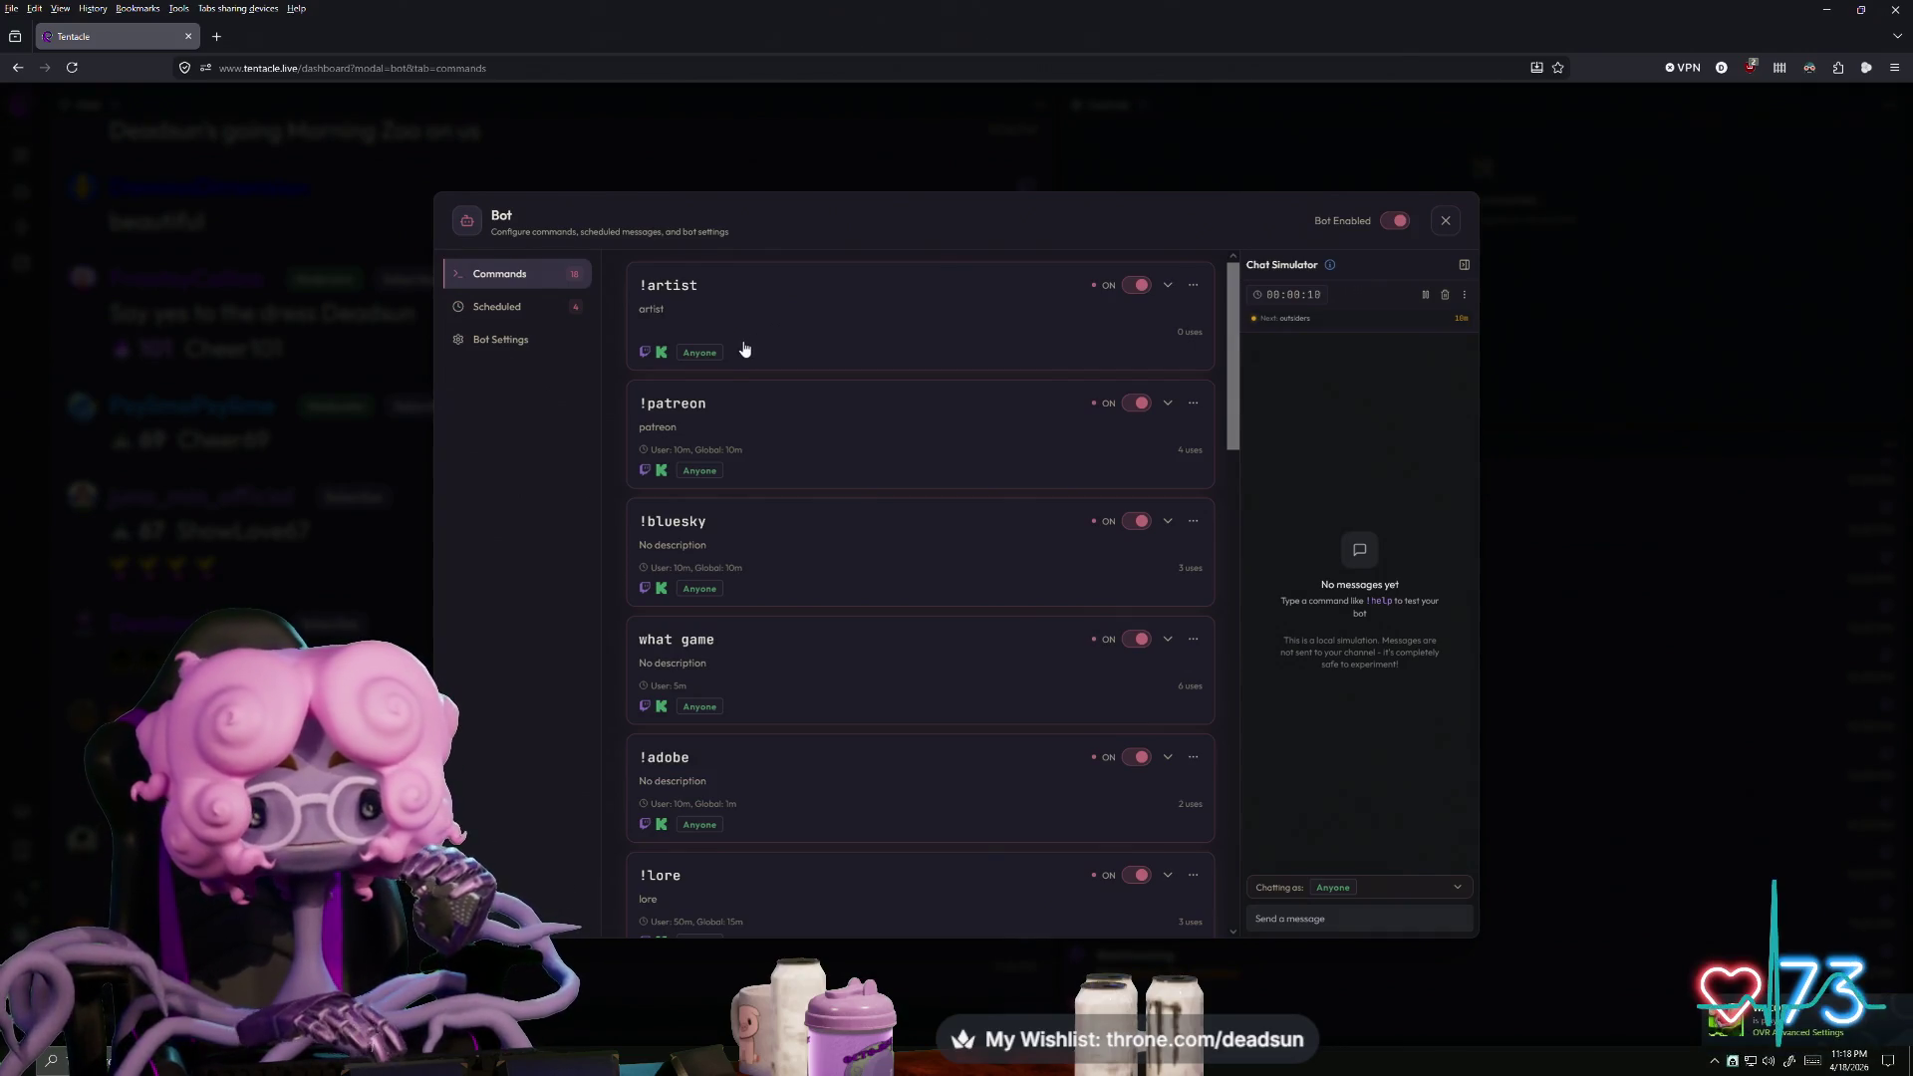
pyautogui.scroll(-15, 785, 488)
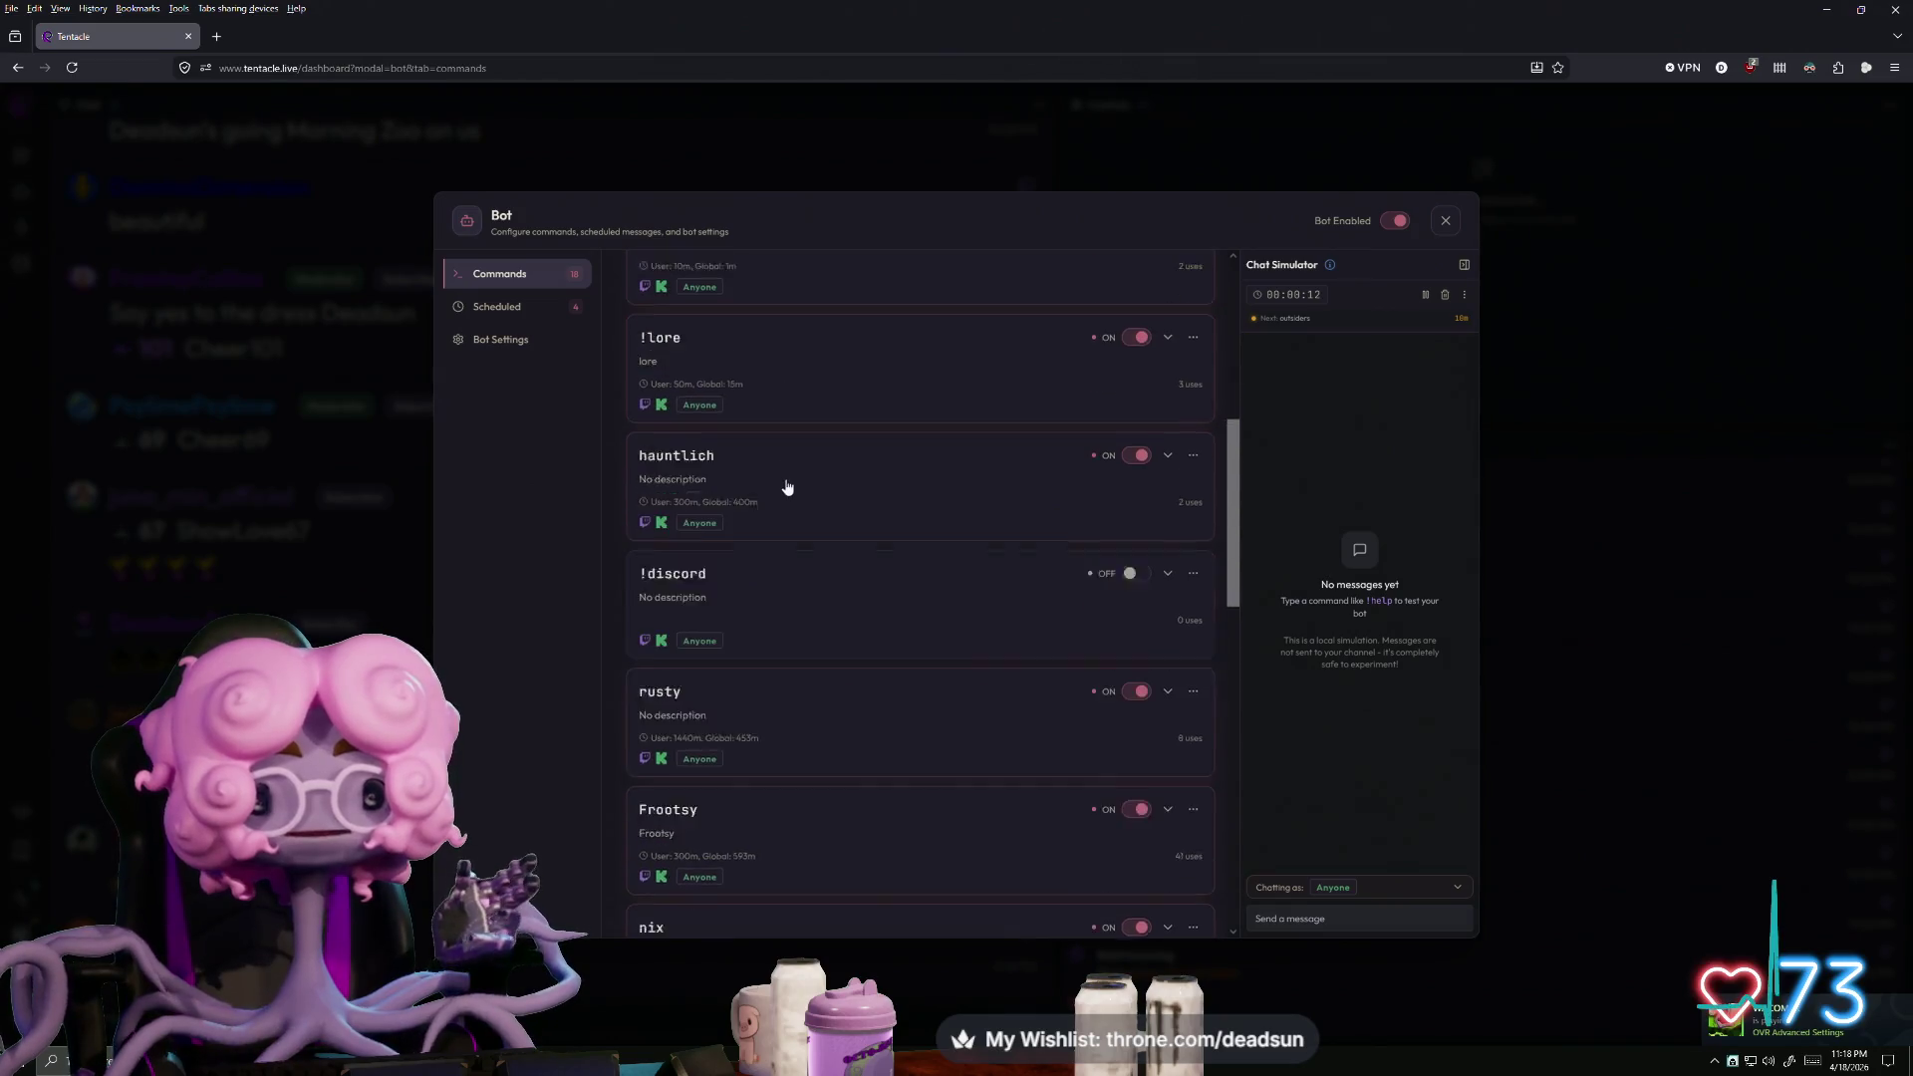
pyautogui.scroll(5, 810, 517)
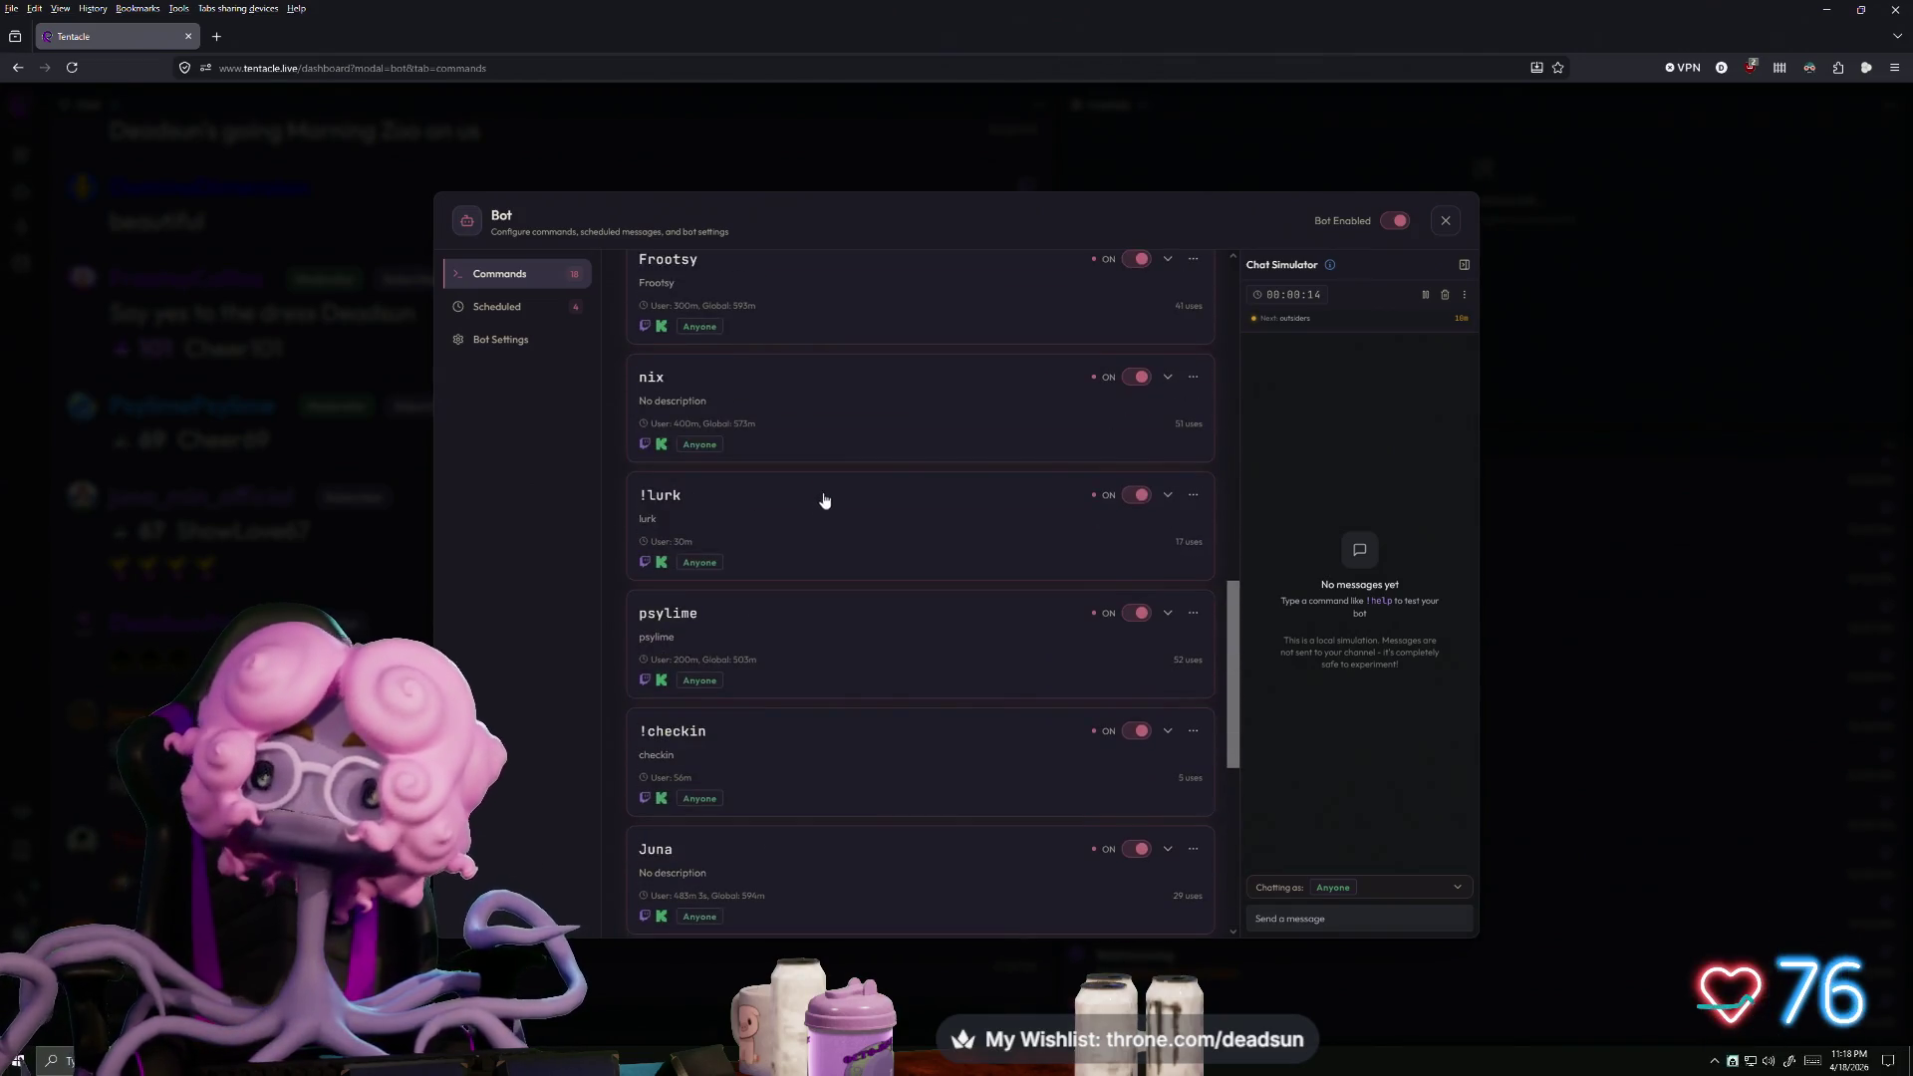
pyautogui.click(528, 310)
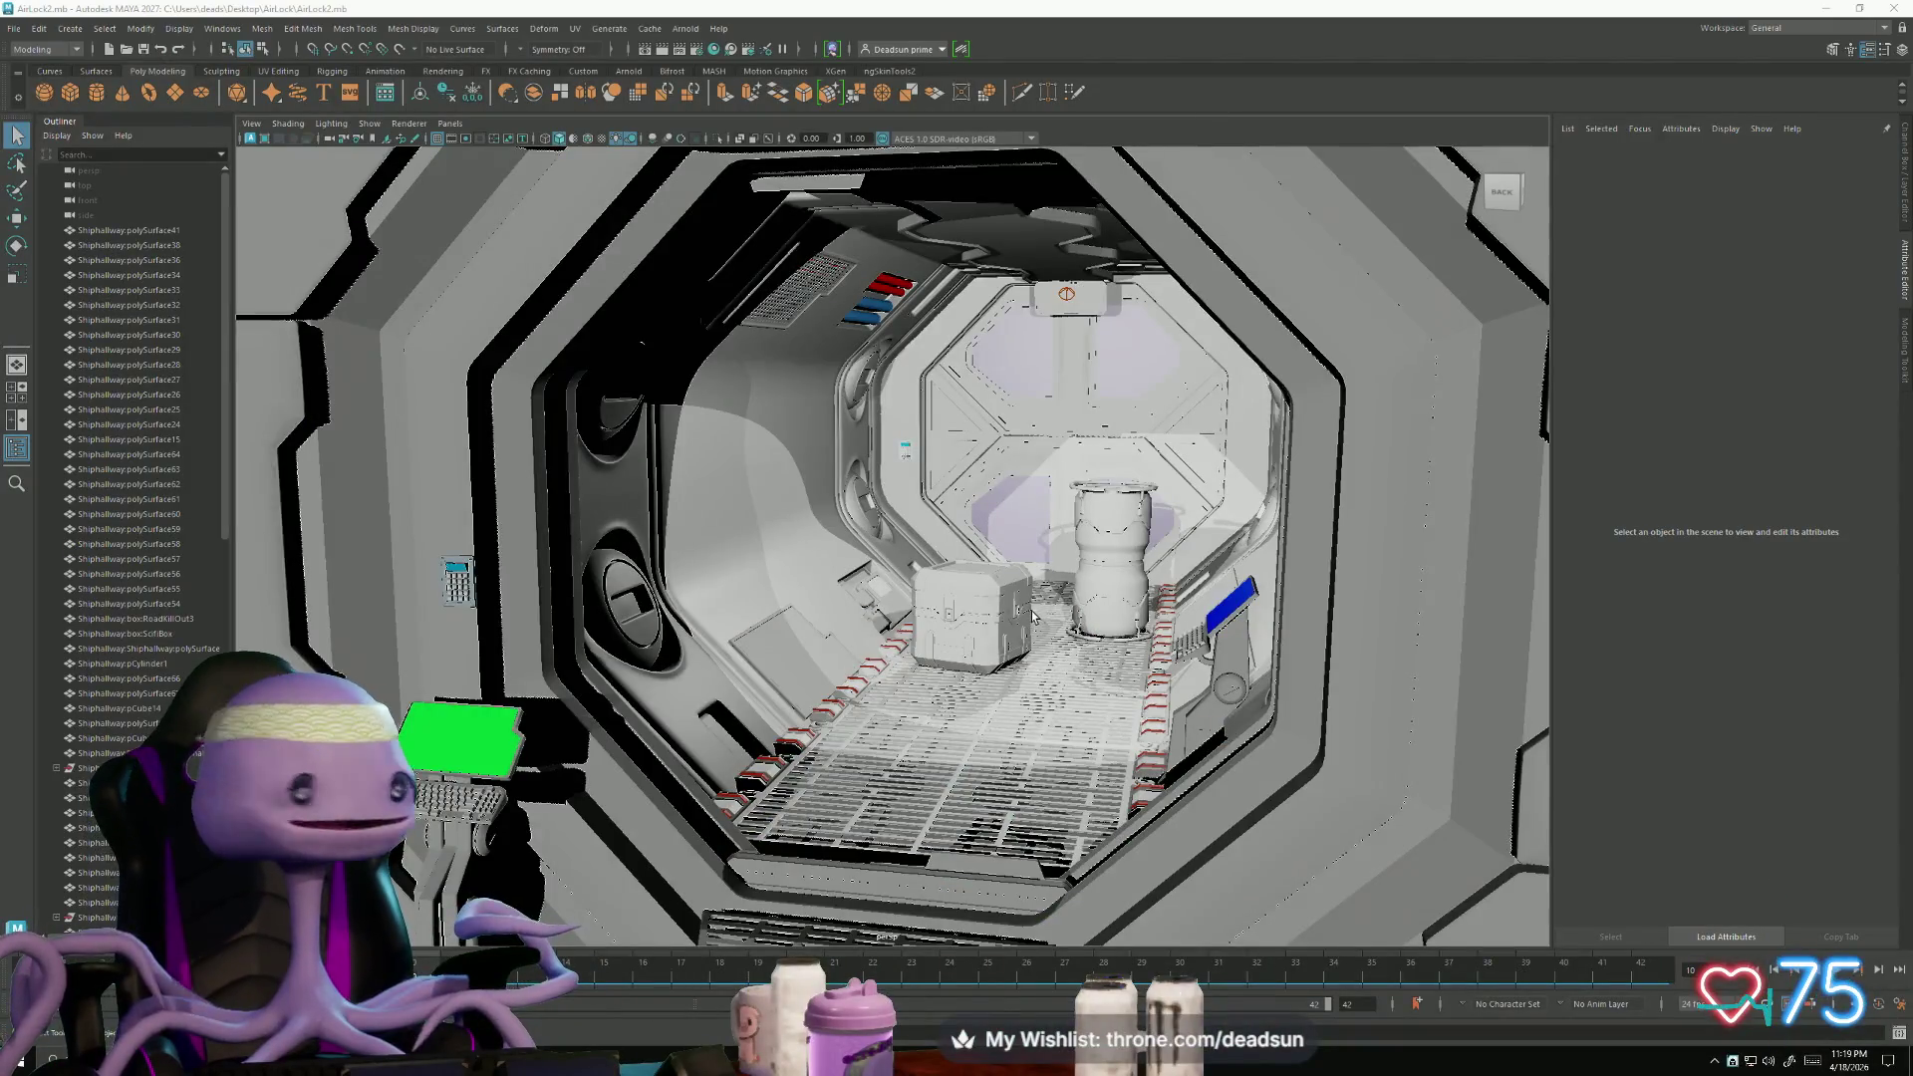
# - Move the airlock animation to frame 23 with the four-window door closed, and orbit to face it
pyautogui.hotkey('ctrl', 'z')
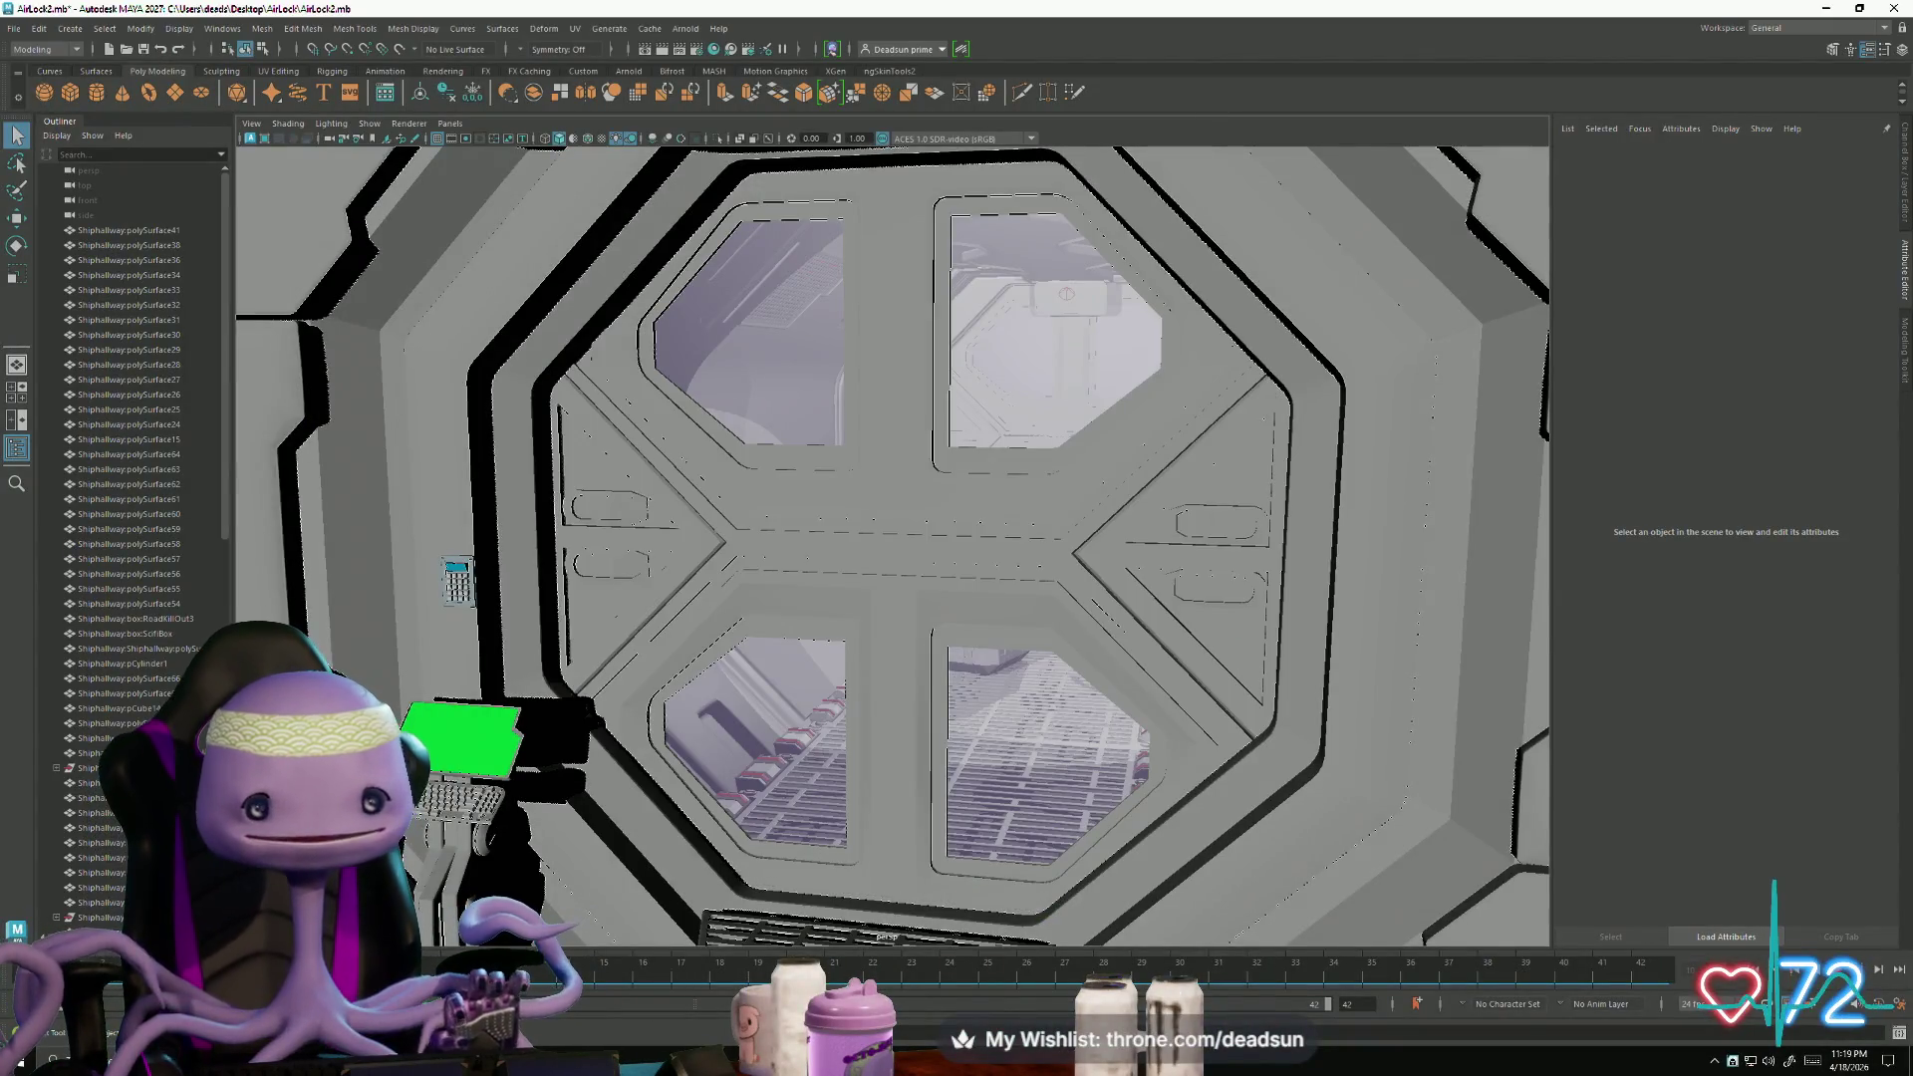
pyautogui.hotkey('ctrl', 'z')
pyautogui.hotkey('ctrl', 'z')
pyautogui.hotkey('ctrl', 'z')
pyautogui.moveTo(498, 962)
pyautogui.mouseDown()
pyautogui.moveTo(1572, 951)
pyautogui.moveTo(647, 974)
pyautogui.moveTo(1296, 962)
pyautogui.moveTo(616, 991)
pyautogui.moveTo(1305, 966)
pyautogui.moveTo(1383, 932)
pyautogui.moveTo(558, 971)
pyautogui.moveTo(1539, 967)
pyautogui.moveTo(667, 1004)
pyautogui.moveTo(508, 982)
pyautogui.mouseUp()
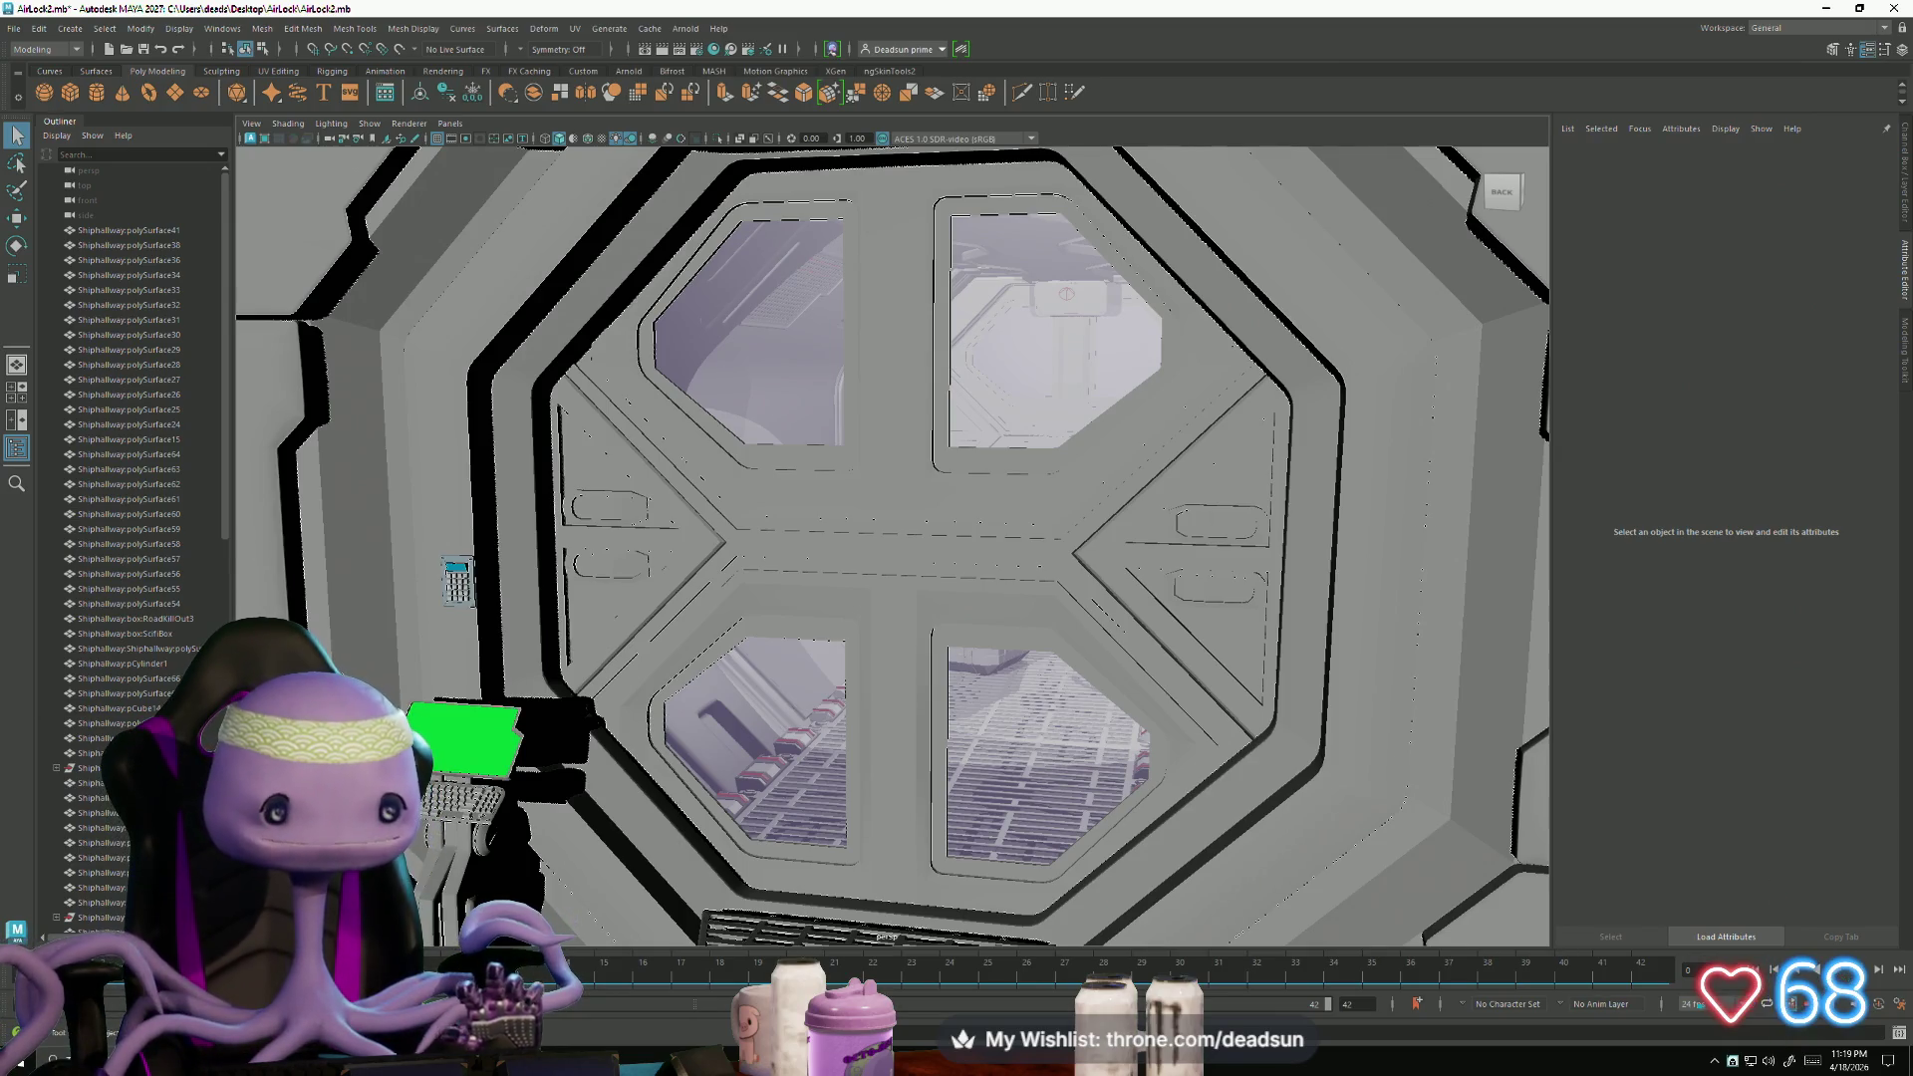
pyautogui.scroll(-10, 823, 673)
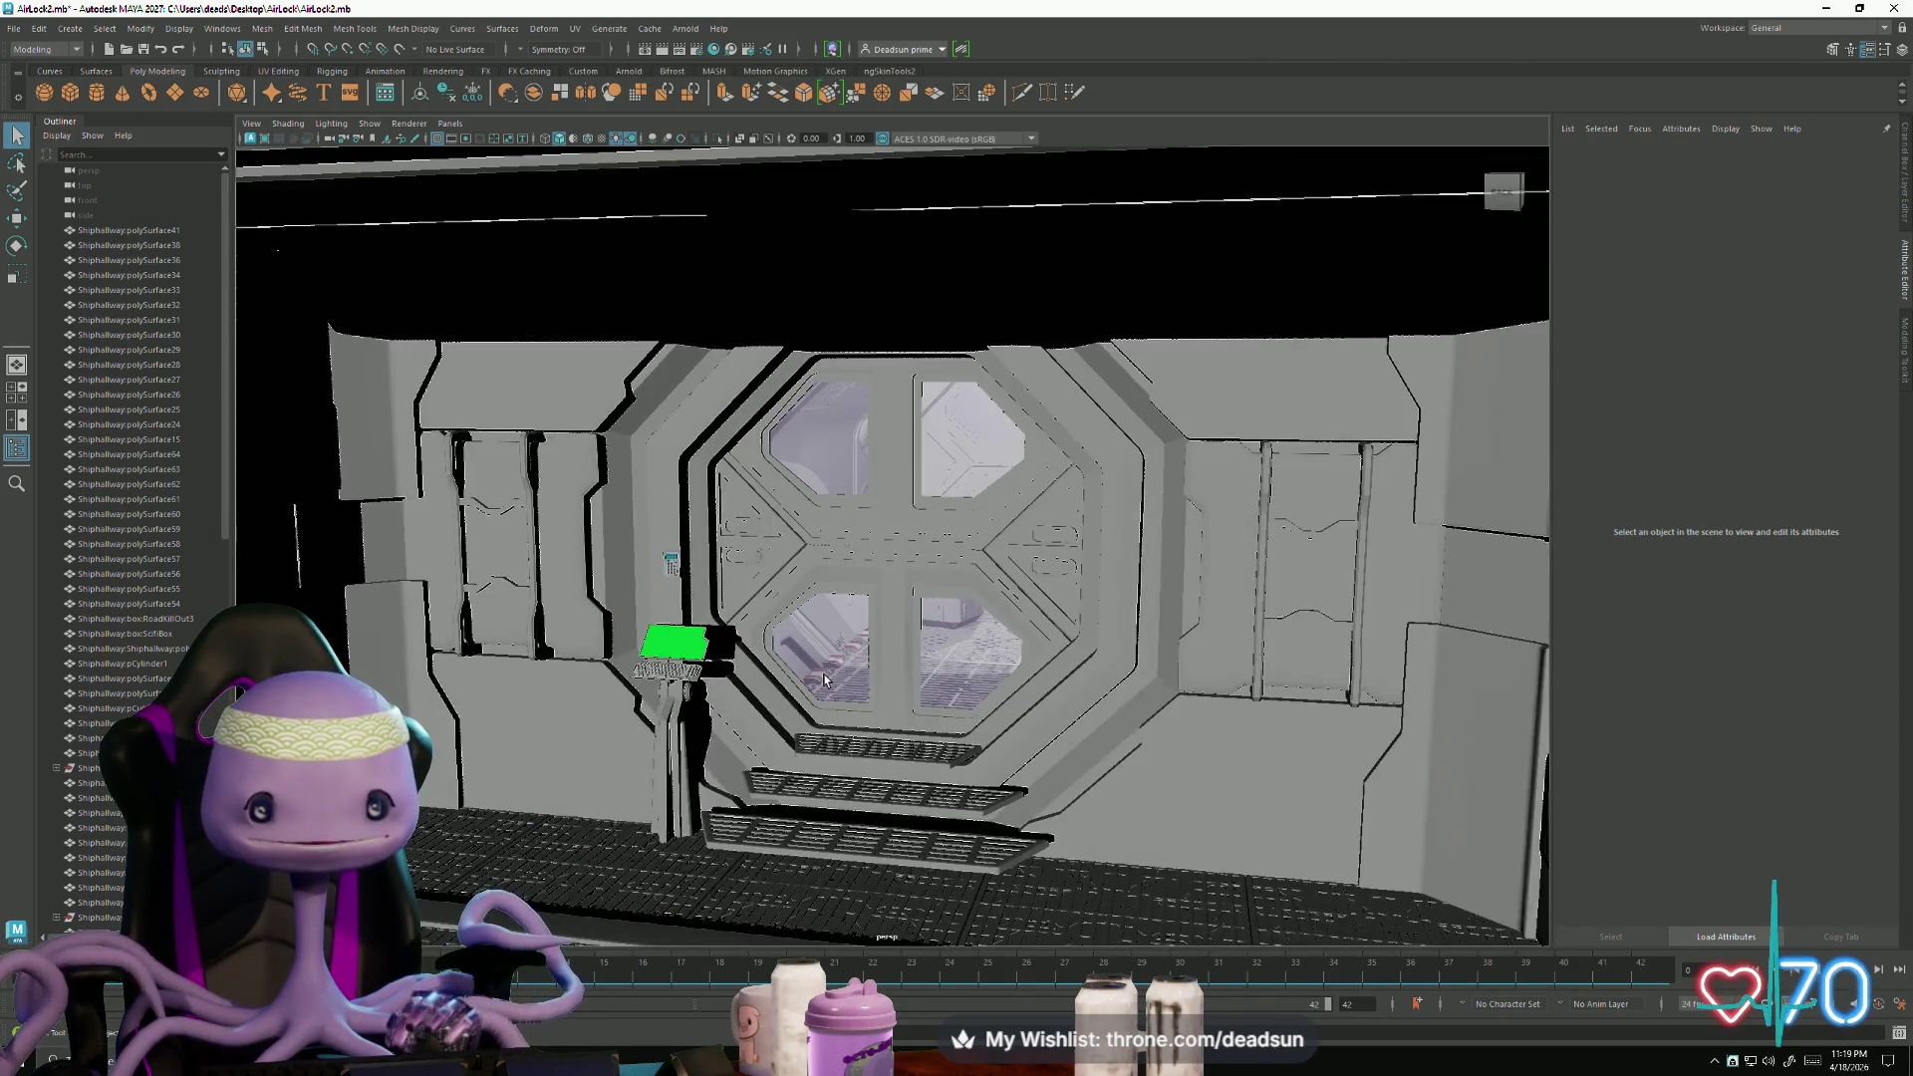
pyautogui.moveTo(823, 681)
pyautogui.keyDown('alt'); pyautogui.mouseDown()
pyautogui.moveTo(819, 757)
pyautogui.moveTo(867, 733)
pyautogui.moveTo(1056, 726)
pyautogui.moveTo(957, 758)
pyautogui.moveTo(821, 749)
pyautogui.moveTo(881, 780)
pyautogui.moveTo(946, 708)
pyautogui.moveTo(918, 792)
pyautogui.moveTo(962, 762)
pyautogui.mouseUp(); pyautogui.keyUp('alt')
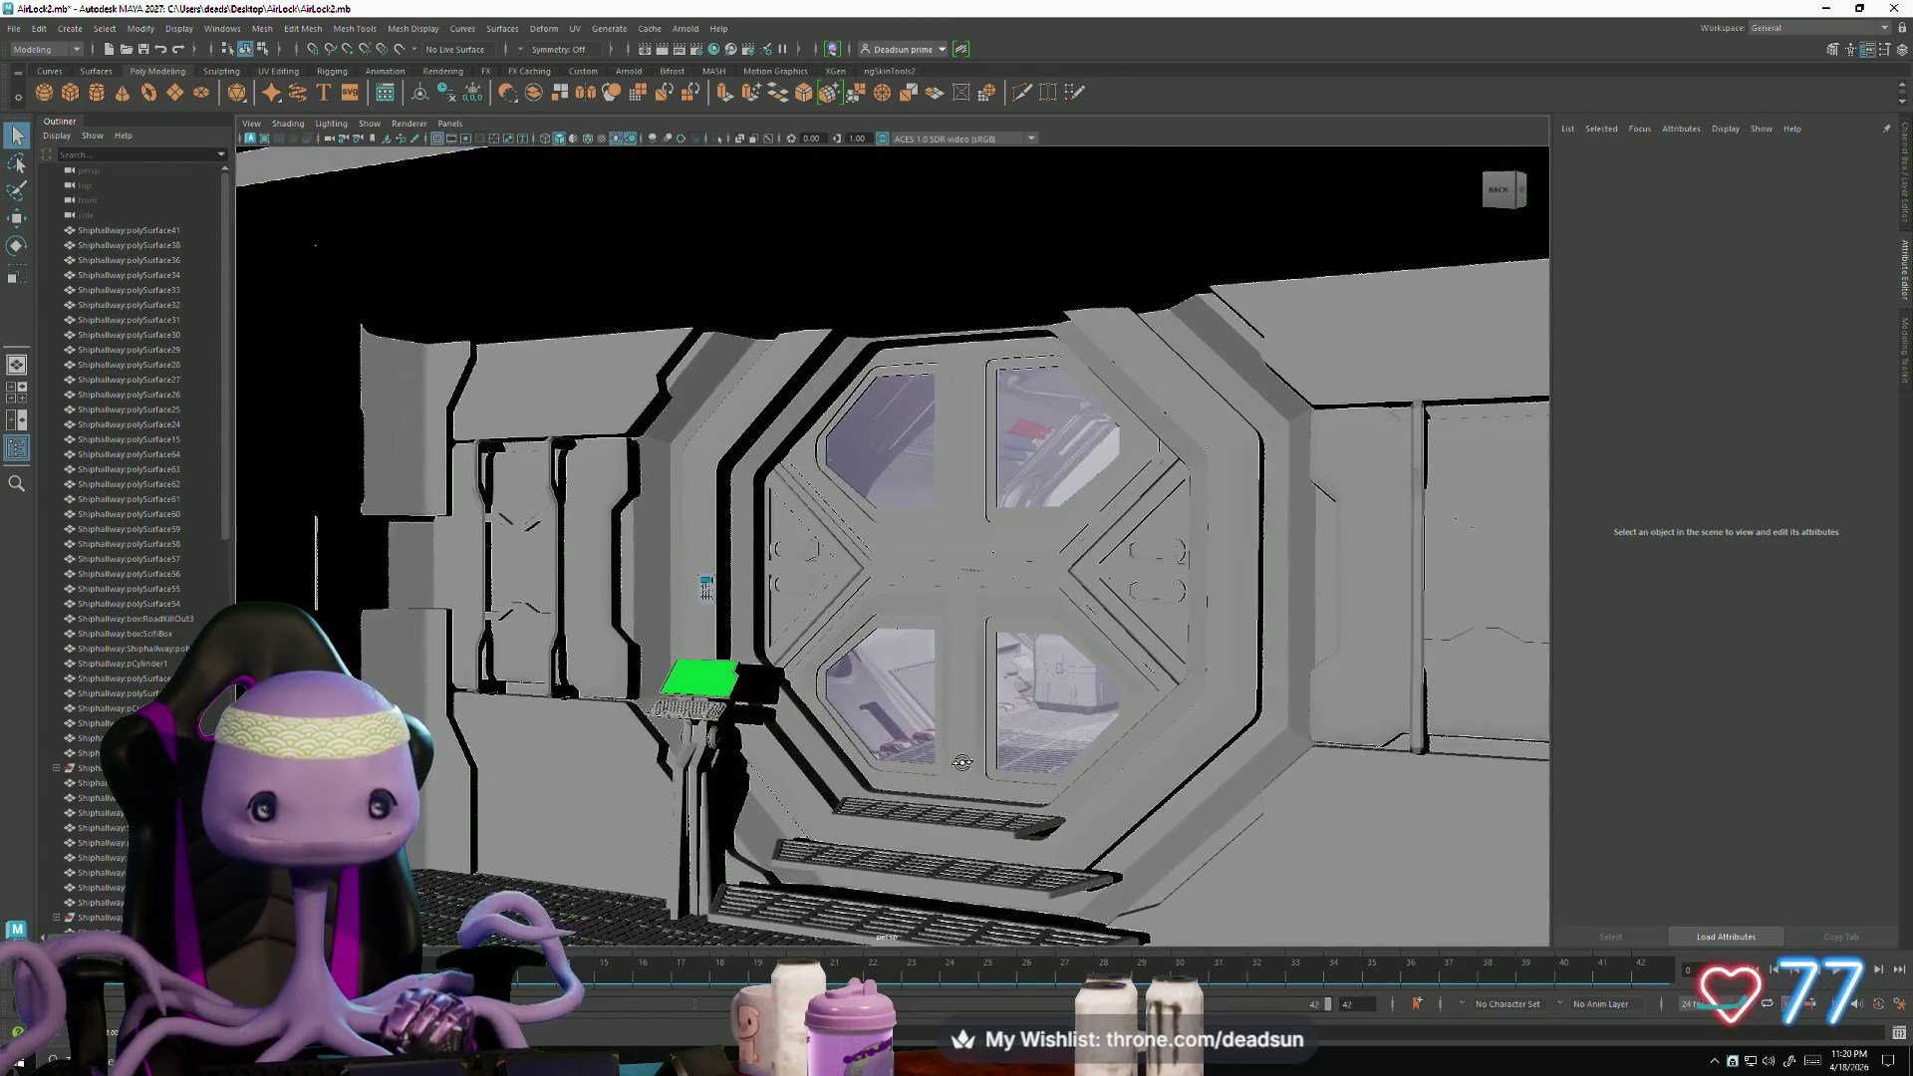
# - Minimize the airlock scene, orbit around the dropship5 hull, and select trim strip pCube7
pyautogui.click(1839, 9)
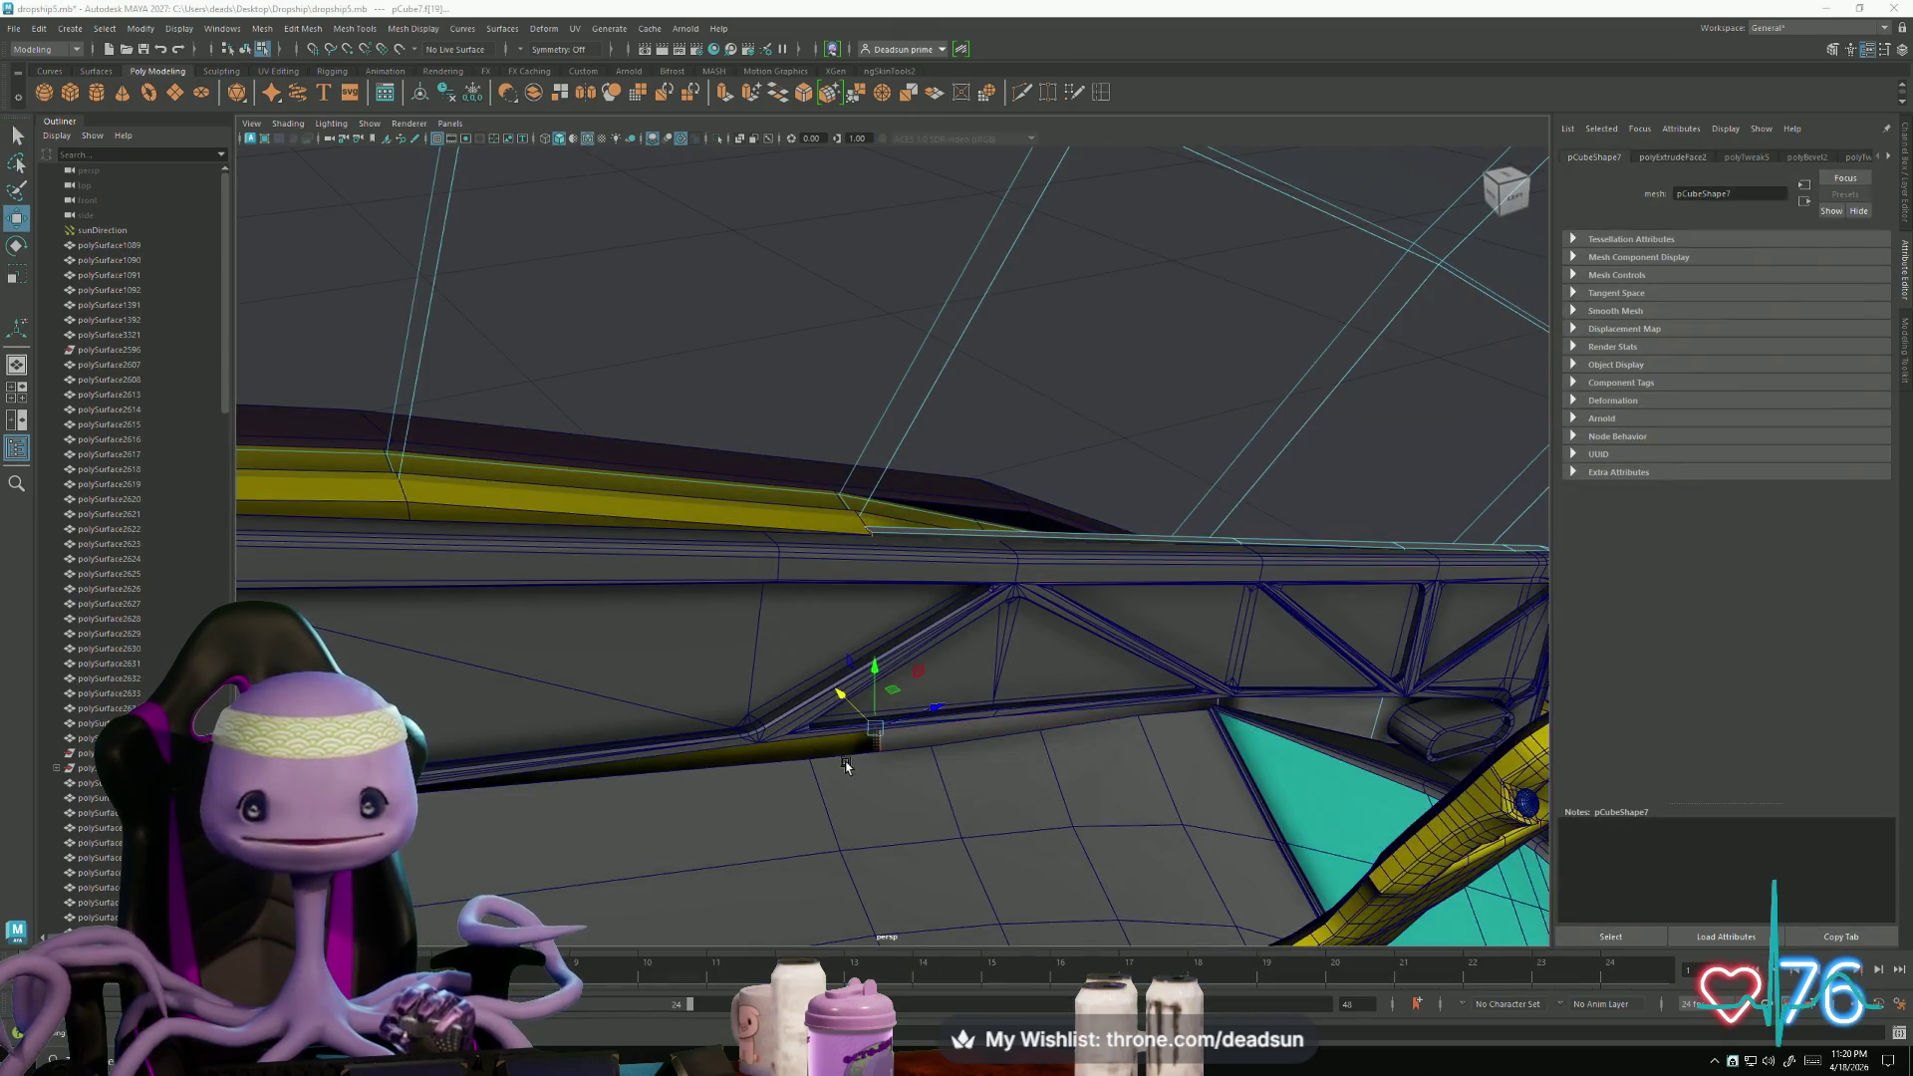
pyautogui.moveTo(1142, 823)
pyautogui.keyDown('alt'); pyautogui.mouseDown()
pyautogui.moveTo(599, 707)
pyautogui.moveTo(935, 787)
pyautogui.moveTo(897, 738)
pyautogui.moveTo(789, 802)
pyautogui.moveTo(643, 749)
pyautogui.mouseUp(); pyautogui.keyUp('alt')
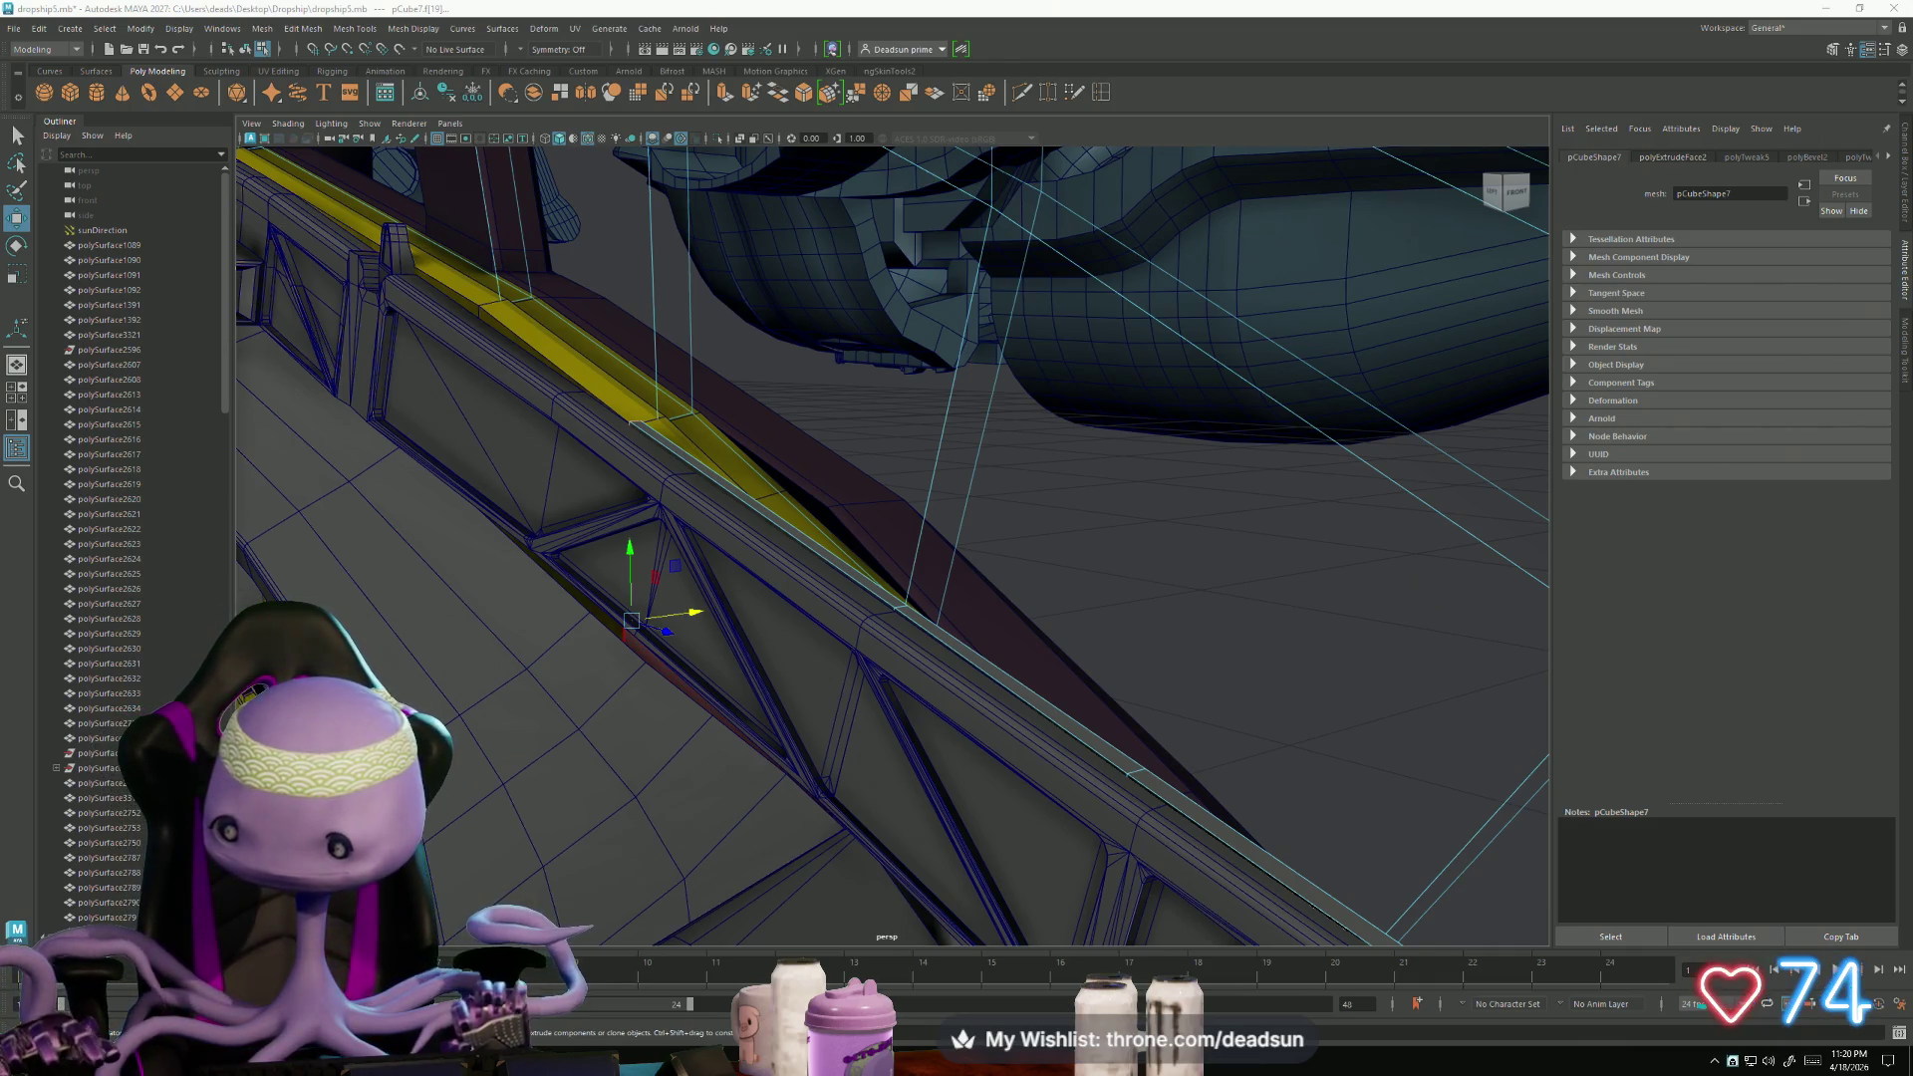
pyautogui.moveTo(758, 439)
pyautogui.keyDown('alt'); pyautogui.mouseDown()
pyautogui.moveTo(790, 461)
pyautogui.moveTo(837, 568)
pyautogui.moveTo(858, 559)
pyautogui.moveTo(667, 628)
pyautogui.moveTo(611, 466)
pyautogui.mouseUp(); pyautogui.keyUp('alt')
pyautogui.moveTo(611, 466); pyautogui.dragTo(658, 445, button='right')
pyautogui.moveTo(698, 448)
pyautogui.keyDown('alt'); pyautogui.mouseDown()
pyautogui.moveTo(1585, 623)
pyautogui.moveTo(758, 652)
pyautogui.moveTo(739, 715)
pyautogui.moveTo(710, 720)
pyautogui.moveTo(753, 546)
pyautogui.mouseUp(); pyautogui.keyUp('alt')
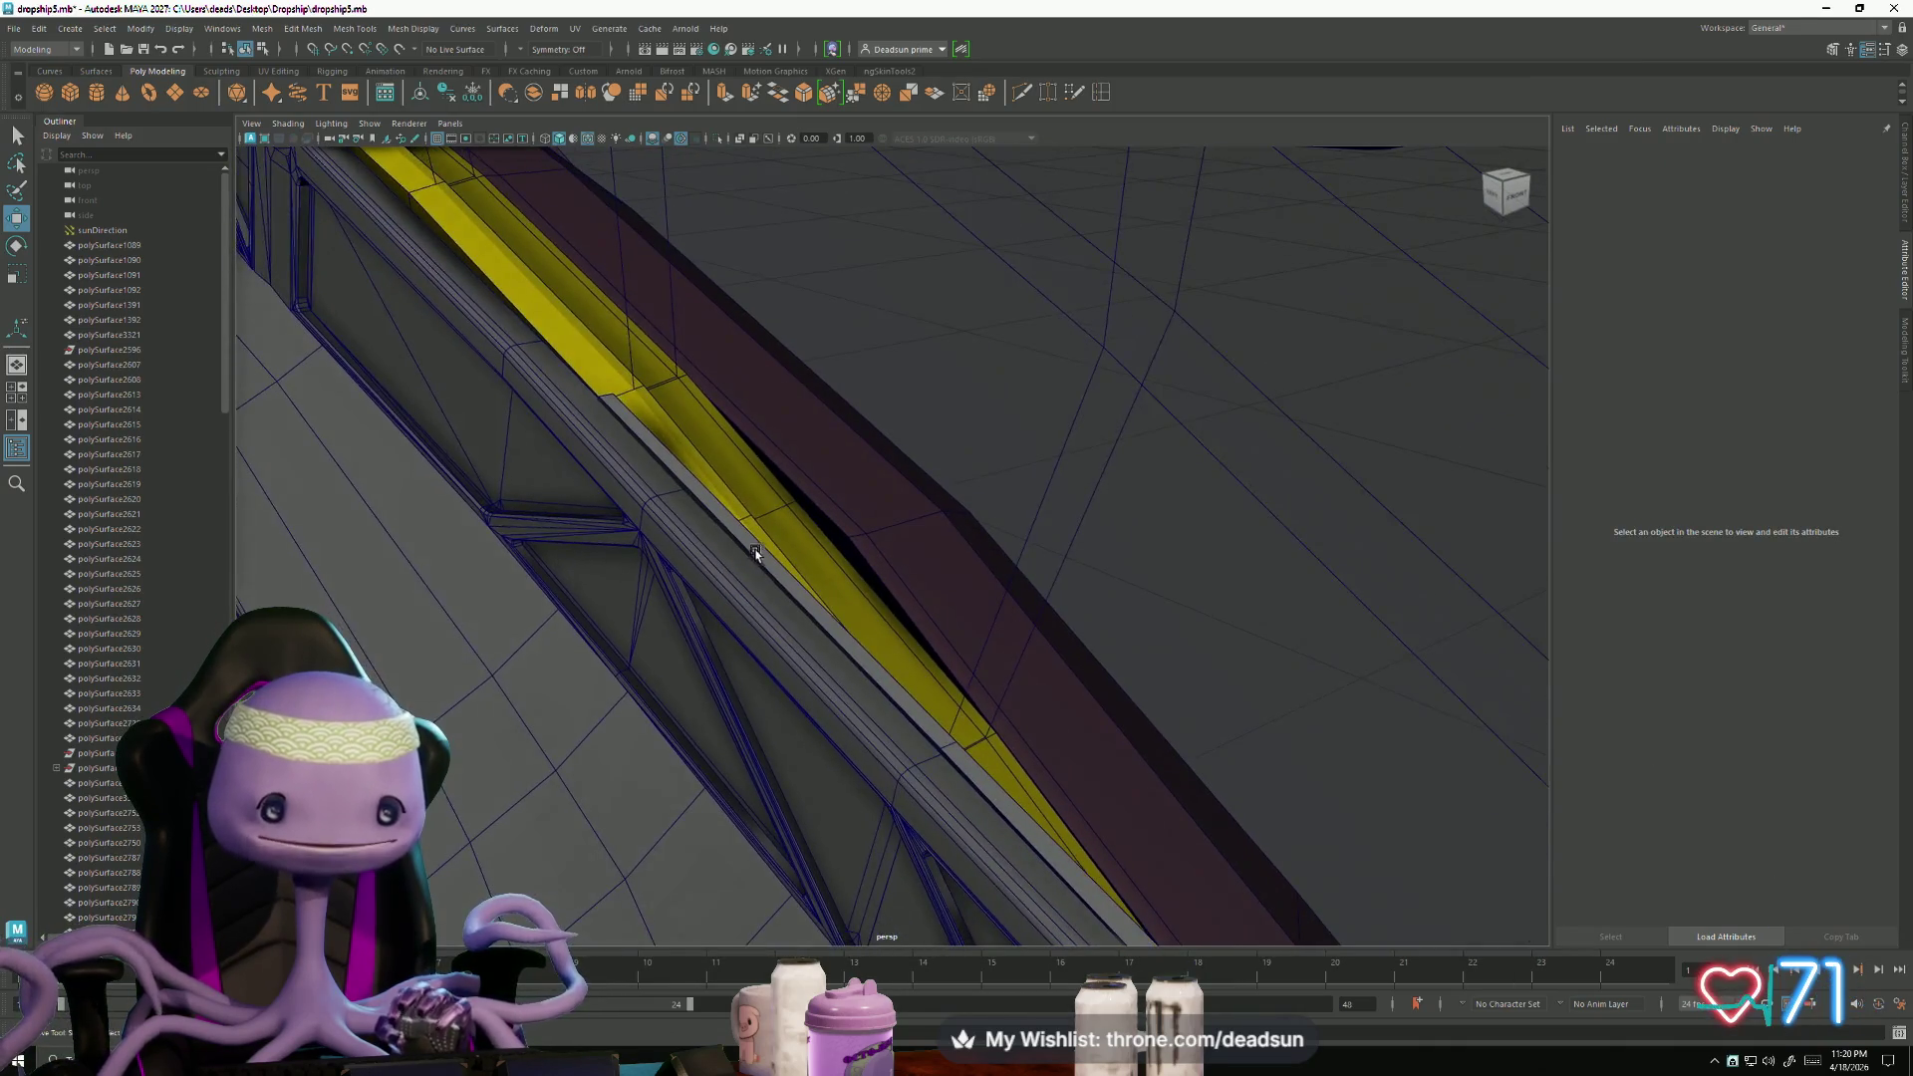
pyautogui.click(753, 546)
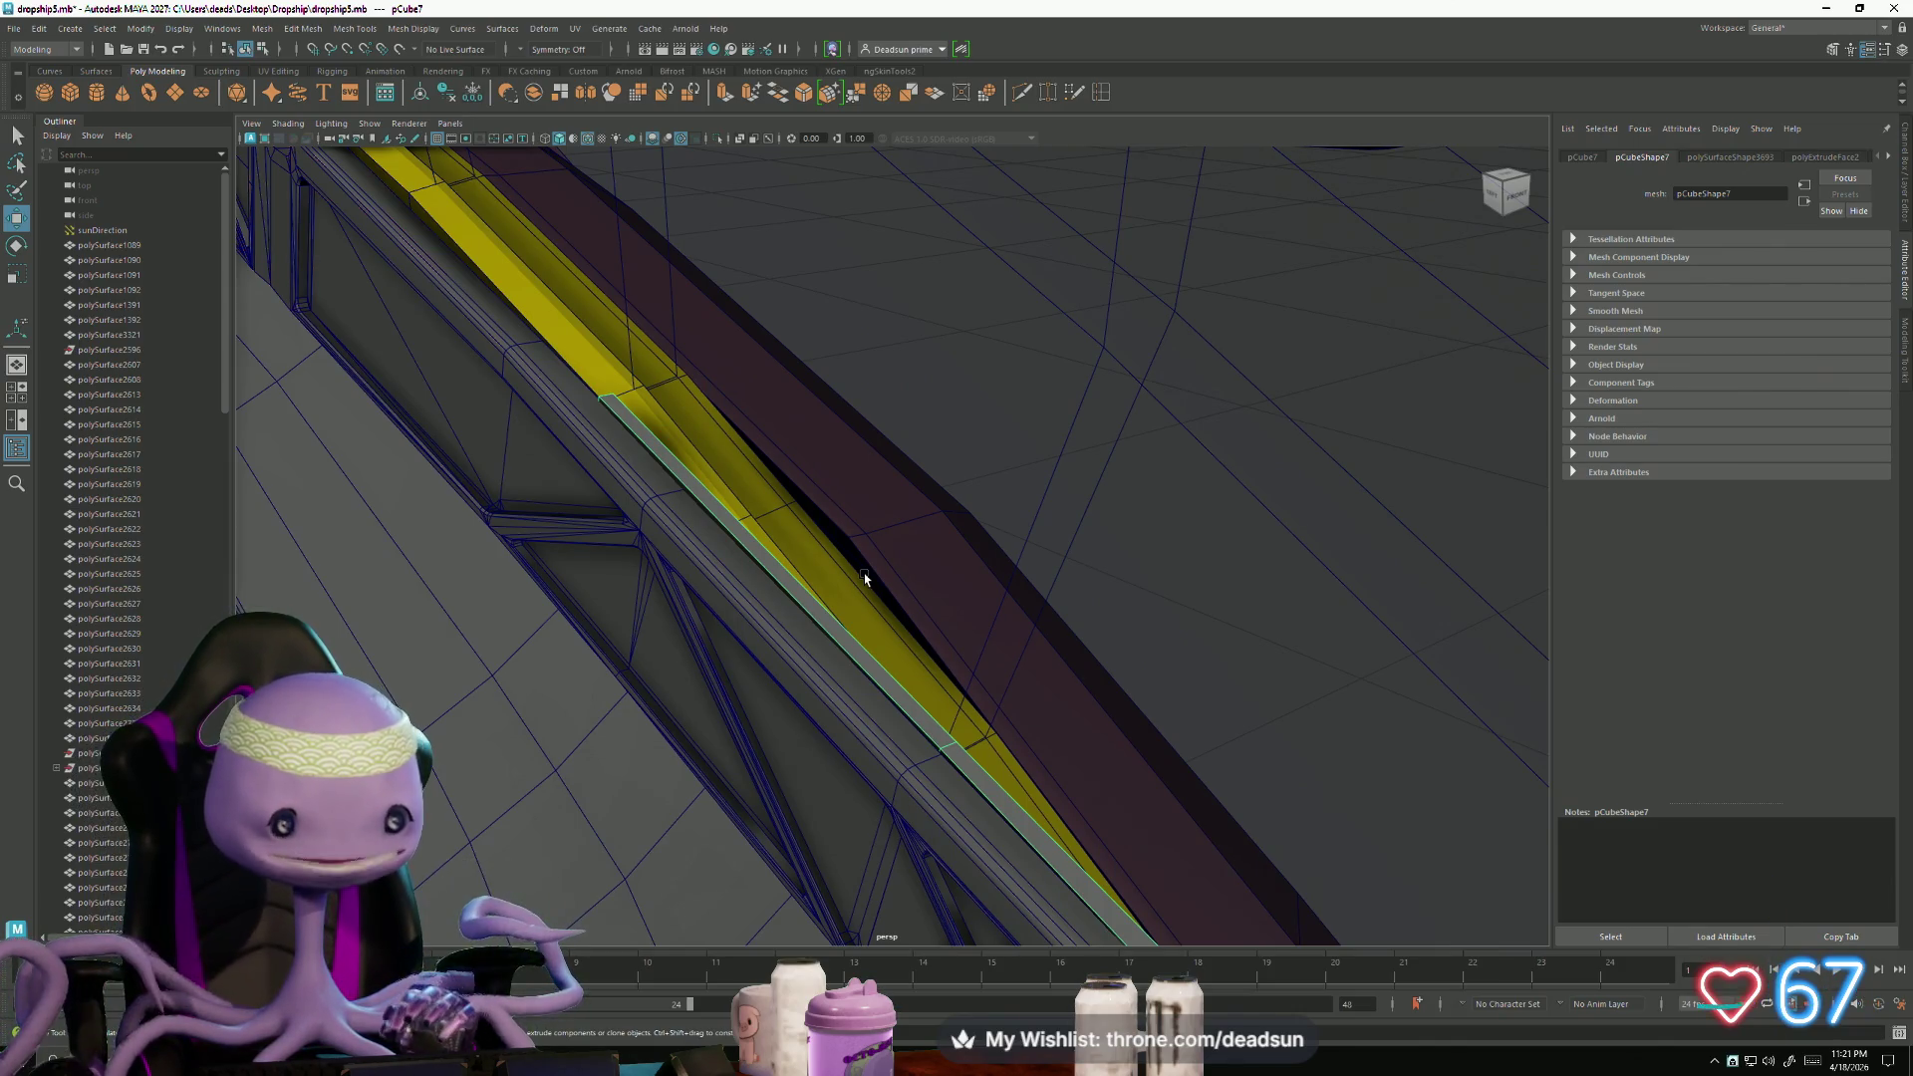
pyautogui.moveTo(478, 624)
pyautogui.keyDown('alt'); pyautogui.mouseDown()
pyautogui.moveTo(727, 624)
pyautogui.moveTo(817, 661)
pyautogui.moveTo(1001, 688)
pyautogui.moveTo(922, 669)
pyautogui.moveTo(948, 654)
pyautogui.moveTo(794, 662)
pyautogui.moveTo(1037, 577)
pyautogui.moveTo(827, 607)
pyautogui.moveTo(671, 577)
pyautogui.moveTo(926, 704)
pyautogui.moveTo(476, 688)
pyautogui.moveTo(639, 641)
pyautogui.mouseUp(); pyautogui.keyUp('alt')
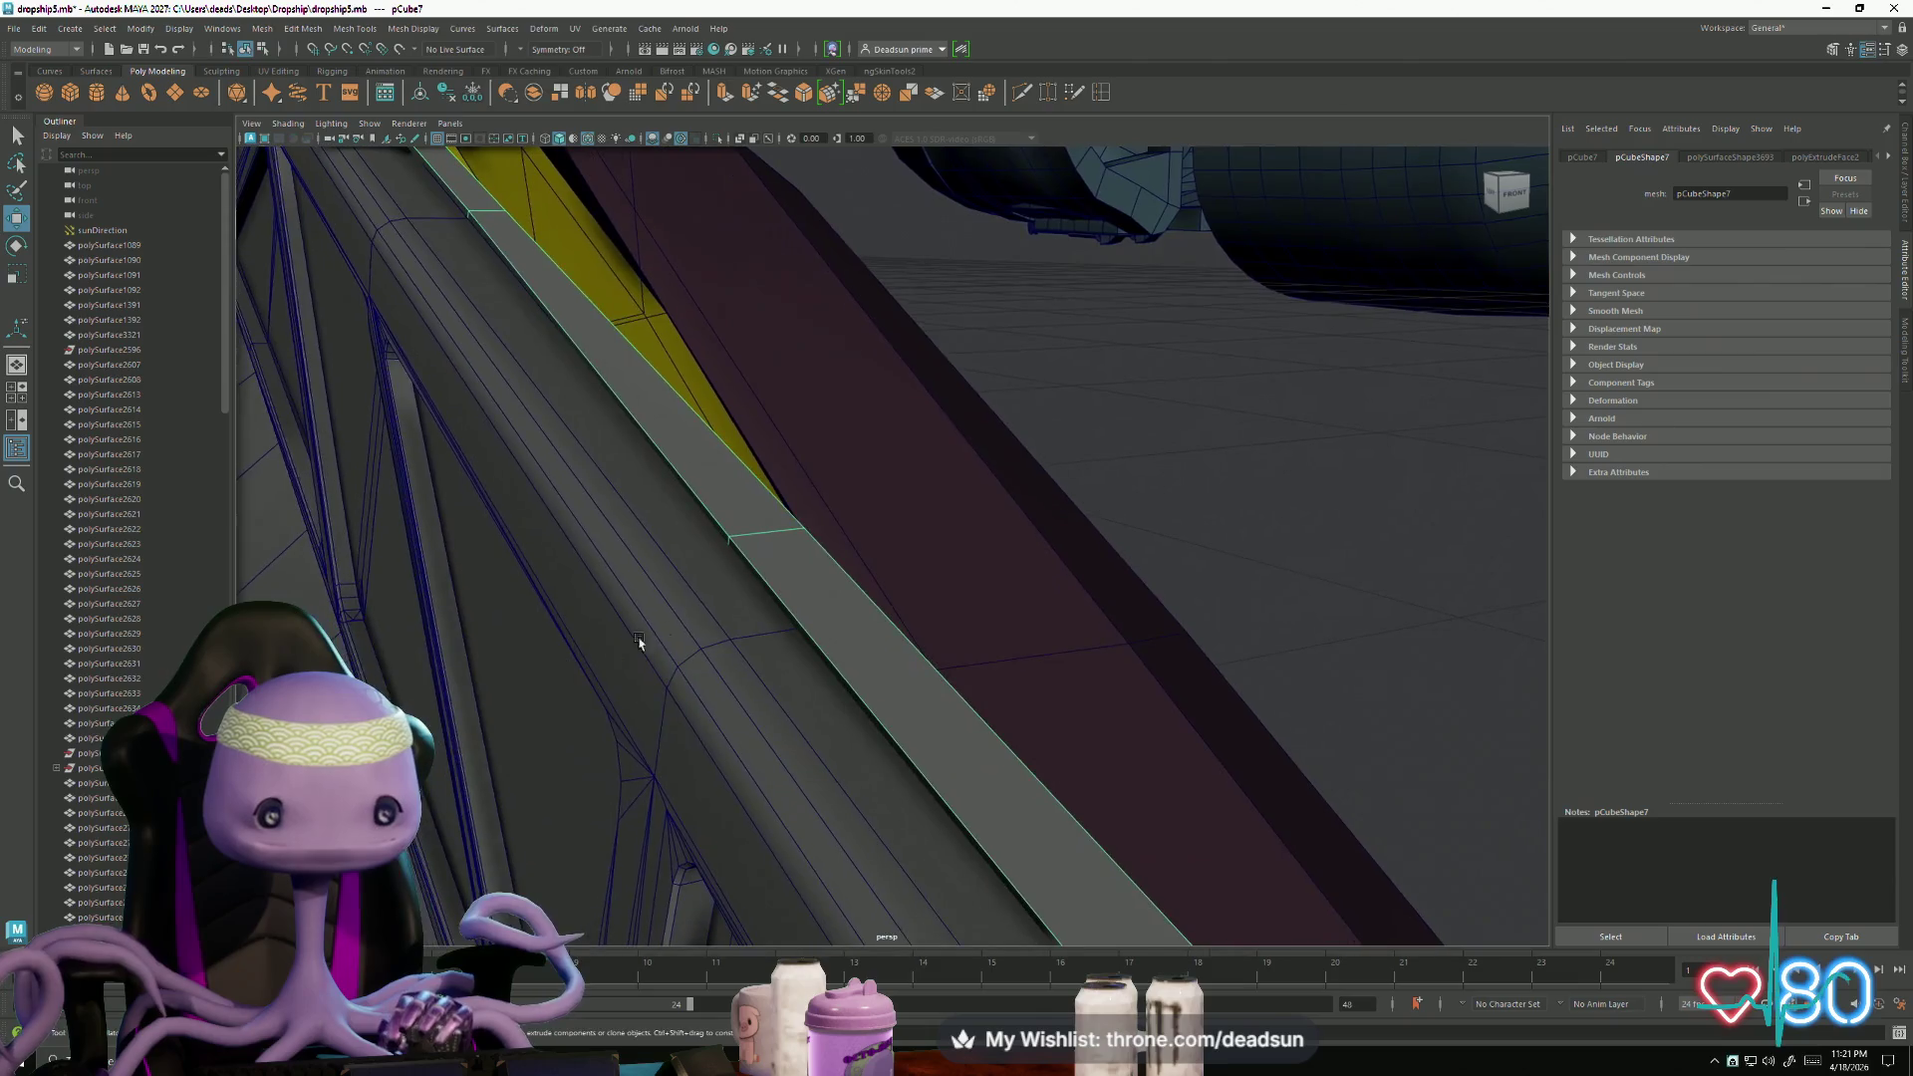
# - Select edge e[34] of trim strip pCube7 and slide it along the truss beam on X
pyautogui.moveTo(739, 530)
pyautogui.mouseDown(button='right')
pyautogui.moveTo(735, 570)
pyautogui.moveTo(722, 474)
pyautogui.mouseUp(button='right')
pyautogui.click(730, 547)
pyautogui.moveTo(730, 547)
pyautogui.keyDown('alt'); pyautogui.mouseDown()
pyautogui.moveTo(662, 642)
pyautogui.moveTo(810, 648)
pyautogui.moveTo(846, 543)
pyautogui.mouseUp(); pyautogui.keyUp('alt')
pyautogui.moveTo(847, 543); pyautogui.dragTo(954, 439, button='right')
pyautogui.click(842, 529)
pyautogui.moveTo(837, 529); pyautogui.dragTo(857, 495, button='right')
pyautogui.click(833, 539)
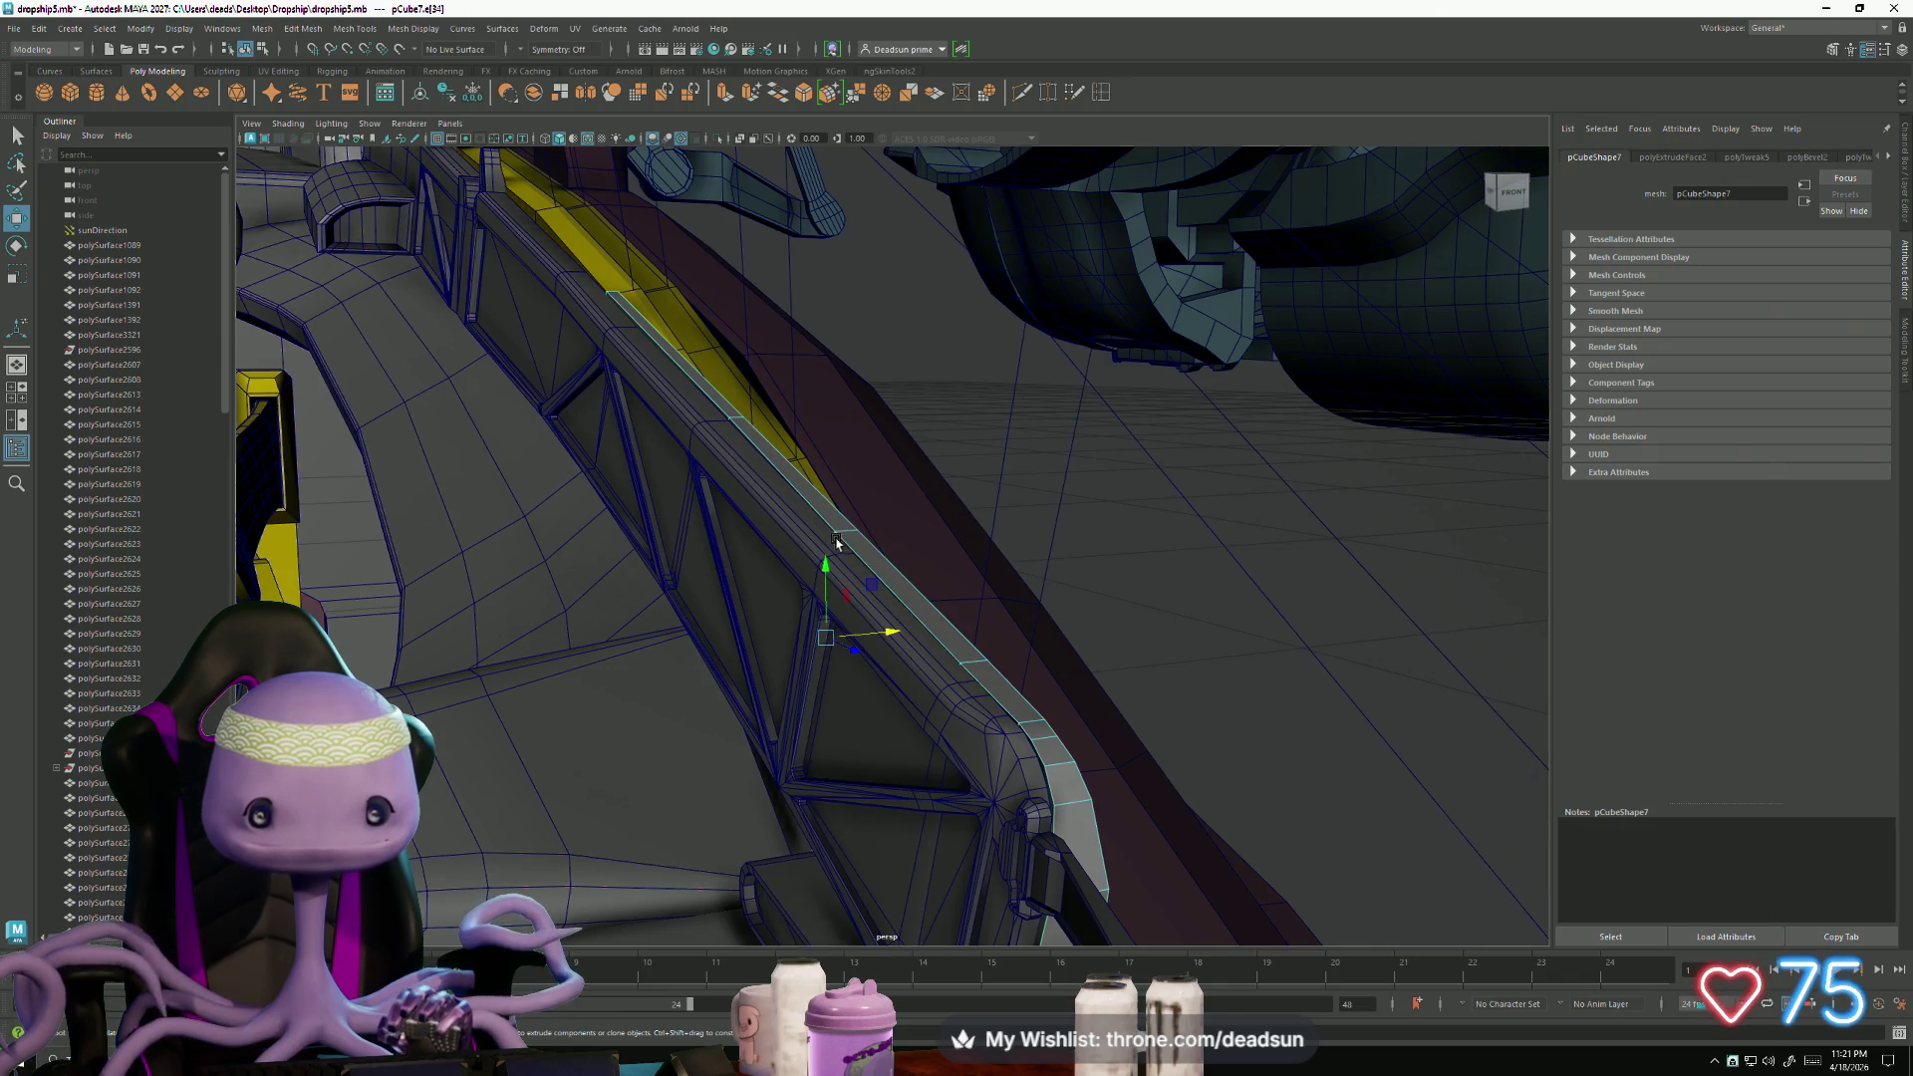
pyautogui.scroll(5, 826, 639)
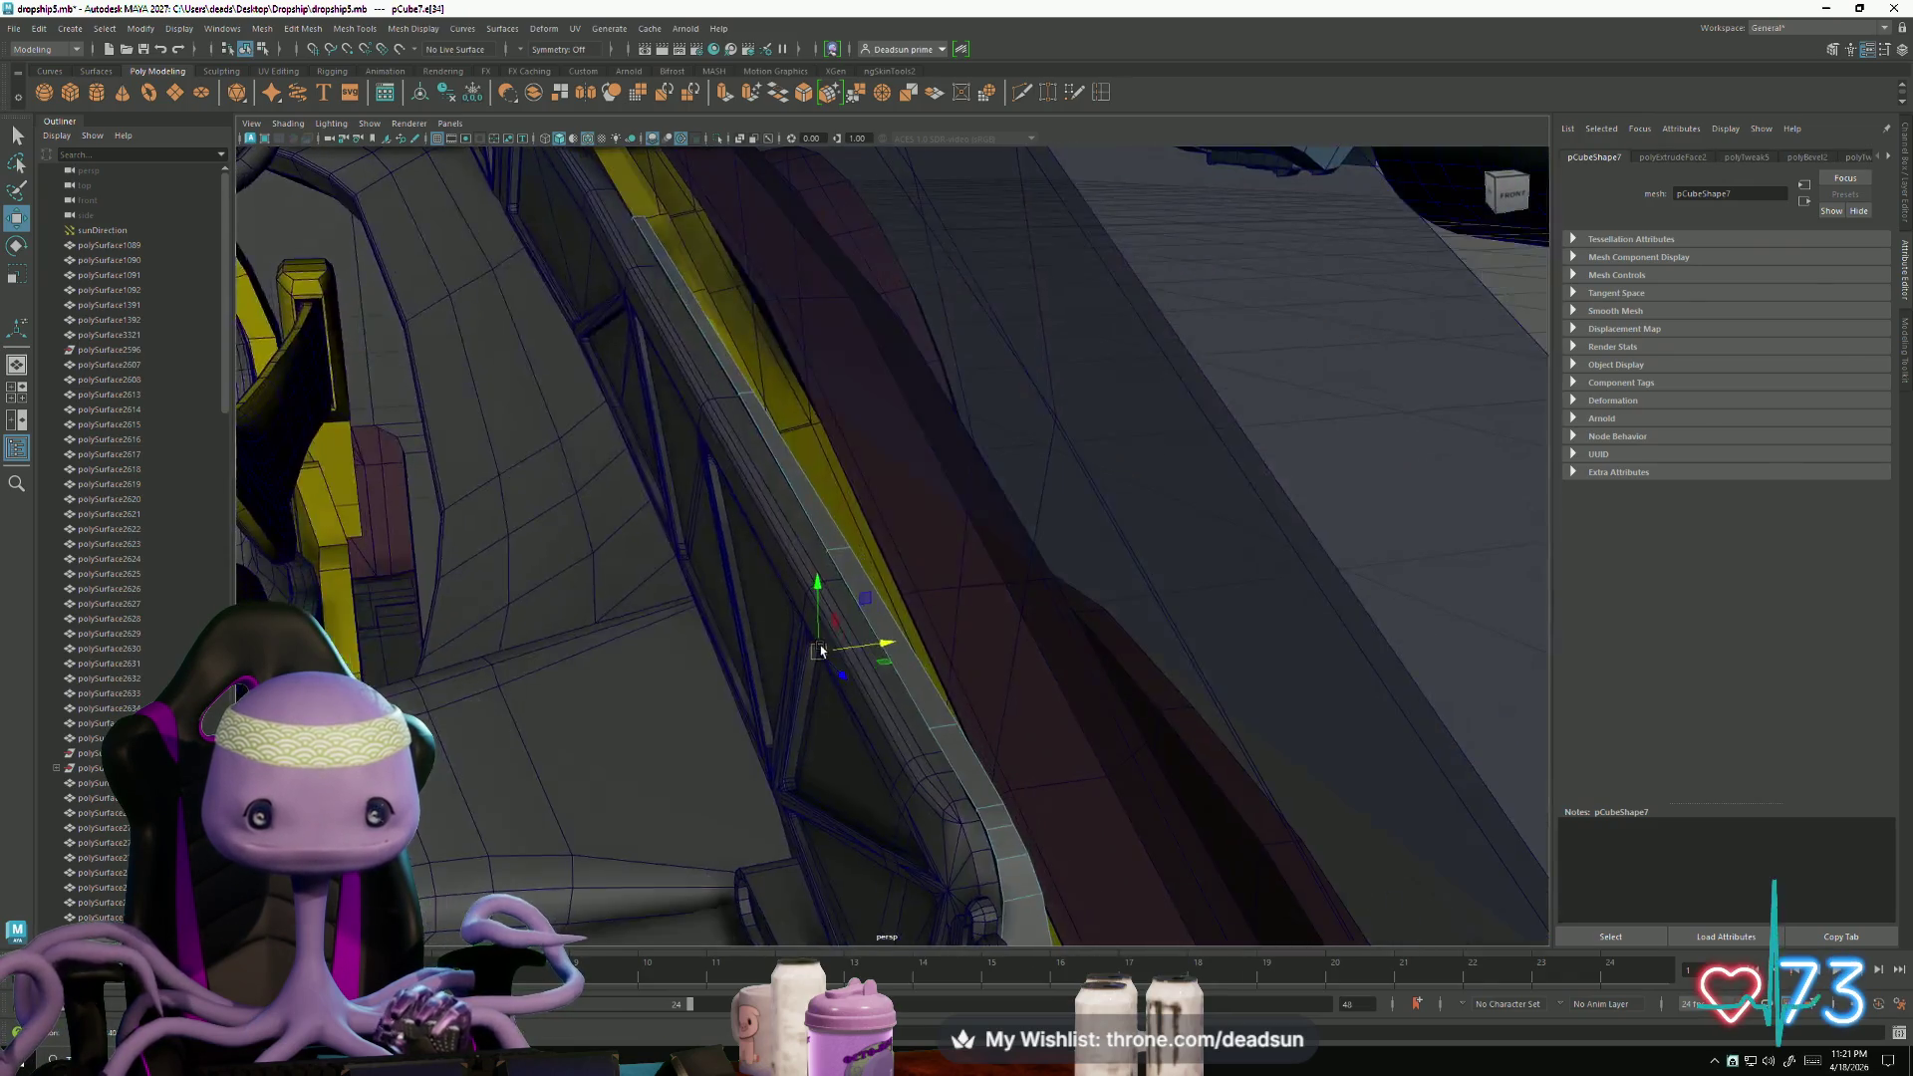
pyautogui.moveTo(778, 803)
pyautogui.mouseDown()
pyautogui.moveTo(534, 731)
pyautogui.moveTo(727, 734)
pyautogui.moveTo(697, 756)
pyautogui.moveTo(707, 730)
pyautogui.moveTo(854, 705)
pyautogui.moveTo(714, 705)
pyautogui.moveTo(917, 772)
pyautogui.moveTo(899, 752)
pyautogui.mouseUp()
# - Switch to faces, nudge the strip's corner to meet the beam, and extrude its end face
pyautogui.moveTo(863, 688); pyautogui.dragTo(875, 713, button='right')
pyautogui.moveTo(861, 703)
pyautogui.keyDown('alt'); pyautogui.mouseDown()
pyautogui.moveTo(798, 754)
pyautogui.moveTo(885, 765)
pyautogui.moveTo(935, 743)
pyautogui.moveTo(880, 786)
pyautogui.mouseUp(); pyautogui.keyUp('alt')
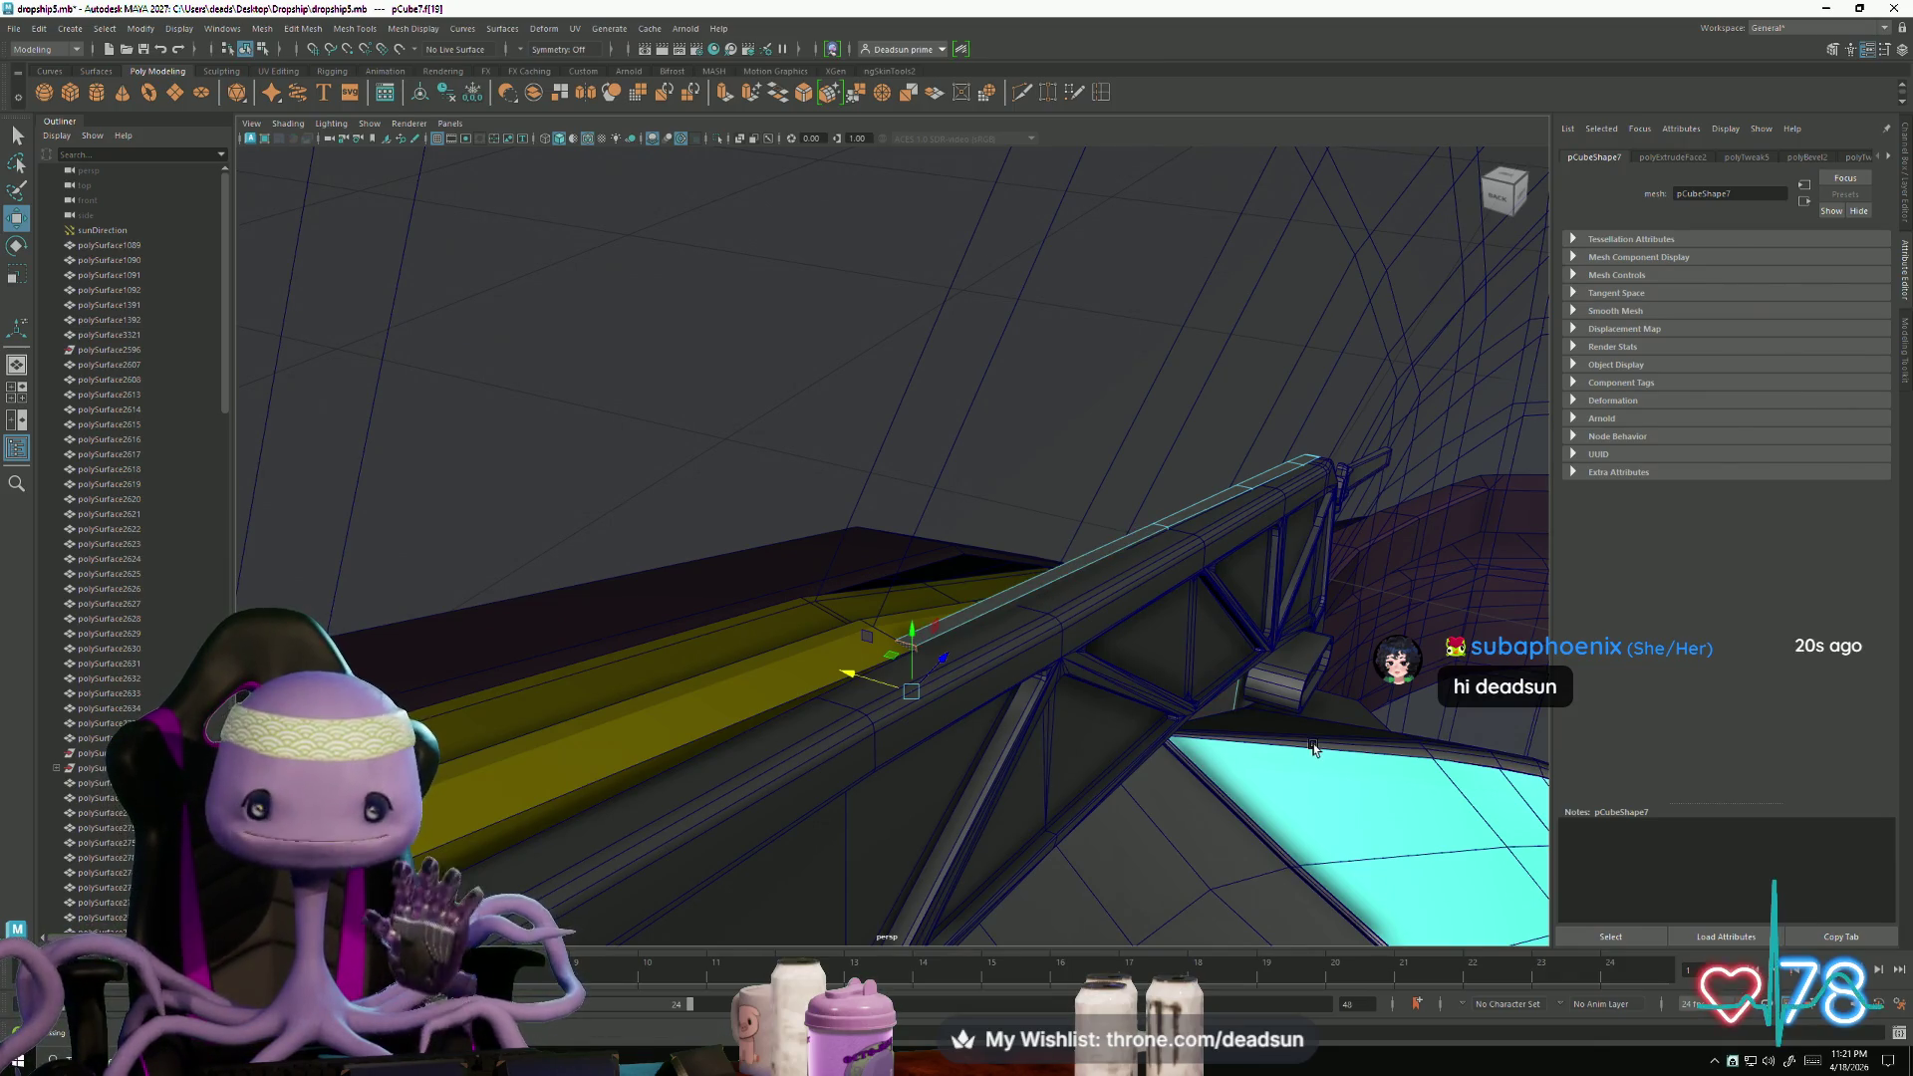
pyautogui.moveTo(1347, 676)
pyautogui.keyDown('alt'); pyautogui.mouseDown()
pyautogui.moveTo(901, 715)
pyautogui.moveTo(878, 722)
pyautogui.moveTo(845, 797)
pyautogui.moveTo(710, 759)
pyautogui.moveTo(932, 794)
pyautogui.moveTo(900, 831)
pyautogui.moveTo(767, 673)
pyautogui.mouseUp(); pyautogui.keyUp('alt')
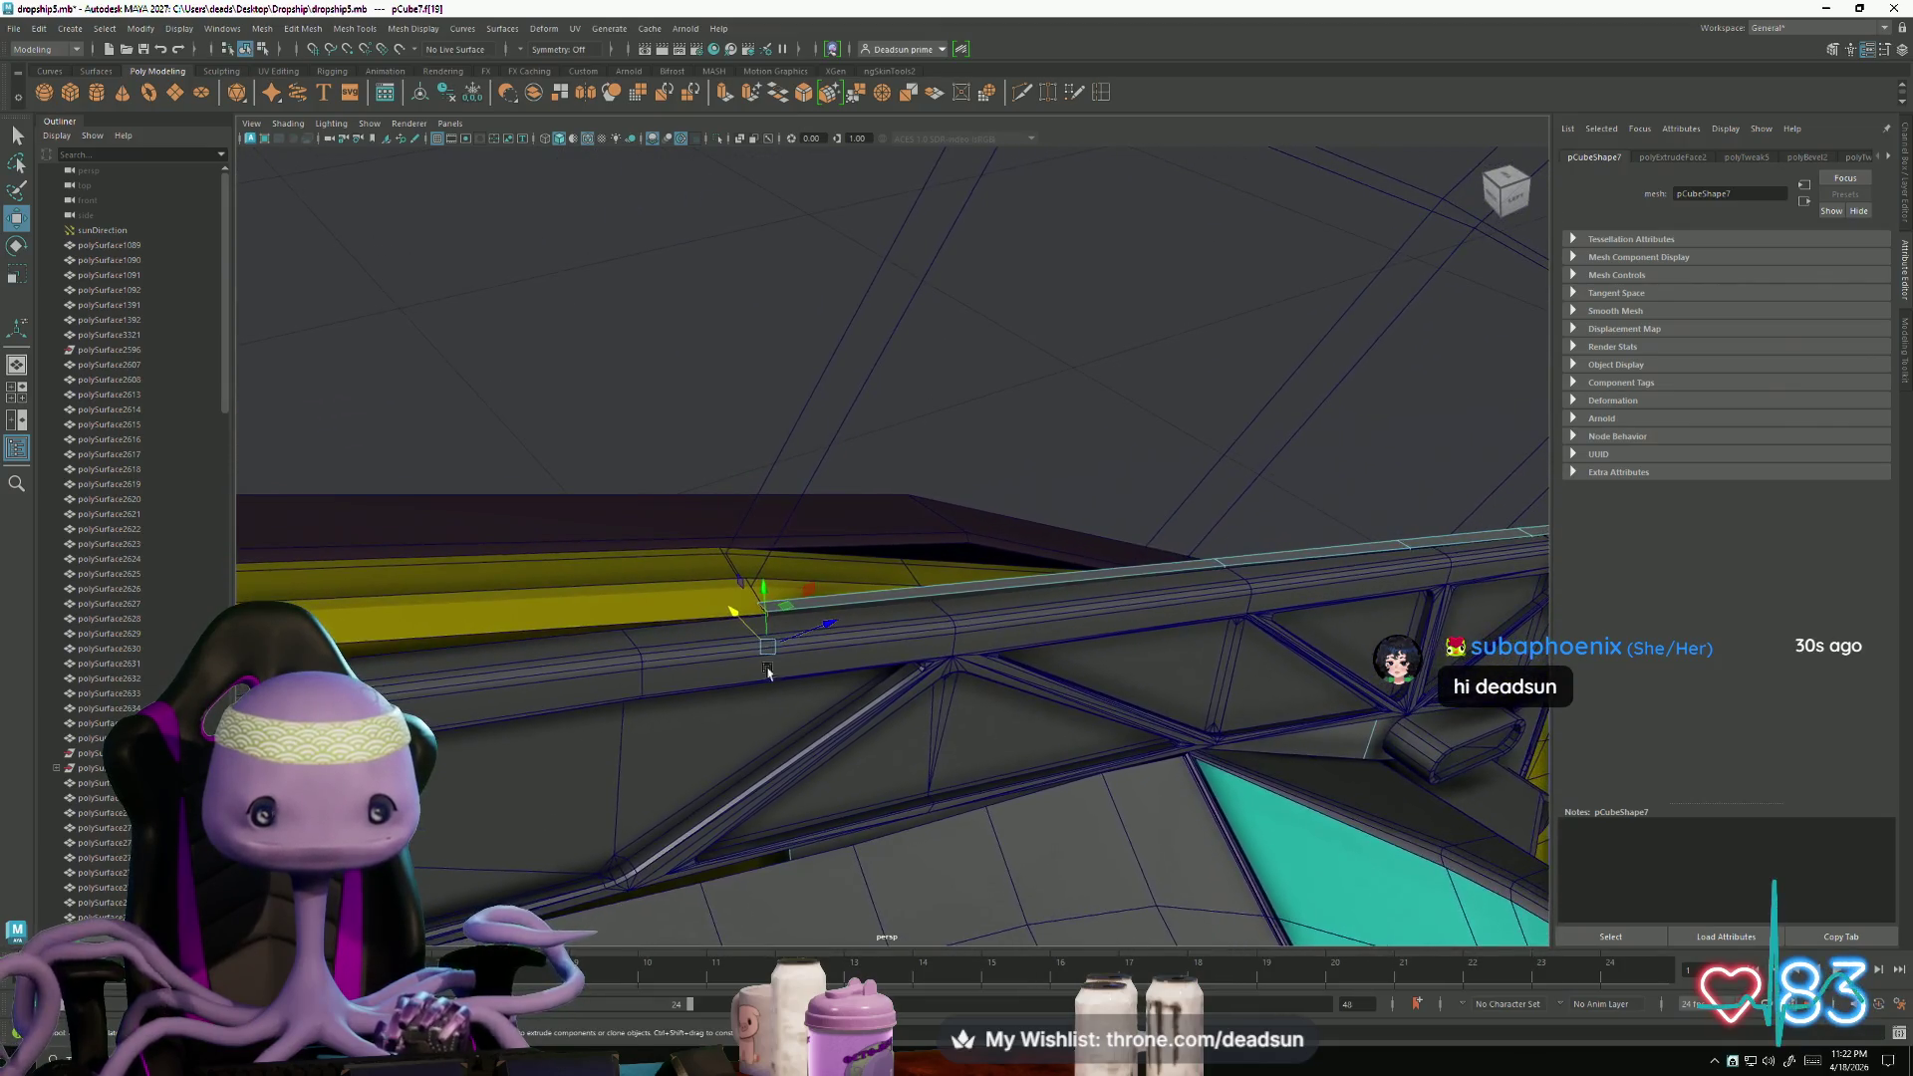
pyautogui.moveTo(768, 589)
pyautogui.mouseDown()
pyautogui.moveTo(631, 697)
pyautogui.moveTo(495, 662)
pyautogui.moveTo(438, 684)
pyautogui.moveTo(576, 767)
pyautogui.moveTo(598, 718)
pyautogui.moveTo(965, 727)
pyautogui.moveTo(805, 713)
pyautogui.moveTo(760, 752)
pyautogui.moveTo(959, 863)
pyautogui.moveTo(1089, 752)
pyautogui.moveTo(1076, 704)
pyautogui.mouseUp()
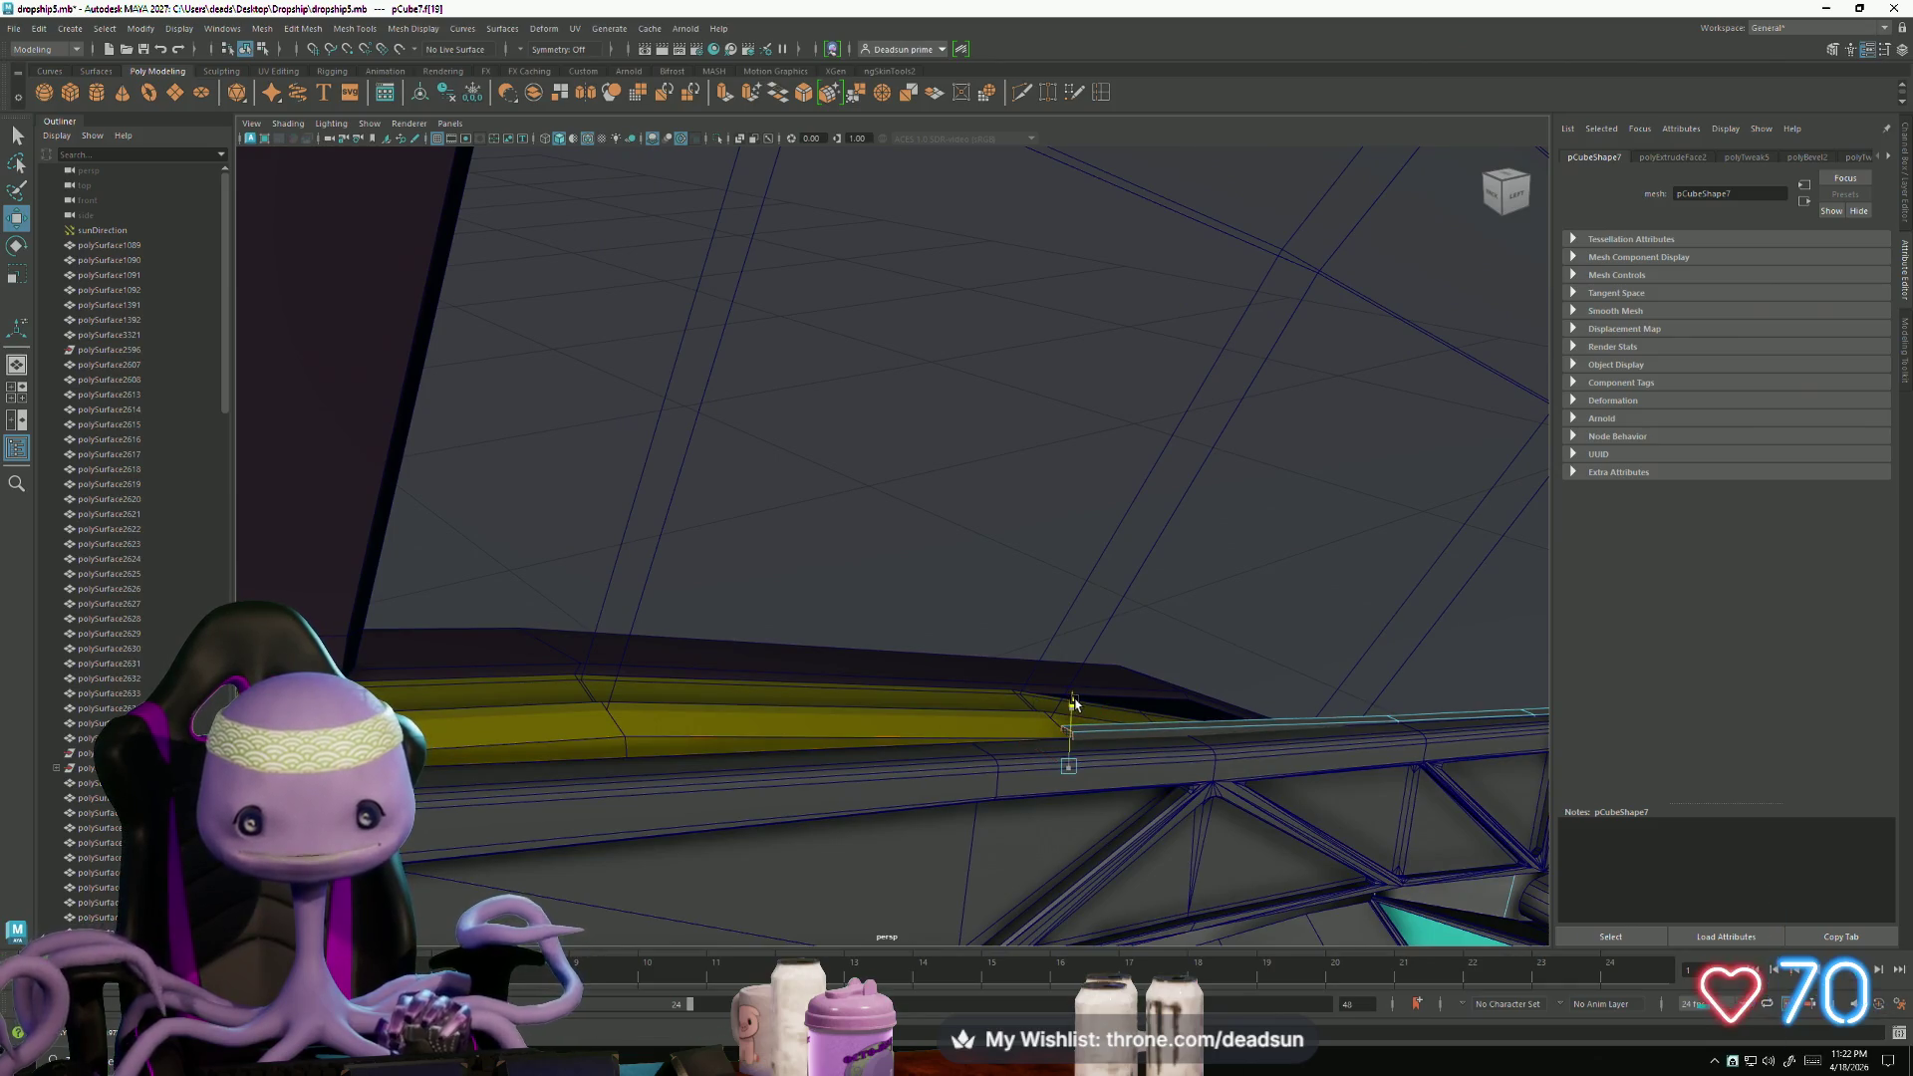
pyautogui.click(724, 94)
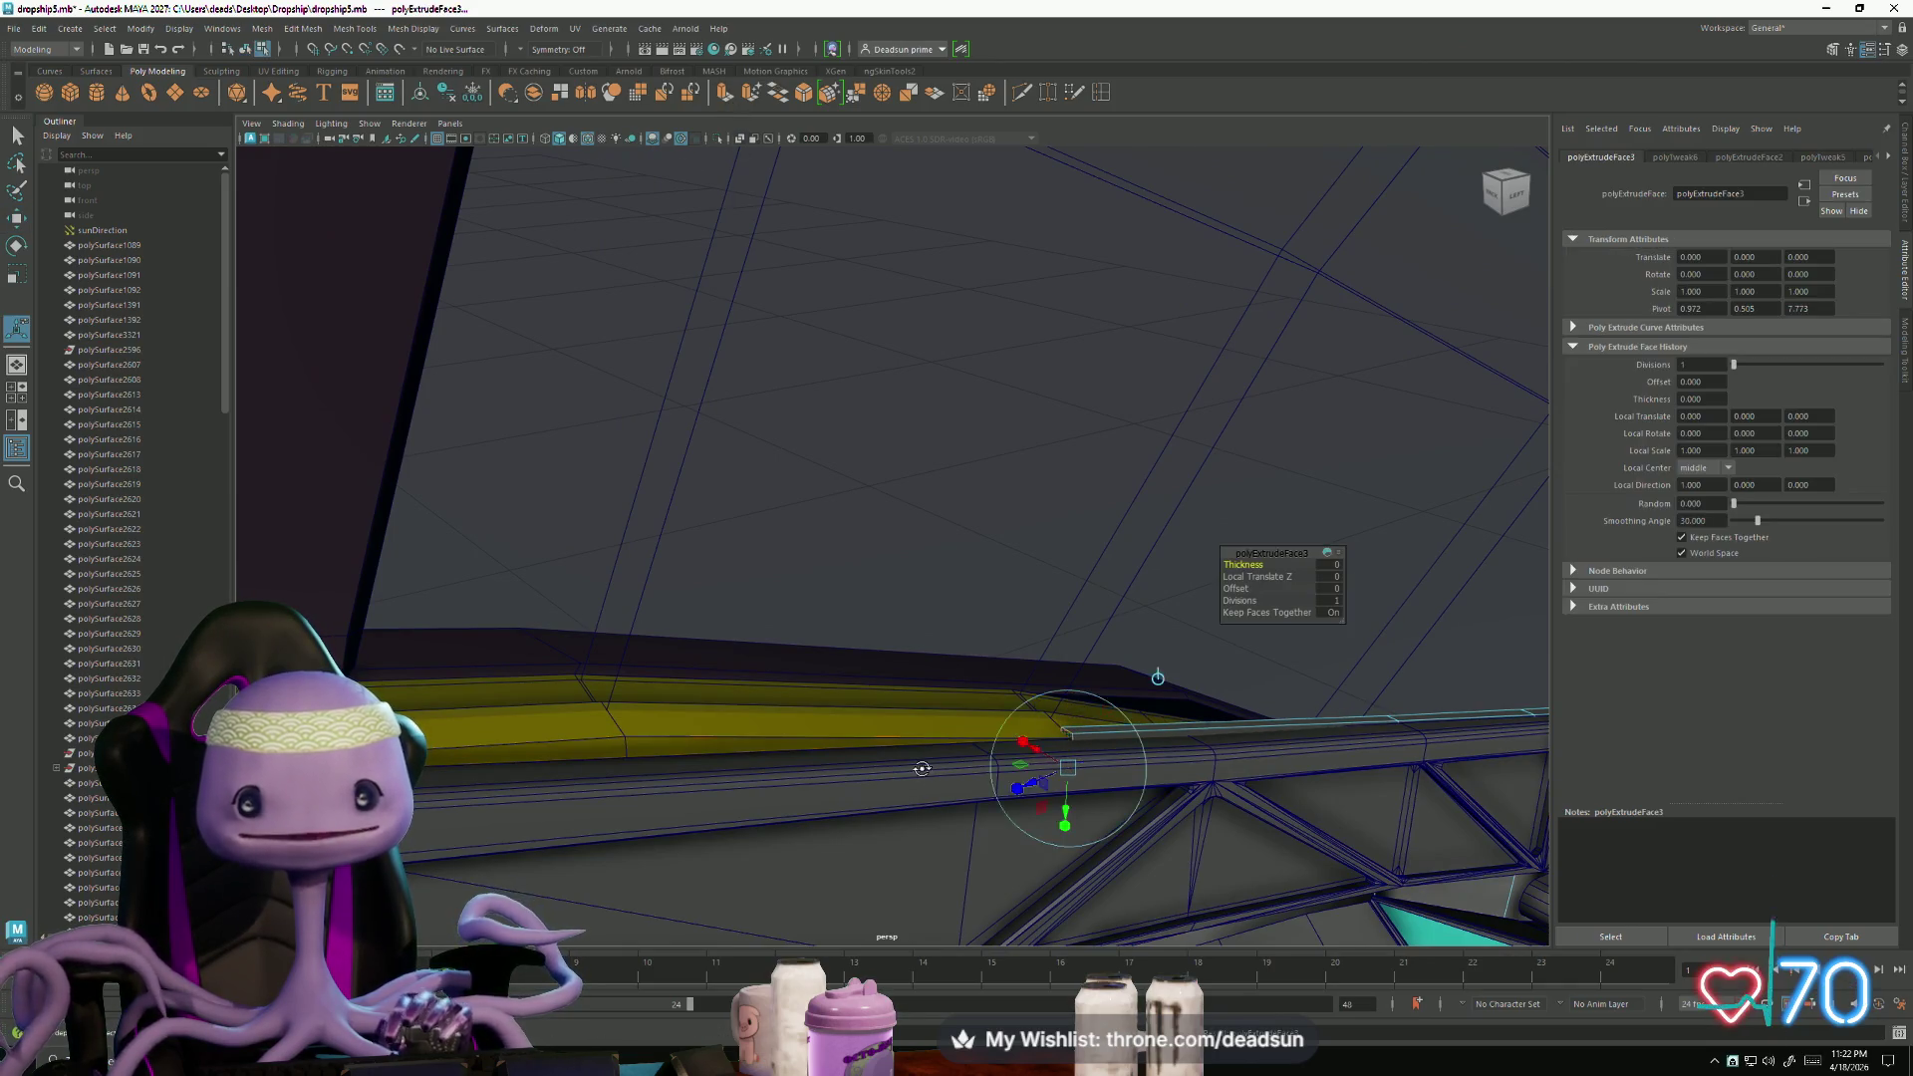
# - Pull the extruded end face further along the truss beam to lengthen the yellow strip
pyautogui.keyDown('alt'); pyautogui.moveTo(956, 777); pyautogui.dragTo(907, 789); pyautogui.keyUp('alt')
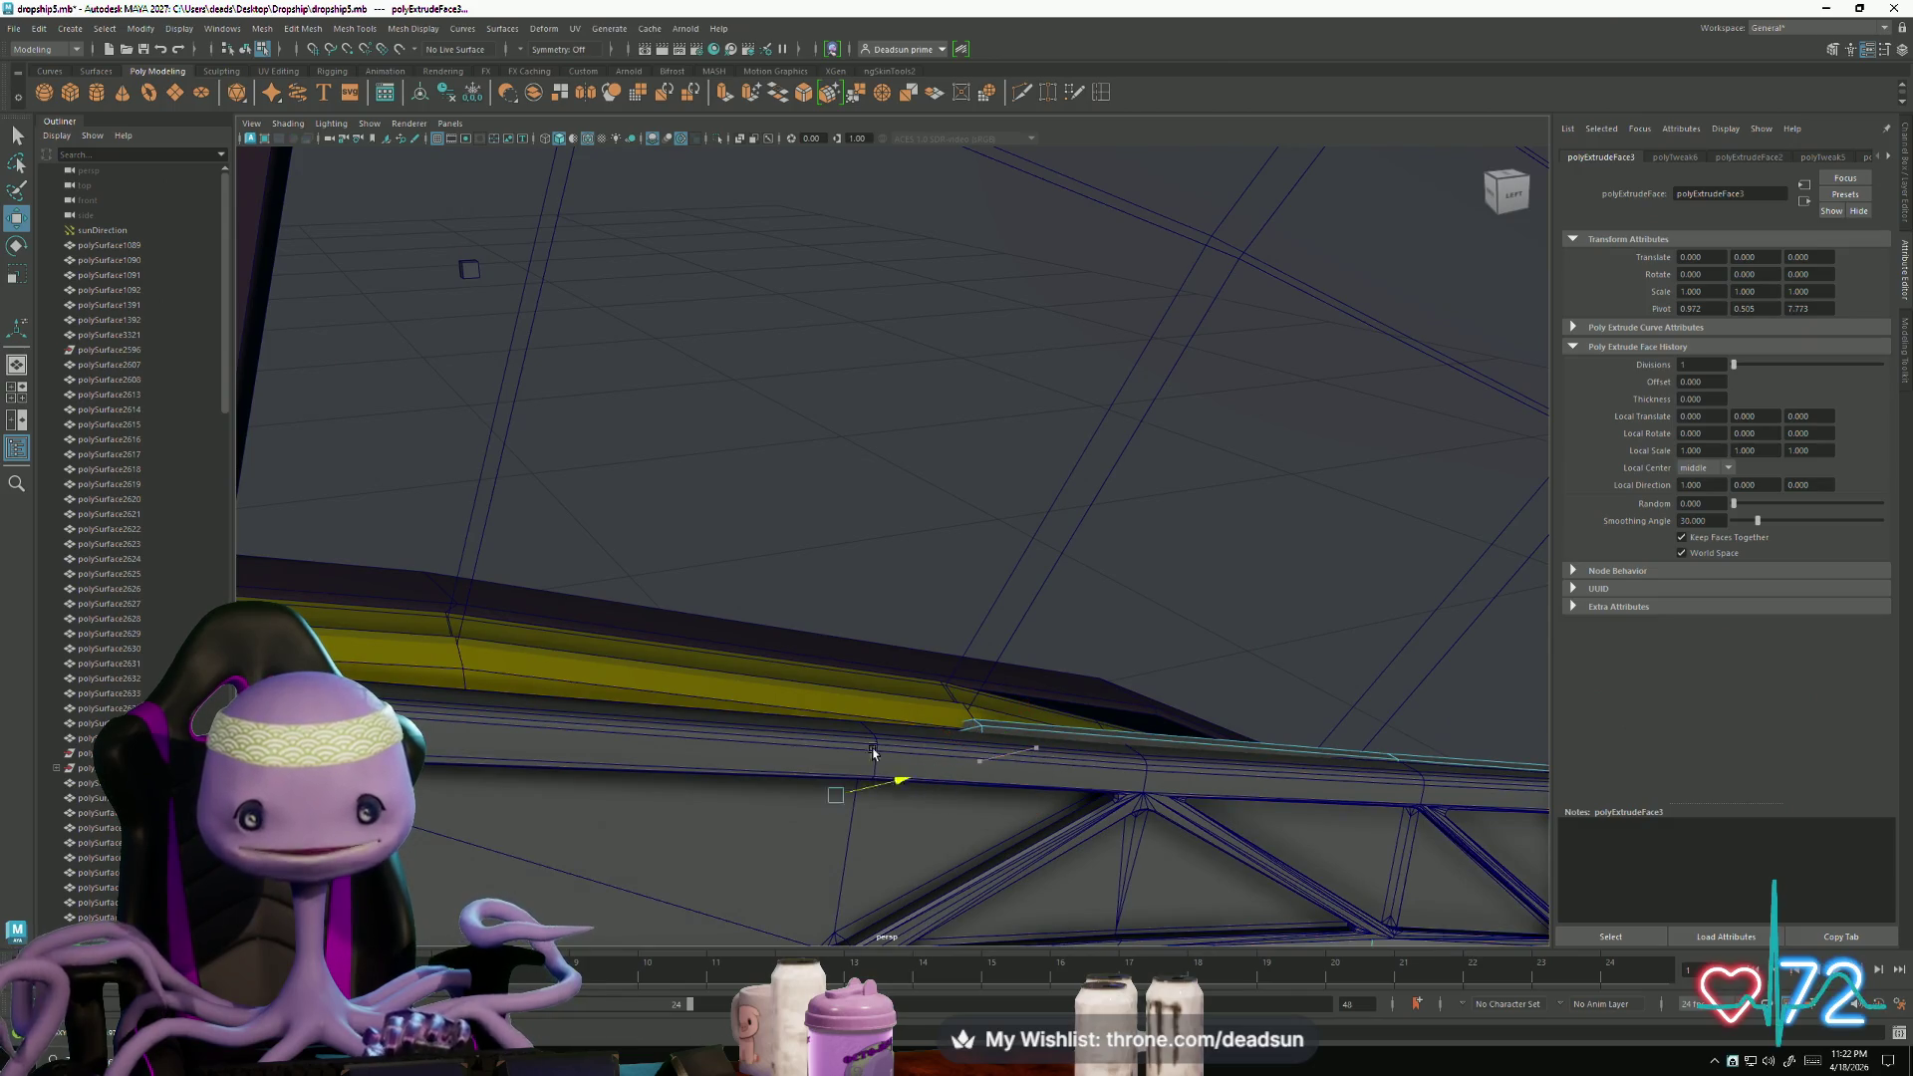
pyautogui.moveTo(573, 745)
pyautogui.keyDown('alt'); pyautogui.mouseDown()
pyautogui.moveTo(724, 854)
pyautogui.moveTo(780, 676)
pyautogui.moveTo(794, 730)
pyautogui.moveTo(727, 702)
pyautogui.moveTo(726, 680)
pyautogui.mouseUp(); pyautogui.keyUp('alt')
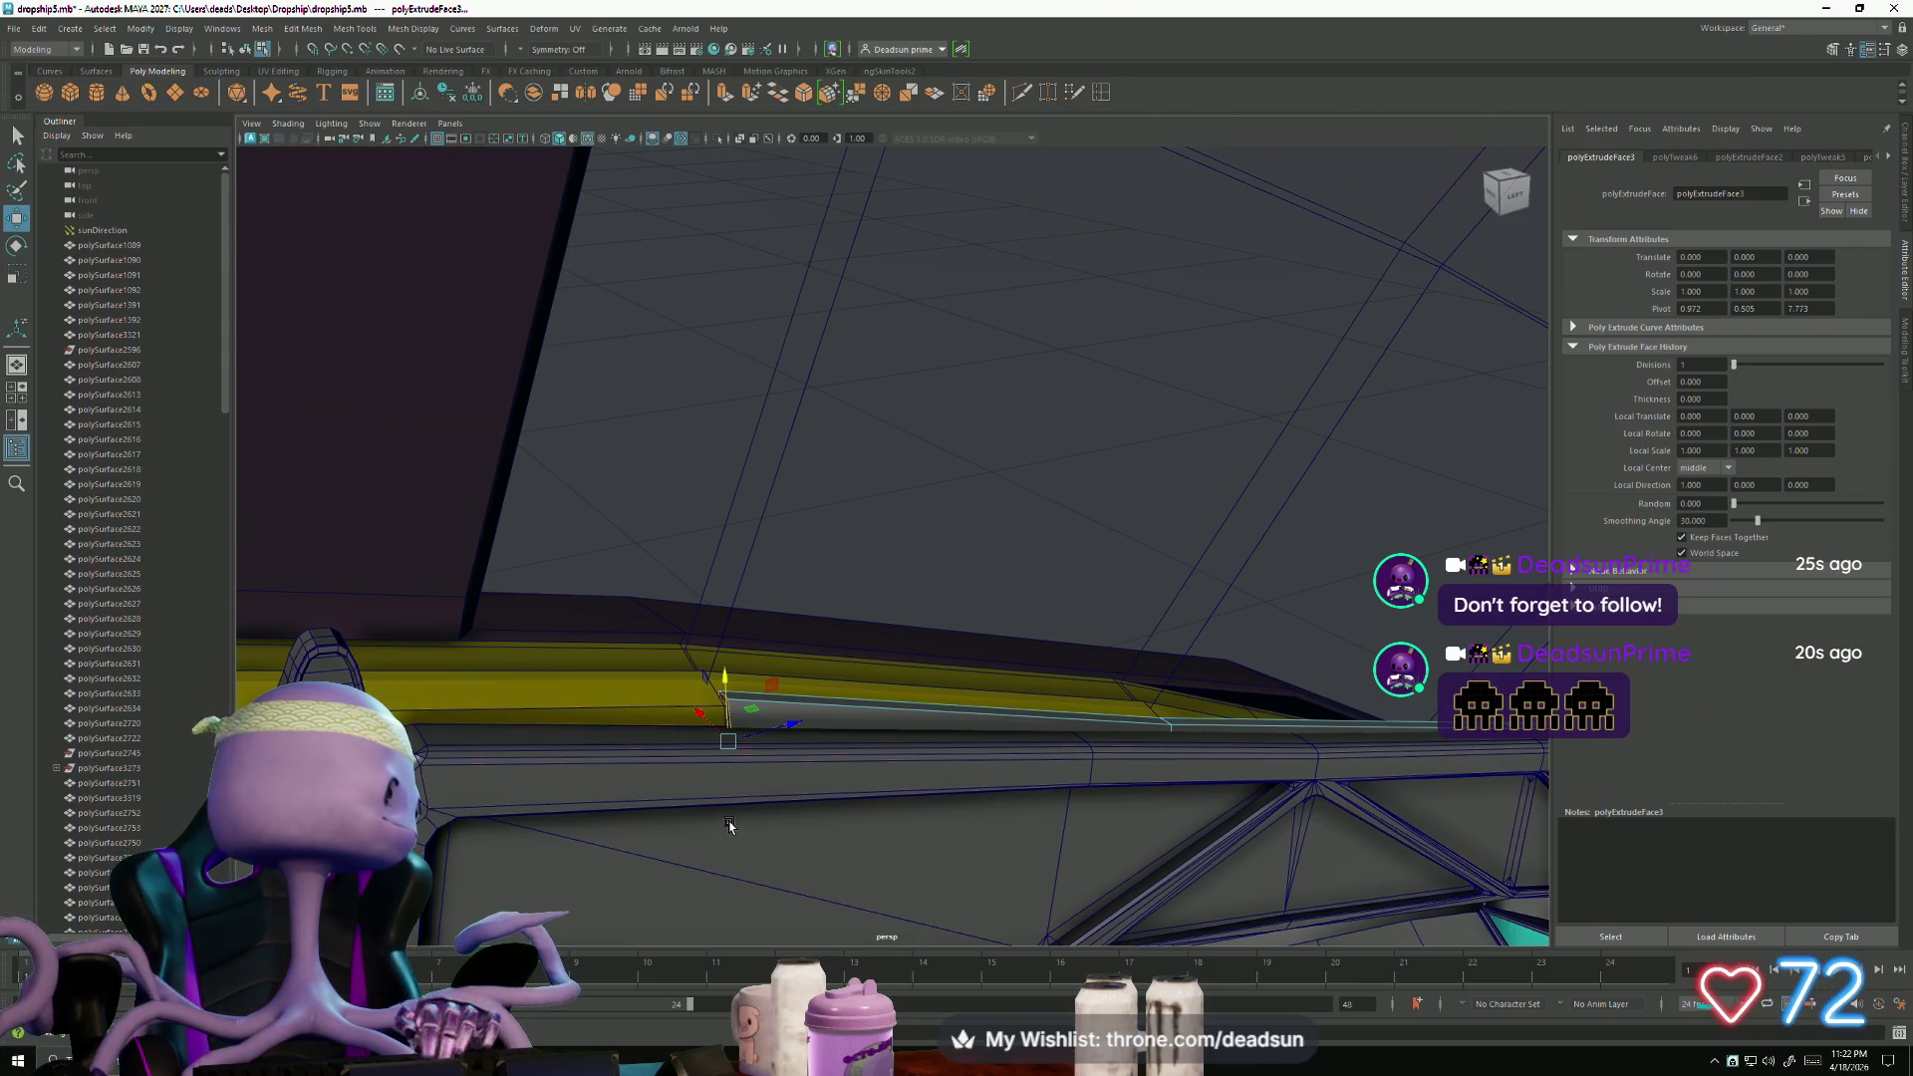
pyautogui.keyDown('alt'); pyautogui.moveTo(762, 815); pyautogui.dragTo(1044, 797); pyautogui.keyUp('alt')
# - Select edges along the extended strip, then switch back to faces and reselect its end face
pyautogui.moveTo(1038, 795); pyautogui.dragTo(1037, 559, button='right')
pyautogui.click(1037, 790)
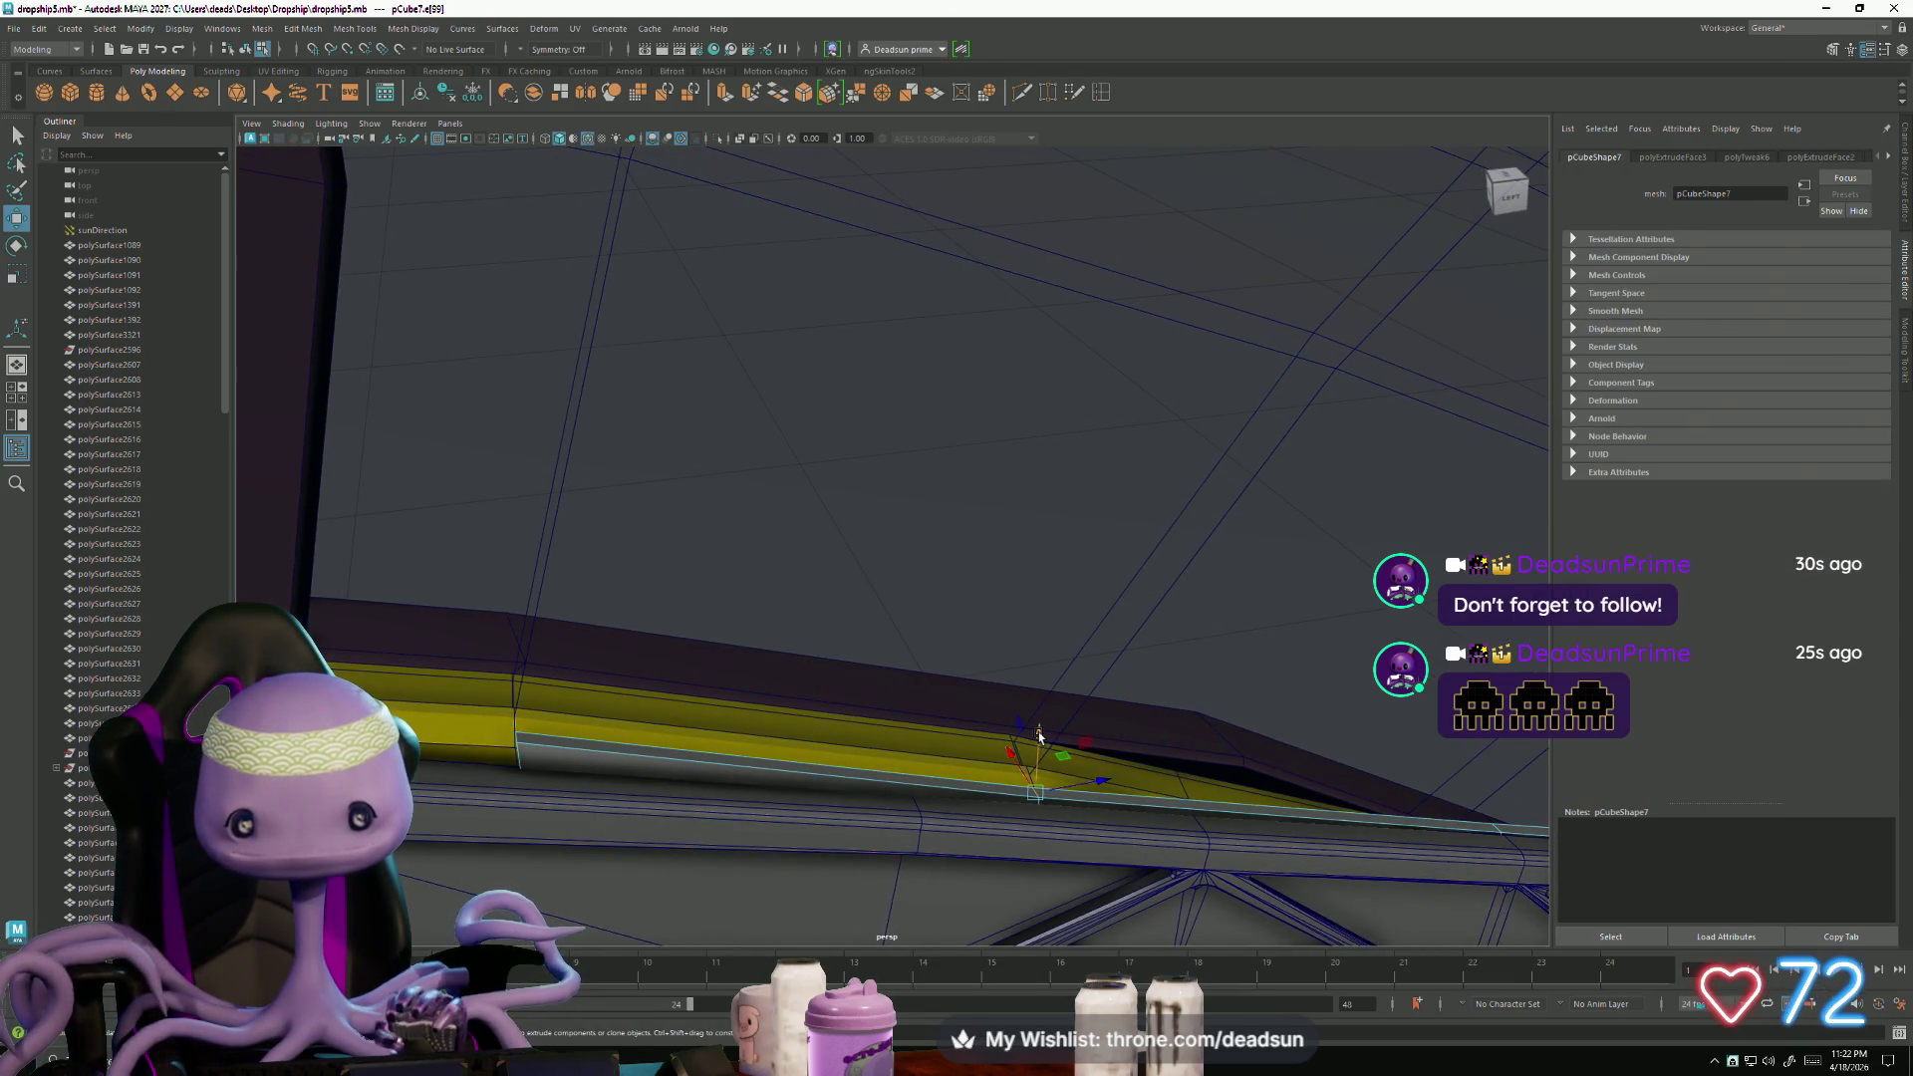
pyautogui.moveTo(1038, 727)
pyautogui.keyDown('alt'); pyautogui.mouseDown()
pyautogui.moveTo(1053, 764)
pyautogui.moveTo(1129, 786)
pyautogui.mouseUp(); pyautogui.keyUp('alt')
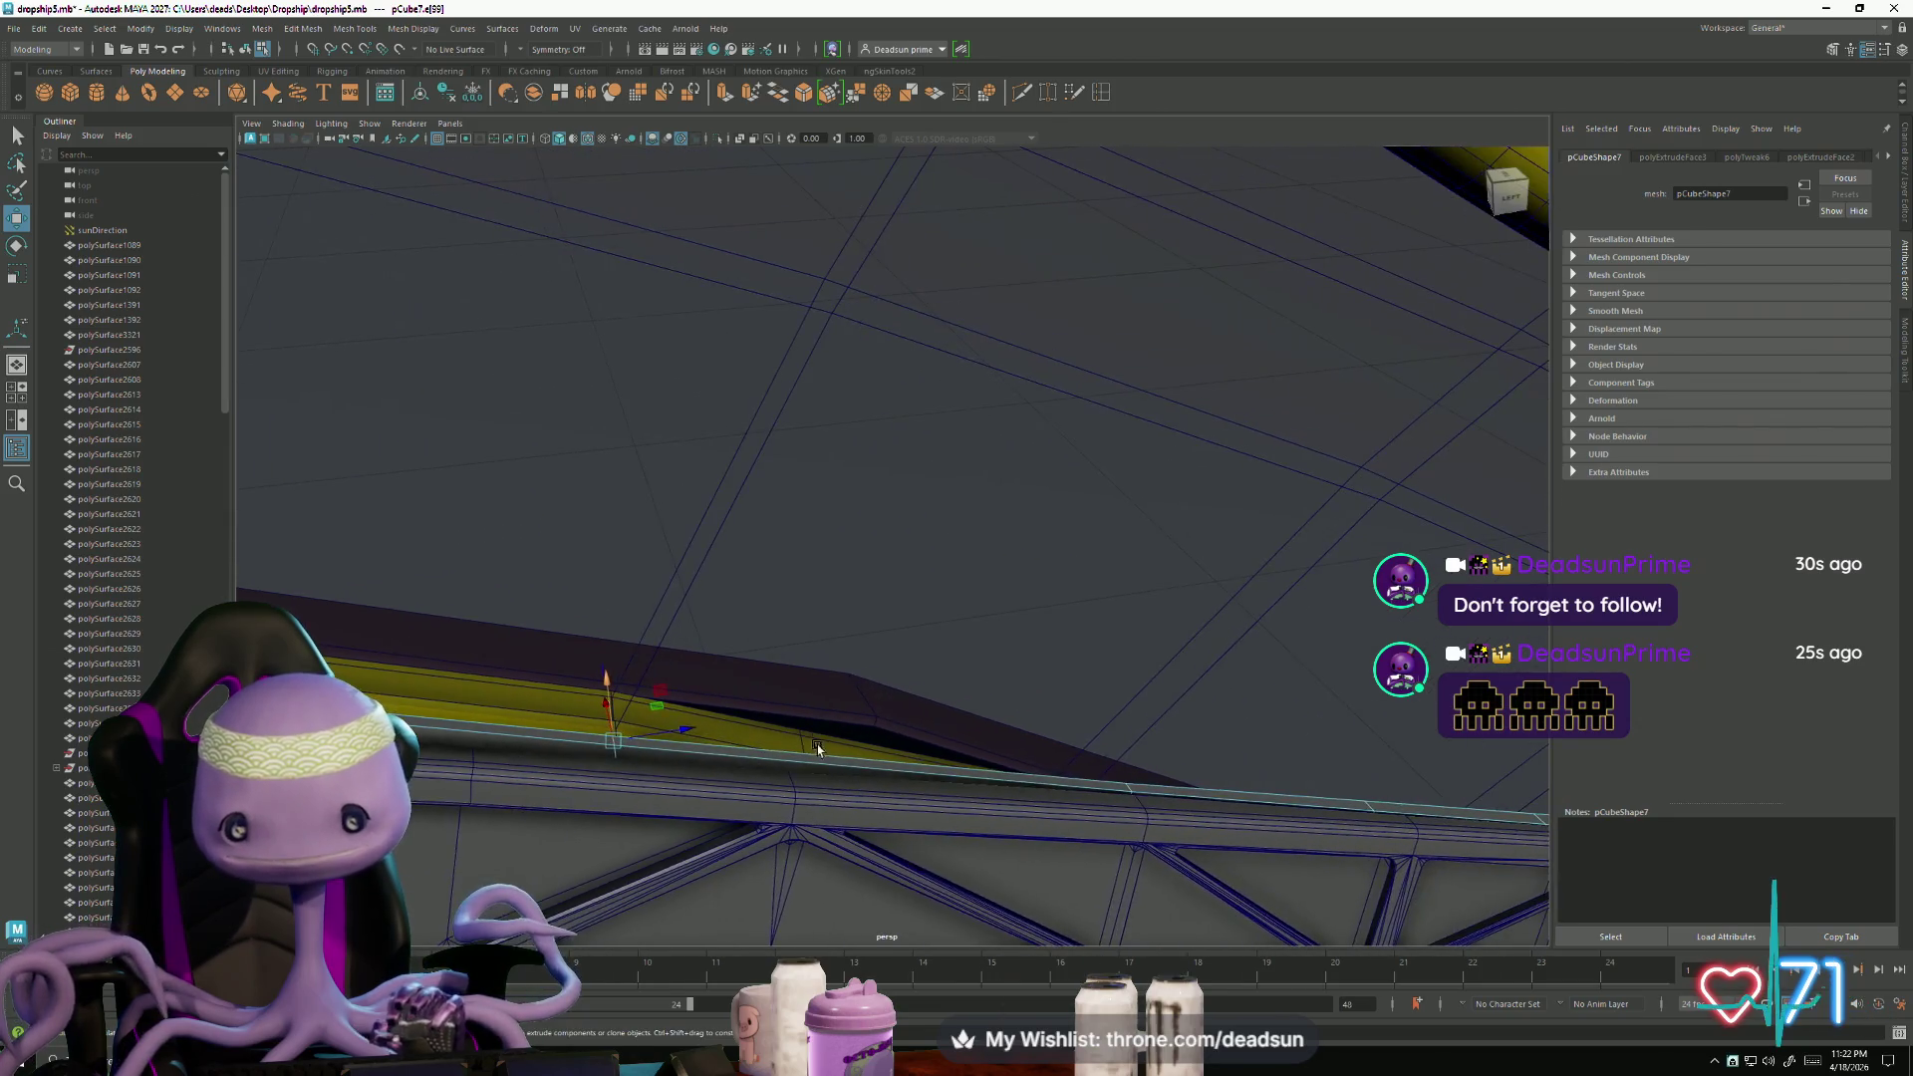
pyautogui.click(1131, 790)
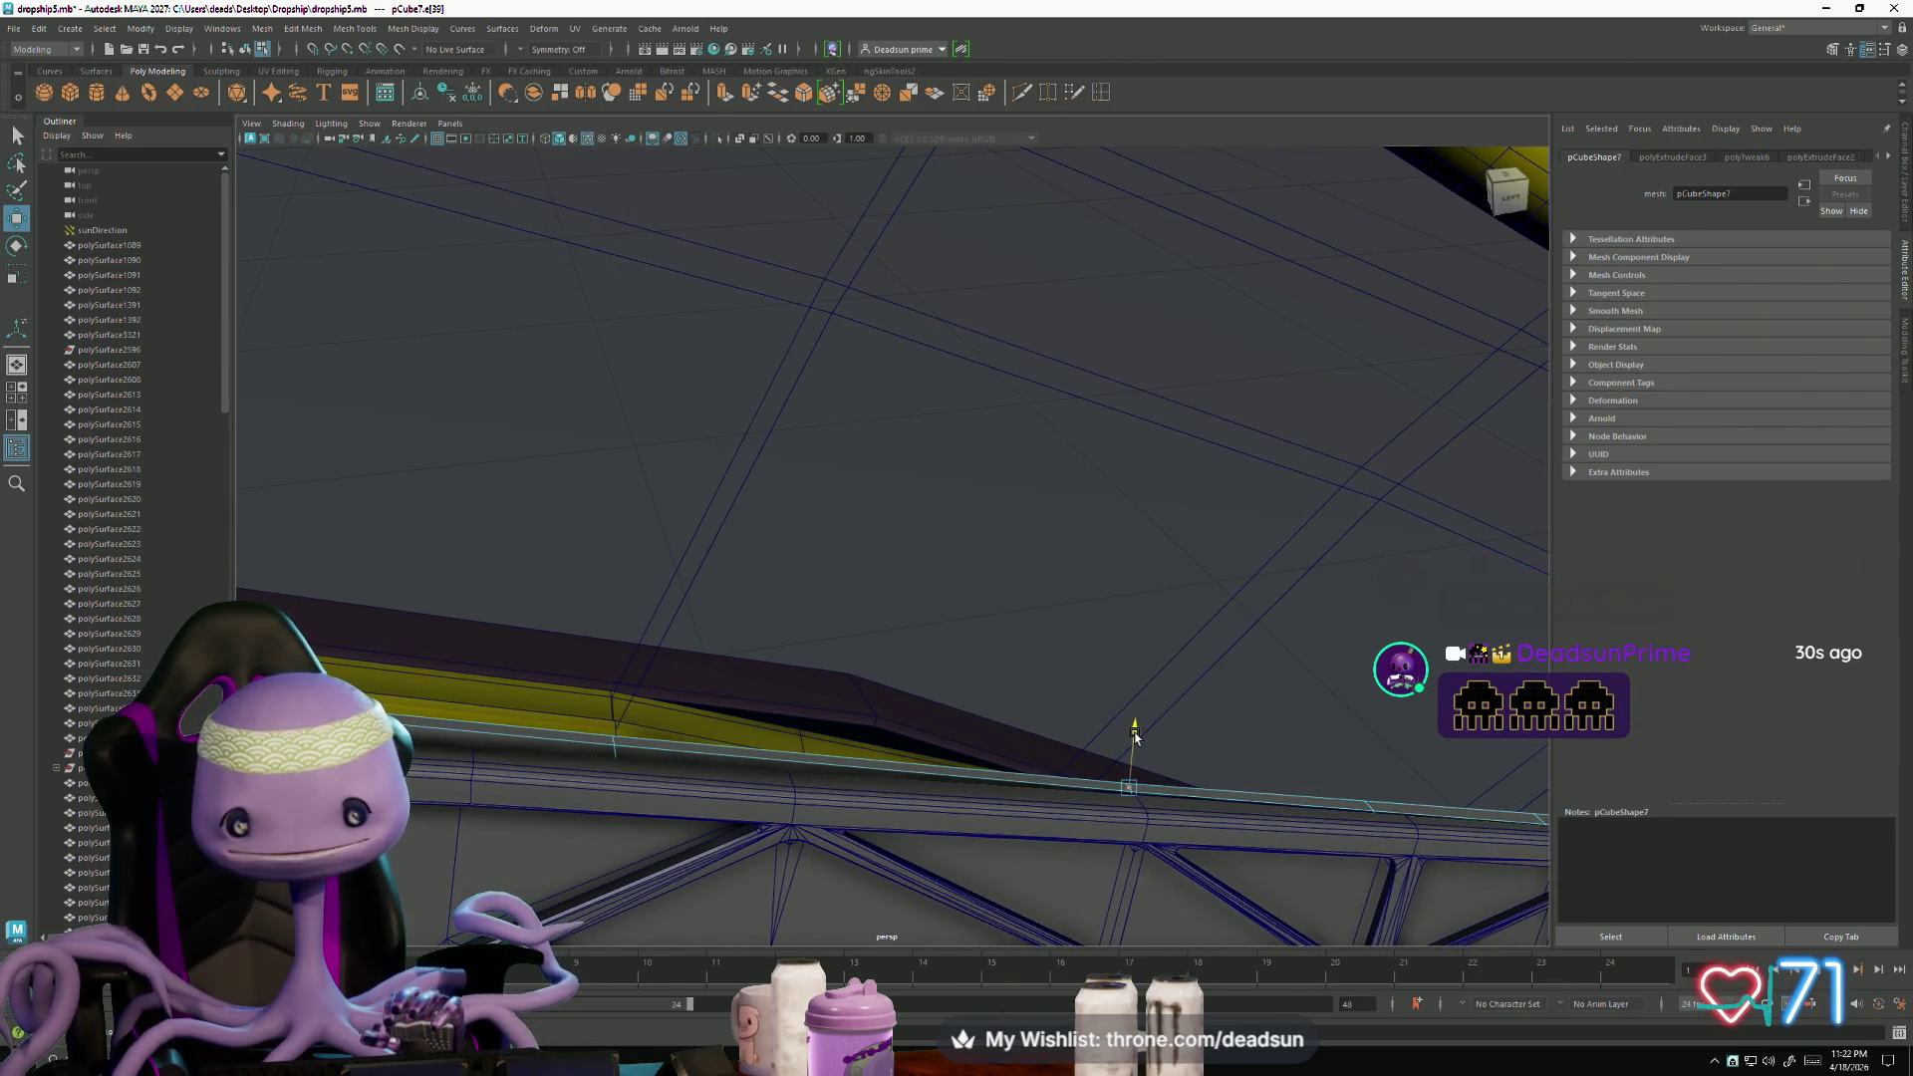
pyautogui.click(1371, 810)
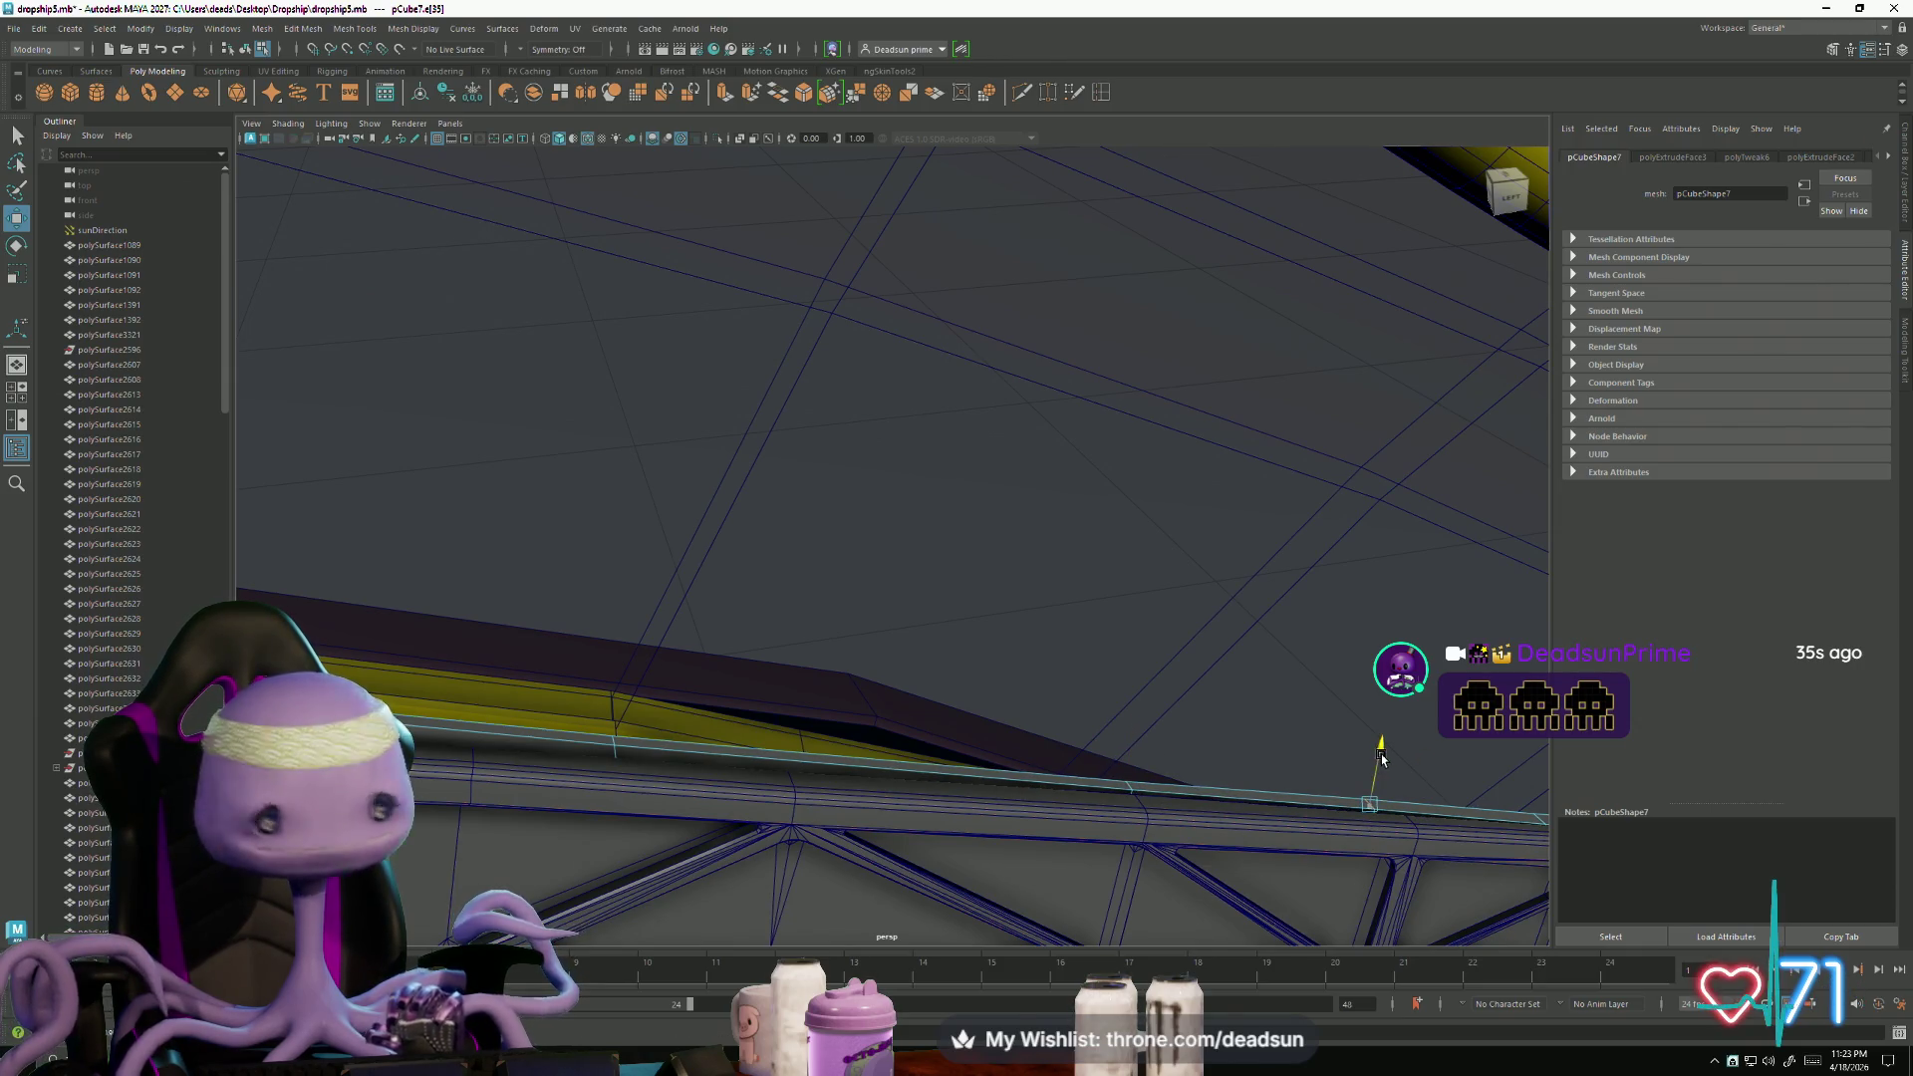
pyautogui.moveTo(1382, 759)
pyautogui.keyDown('alt'); pyautogui.mouseDown()
pyautogui.moveTo(847, 897)
pyautogui.moveTo(902, 857)
pyautogui.moveTo(939, 769)
pyautogui.mouseUp(); pyautogui.keyUp('alt')
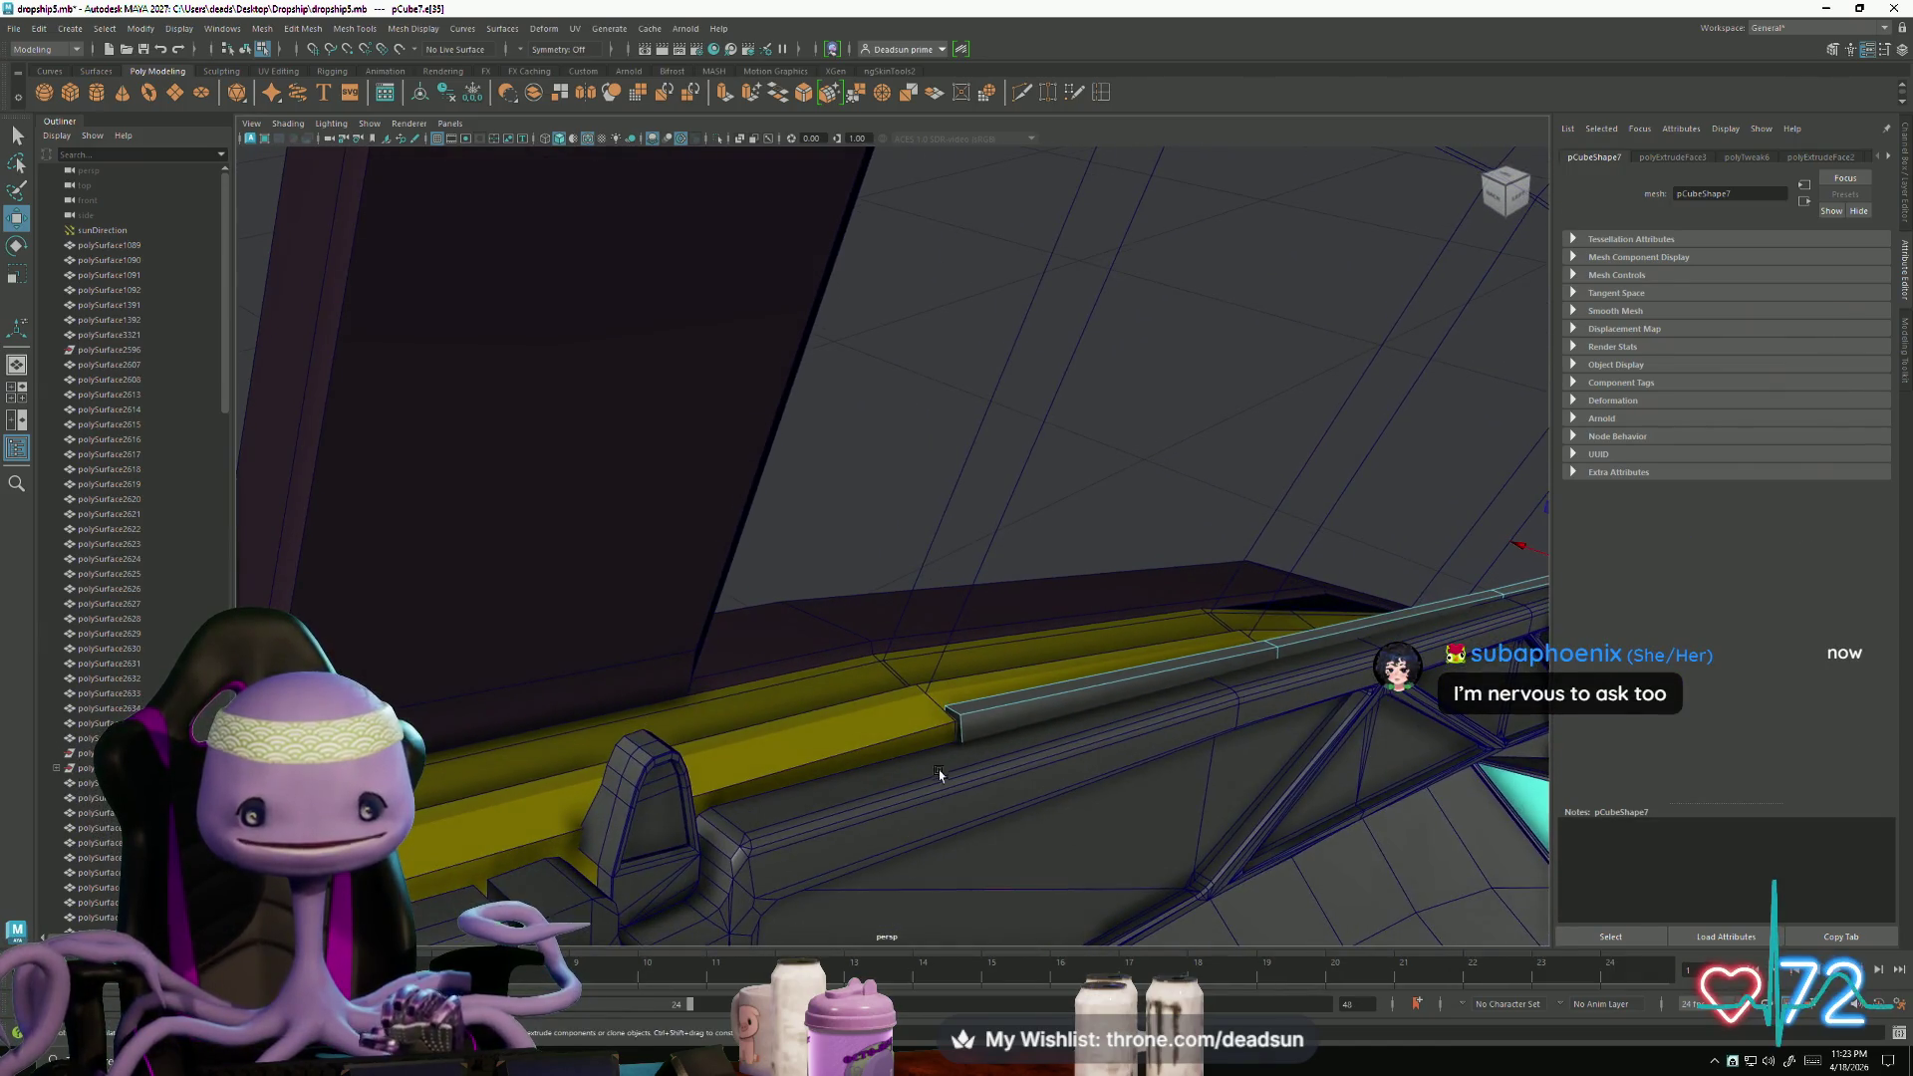
pyautogui.rightClick(974, 720)
pyautogui.click(973, 656)
pyautogui.click(963, 727)
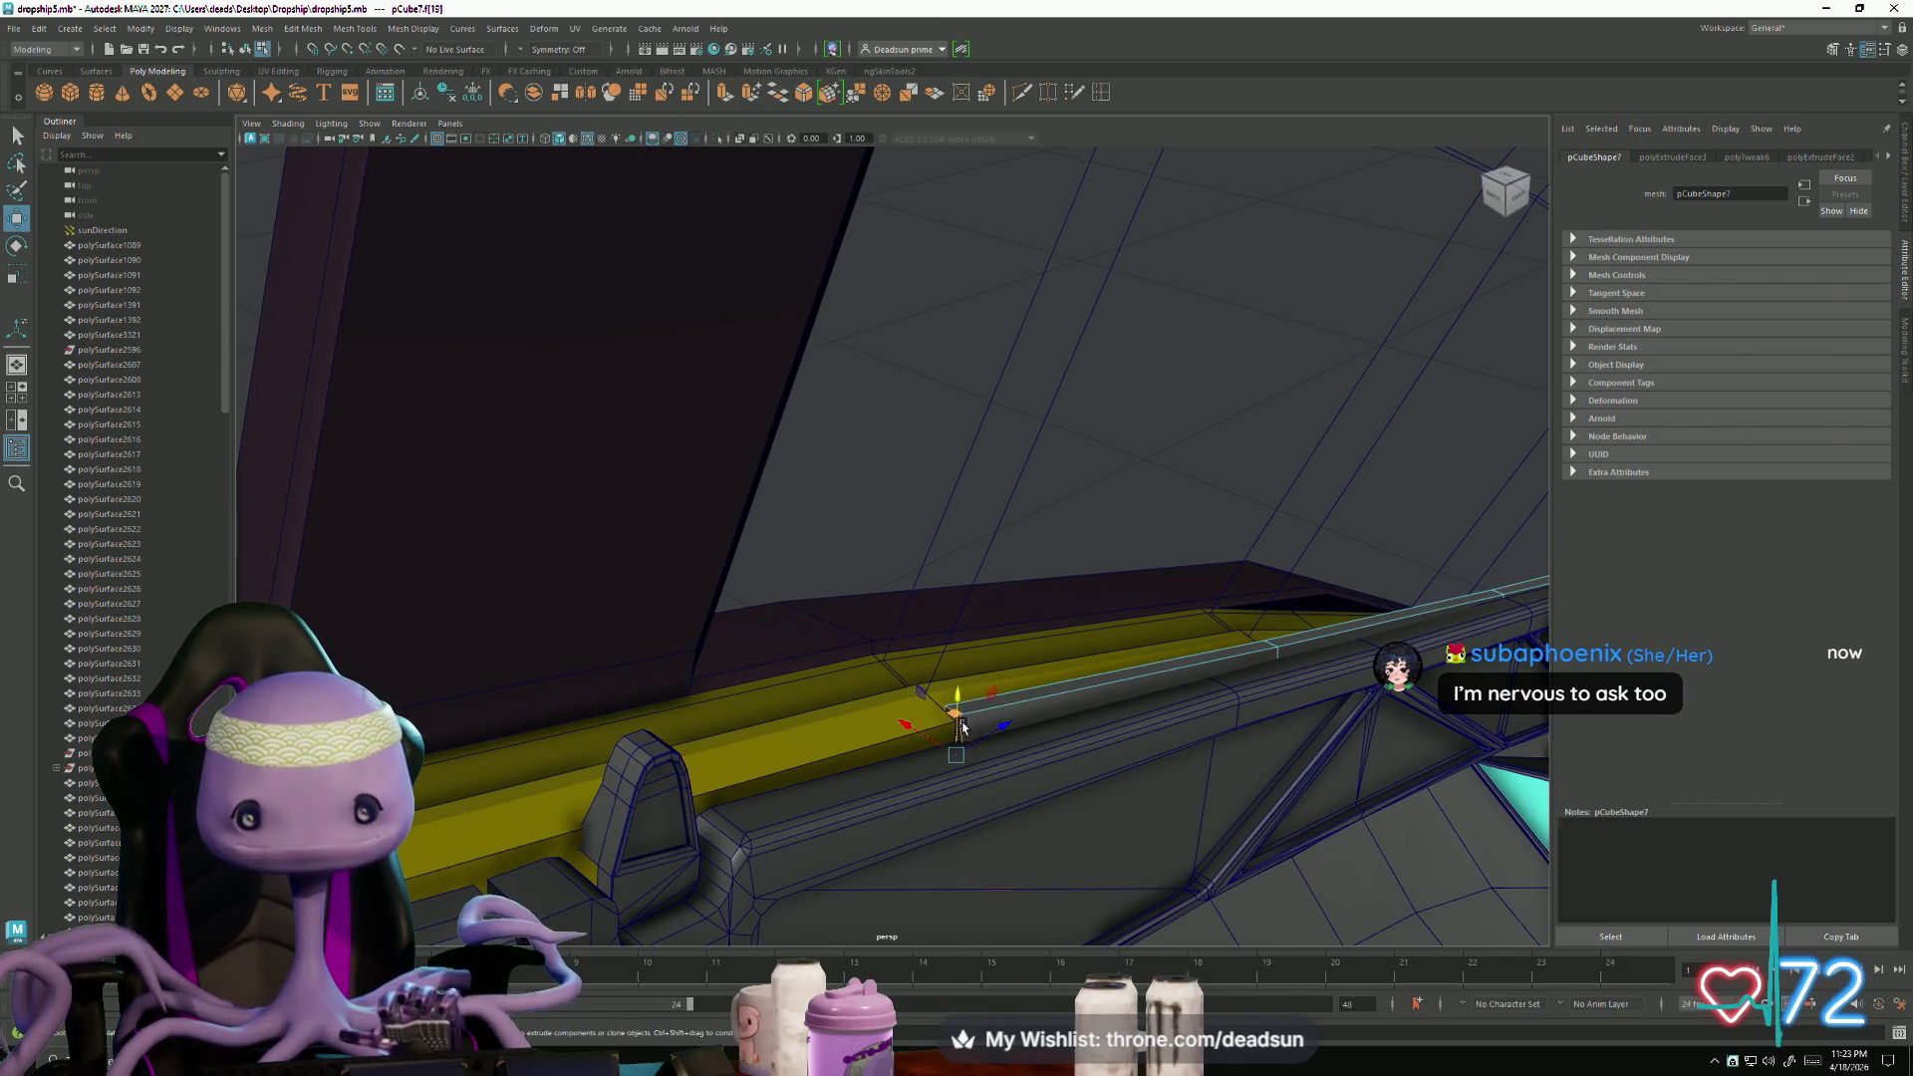
pyautogui.moveTo(1094, 791)
pyautogui.keyDown('alt'); pyautogui.mouseDown()
pyautogui.moveTo(825, 845)
pyautogui.moveTo(874, 853)
pyautogui.moveTo(870, 803)
pyautogui.moveTo(887, 807)
pyautogui.moveTo(867, 846)
pyautogui.moveTo(815, 837)
pyautogui.moveTo(824, 850)
pyautogui.mouseUp(); pyautogui.keyUp('alt')
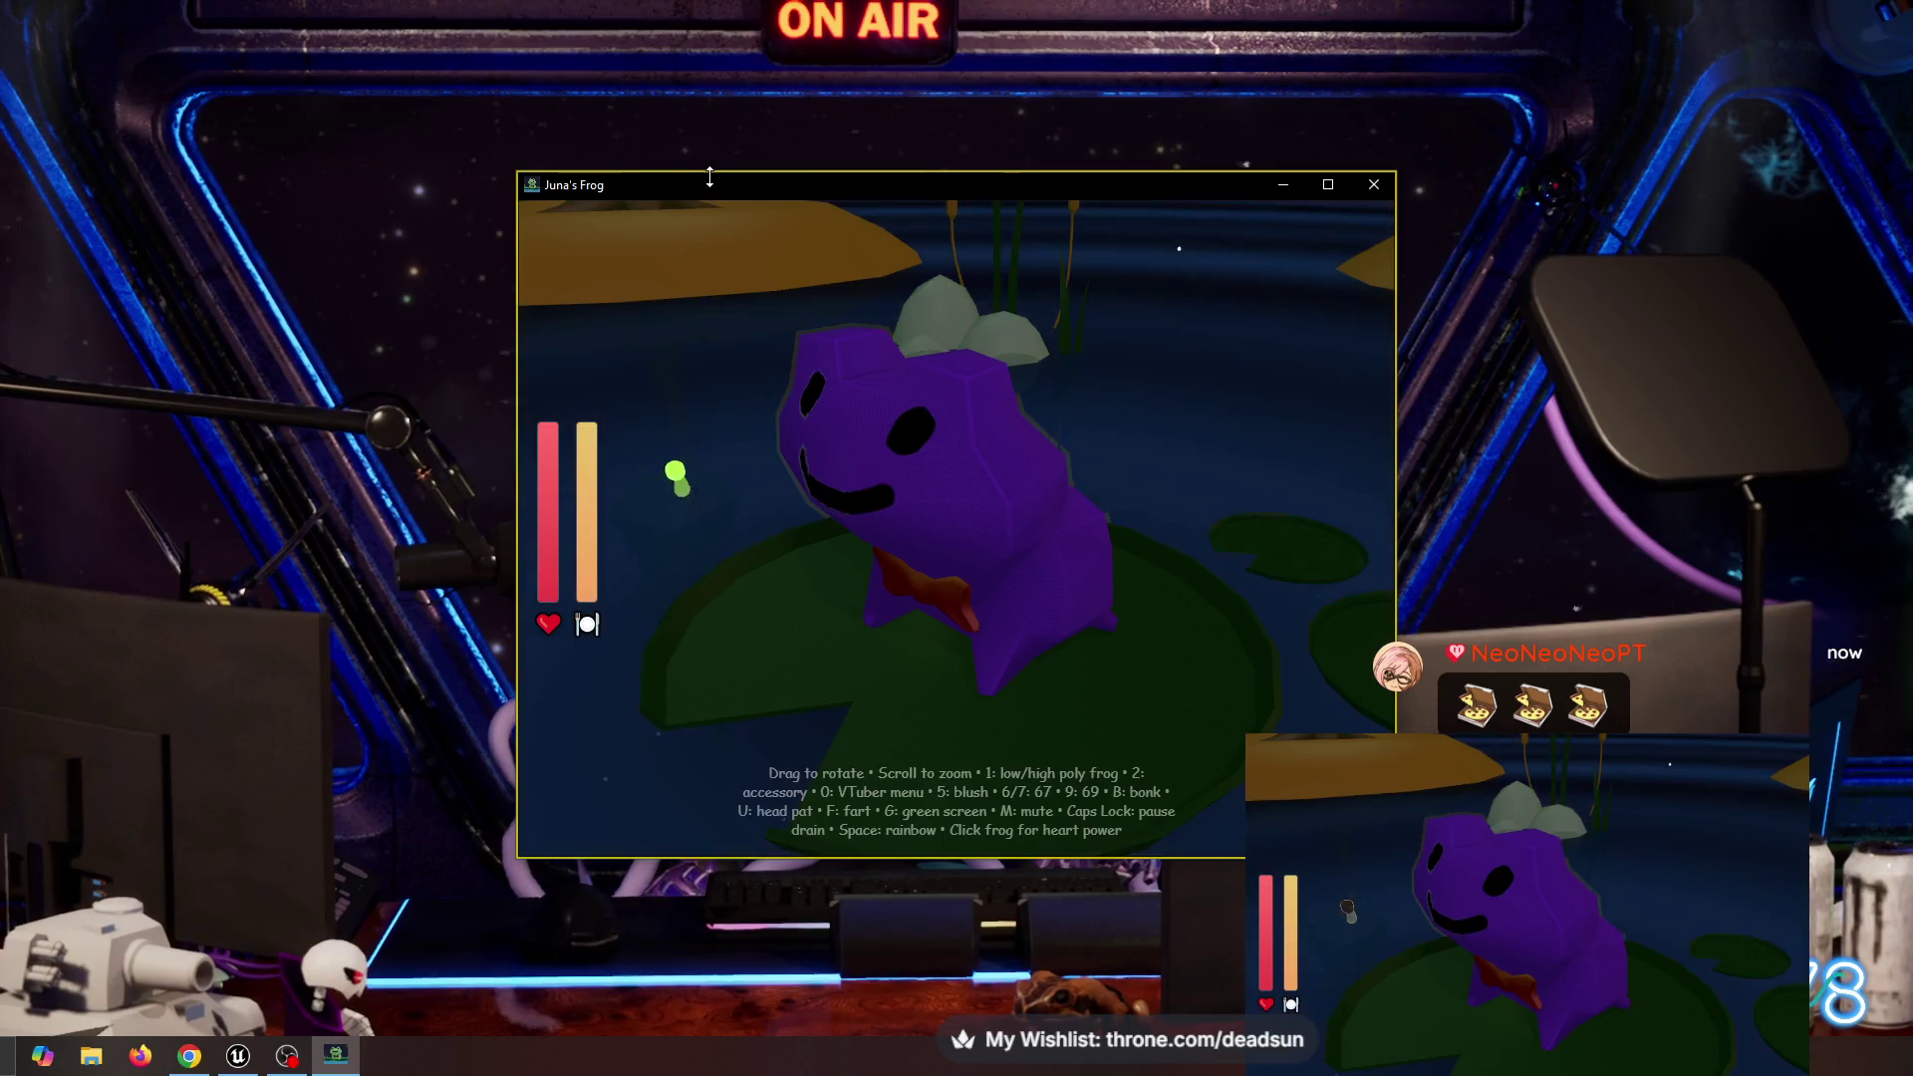
# - Turn the frog to face the camera, switch to a green-screen background, and pet it twice for hearts
pyautogui.moveTo(709, 178); pyautogui.dragTo(709, 180)
pyautogui.moveTo(769, 331)
pyautogui.mouseDown()
pyautogui.moveTo(883, 528)
pyautogui.moveTo(948, 479)
pyautogui.moveTo(811, 486)
pyautogui.moveTo(893, 512)
pyautogui.mouseUp()
pyautogui.press('g')
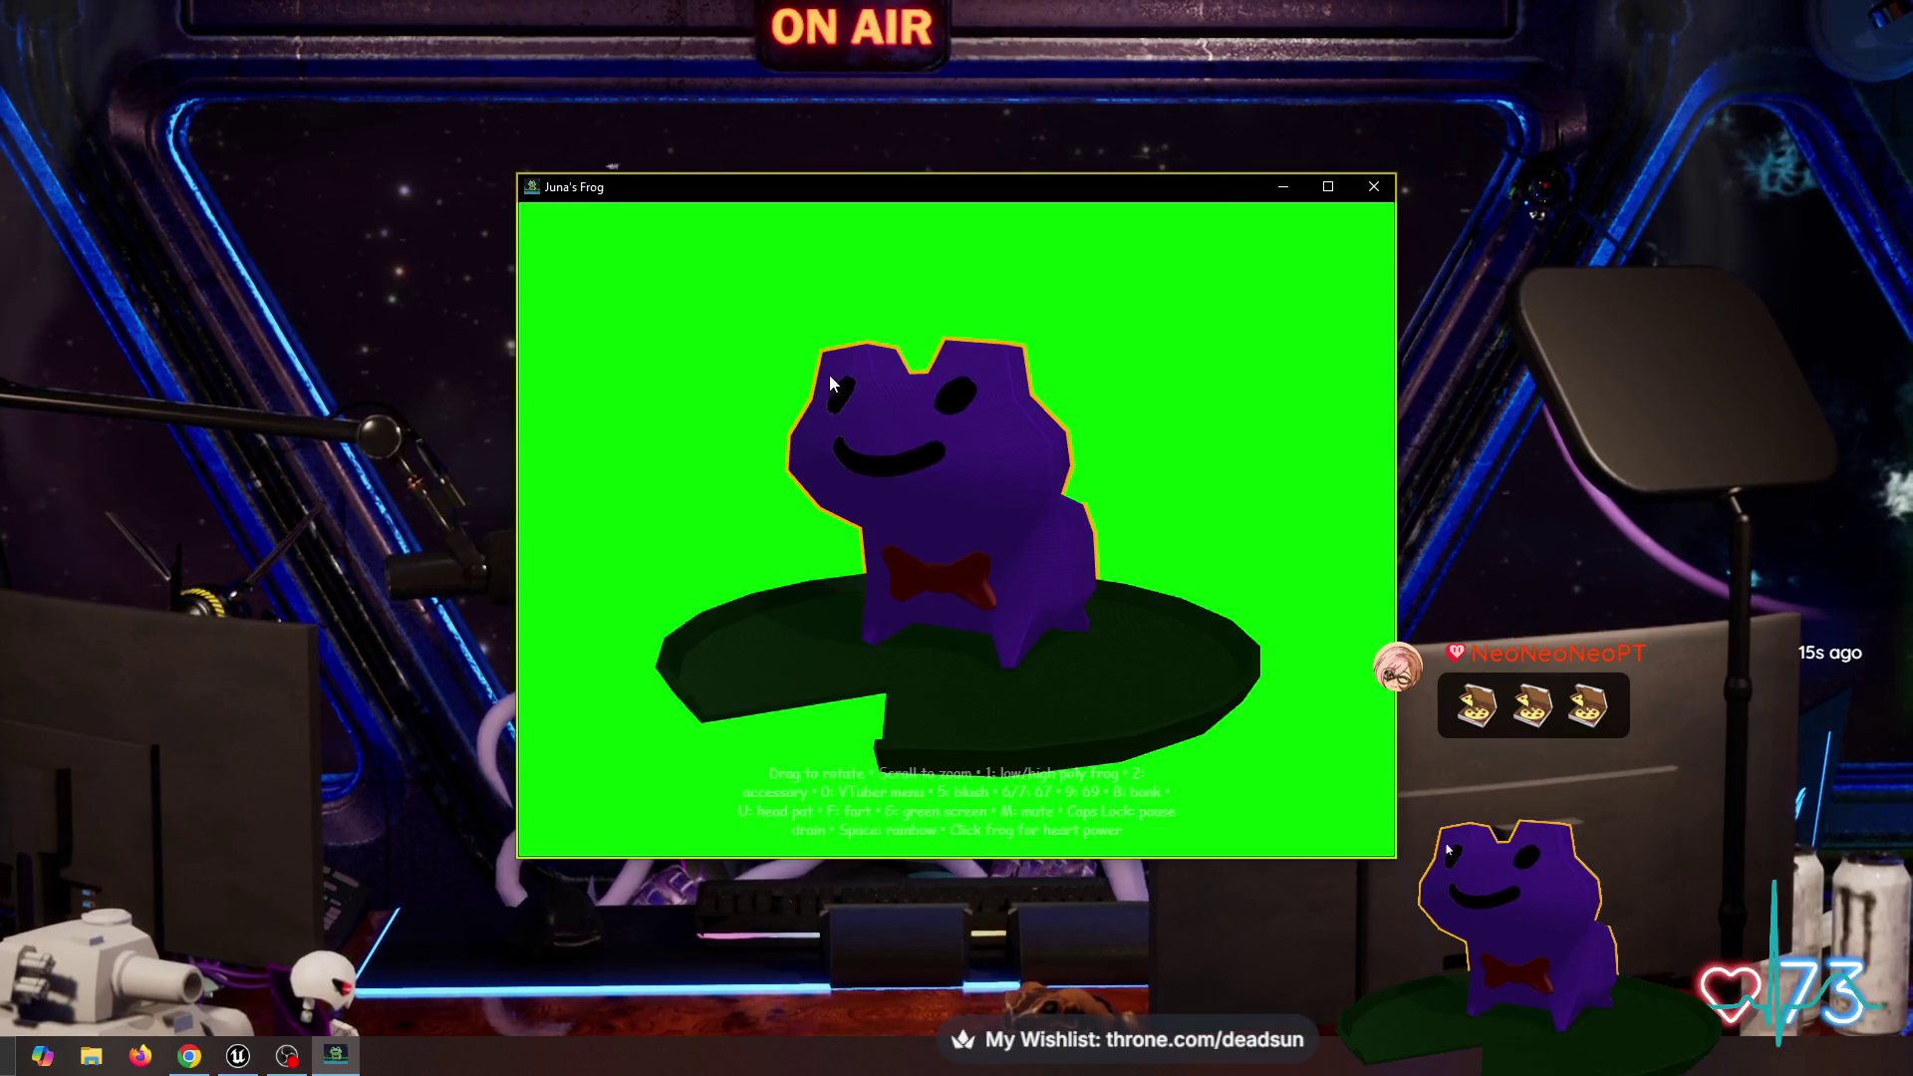
pyautogui.click(879, 331)
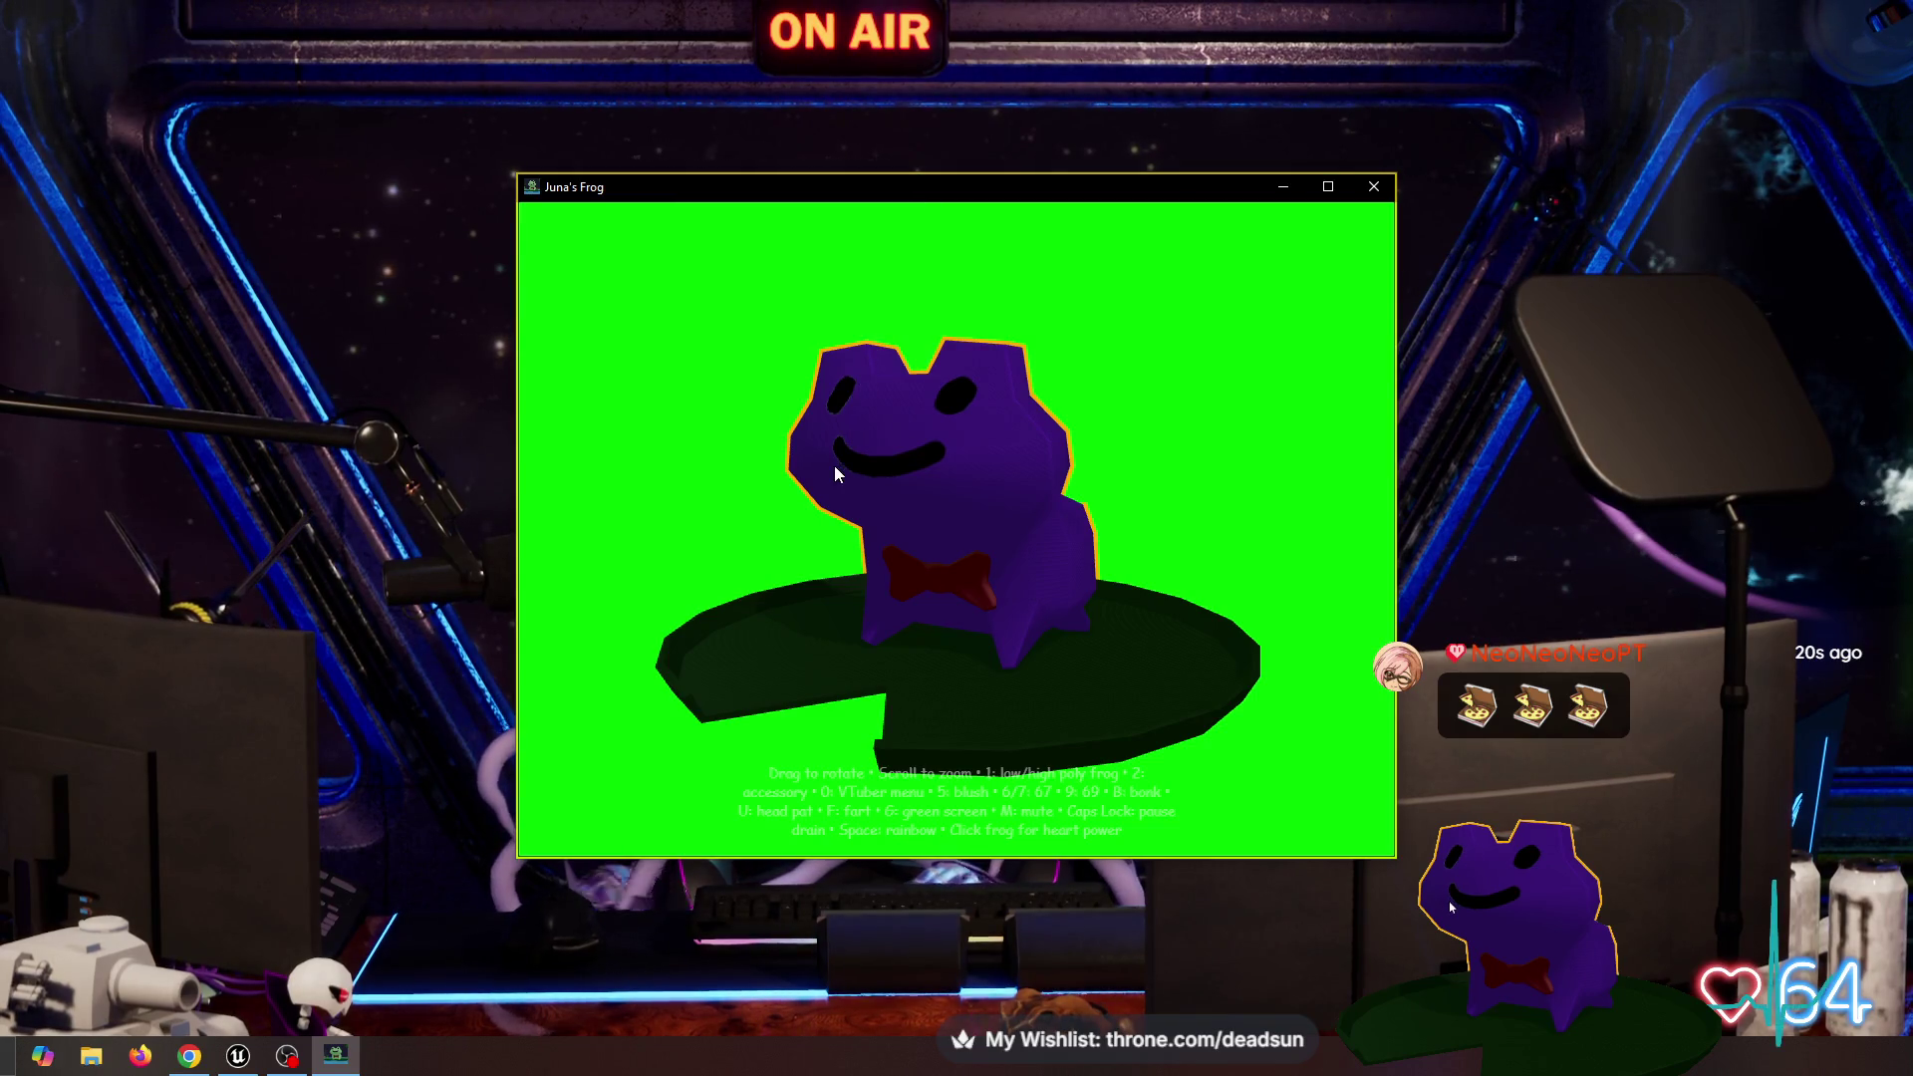
pyautogui.press('0')
pyautogui.press('0')
pyautogui.click(1034, 554)
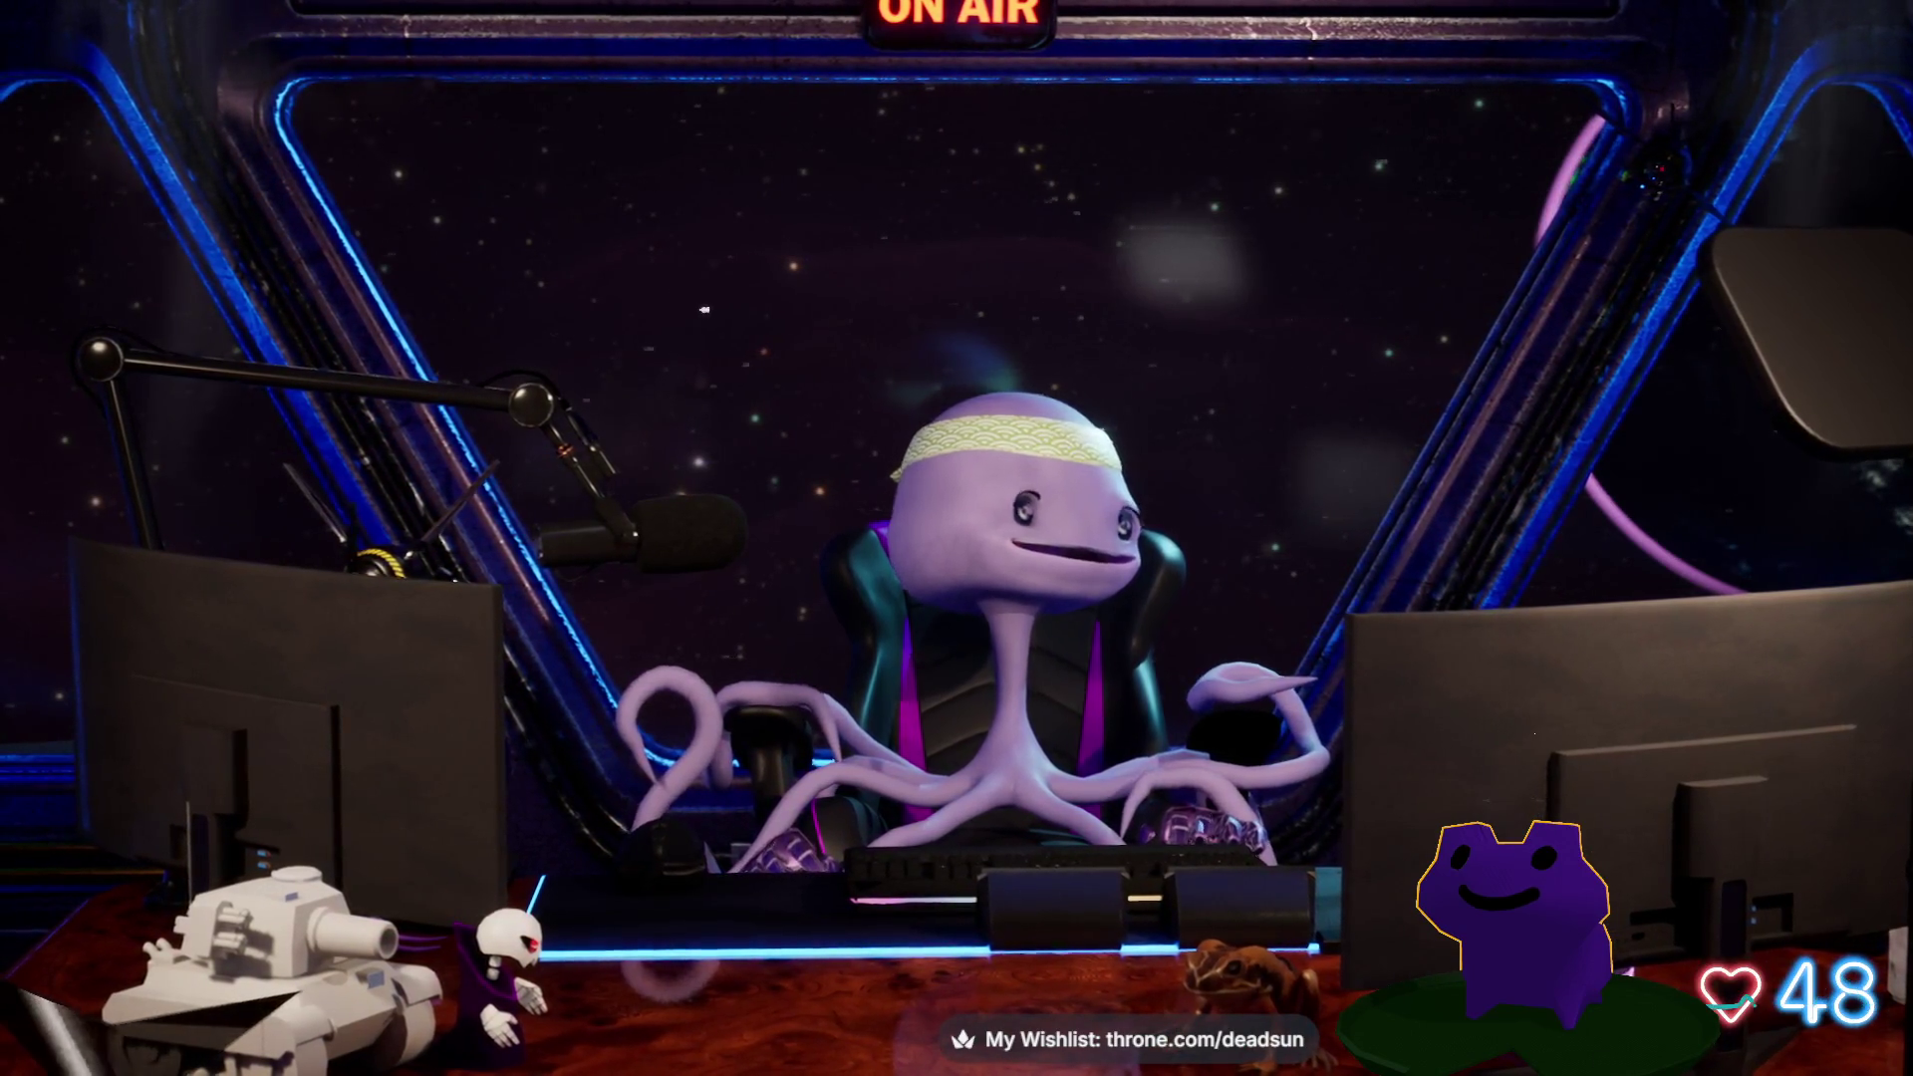
# - Drag the Juna's Frog window into the upper-left corner of the screen
pyautogui.moveTo(1099, 718)
pyautogui.mouseDown()
pyautogui.moveTo(797, 359)
pyautogui.moveTo(704, 73)
pyautogui.moveTo(750, 129)
pyautogui.mouseUp()
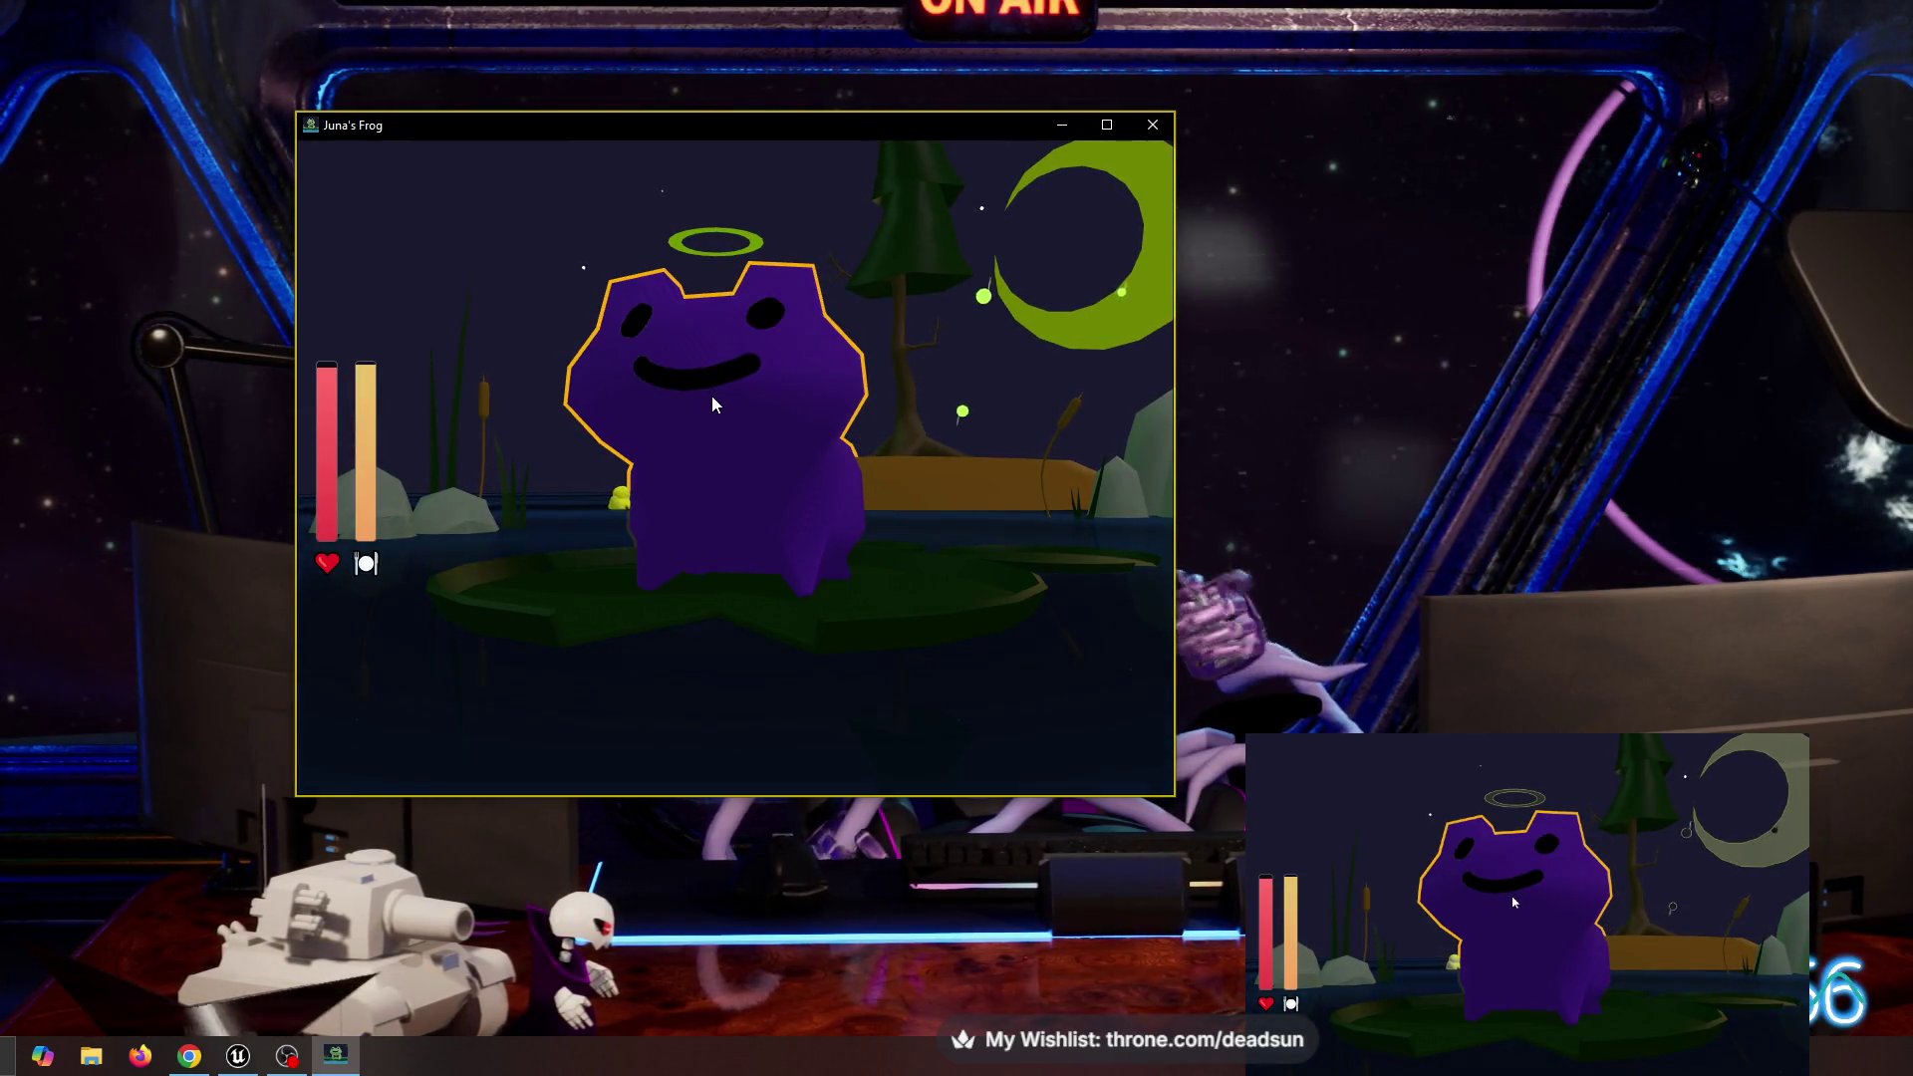
# - Pet the frog twice for hearts, feed it a firefly, and tilt the camera down
pyautogui.click(847, 483)
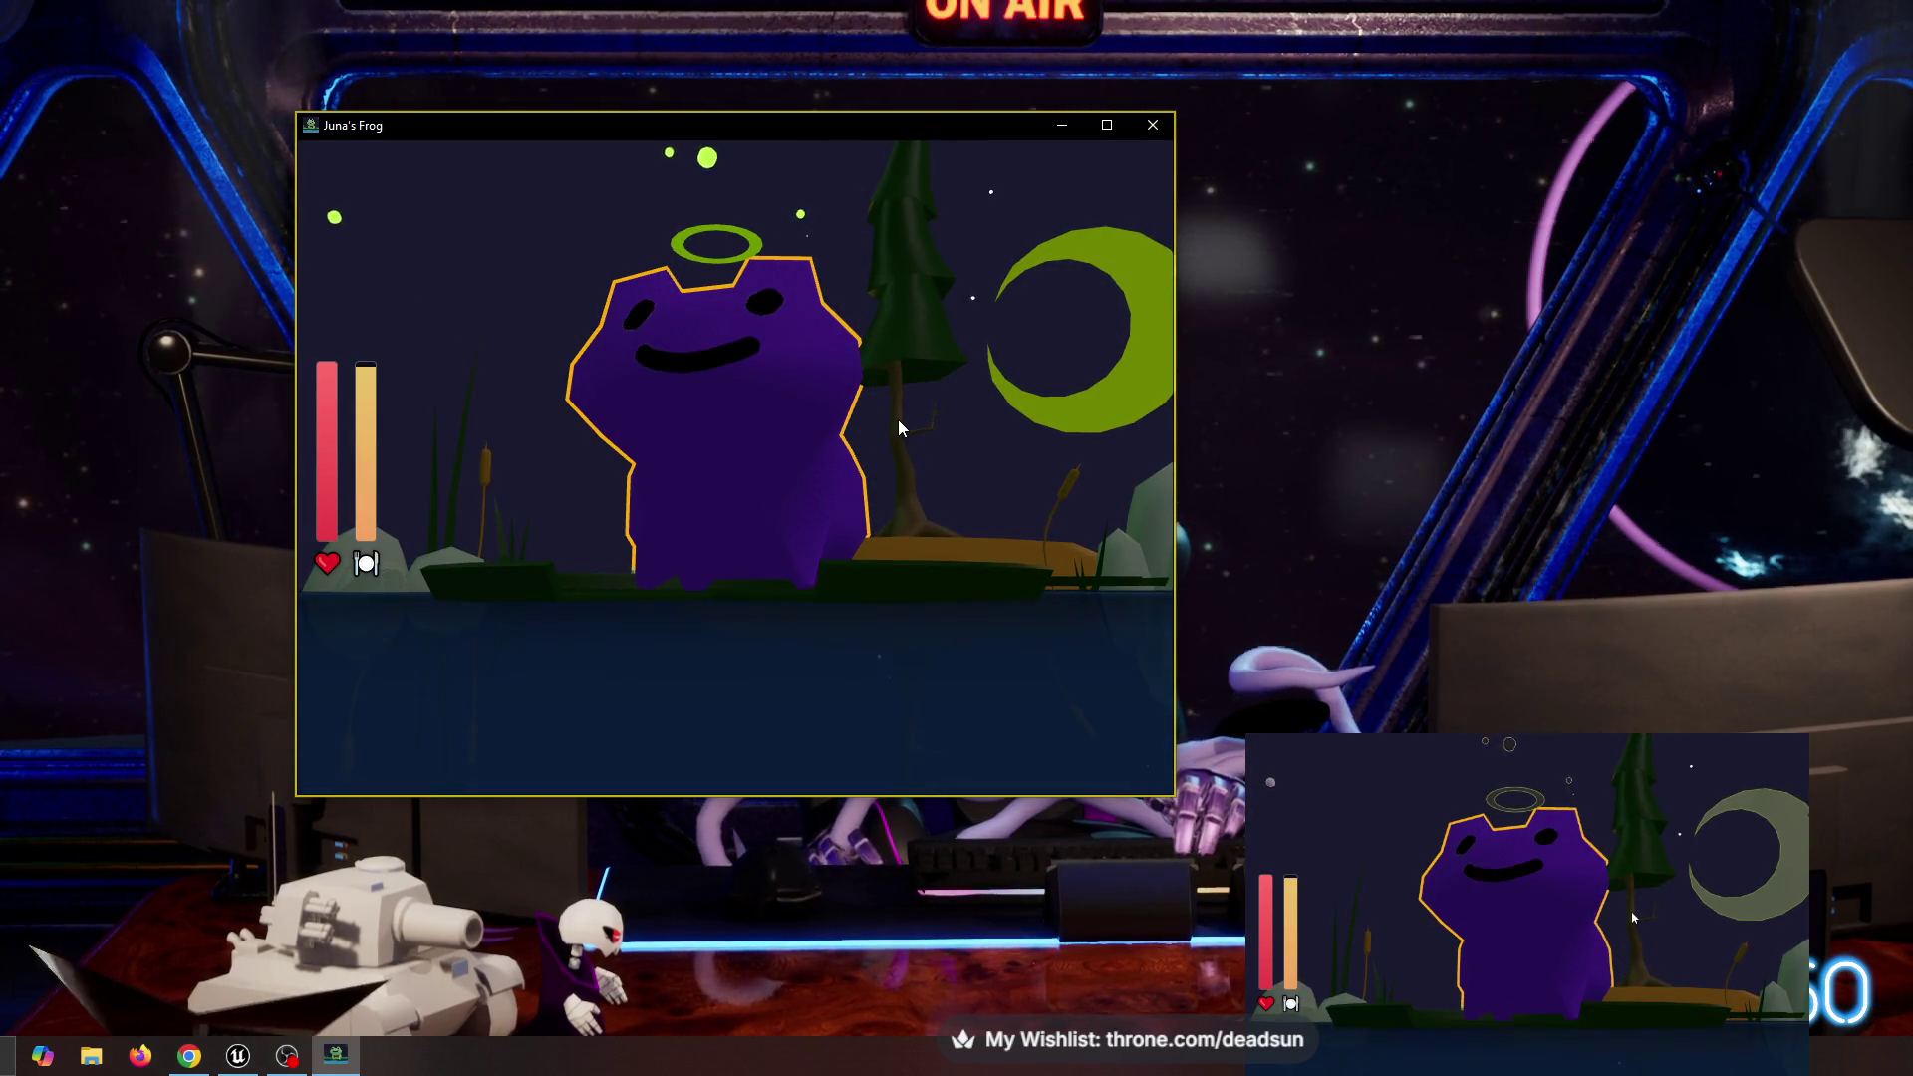
pyautogui.click(523, 493)
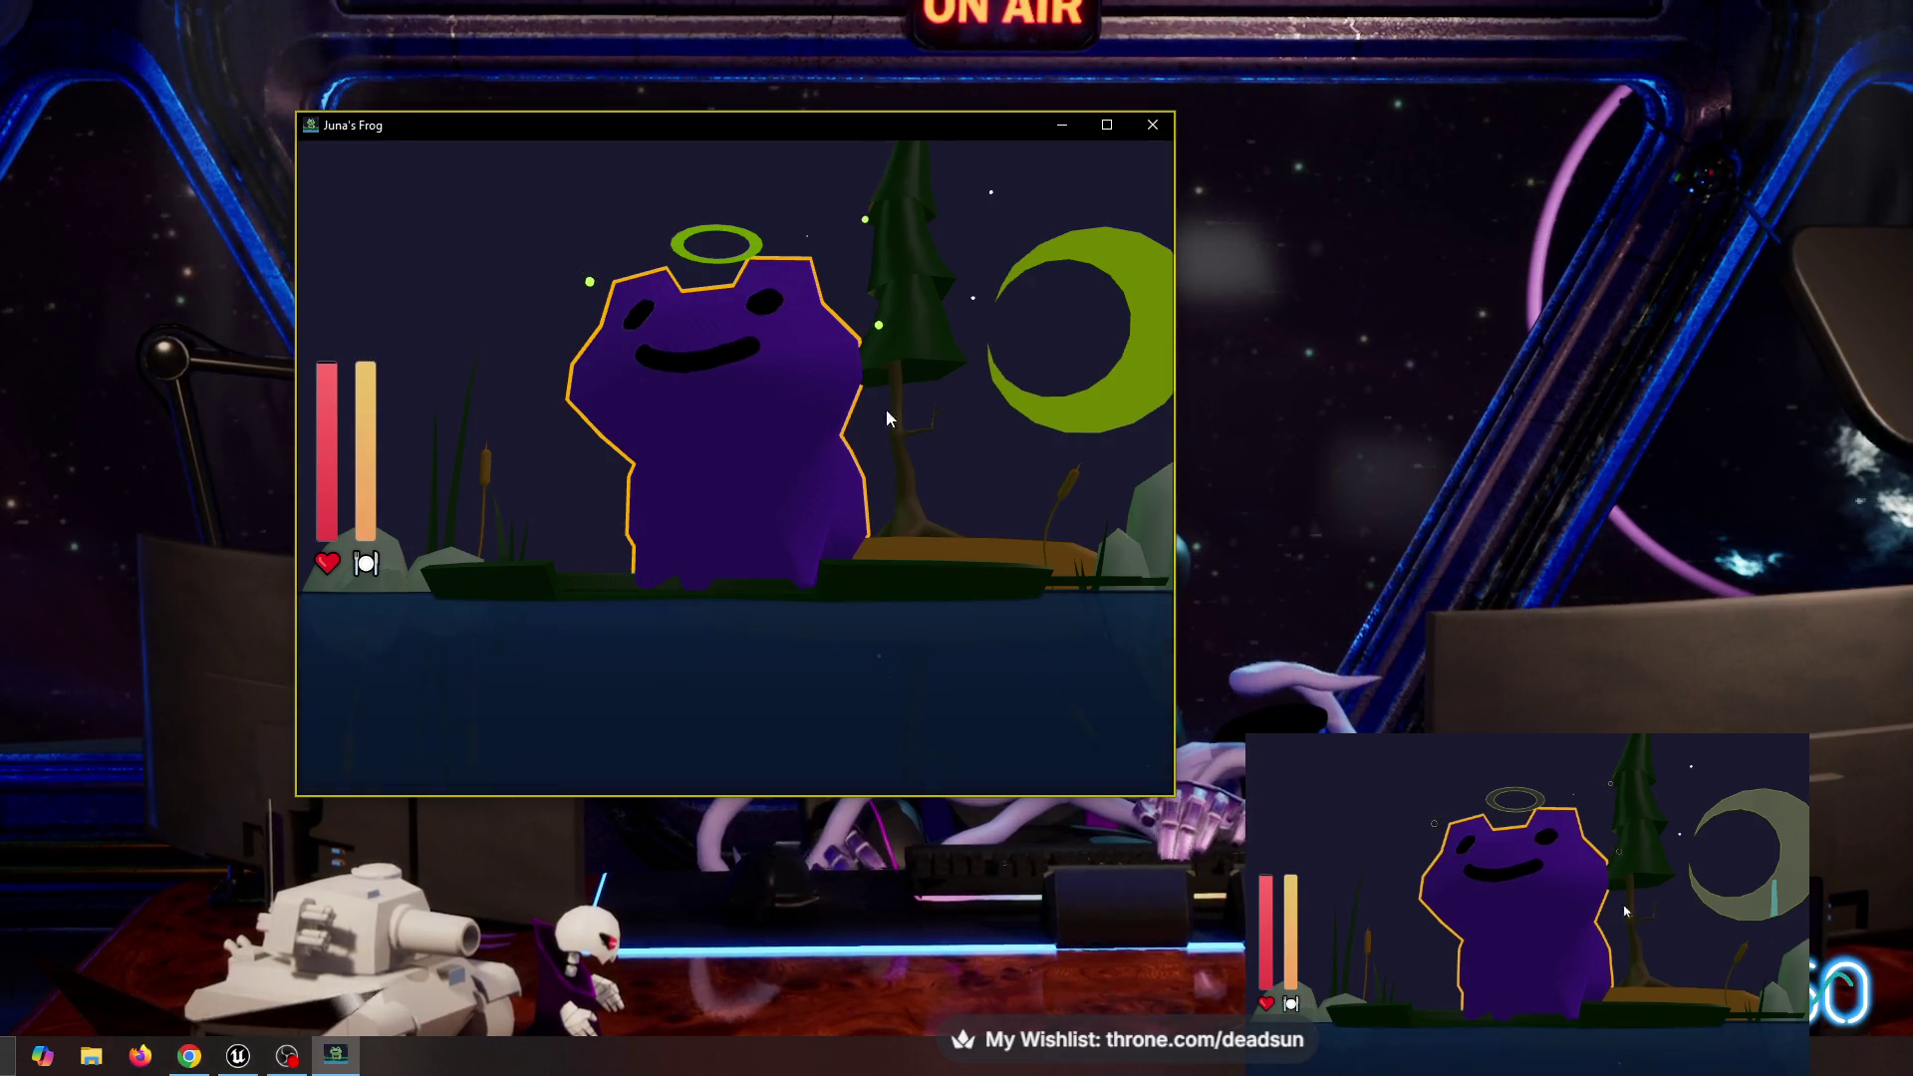
pyautogui.click(734, 456)
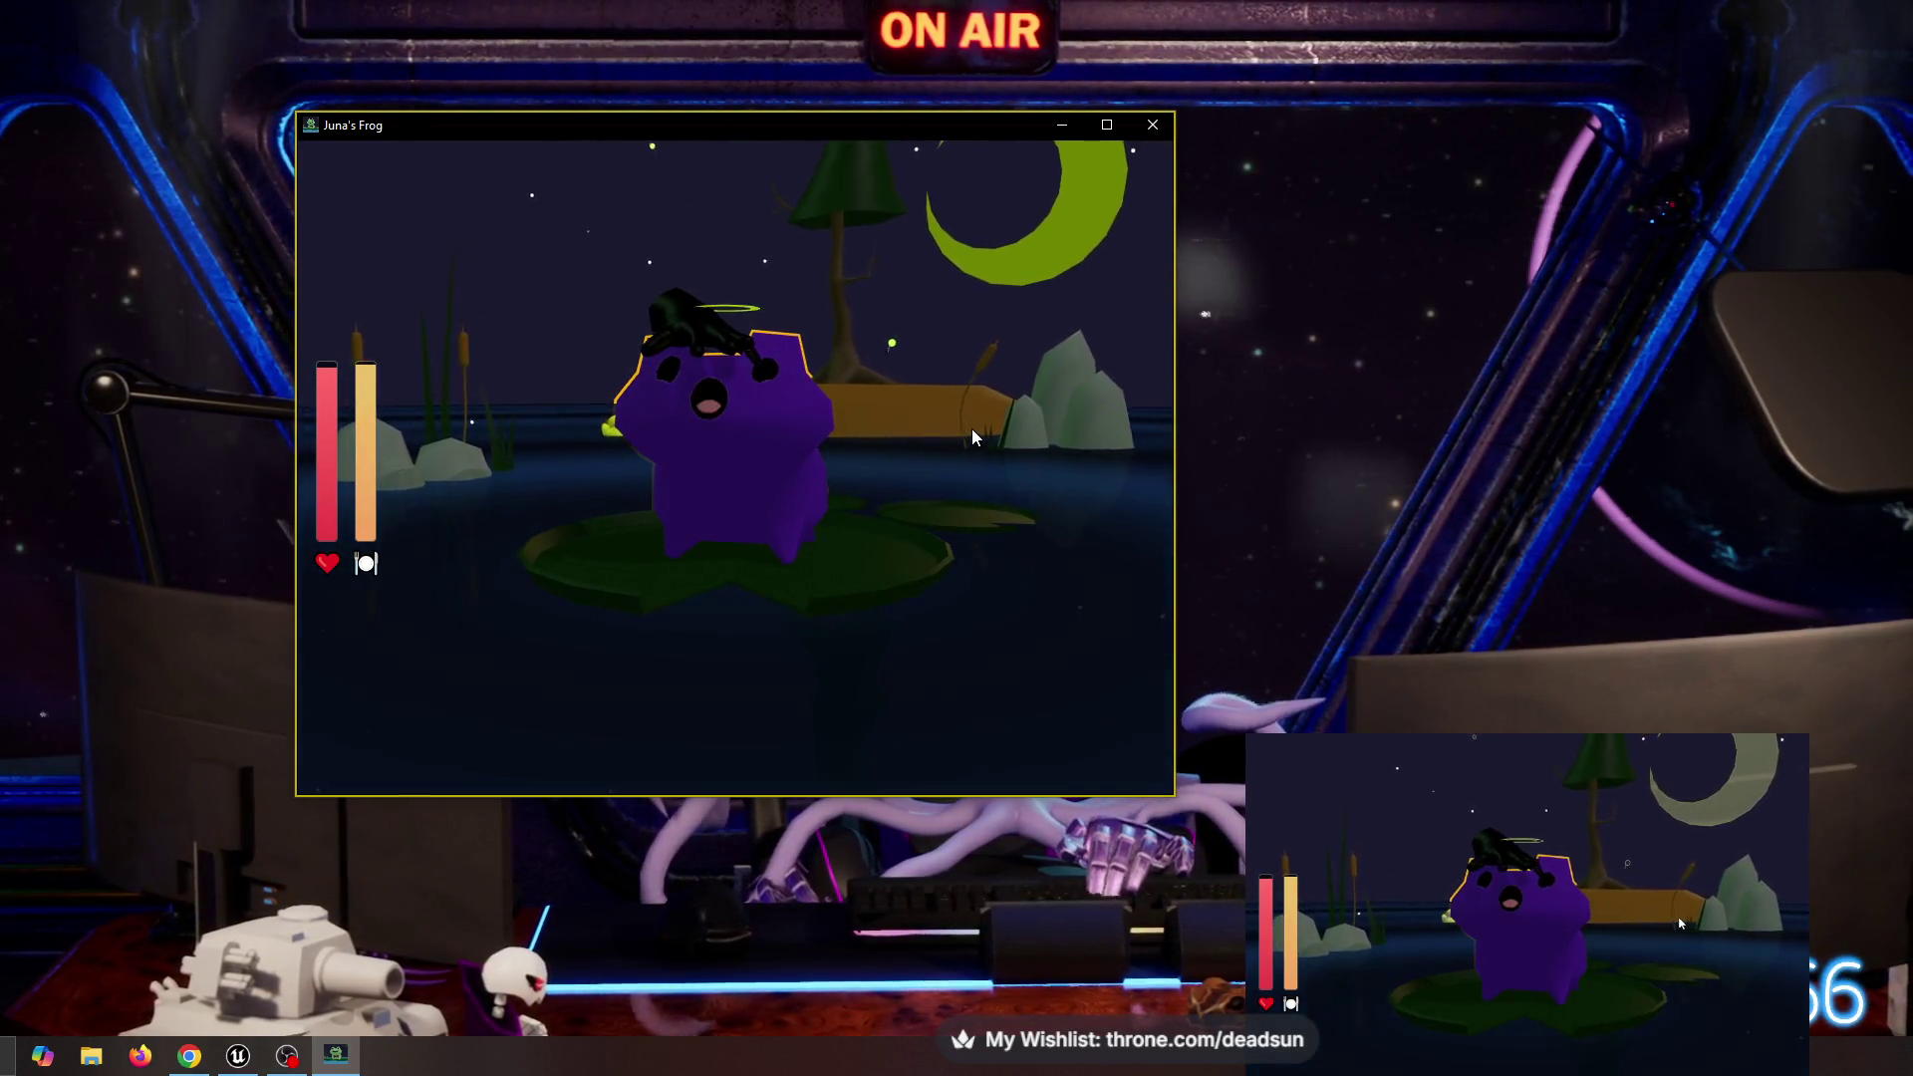
pyautogui.moveTo(971, 428)
pyautogui.mouseDown()
pyautogui.moveTo(1019, 488)
pyautogui.moveTo(1082, 451)
pyautogui.moveTo(1242, 446)
pyautogui.moveTo(1001, 448)
pyautogui.moveTo(939, 434)
pyautogui.moveTo(977, 402)
pyautogui.moveTo(965, 429)
pyautogui.moveTo(951, 417)
pyautogui.mouseUp()
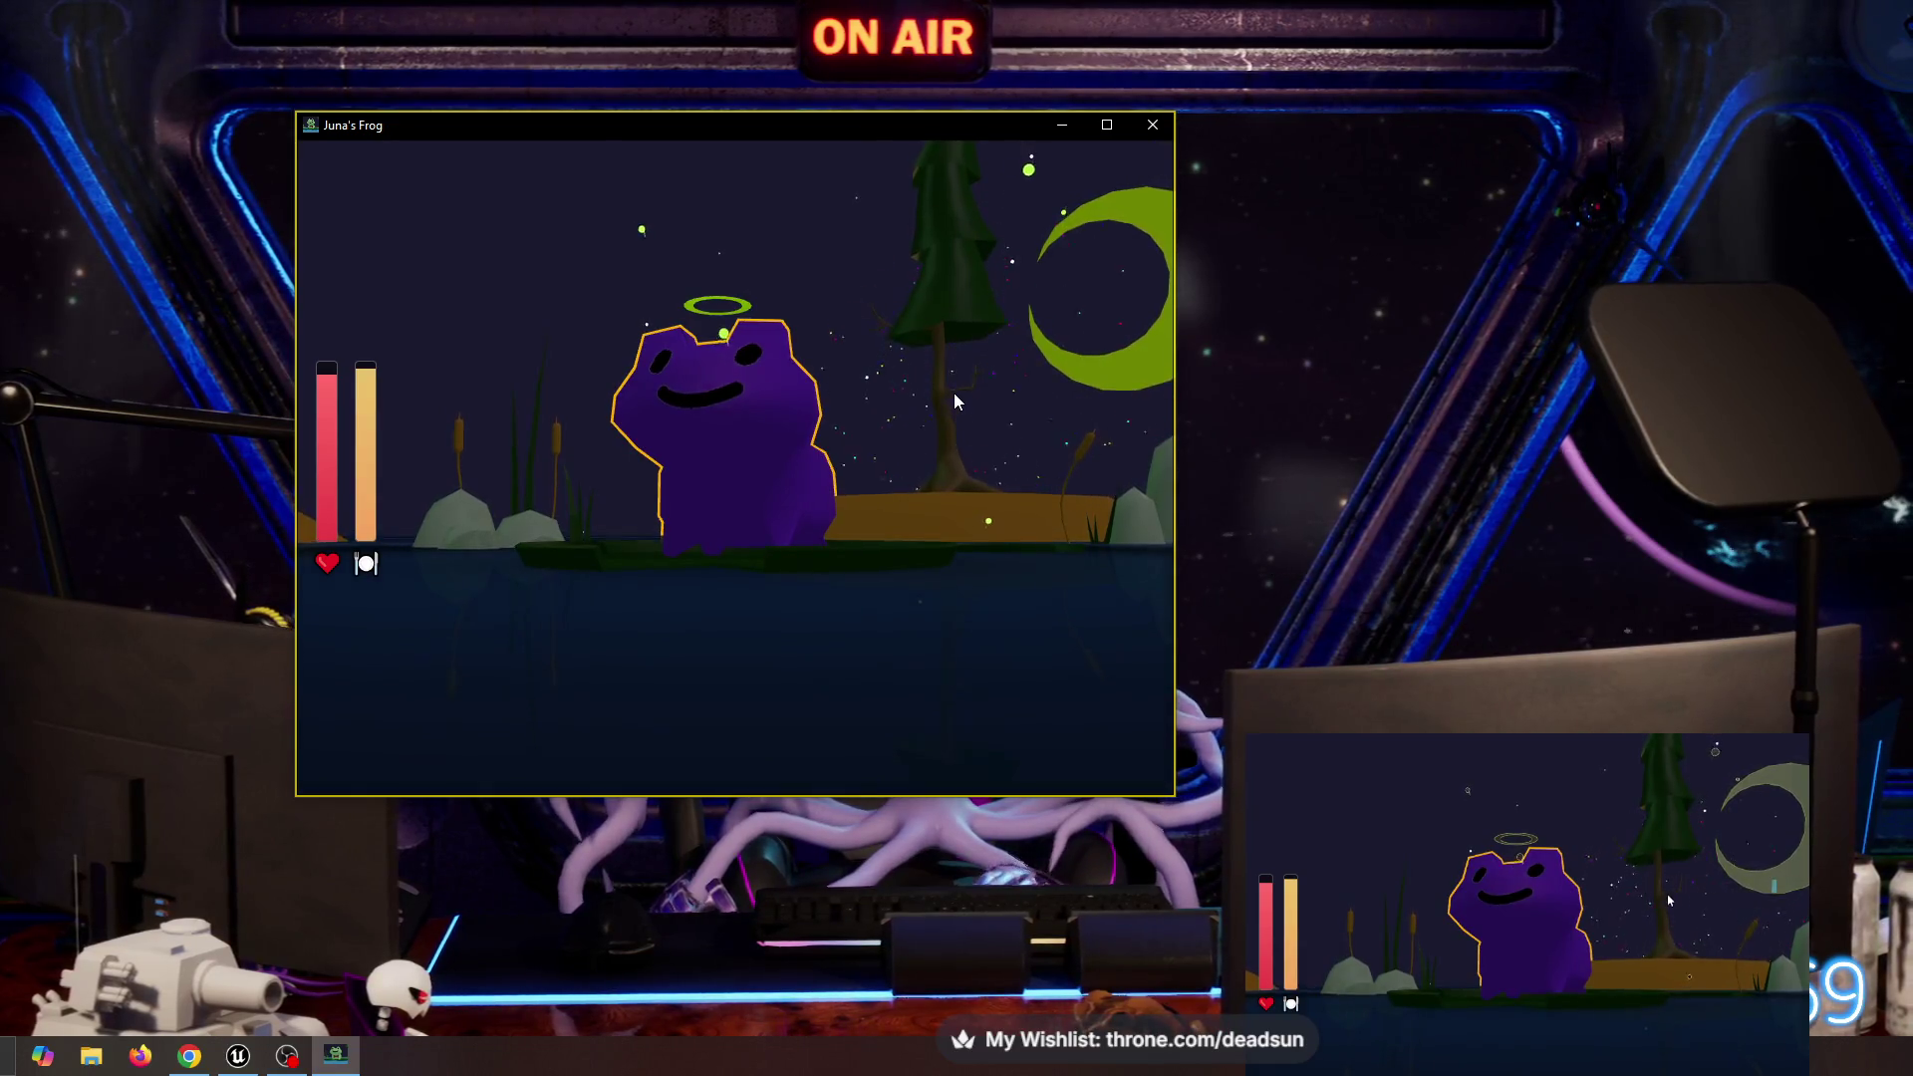
pyautogui.rightClick(953, 393)
pyautogui.scroll(-10, 684, 457)
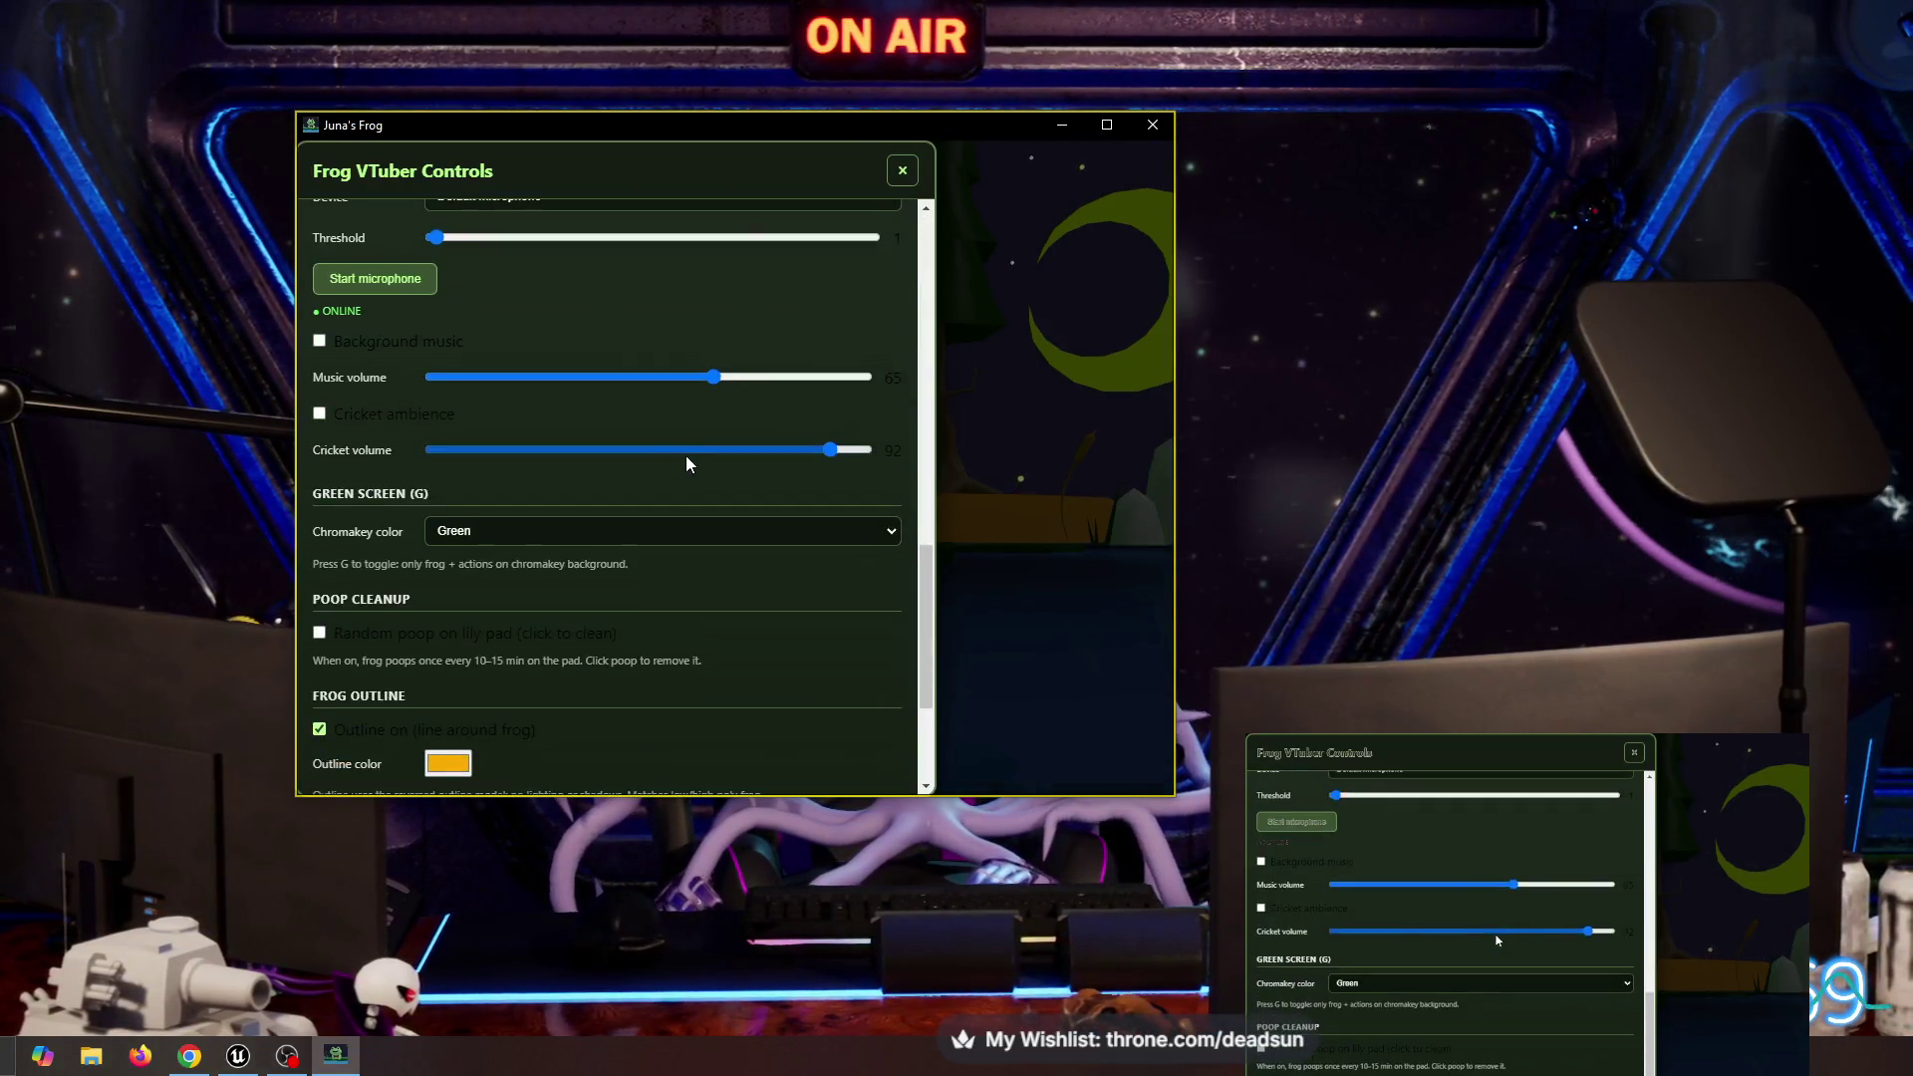
pyautogui.scroll(5, 668, 434)
pyautogui.scroll(-2, 606, 436)
pyautogui.scroll(-3, 600, 480)
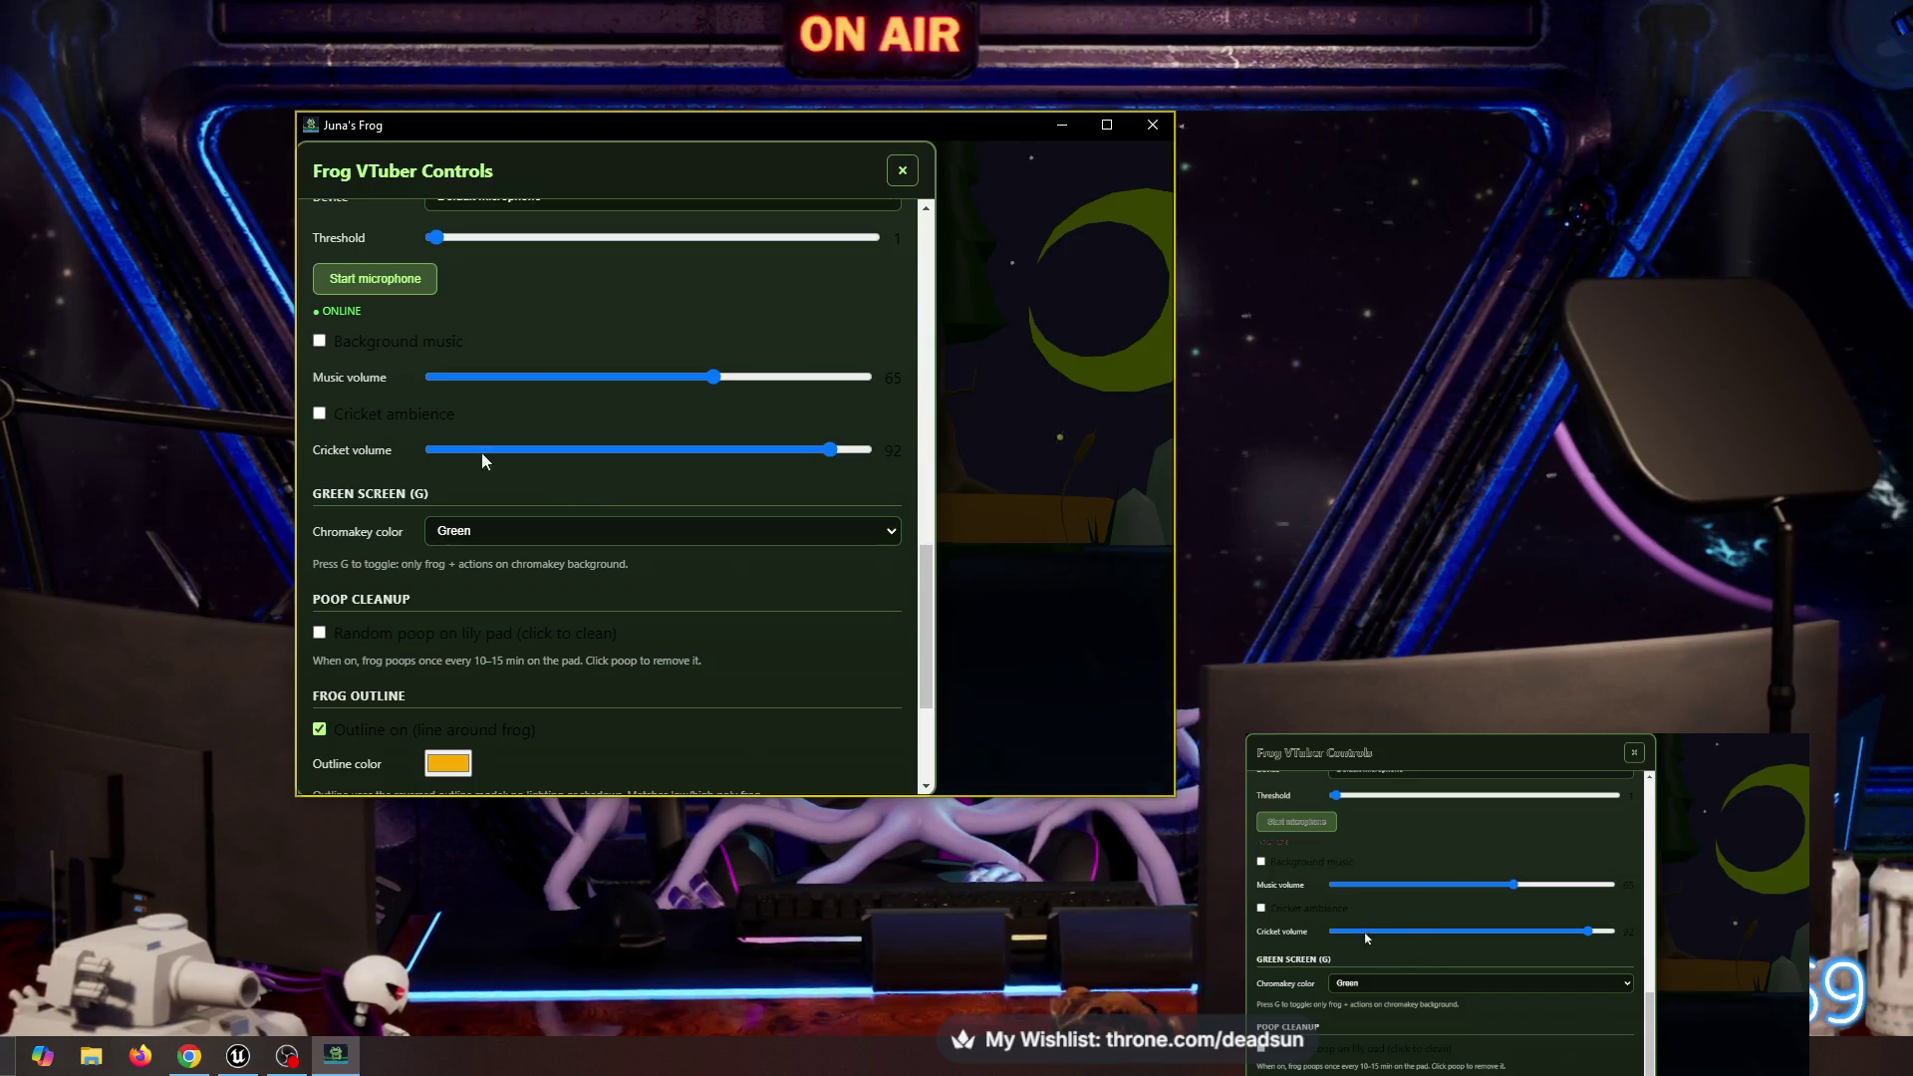
pyautogui.scroll(-3, 468, 418)
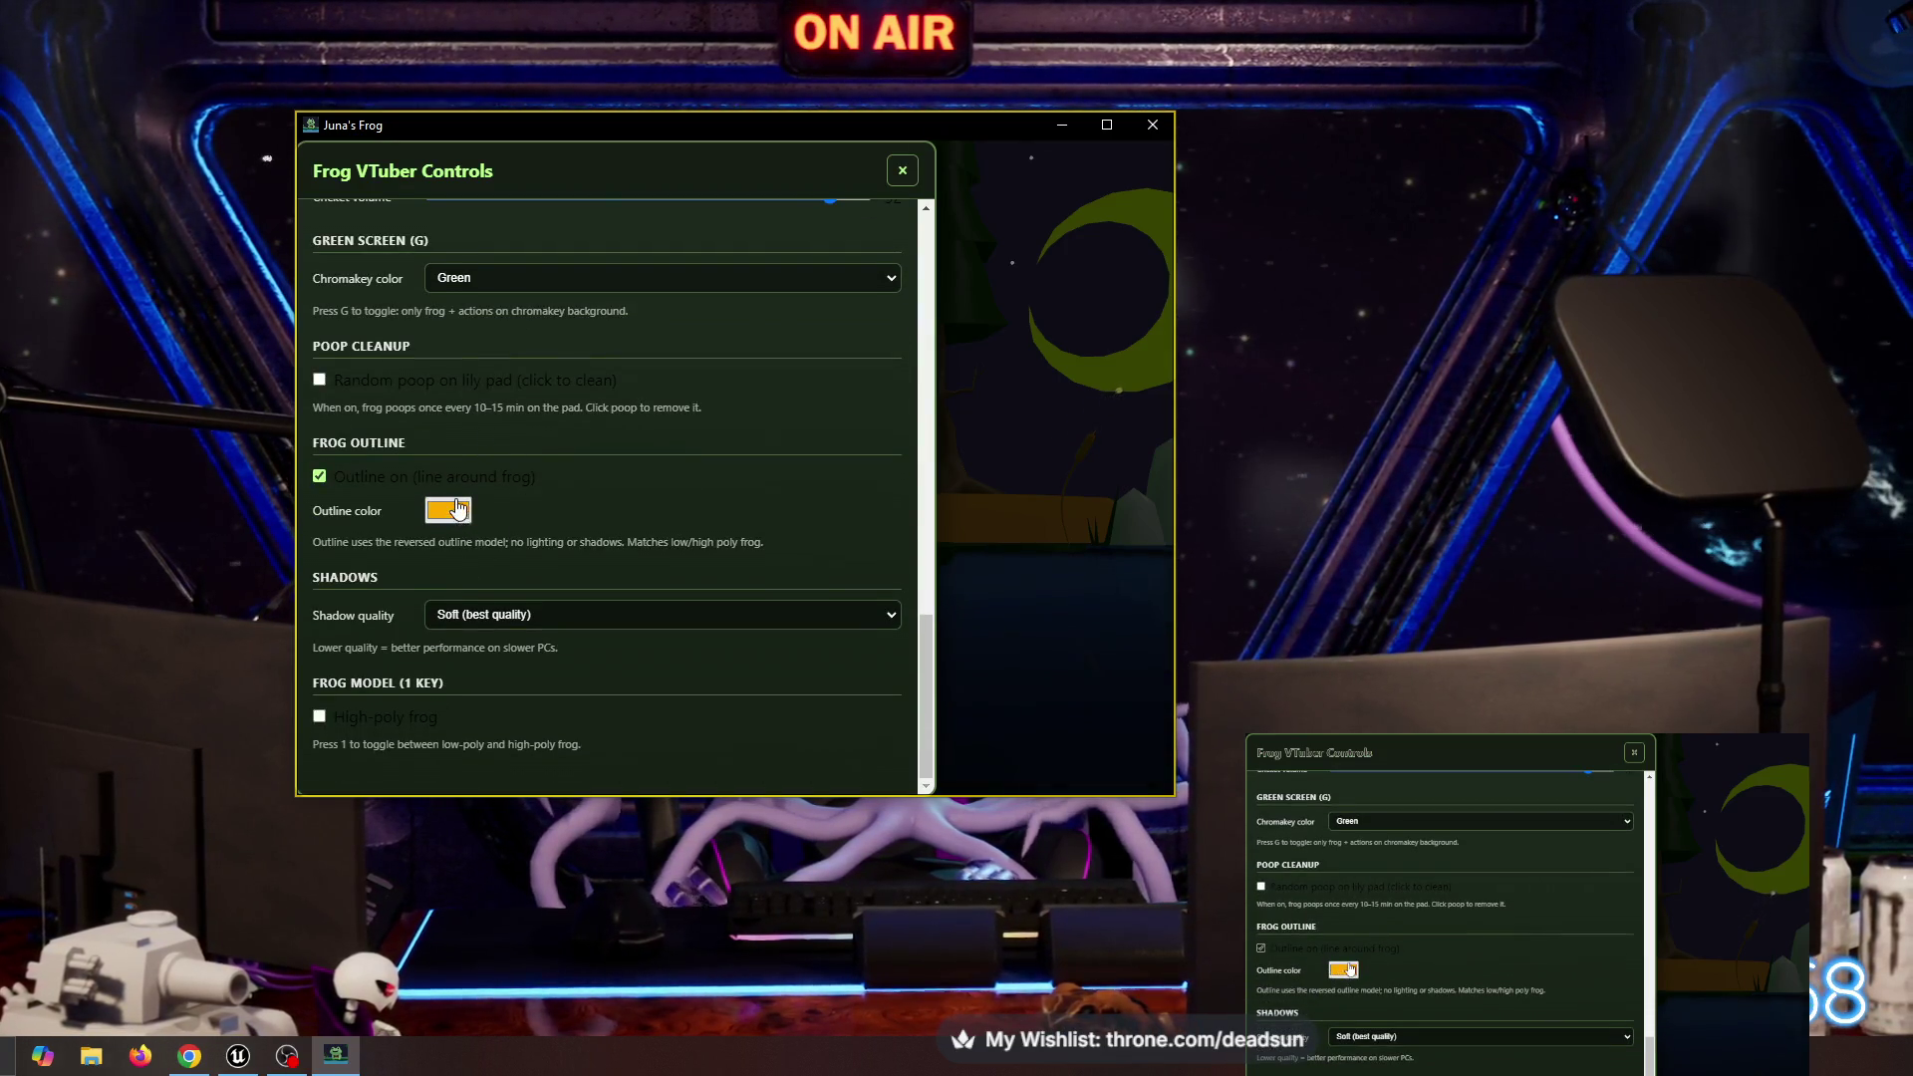
pyautogui.click(904, 168)
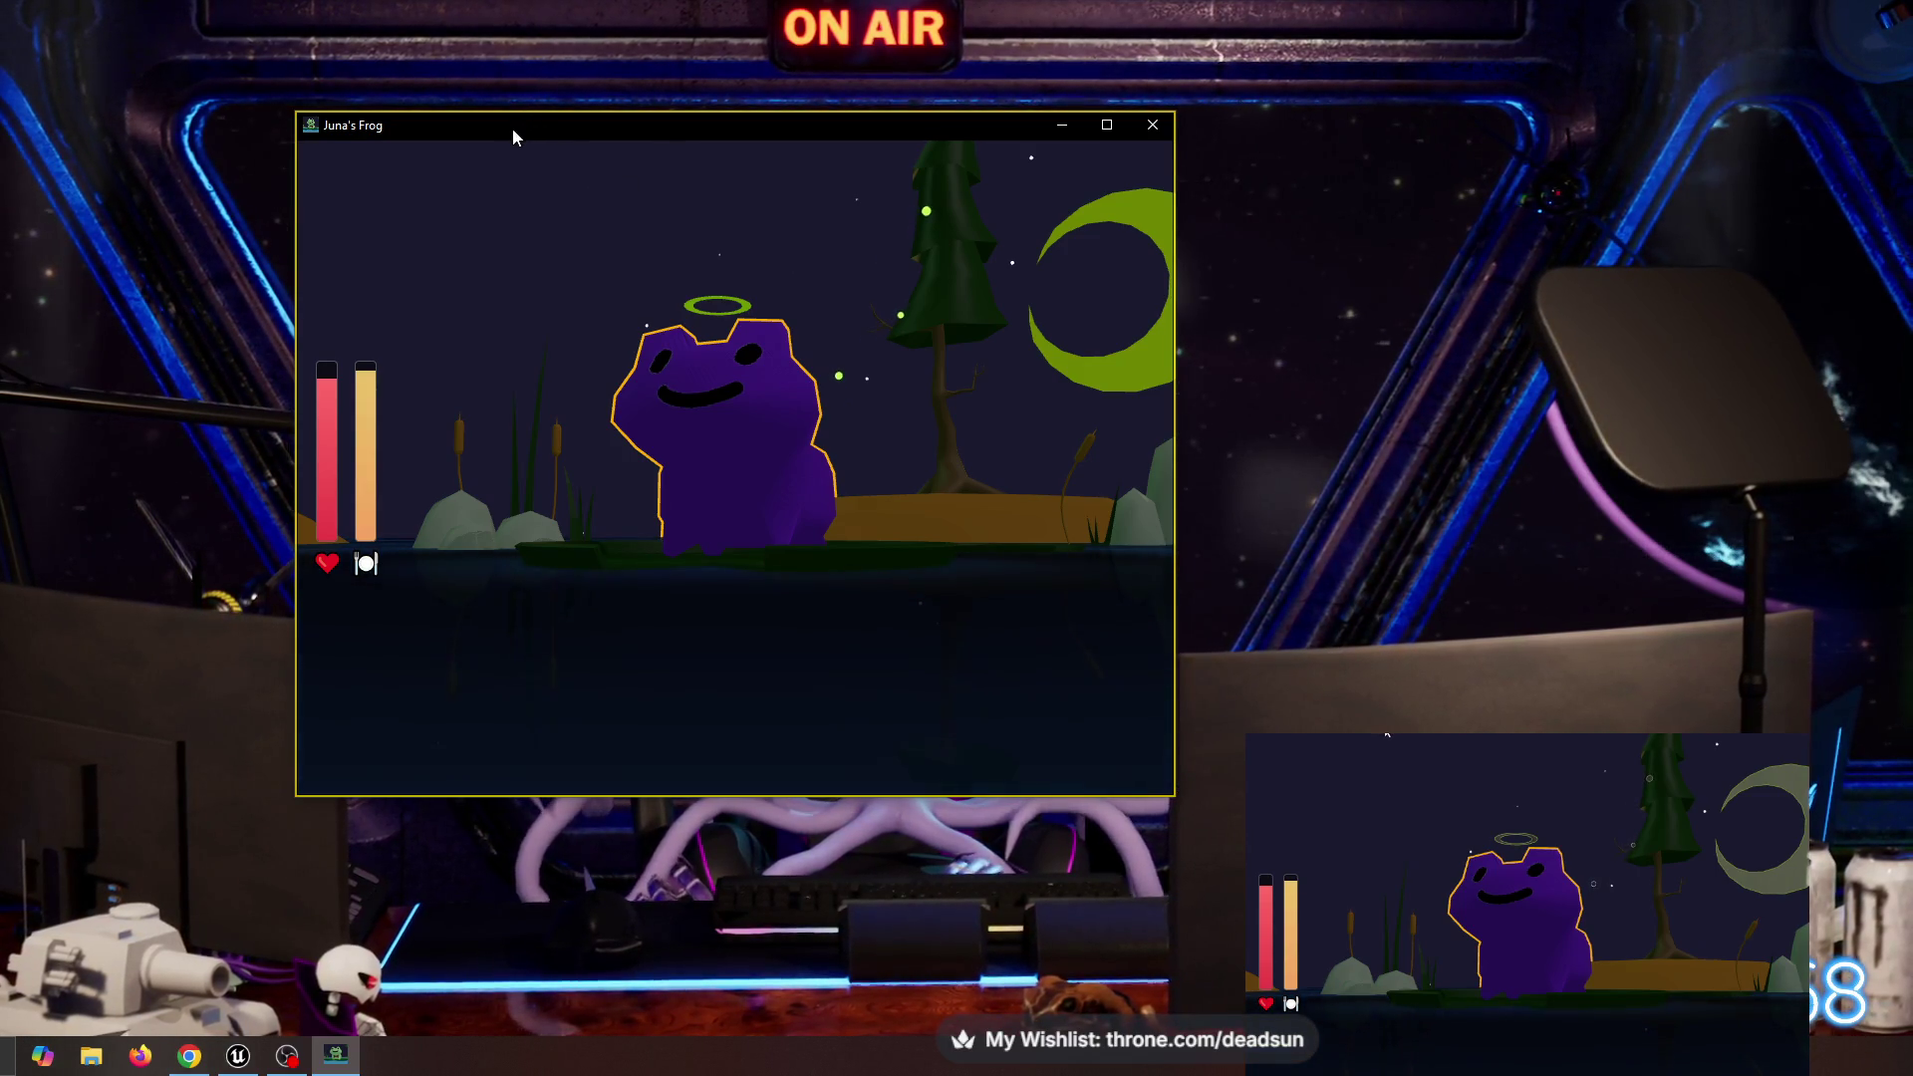
pyautogui.moveTo(458, 128); pyautogui.dragTo(0, 127)
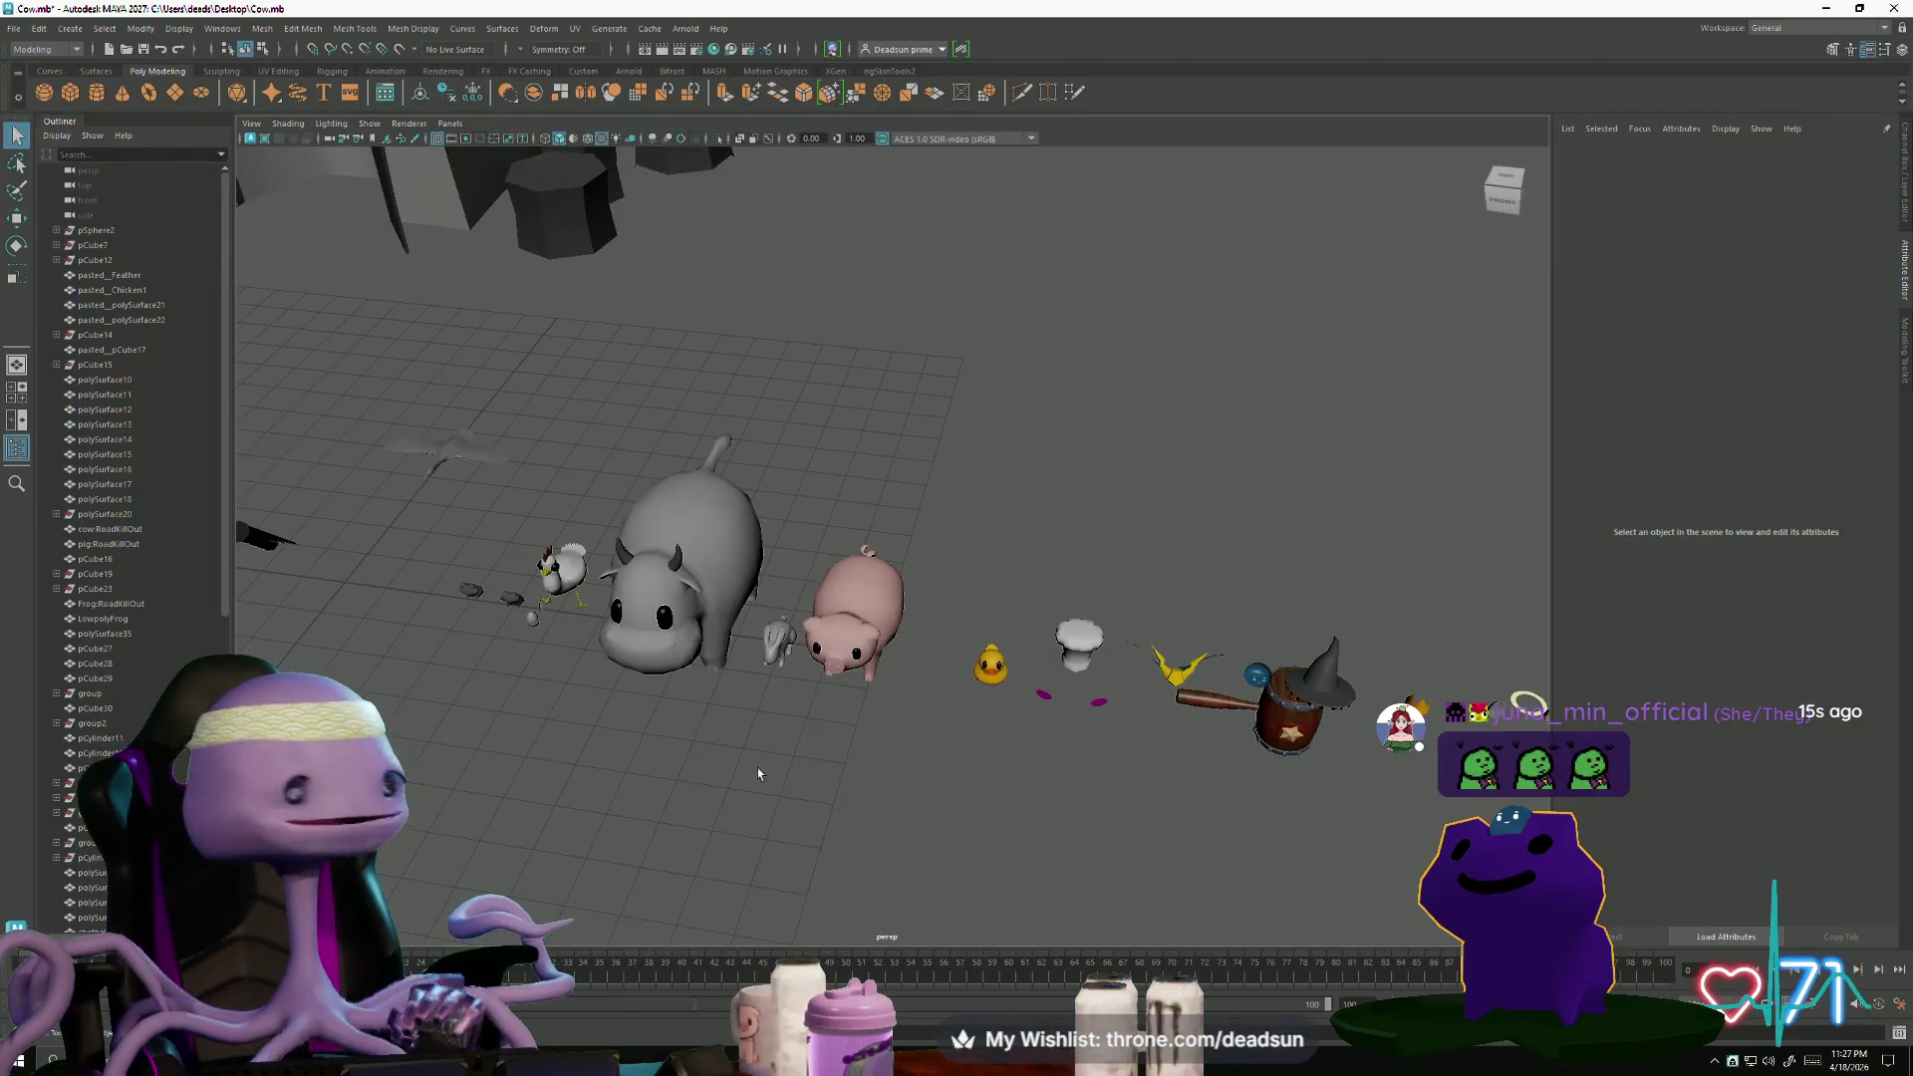
pyautogui.keyDown('alt'); pyautogui.moveTo(757, 773); pyautogui.dragTo(1106, 879); pyautogui.keyUp('alt')
pyautogui.keyDown('alt'); pyautogui.moveTo(1106, 879); pyautogui.dragTo(884, 768, button='right'); pyautogui.keyUp('alt')
pyautogui.keyDown('alt'); pyautogui.moveTo(884, 768); pyautogui.dragTo(1006, 712); pyautogui.keyUp('alt')
pyautogui.click(1005, 711)
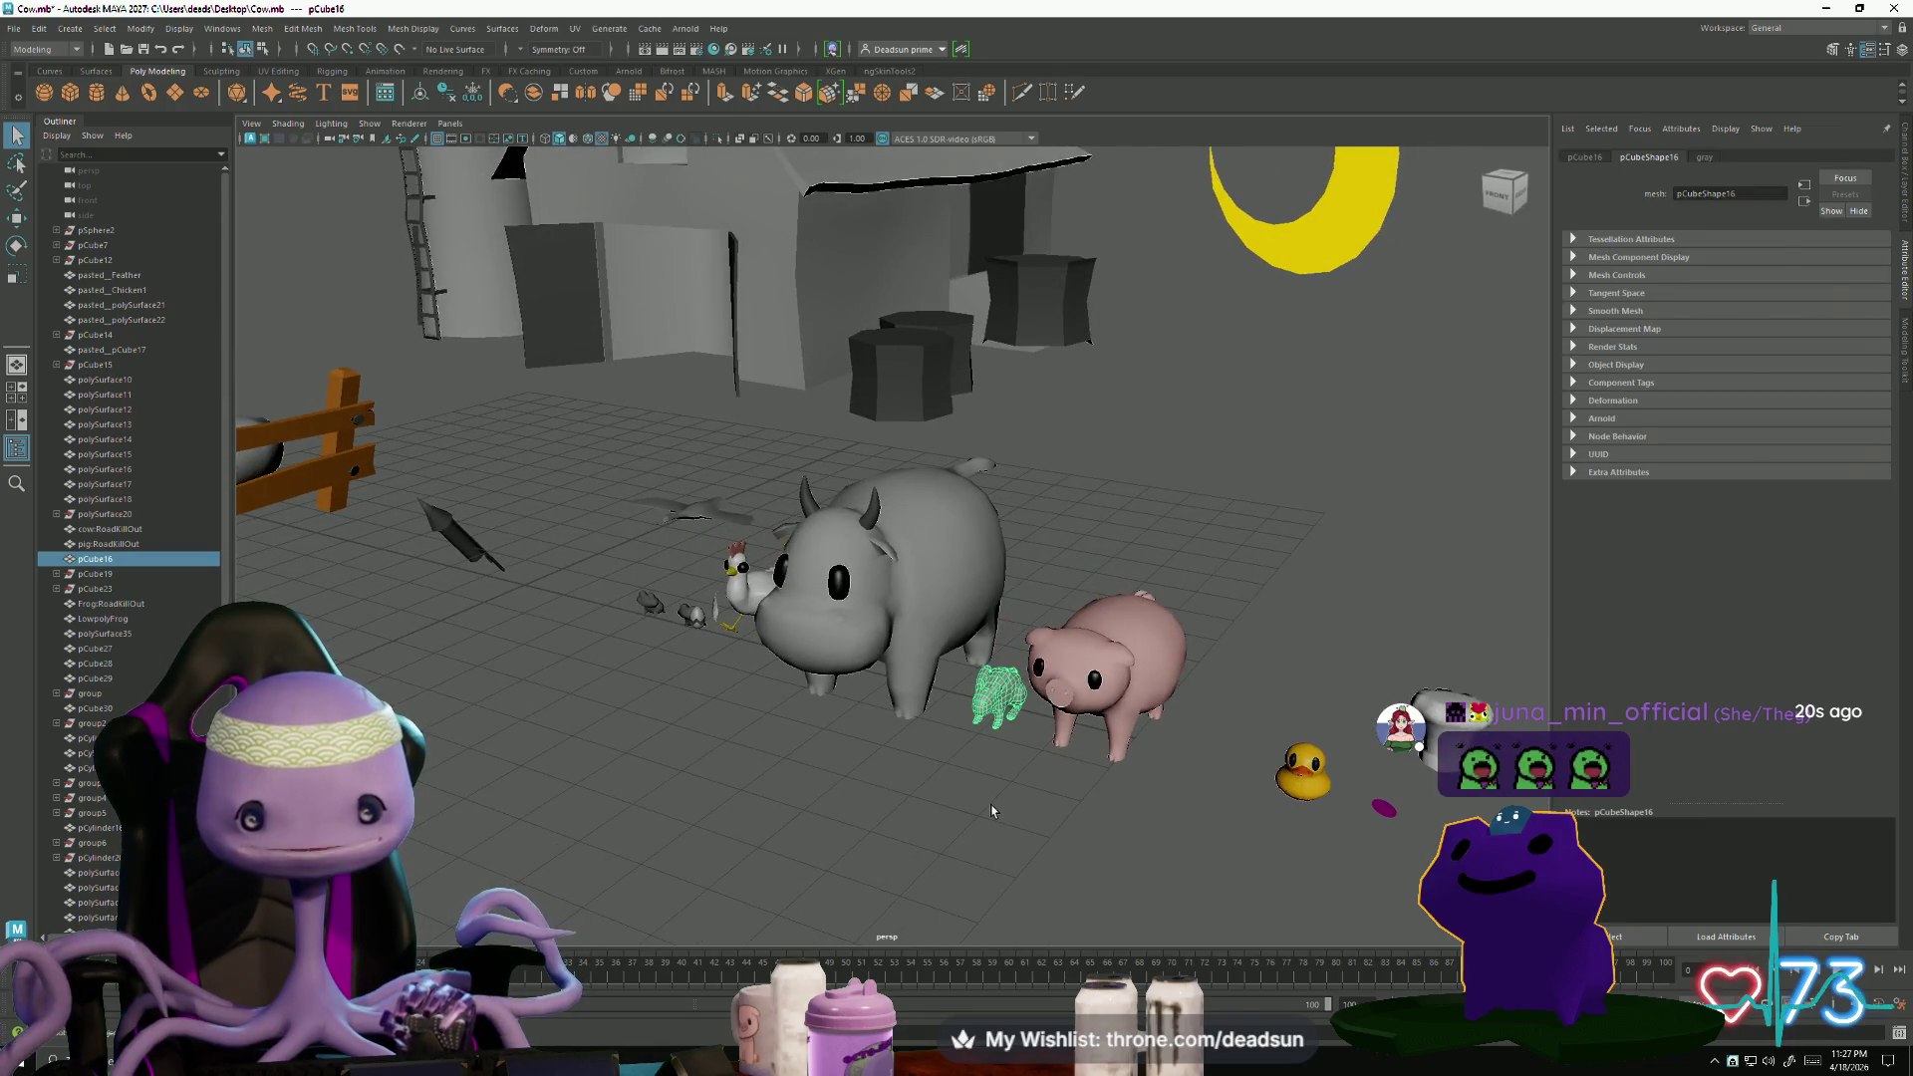
pyautogui.click(992, 811)
pyautogui.moveTo(991, 811)
pyautogui.keyDown('alt'); pyautogui.mouseDown()
pyautogui.moveTo(1094, 862)
pyautogui.moveTo(845, 847)
pyautogui.moveTo(737, 807)
pyautogui.moveTo(609, 739)
pyautogui.moveTo(662, 692)
pyautogui.moveTo(627, 722)
pyautogui.moveTo(781, 717)
pyautogui.moveTo(567, 656)
pyautogui.moveTo(741, 742)
pyautogui.moveTo(763, 784)
pyautogui.mouseUp(); pyautogui.keyUp('alt')
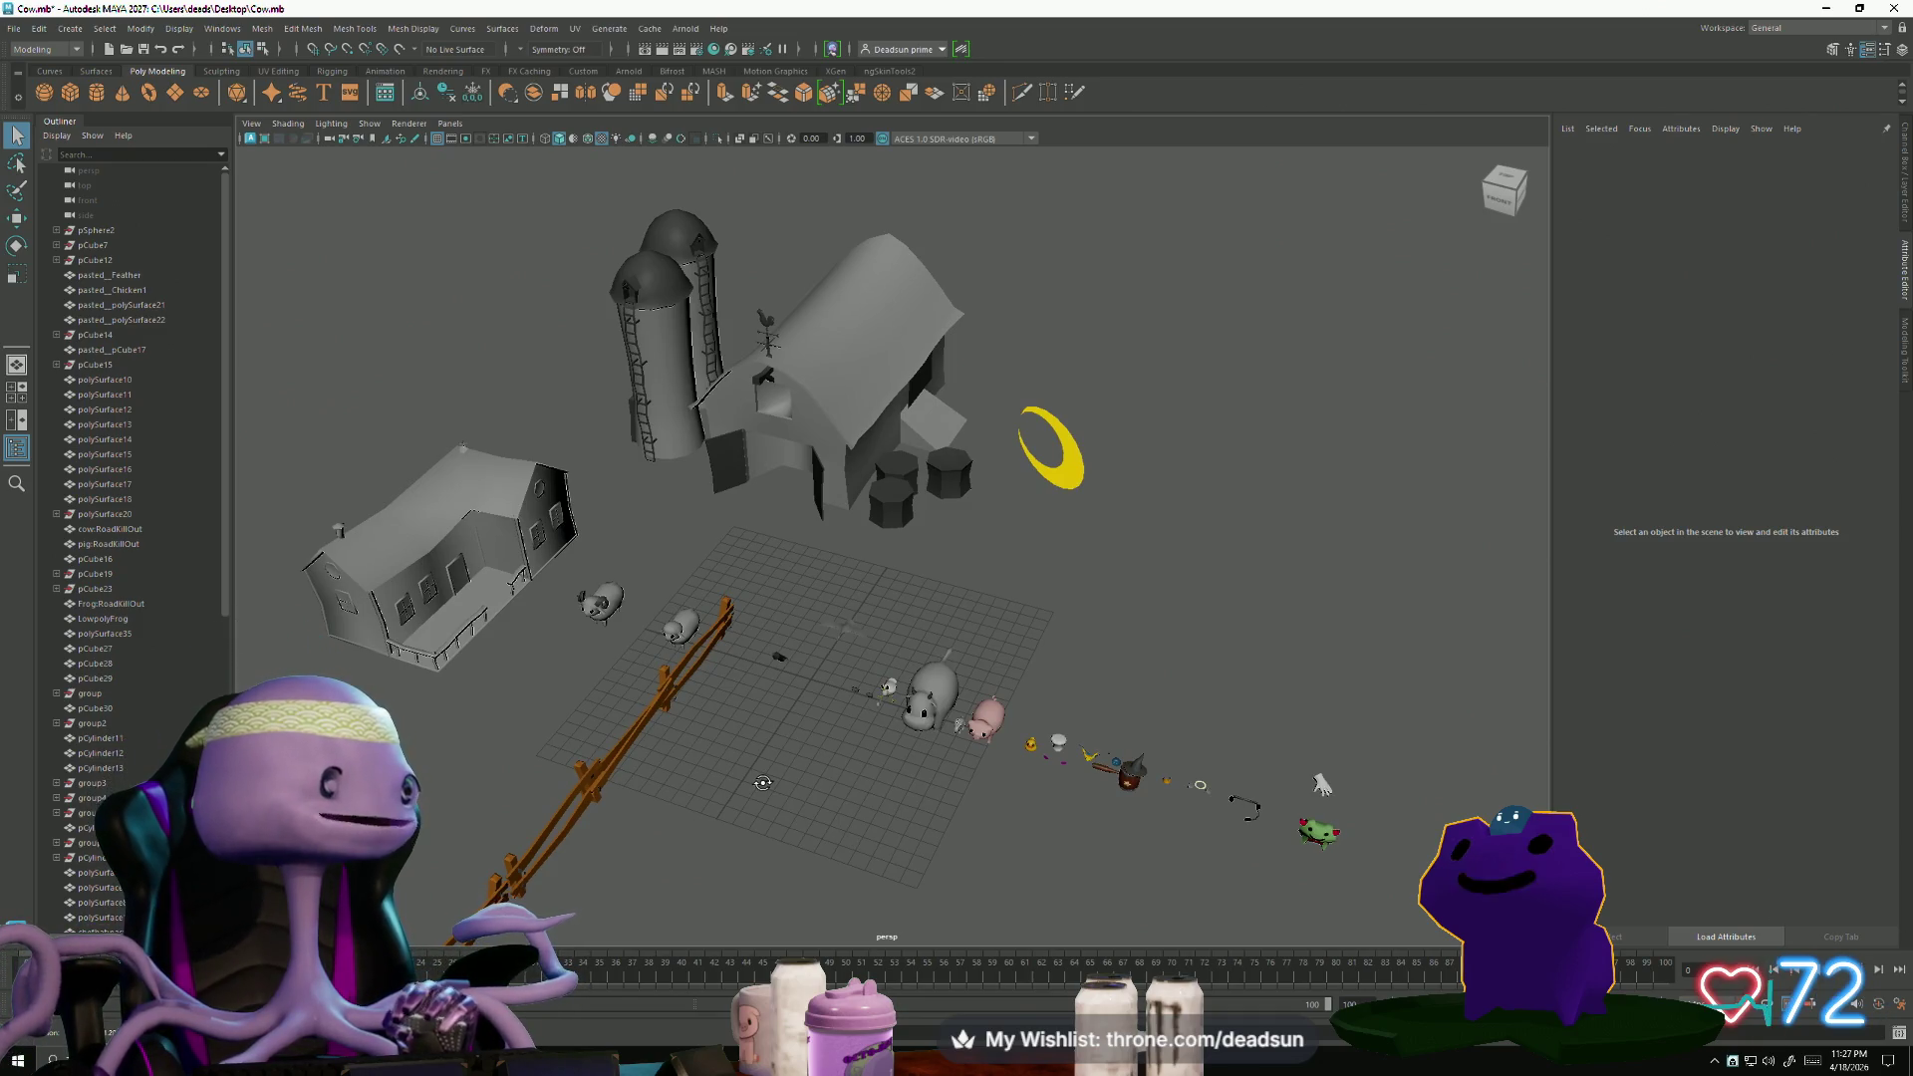
pyautogui.moveTo(763, 783)
pyautogui.keyDown('alt'); pyautogui.mouseDown()
pyautogui.moveTo(828, 715)
pyautogui.moveTo(597, 611)
pyautogui.moveTo(697, 687)
pyautogui.moveTo(996, 701)
pyautogui.moveTo(977, 706)
pyautogui.mouseUp(); pyautogui.keyUp('alt')
pyautogui.moveTo(947, 606)
pyautogui.keyDown('alt'); pyautogui.mouseDown()
pyautogui.moveTo(553, 780)
pyautogui.moveTo(941, 767)
pyautogui.moveTo(859, 786)
pyautogui.mouseUp(); pyautogui.keyUp('alt')
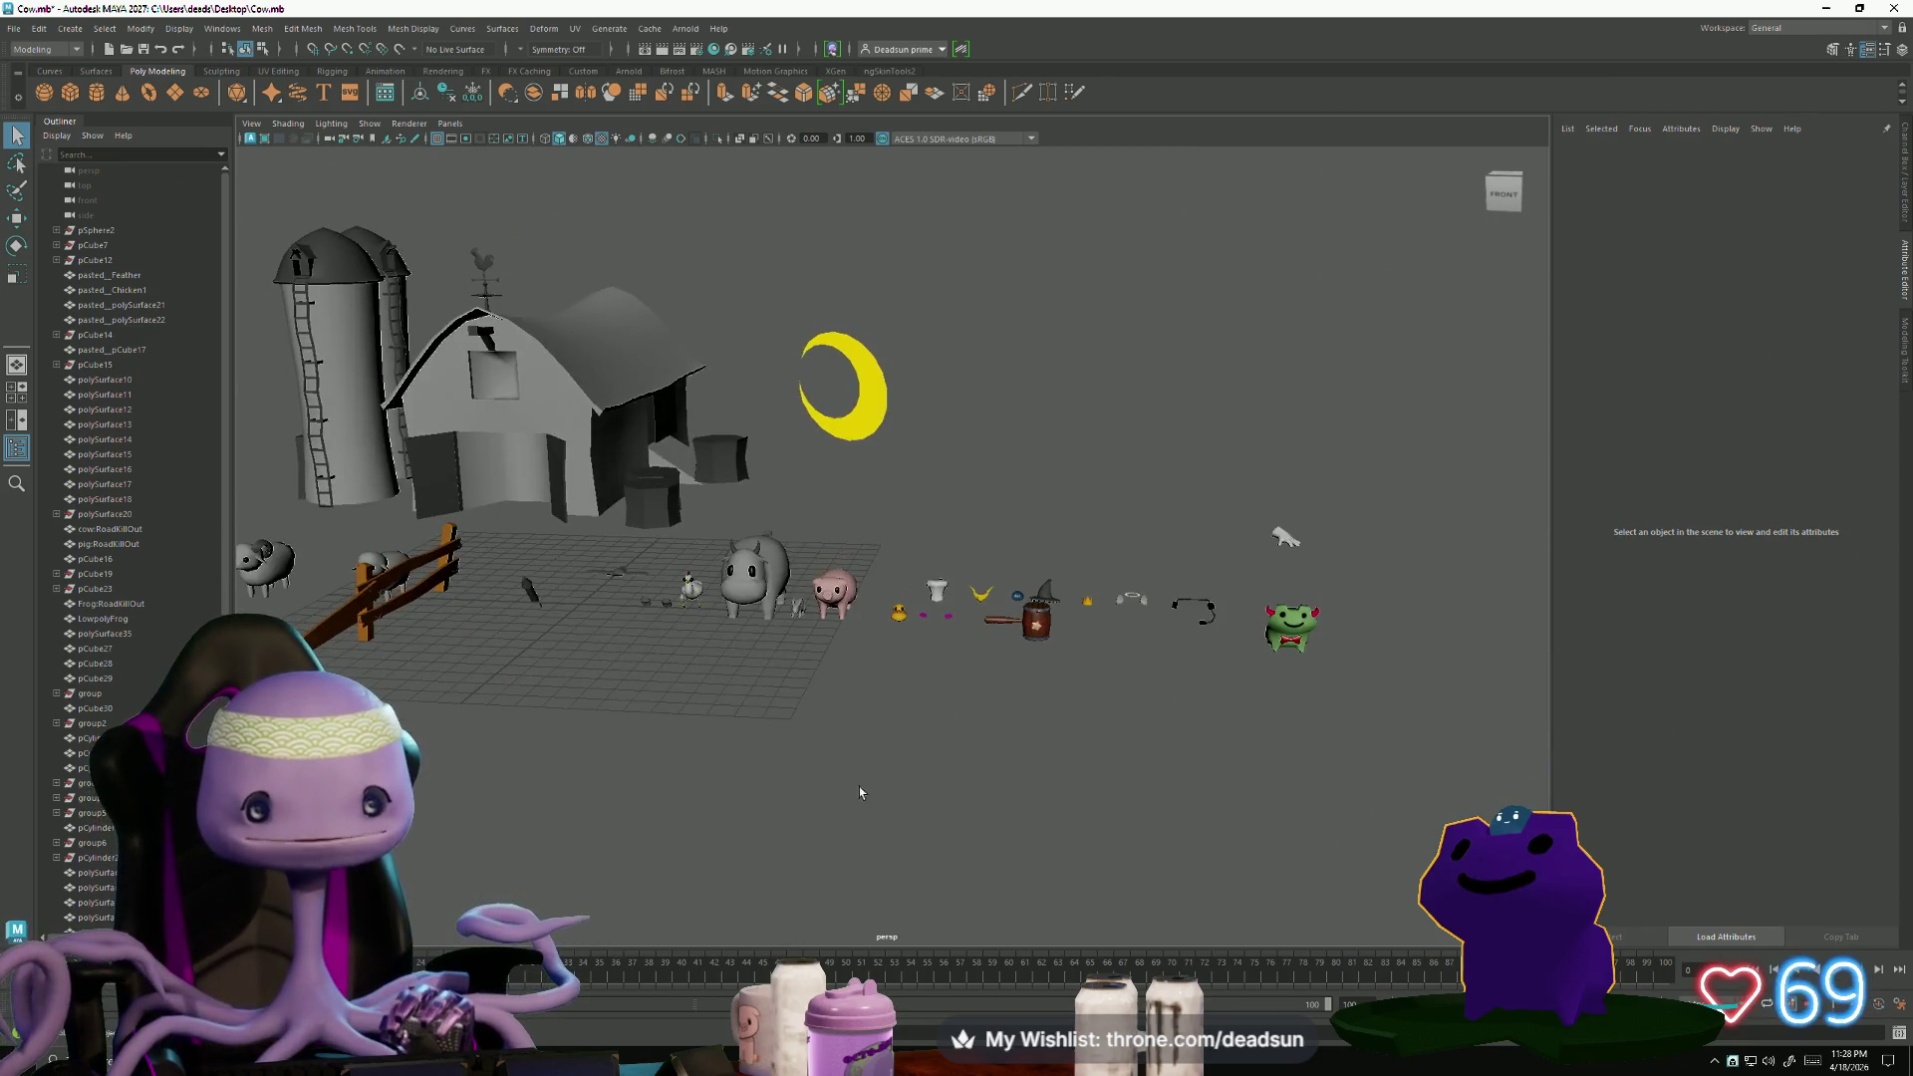
# - Switch to the dropship5.mb Maya window and orbit out to a wide near-front view of the ship
pyautogui.hotkey('alt', 'Tab')
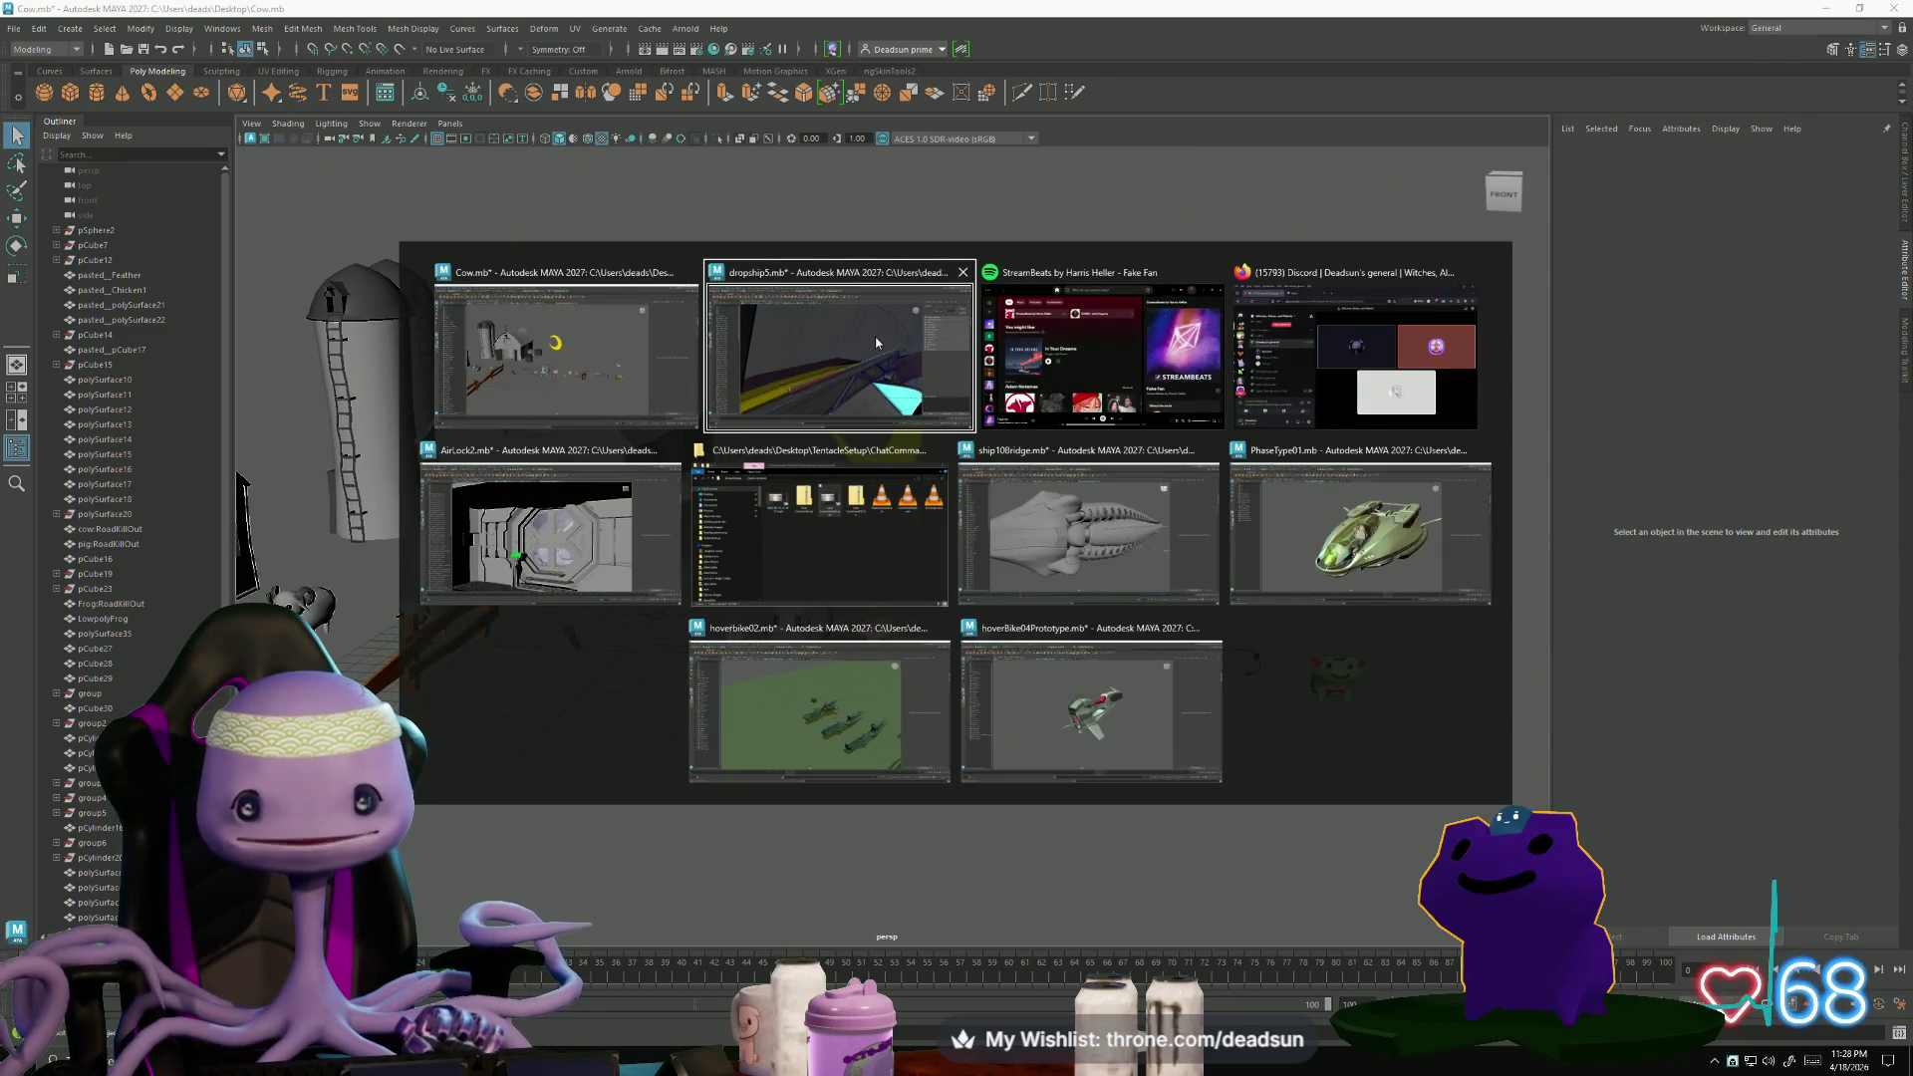
pyautogui.click(869, 383)
pyautogui.moveTo(869, 383)
pyautogui.keyDown('alt'); pyautogui.mouseDown()
pyautogui.moveTo(728, 629)
pyautogui.moveTo(521, 621)
pyautogui.moveTo(650, 768)
pyautogui.mouseUp(); pyautogui.keyUp('alt')
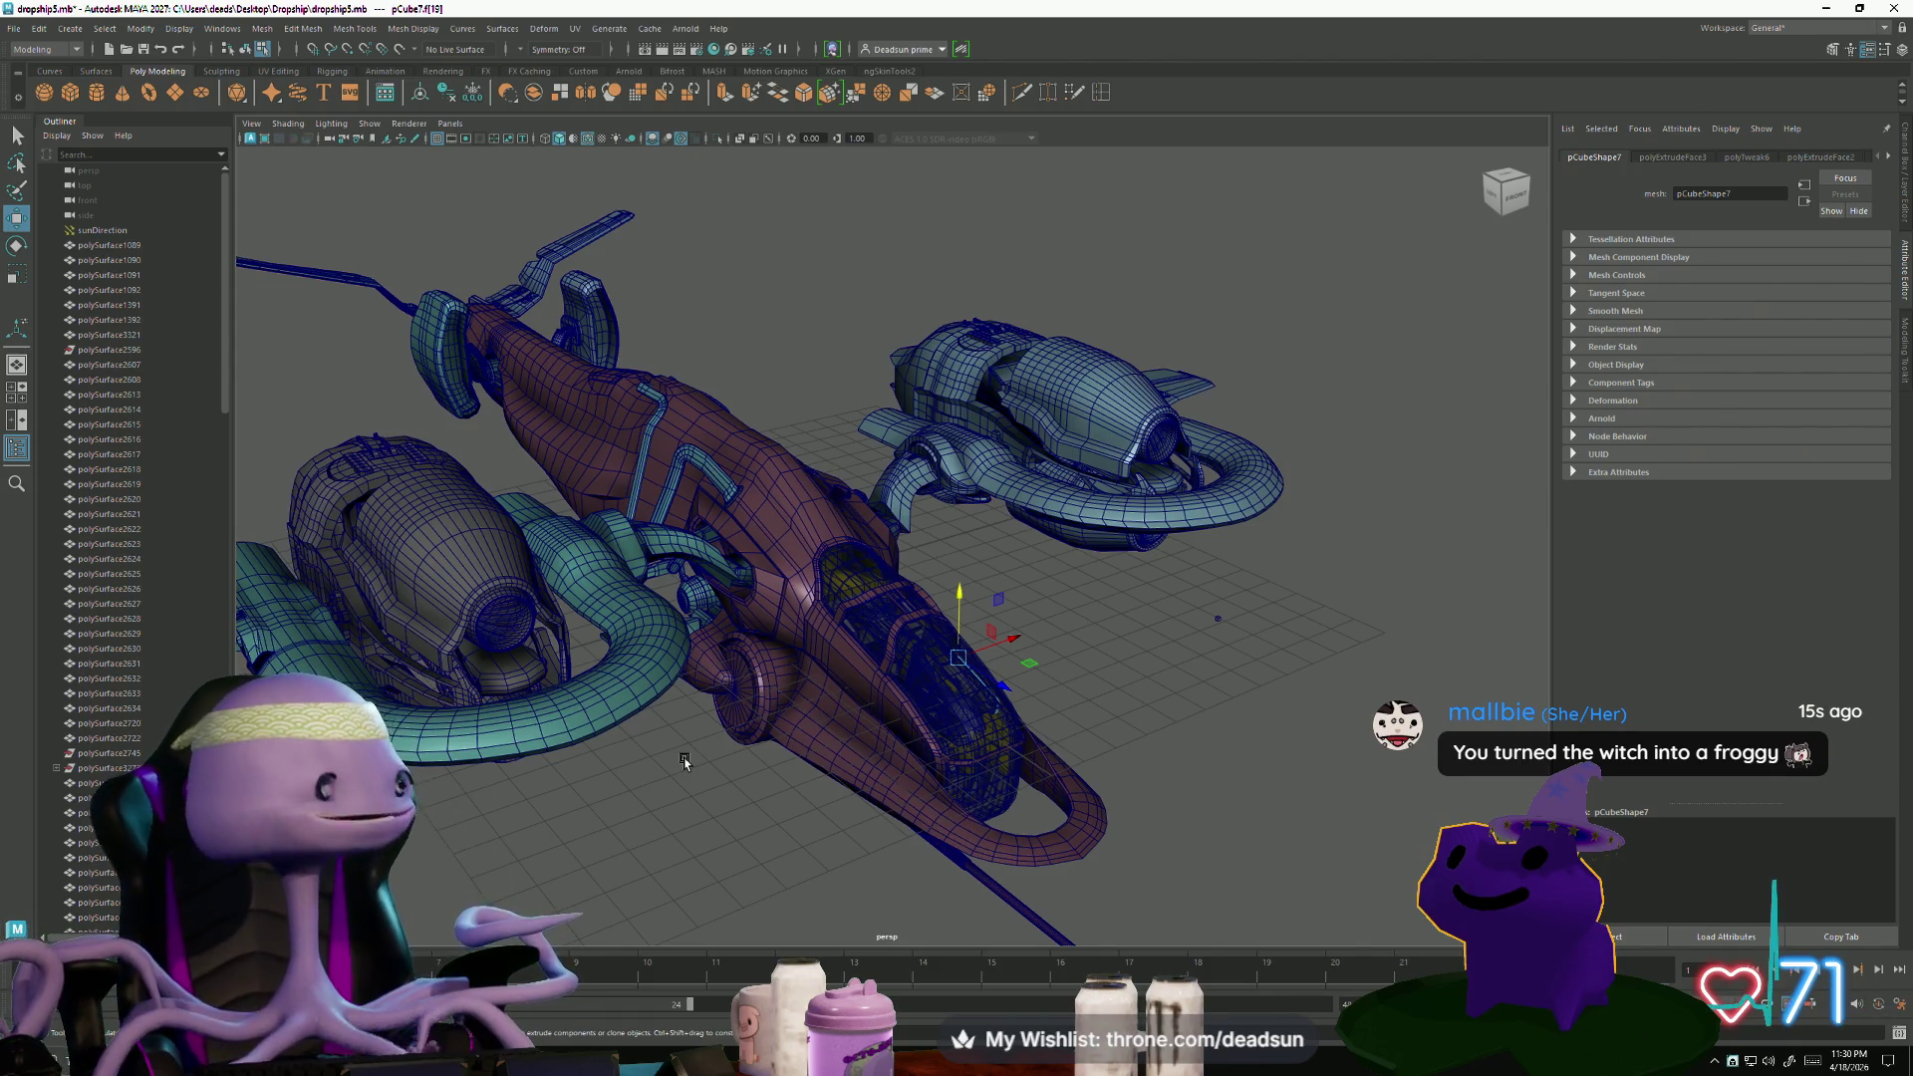
pyautogui.moveTo(862, 697)
pyautogui.keyDown('alt'); pyautogui.mouseDown()
pyautogui.moveTo(726, 684)
pyautogui.moveTo(697, 648)
pyautogui.moveTo(591, 612)
pyautogui.moveTo(644, 727)
pyautogui.moveTo(901, 688)
pyautogui.moveTo(598, 780)
pyautogui.moveTo(752, 811)
pyautogui.moveTo(684, 768)
pyautogui.moveTo(773, 789)
pyautogui.moveTo(909, 705)
pyautogui.moveTo(854, 735)
pyautogui.moveTo(866, 696)
pyautogui.moveTo(858, 756)
pyautogui.moveTo(906, 704)
pyautogui.moveTo(888, 697)
pyautogui.moveTo(1054, 715)
pyautogui.moveTo(823, 541)
pyautogui.mouseUp(); pyautogui.keyUp('alt')
# - Select the trim strip's end edge on the hull rail and raise it slightly along Y
pyautogui.scroll(5, 591, 612)
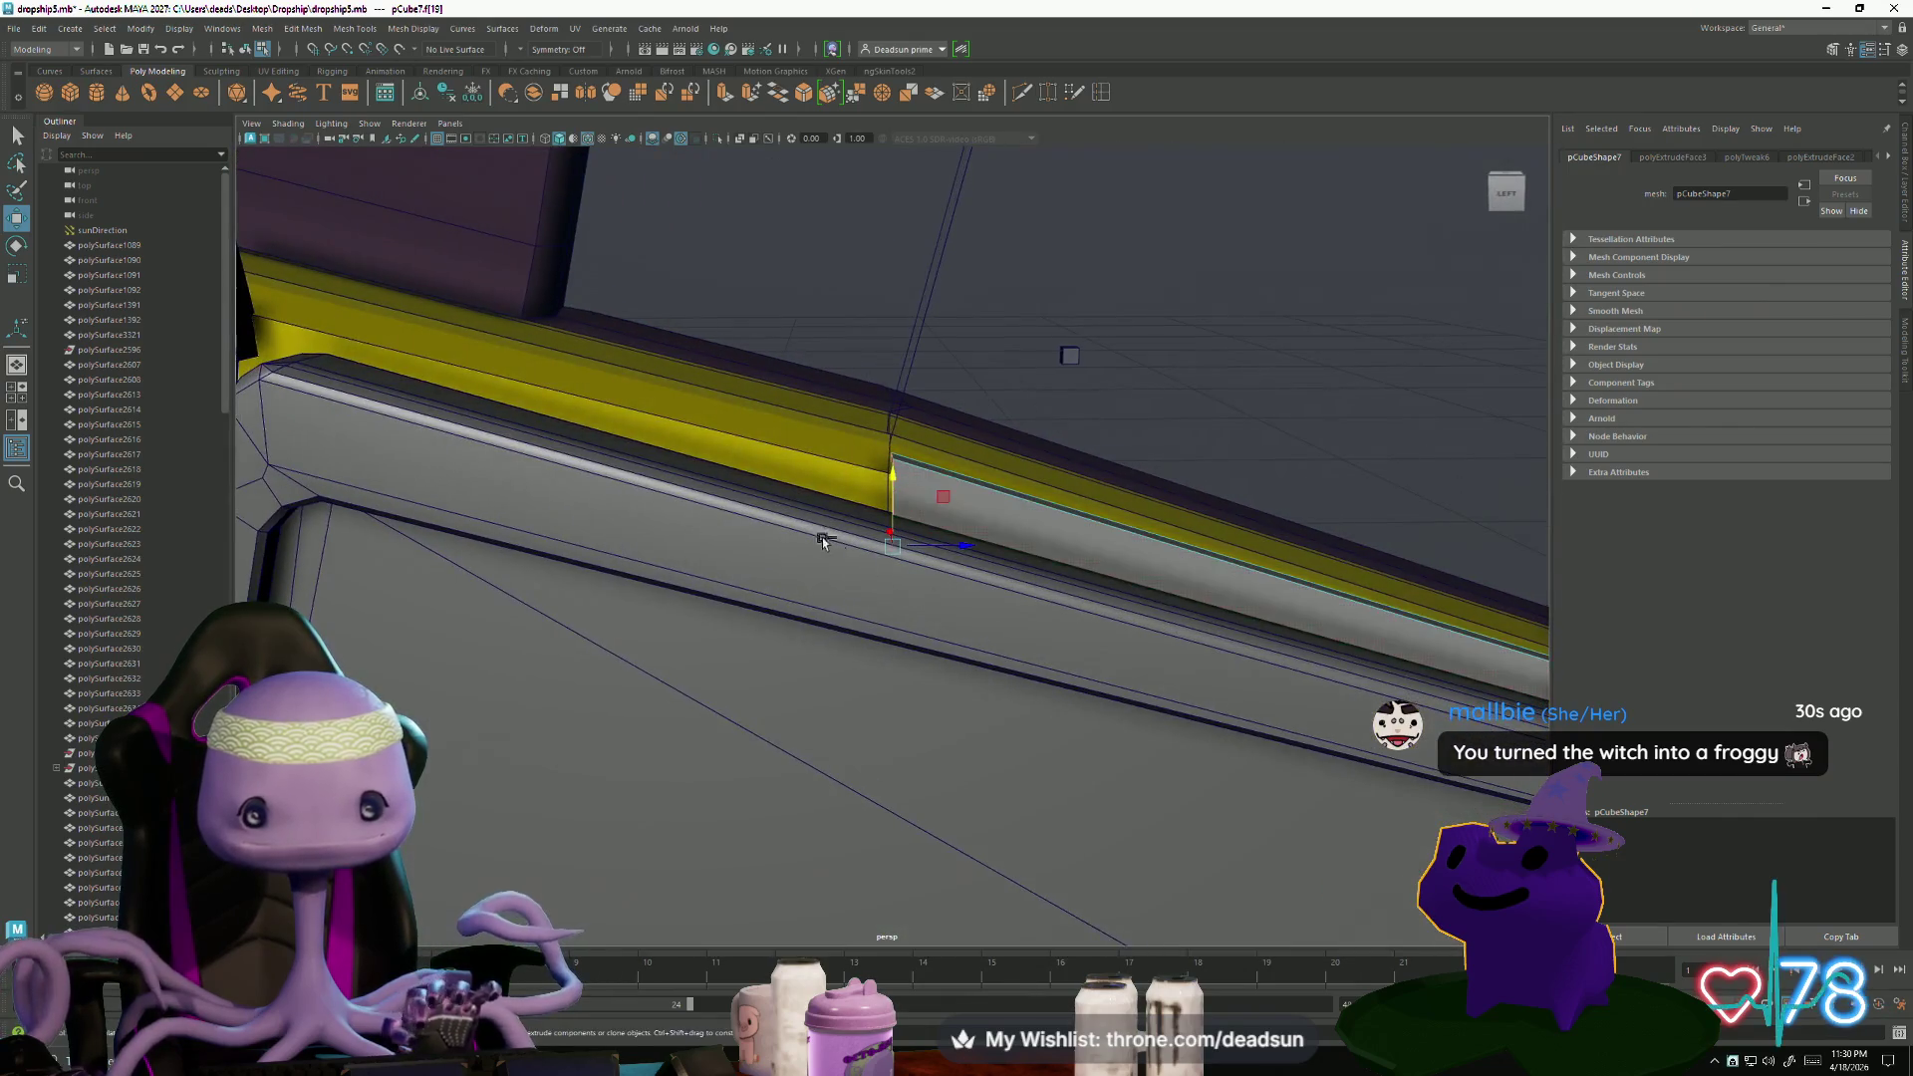
pyautogui.moveTo(1010, 714)
pyautogui.keyDown('alt'); pyautogui.mouseDown()
pyautogui.moveTo(824, 670)
pyautogui.moveTo(897, 479)
pyautogui.mouseUp(); pyautogui.keyUp('alt')
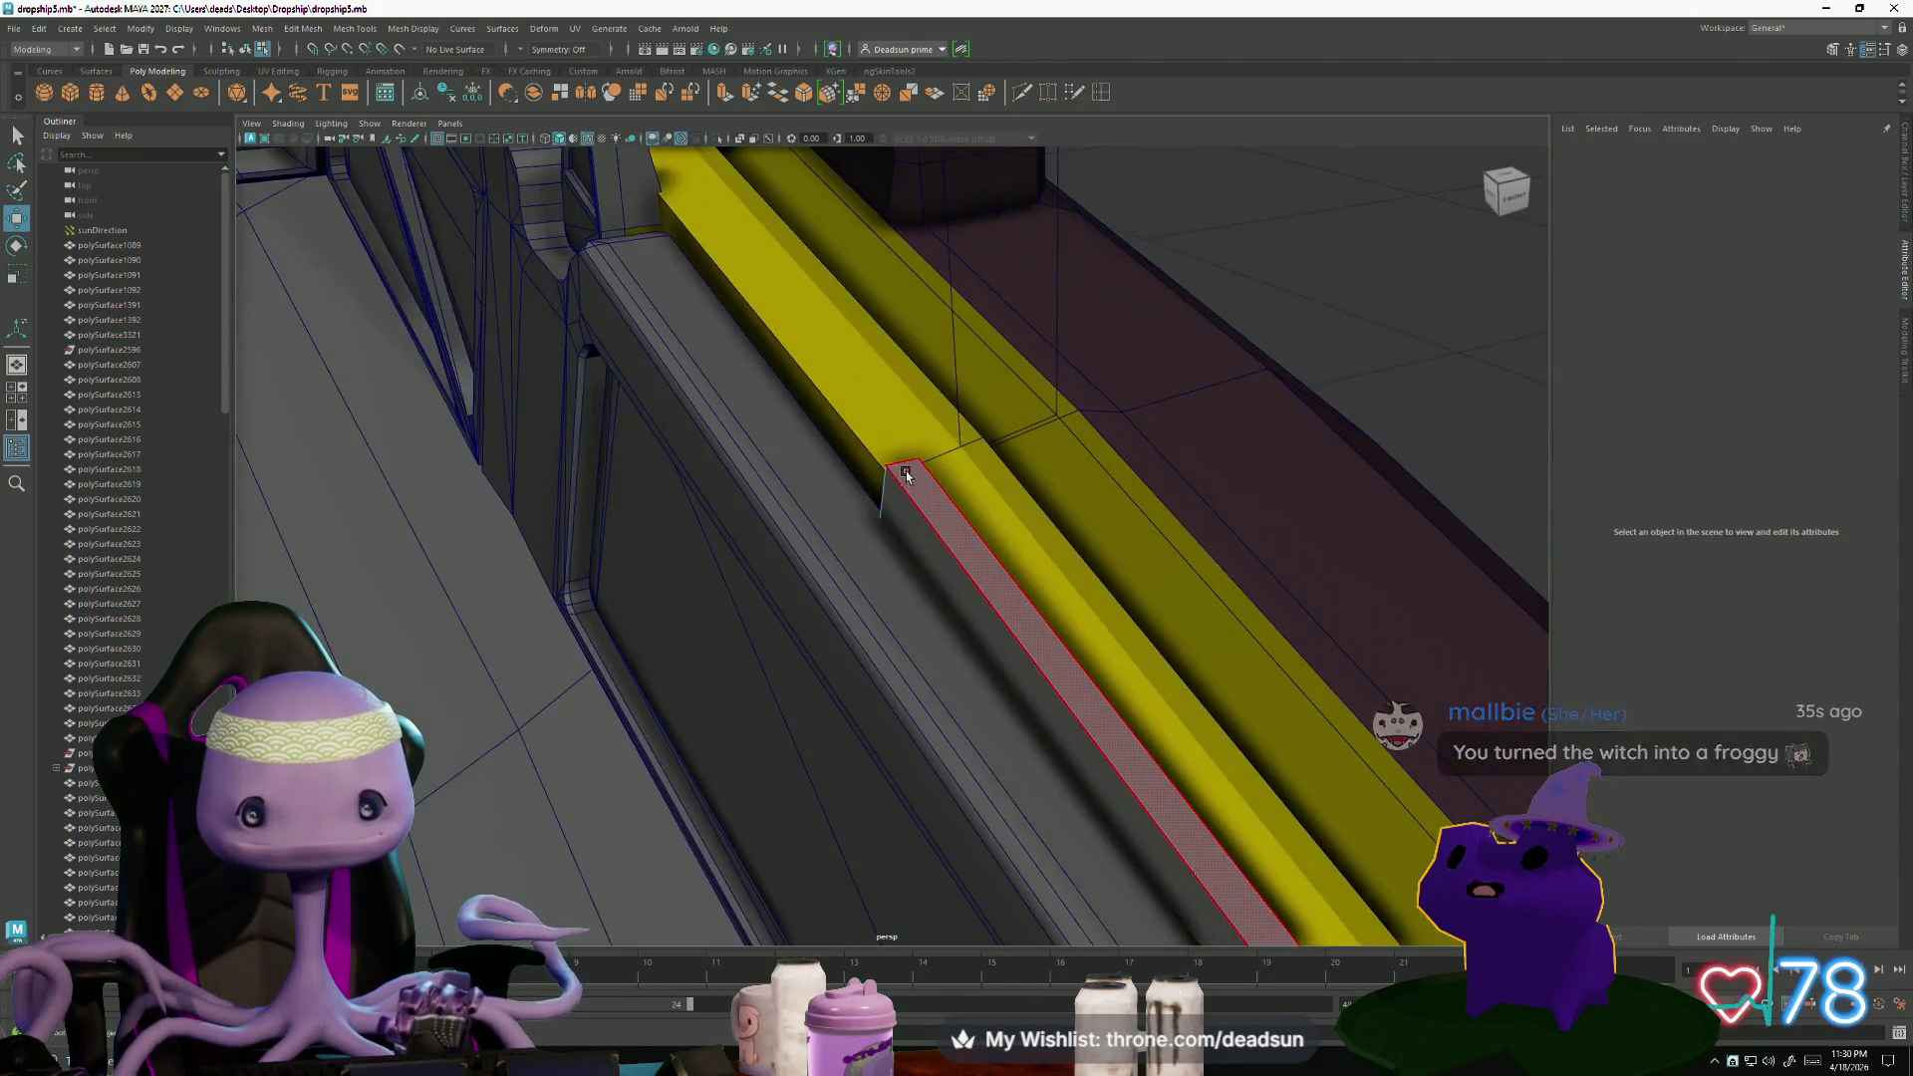
pyautogui.moveTo(906, 485)
pyautogui.mouseDown(button='right')
pyautogui.moveTo(909, 438)
pyautogui.moveTo(897, 461)
pyautogui.mouseUp(button='right')
pyautogui.moveTo(897, 461)
pyautogui.keyDown('alt'); pyautogui.mouseDown()
pyautogui.moveTo(897, 517)
pyautogui.moveTo(945, 509)
pyautogui.mouseUp(); pyautogui.keyUp('alt')
pyautogui.moveTo(895, 391); pyautogui.dragTo(900, 387)
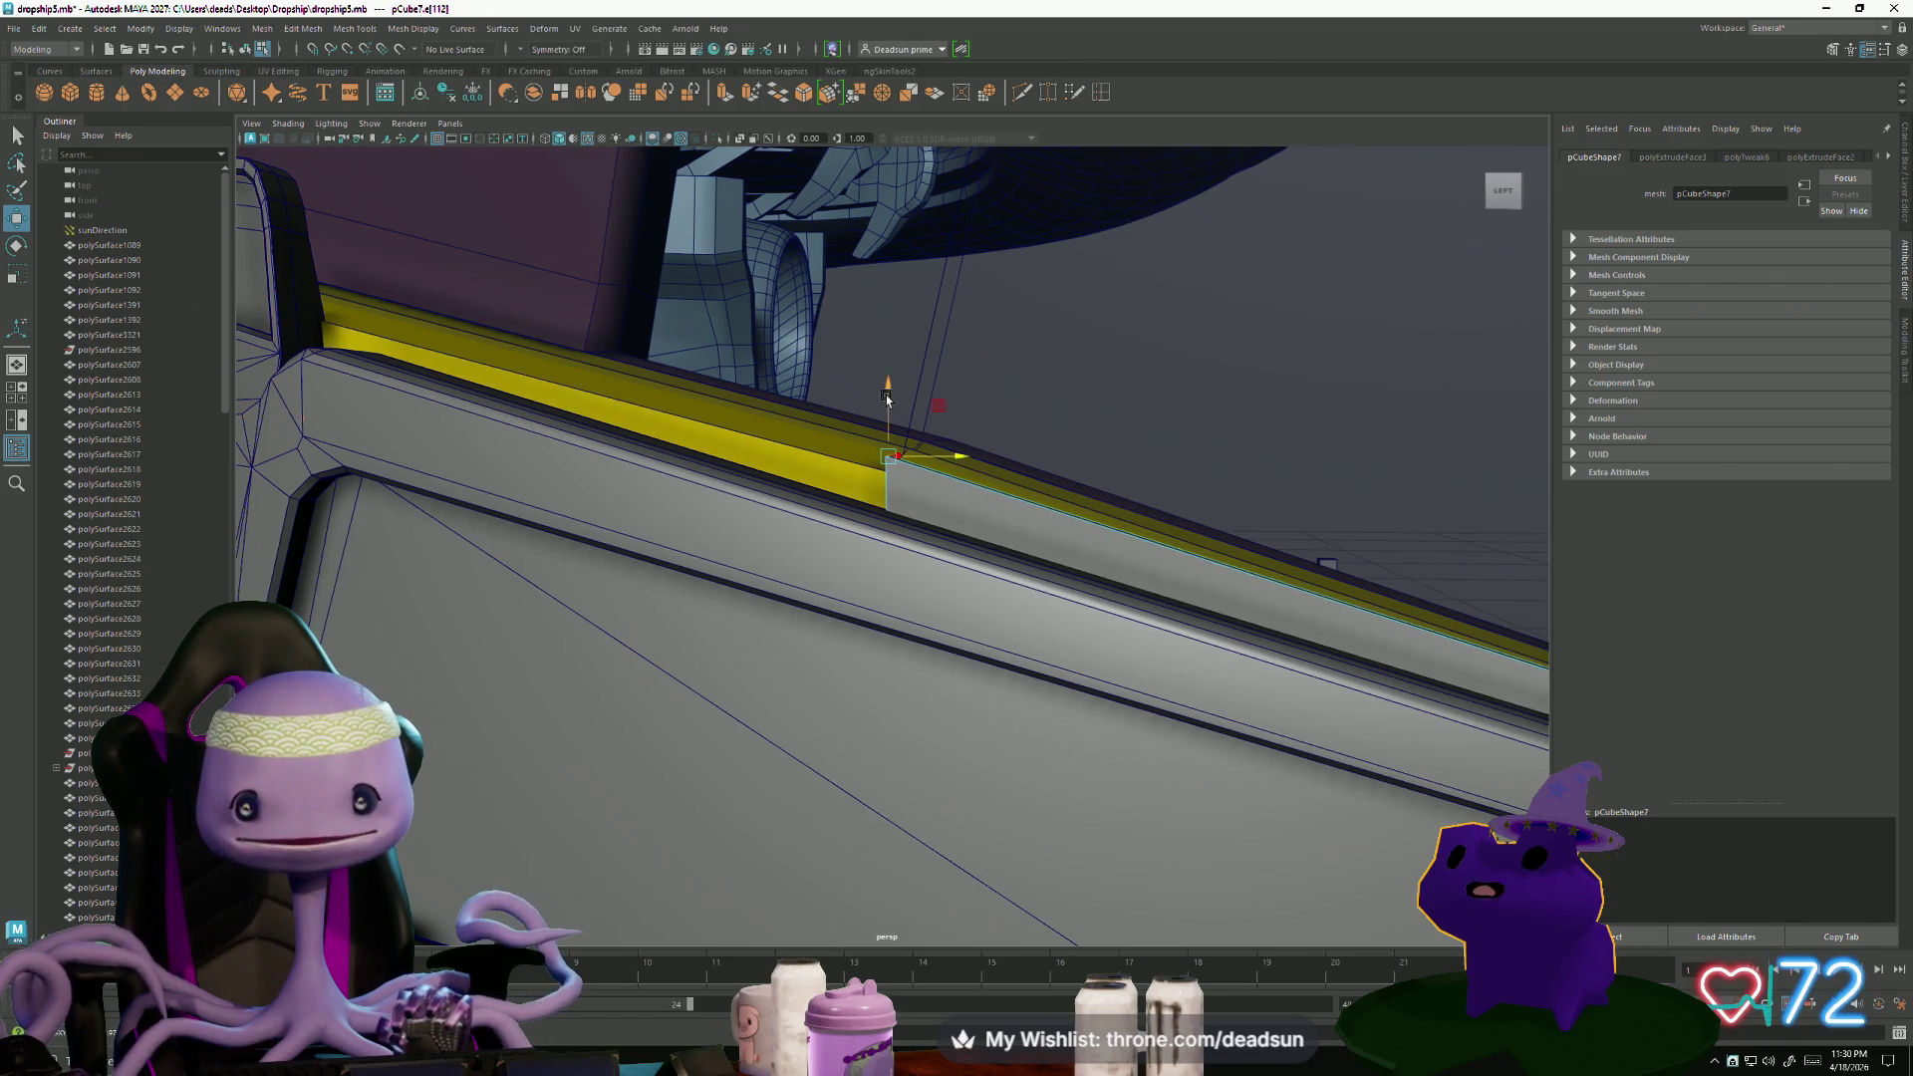
pyautogui.moveTo(883, 426)
pyautogui.keyDown('alt'); pyautogui.mouseDown()
pyautogui.moveTo(931, 606)
pyautogui.moveTo(996, 632)
pyautogui.moveTo(1009, 612)
pyautogui.mouseUp(); pyautogui.keyUp('alt')
pyautogui.rightClick(920, 461)
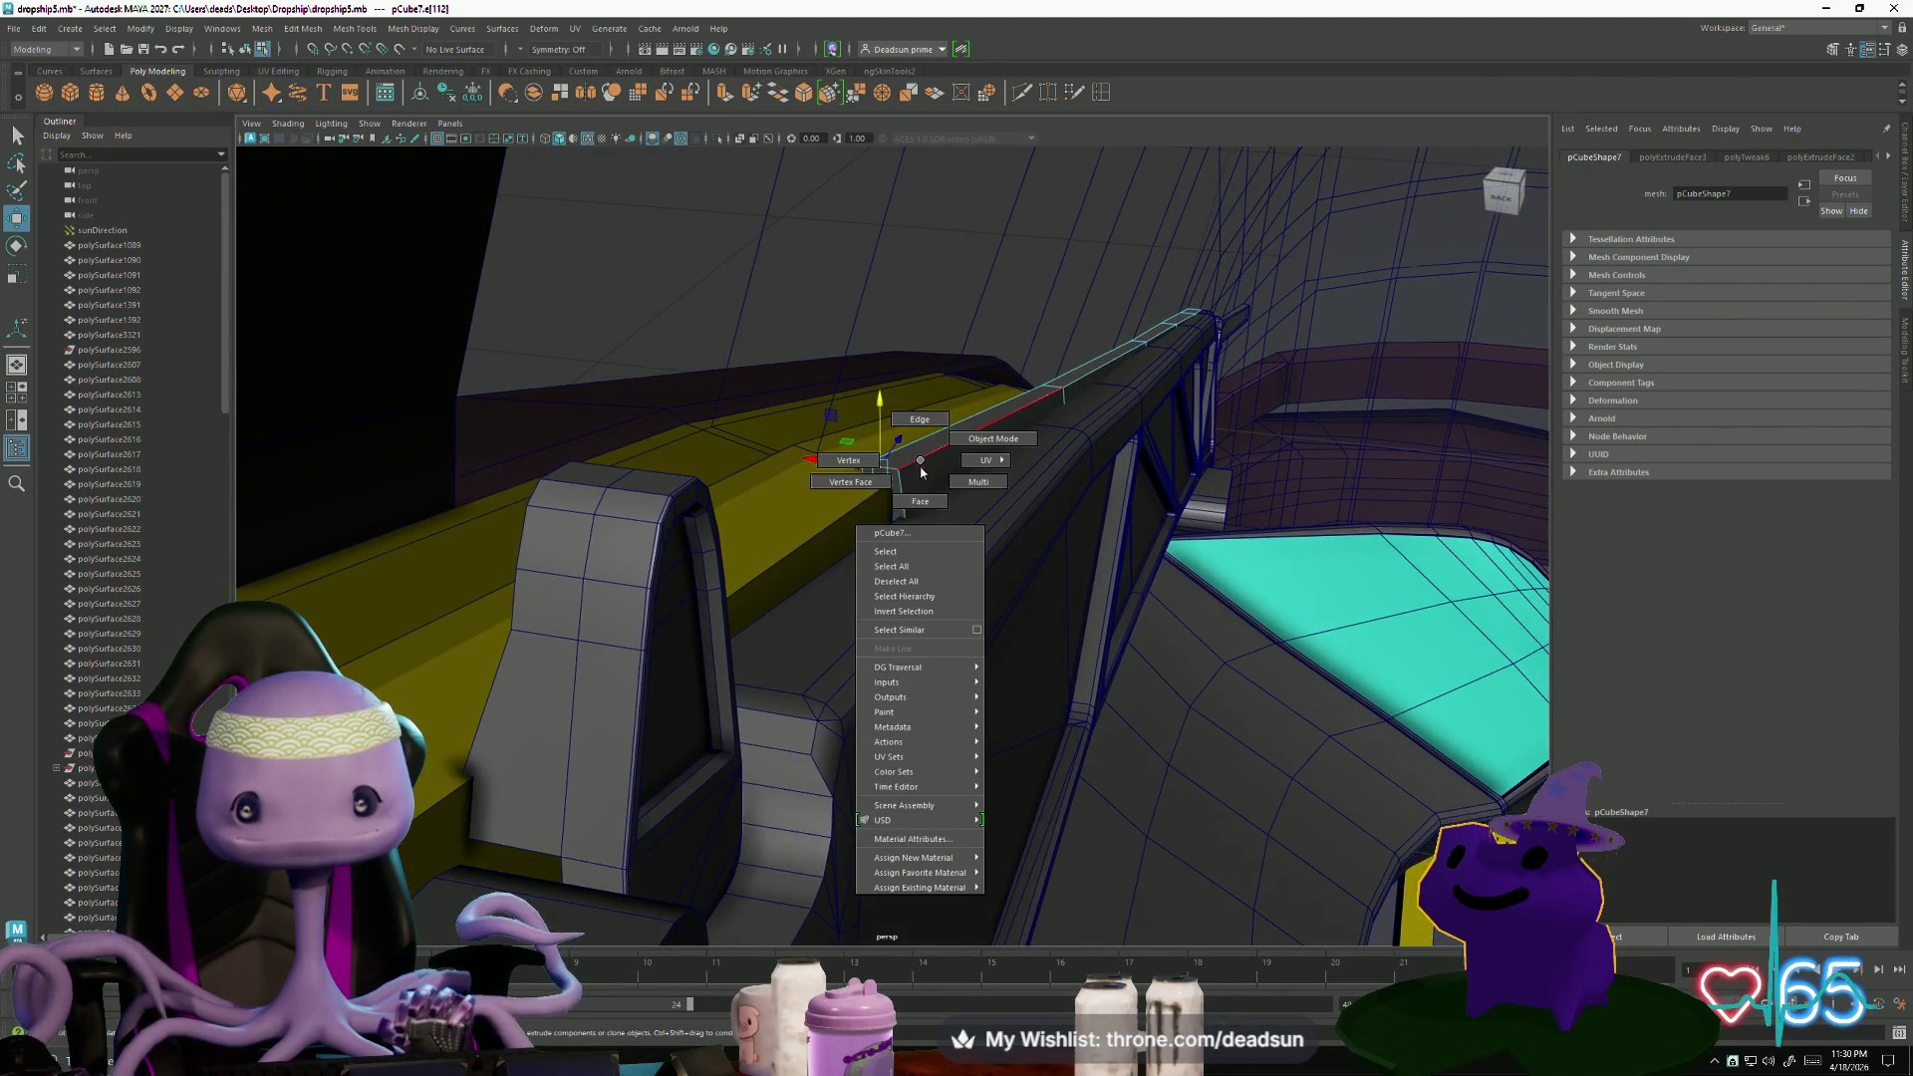
# - Select a face on the trim strip and trial-rotate it nearly edge-on
pyautogui.click(921, 499)
pyautogui.moveTo(921, 499)
pyautogui.keyDown('alt'); pyautogui.mouseDown()
pyautogui.moveTo(821, 645)
pyautogui.moveTo(1141, 760)
pyautogui.moveTo(837, 697)
pyautogui.moveTo(852, 660)
pyautogui.mouseUp(); pyautogui.keyUp('alt')
pyautogui.click(876, 590)
pyautogui.press('r')
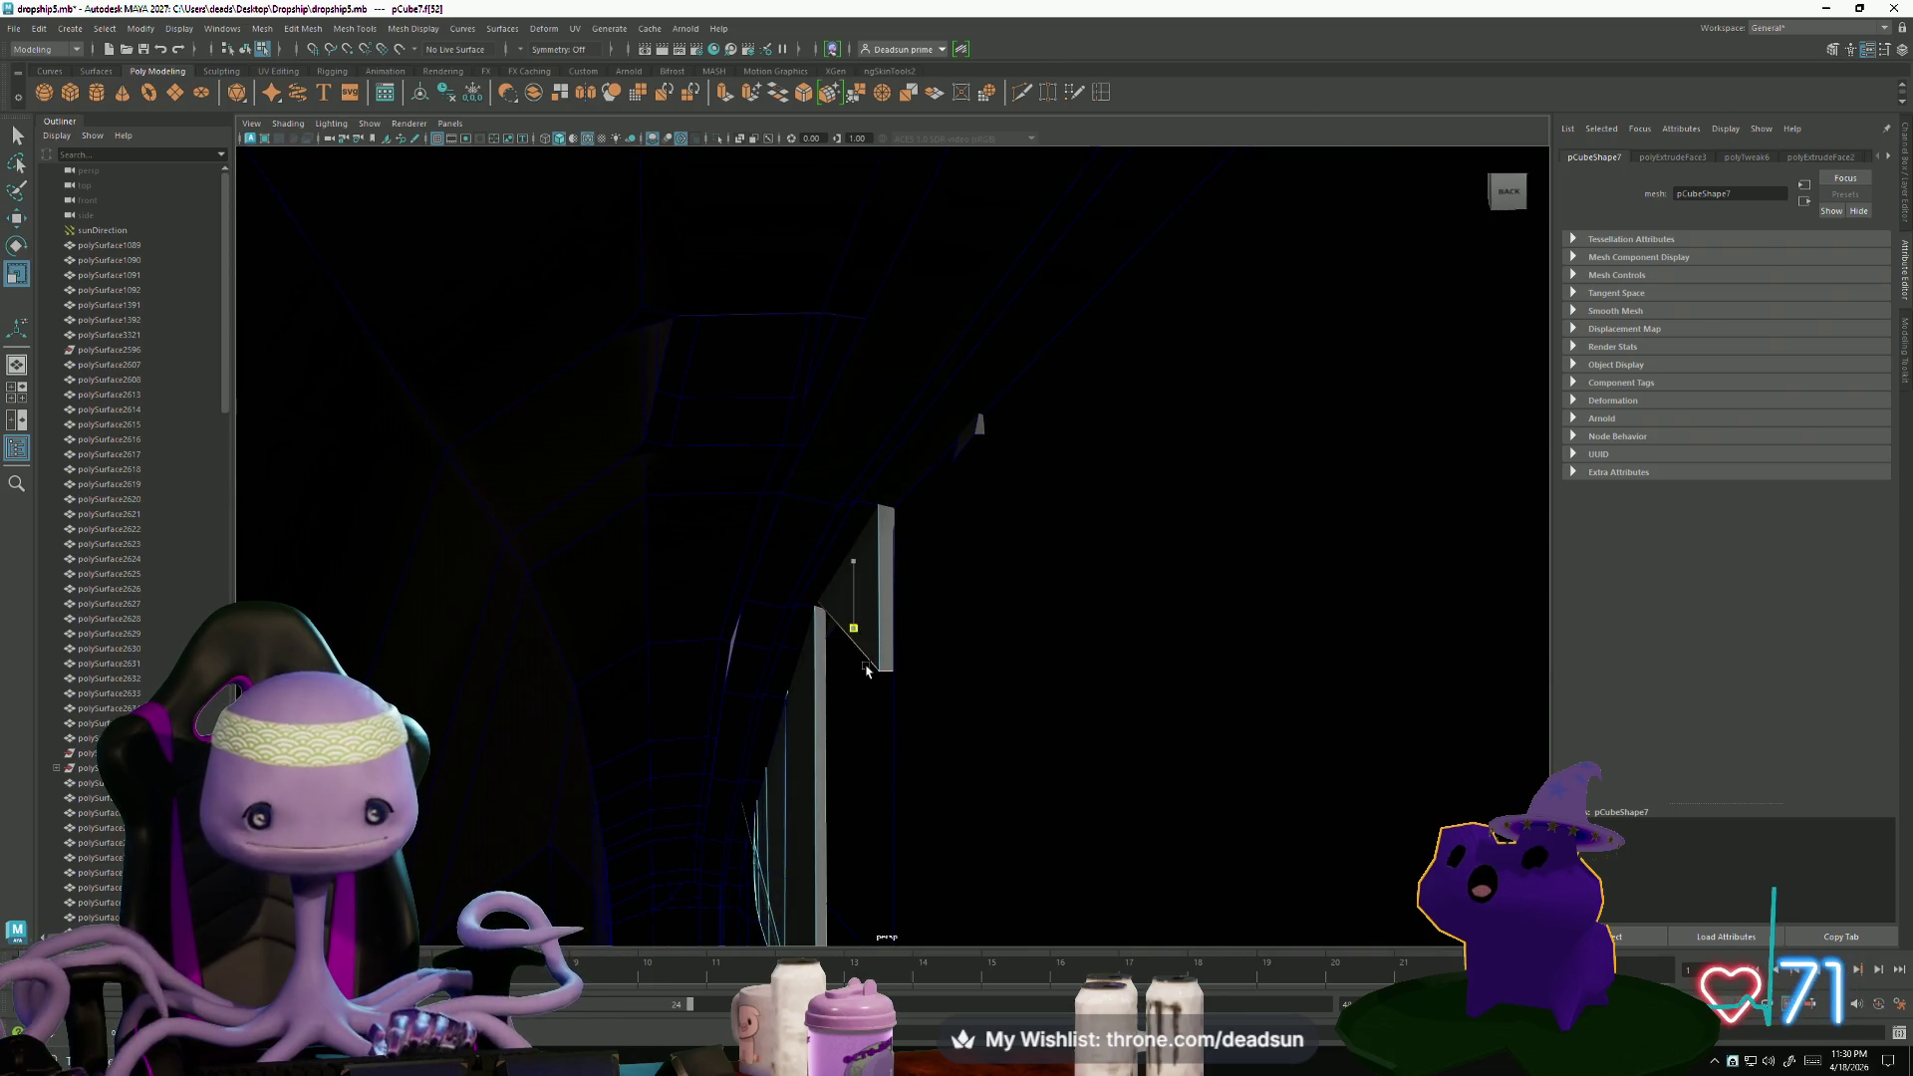
pyautogui.press('e')
pyautogui.moveTo(865, 637); pyautogui.dragTo(870, 585)
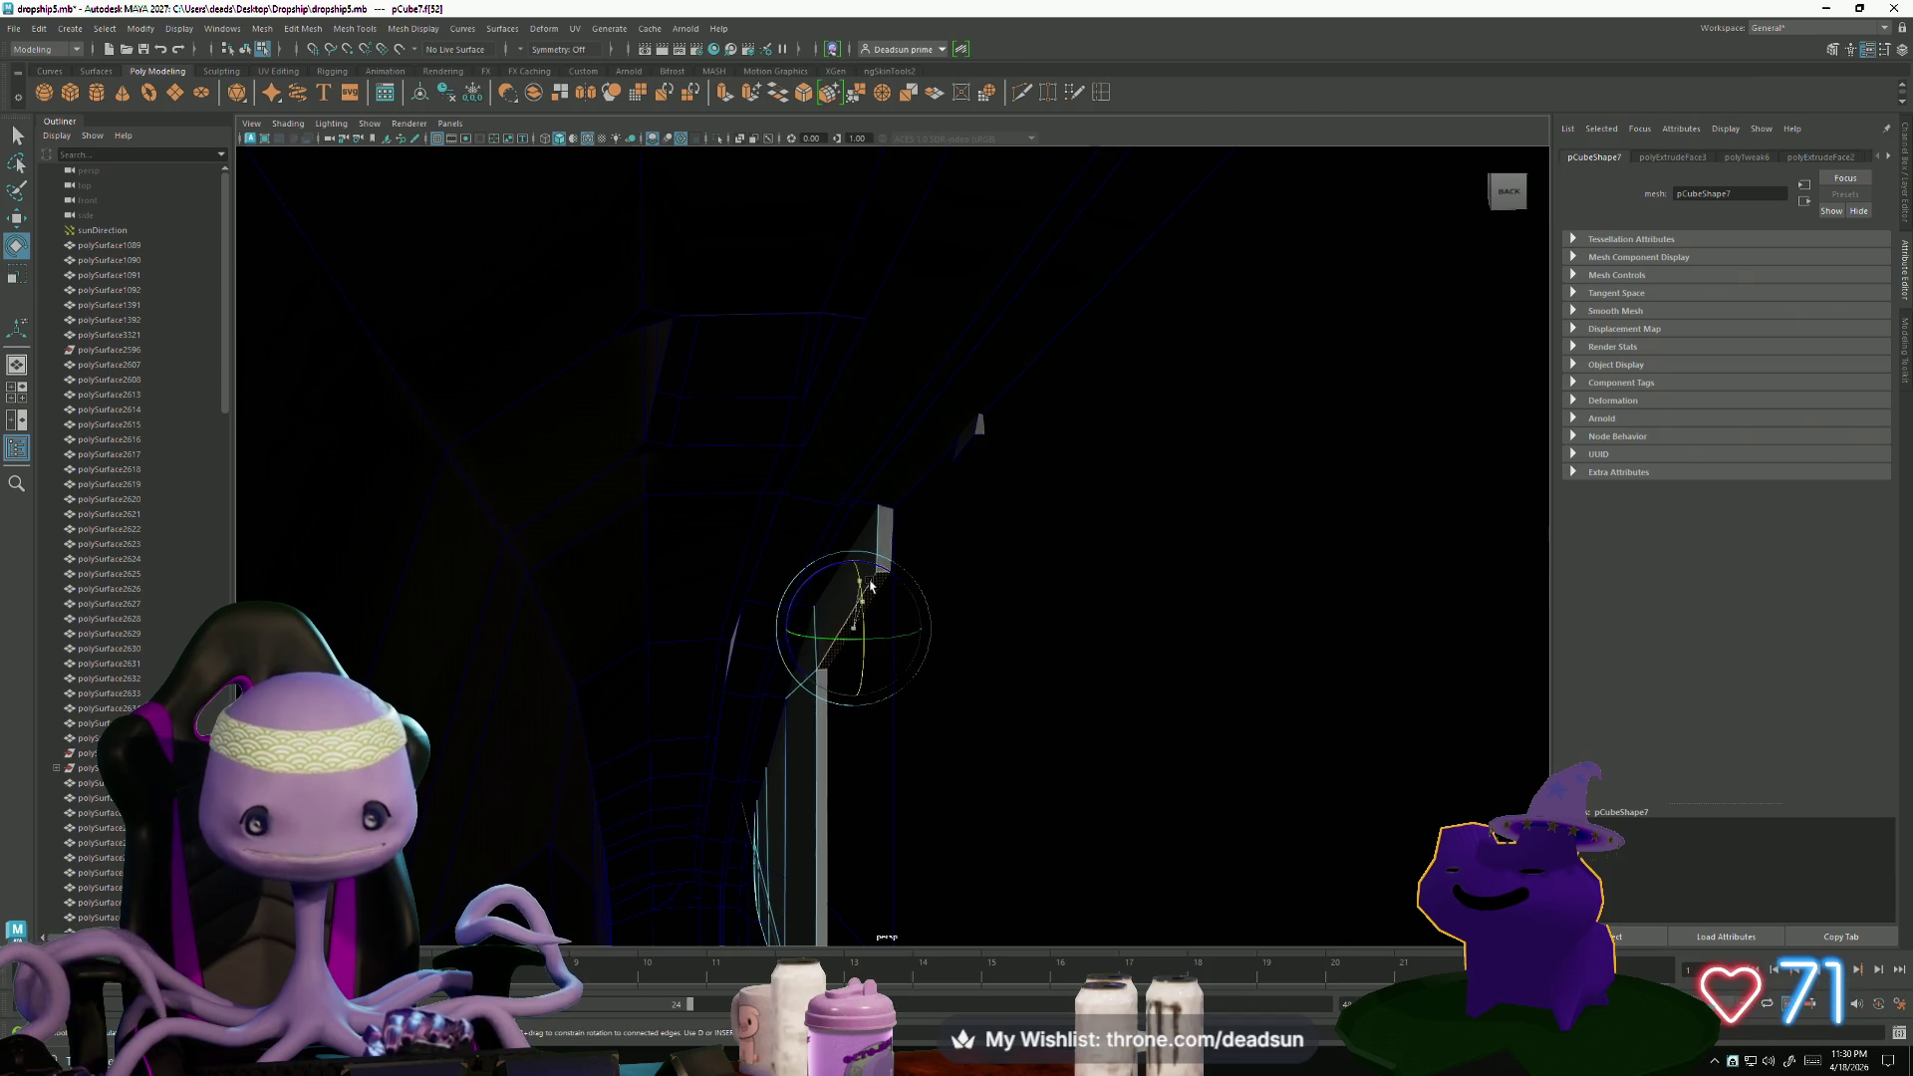
# - Undo the trial rotation and reselect the trim strip's end face
pyautogui.rightClick(886, 538)
pyautogui.hotkey('ctrl', 'z')
pyautogui.press('f')
pyautogui.moveTo(754, 641)
pyautogui.keyDown('alt'); pyautogui.mouseDown()
pyautogui.moveTo(735, 632)
pyautogui.moveTo(786, 709)
pyautogui.moveTo(727, 748)
pyautogui.moveTo(722, 731)
pyautogui.moveTo(775, 780)
pyautogui.moveTo(884, 768)
pyautogui.moveTo(654, 771)
pyautogui.moveTo(683, 781)
pyautogui.moveTo(669, 762)
pyautogui.moveTo(645, 786)
pyautogui.moveTo(734, 820)
pyautogui.moveTo(688, 824)
pyautogui.moveTo(666, 791)
pyautogui.mouseUp(); pyautogui.keyUp('alt')
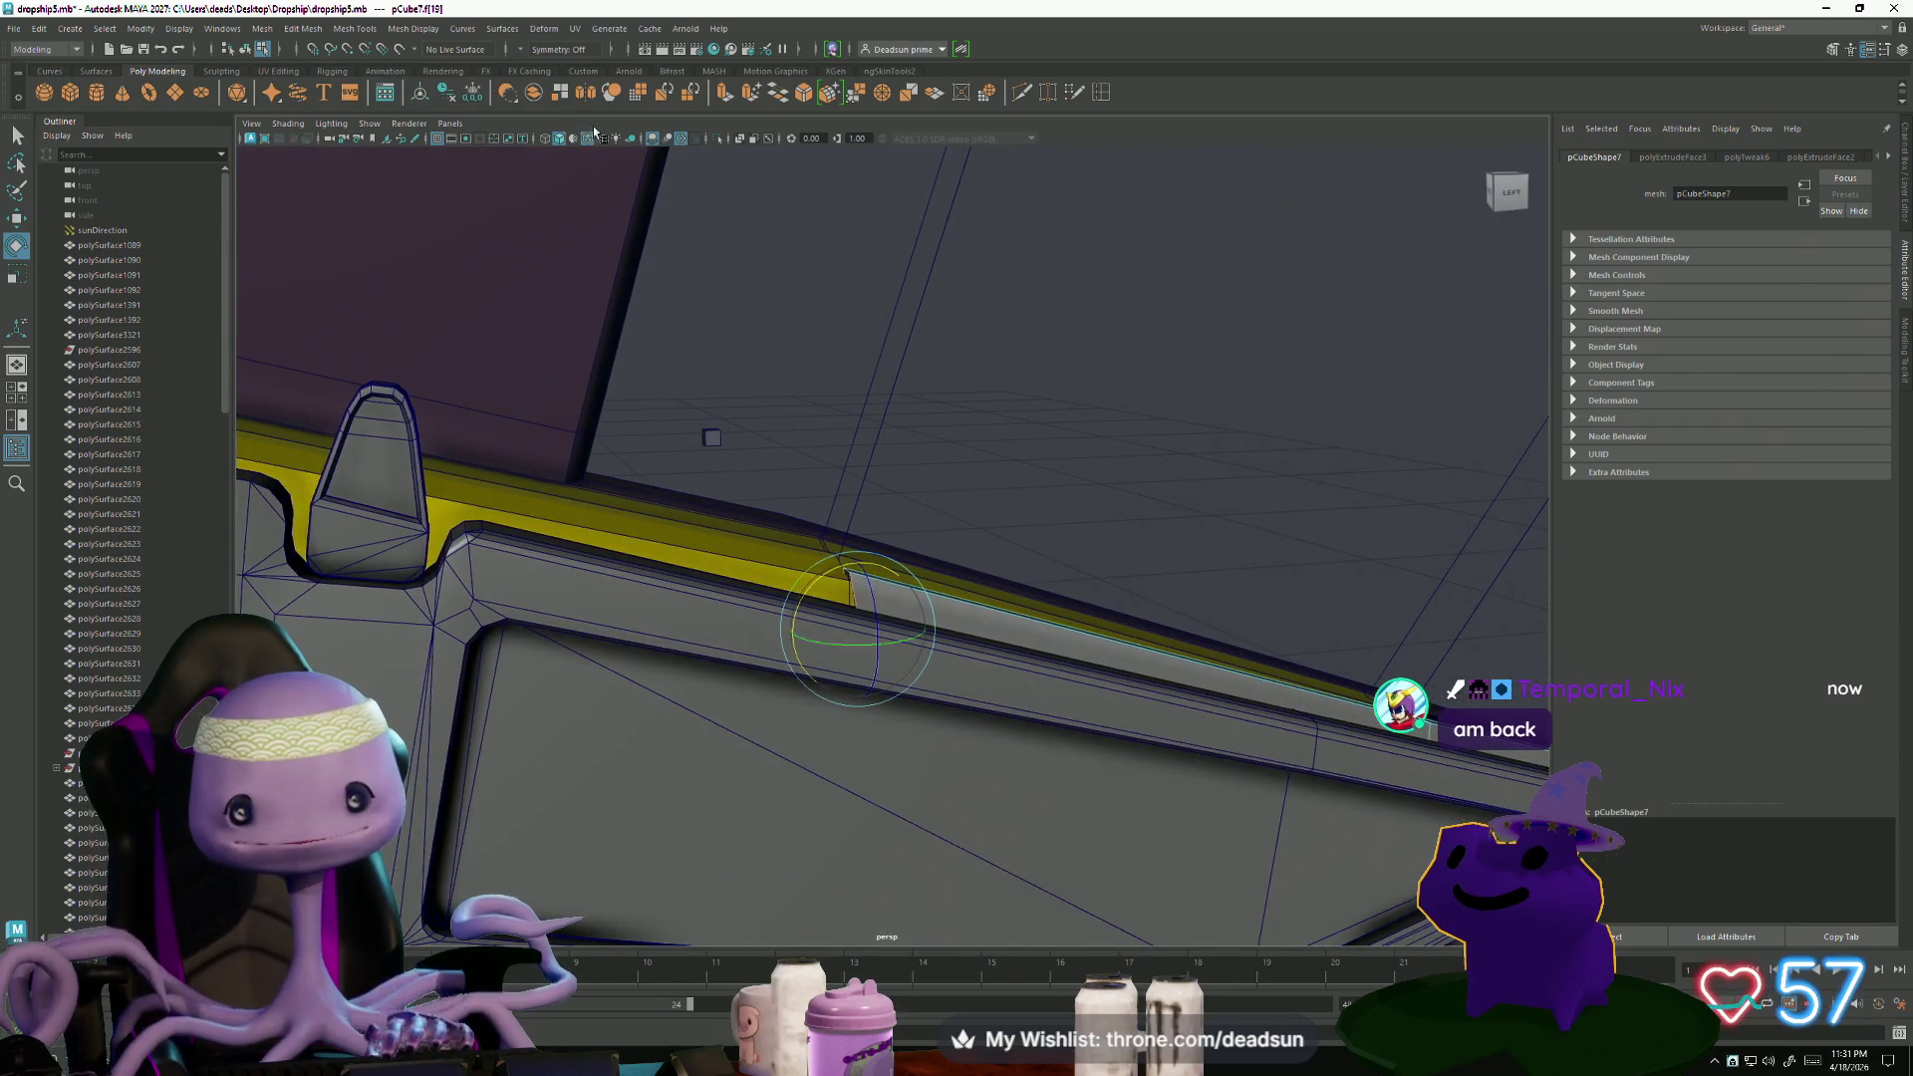
# - Extrude the strip's end face further along the rail and tilt it to follow the rail
pyautogui.hotkey('ctrl', 'e')
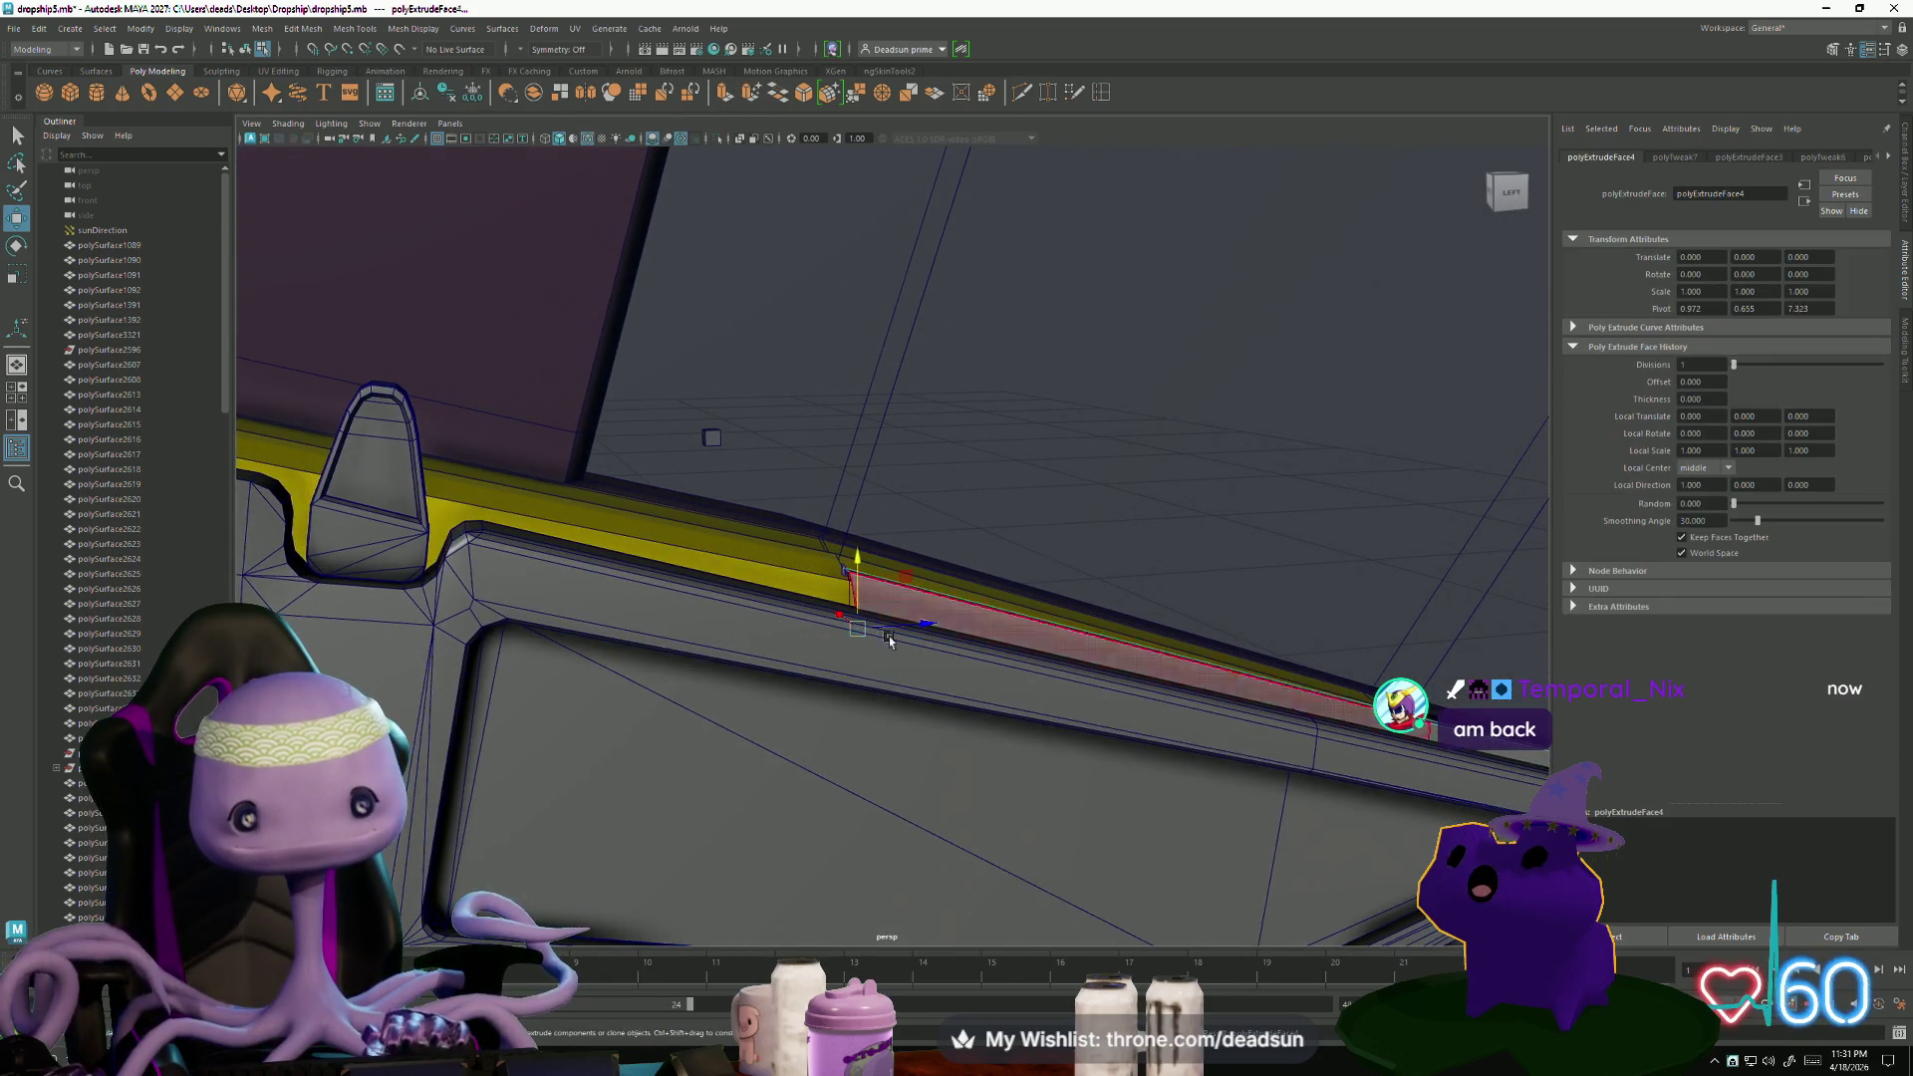
pyautogui.moveTo(596, 643)
pyautogui.mouseDown()
pyautogui.moveTo(531, 581)
pyautogui.moveTo(575, 485)
pyautogui.mouseUp()
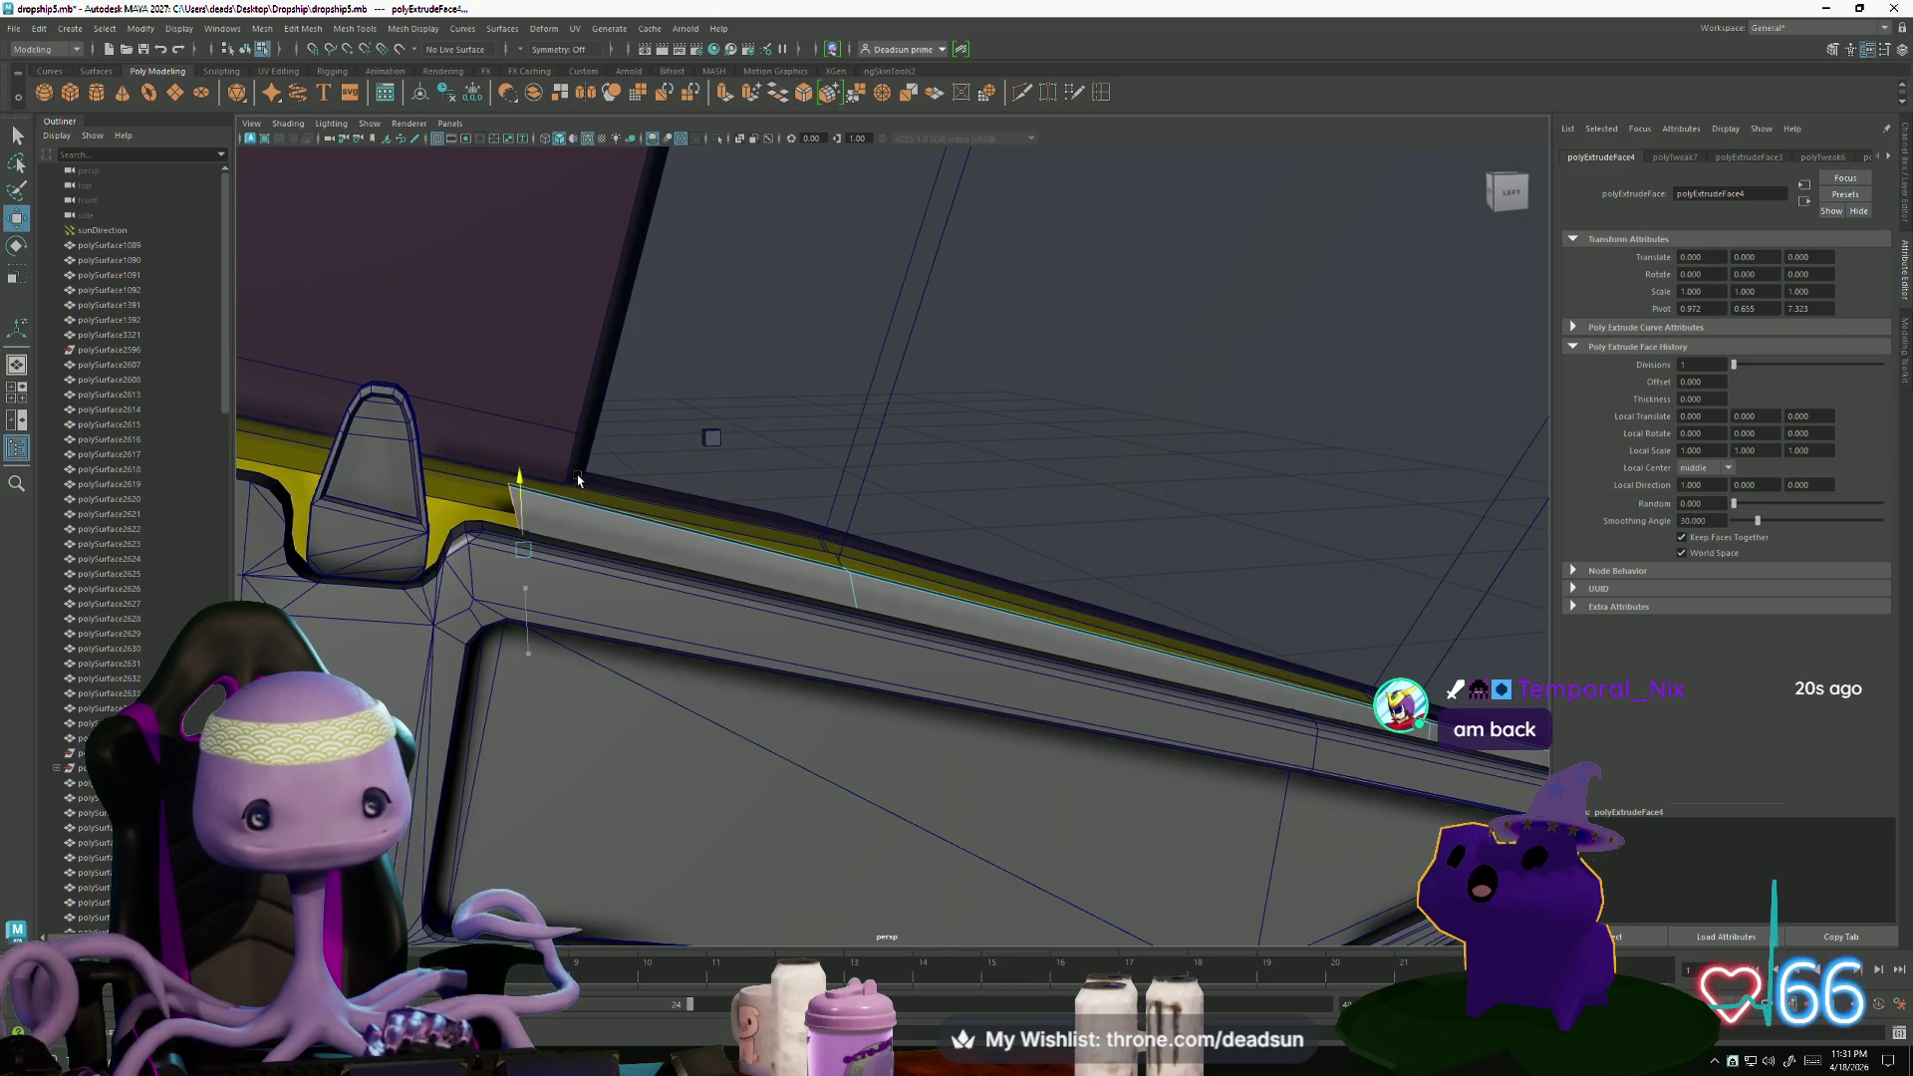
pyautogui.press('e')
pyautogui.moveTo(571, 501)
pyautogui.mouseDown()
pyautogui.moveTo(757, 568)
pyautogui.moveTo(817, 518)
pyautogui.moveTo(847, 576)
pyautogui.mouseUp()
# - Move the strip's corner vertices up so they meet the rail
pyautogui.rightClick(853, 492)
pyautogui.press('w')
pyautogui.moveTo(843, 498)
pyautogui.mouseDown()
pyautogui.moveTo(908, 578)
pyautogui.moveTo(956, 600)
pyautogui.moveTo(993, 578)
pyautogui.moveTo(930, 543)
pyautogui.mouseUp()
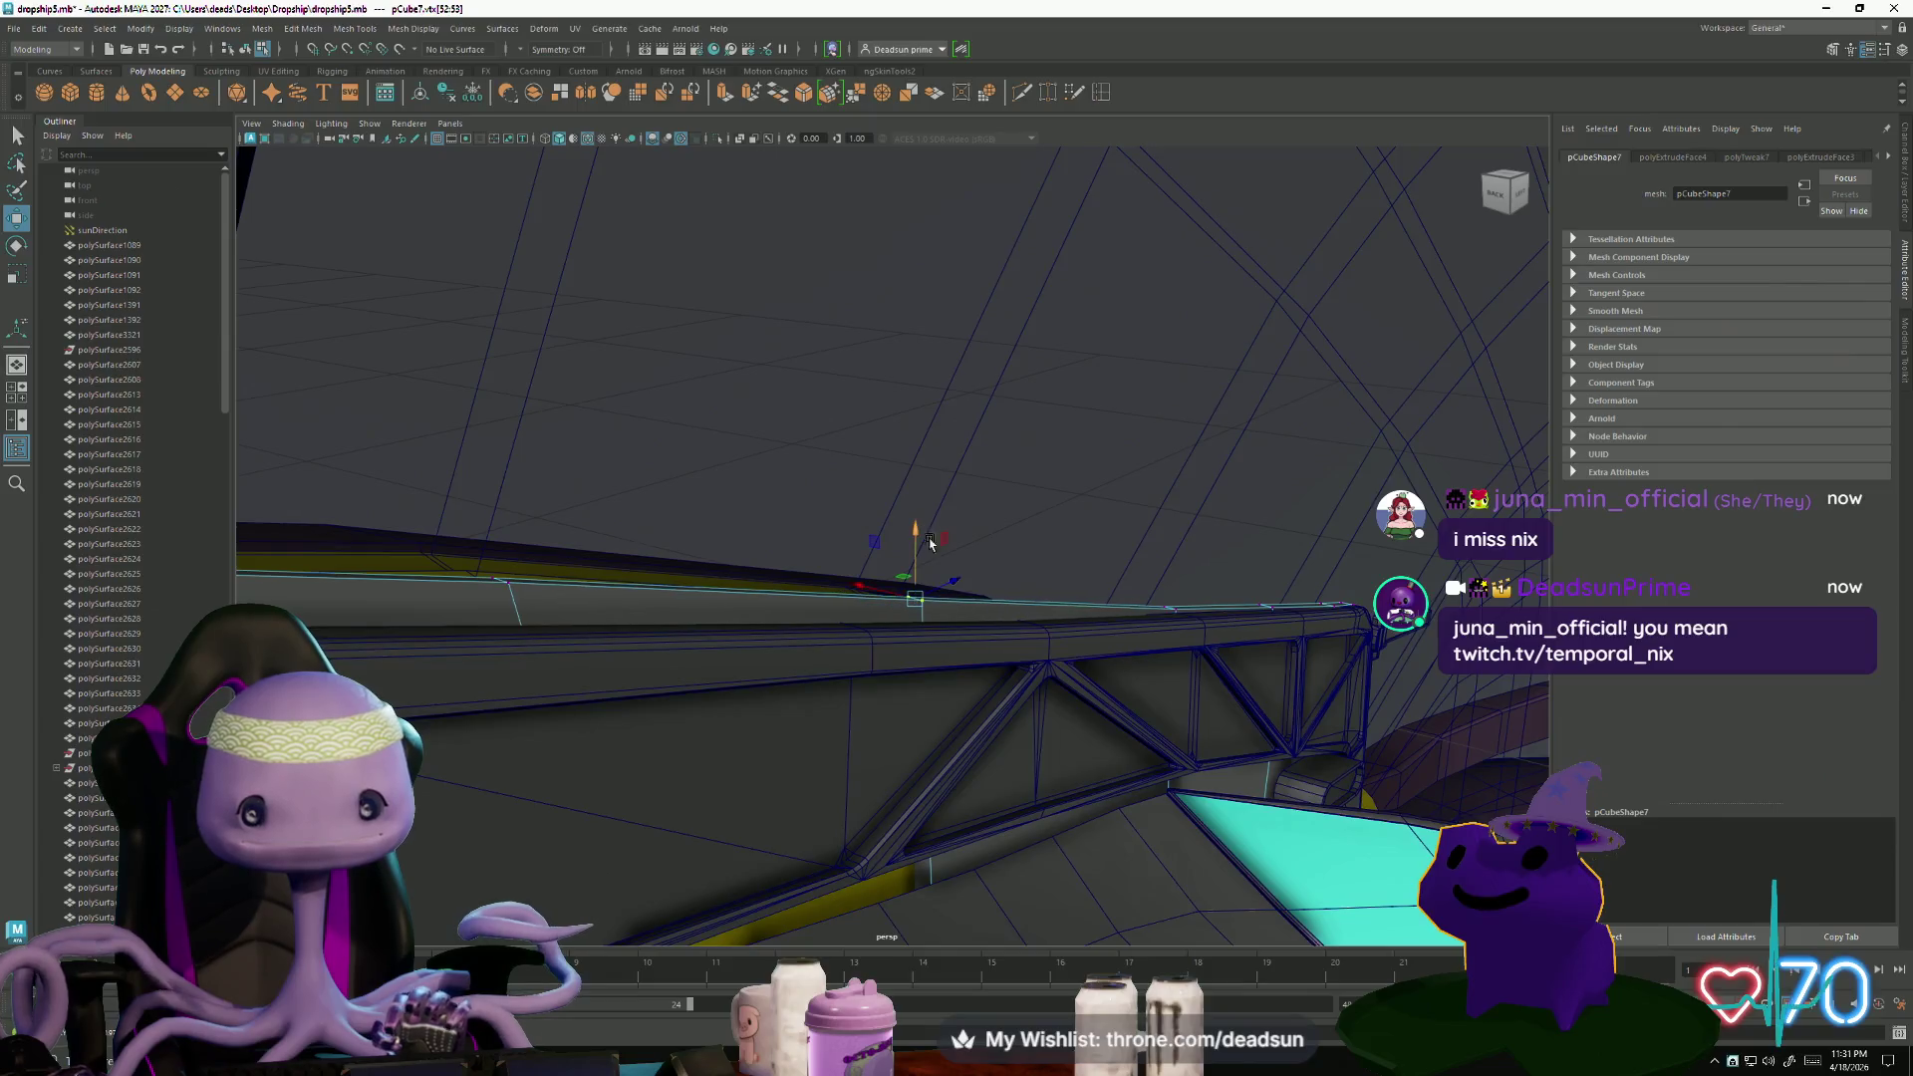
pyautogui.moveTo(1188, 620); pyautogui.dragTo(1186, 617)
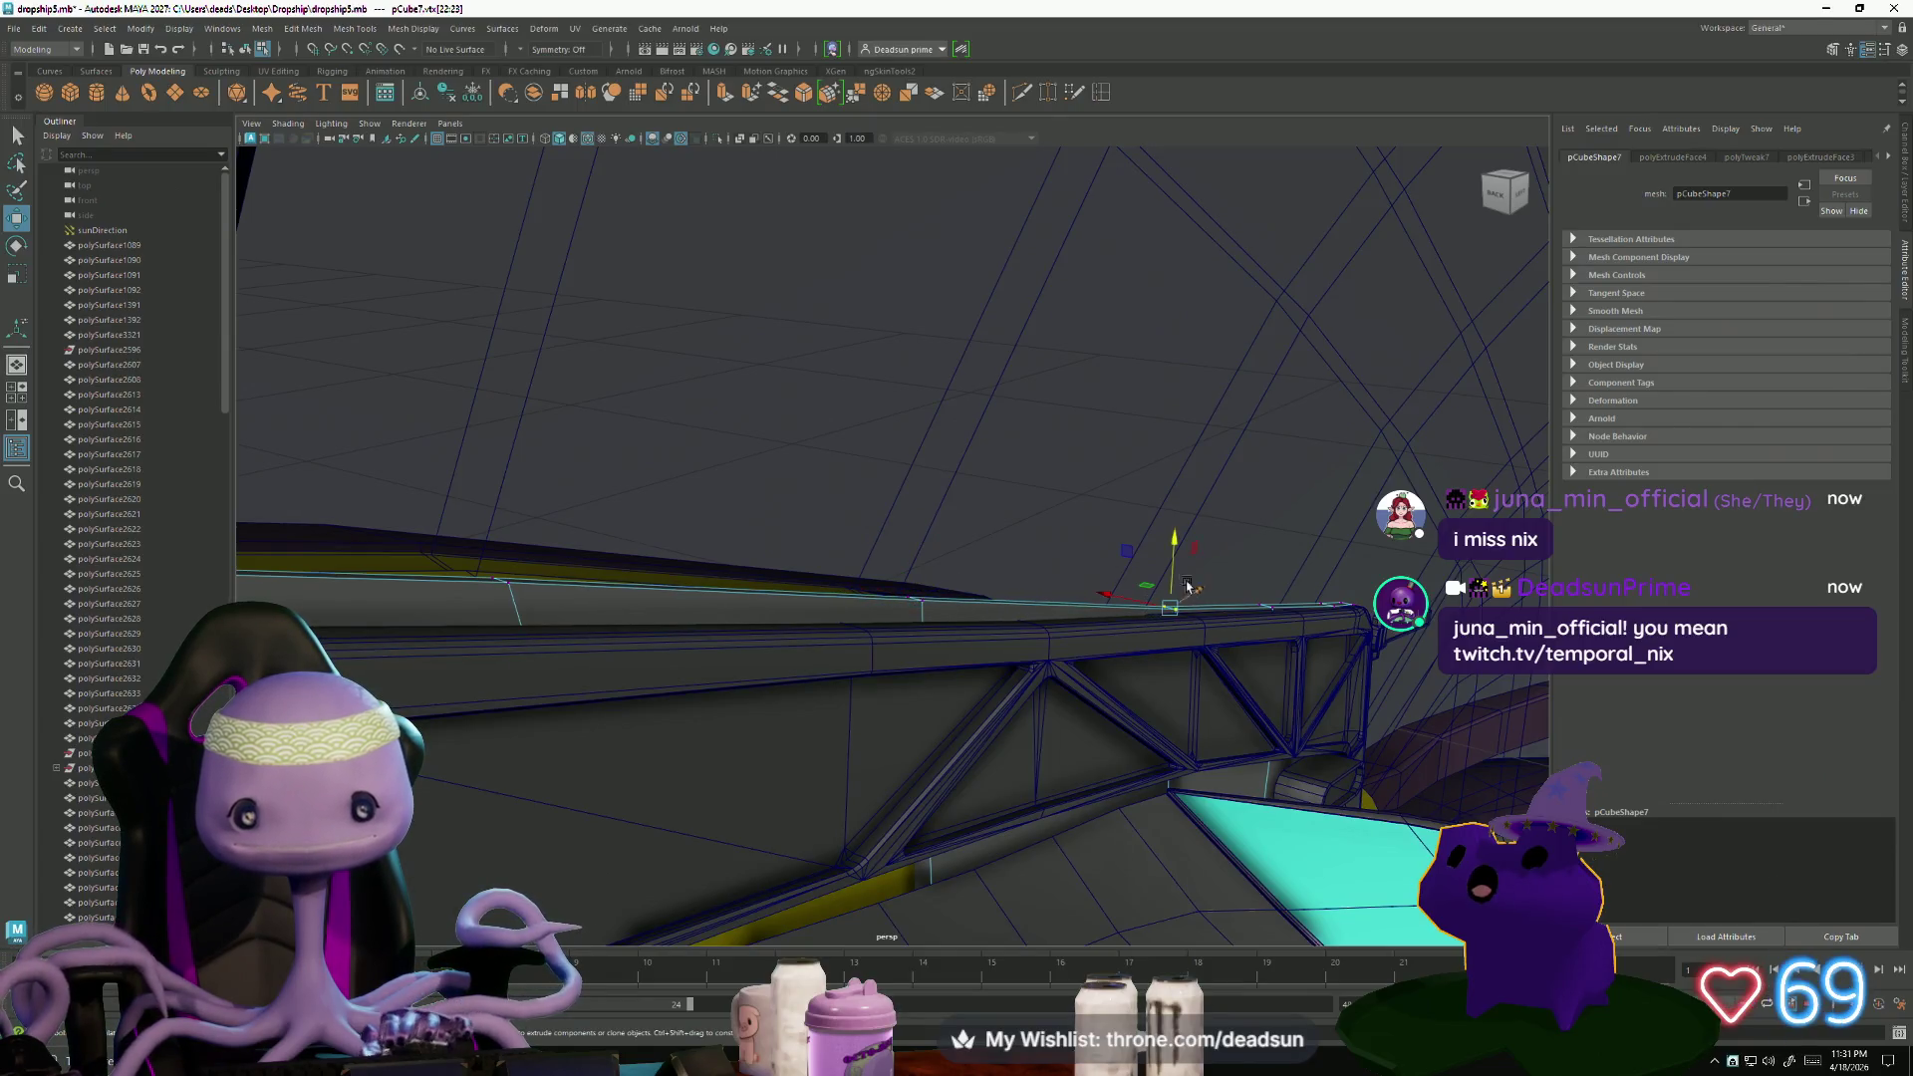
pyautogui.press('r')
pyautogui.press('w')
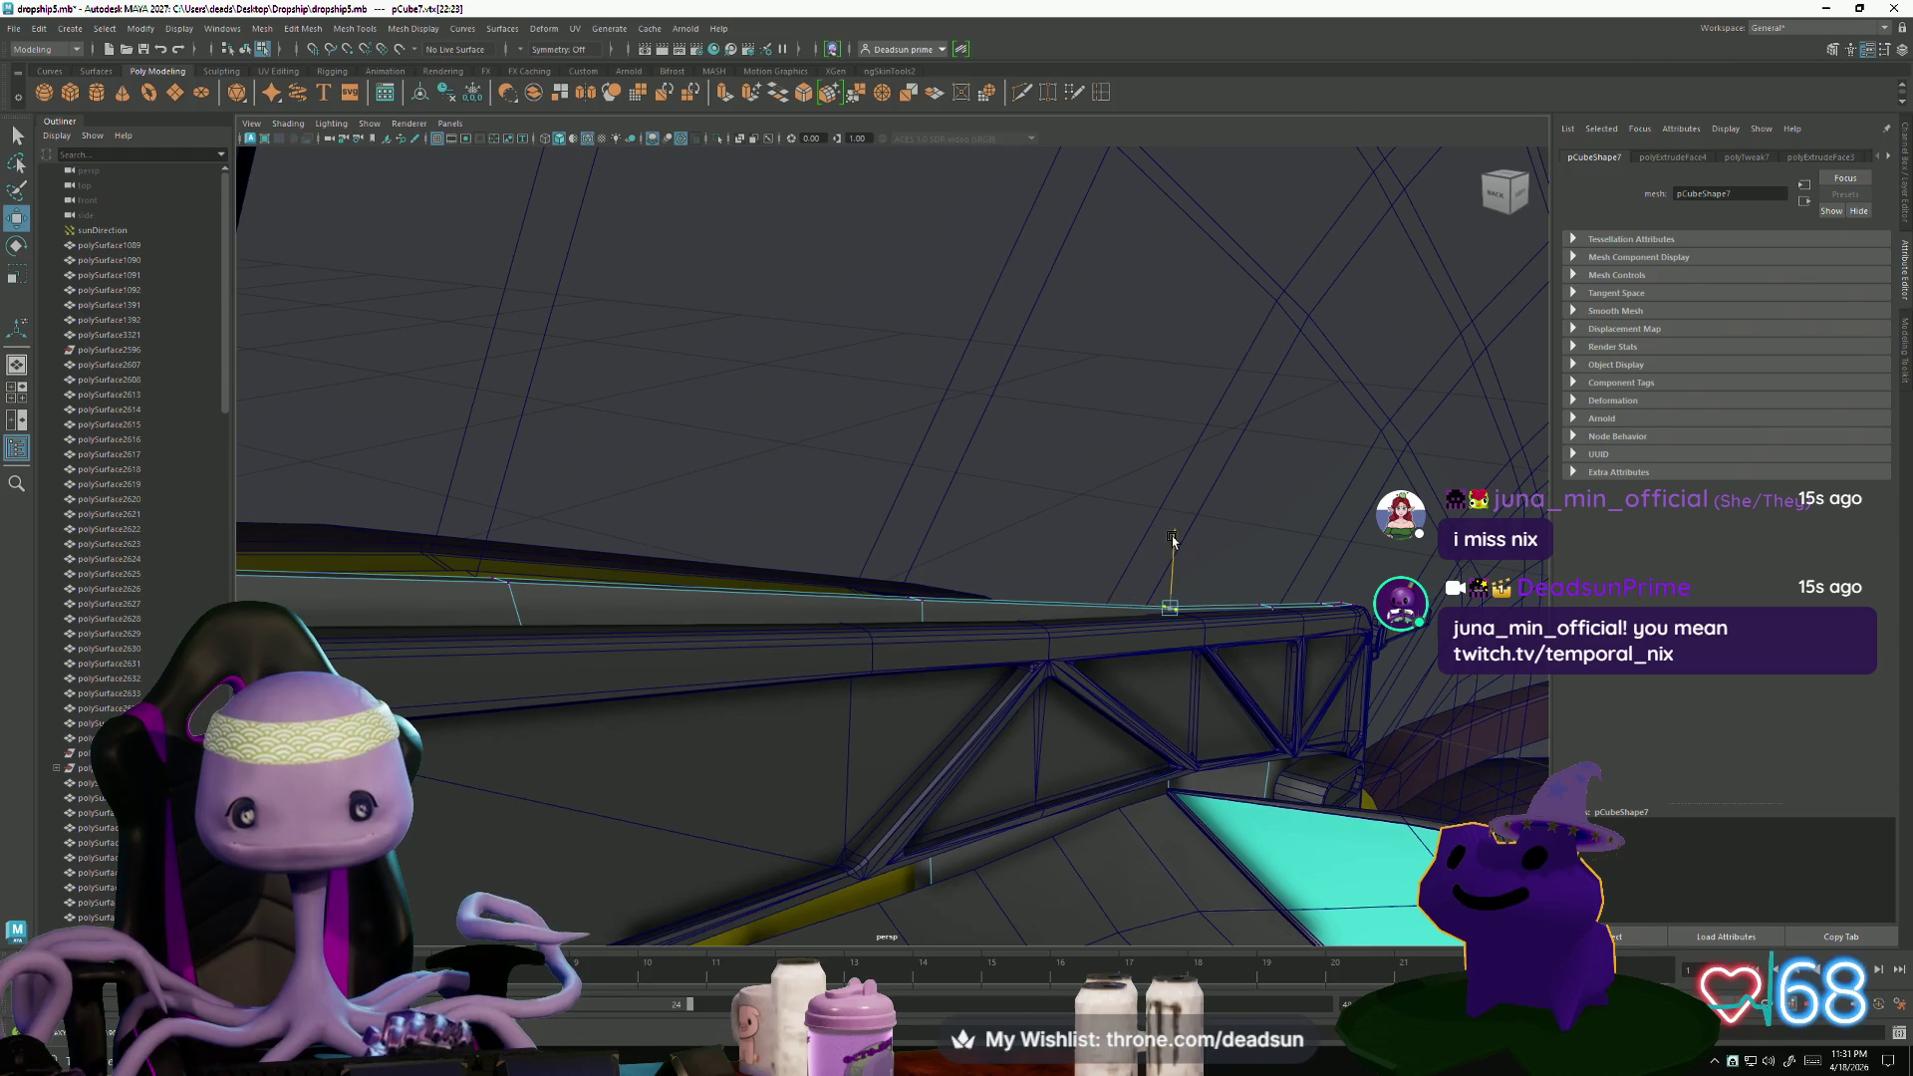
pyautogui.moveTo(1174, 547); pyautogui.dragTo(1177, 538)
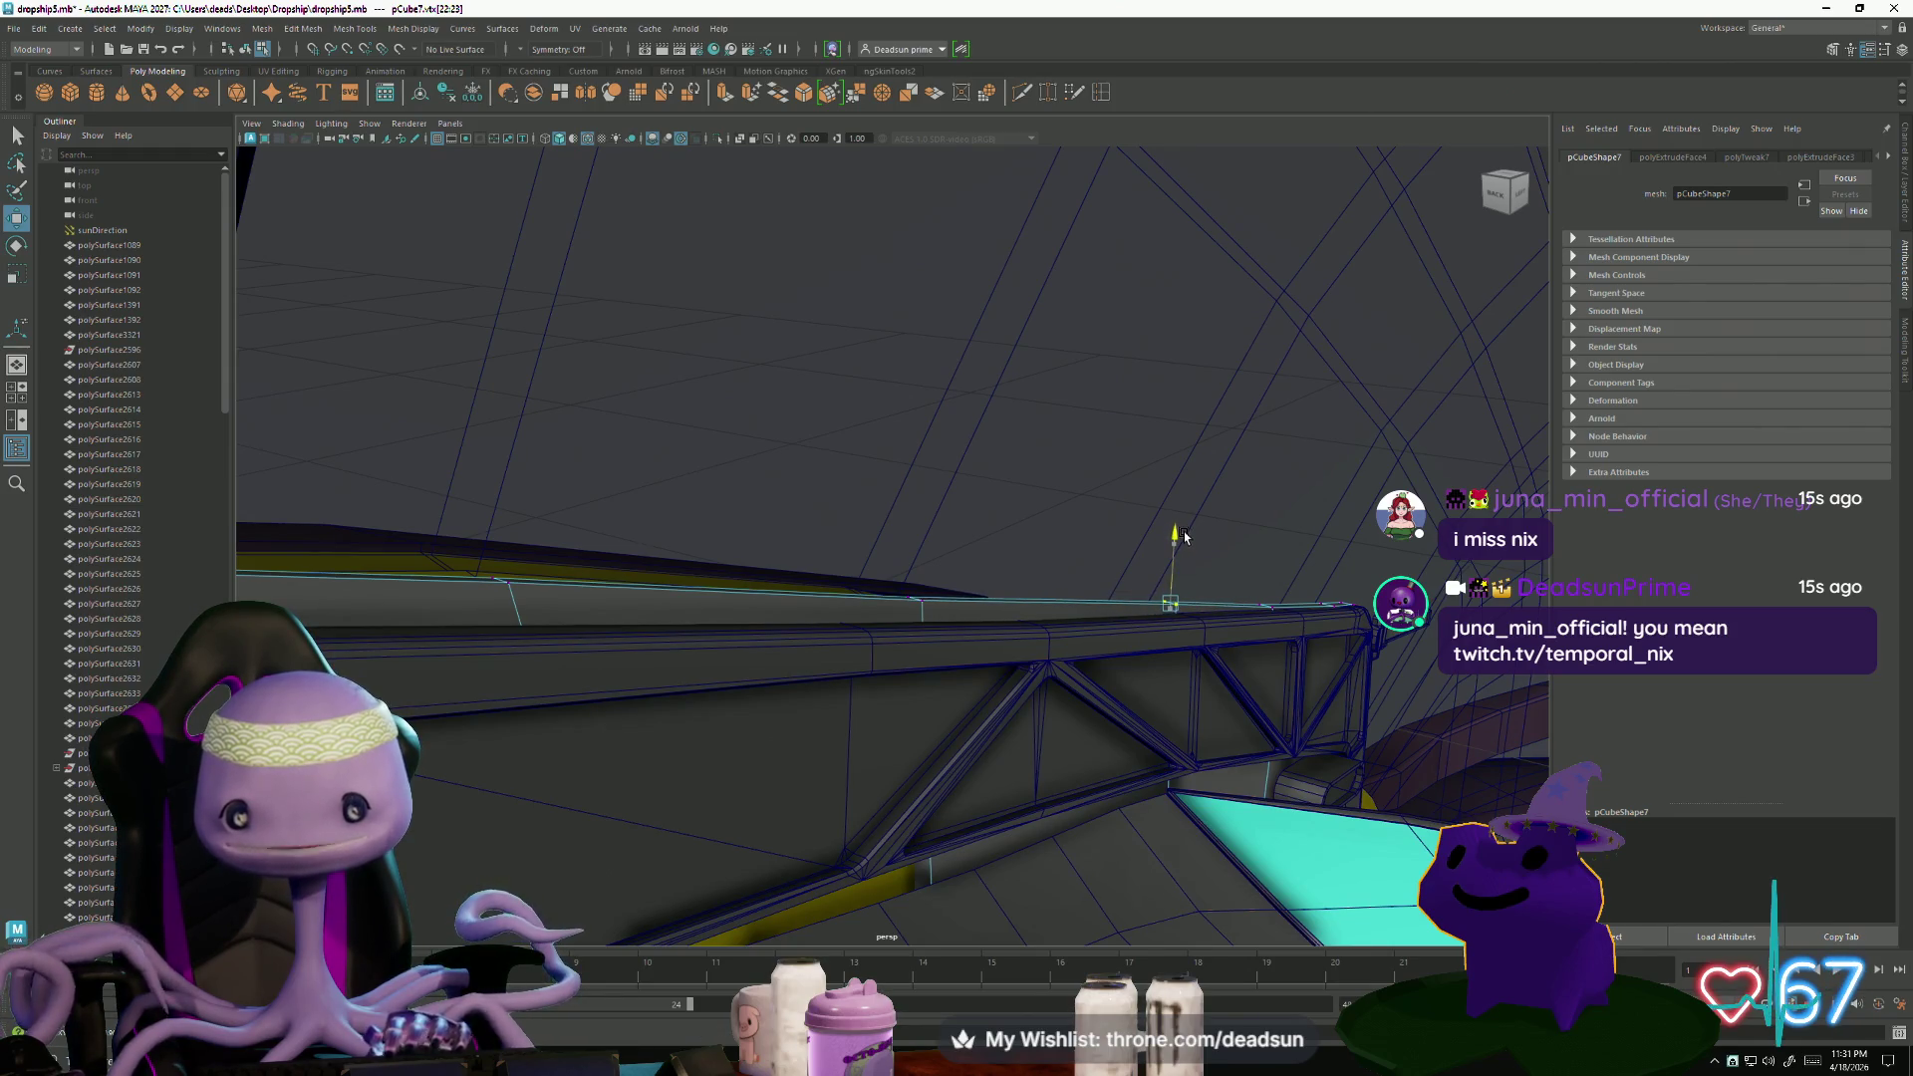
# - Orbit above the strip and fin, then select an edge along the trim strip
pyautogui.keyDown('alt'); pyautogui.moveTo(1113, 632); pyautogui.dragTo(857, 650); pyautogui.keyUp('alt')
pyautogui.moveTo(535, 616)
pyautogui.keyDown('alt'); pyautogui.mouseDown()
pyautogui.moveTo(613, 733)
pyautogui.moveTo(677, 697)
pyautogui.moveTo(648, 664)
pyautogui.mouseUp(); pyautogui.keyUp('alt')
pyautogui.moveTo(647, 624); pyautogui.dragTo(650, 584, button='right')
pyautogui.click(758, 628)
pyautogui.moveTo(758, 628)
pyautogui.keyDown('alt'); pyautogui.mouseDown()
pyautogui.moveTo(725, 691)
pyautogui.moveTo(744, 713)
pyautogui.moveTo(673, 733)
pyautogui.moveTo(505, 376)
pyautogui.mouseUp(); pyautogui.keyUp('alt')
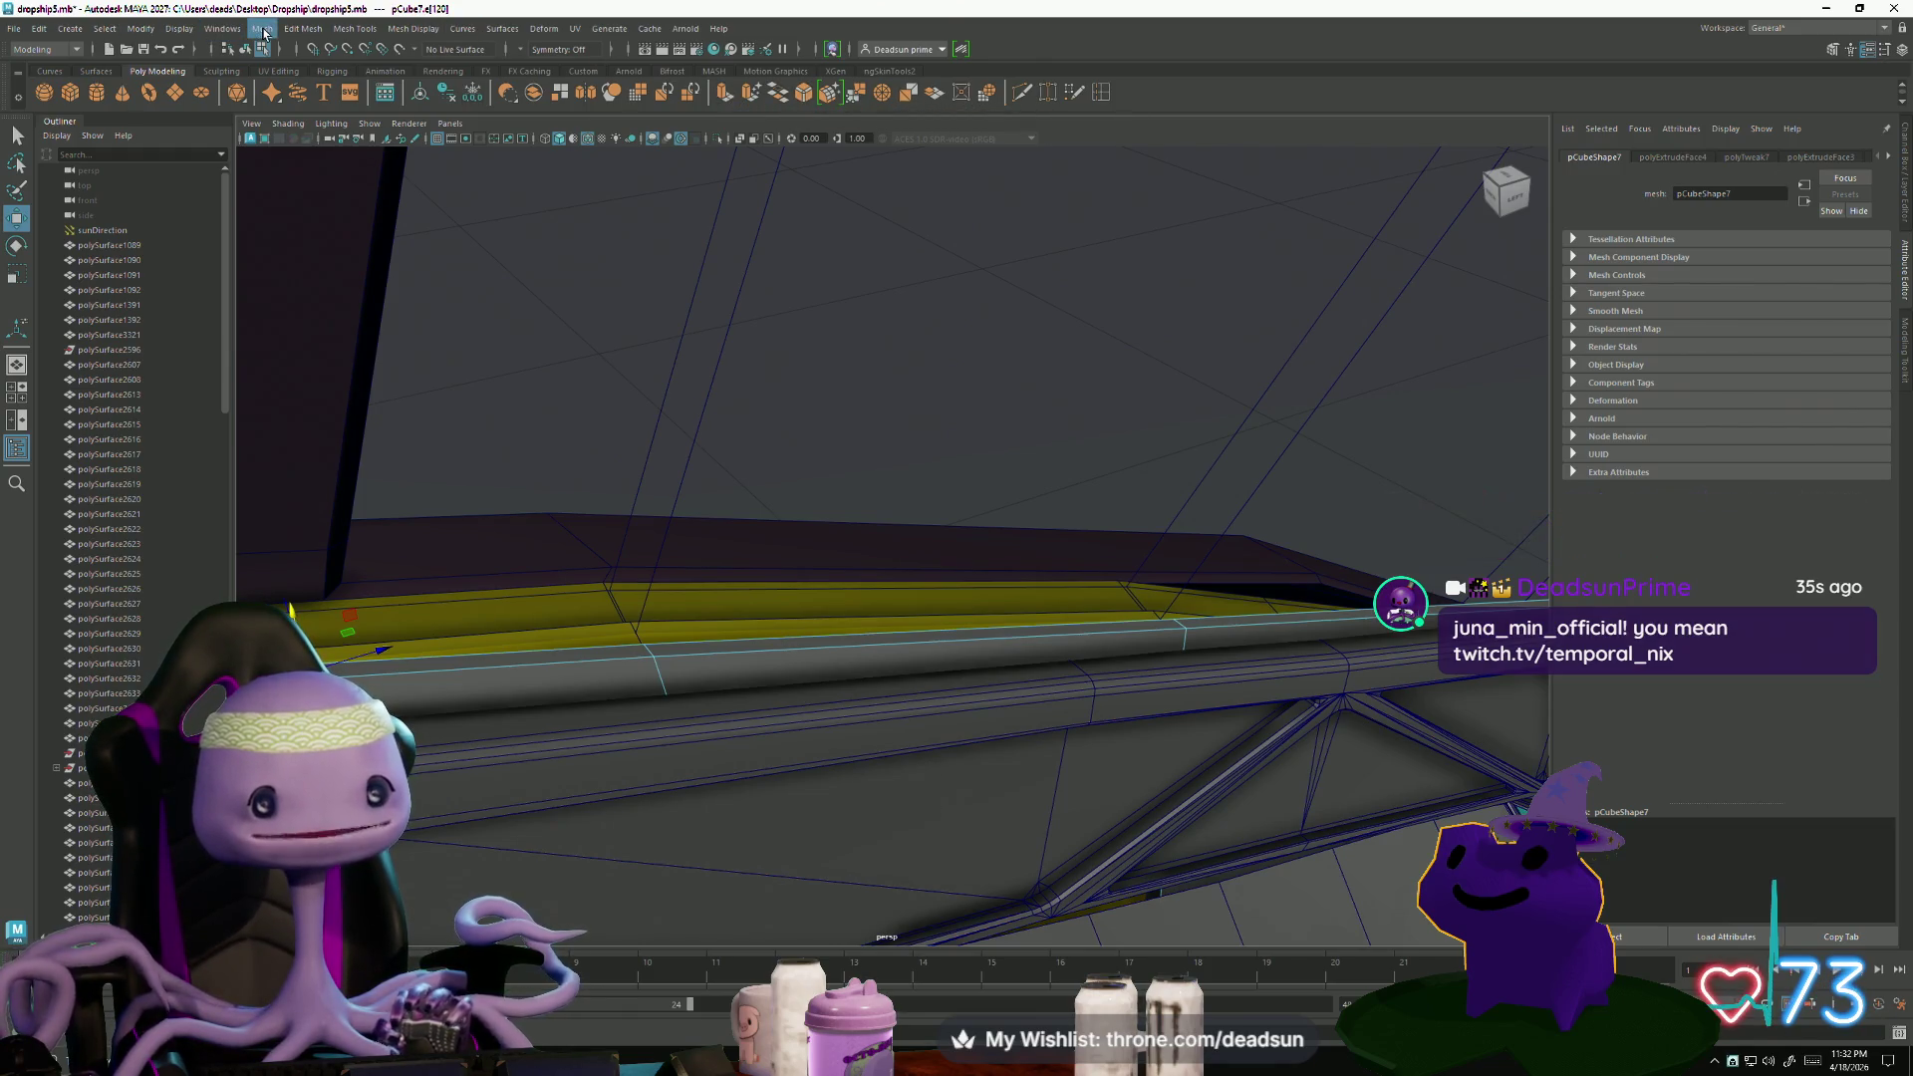
# - Try a quick Ctrl+B bevel on the selected strip edge, then undo it
pyautogui.click(221, 29)
pyautogui.moveTo(303, 29)
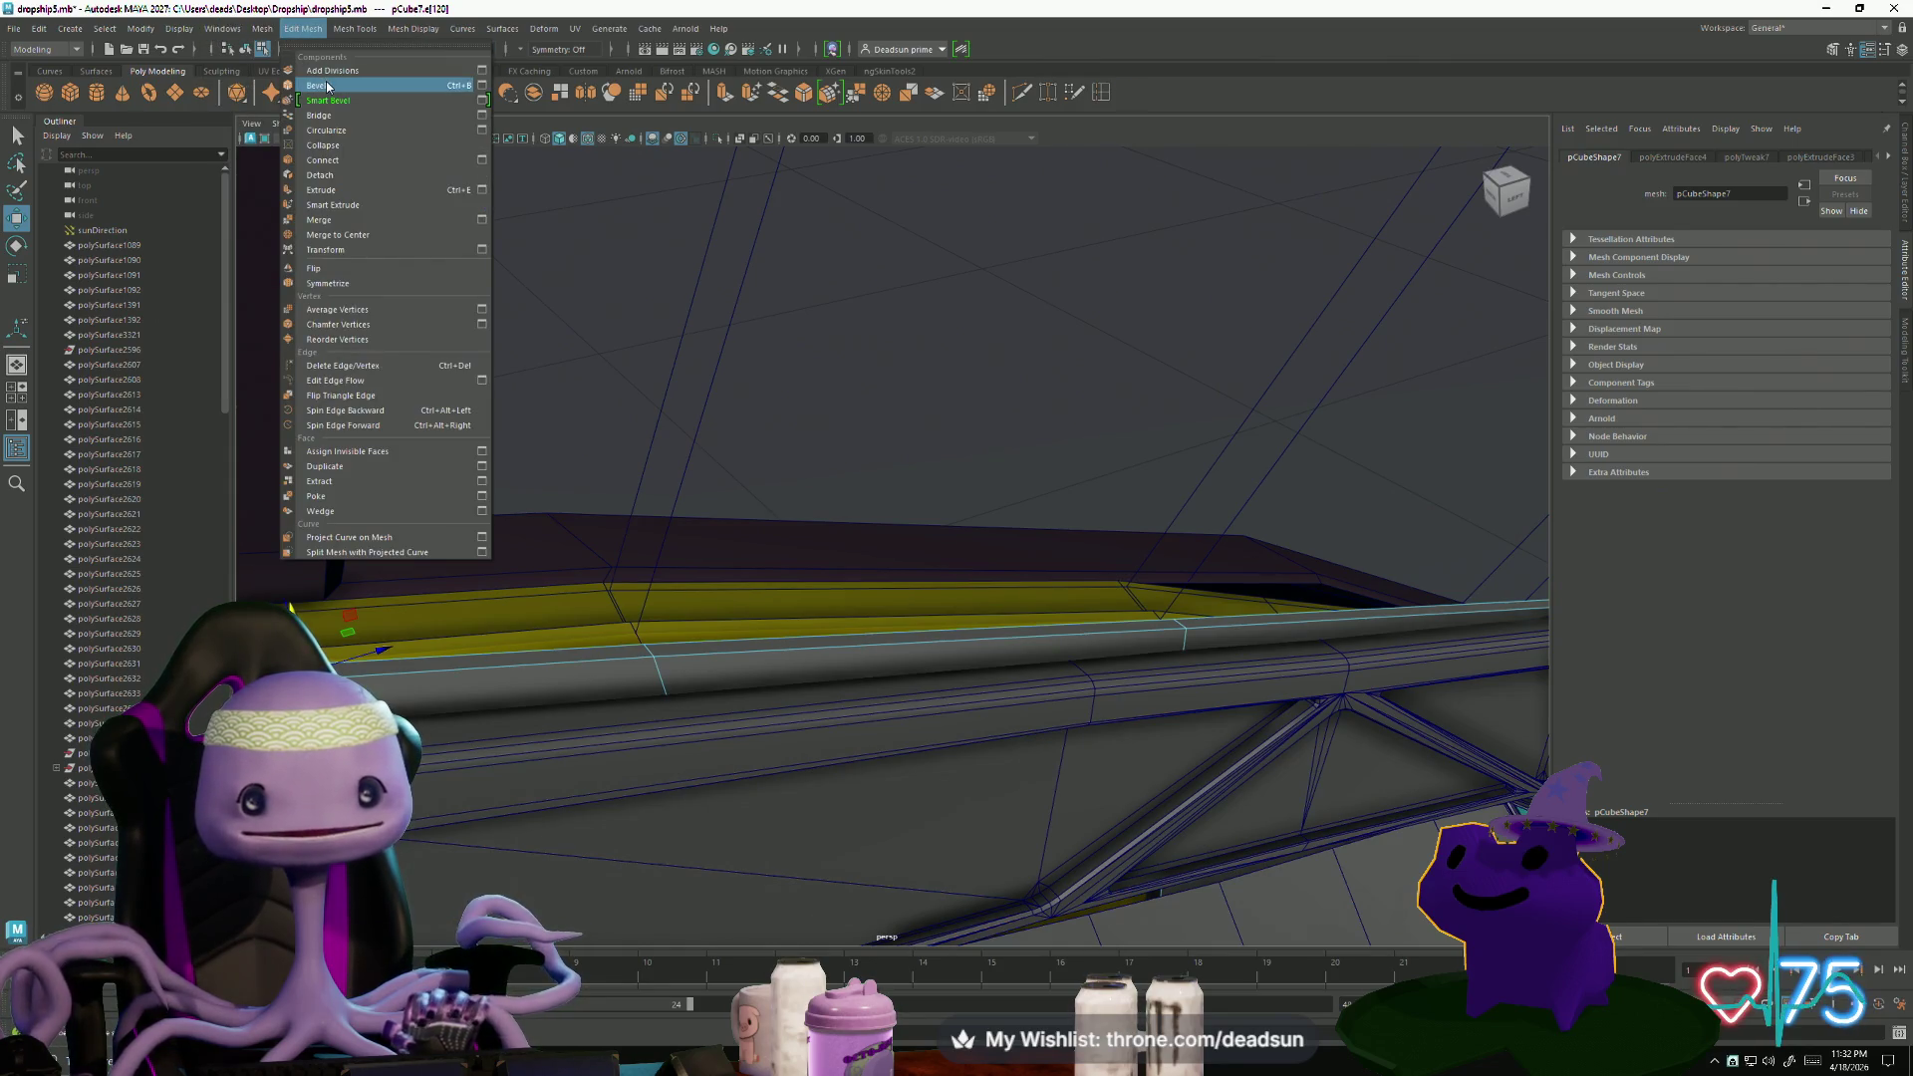
pyautogui.click(1129, 95)
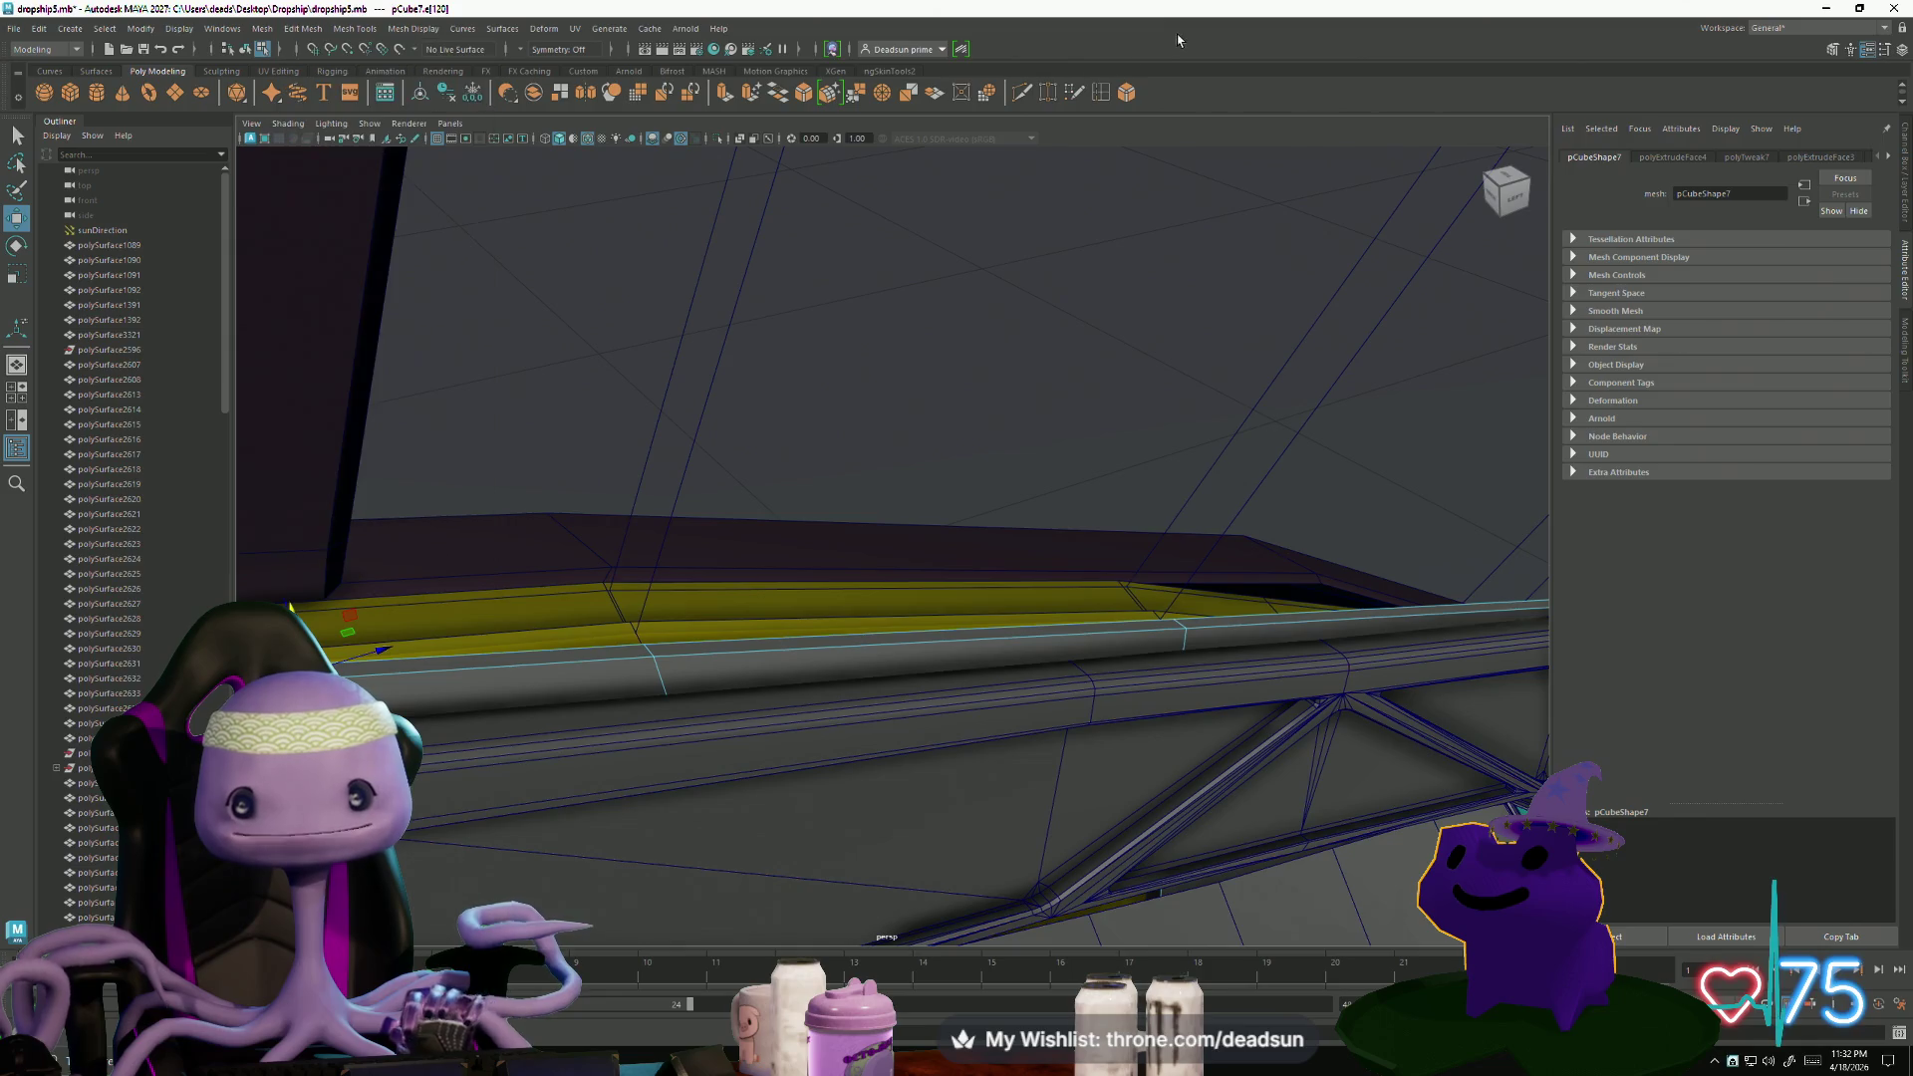
pyautogui.hotkey('ctrl', 'b')
pyautogui.keyDown('alt'); pyautogui.moveTo(672, 516); pyautogui.dragTo(892, 396); pyautogui.keyUp('alt')
pyautogui.hotkey('ctrl', 'z')
# - Apply a trial 4-segment bevel from Bevel Options, then undo it
pyautogui.doubleClick(1127, 93)
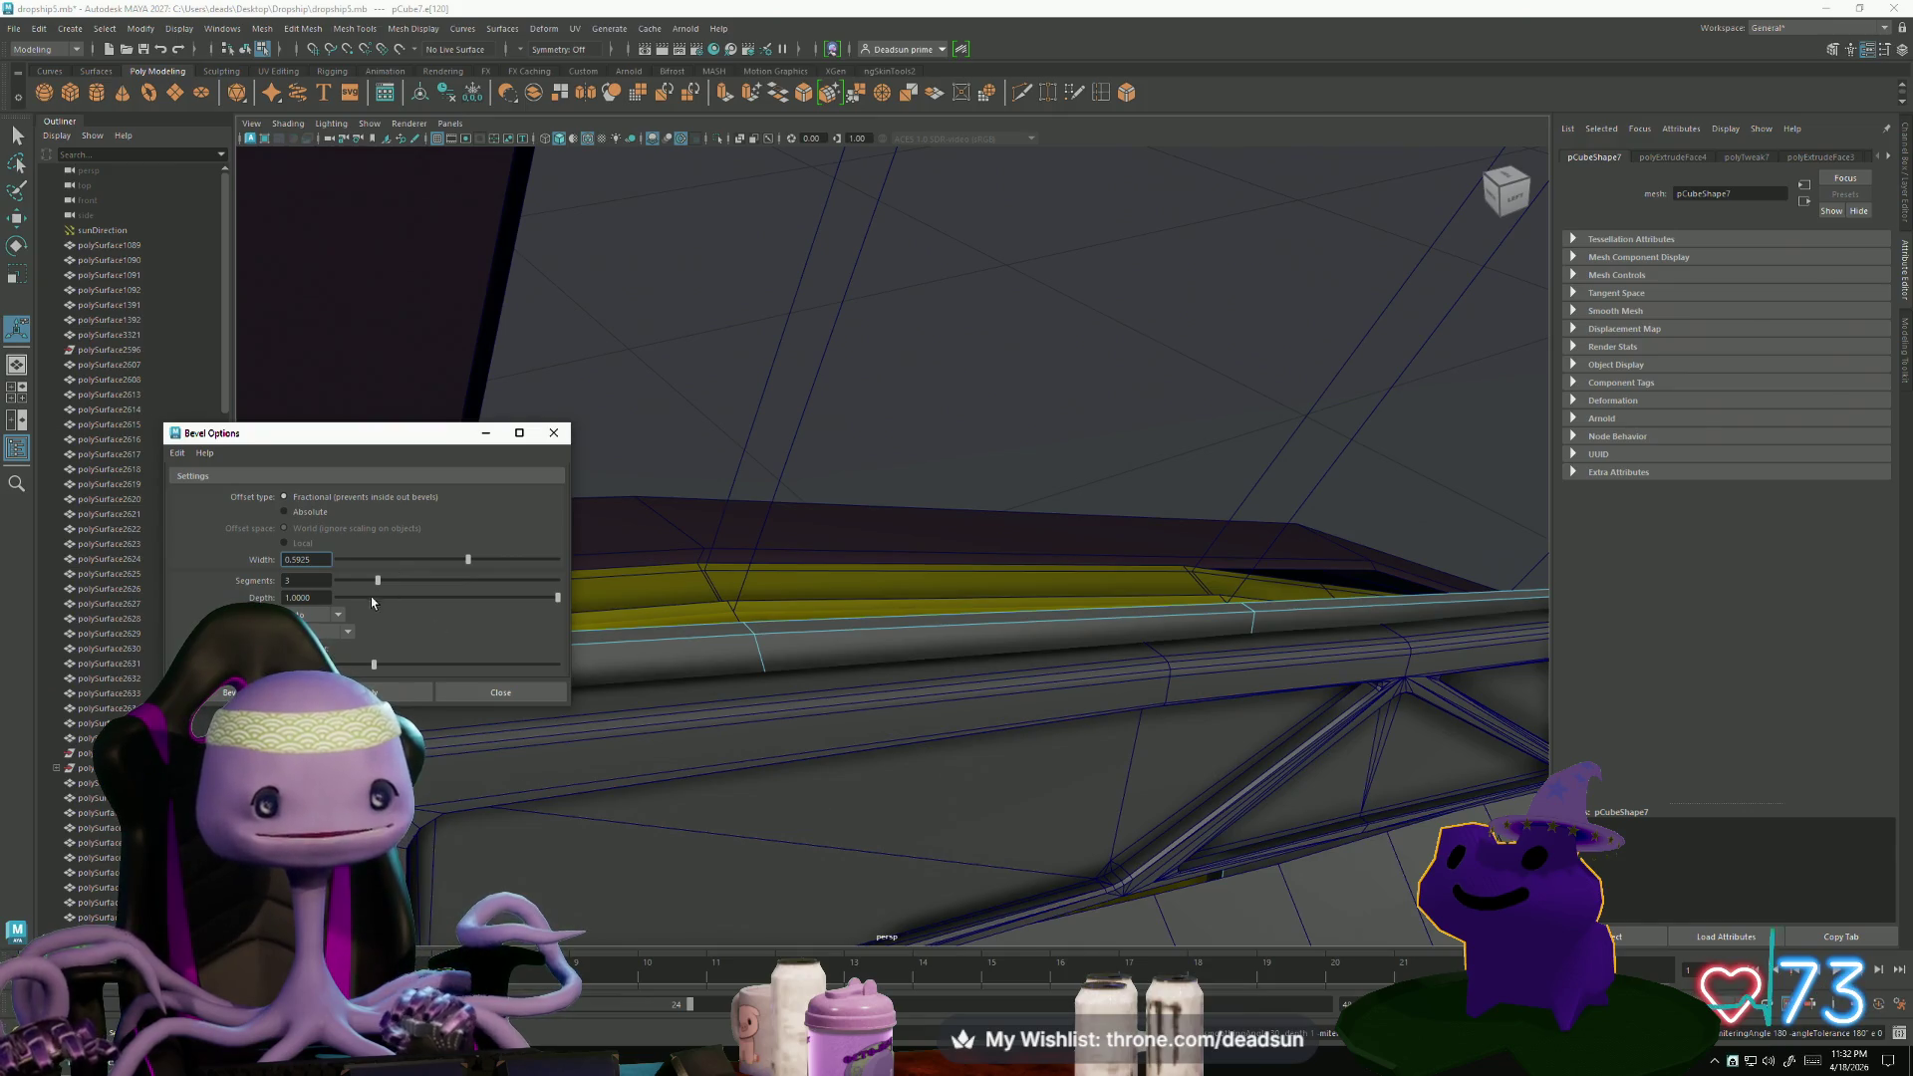
pyautogui.moveTo(380, 583); pyautogui.dragTo(397, 588)
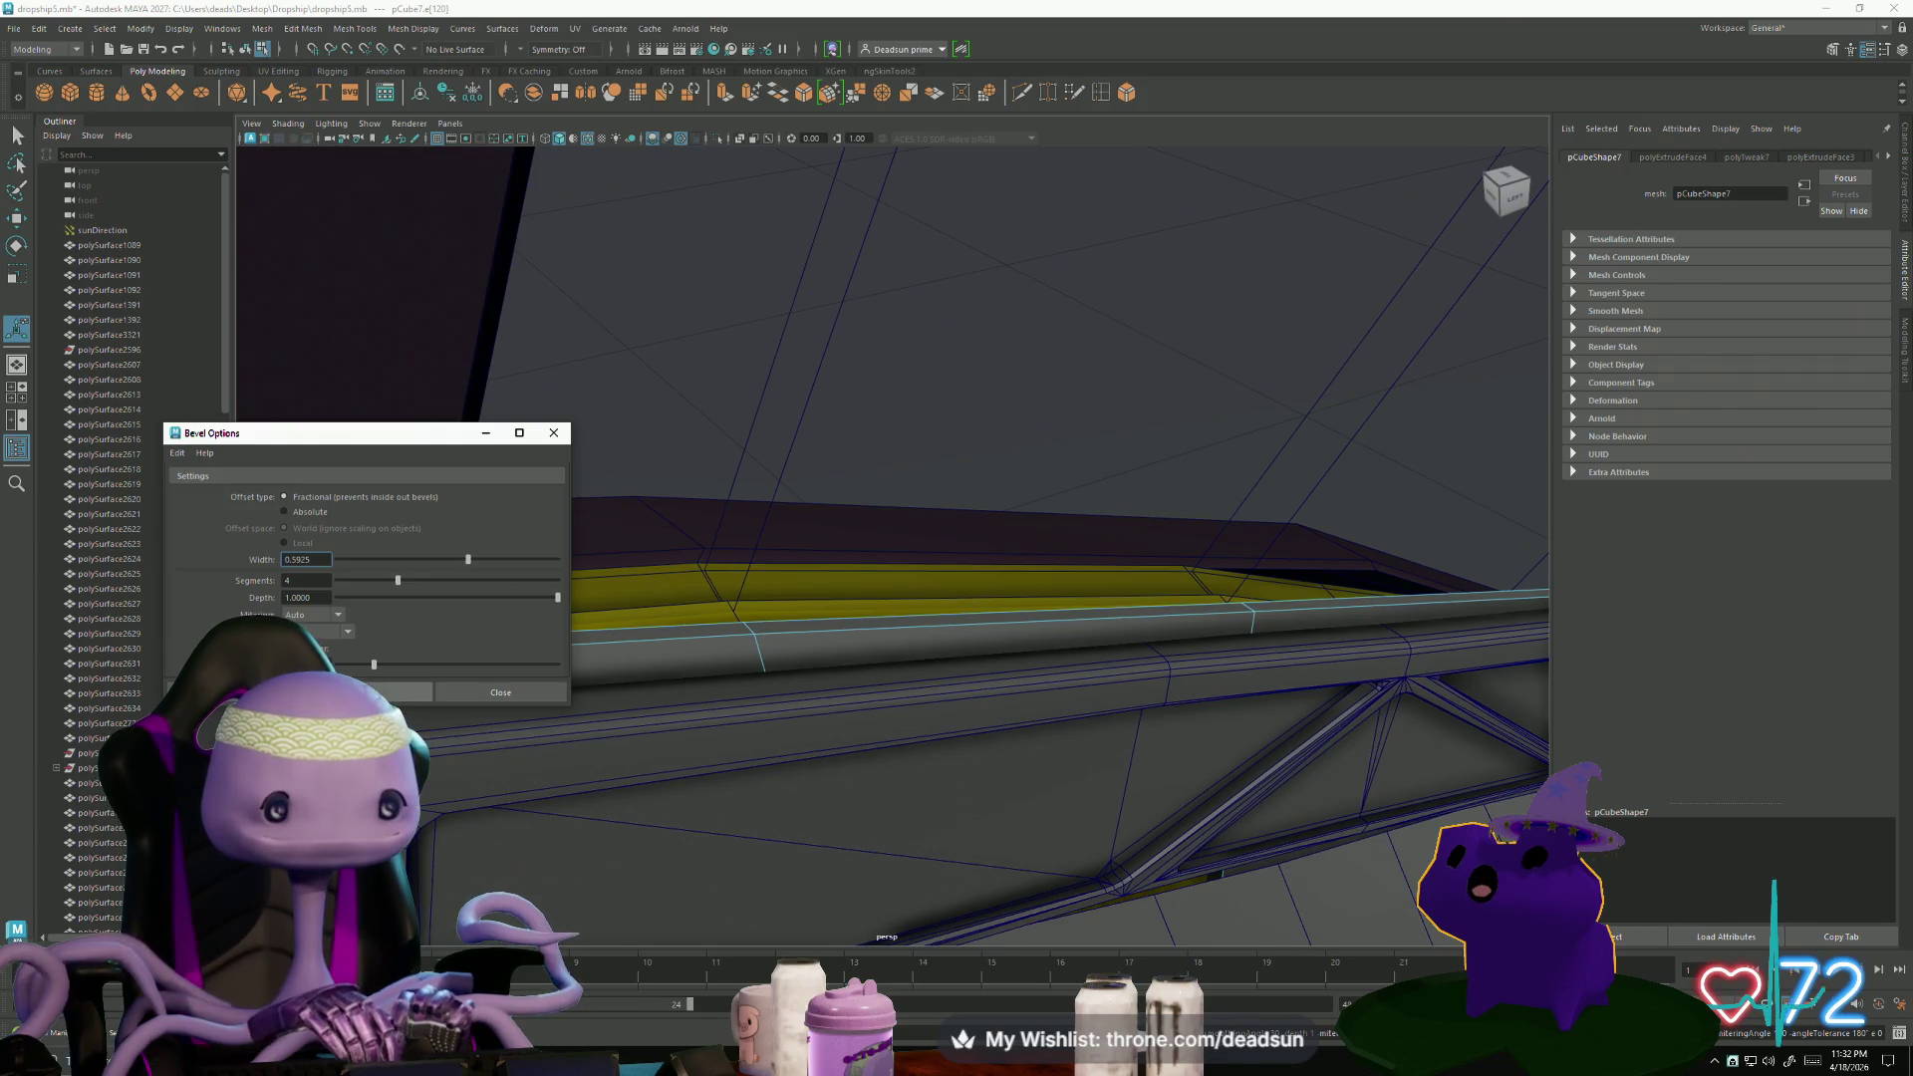
pyautogui.click(389, 692)
pyautogui.click(554, 432)
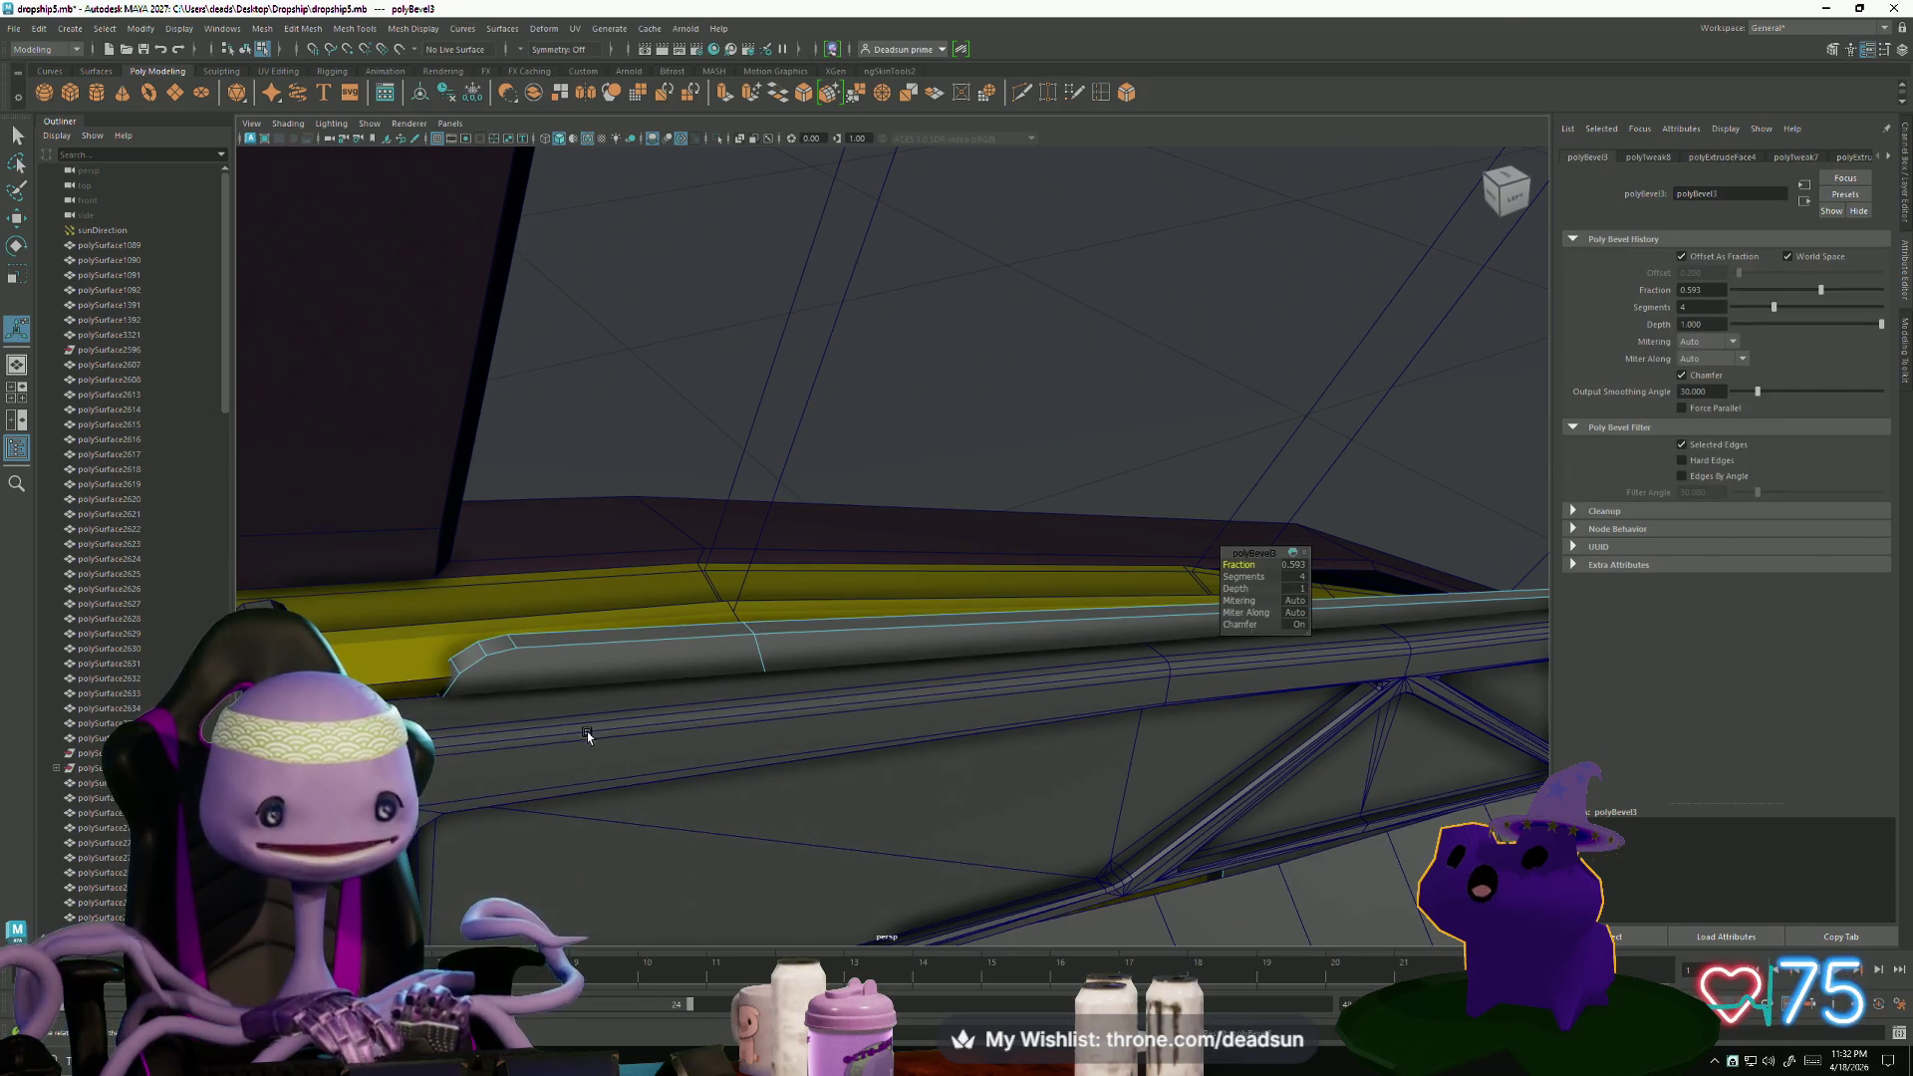
pyautogui.hotkey('ctrl', 'z')
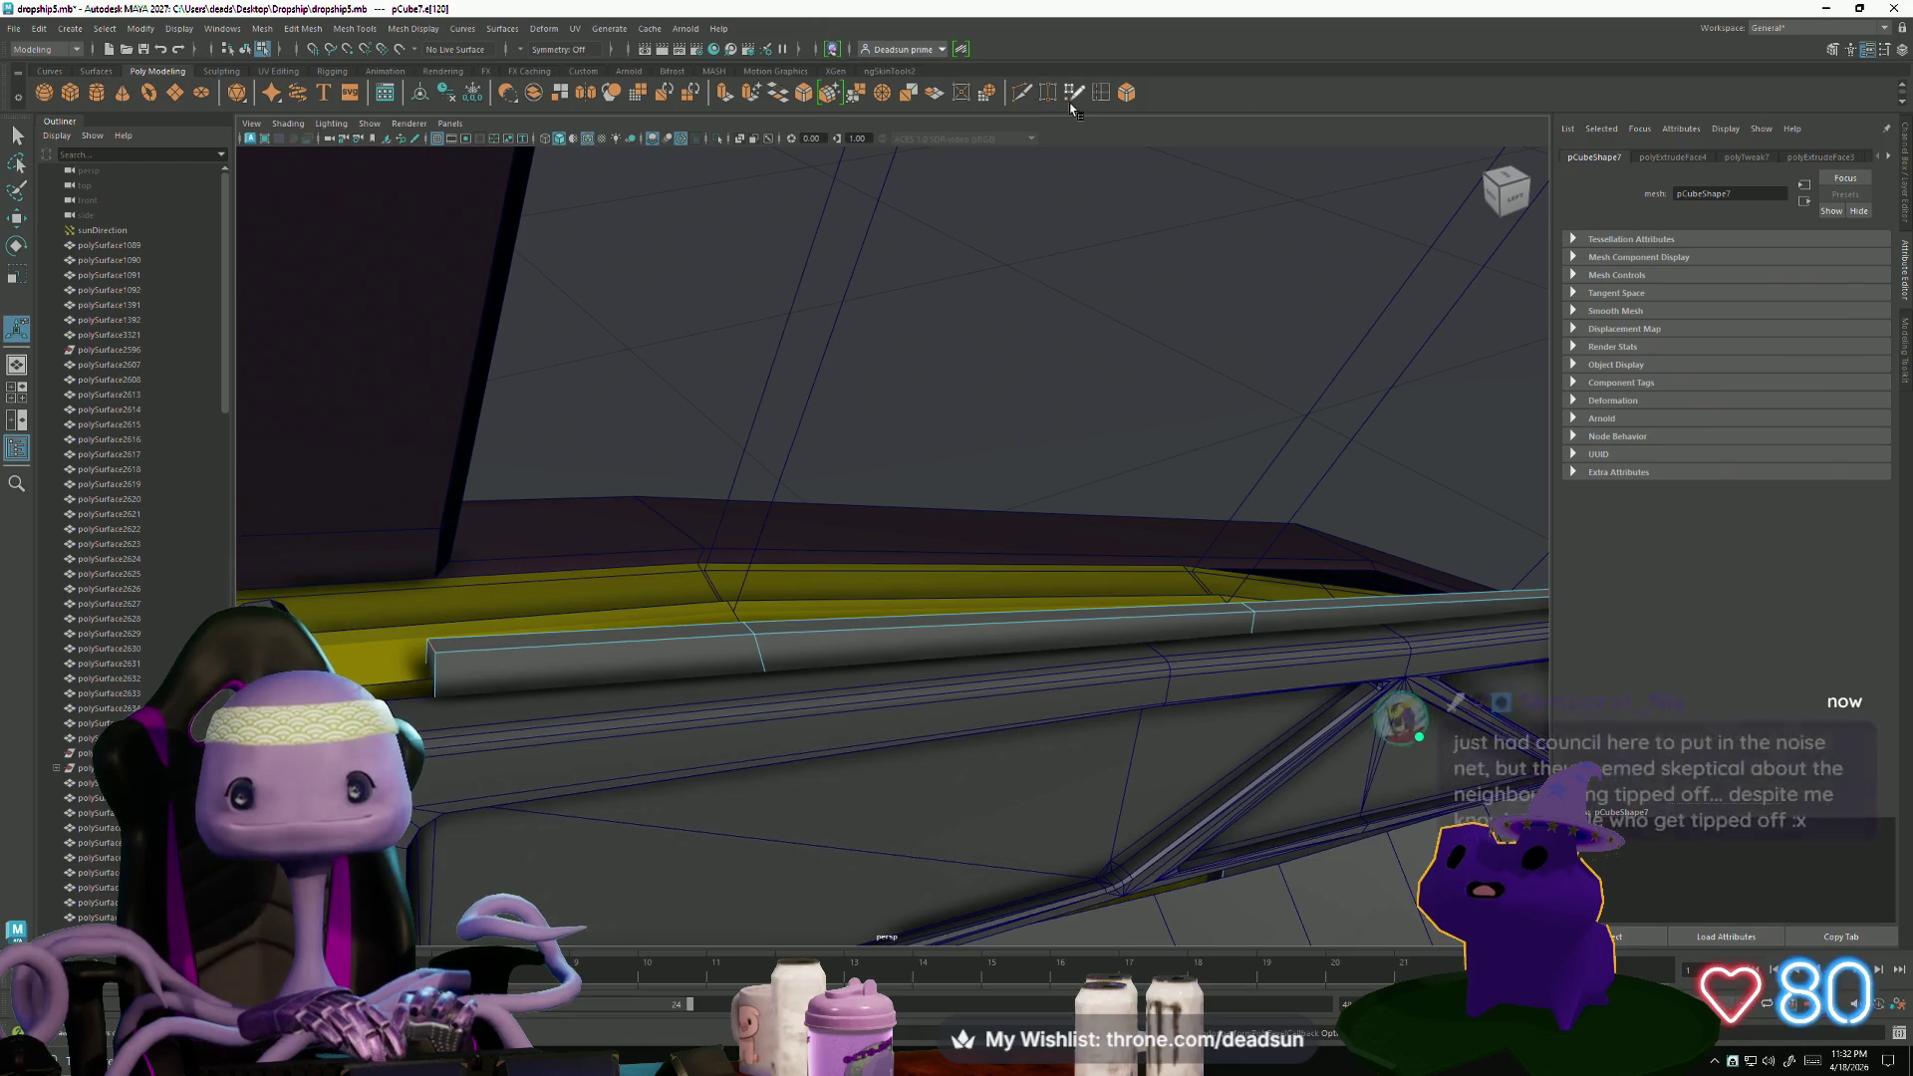
# - Reapply the bevel with 6 segments and about 0.267 fraction, then close the options
pyautogui.hotkey('alt', 'Tab')
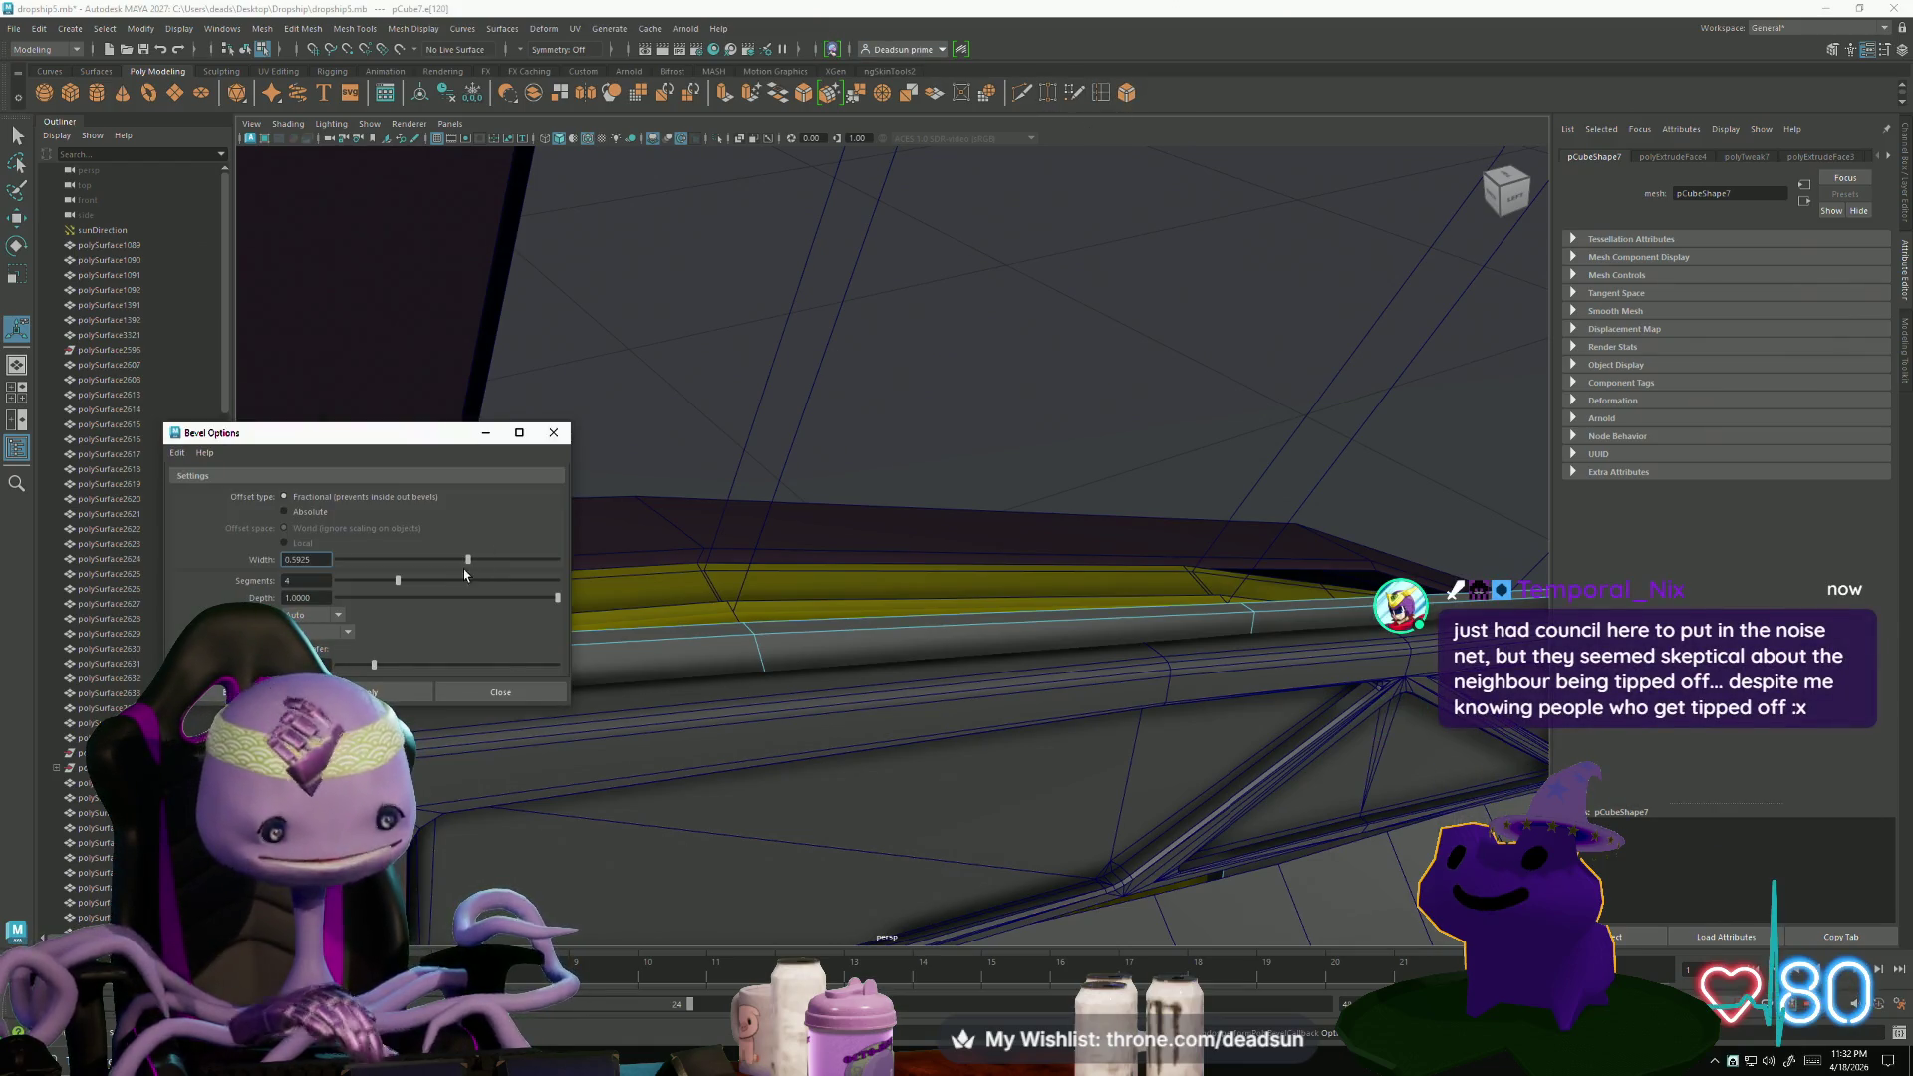
pyautogui.moveTo(451, 582); pyautogui.dragTo(438, 581)
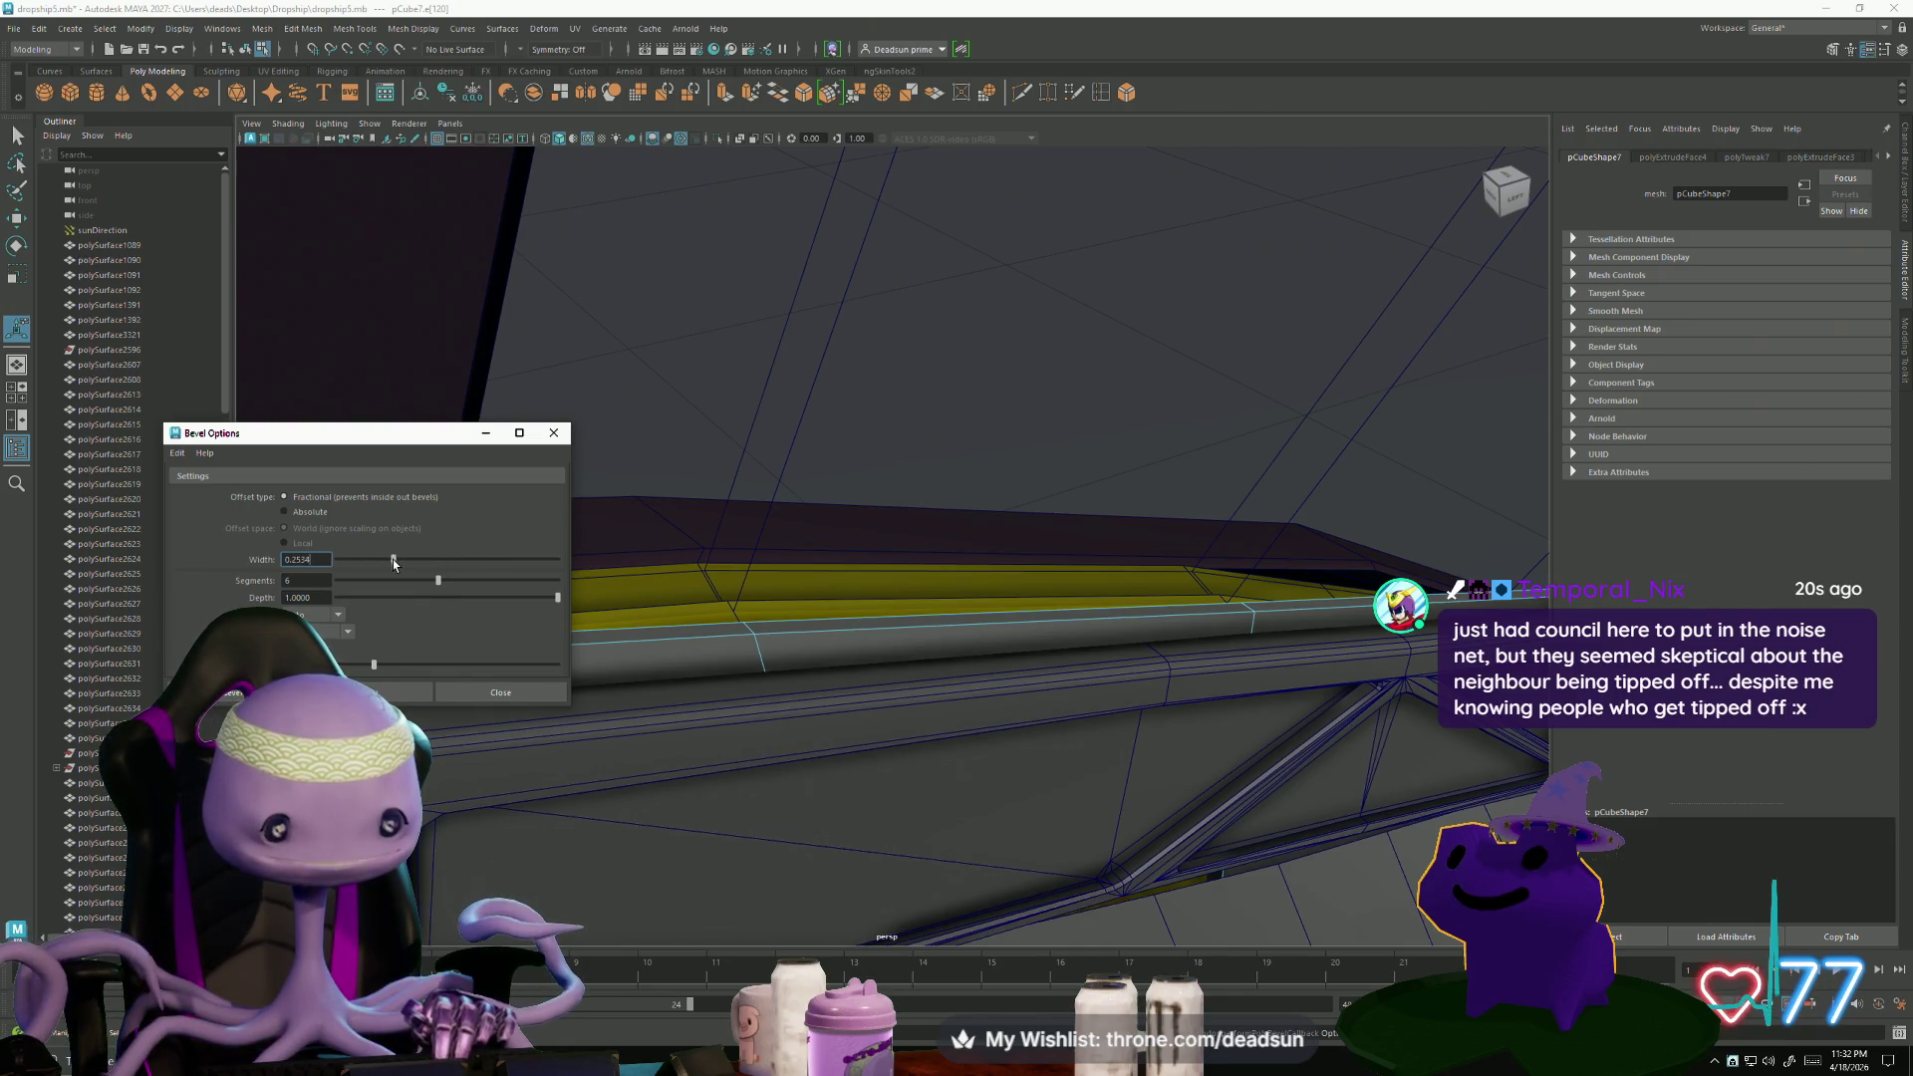
pyautogui.click(379, 694)
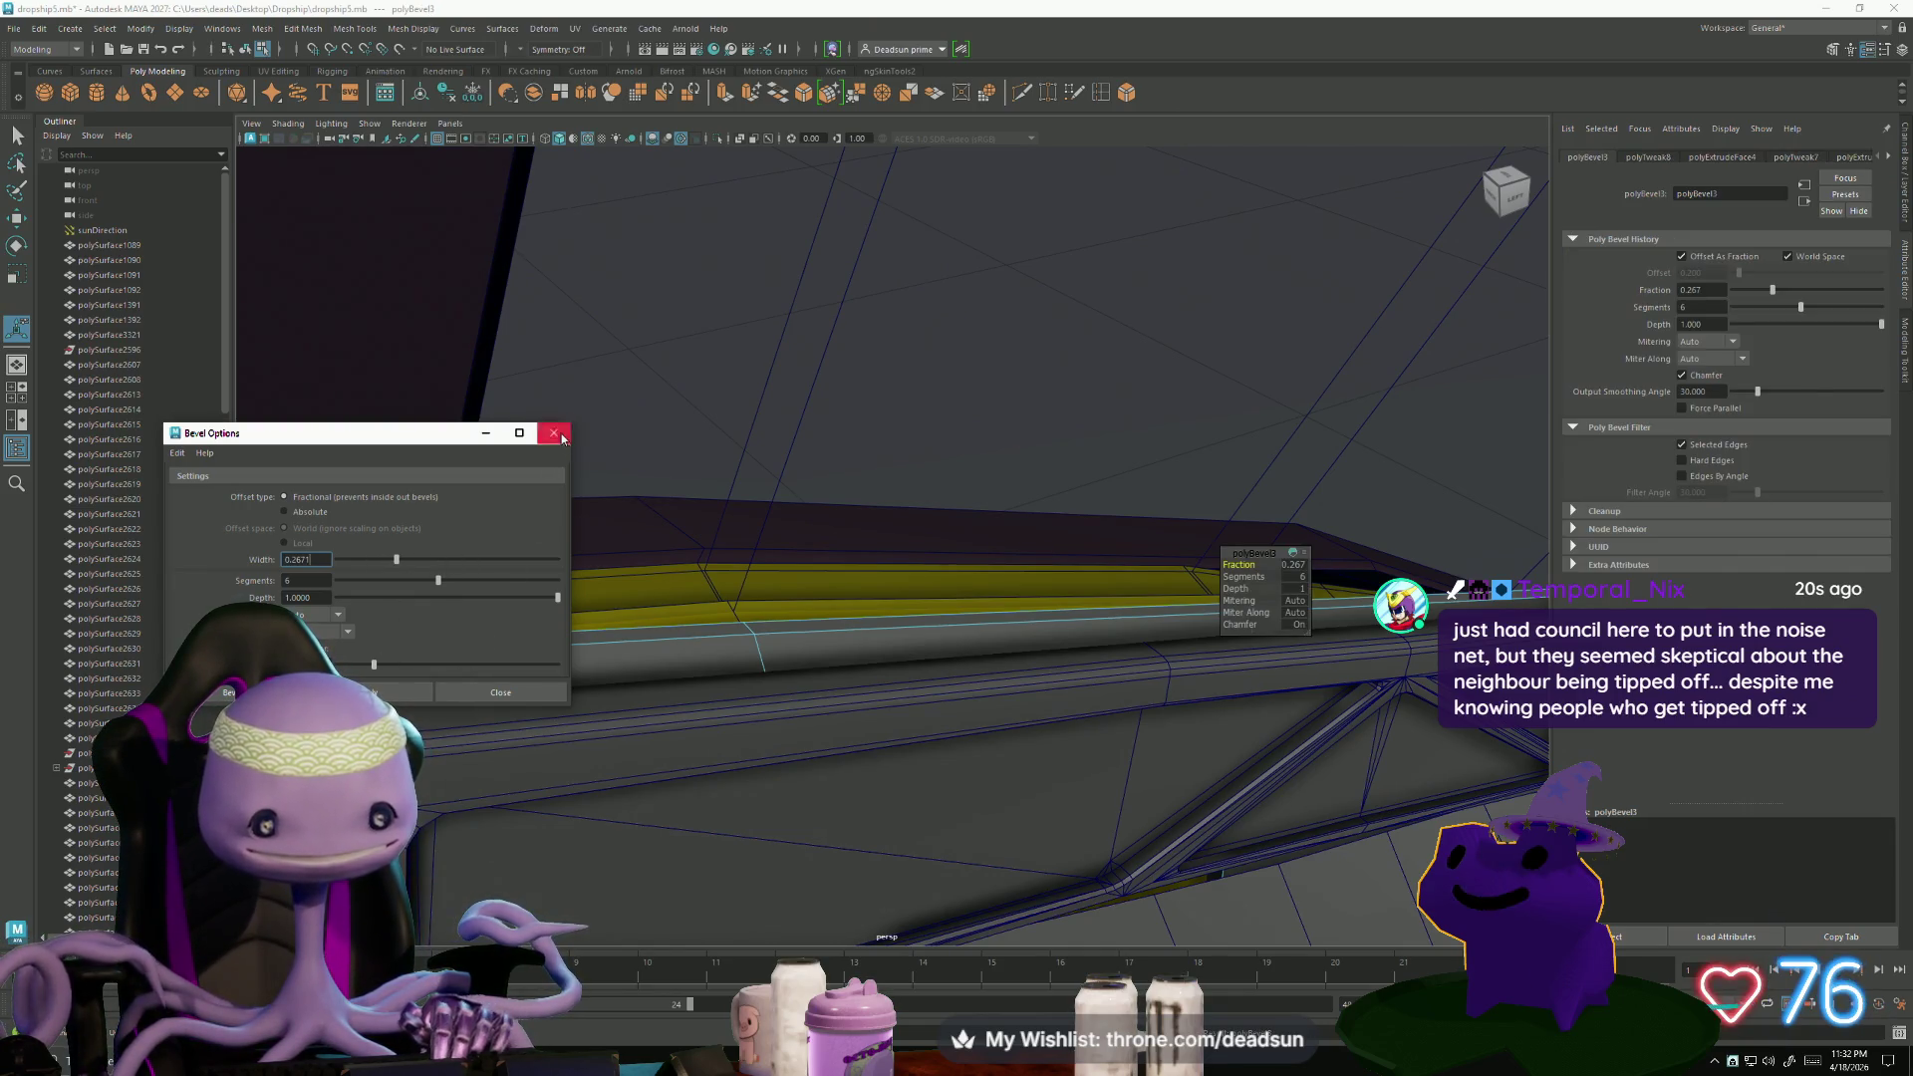
pyautogui.click(554, 432)
pyautogui.moveTo(538, 469)
pyautogui.keyDown('alt'); pyautogui.mouseDown()
pyautogui.moveTo(490, 685)
pyautogui.moveTo(458, 698)
pyautogui.moveTo(751, 723)
pyautogui.moveTo(726, 547)
pyautogui.moveTo(814, 453)
pyautogui.moveTo(753, 599)
pyautogui.mouseUp(); pyautogui.keyUp('alt')
pyautogui.moveTo(660, 605); pyautogui.dragTo(660, 677, button='right')
pyautogui.click(658, 526)
pyautogui.keyDown('alt'); pyautogui.moveTo(658, 526); pyautogui.dragTo(733, 660); pyautogui.keyUp('alt')
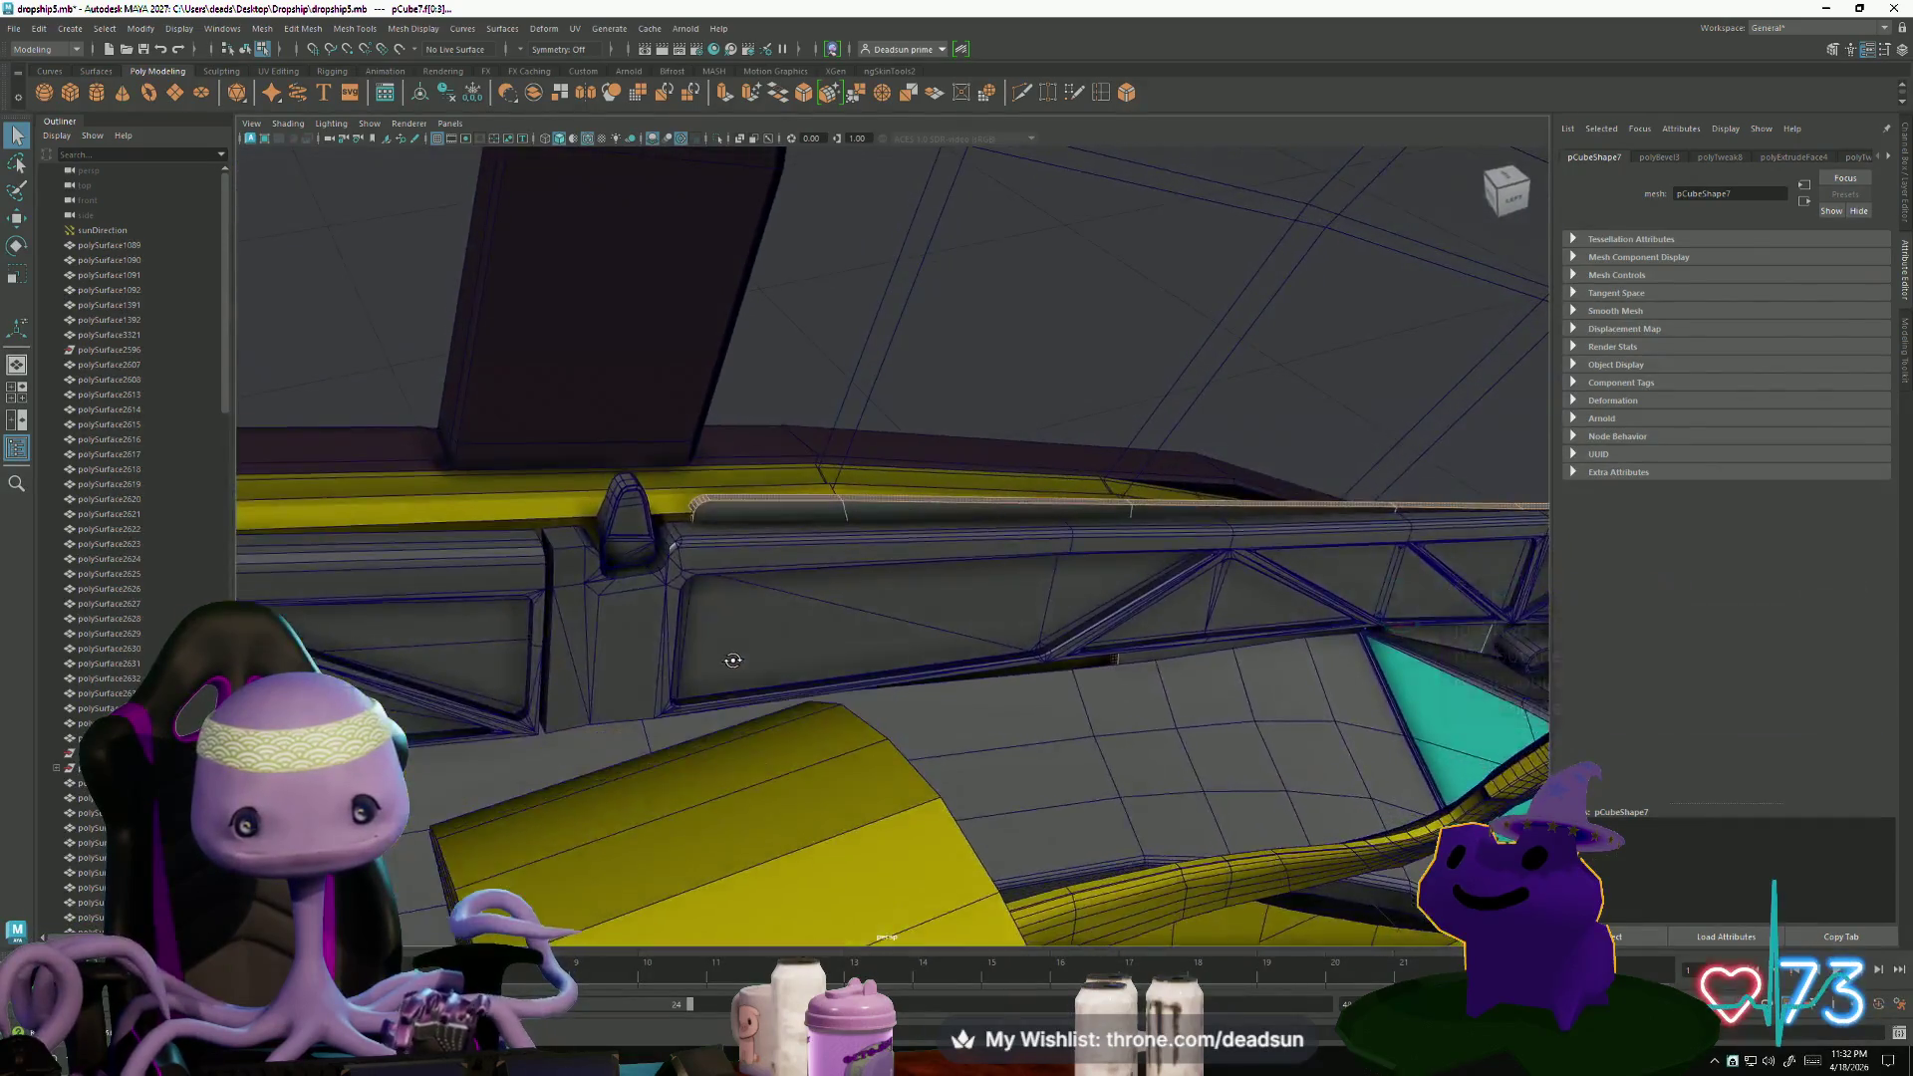
pyautogui.scroll(10, 732, 661)
pyautogui.scroll(-10, 724, 616)
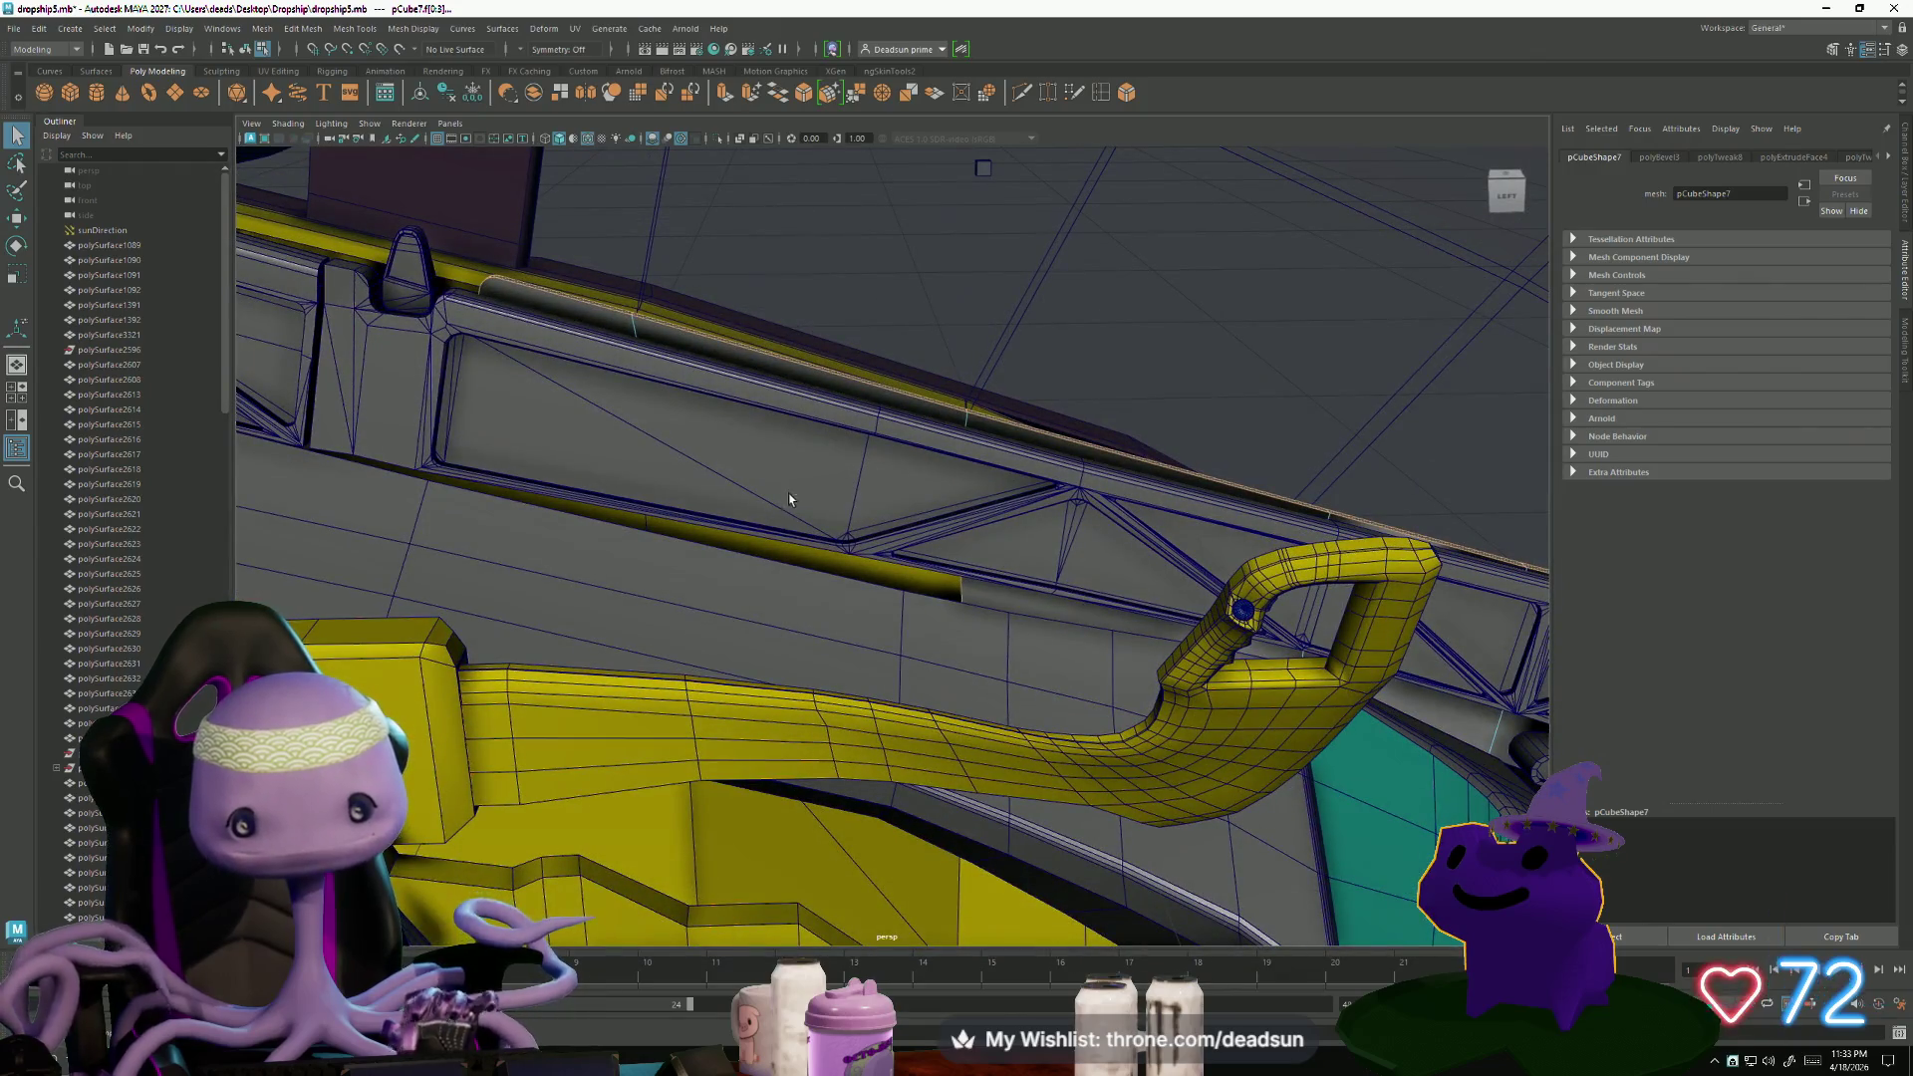
pyautogui.moveTo(1030, 803); pyautogui.dragTo(1031, 803)
pyautogui.keyDown('alt'); pyautogui.moveTo(1031, 803); pyautogui.dragTo(474, 604); pyautogui.keyUp('alt')
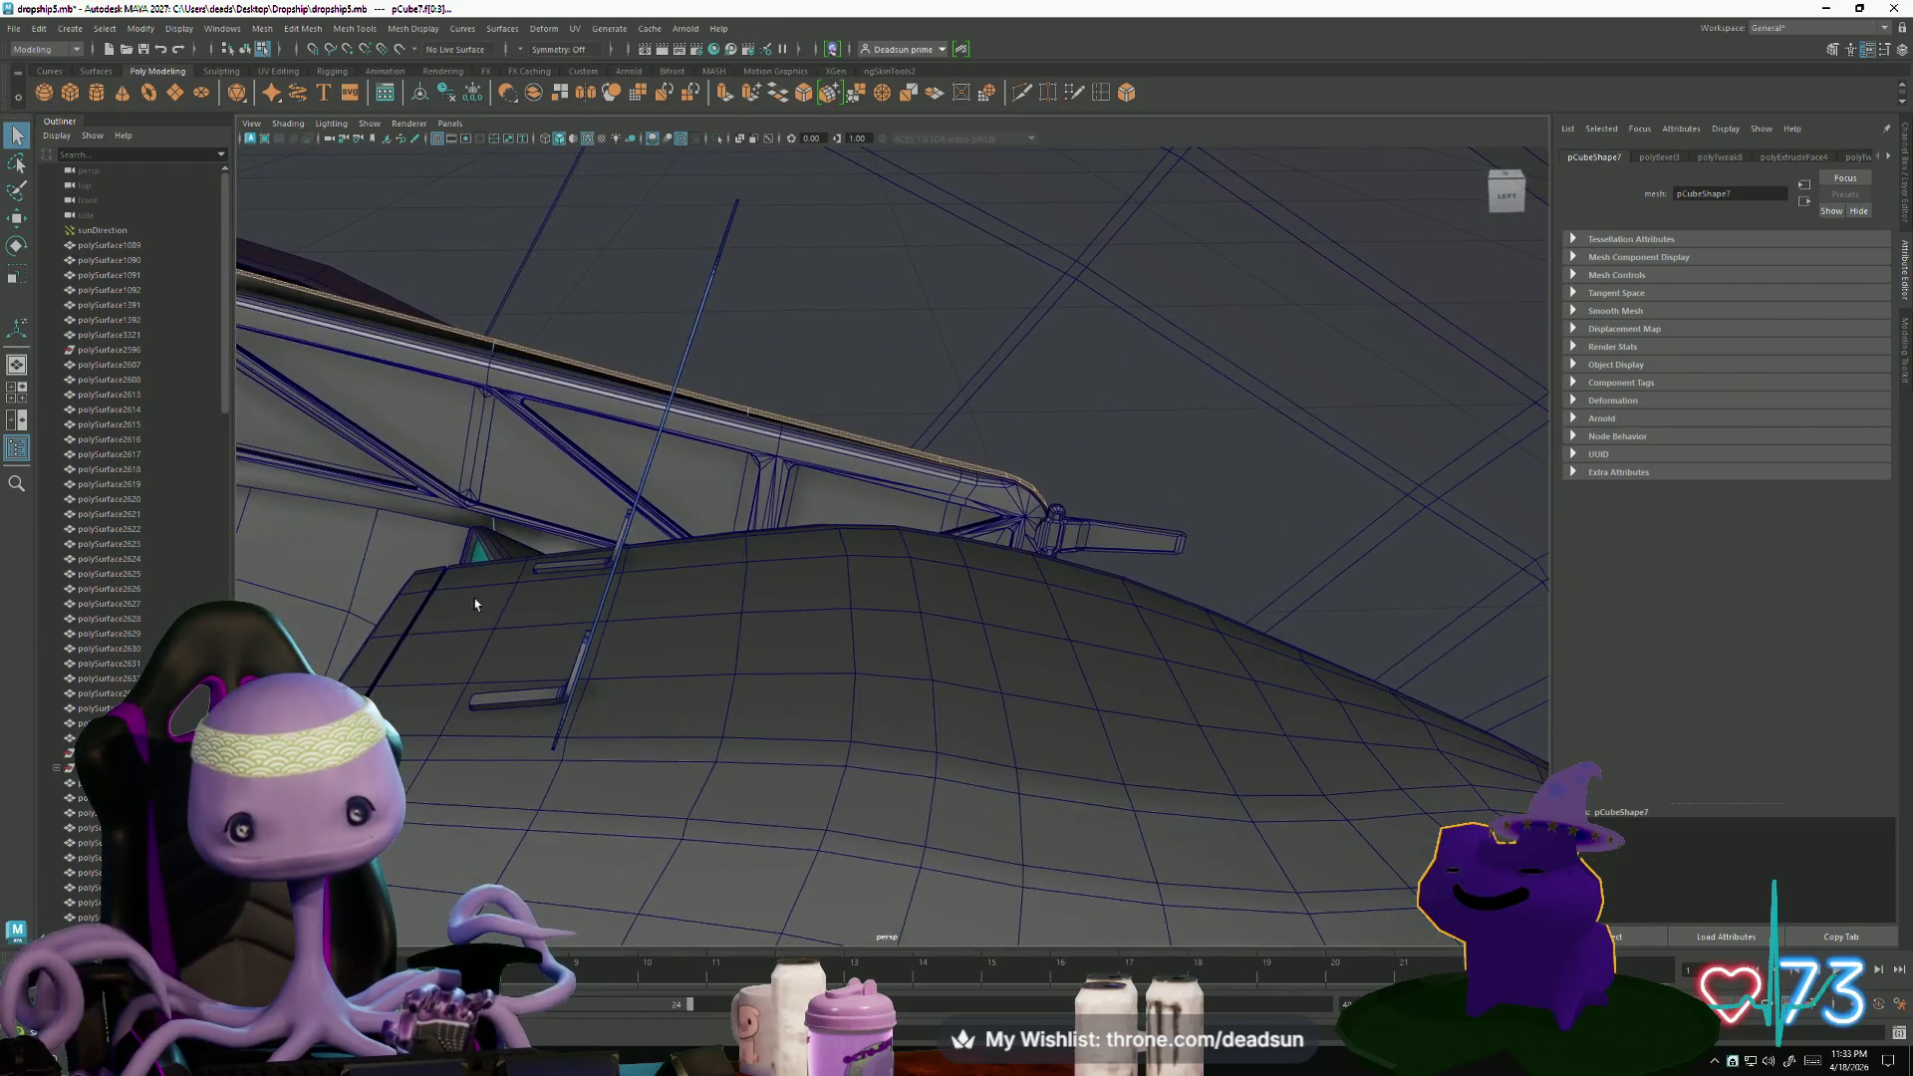
pyautogui.moveTo(770, 779); pyautogui.dragTo(885, 774)
pyautogui.scroll(10, 891, 834)
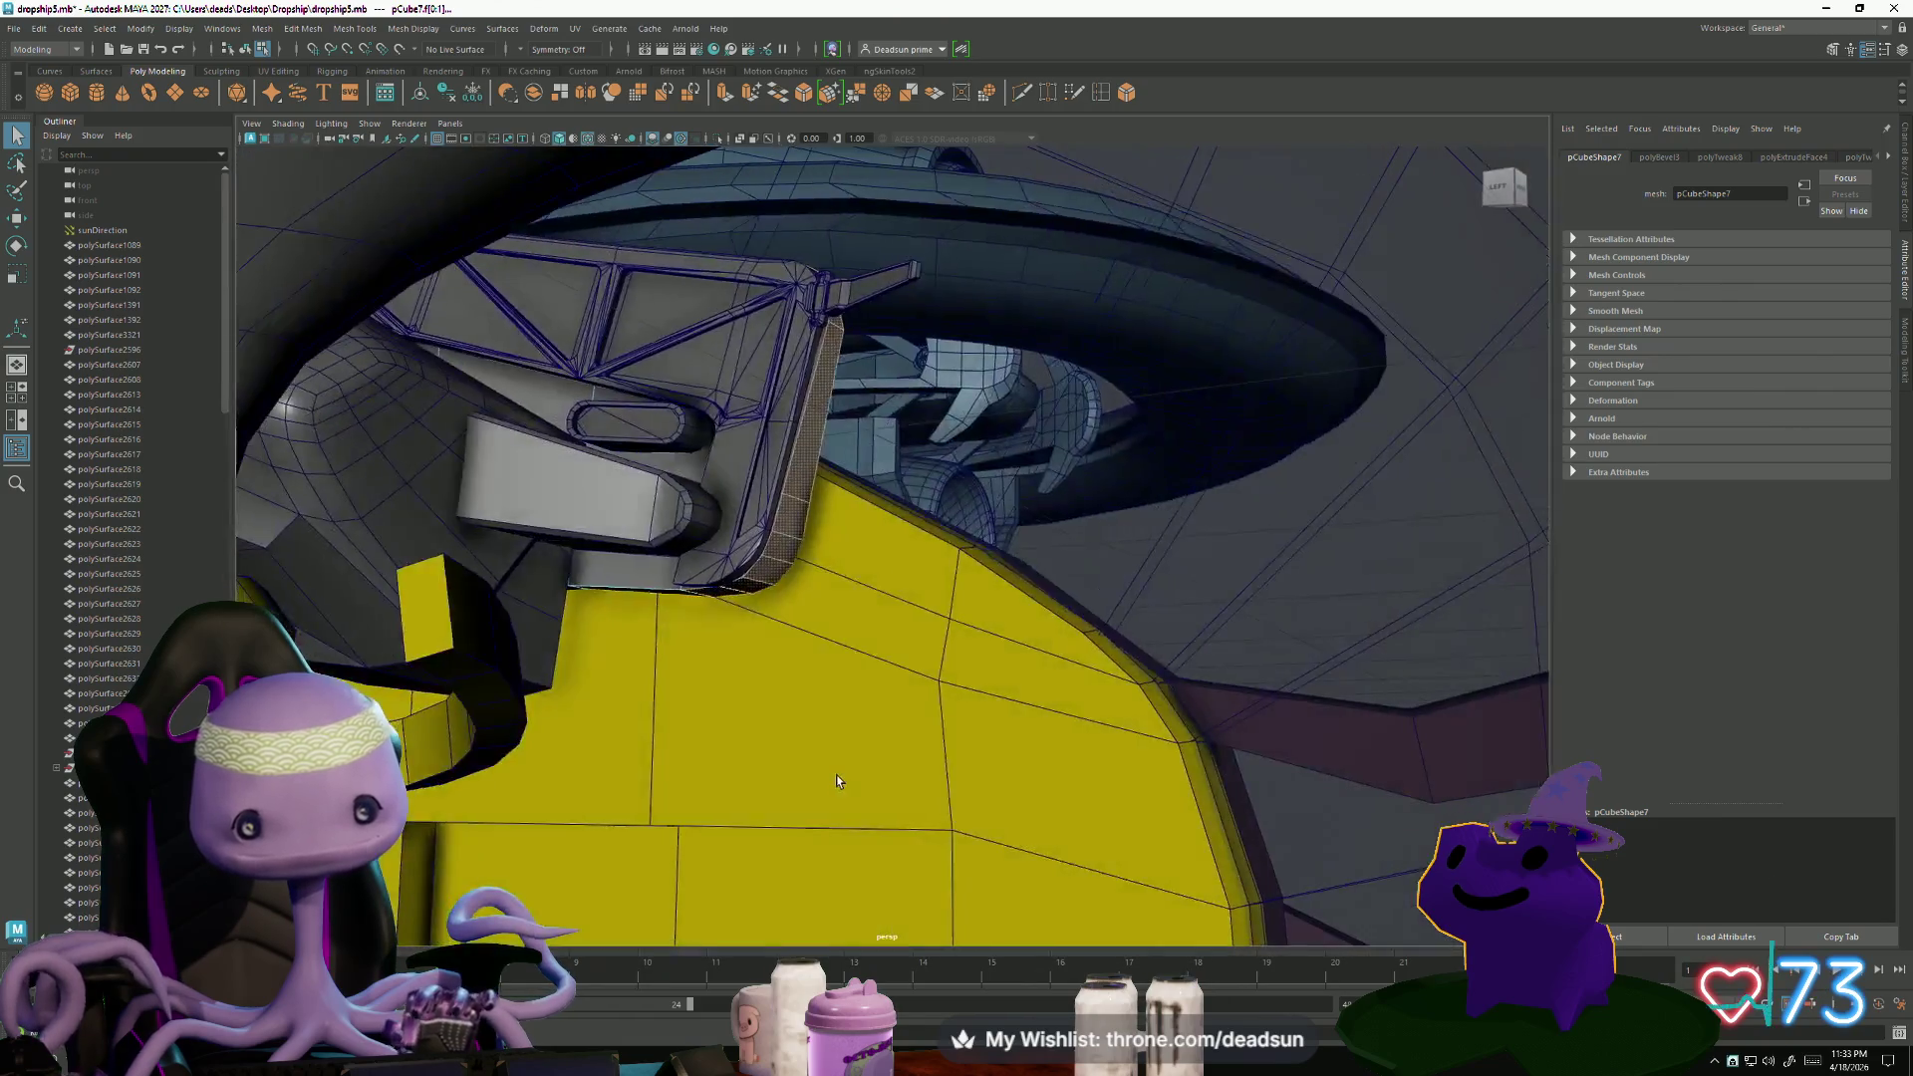
pyautogui.scroll(3, 788, 769)
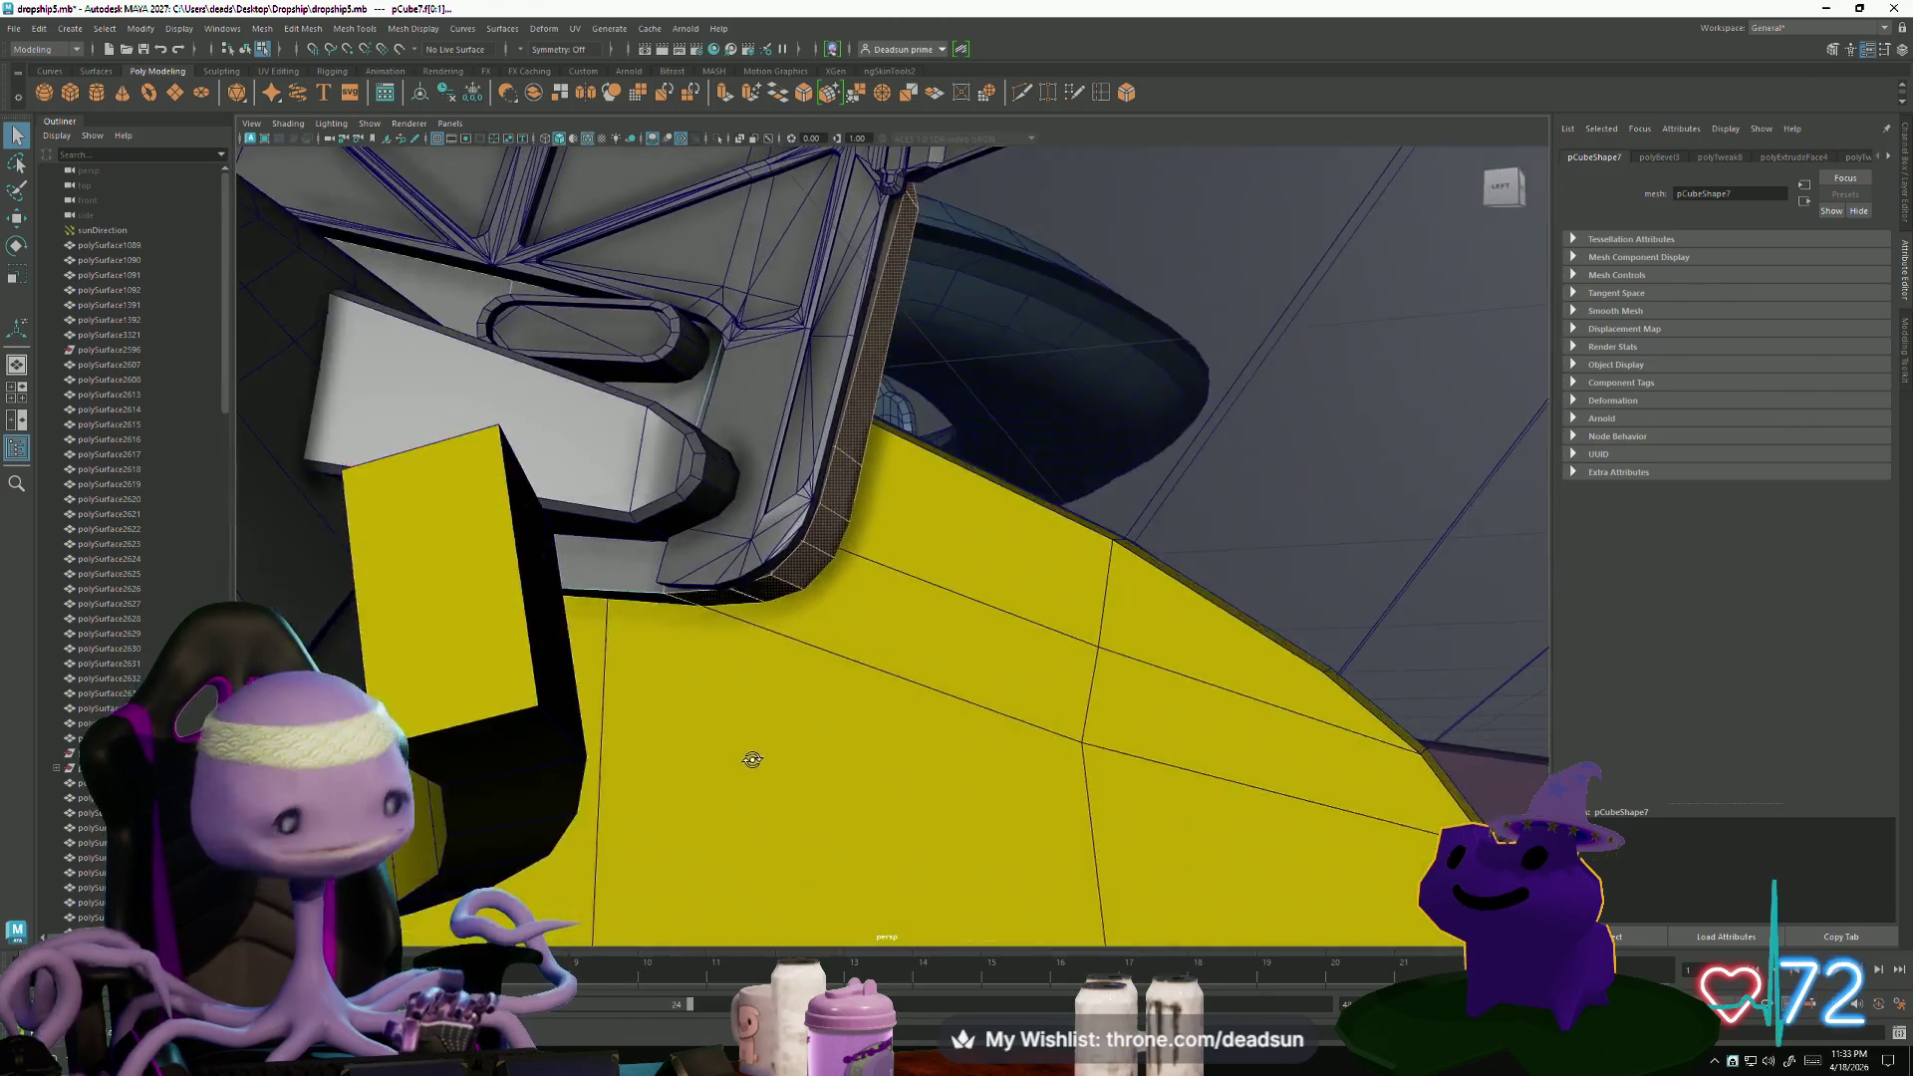
pyautogui.keyDown('alt'); pyautogui.moveTo(752, 760); pyautogui.dragTo(675, 768); pyautogui.keyUp('alt')
pyautogui.moveTo(691, 609)
pyautogui.keyDown('alt'); pyautogui.mouseDown()
pyautogui.moveTo(670, 671)
pyautogui.moveTo(808, 683)
pyautogui.moveTo(717, 692)
pyautogui.moveTo(696, 735)
pyautogui.moveTo(717, 735)
pyautogui.mouseUp(); pyautogui.keyUp('alt')
pyautogui.keyDown('alt'); pyautogui.moveTo(718, 734); pyautogui.dragTo(734, 738, button='right'); pyautogui.keyUp('alt')
pyautogui.moveTo(734, 737)
pyautogui.keyDown('alt'); pyautogui.mouseDown()
pyautogui.moveTo(609, 729)
pyautogui.moveTo(643, 728)
pyautogui.mouseUp(); pyautogui.keyUp('alt')
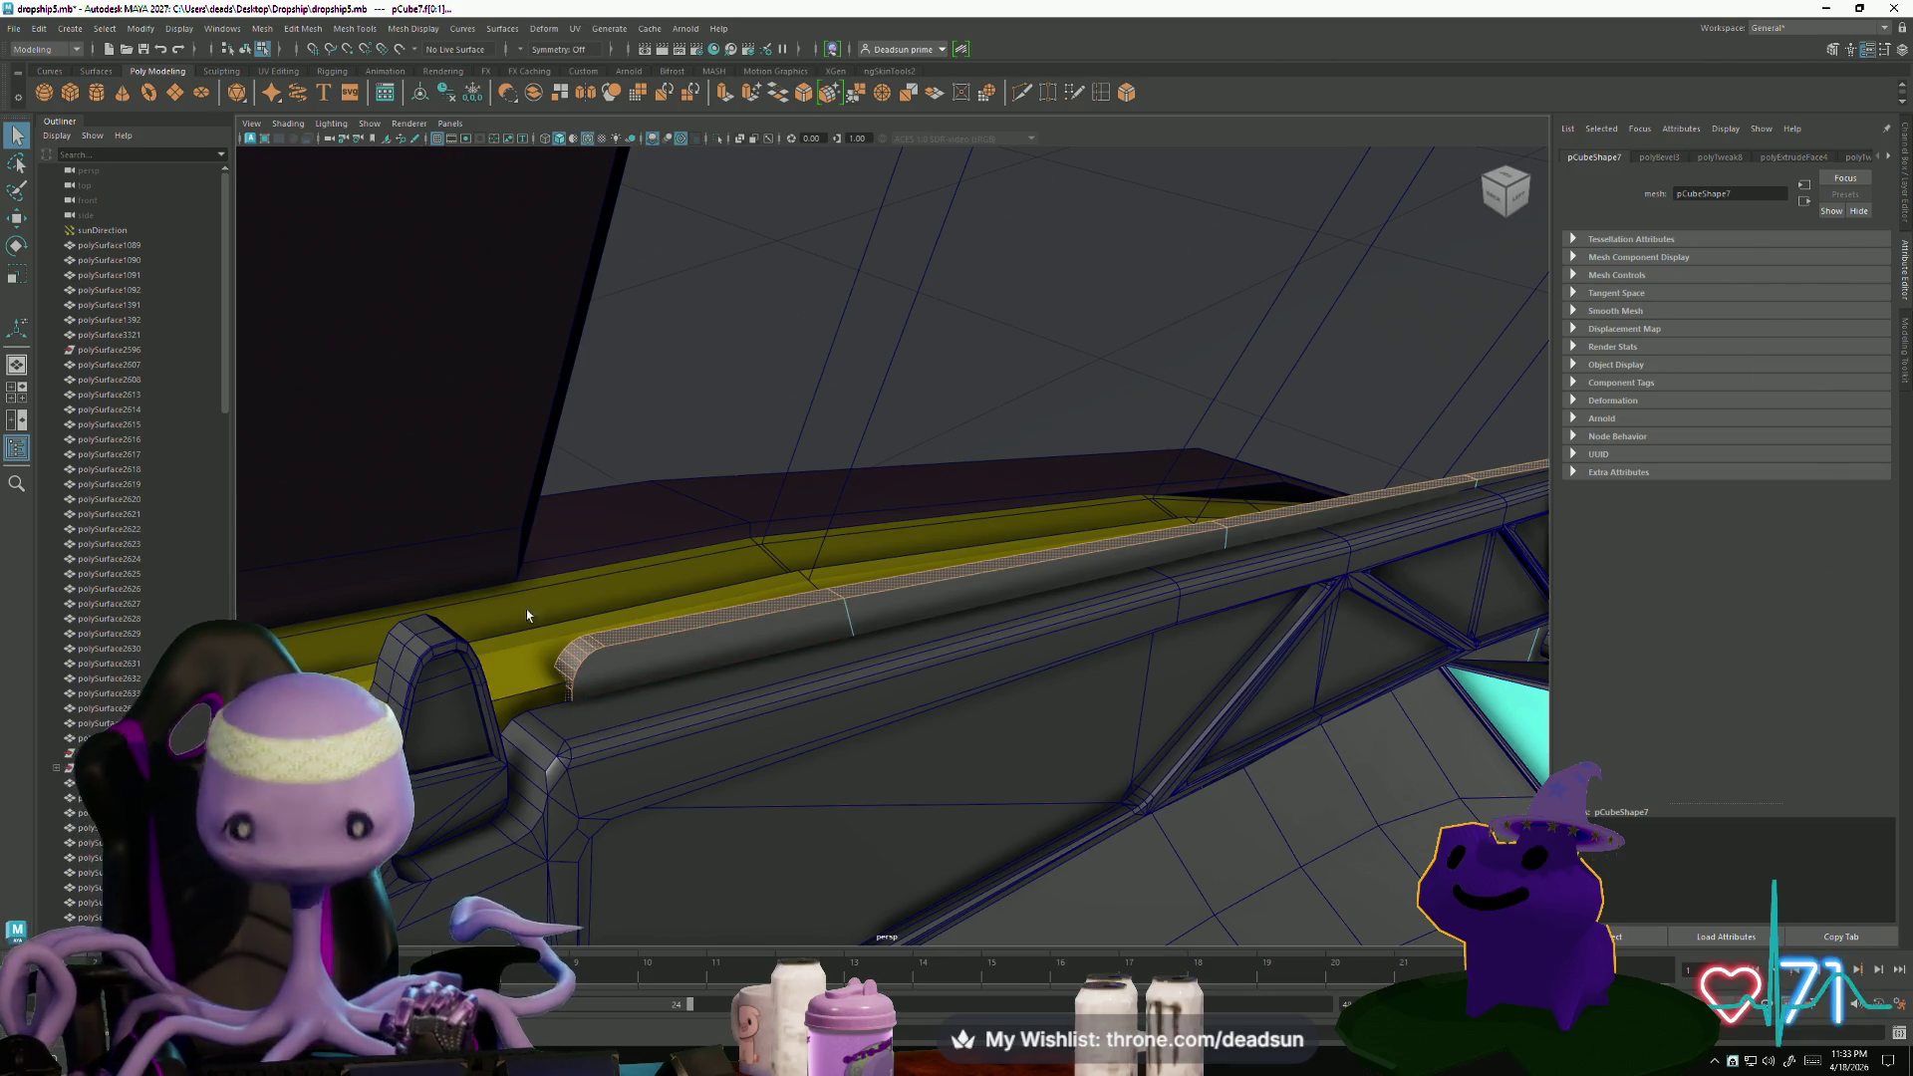
pyautogui.keyDown('alt'); pyautogui.moveTo(744, 358); pyautogui.dragTo(709, 376, button='right'); pyautogui.keyUp('alt')
pyautogui.moveTo(708, 377)
pyautogui.keyDown('alt'); pyautogui.mouseDown()
pyautogui.moveTo(662, 368)
pyautogui.moveTo(704, 354)
pyautogui.moveTo(713, 397)
pyautogui.mouseUp(); pyautogui.keyUp('alt')
pyautogui.moveTo(688, 376)
pyautogui.keyDown('alt'); pyautogui.mouseDown(button='middle')
pyautogui.moveTo(735, 394)
pyautogui.moveTo(735, 414)
pyautogui.mouseUp(button='middle'); pyautogui.keyUp('alt')
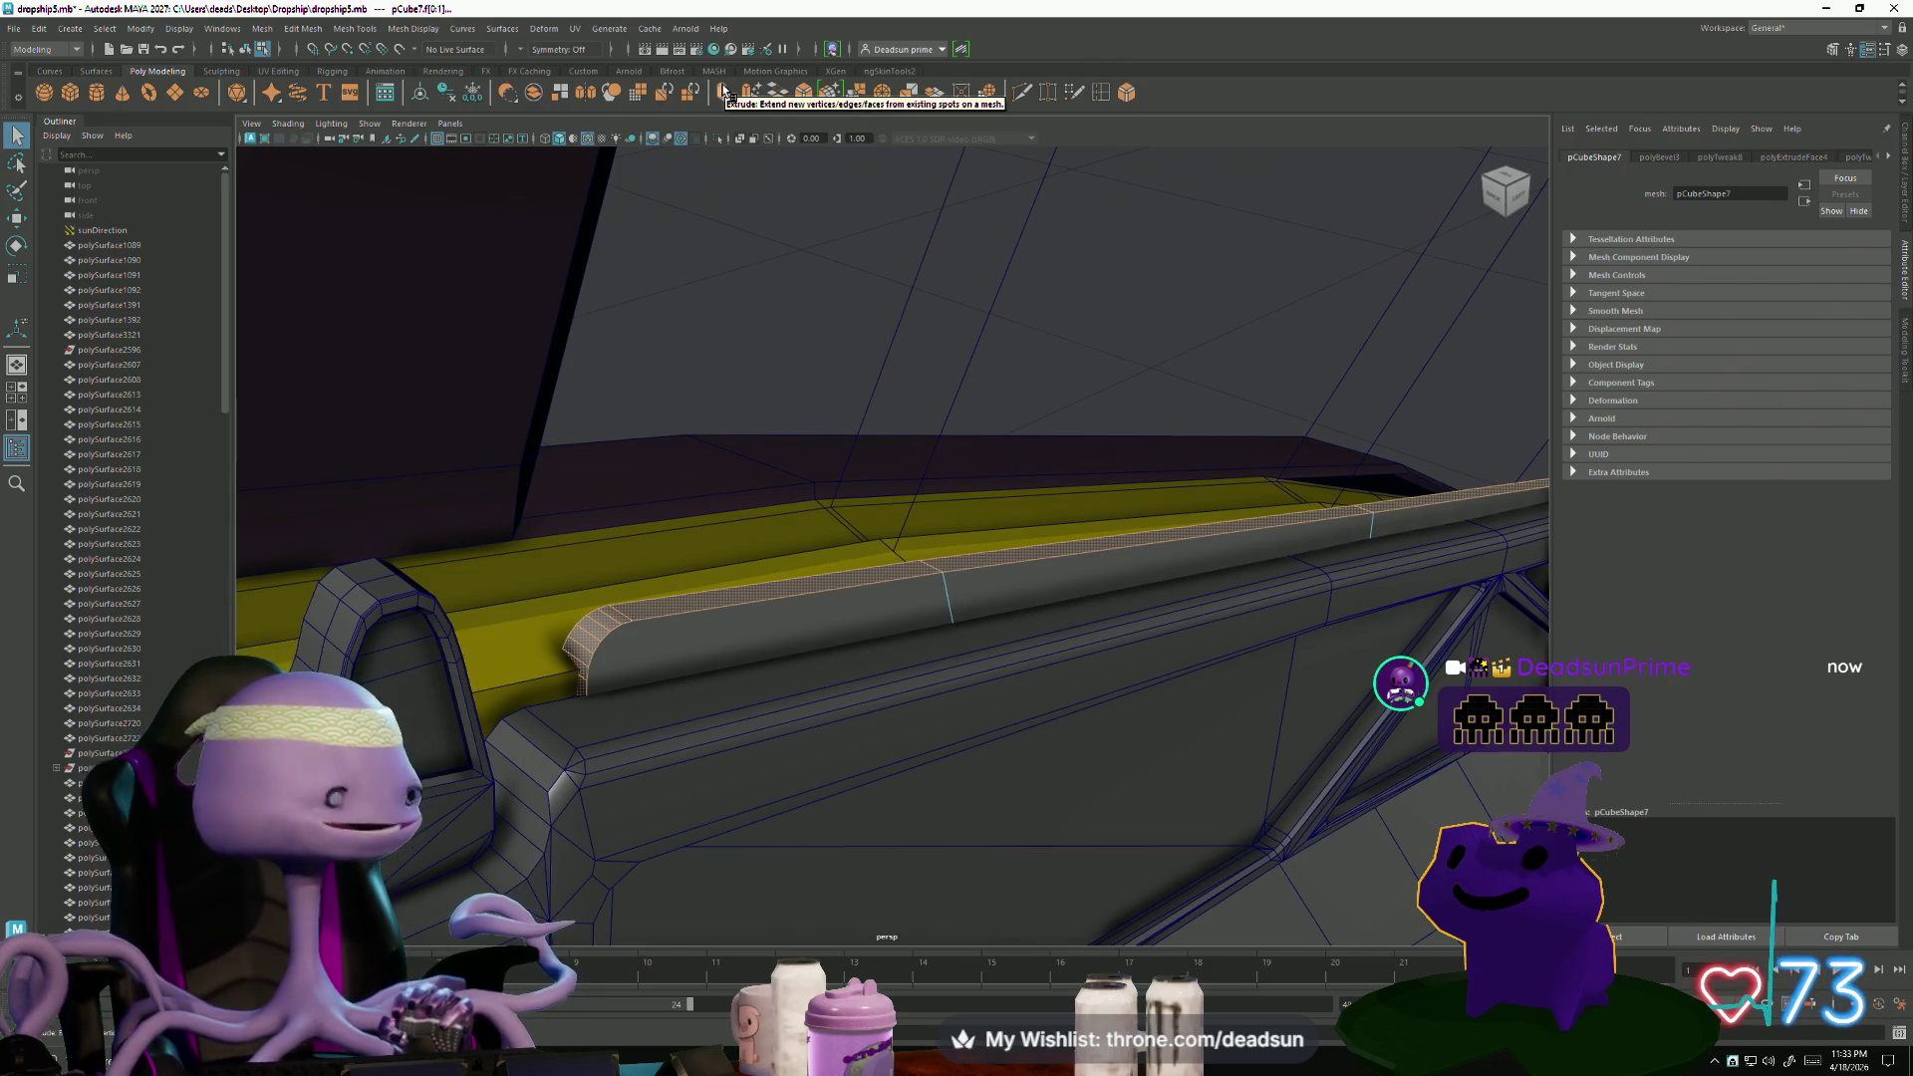
# - Extrude the selected trim faces and offset them outward to local translate Z 0.012
pyautogui.click(725, 94)
pyautogui.moveTo(1072, 499)
pyautogui.keyDown('alt'); pyautogui.mouseDown()
pyautogui.moveTo(1042, 474)
pyautogui.moveTo(1132, 529)
pyautogui.moveTo(966, 517)
pyautogui.moveTo(1000, 663)
pyautogui.mouseUp(); pyautogui.keyUp('alt')
pyautogui.keyDown('alt'); pyautogui.moveTo(999, 663); pyautogui.dragTo(701, 750, button='right'); pyautogui.keyUp('alt')
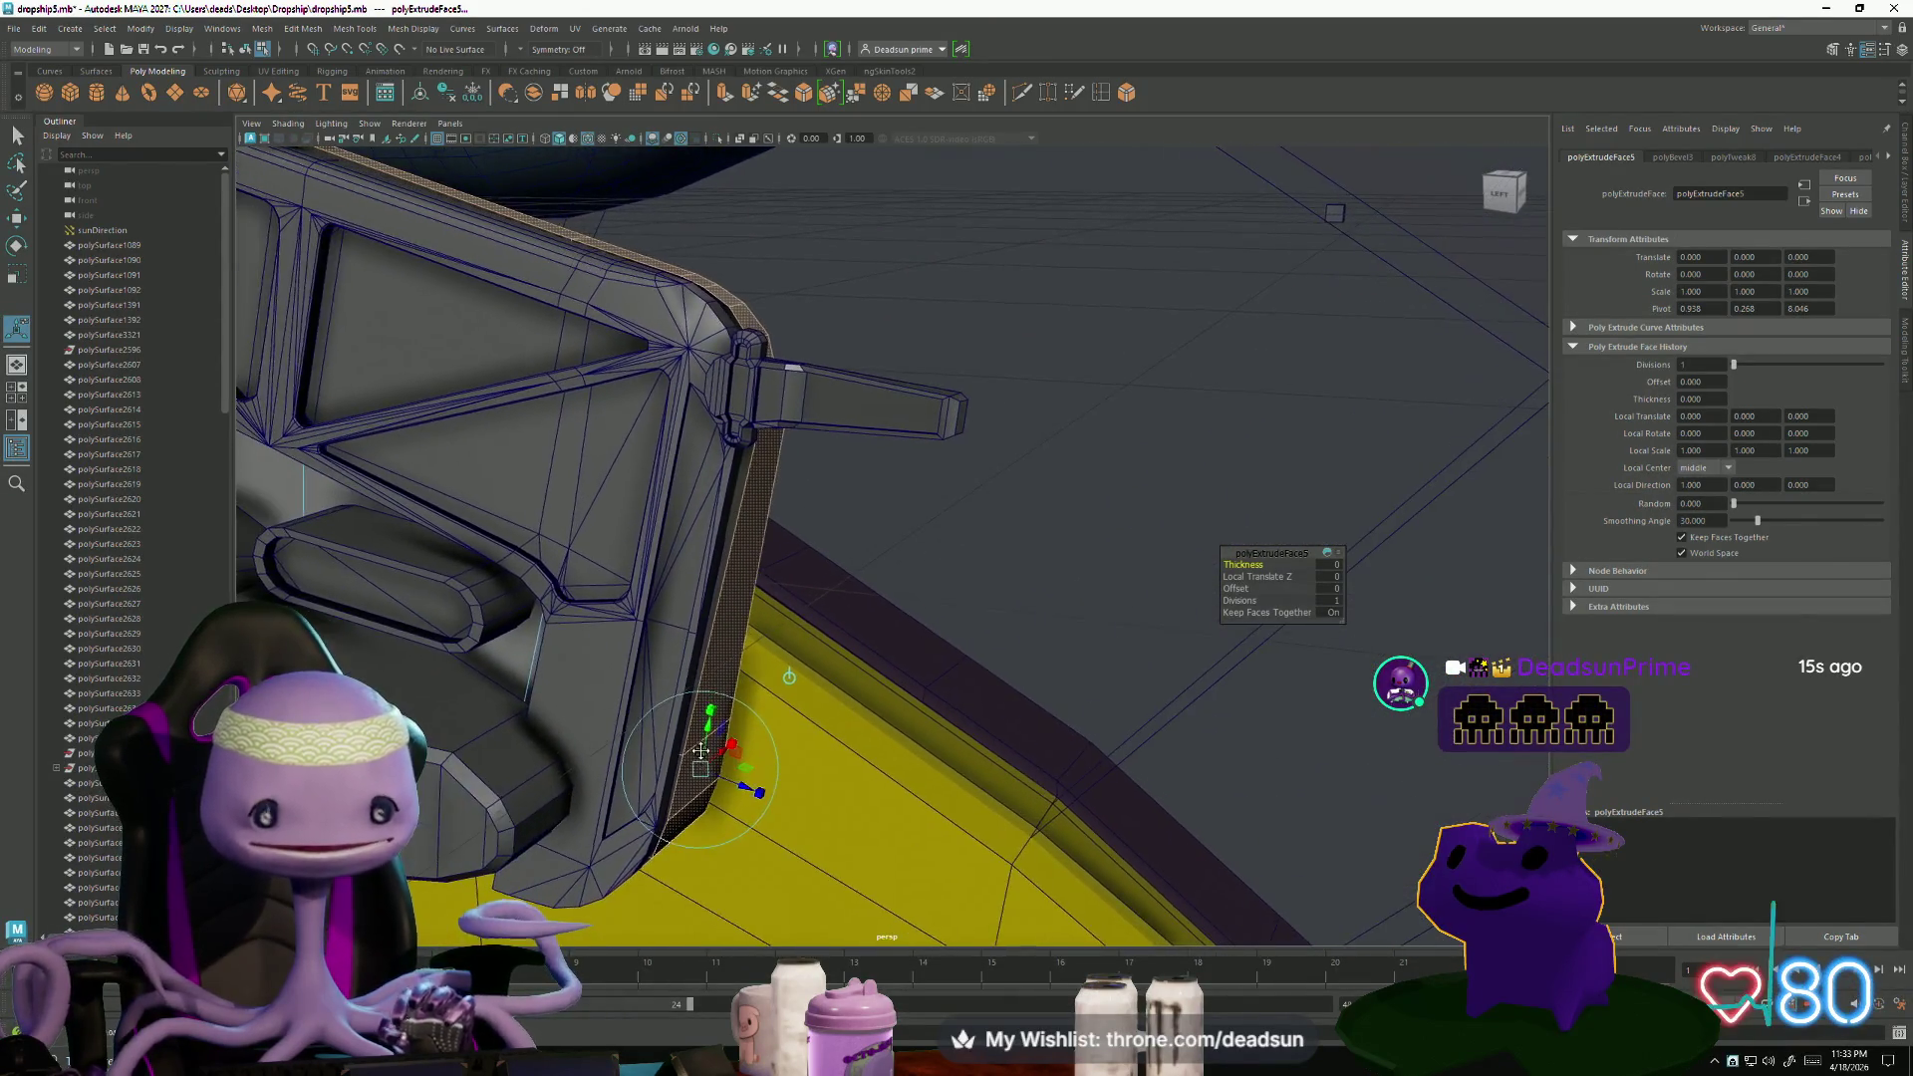
pyautogui.moveTo(724, 784)
pyautogui.mouseDown()
pyautogui.moveTo(774, 803)
pyautogui.moveTo(748, 797)
pyautogui.mouseUp()
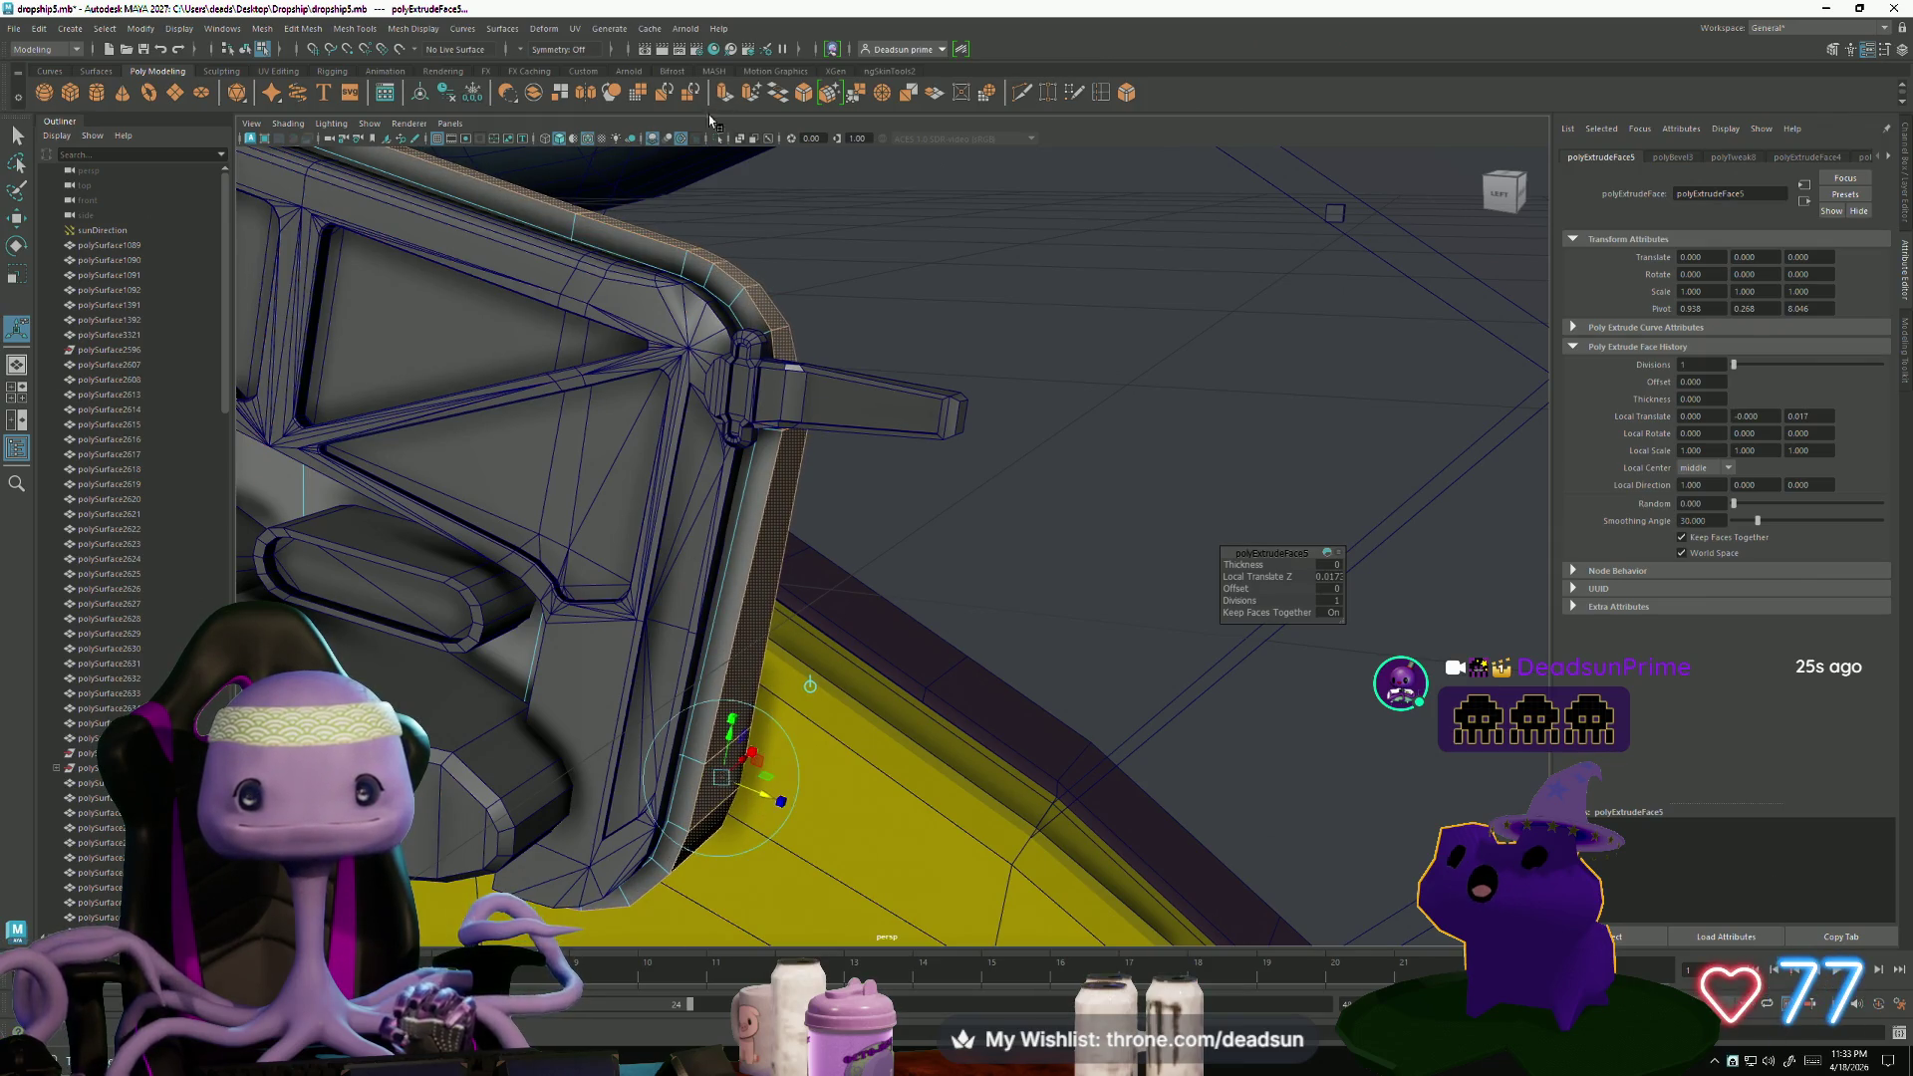
pyautogui.moveTo(767, 798)
pyautogui.mouseDown()
pyautogui.moveTo(806, 784)
pyautogui.moveTo(794, 794)
pyautogui.moveTo(787, 757)
pyautogui.moveTo(740, 807)
pyautogui.mouseUp()
pyautogui.press('q')
# - Select an edge loop on the cockpit frame and move the view close to the yellow strip
pyautogui.moveTo(642, 578); pyautogui.dragTo(648, 543, button='right')
pyautogui.click(654, 568)
pyautogui.doubleClick(654, 564)
pyautogui.moveTo(654, 564)
pyautogui.keyDown('alt'); pyautogui.mouseDown()
pyautogui.moveTo(555, 641)
pyautogui.moveTo(811, 684)
pyautogui.moveTo(689, 646)
pyautogui.moveTo(627, 698)
pyautogui.moveTo(670, 785)
pyautogui.moveTo(821, 849)
pyautogui.mouseUp(); pyautogui.keyUp('alt')
pyautogui.moveTo(821, 853)
pyautogui.keyDown('alt'); pyautogui.mouseDown(button='middle')
pyautogui.moveTo(726, 794)
pyautogui.moveTo(846, 837)
pyautogui.moveTo(636, 786)
pyautogui.moveTo(733, 817)
pyautogui.mouseUp(button='middle'); pyautogui.keyUp('alt')
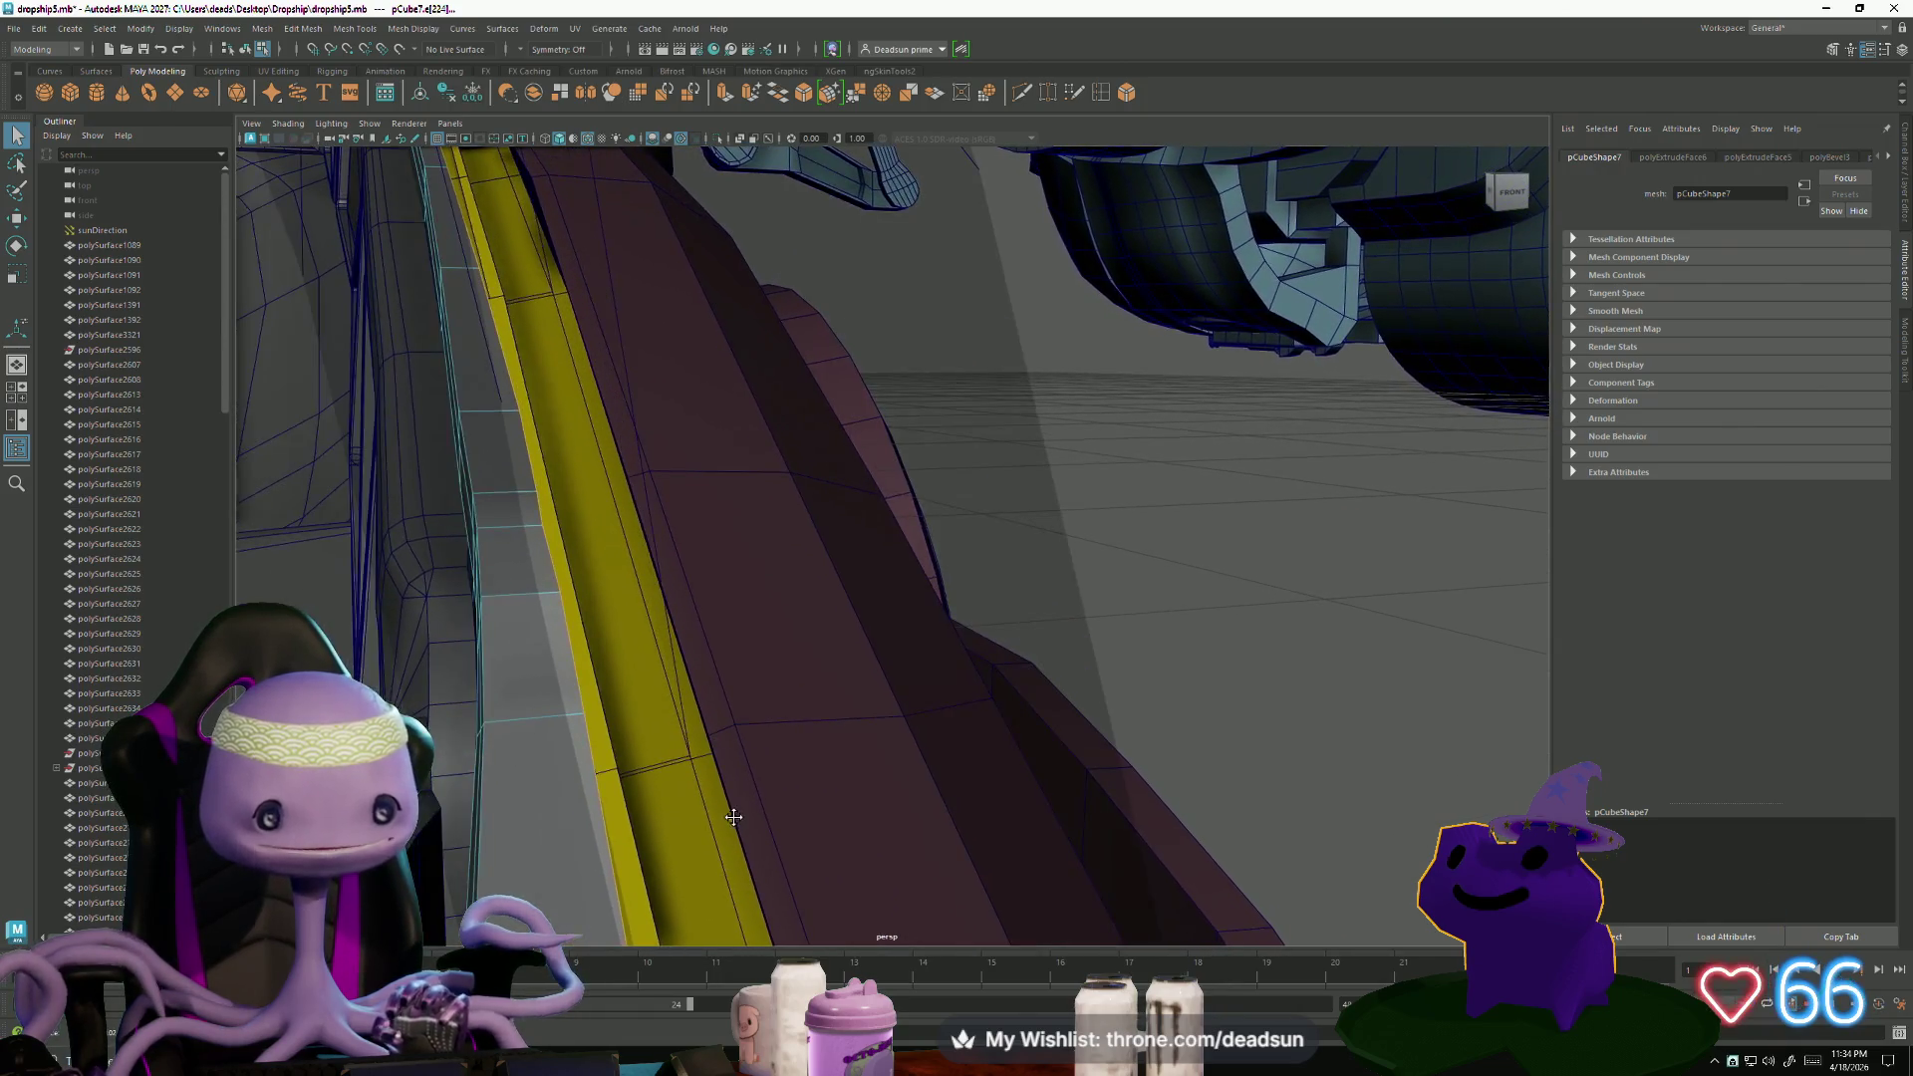
# - Switch to vertex selection and pick vertices along the strip's edge with X-constrained Move
pyautogui.click(531, 461)
pyautogui.press('w')
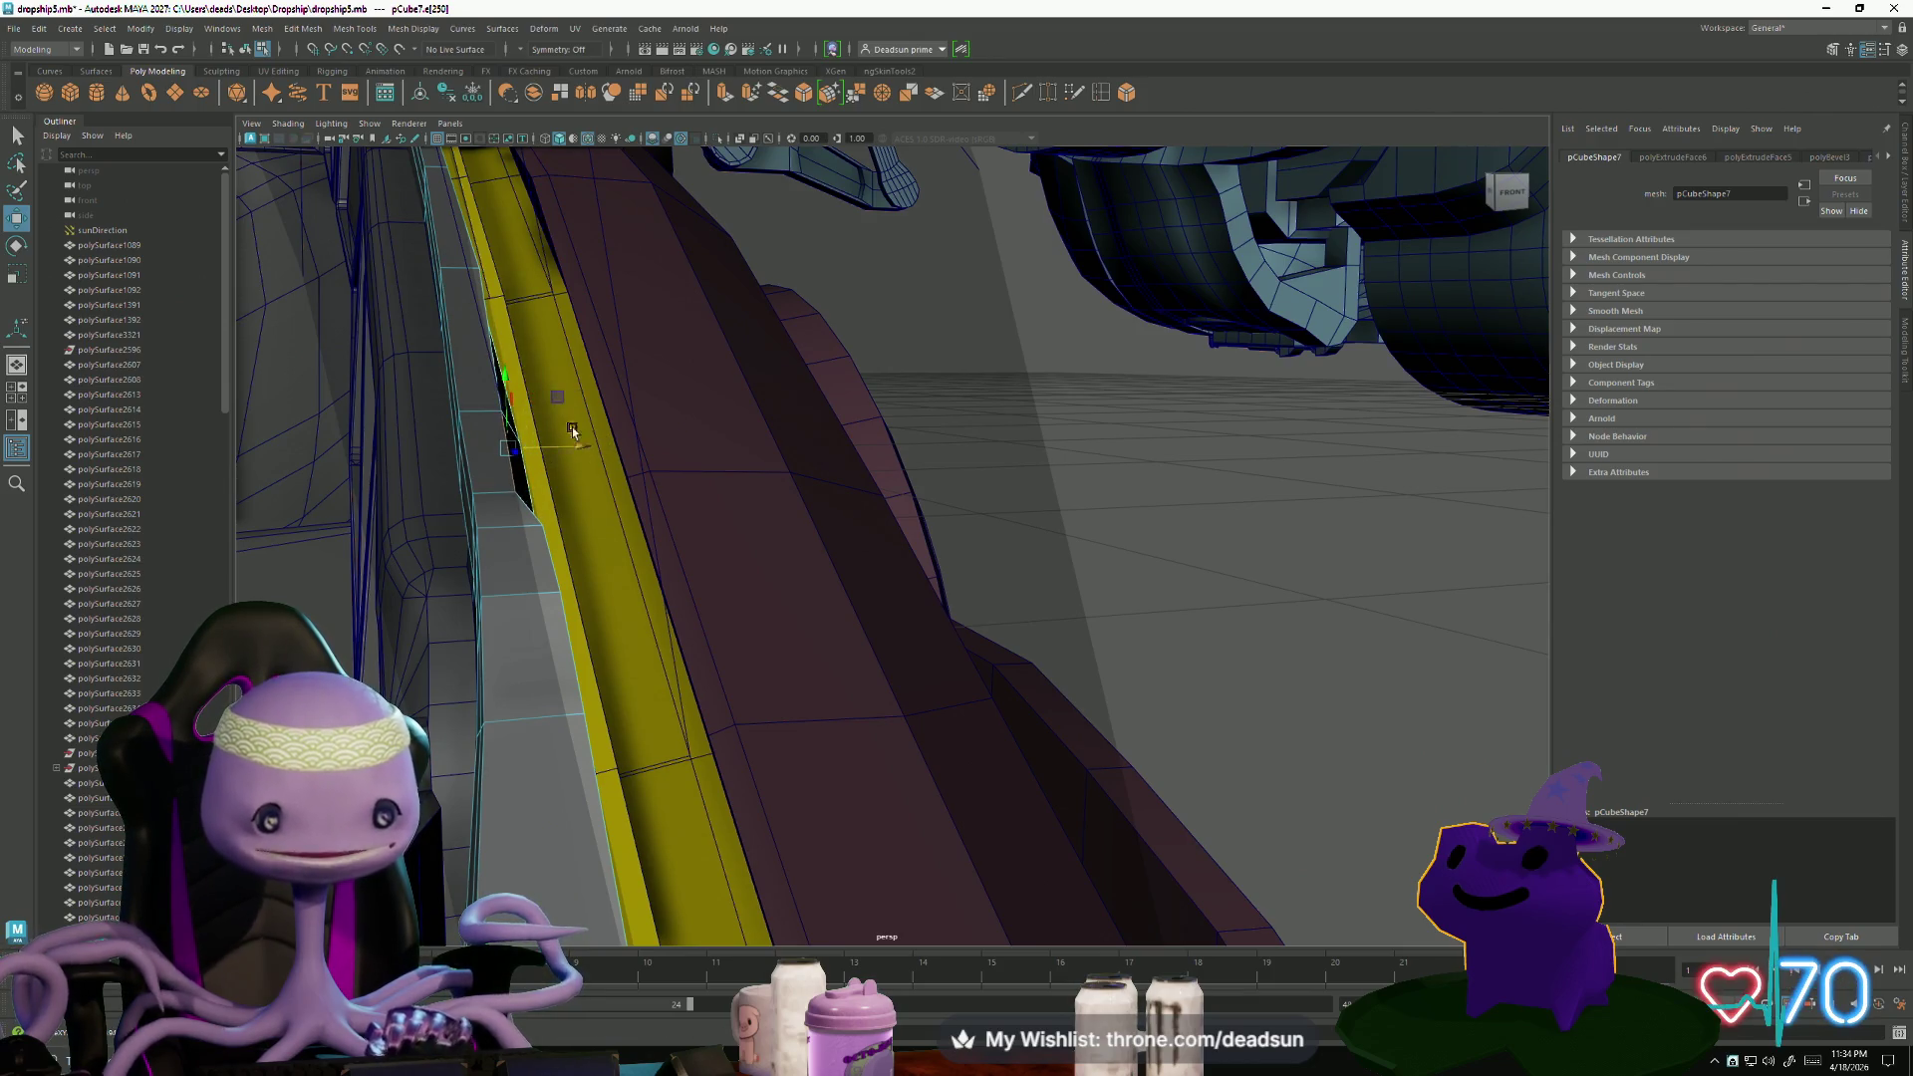
pyautogui.moveTo(479, 271)
pyautogui.mouseDown(button='right')
pyautogui.moveTo(444, 274)
pyautogui.moveTo(476, 276)
pyautogui.mouseUp(button='right')
pyautogui.click(476, 276)
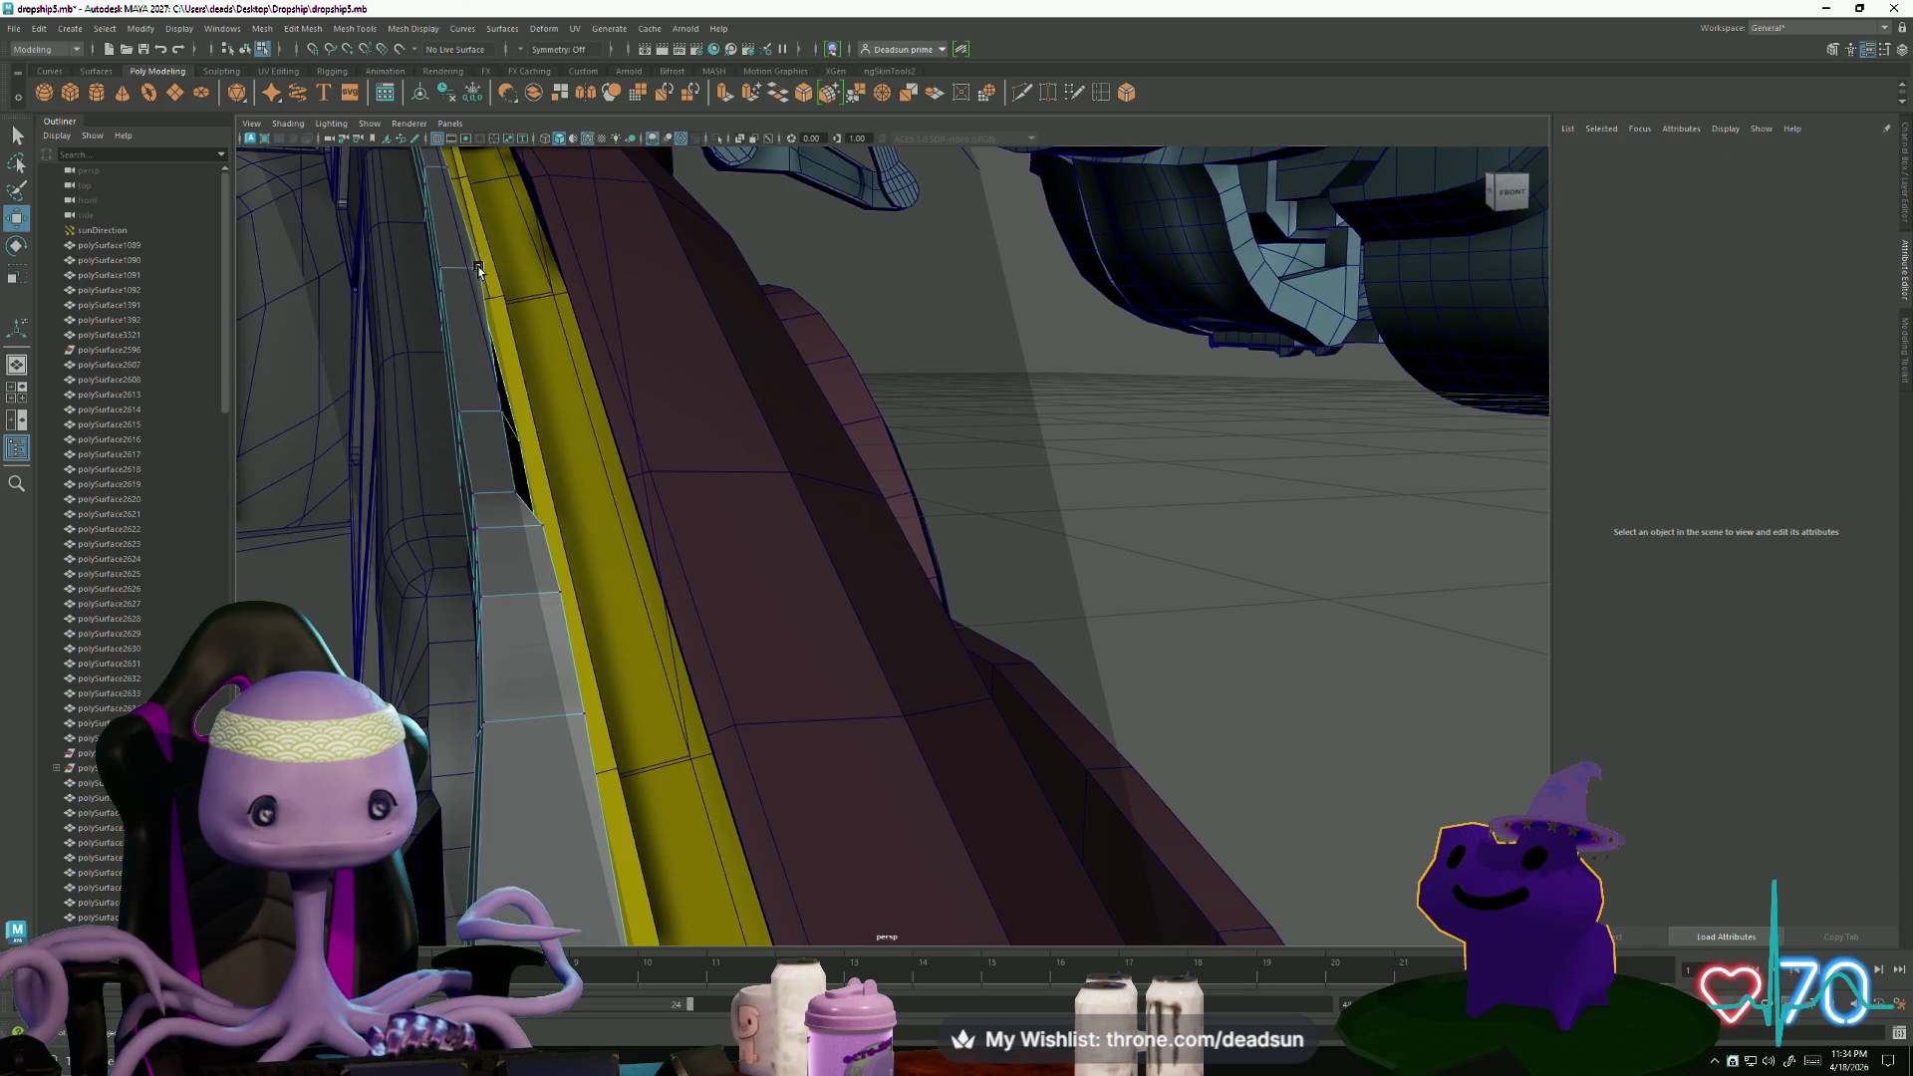
pyautogui.click(479, 269)
pyautogui.click(538, 271)
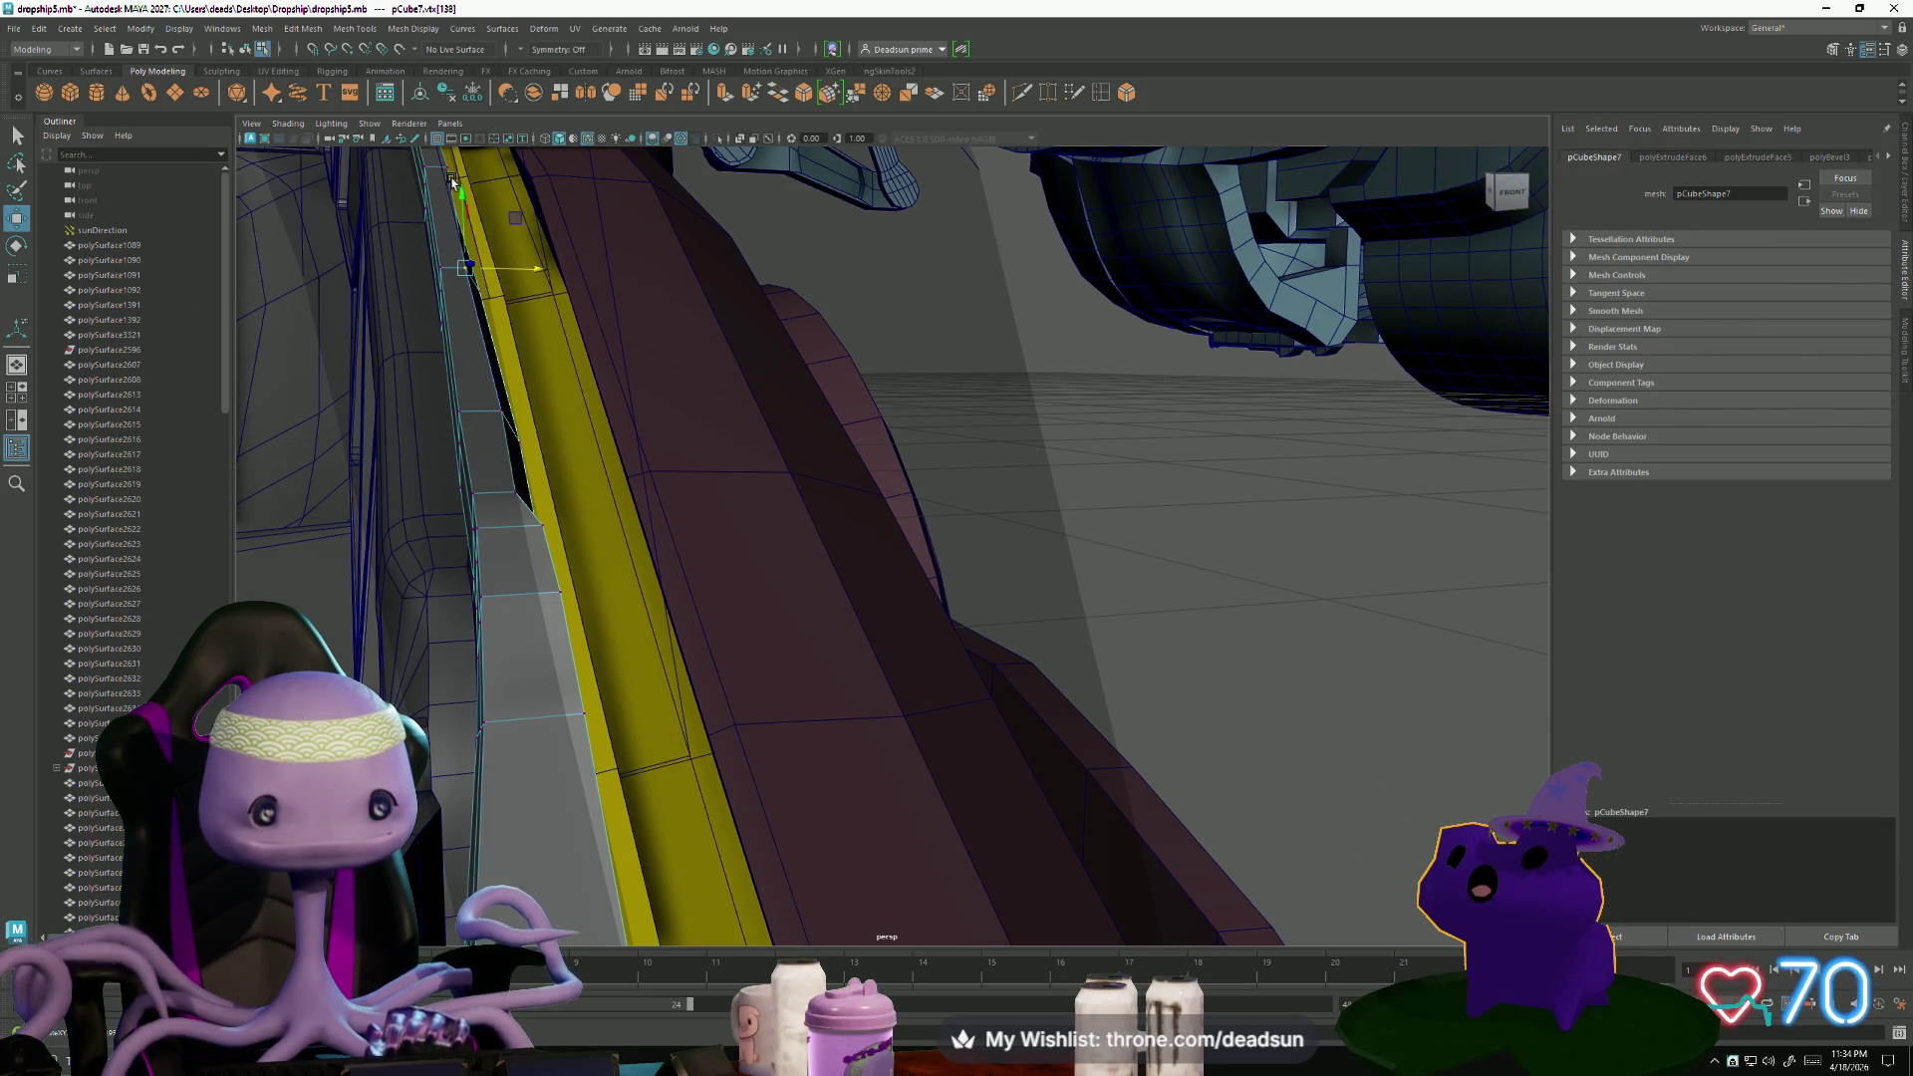
pyautogui.click(449, 171)
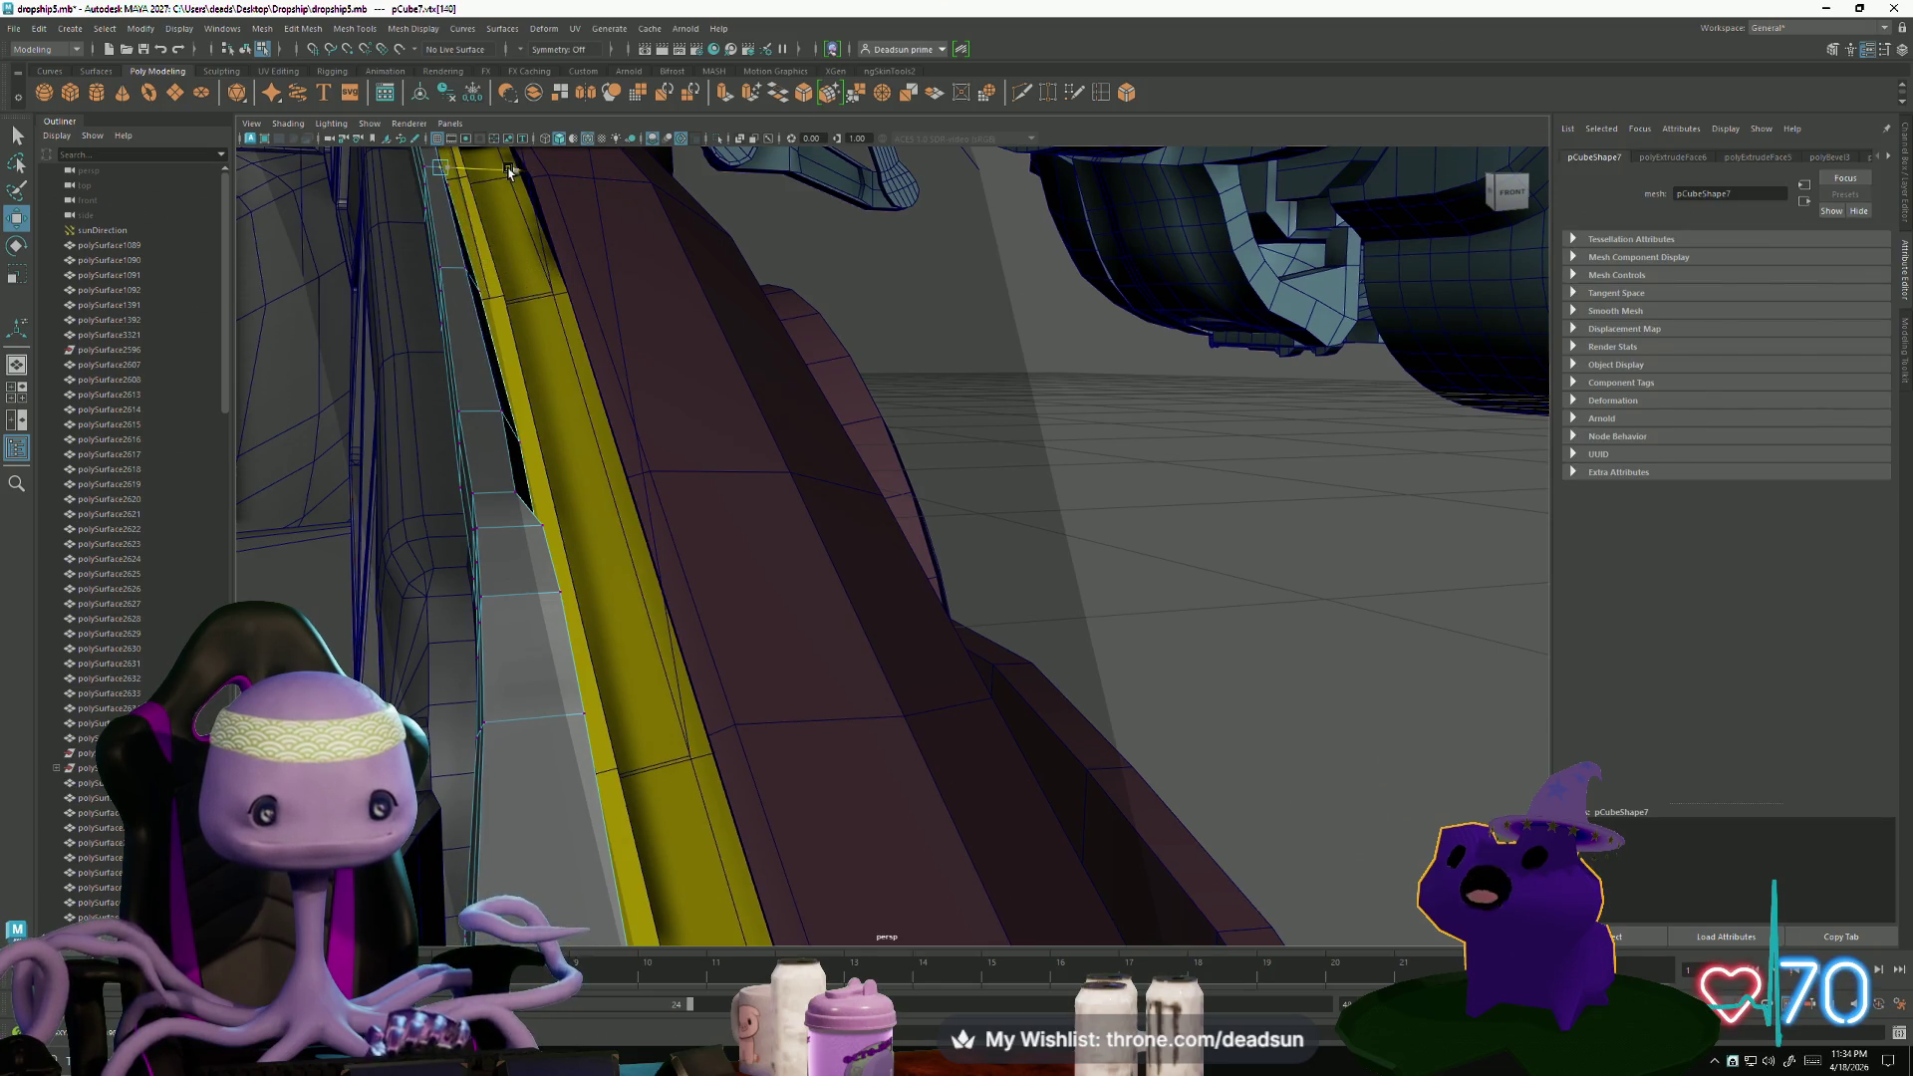
# - Slide further strip vertices left and right along X to straighten the edge
pyautogui.click(539, 524)
pyautogui.moveTo(600, 521); pyautogui.dragTo(576, 533)
pyautogui.click(565, 595)
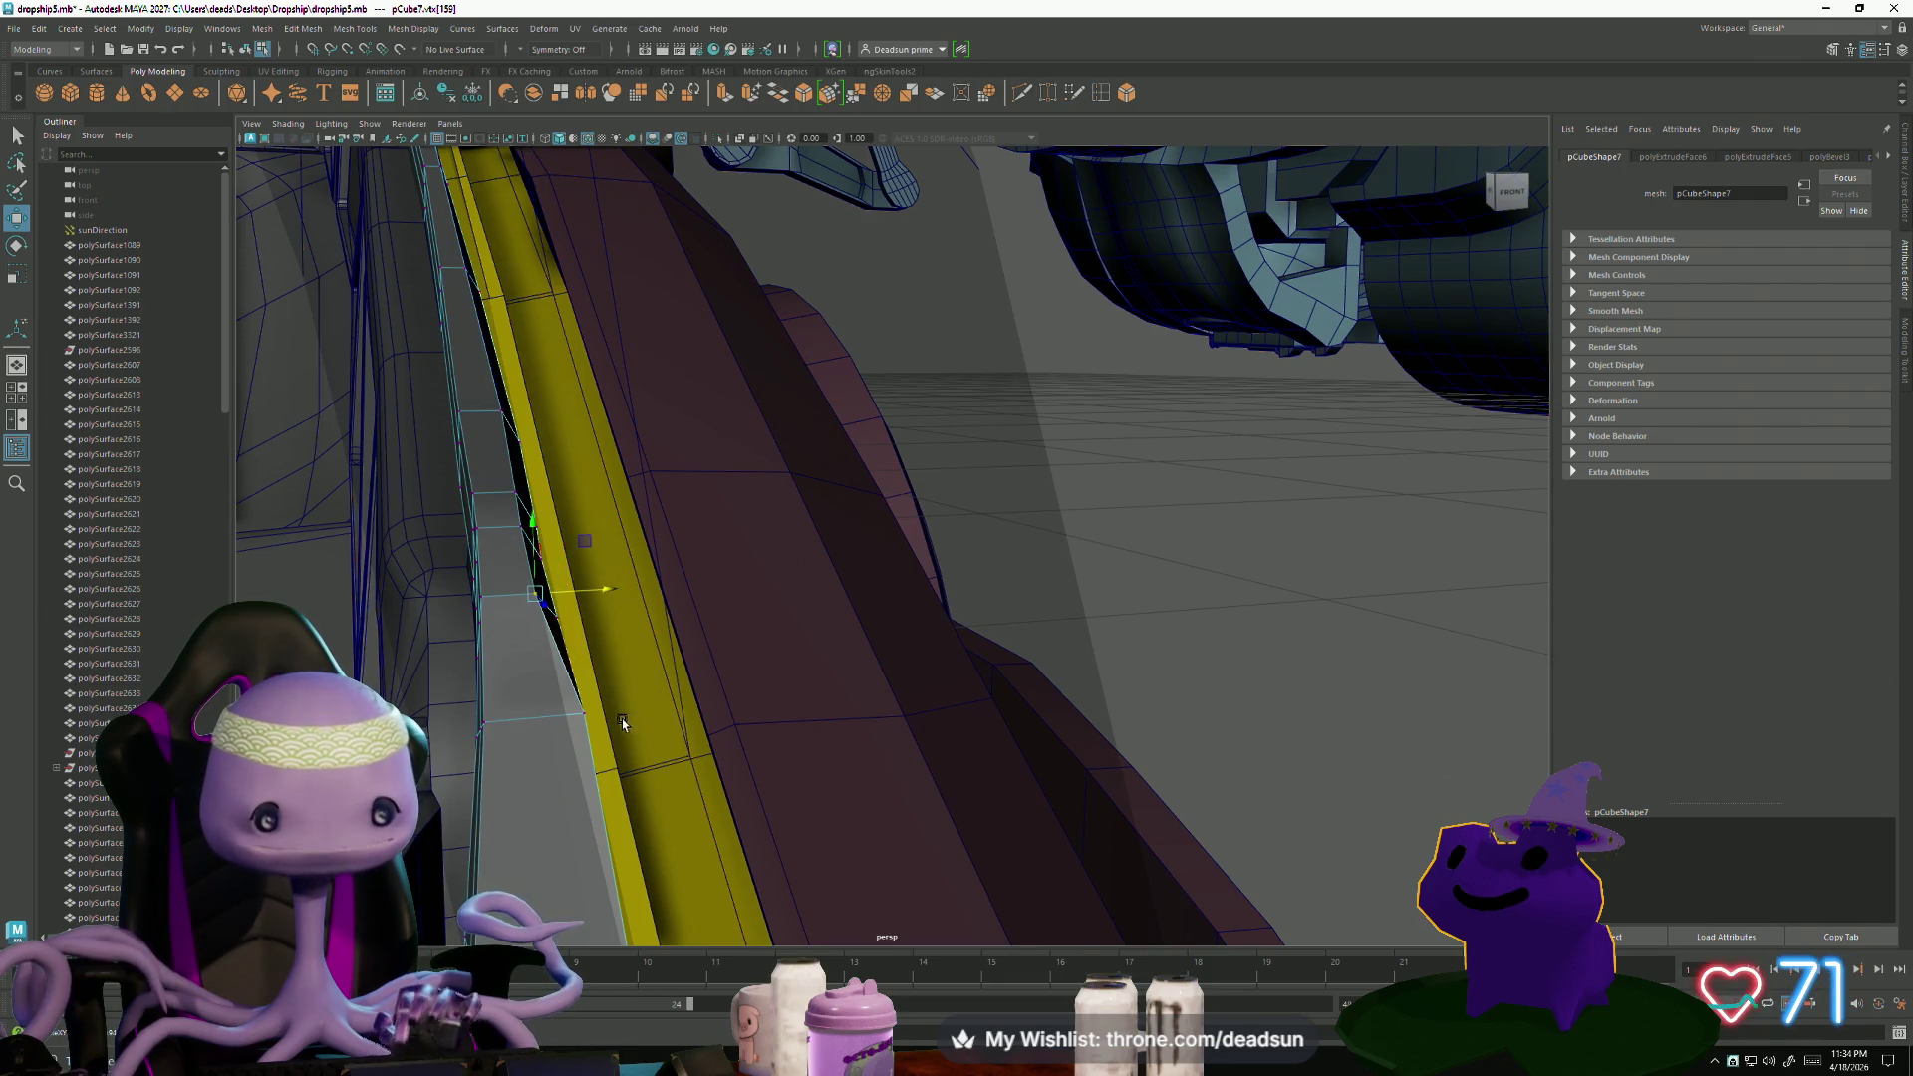
pyautogui.click(566, 714)
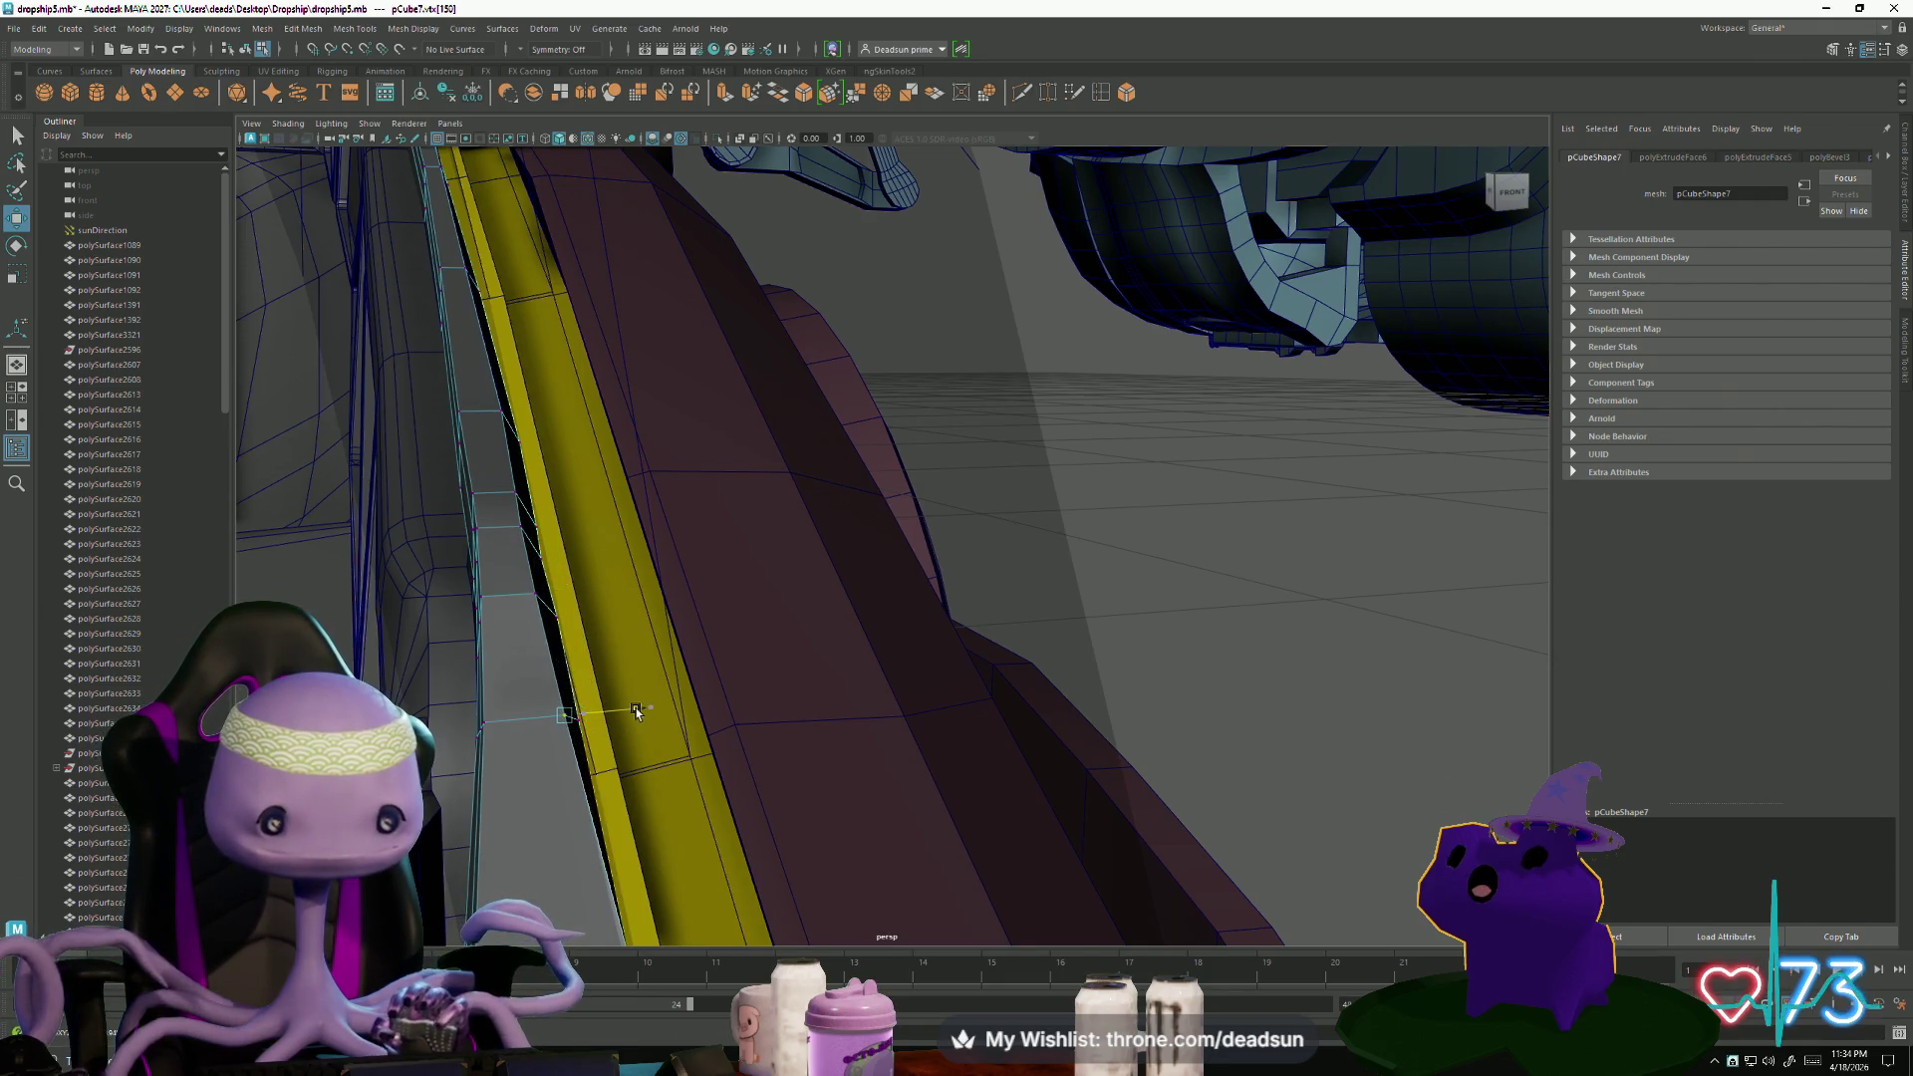
pyautogui.moveTo(637, 726)
pyautogui.mouseDown()
pyautogui.moveTo(657, 706)
pyautogui.moveTo(559, 759)
pyautogui.moveTo(495, 756)
pyautogui.moveTo(824, 661)
pyautogui.moveTo(871, 703)
pyautogui.moveTo(1072, 620)
pyautogui.moveTo(998, 690)
pyautogui.moveTo(714, 610)
pyautogui.moveTo(662, 641)
pyautogui.moveTo(807, 709)
pyautogui.moveTo(602, 551)
pyautogui.moveTo(883, 692)
pyautogui.moveTo(773, 581)
pyautogui.mouseUp()
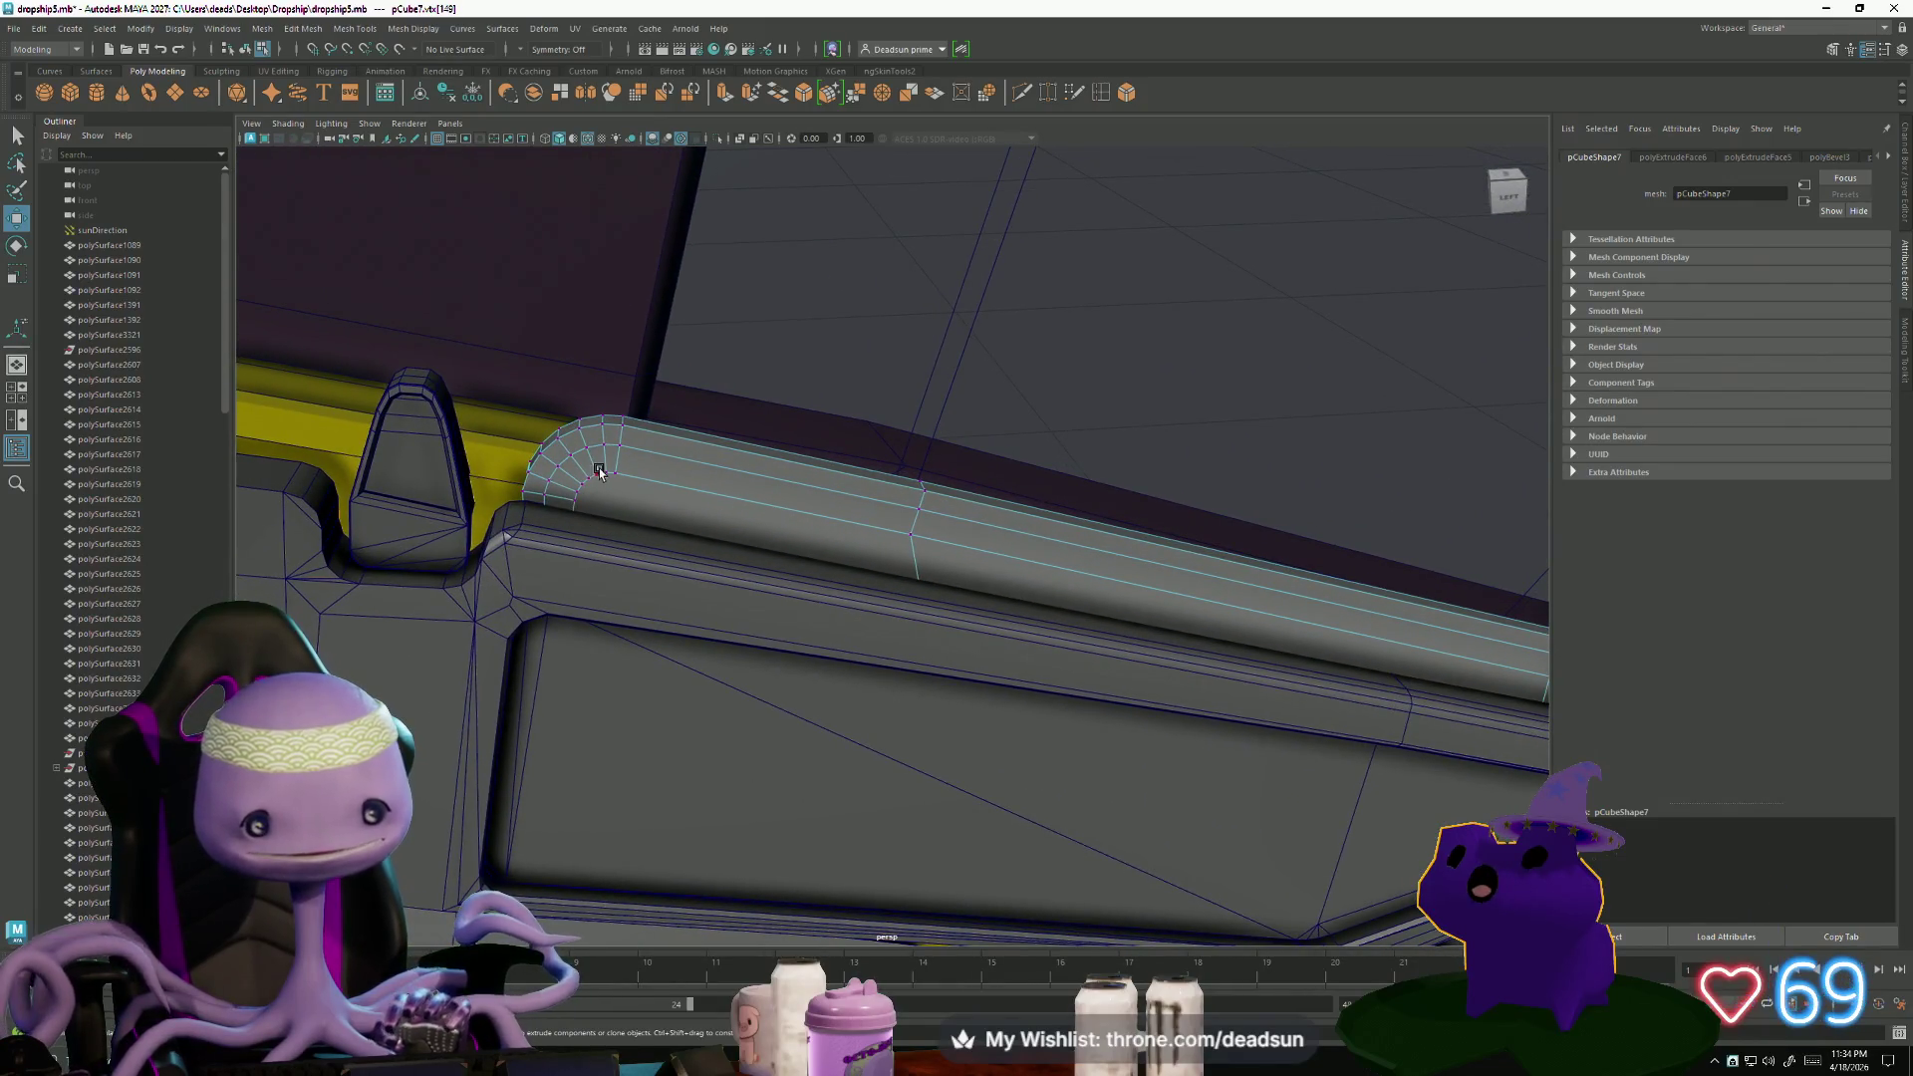
# - Select the rail's top face loop f[66:117] in face mode and view it from behind
pyautogui.moveTo(586, 468); pyautogui.dragTo(584, 510, button='right')
pyautogui.click(573, 493)
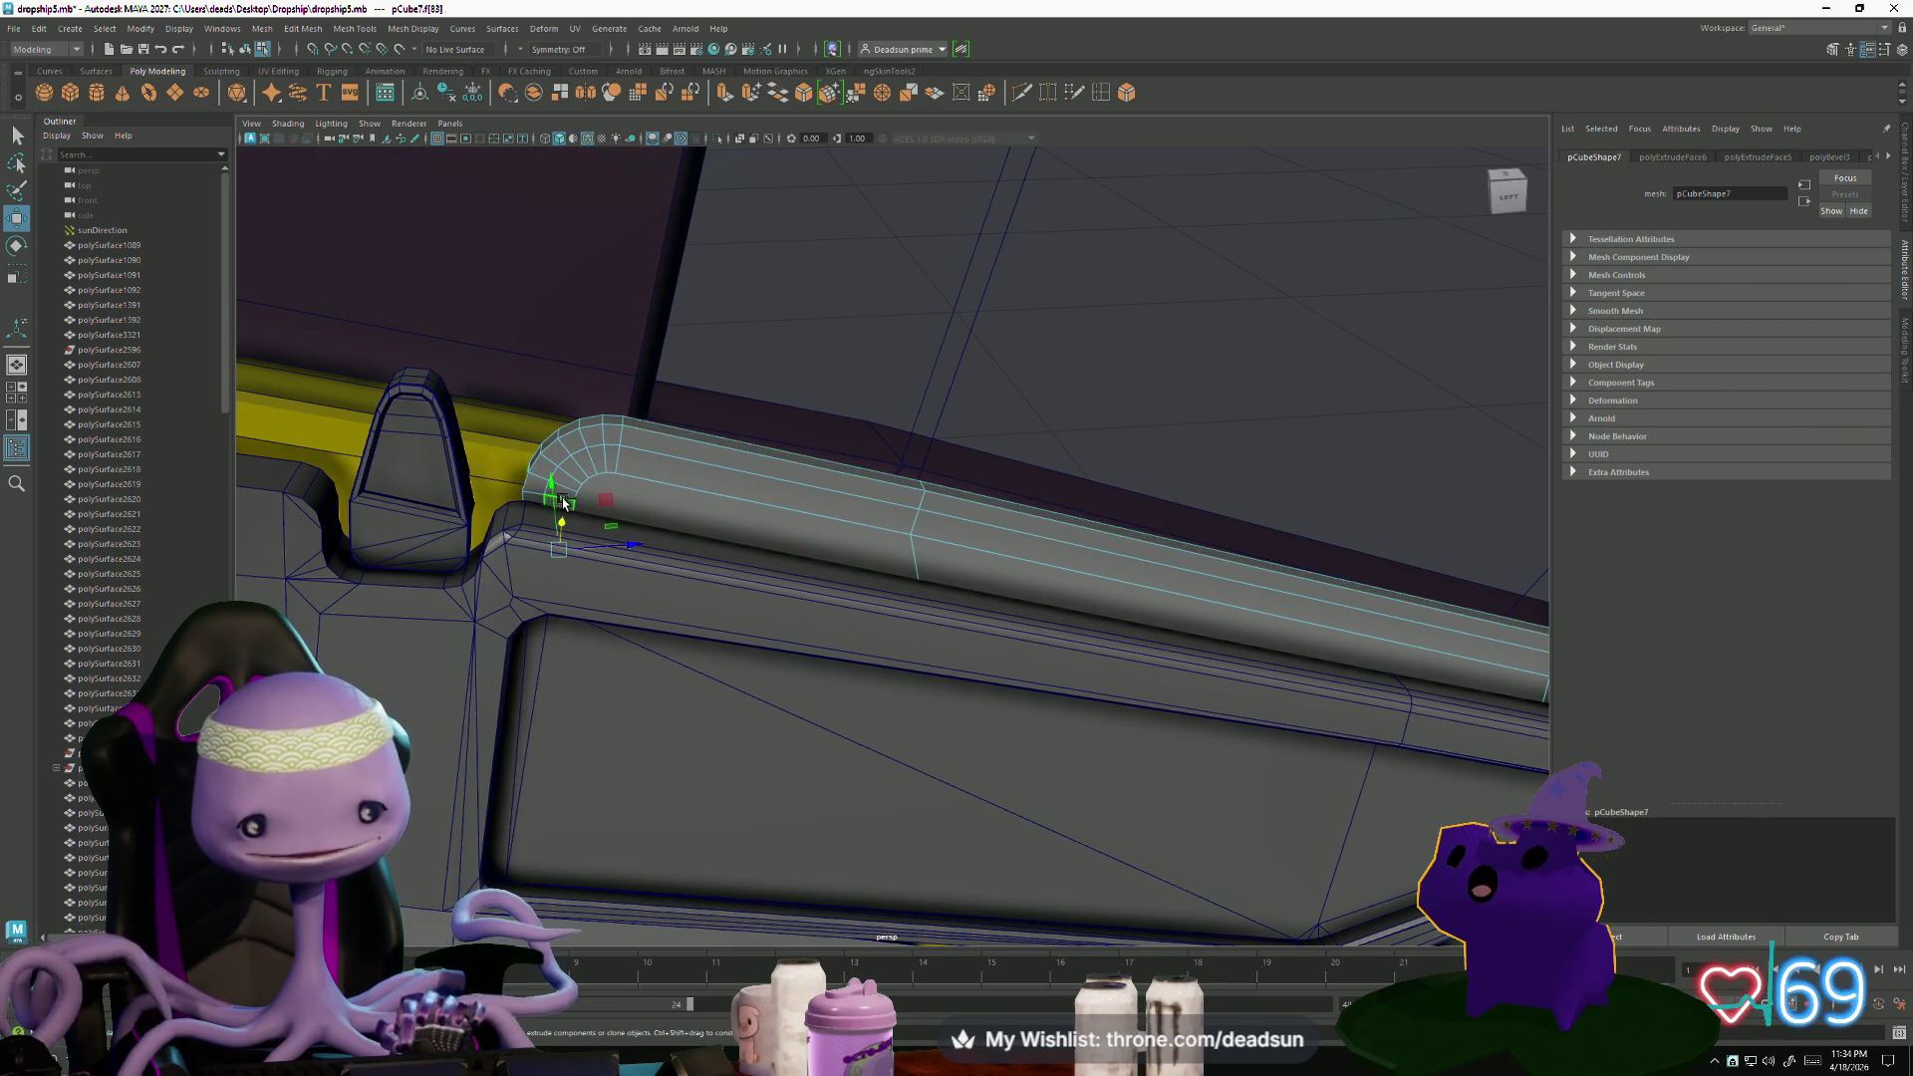
pyautogui.keyDown('shift'); pyautogui.doubleClick(697, 534); pyautogui.keyUp('shift')
pyautogui.moveTo(696, 534)
pyautogui.keyDown('alt'); pyautogui.mouseDown()
pyautogui.moveTo(419, 384)
pyautogui.moveTo(974, 564)
pyautogui.moveTo(623, 551)
pyautogui.moveTo(747, 551)
pyautogui.moveTo(791, 666)
pyautogui.moveTo(898, 729)
pyautogui.moveTo(794, 678)
pyautogui.moveTo(827, 713)
pyautogui.moveTo(794, 688)
pyautogui.moveTo(708, 694)
pyautogui.moveTo(803, 714)
pyautogui.moveTo(838, 748)
pyautogui.moveTo(837, 729)
pyautogui.mouseUp(); pyautogui.keyUp('alt')
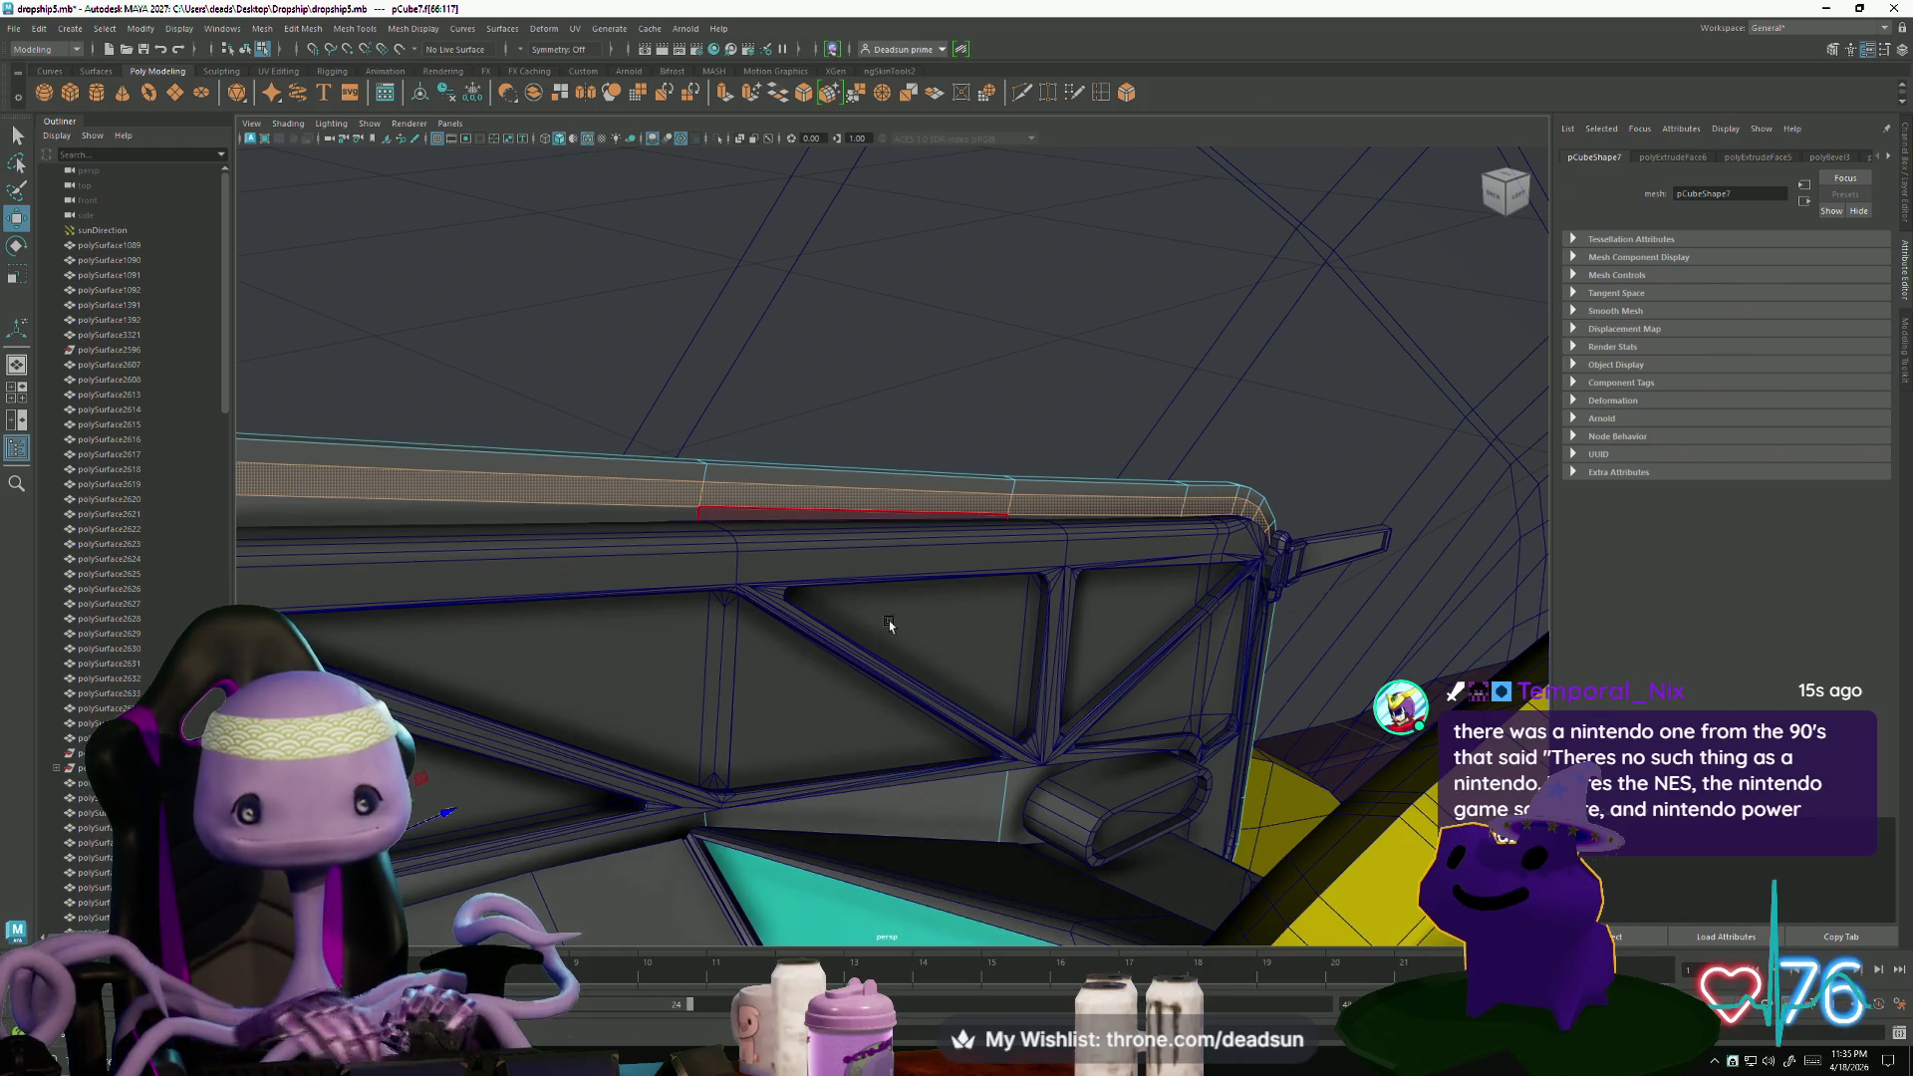
pyautogui.moveTo(883, 634)
pyautogui.keyDown('alt'); pyautogui.mouseDown()
pyautogui.moveTo(1162, 684)
pyautogui.moveTo(833, 726)
pyautogui.moveTo(888, 753)
pyautogui.moveTo(1191, 717)
pyautogui.moveTo(1199, 773)
pyautogui.moveTo(1093, 776)
pyautogui.moveTo(1204, 717)
pyautogui.moveTo(1179, 729)
pyautogui.moveTo(1293, 726)
pyautogui.moveTo(811, 481)
pyautogui.mouseUp(); pyautogui.keyUp('alt')
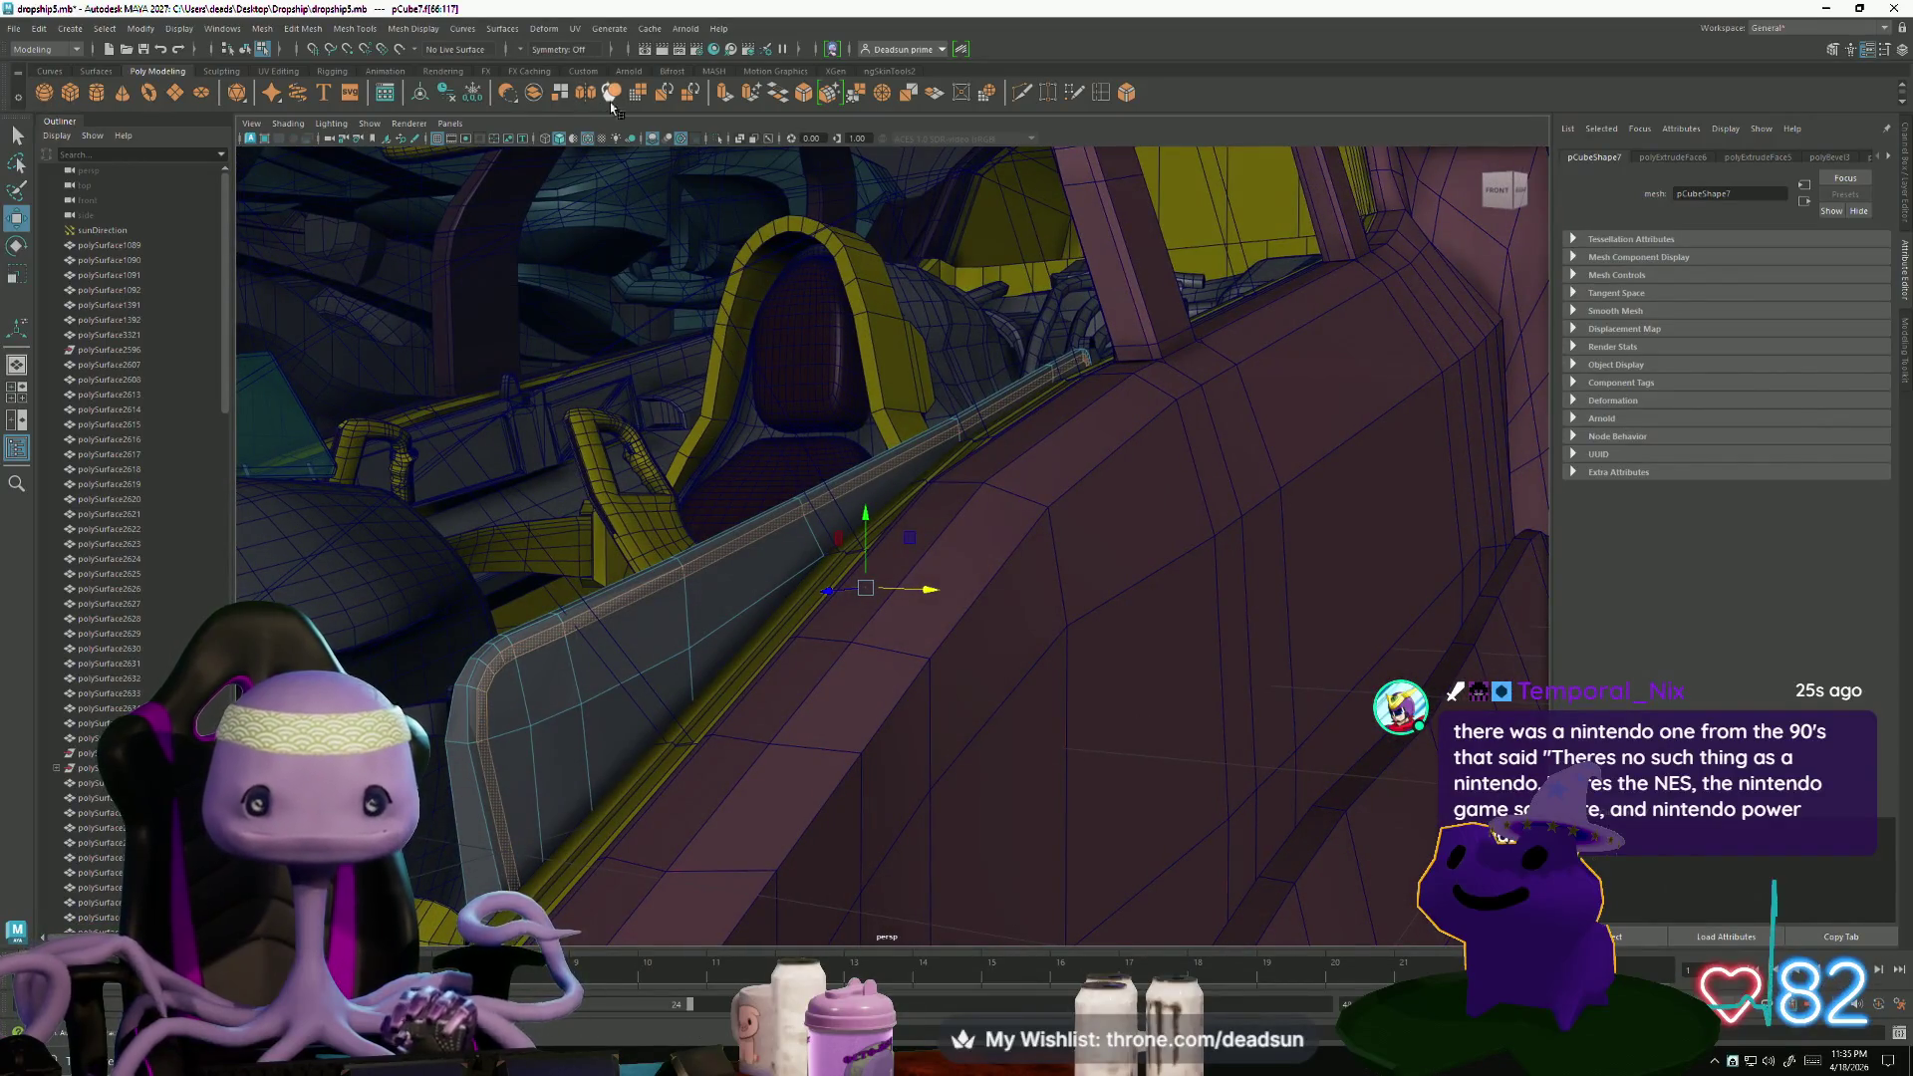
# - Extrude the rail face loop recessed to local translate Z -0.005, then pick an end edge
pyautogui.hotkey('ctrl', 'e')
pyautogui.keyDown('alt'); pyautogui.moveTo(585, 841); pyautogui.dragTo(759, 852); pyautogui.keyUp('alt')
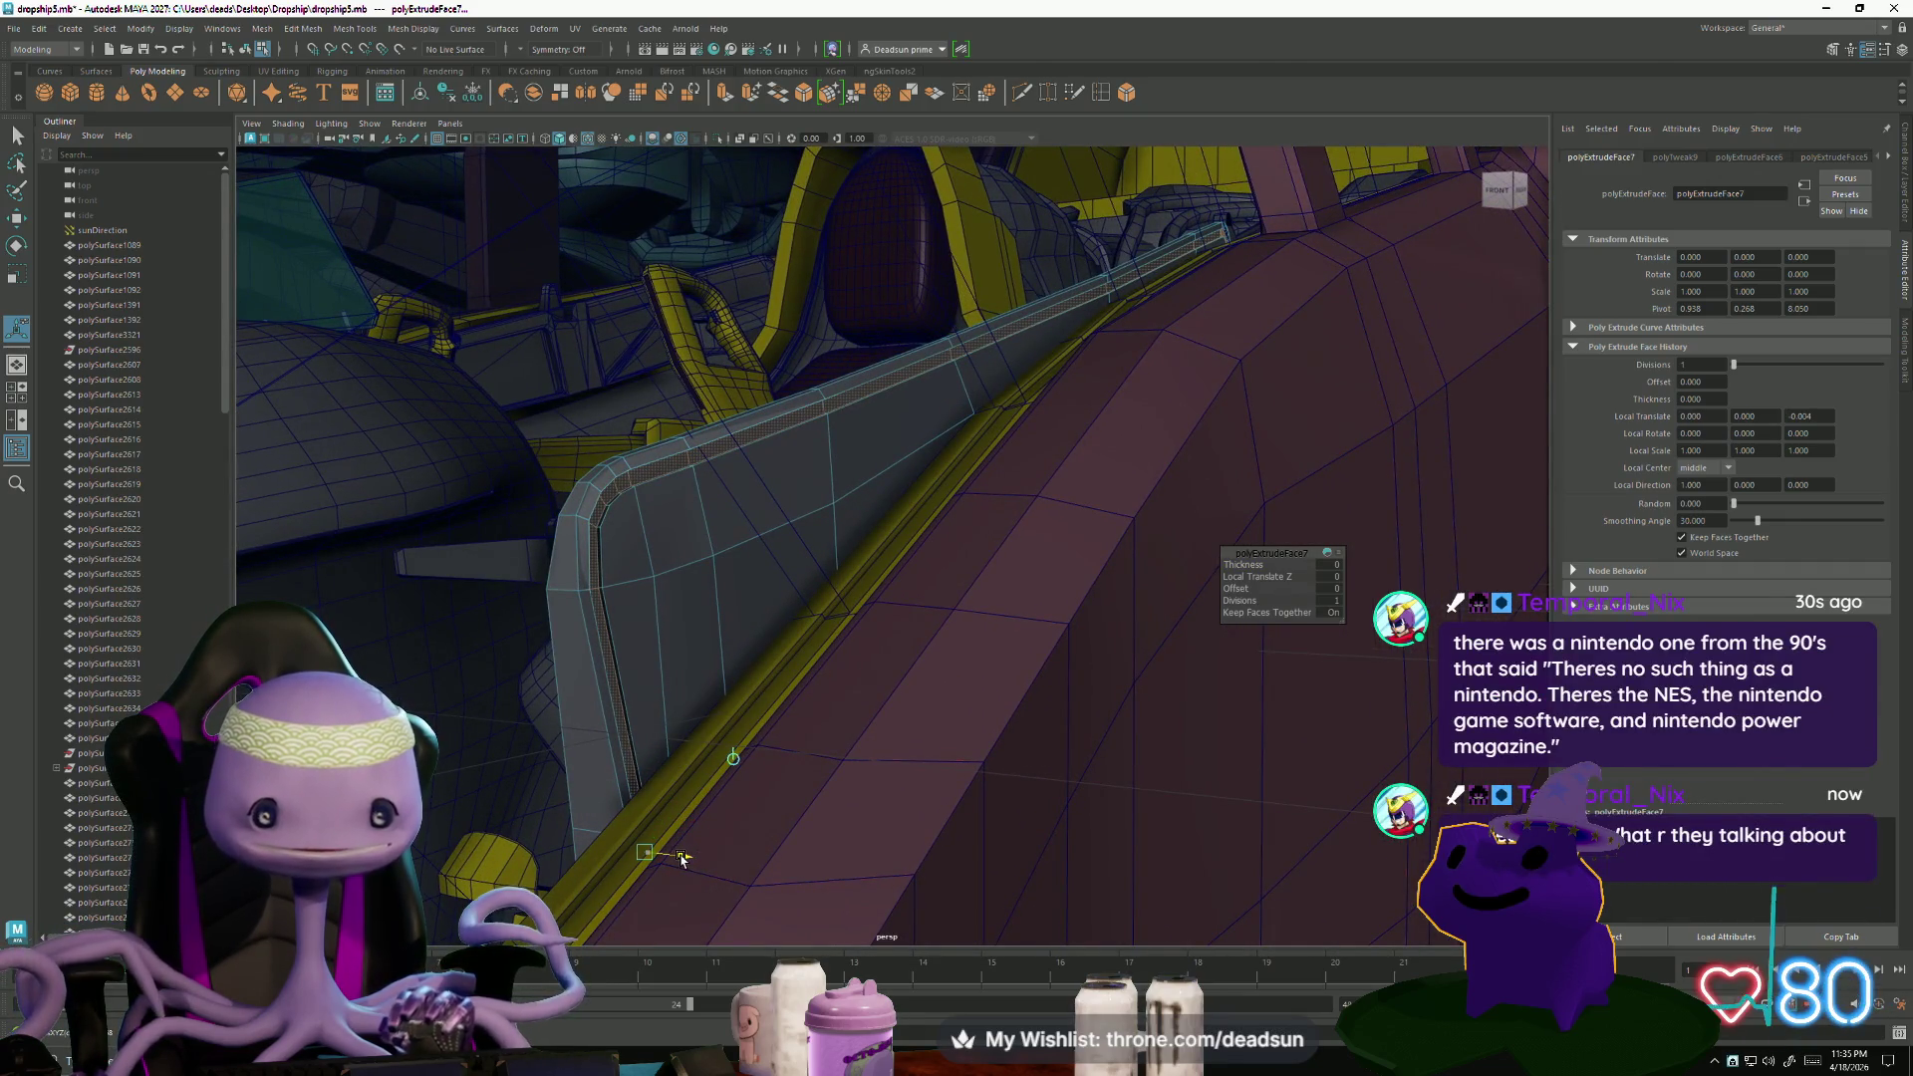
pyautogui.moveTo(704, 837)
pyautogui.keyDown('alt'); pyautogui.mouseDown()
pyautogui.moveTo(868, 829)
pyautogui.moveTo(805, 852)
pyautogui.moveTo(1041, 558)
pyautogui.mouseUp(); pyautogui.keyUp('alt')
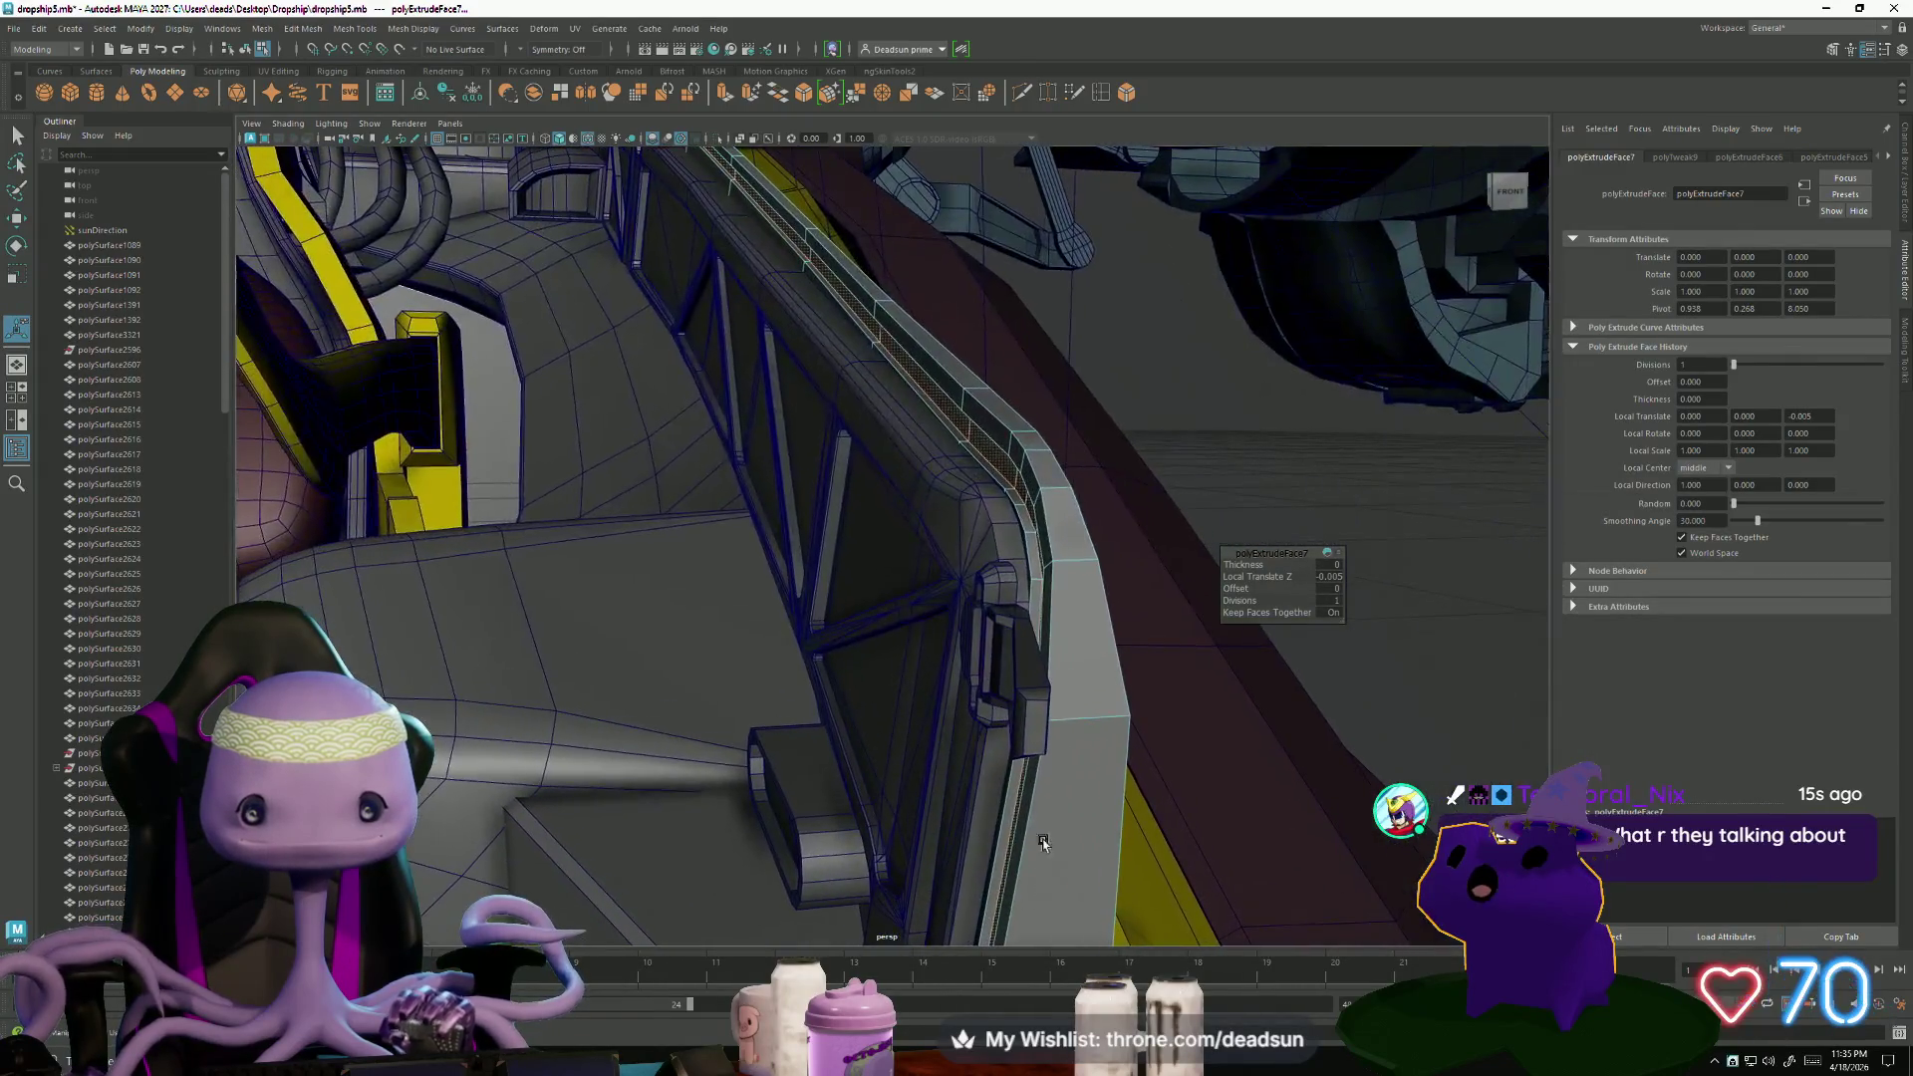
pyautogui.moveTo(1056, 543); pyautogui.dragTo(1063, 531, button='right')
pyautogui.click(1051, 533)
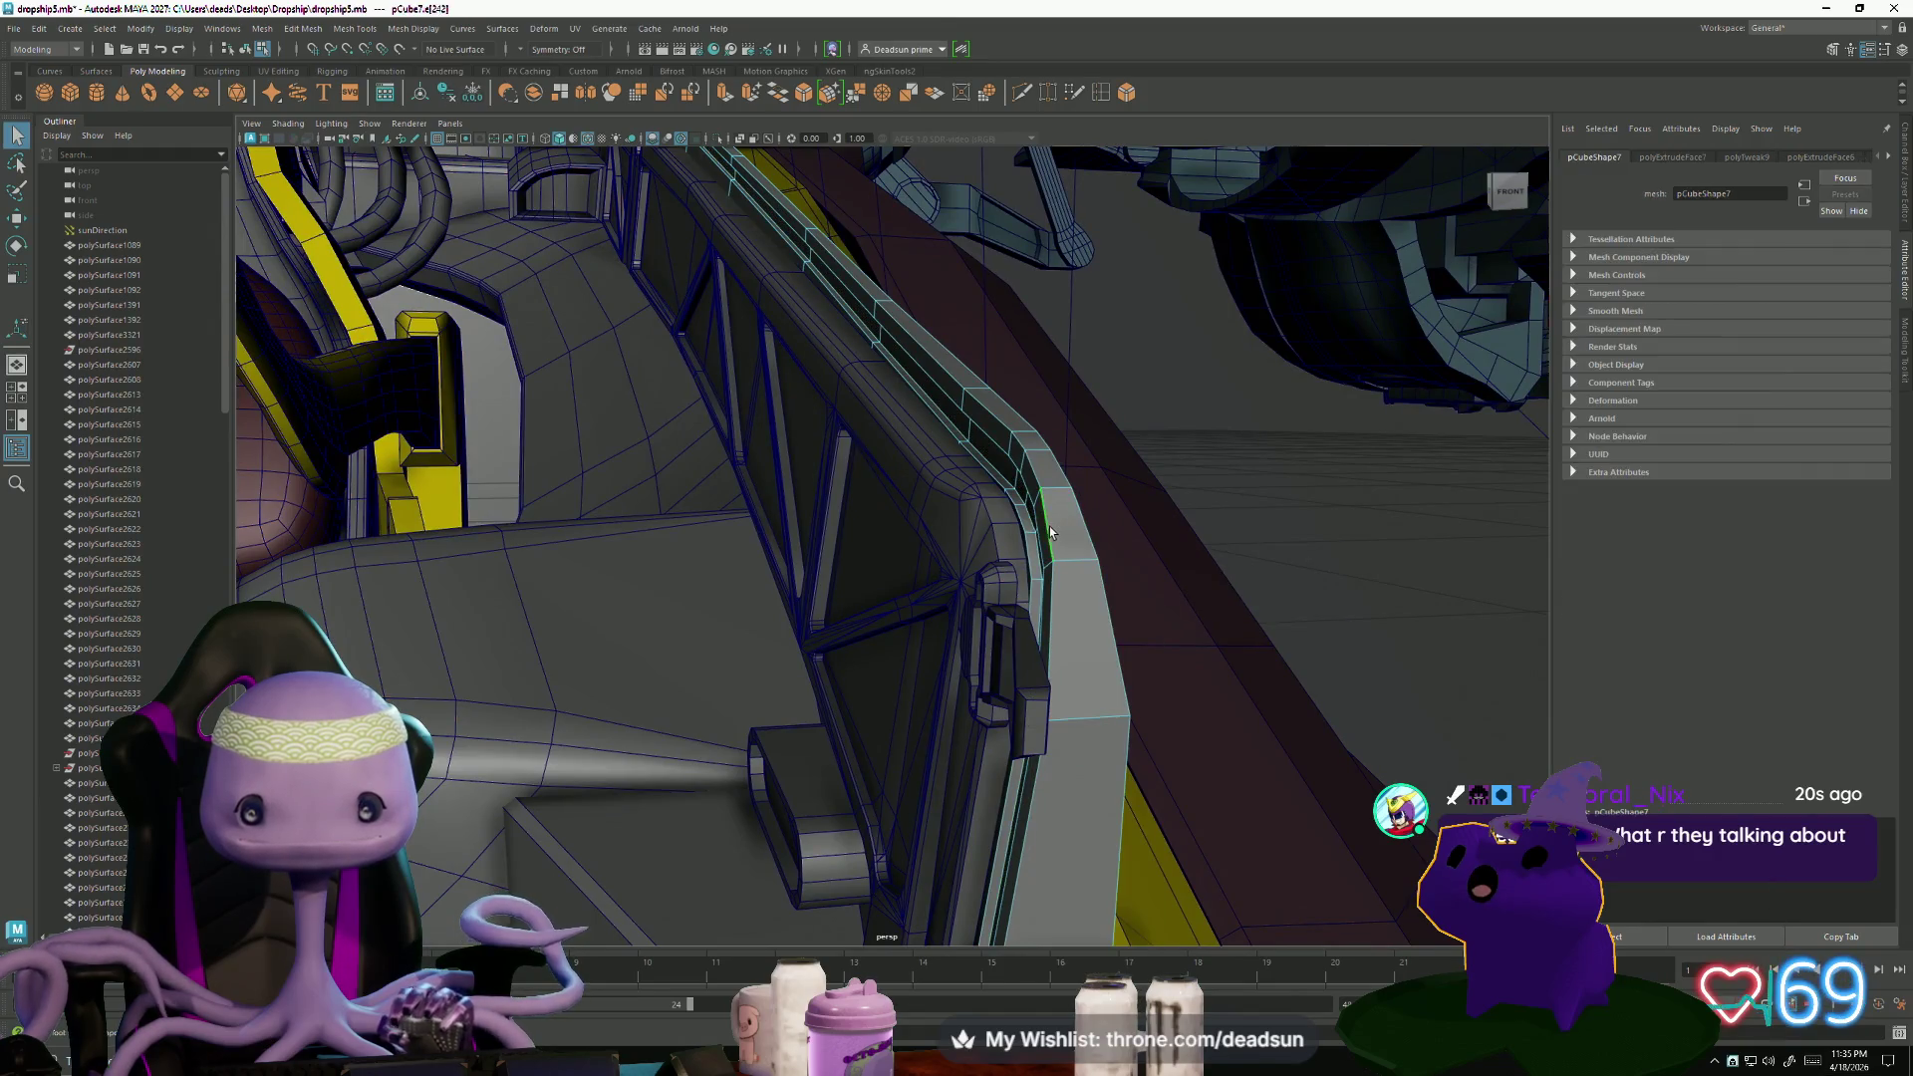
pyautogui.moveTo(1100, 611)
pyautogui.keyDown('alt'); pyautogui.mouseDown()
pyautogui.moveTo(1007, 751)
pyautogui.moveTo(973, 757)
pyautogui.moveTo(1038, 746)
pyautogui.moveTo(962, 613)
pyautogui.mouseUp(); pyautogui.keyUp('alt')
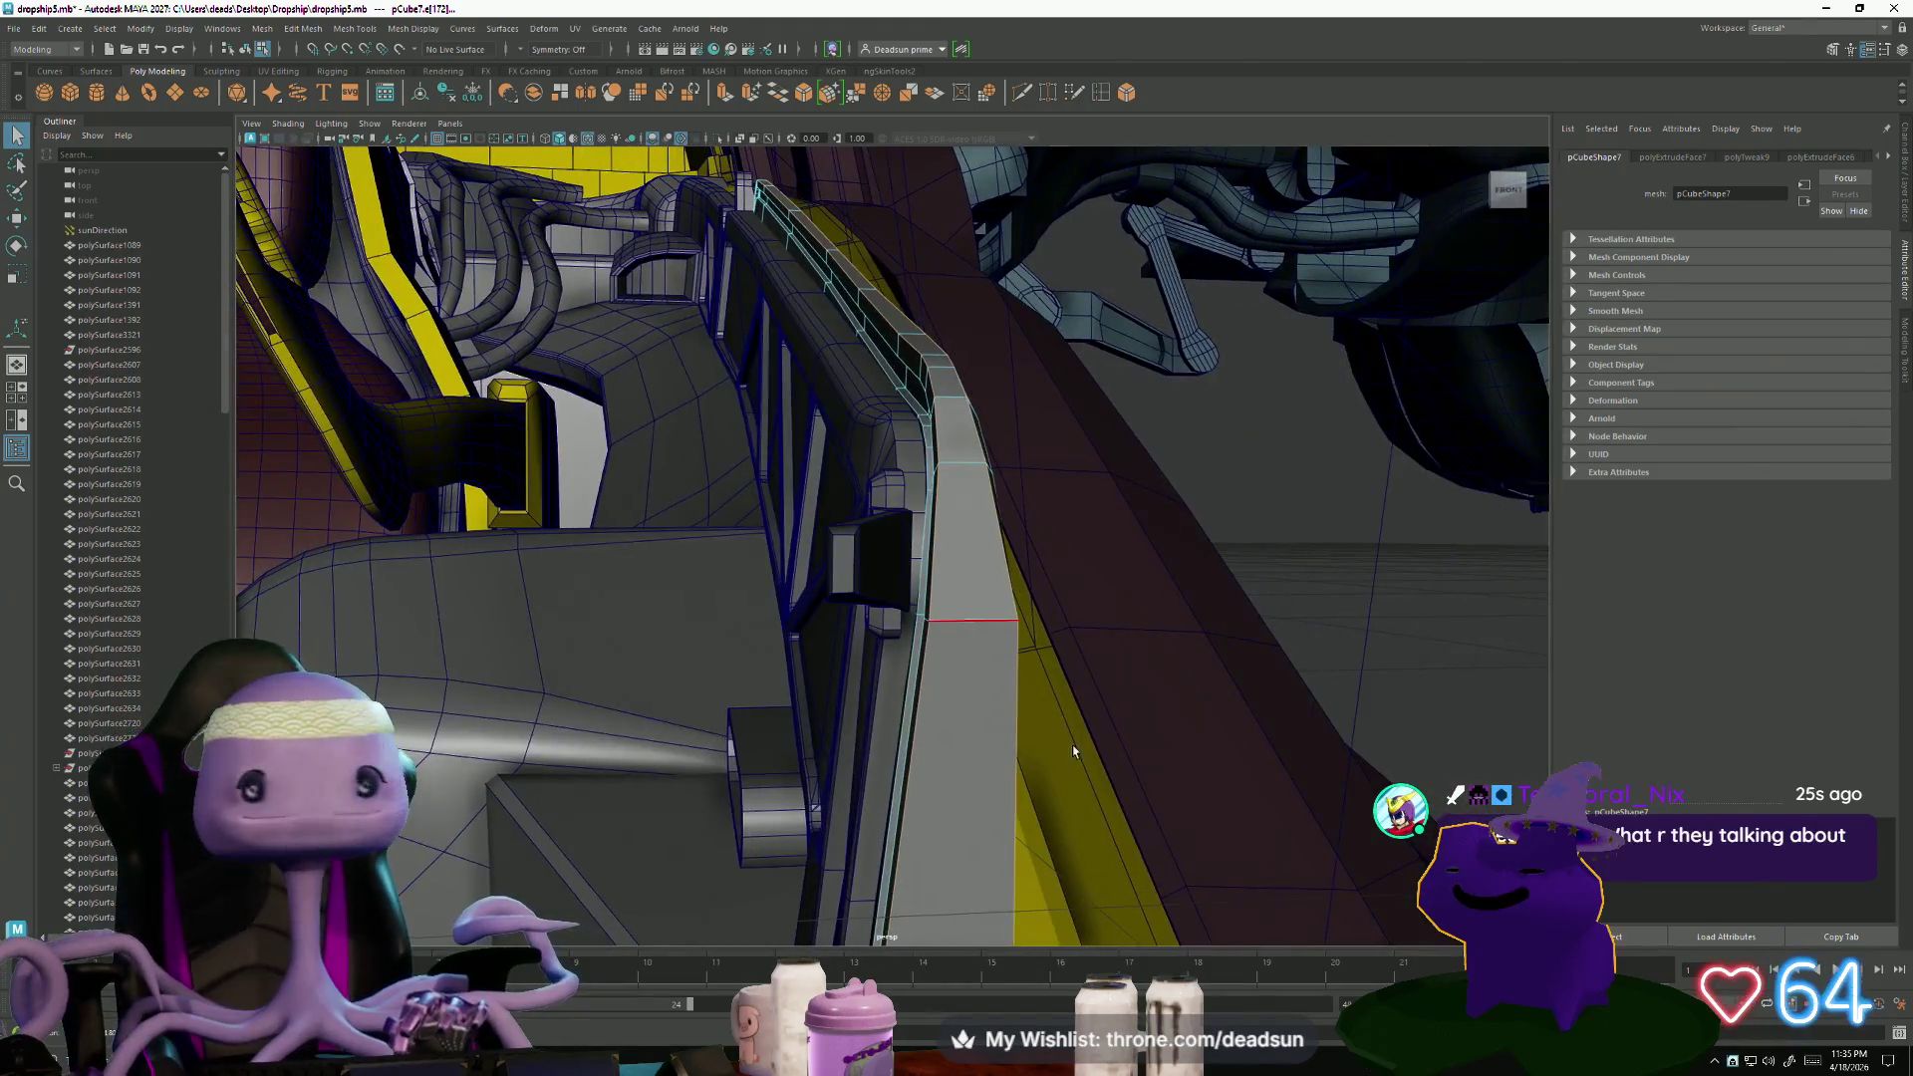
pyautogui.click(962, 617)
pyautogui.moveTo(1092, 668)
pyautogui.keyDown('alt'); pyautogui.mouseDown()
pyautogui.moveTo(760, 649)
pyautogui.moveTo(751, 734)
pyautogui.moveTo(781, 717)
pyautogui.moveTo(692, 714)
pyautogui.moveTo(792, 709)
pyautogui.moveTo(703, 719)
pyautogui.mouseUp(); pyautogui.keyUp('alt')
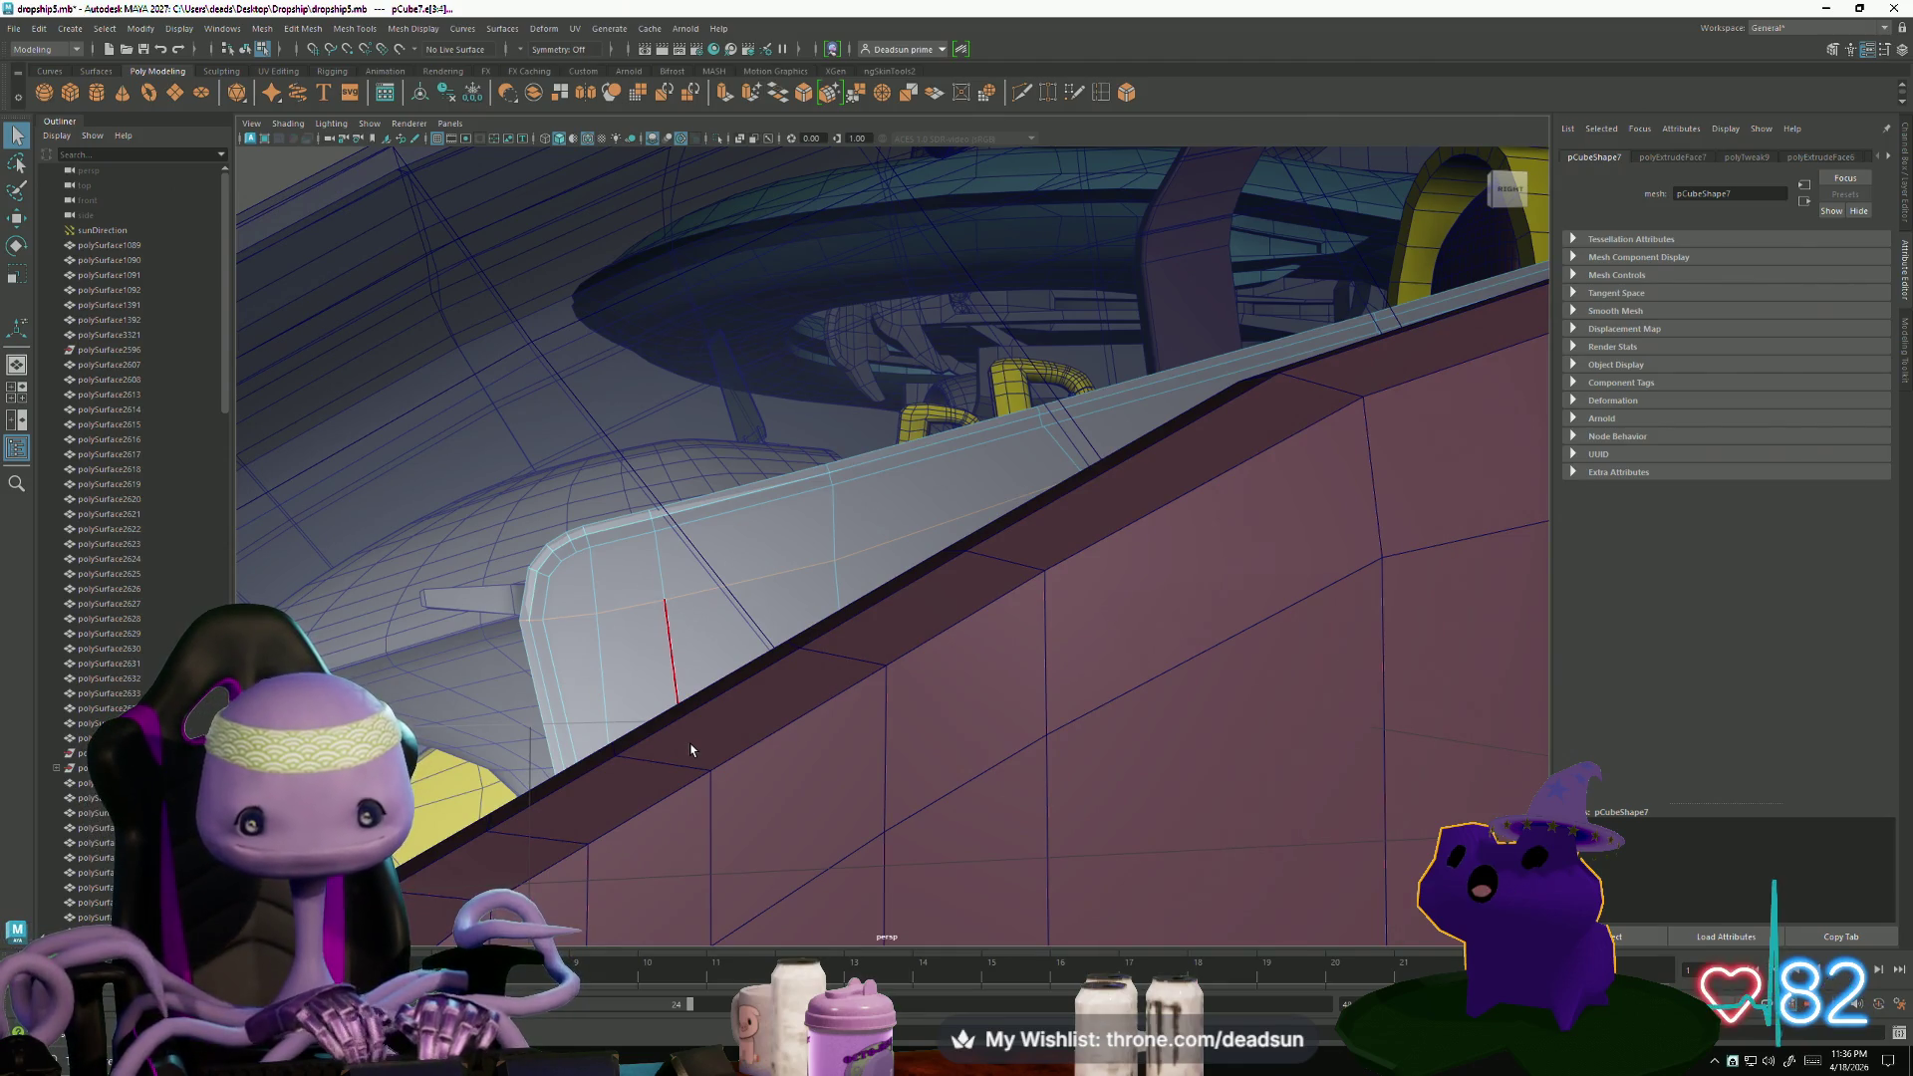
# - Marquee-select the rounded corner vertices of the pCube7 trim strip with the Move tool active
pyautogui.moveTo(609, 747)
pyautogui.keyDown('alt'); pyautogui.mouseDown()
pyautogui.moveTo(638, 617)
pyautogui.moveTo(650, 670)
pyautogui.moveTo(555, 755)
pyautogui.moveTo(543, 688)
pyautogui.mouseUp(); pyautogui.keyUp('alt')
pyautogui.moveTo(543, 687)
pyautogui.keyDown('alt'); pyautogui.mouseDown(button='middle')
pyautogui.moveTo(568, 661)
pyautogui.moveTo(543, 642)
pyautogui.mouseUp(button='middle'); pyautogui.keyUp('alt')
pyautogui.moveTo(519, 621)
pyautogui.keyDown('alt'); pyautogui.mouseDown()
pyautogui.moveTo(653, 684)
pyautogui.moveTo(578, 668)
pyautogui.moveTo(596, 659)
pyautogui.moveTo(488, 670)
pyautogui.moveTo(682, 690)
pyautogui.moveTo(703, 559)
pyautogui.mouseUp(); pyautogui.keyUp('alt')
pyautogui.moveTo(653, 558)
pyautogui.mouseDown(button='right')
pyautogui.moveTo(619, 583)
pyautogui.moveTo(678, 543)
pyautogui.moveTo(615, 540)
pyautogui.mouseUp(button='right')
pyautogui.click(667, 598)
pyautogui.doubleClick(628, 607)
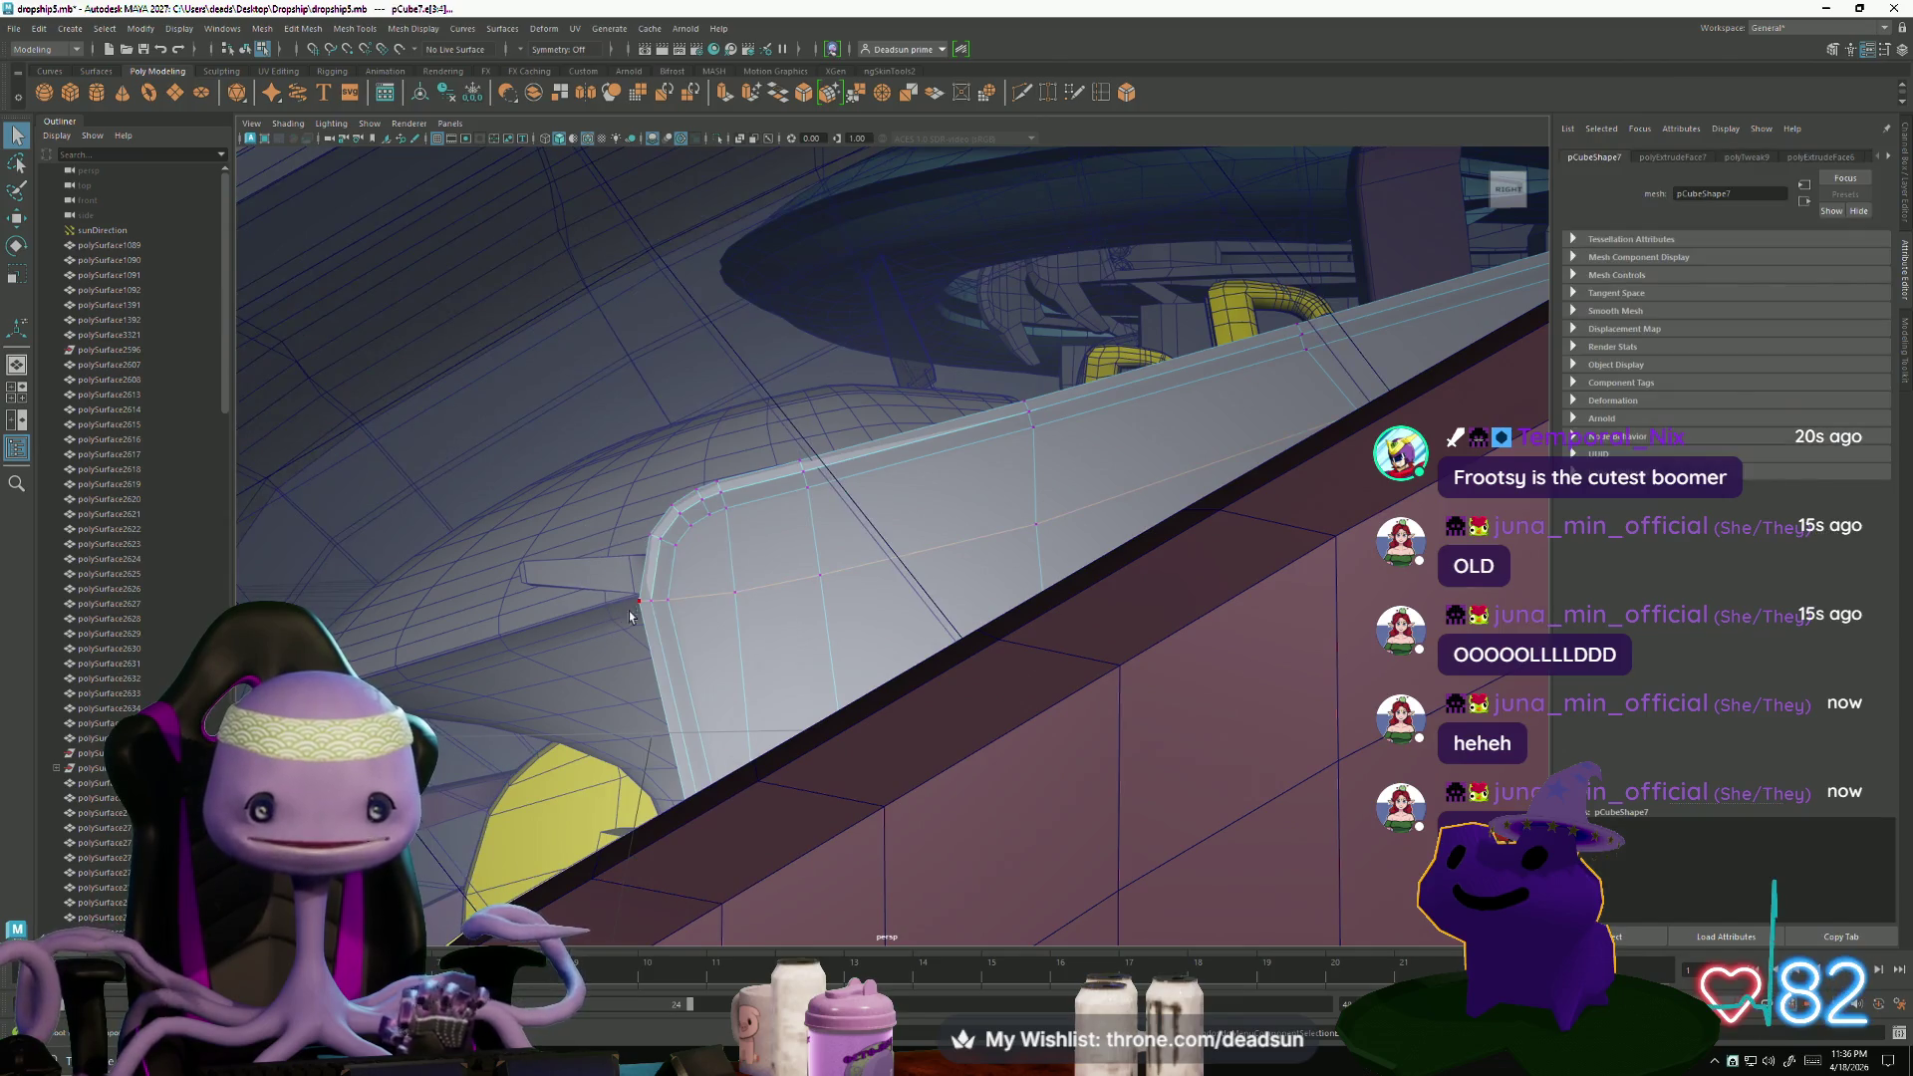
pyautogui.moveTo(605, 387)
pyautogui.keyDown('alt'); pyautogui.mouseDown()
pyautogui.moveTo(1245, 623)
pyautogui.moveTo(875, 628)
pyautogui.mouseUp(); pyautogui.keyUp('alt')
pyautogui.moveTo(700, 451); pyautogui.dragTo(958, 694)
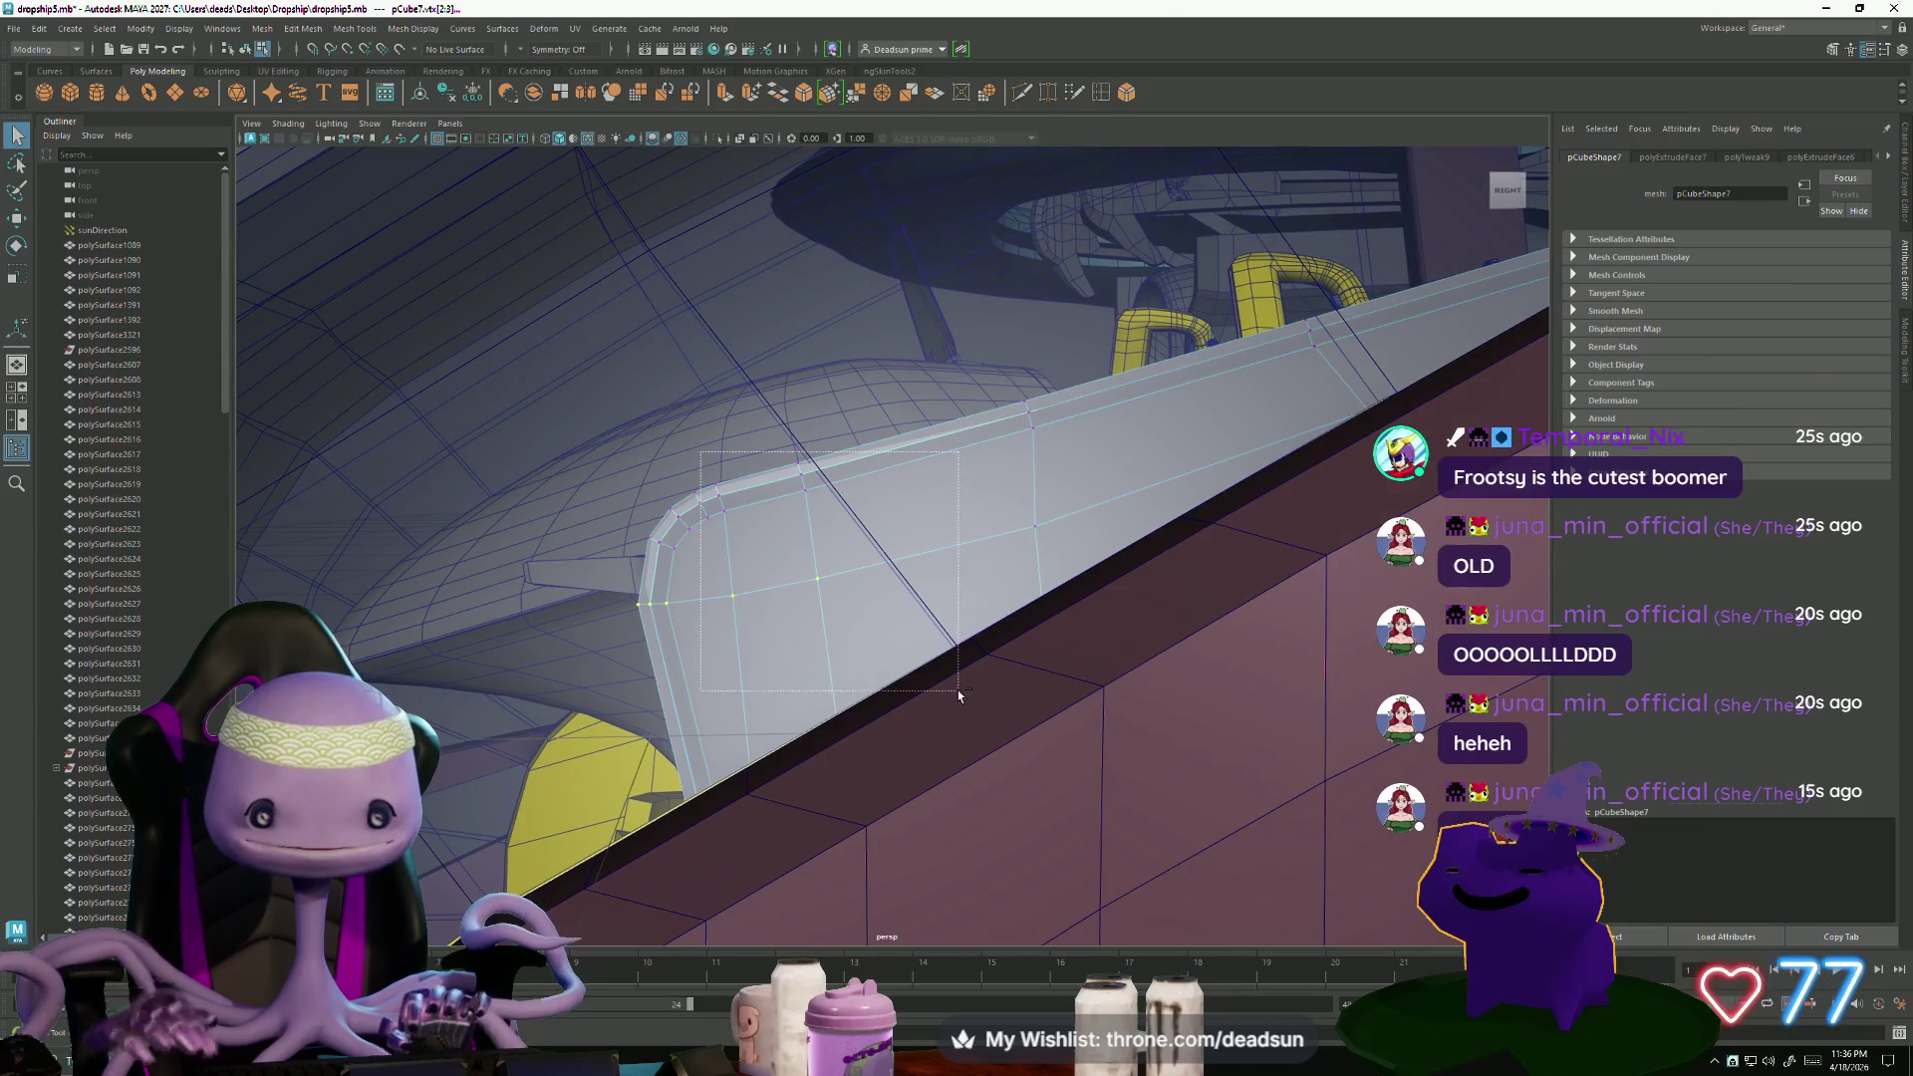
pyautogui.press('e')
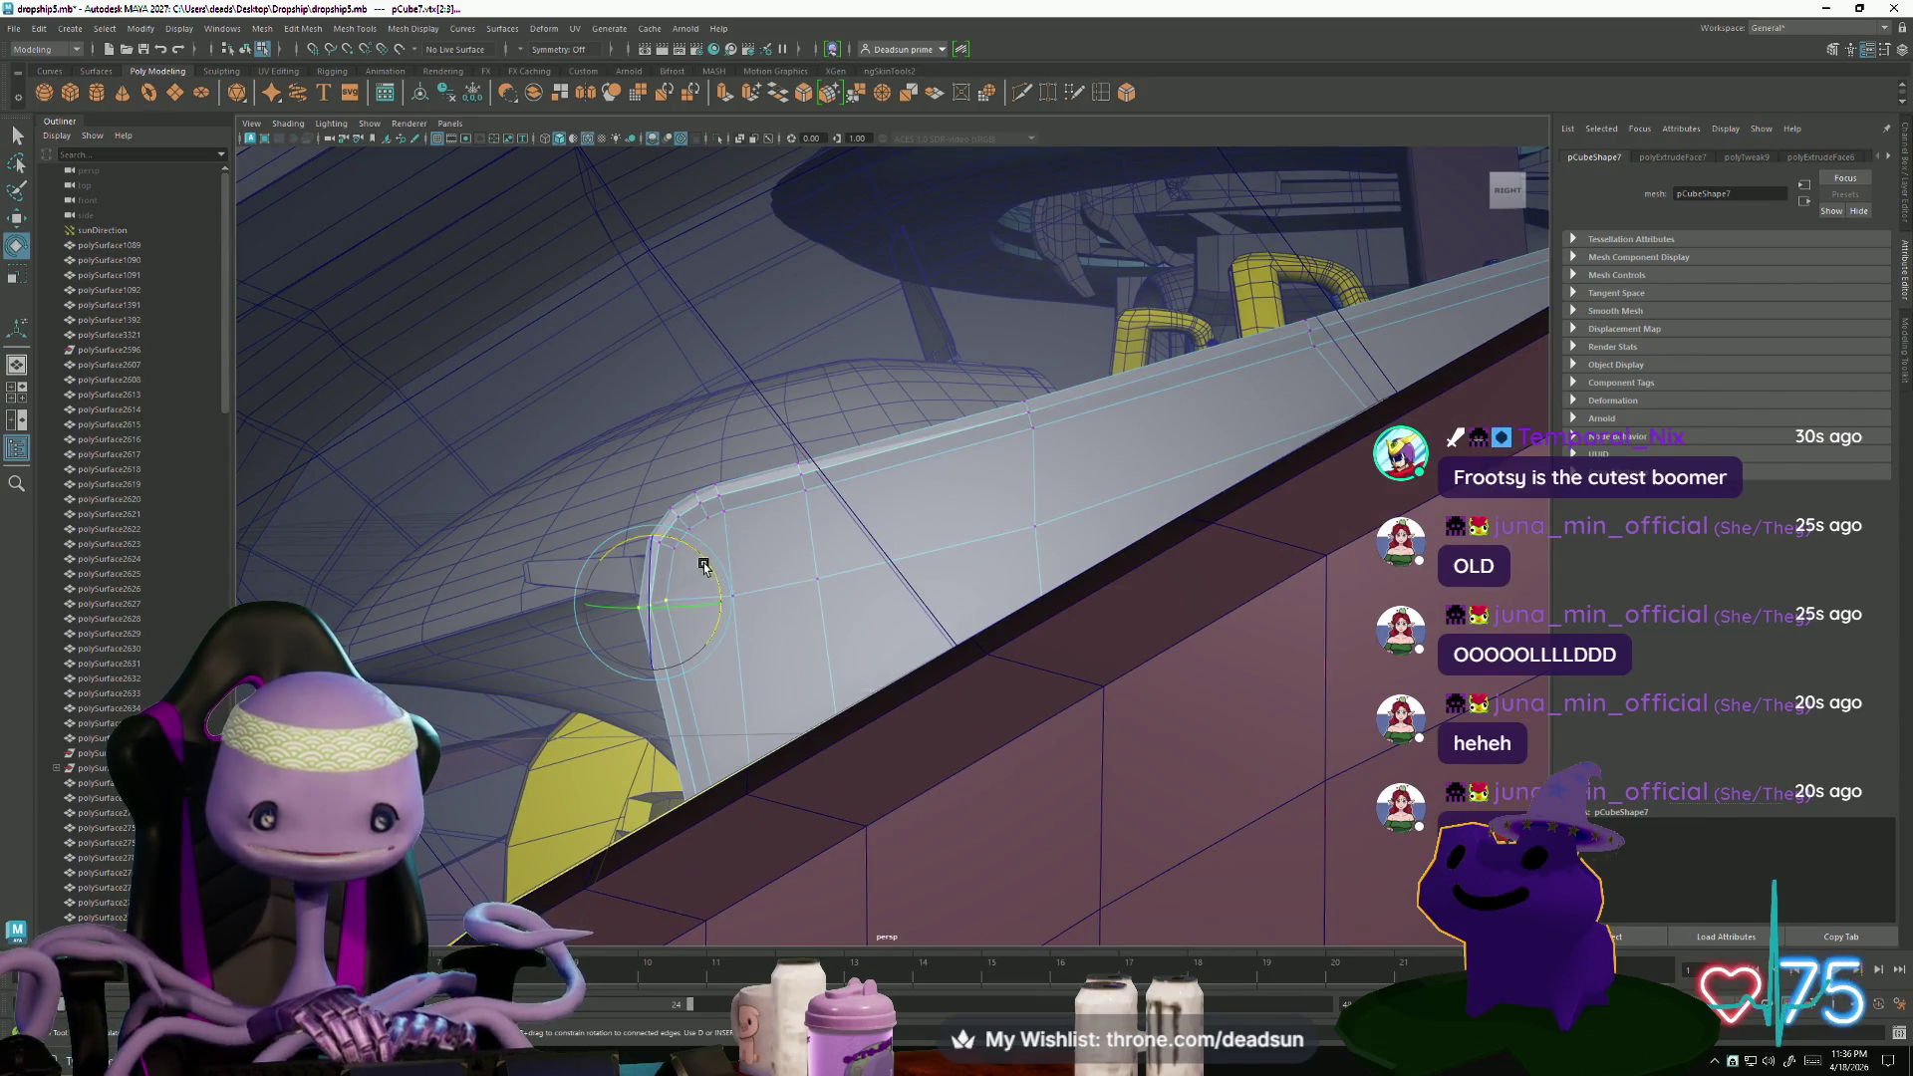
pyautogui.press('w')
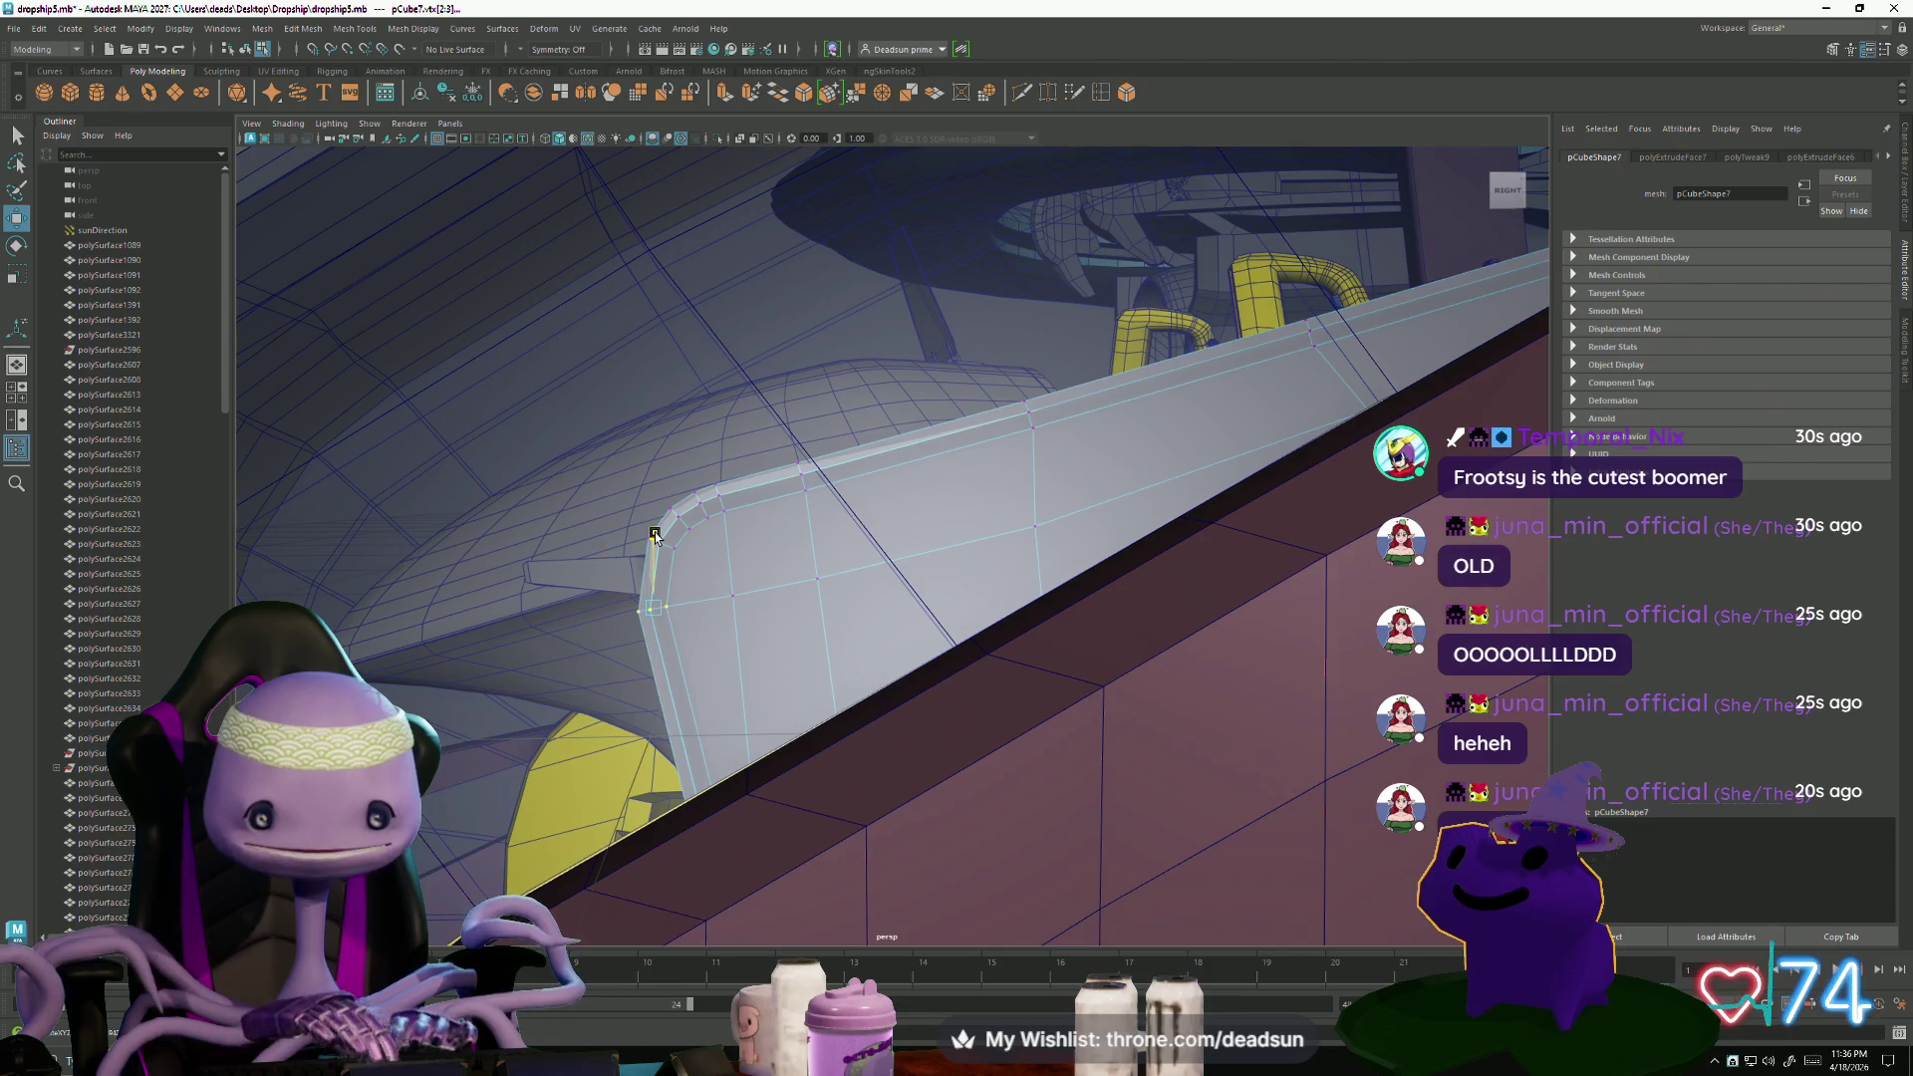
pyautogui.keyDown('alt'); pyautogui.moveTo(677, 658); pyautogui.dragTo(759, 655); pyautogui.keyUp('alt')
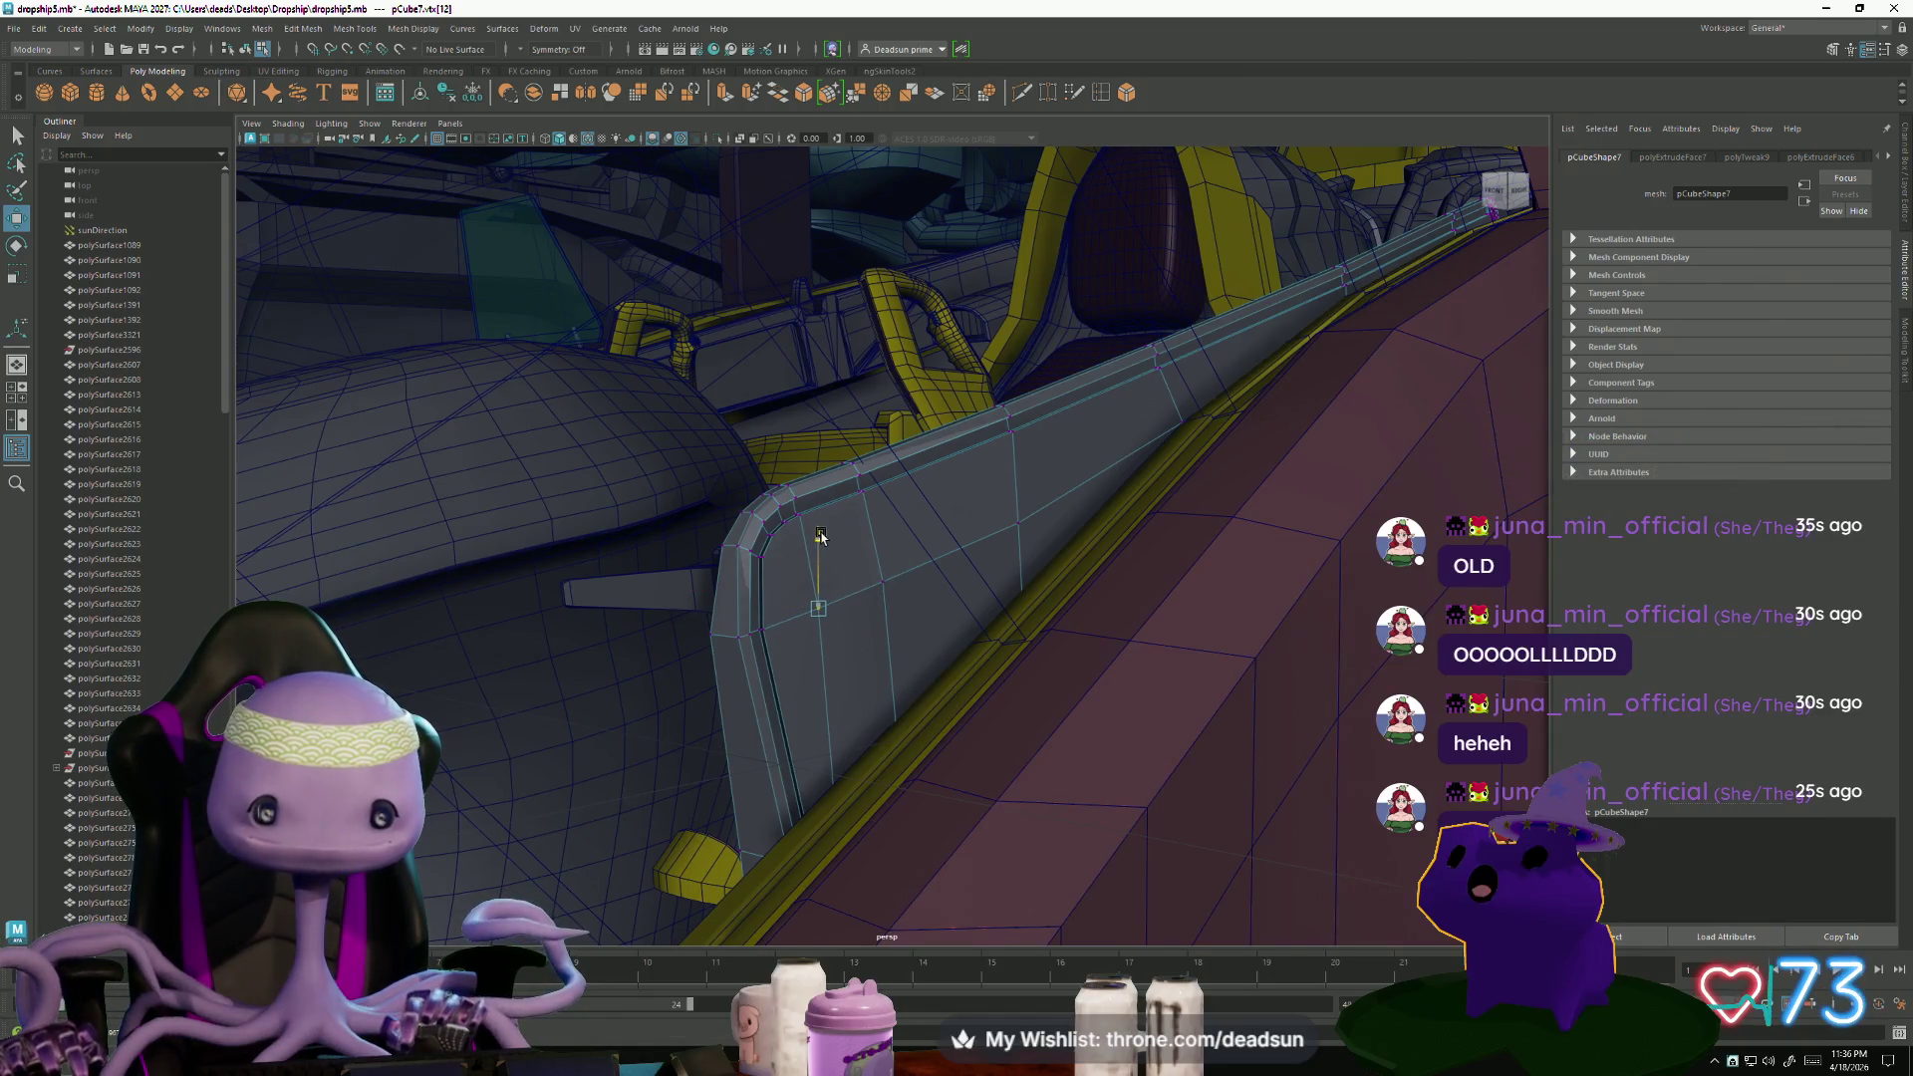
# - Lower the trim strip's corner vertex vtx[14] slightly along Y
pyautogui.click(882, 581)
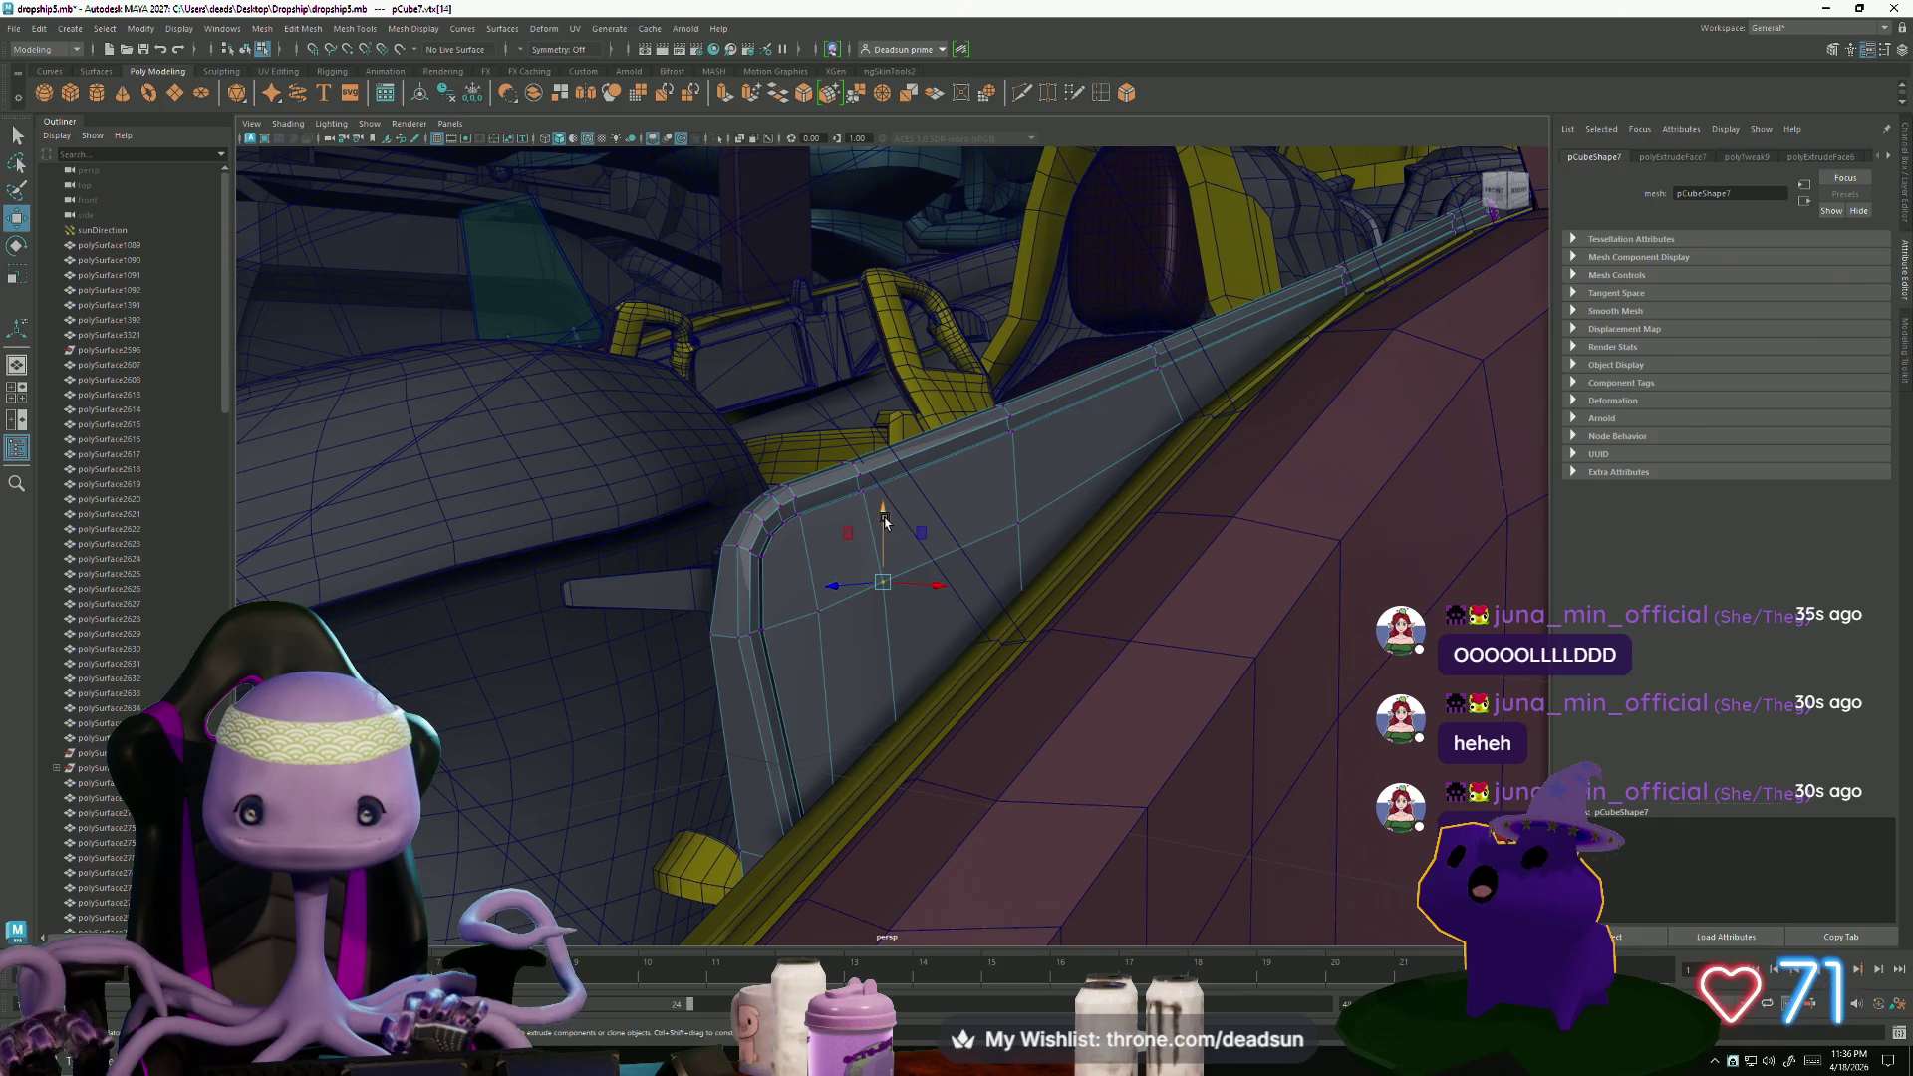
pyautogui.moveTo(885, 520); pyautogui.dragTo(887, 526)
pyautogui.click(1019, 524)
pyautogui.moveTo(1020, 528)
pyautogui.keyDown('alt'); pyautogui.mouseDown()
pyautogui.moveTo(918, 641)
pyautogui.moveTo(1013, 635)
pyautogui.moveTo(1046, 611)
pyautogui.moveTo(981, 620)
pyautogui.moveTo(1031, 558)
pyautogui.moveTo(1039, 581)
pyautogui.mouseUp(); pyautogui.keyUp('alt')
# - Select the strip's vertical end edges e[3:4] in edge mode
pyautogui.moveTo(1039, 581); pyautogui.dragTo(1050, 547, button='right')
pyautogui.click(1034, 653)
pyautogui.moveTo(1034, 652)
pyautogui.keyDown('alt'); pyautogui.mouseDown()
pyautogui.moveTo(973, 675)
pyautogui.moveTo(875, 632)
pyautogui.moveTo(717, 632)
pyautogui.mouseUp(); pyautogui.keyUp('alt')
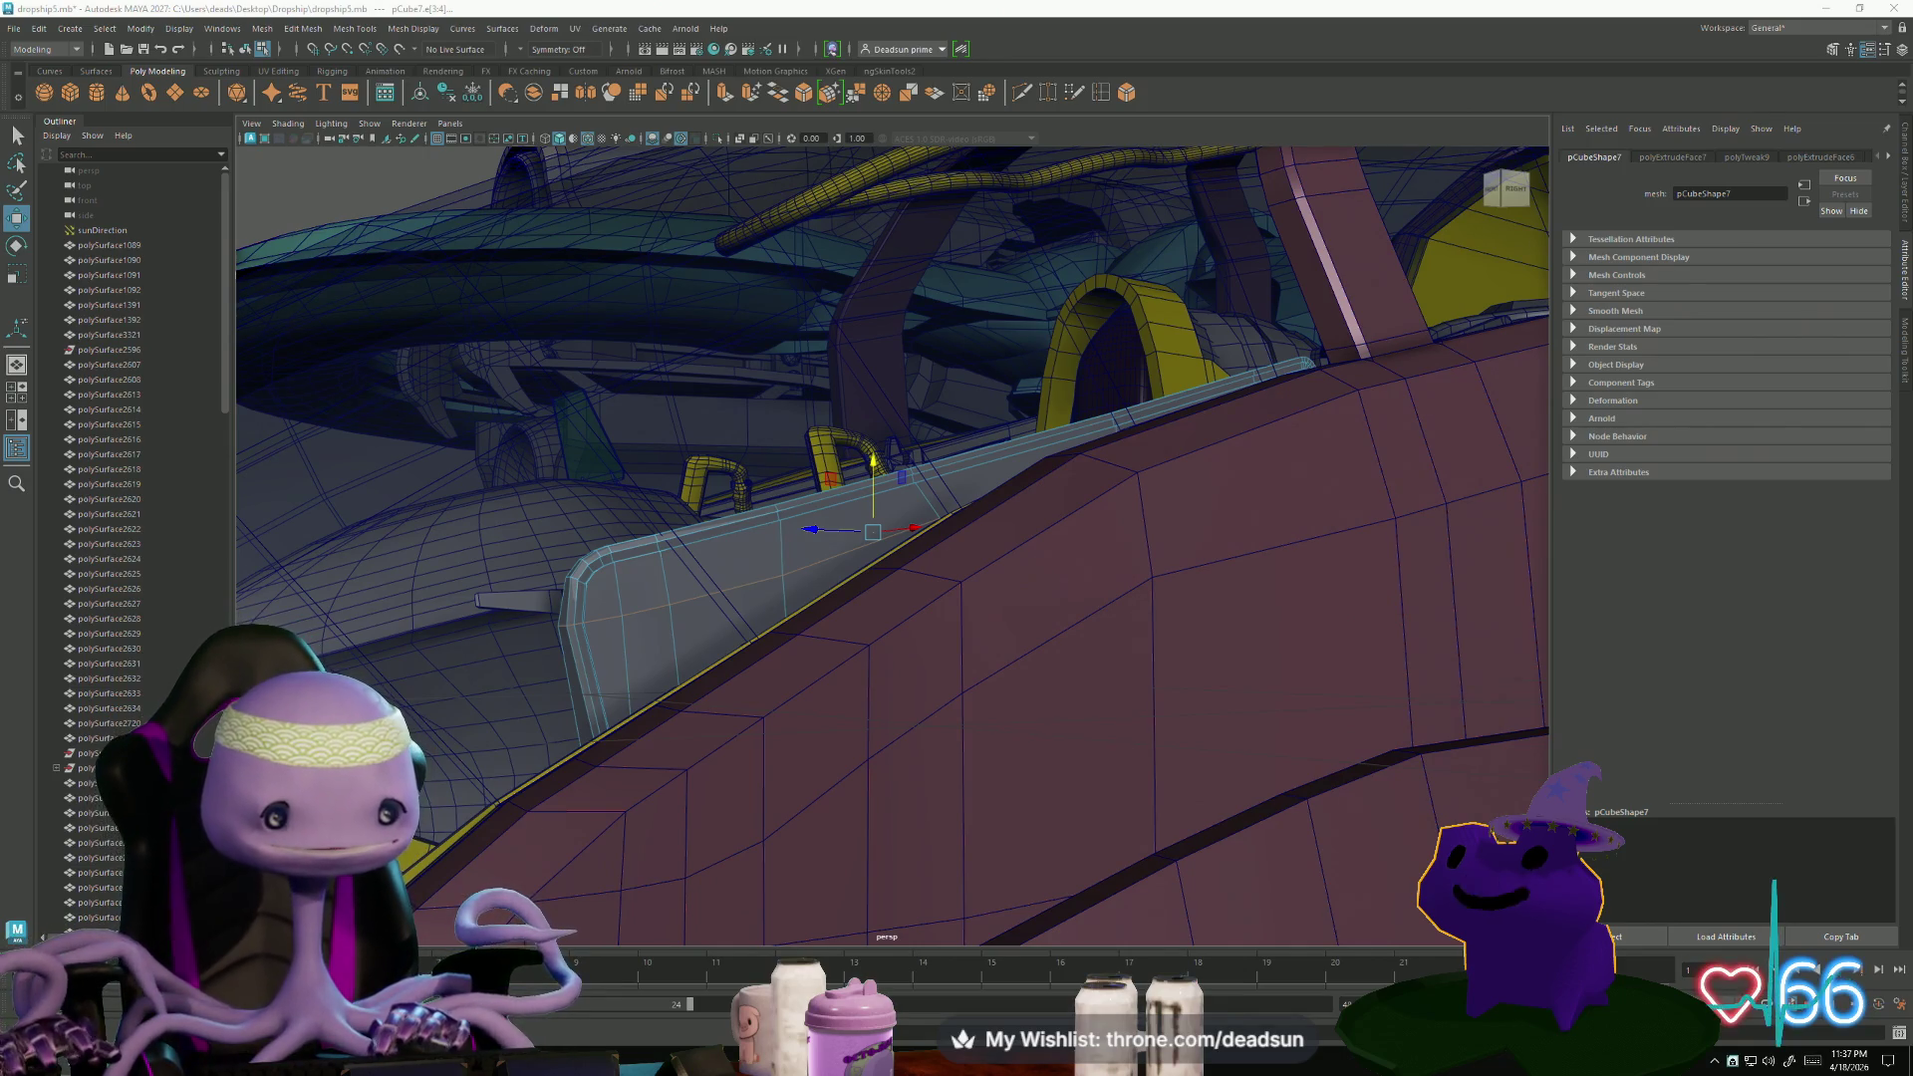
pyautogui.hotkey('alt', 'Tab')
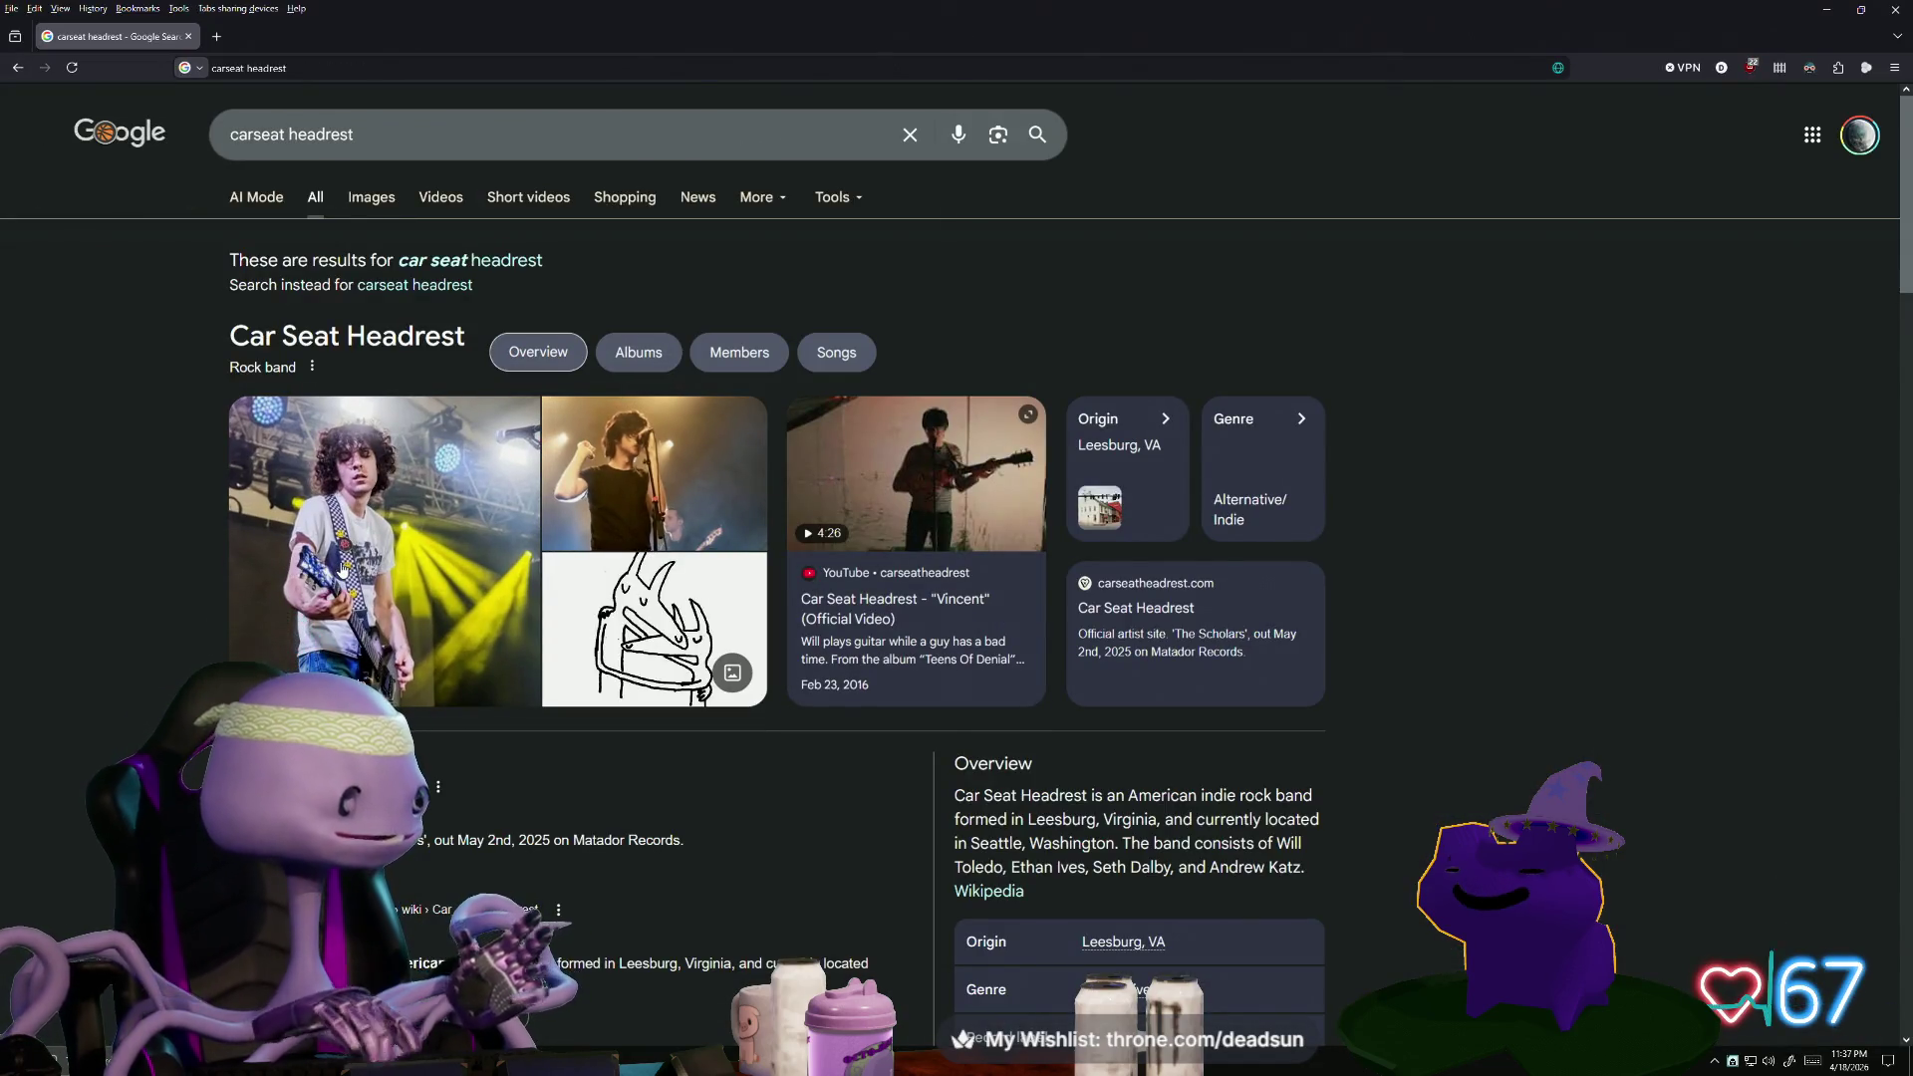
pyautogui.scroll(-1, 340, 568)
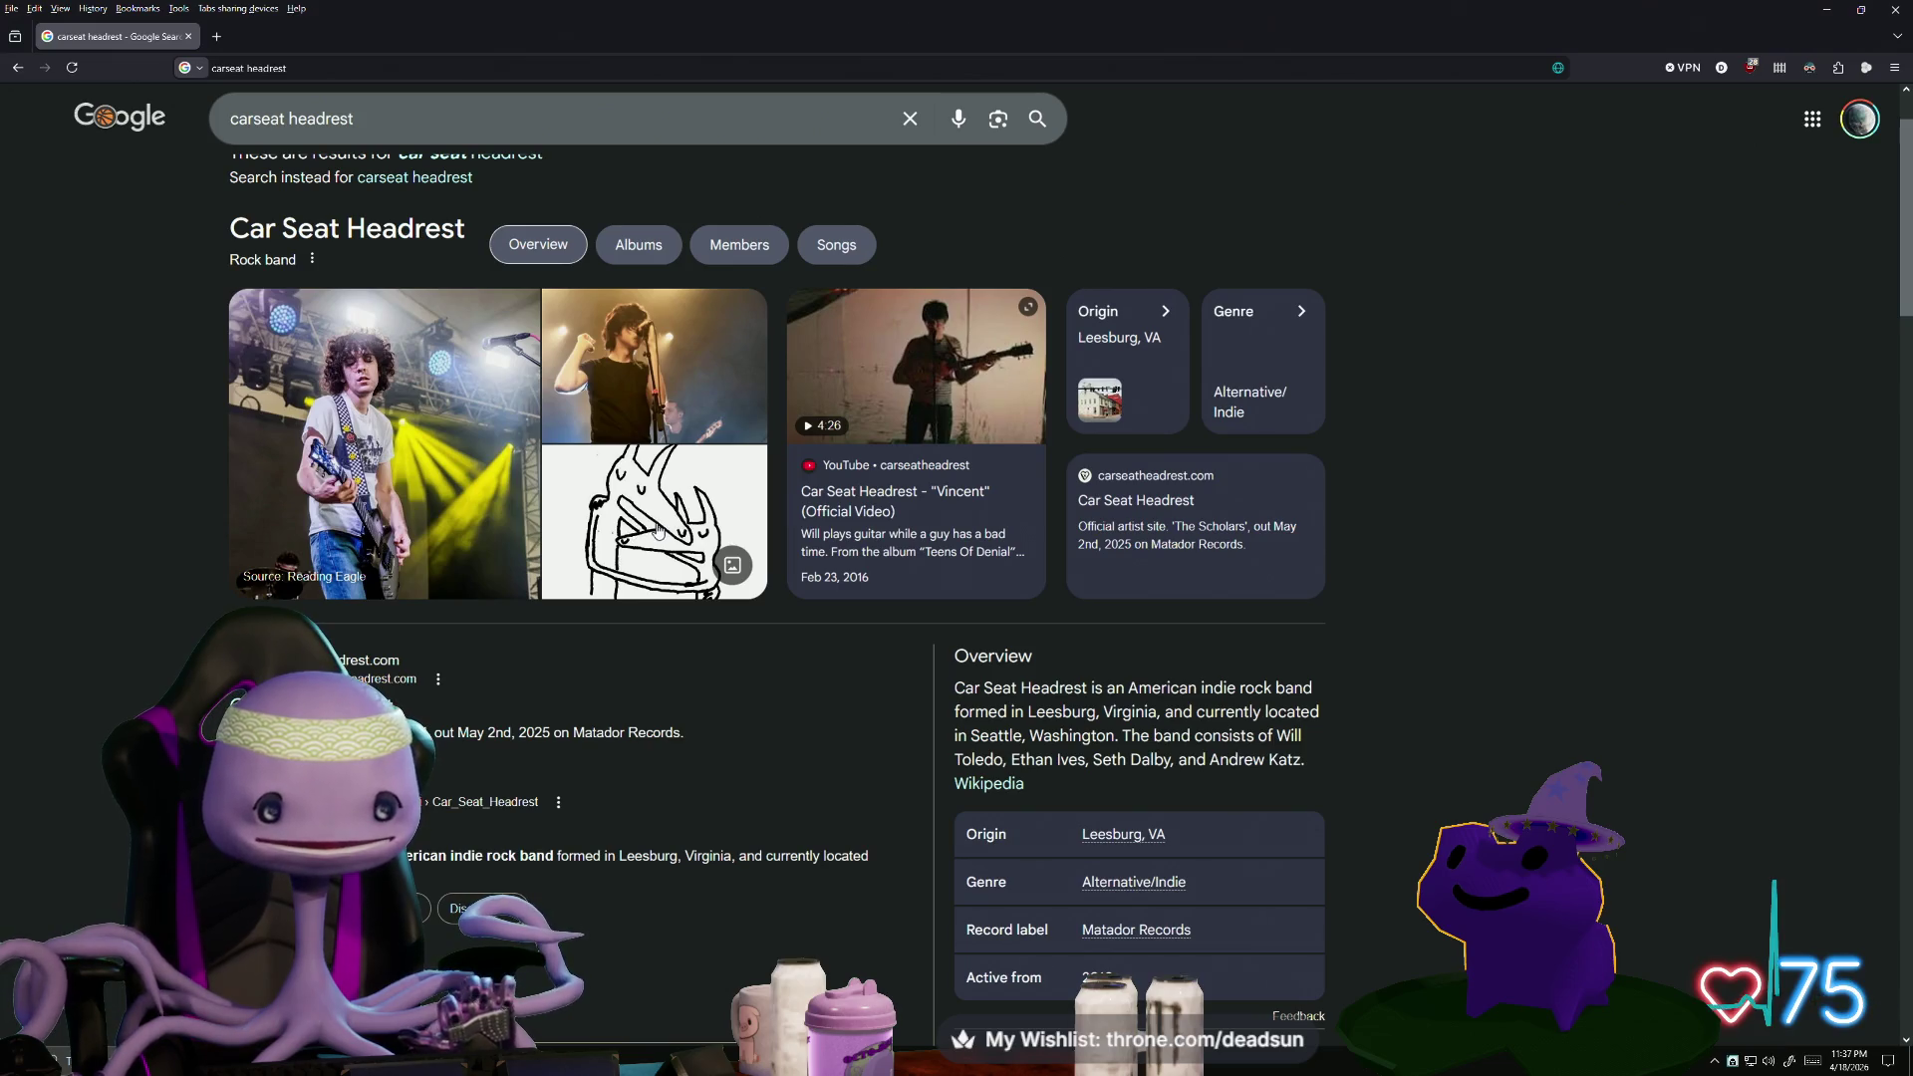
pyautogui.hotkey('alt', 'Tab')
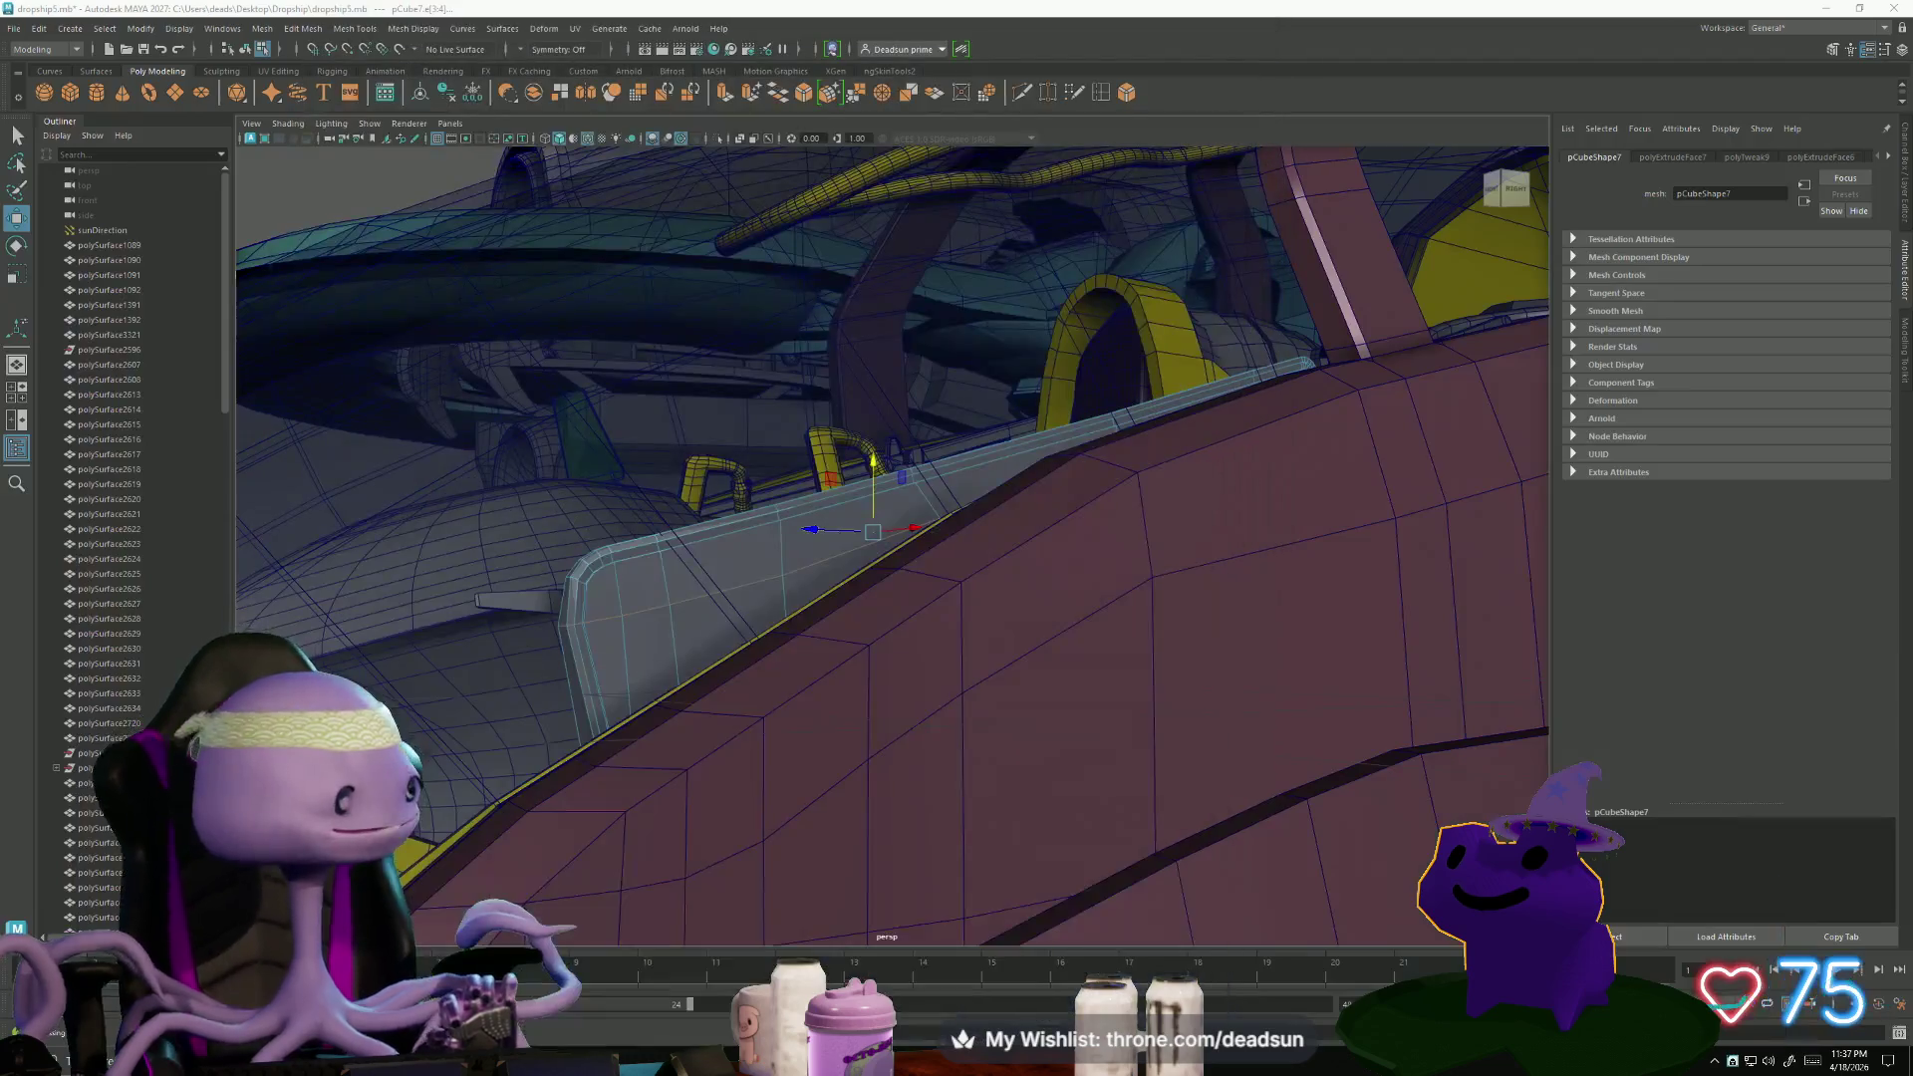
pyautogui.press('super+d')
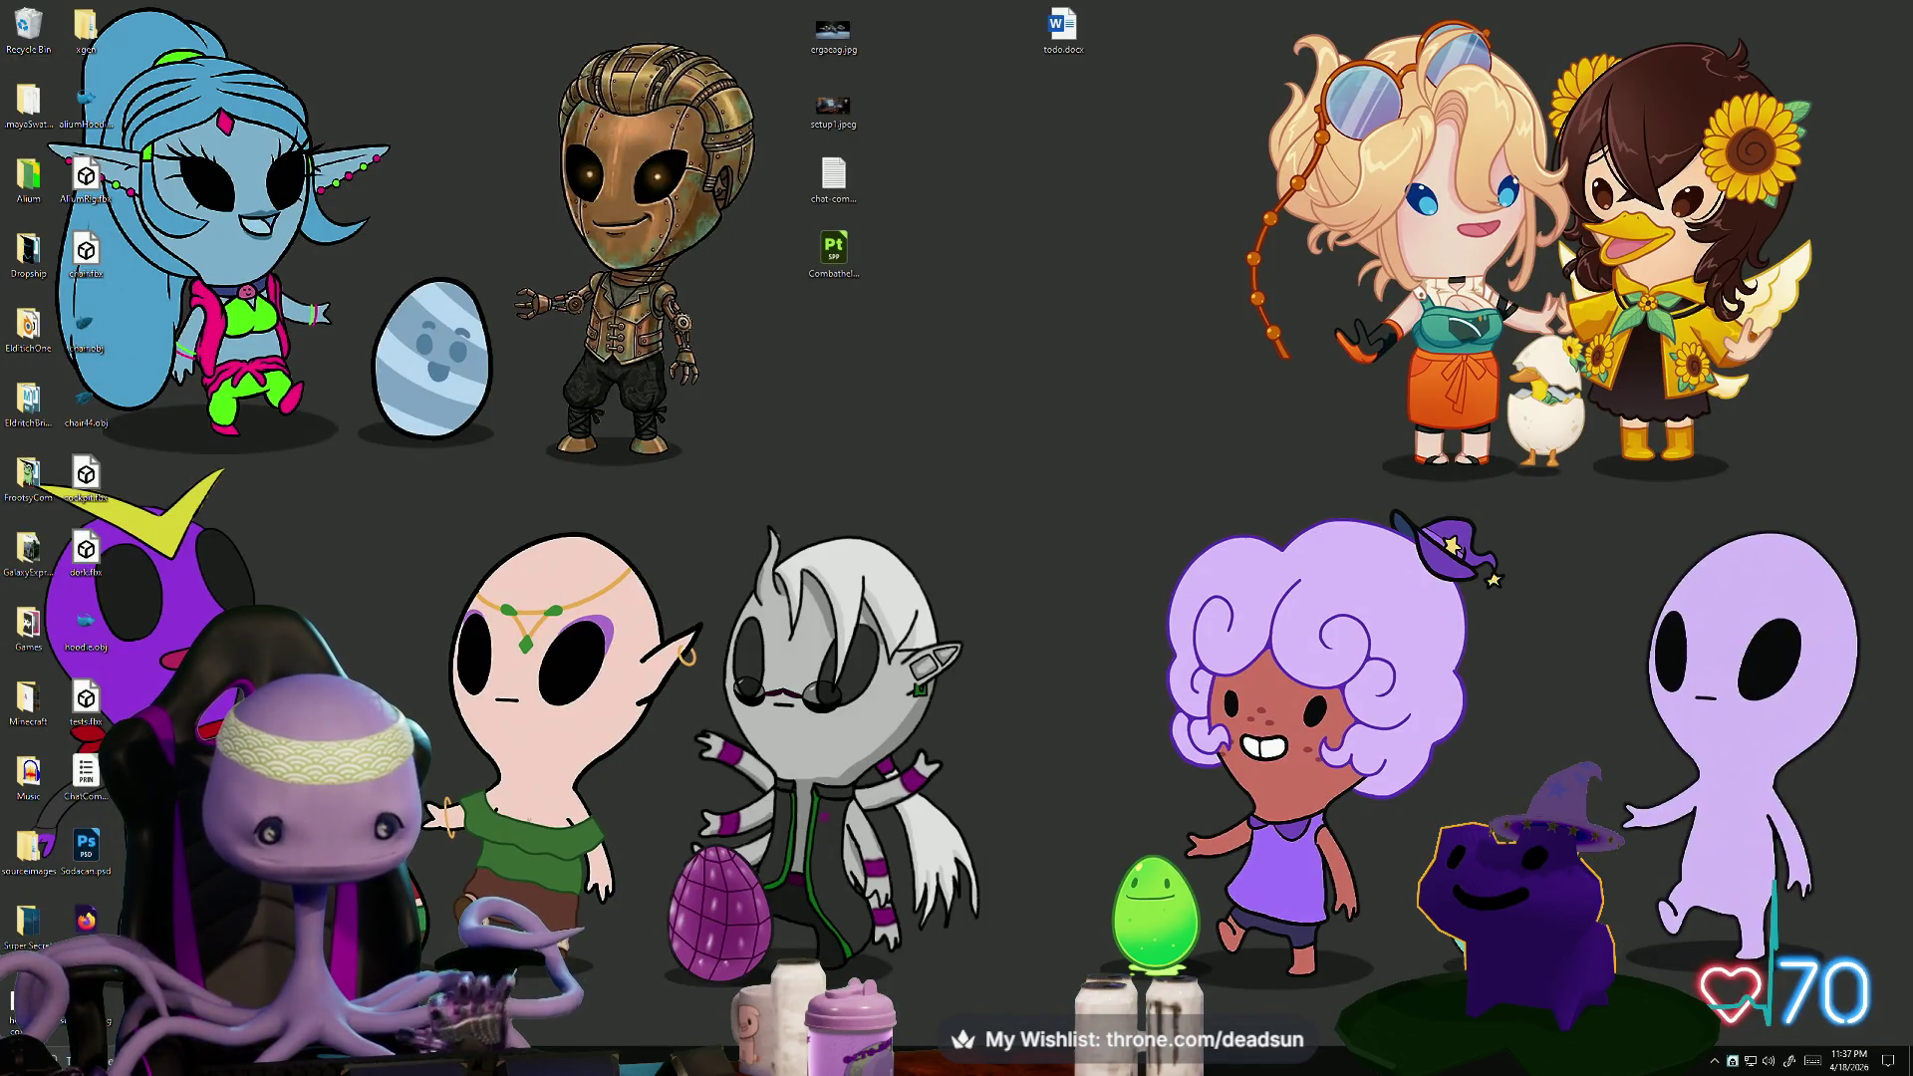
pyautogui.hotkey('alt', 'Tab')
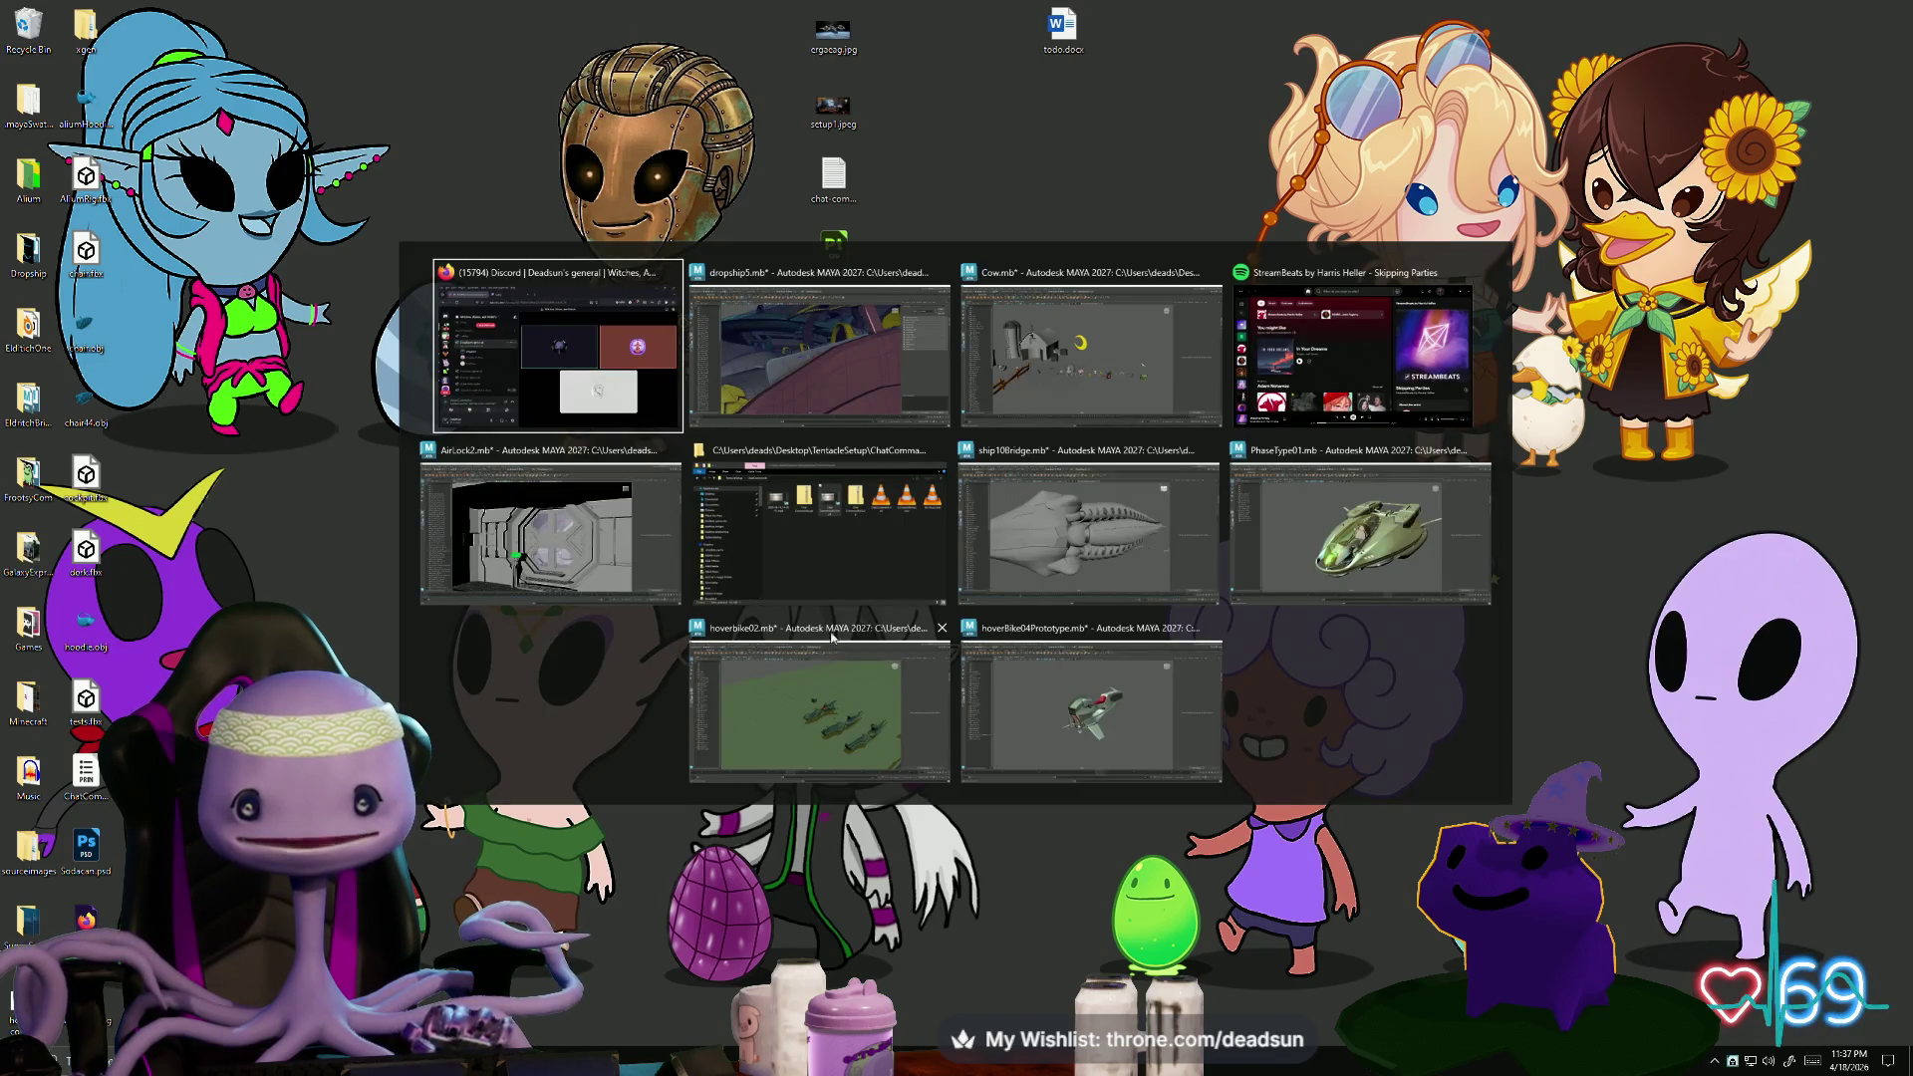
pyautogui.hotkey('alt', 'Tab')
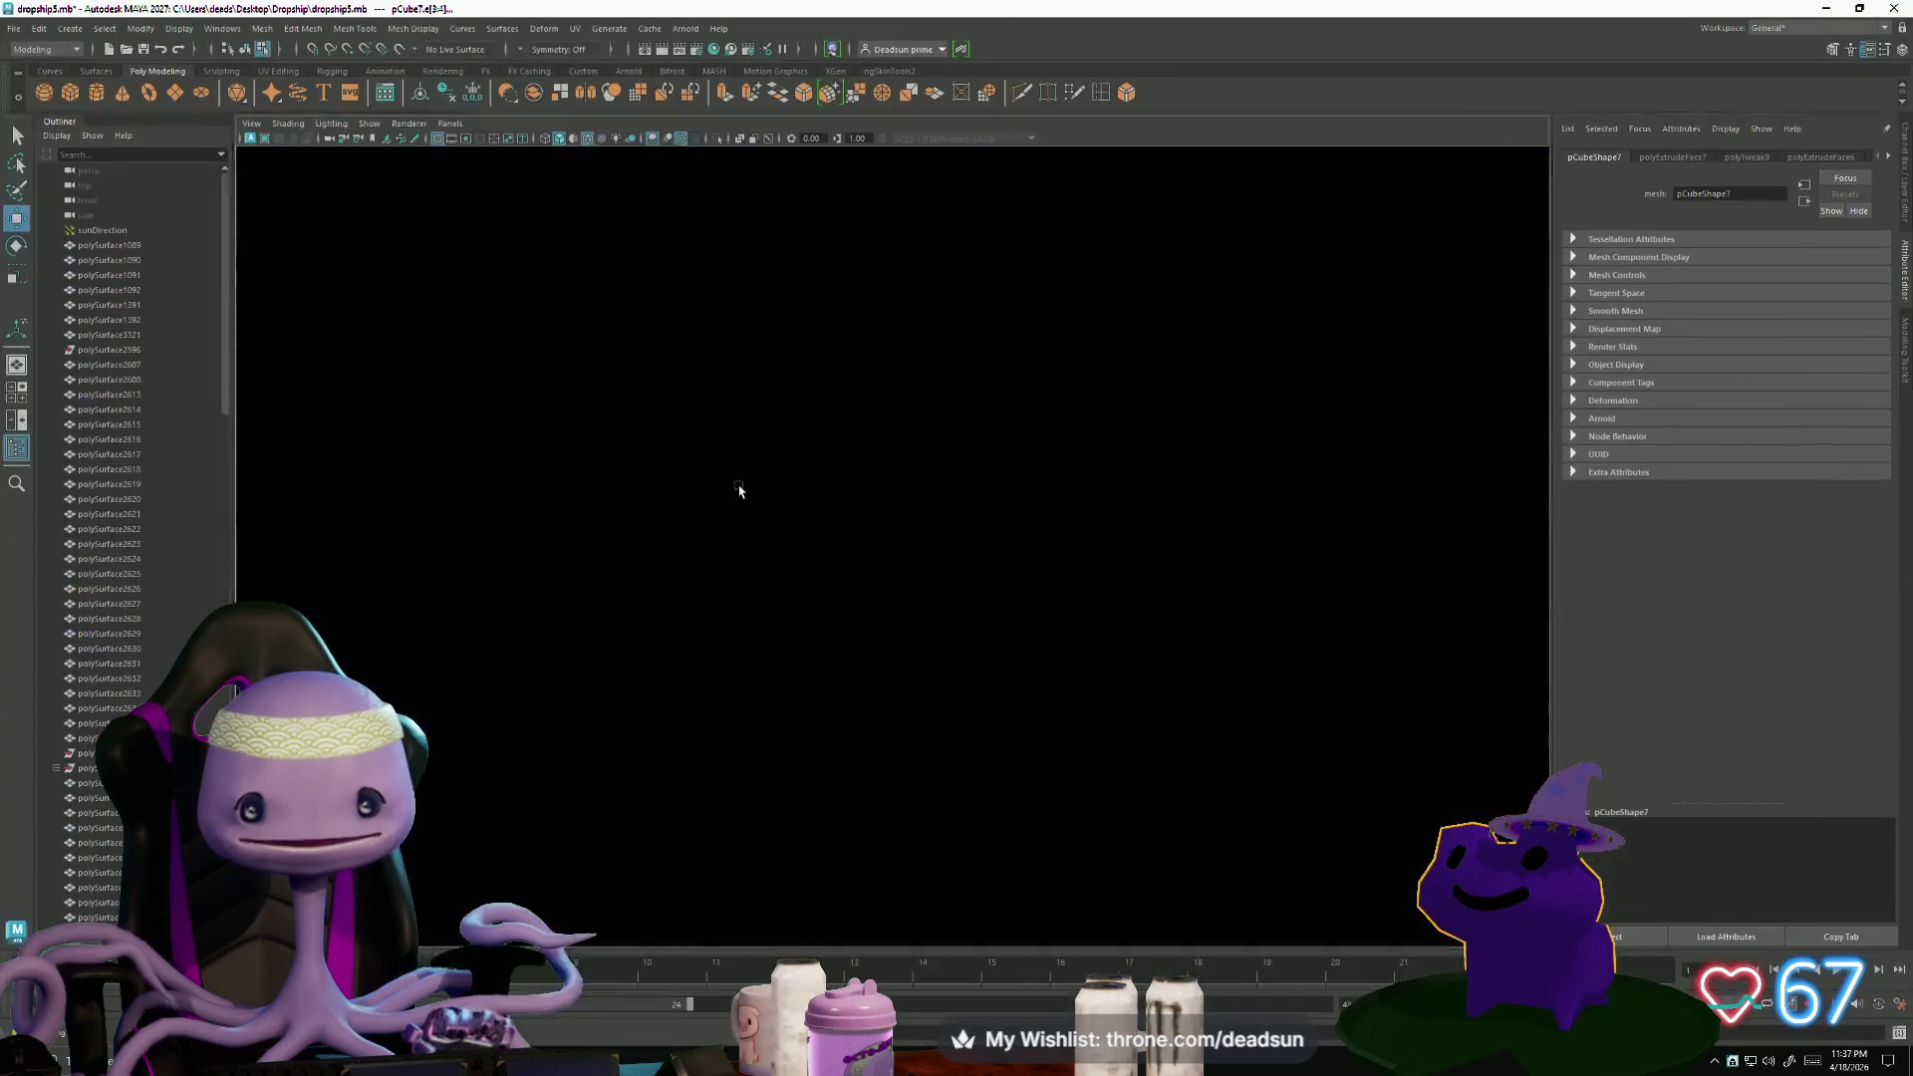
pyautogui.hotkey('alt', 'Tab')
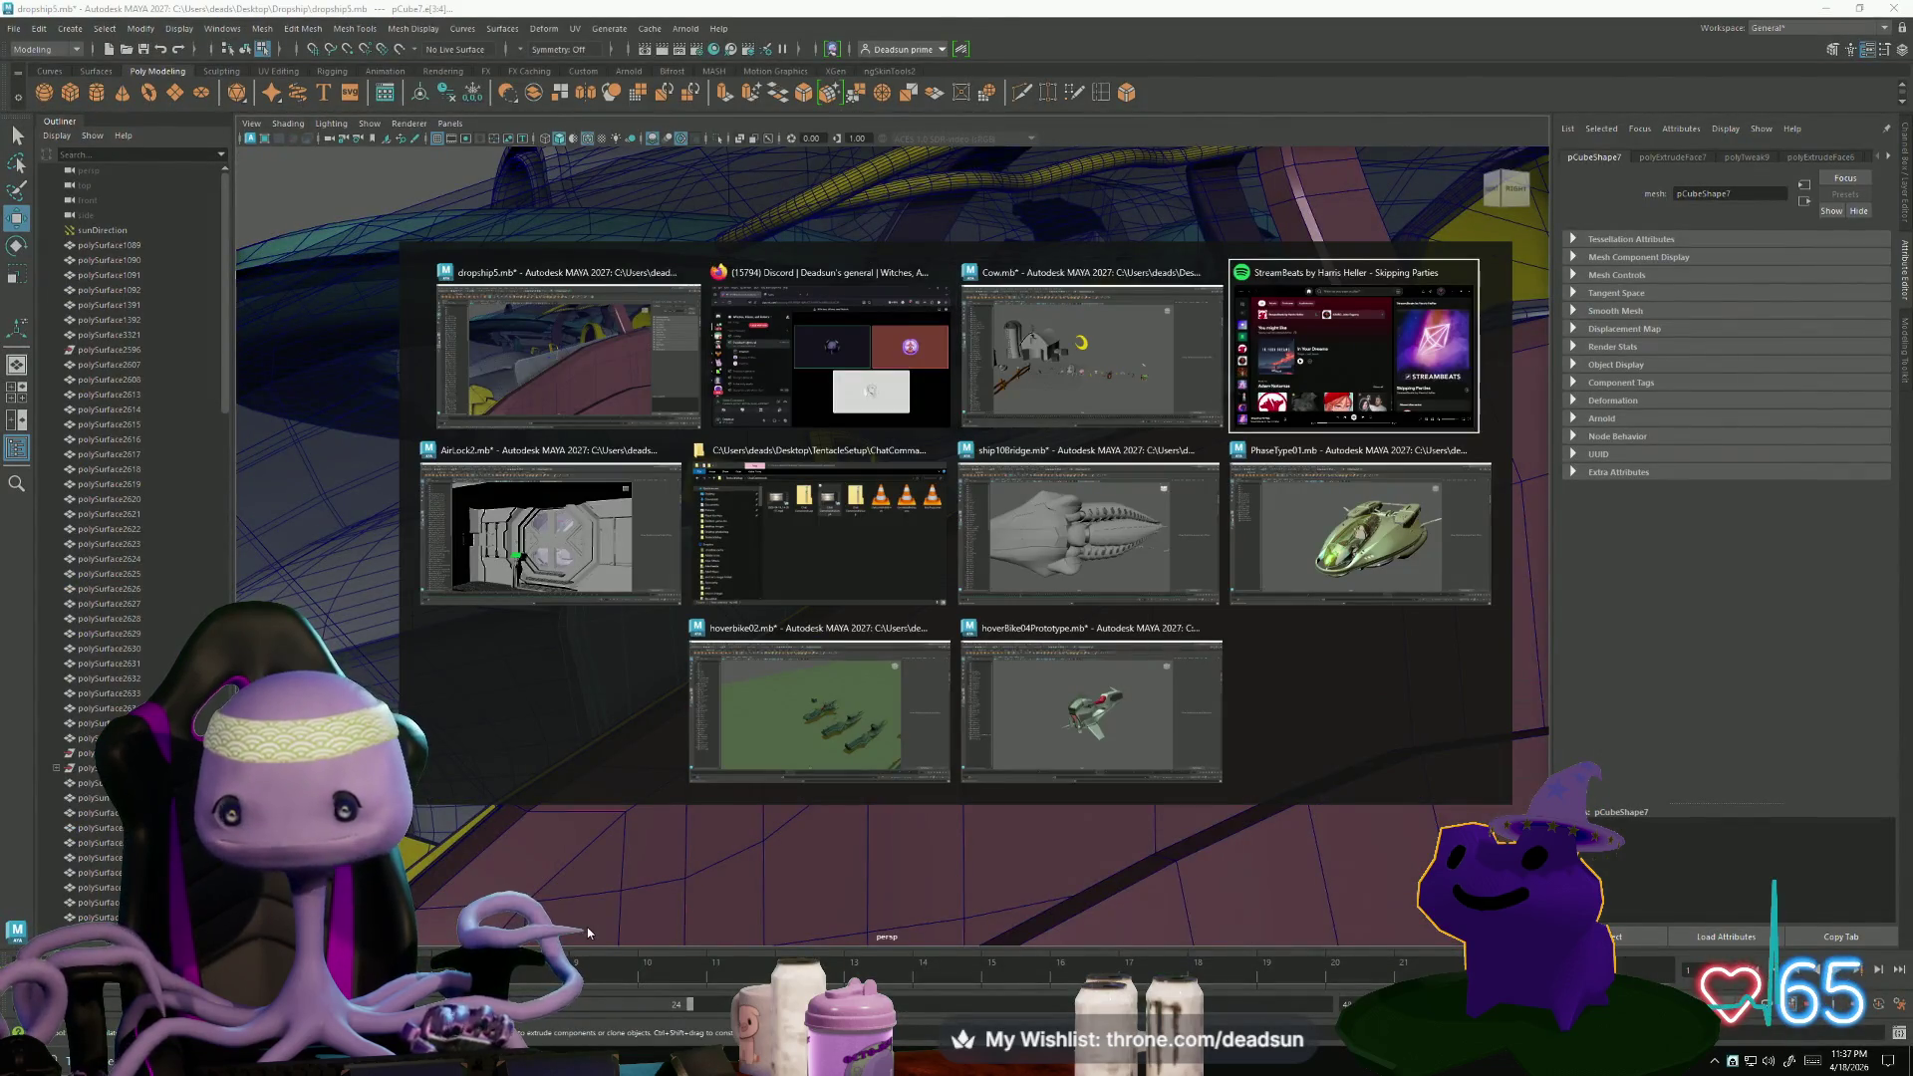
pyautogui.hotkey('alt', 'Tab')
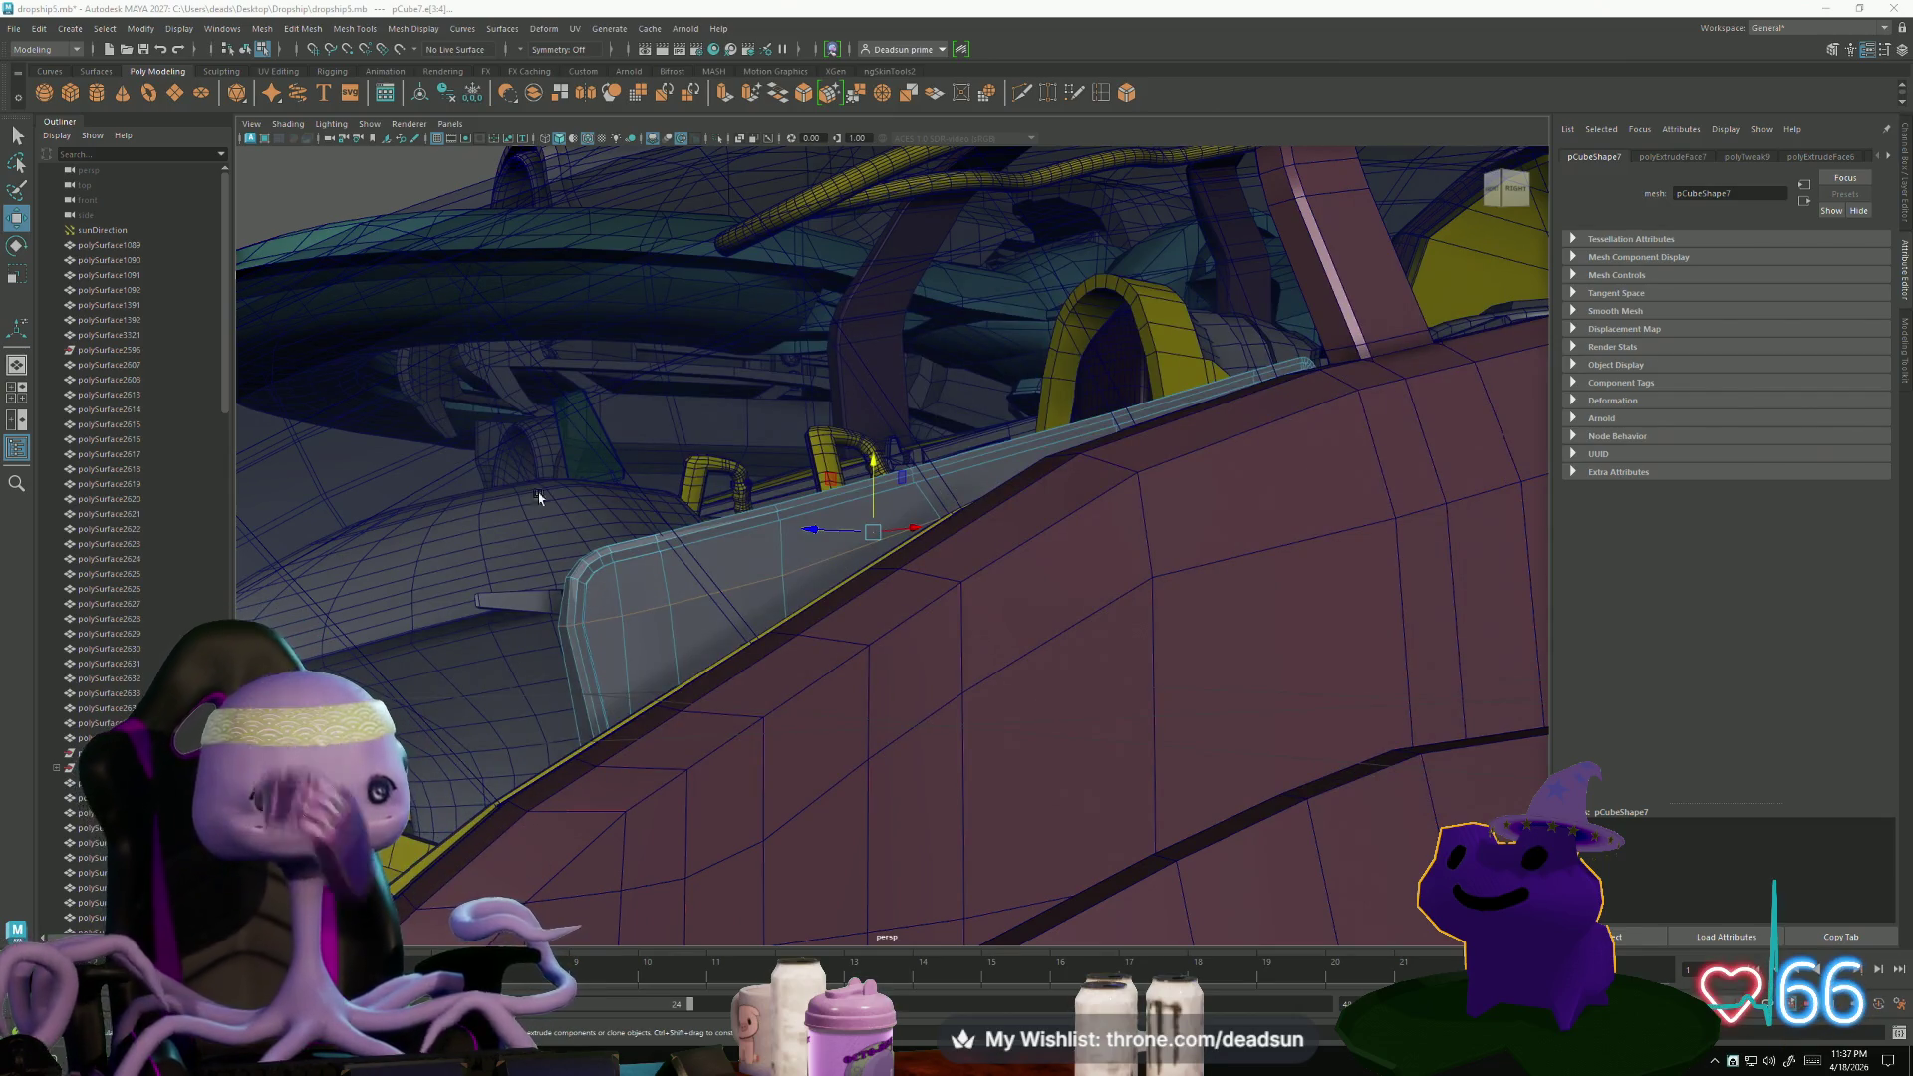
# - Bevel the trim strip's end edges e[3:4] with 2 segments and width 0.5753
pyautogui.moveTo(743, 588)
pyautogui.keyDown('alt'); pyautogui.mouseDown(button='right')
pyautogui.moveTo(778, 601)
pyautogui.moveTo(747, 620)
pyautogui.moveTo(1059, 504)
pyautogui.moveTo(1414, 645)
pyautogui.moveTo(773, 654)
pyautogui.moveTo(705, 555)
pyautogui.mouseUp(button='right'); pyautogui.keyUp('alt')
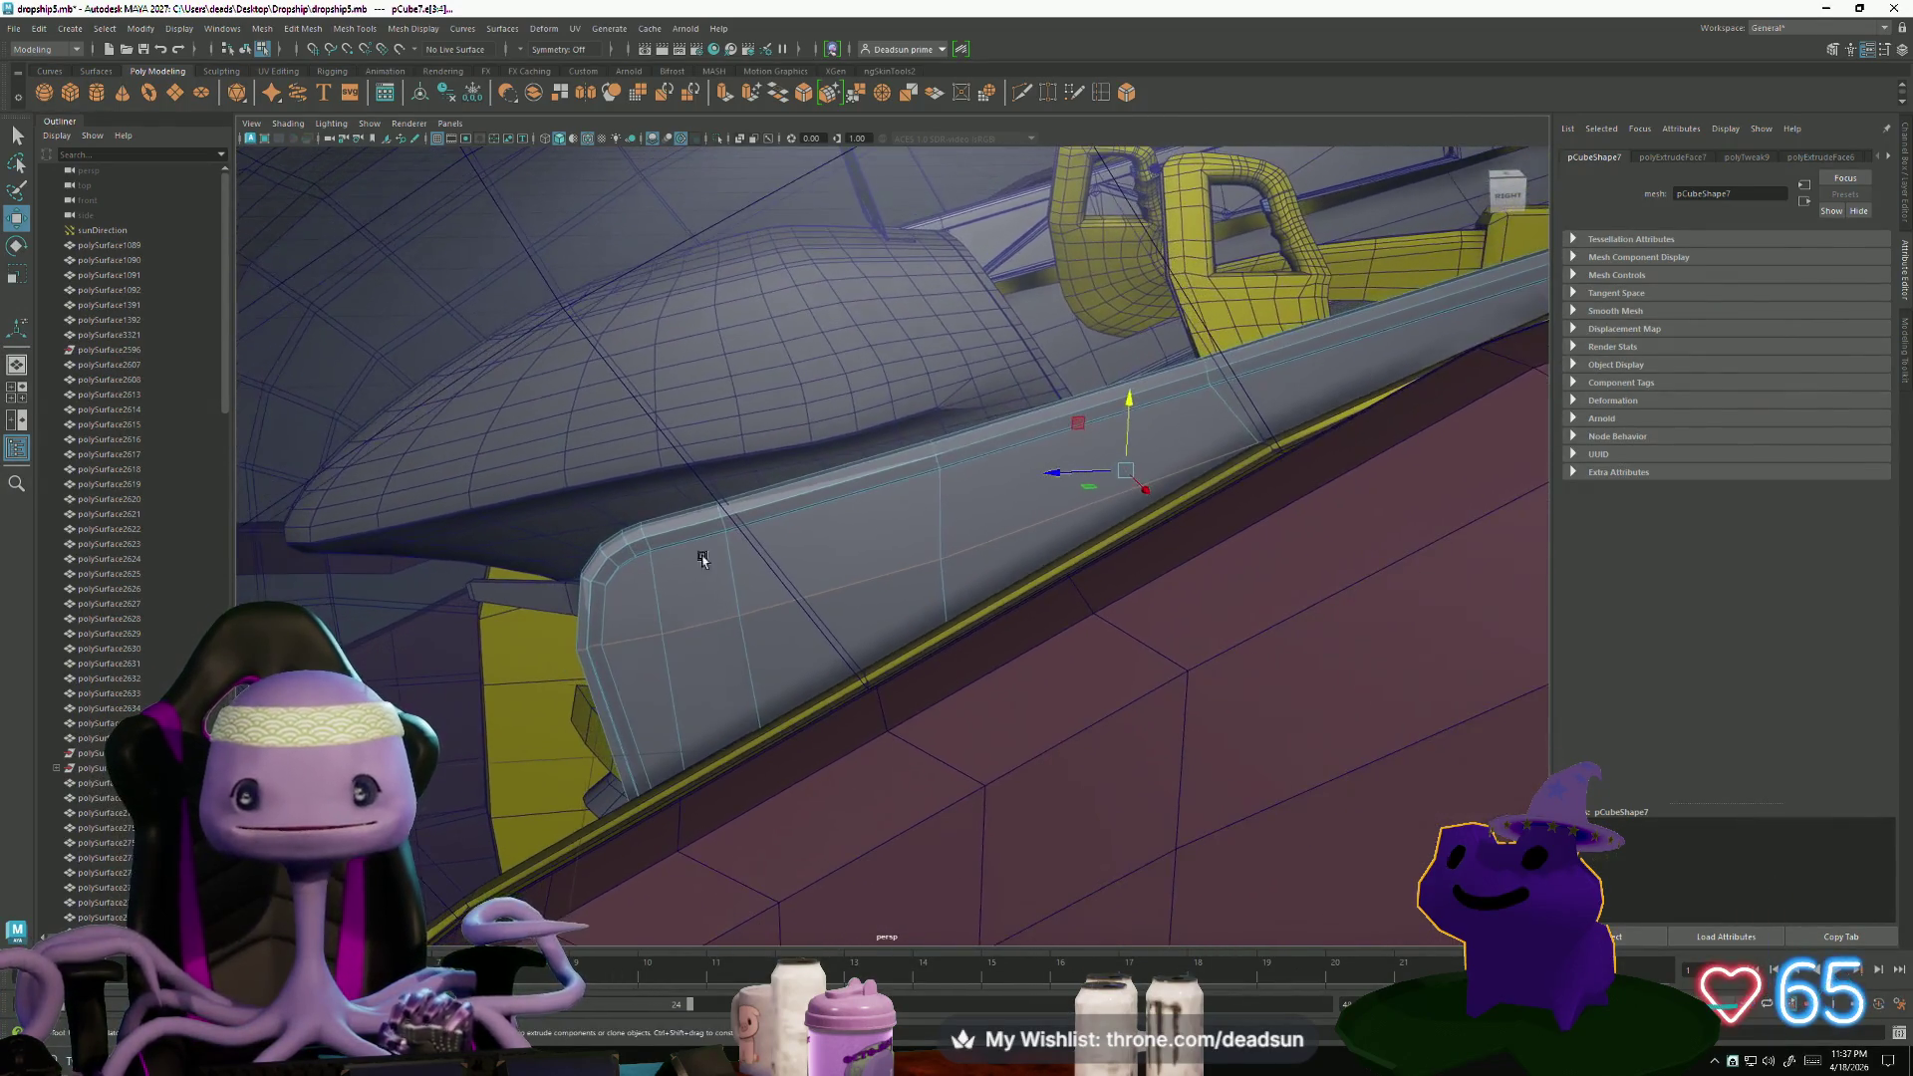
pyautogui.doubleClick(1127, 93)
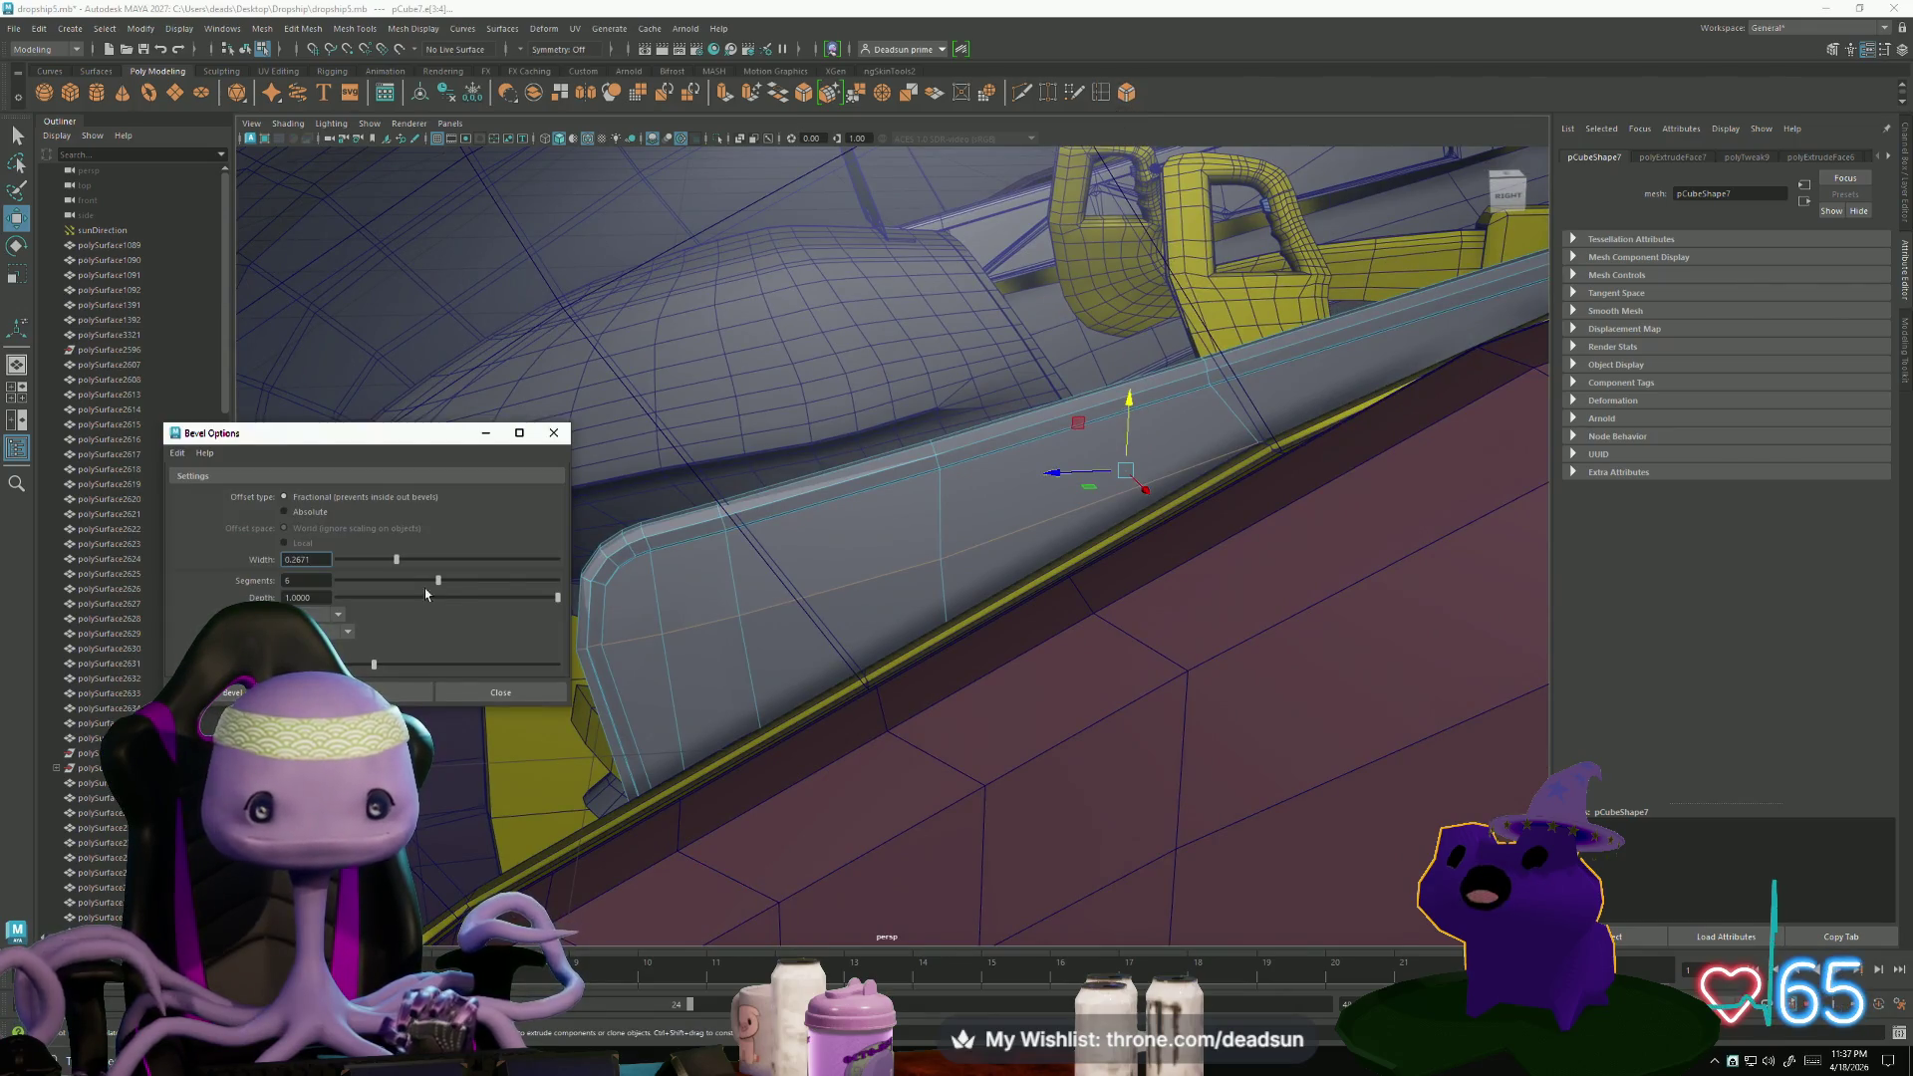
pyautogui.moveTo(443, 590); pyautogui.dragTo(359, 588)
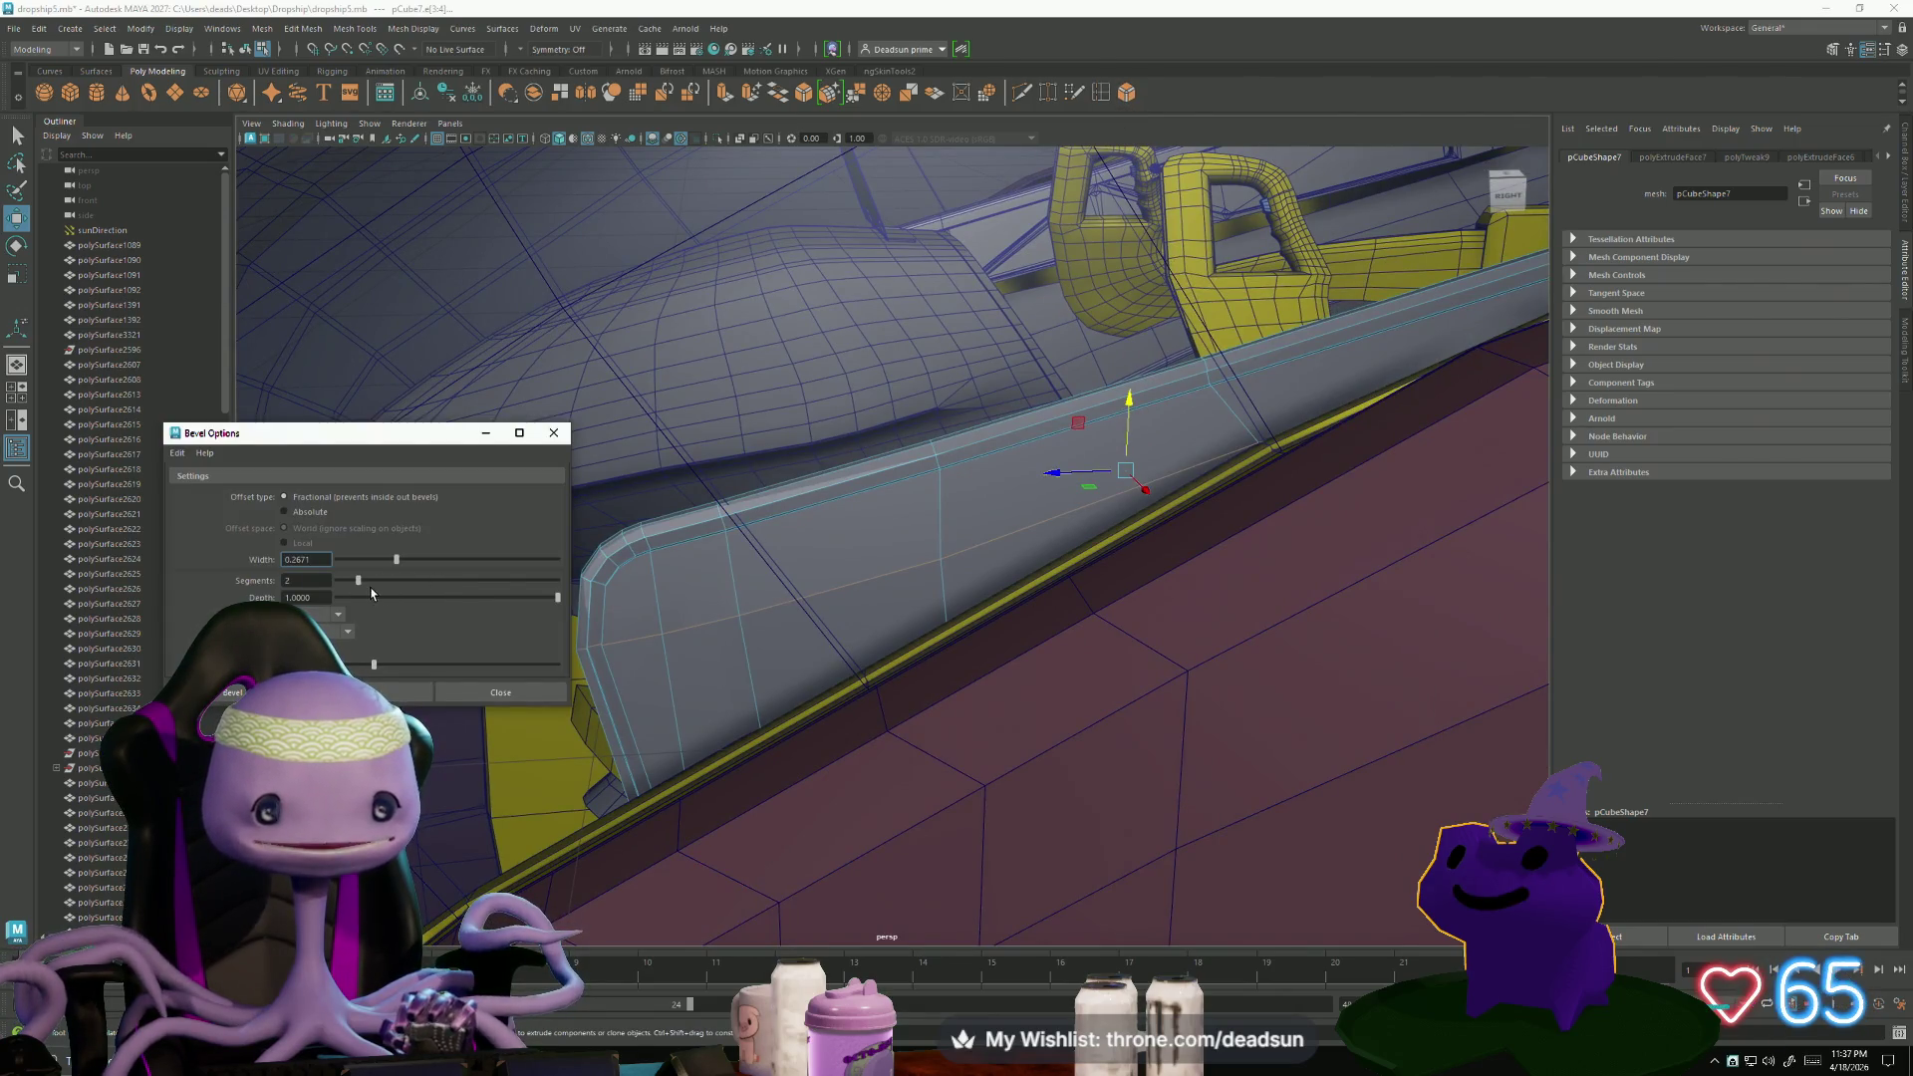
pyautogui.click(367, 693)
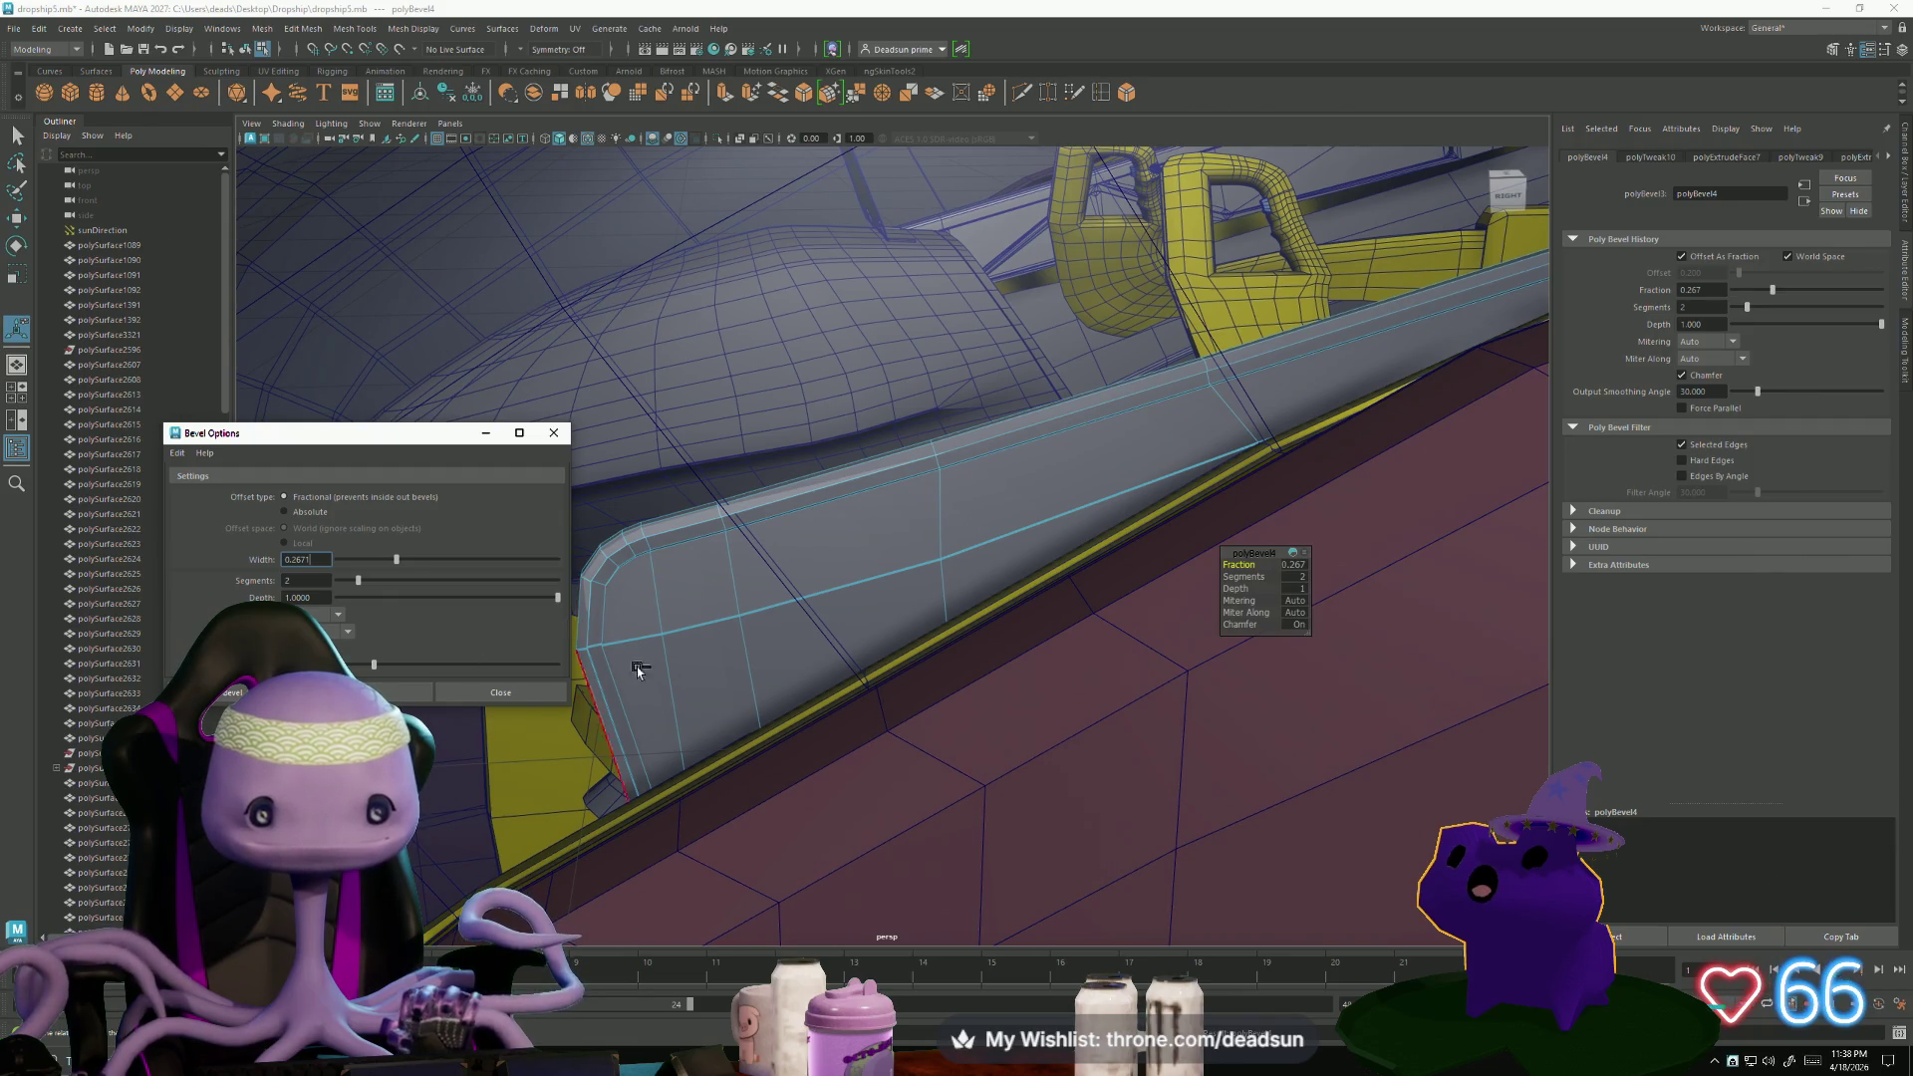
pyautogui.click(600, 717)
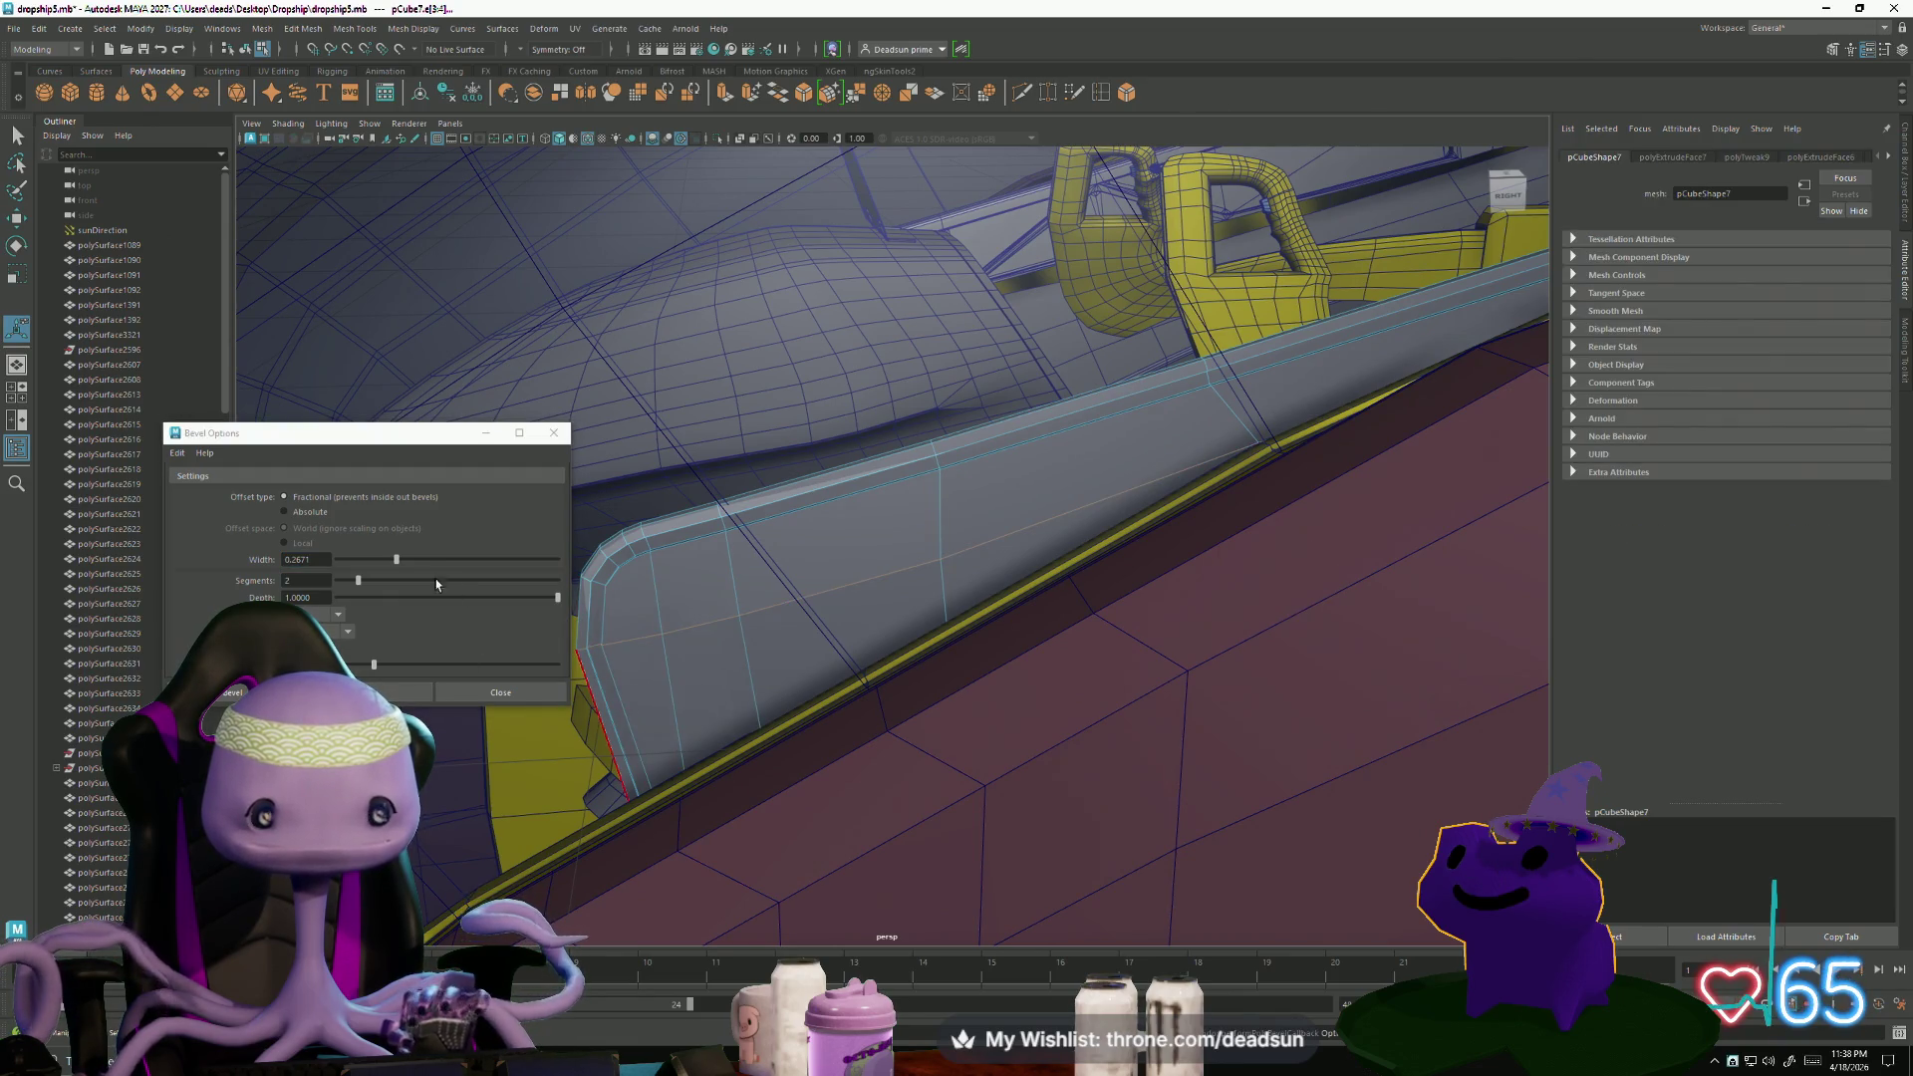
pyautogui.moveTo(400, 560); pyautogui.dragTo(465, 560)
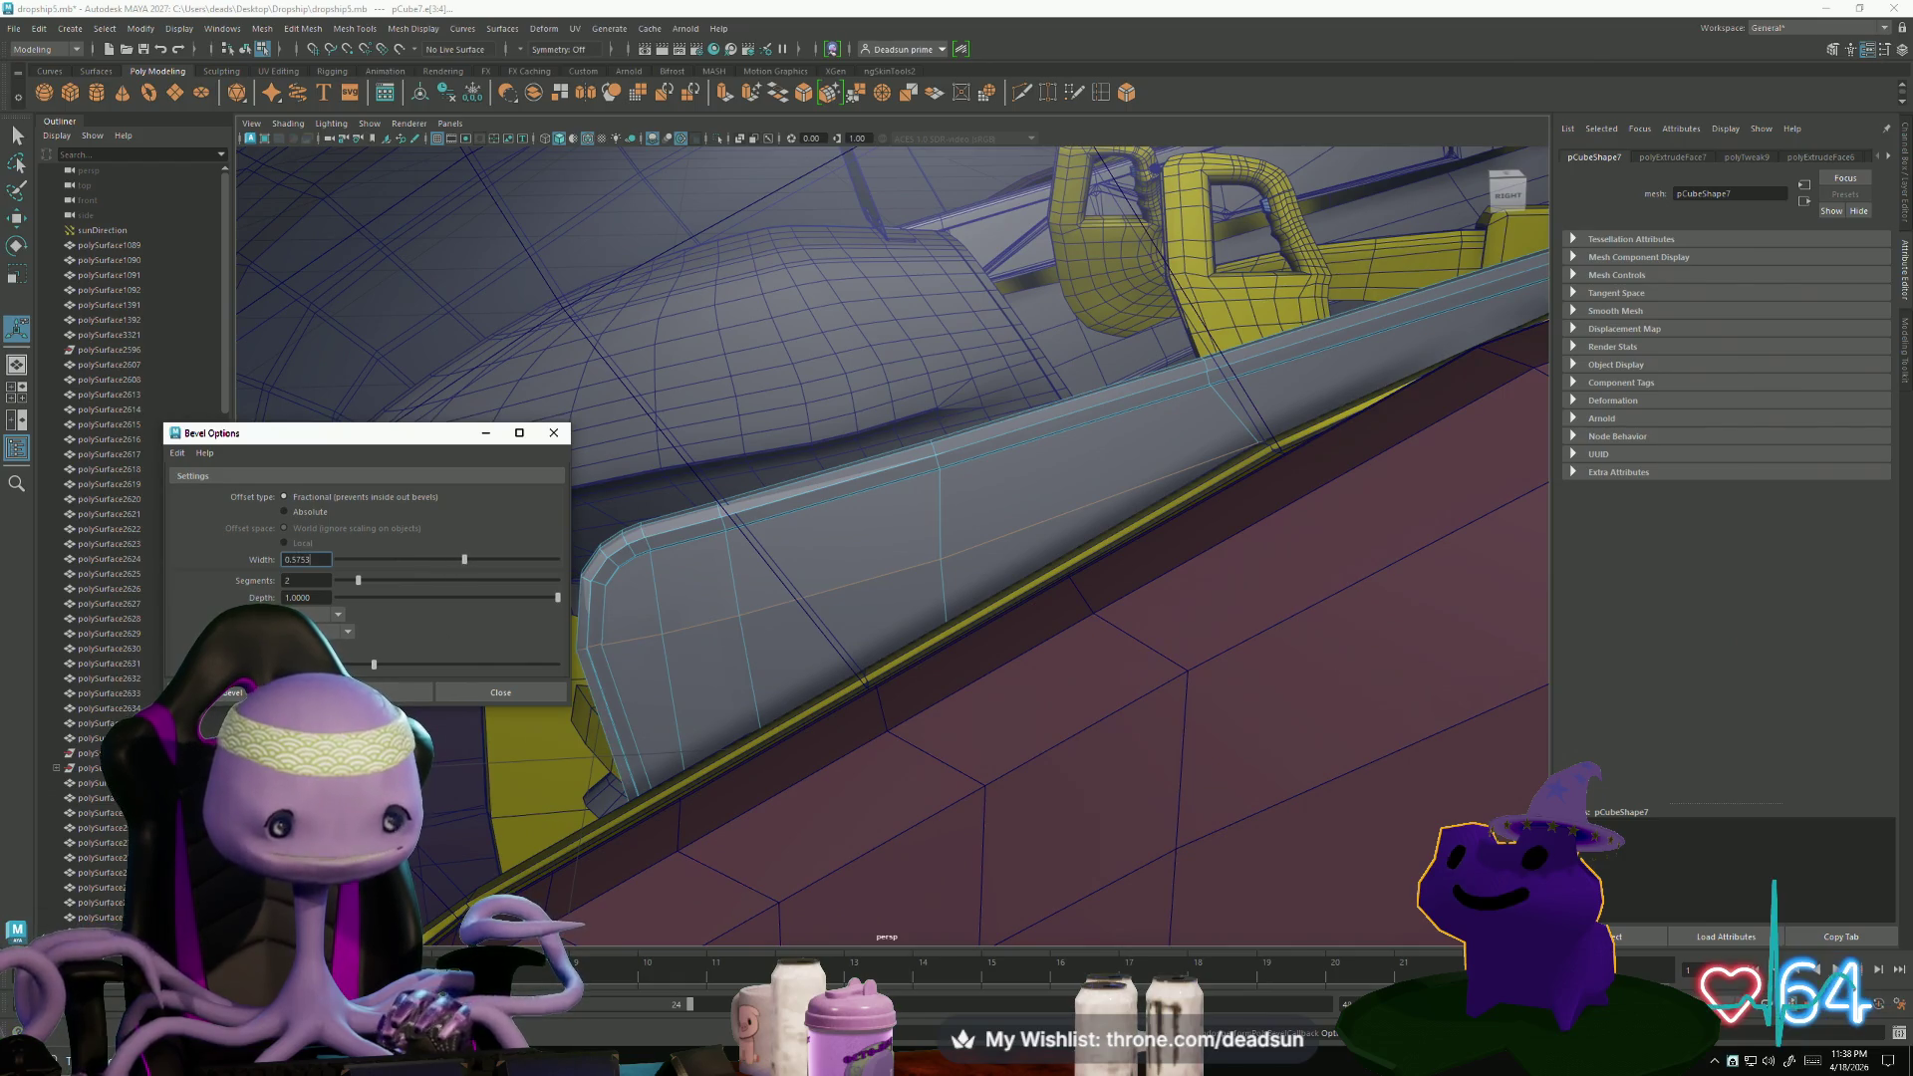
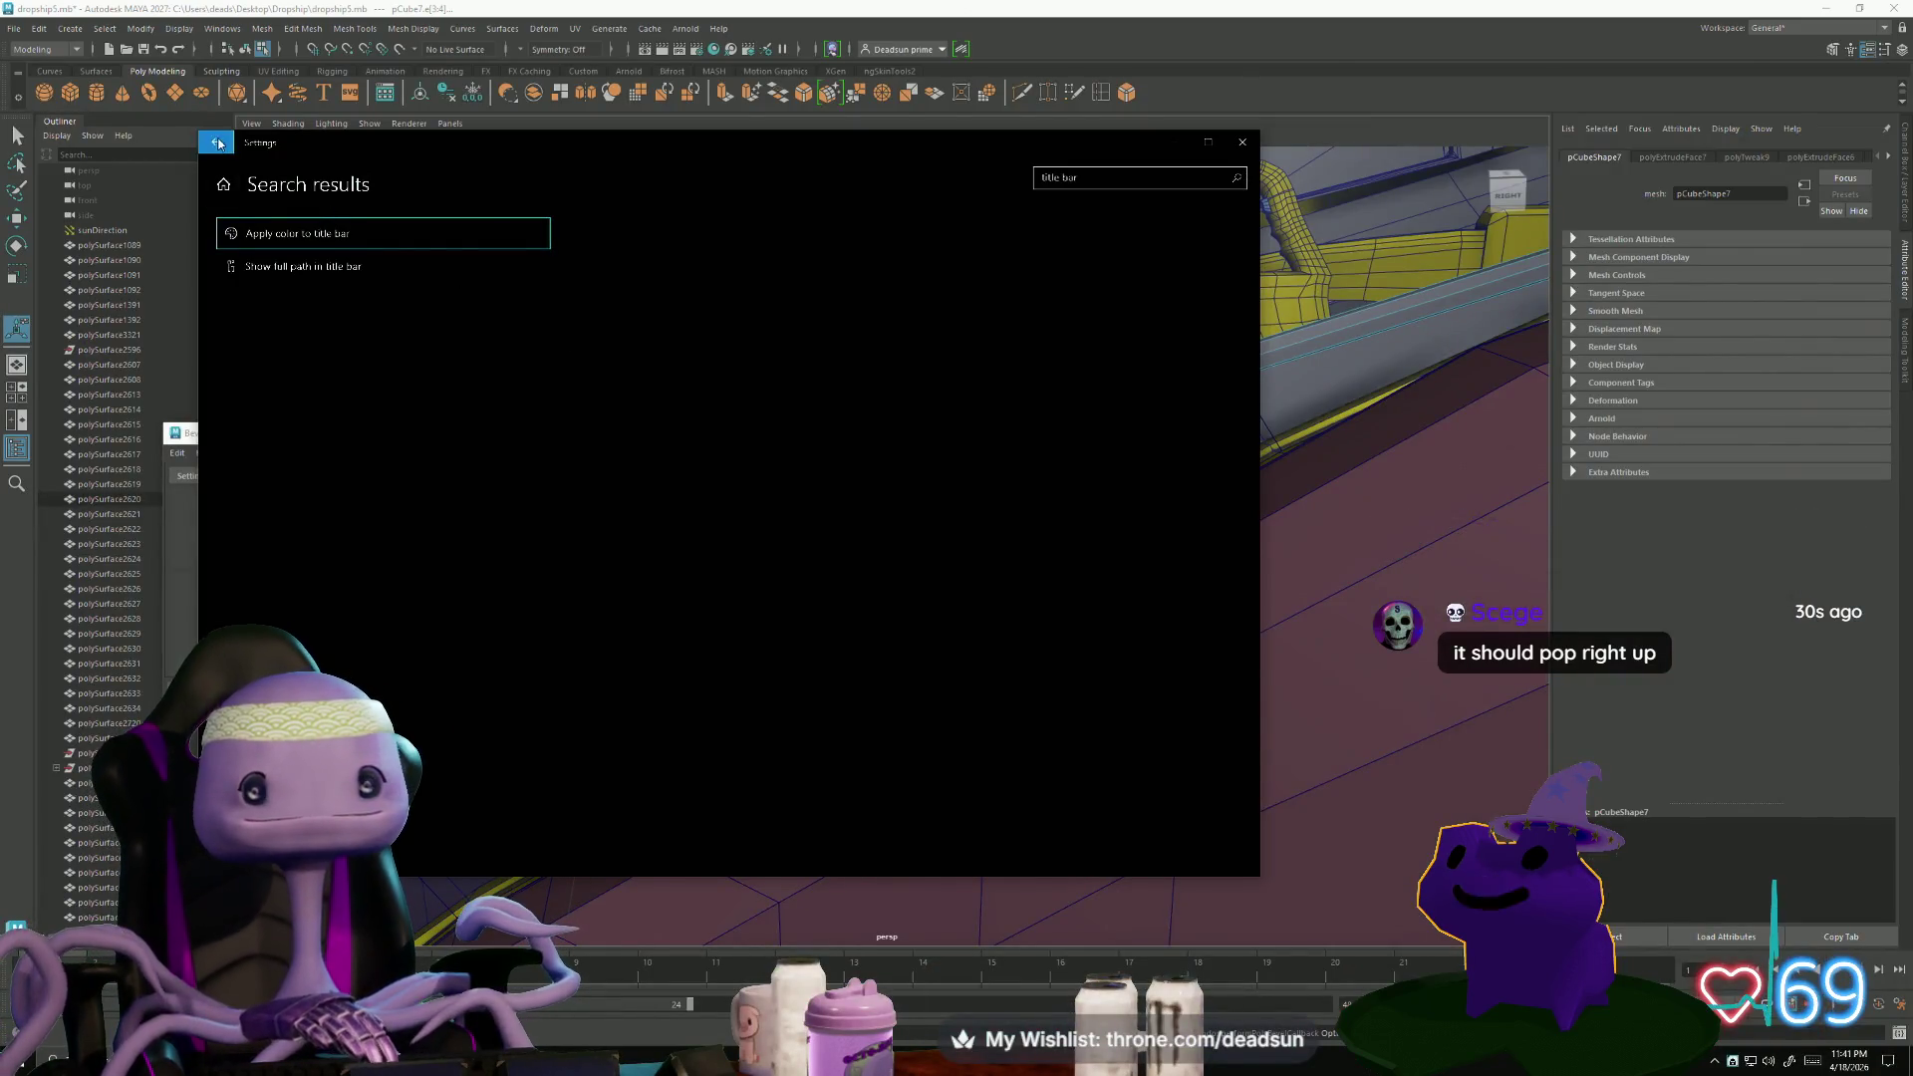
# - Go back to the Multitasking page and search 'title' to see the title bar suggestions
pyautogui.click(215, 141)
pyautogui.write('title')
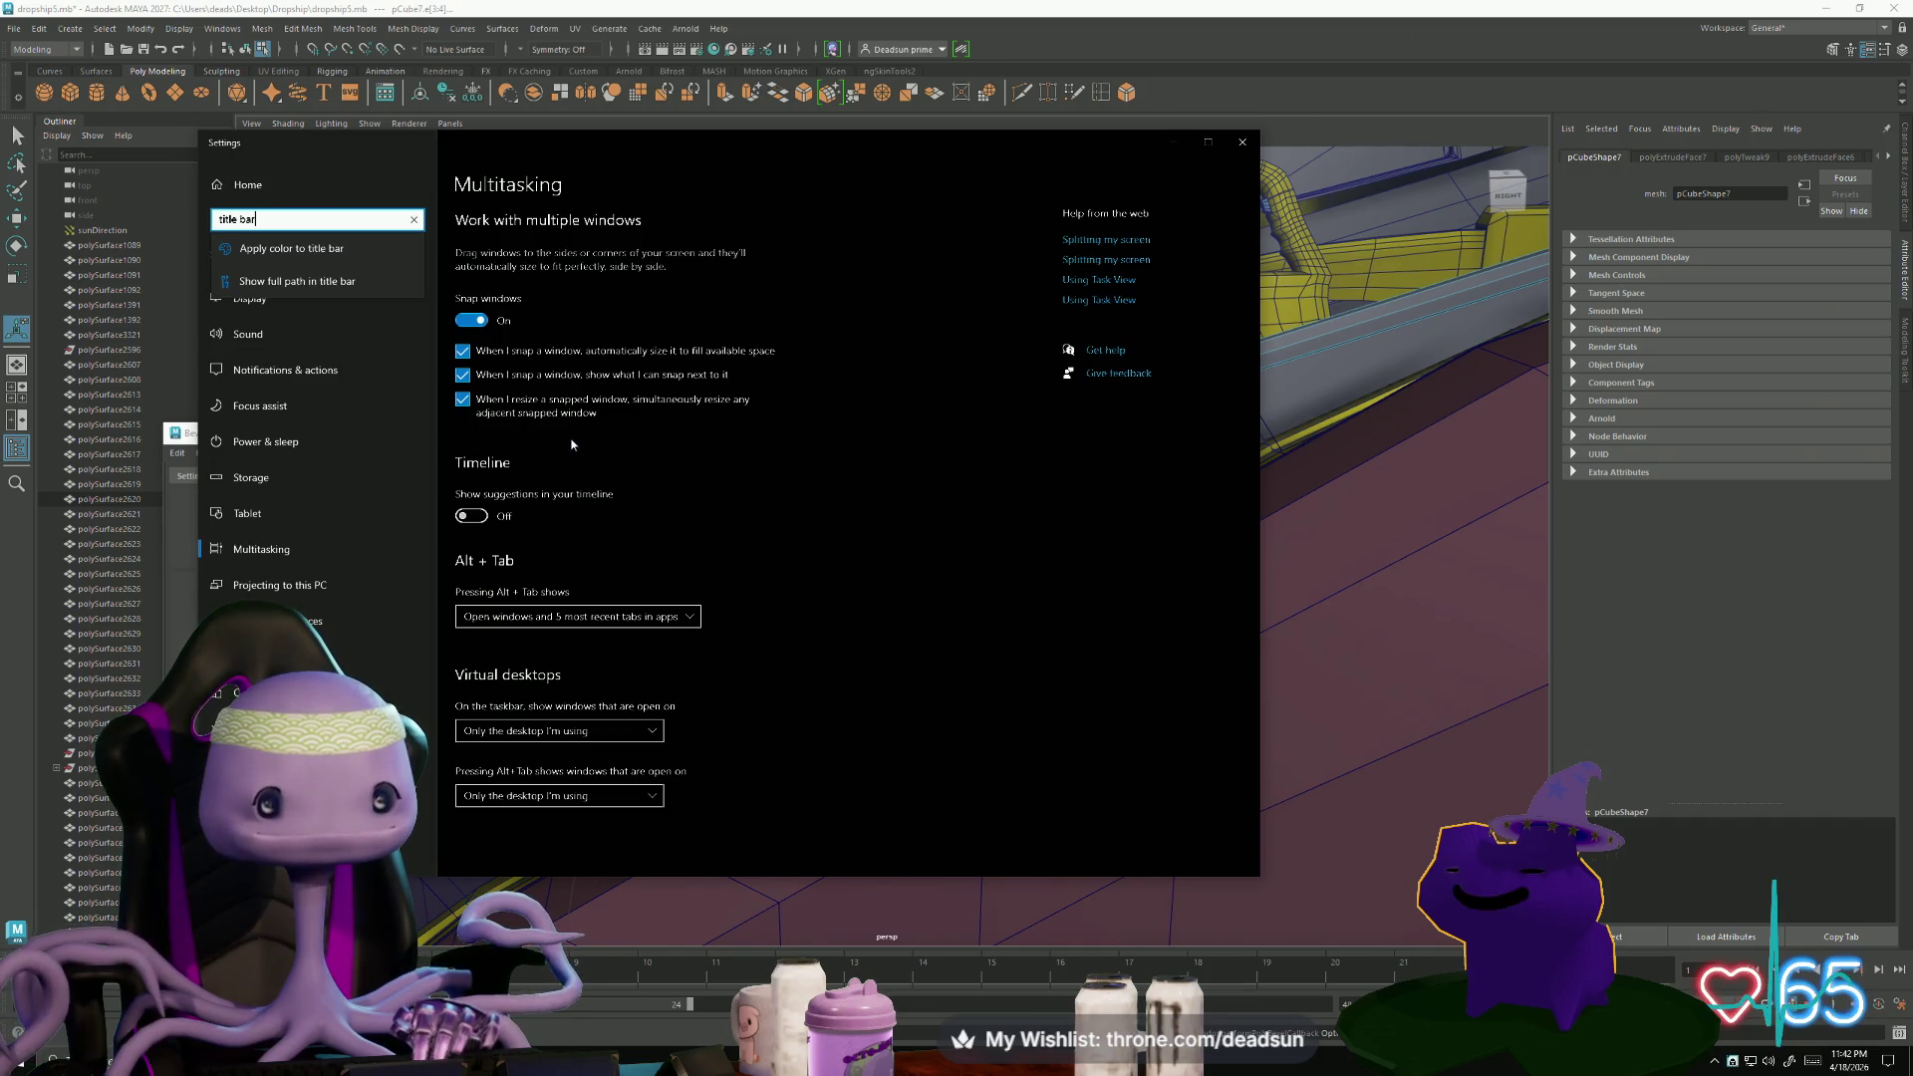
pyautogui.click(754, 479)
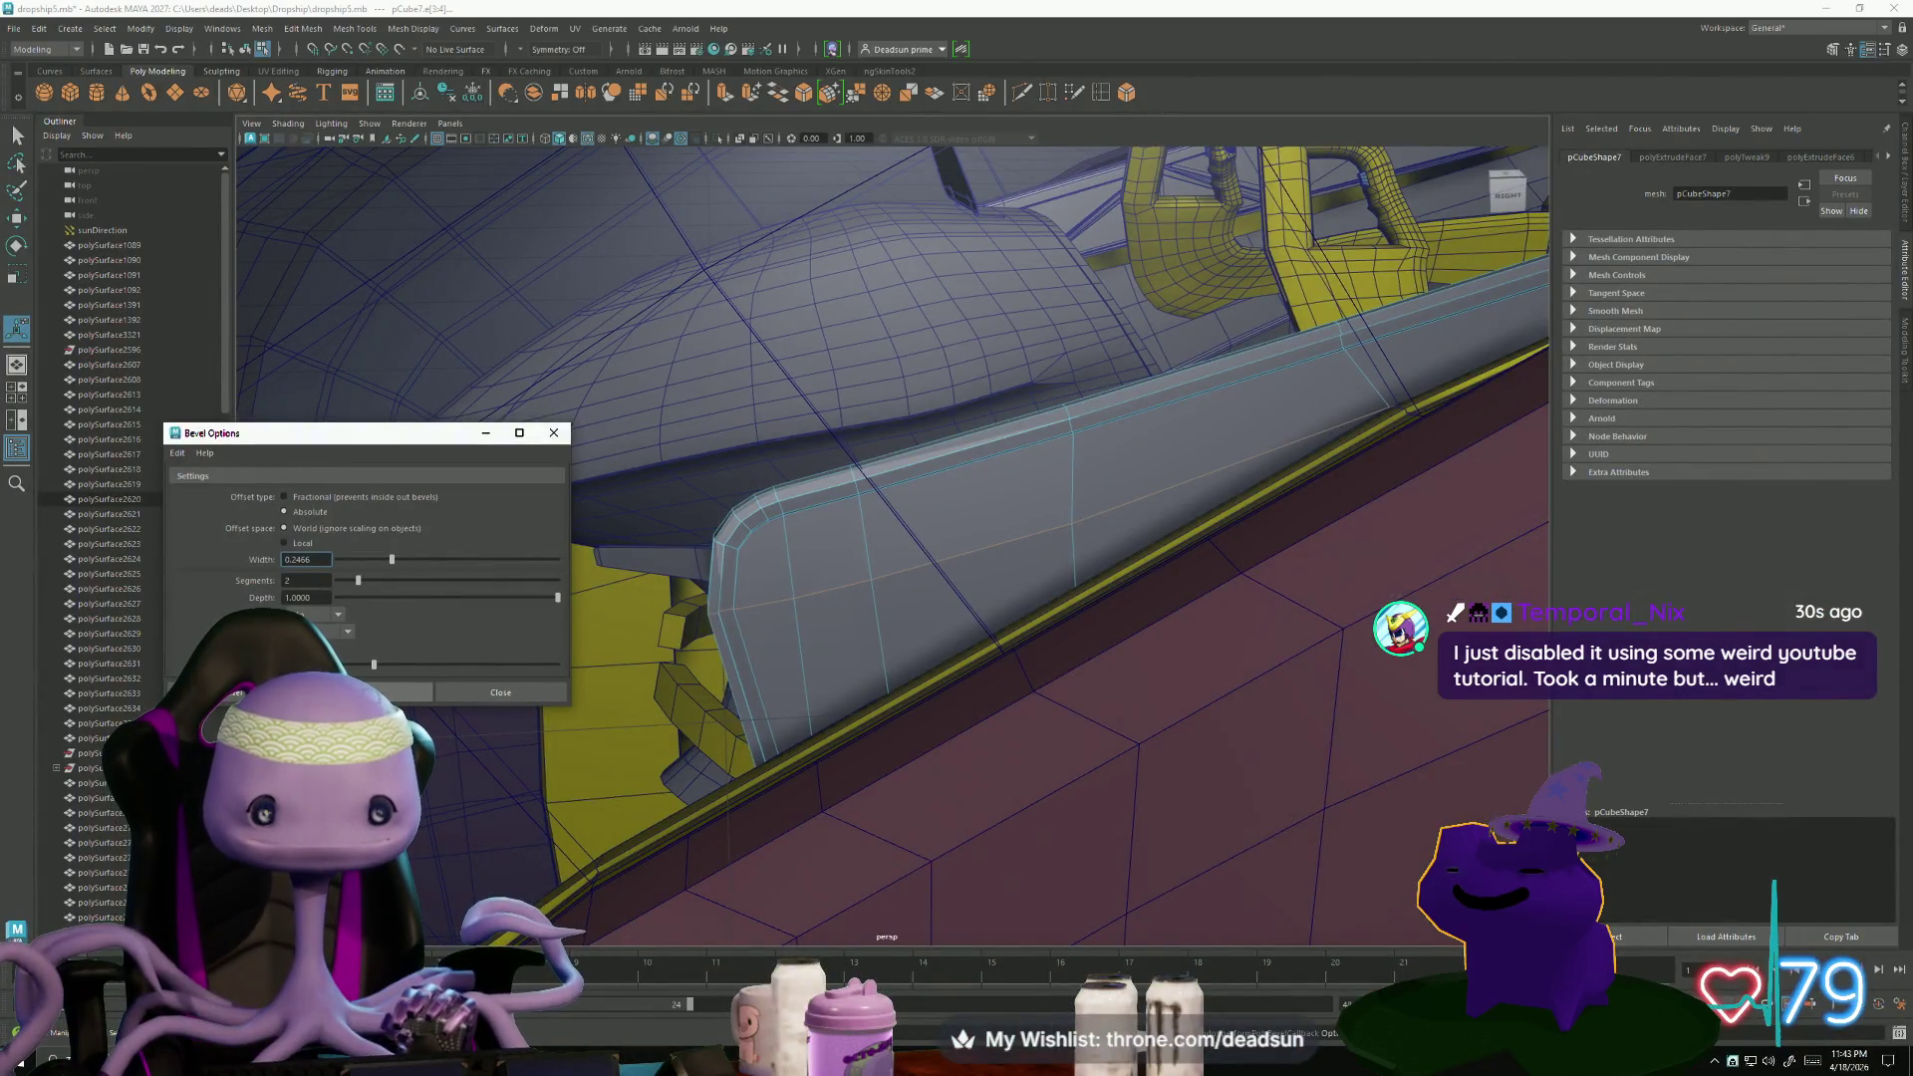
# - Redo the hull wall edge bevel at width 0.0377 with 2 segments
pyautogui.hotkey('ctrl', 'b')
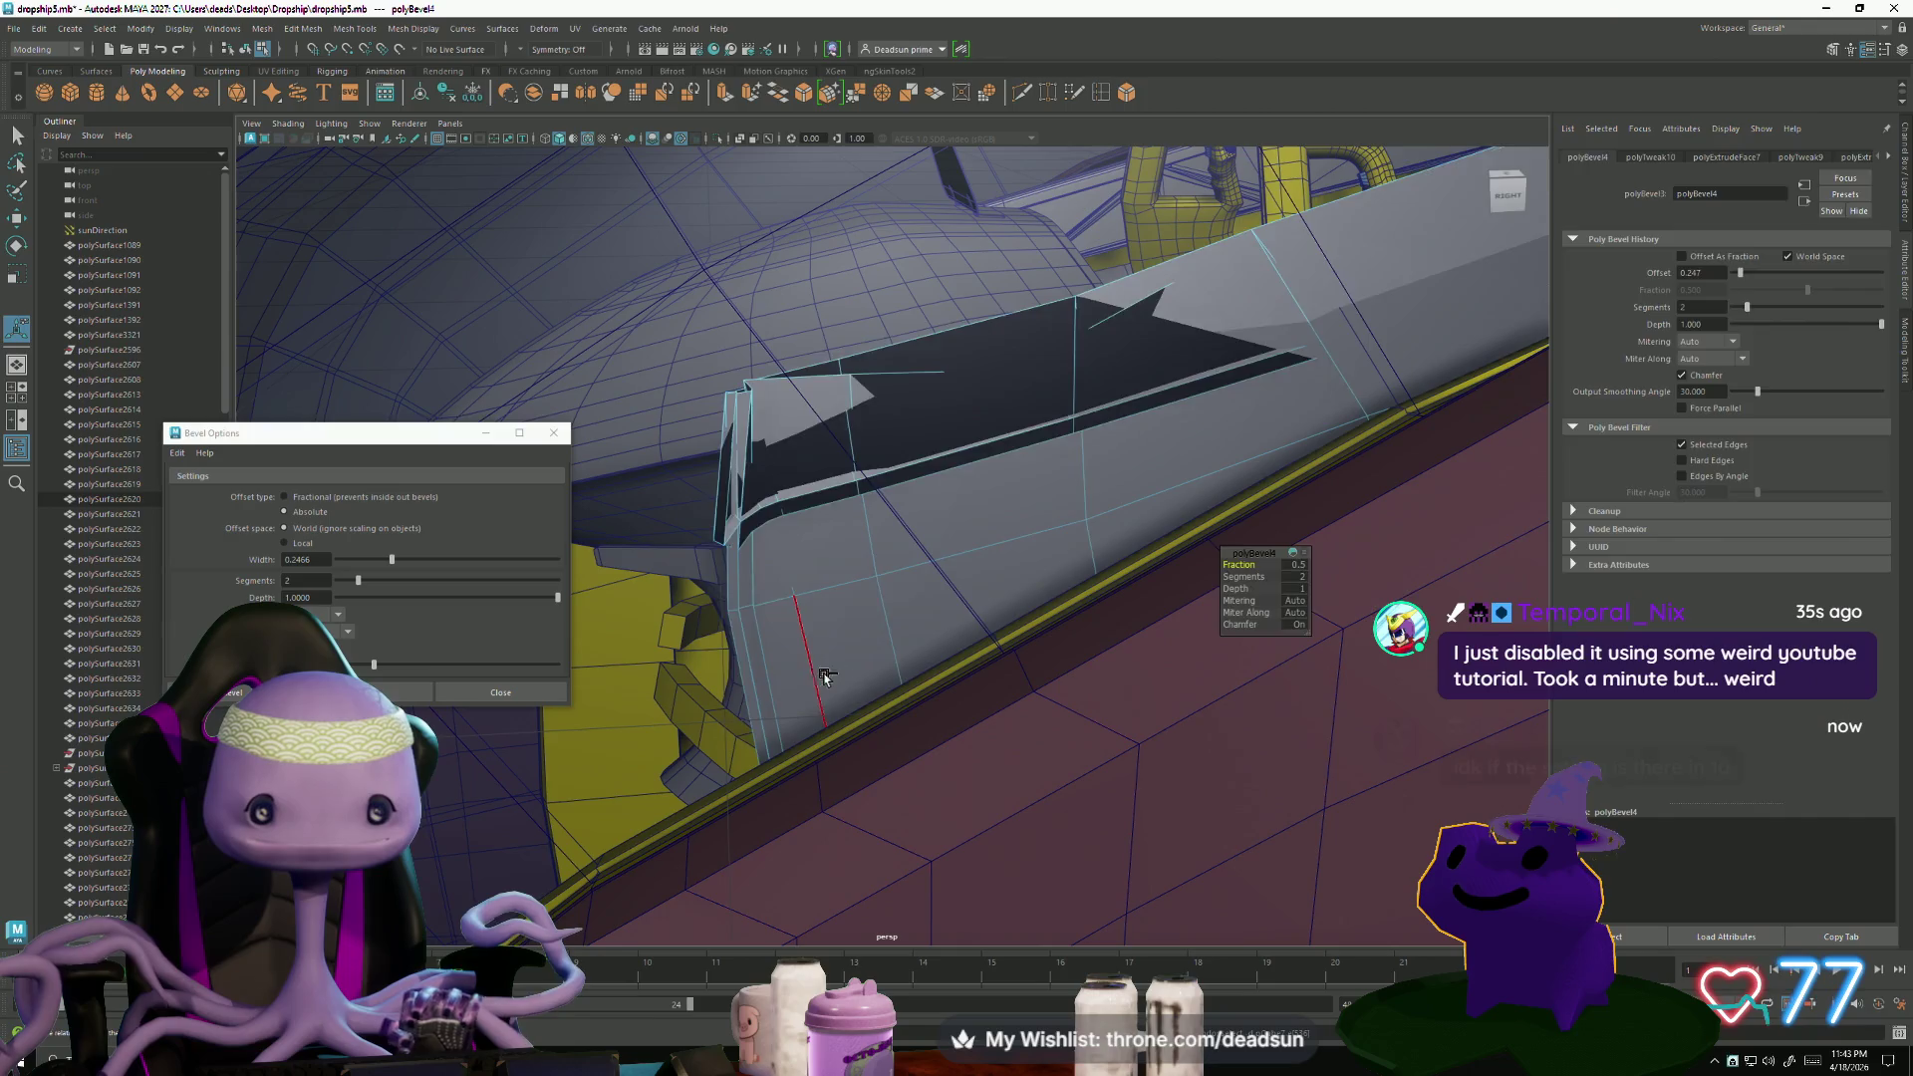
pyautogui.hotkey('ctrl', 'z')
pyautogui.moveTo(391, 559); pyautogui.dragTo(345, 561)
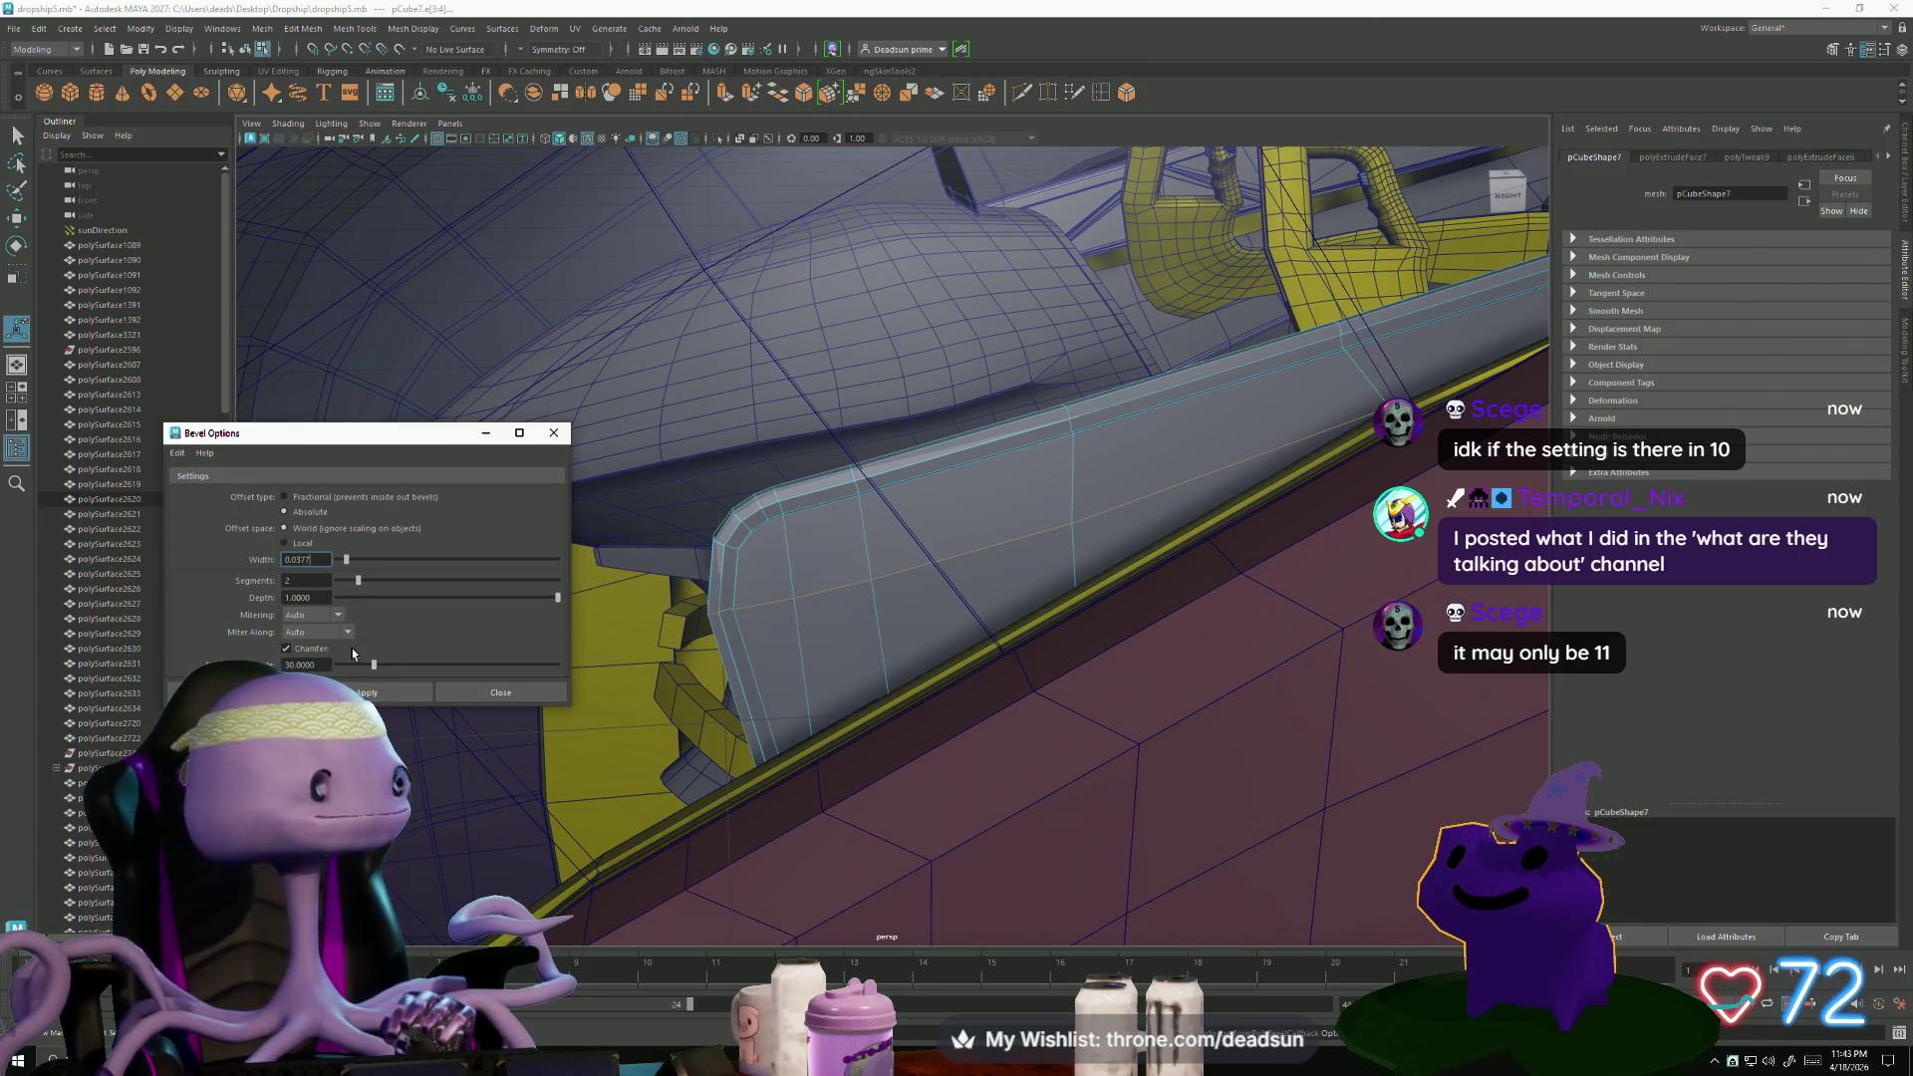
pyautogui.click(393, 692)
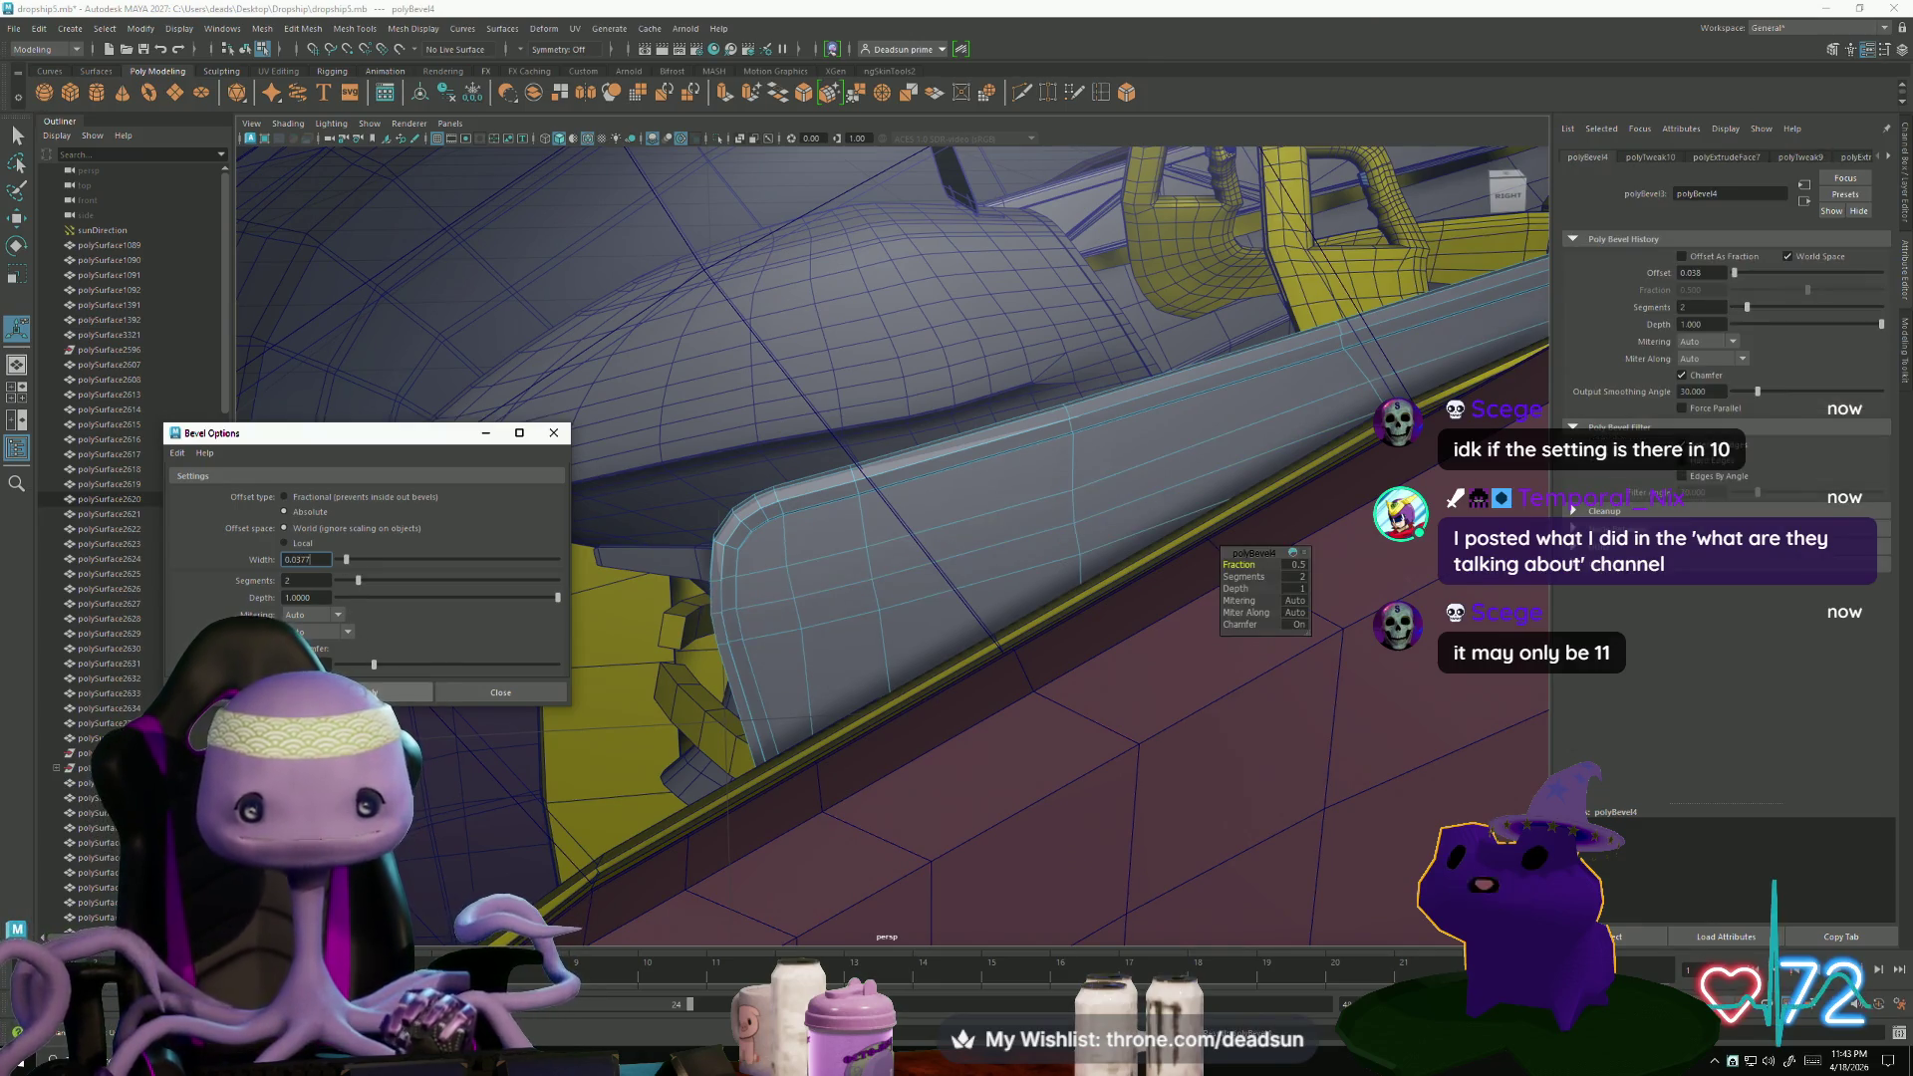
# - Zoom in along the hull wall to inspect the narrower bevel, then arm Multi-Cut
pyautogui.moveTo(757, 677)
pyautogui.keyDown('alt'); pyautogui.mouseDown()
pyautogui.moveTo(1001, 638)
pyautogui.moveTo(744, 649)
pyautogui.moveTo(854, 700)
pyautogui.moveTo(787, 711)
pyautogui.moveTo(1369, 844)
pyautogui.mouseUp(); pyautogui.keyUp('alt')
pyautogui.keyDown('alt'); pyautogui.moveTo(1369, 844); pyautogui.dragTo(918, 569, button='right'); pyautogui.keyUp('alt')
pyautogui.moveTo(918, 569)
pyautogui.keyDown('alt'); pyautogui.mouseDown()
pyautogui.moveTo(984, 575)
pyautogui.moveTo(952, 563)
pyautogui.mouseUp(); pyautogui.keyUp('alt')
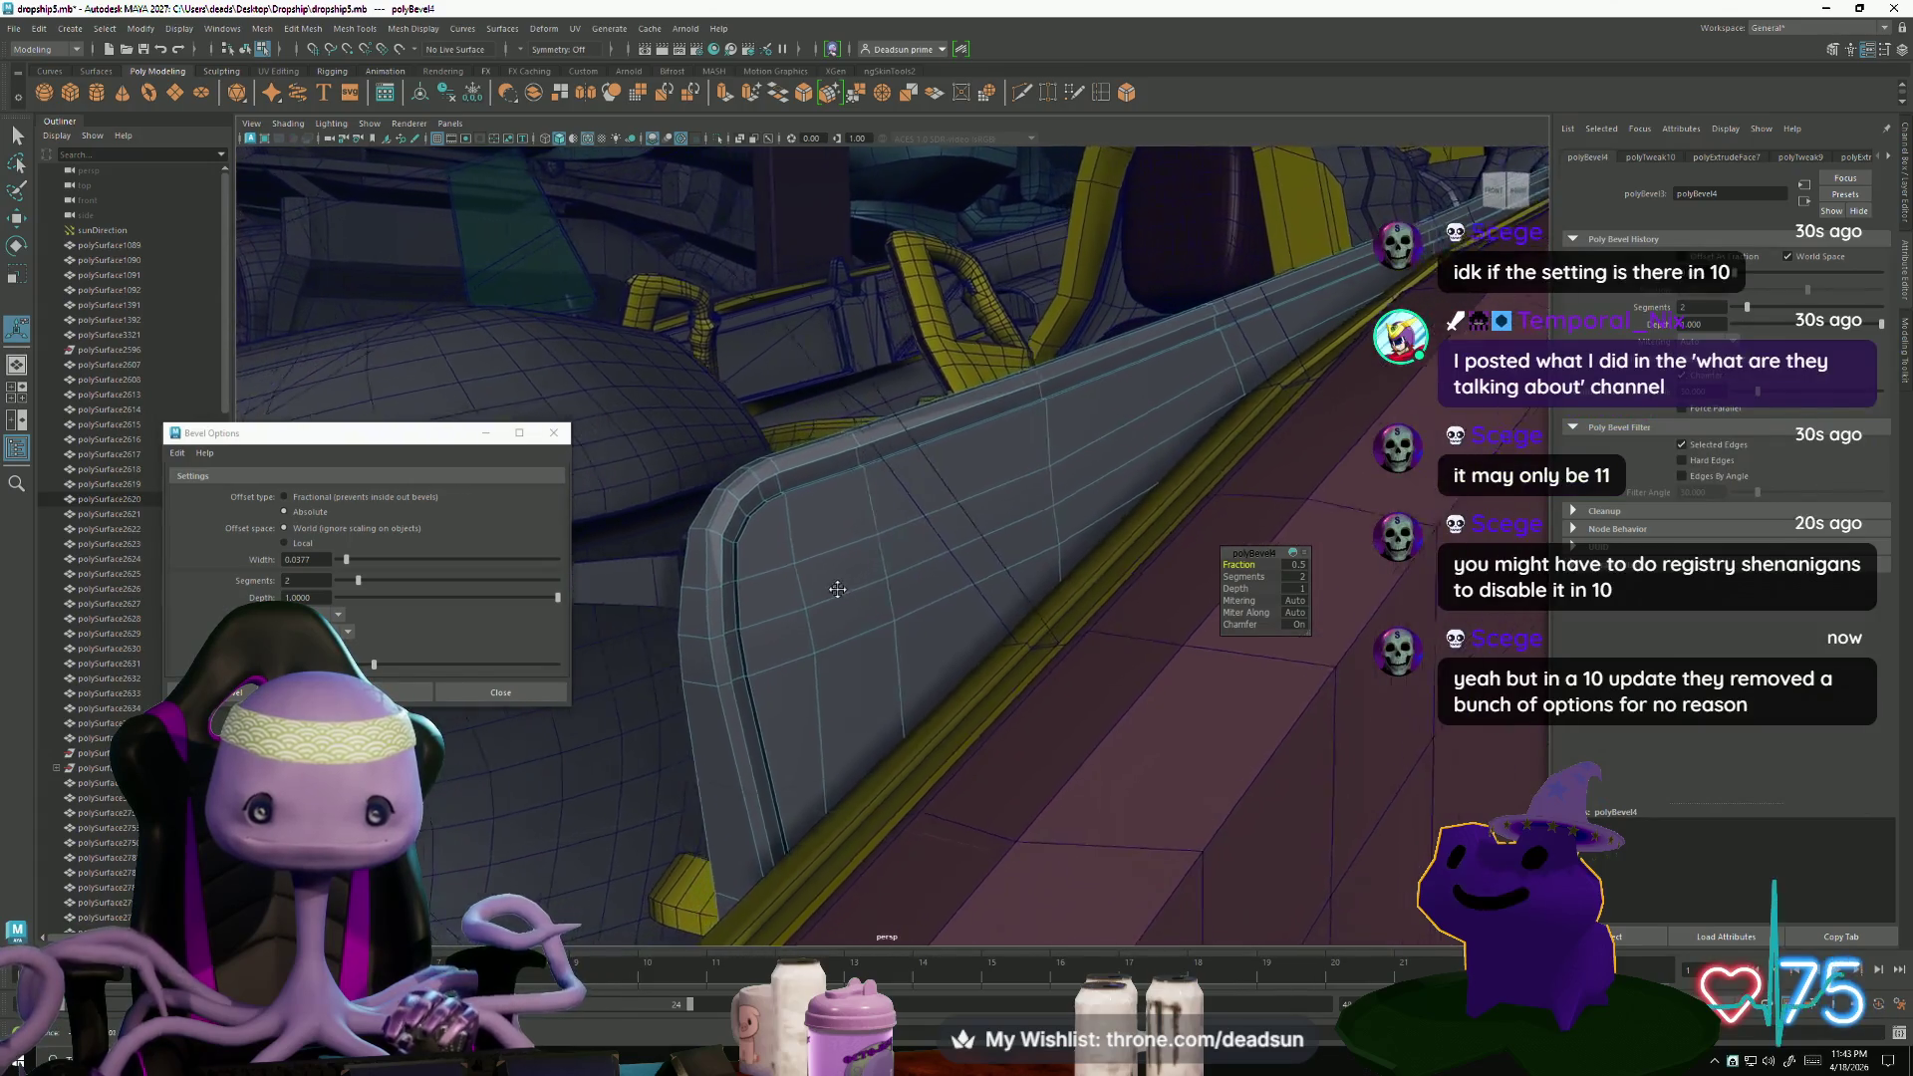
pyautogui.scroll(5, 818, 648)
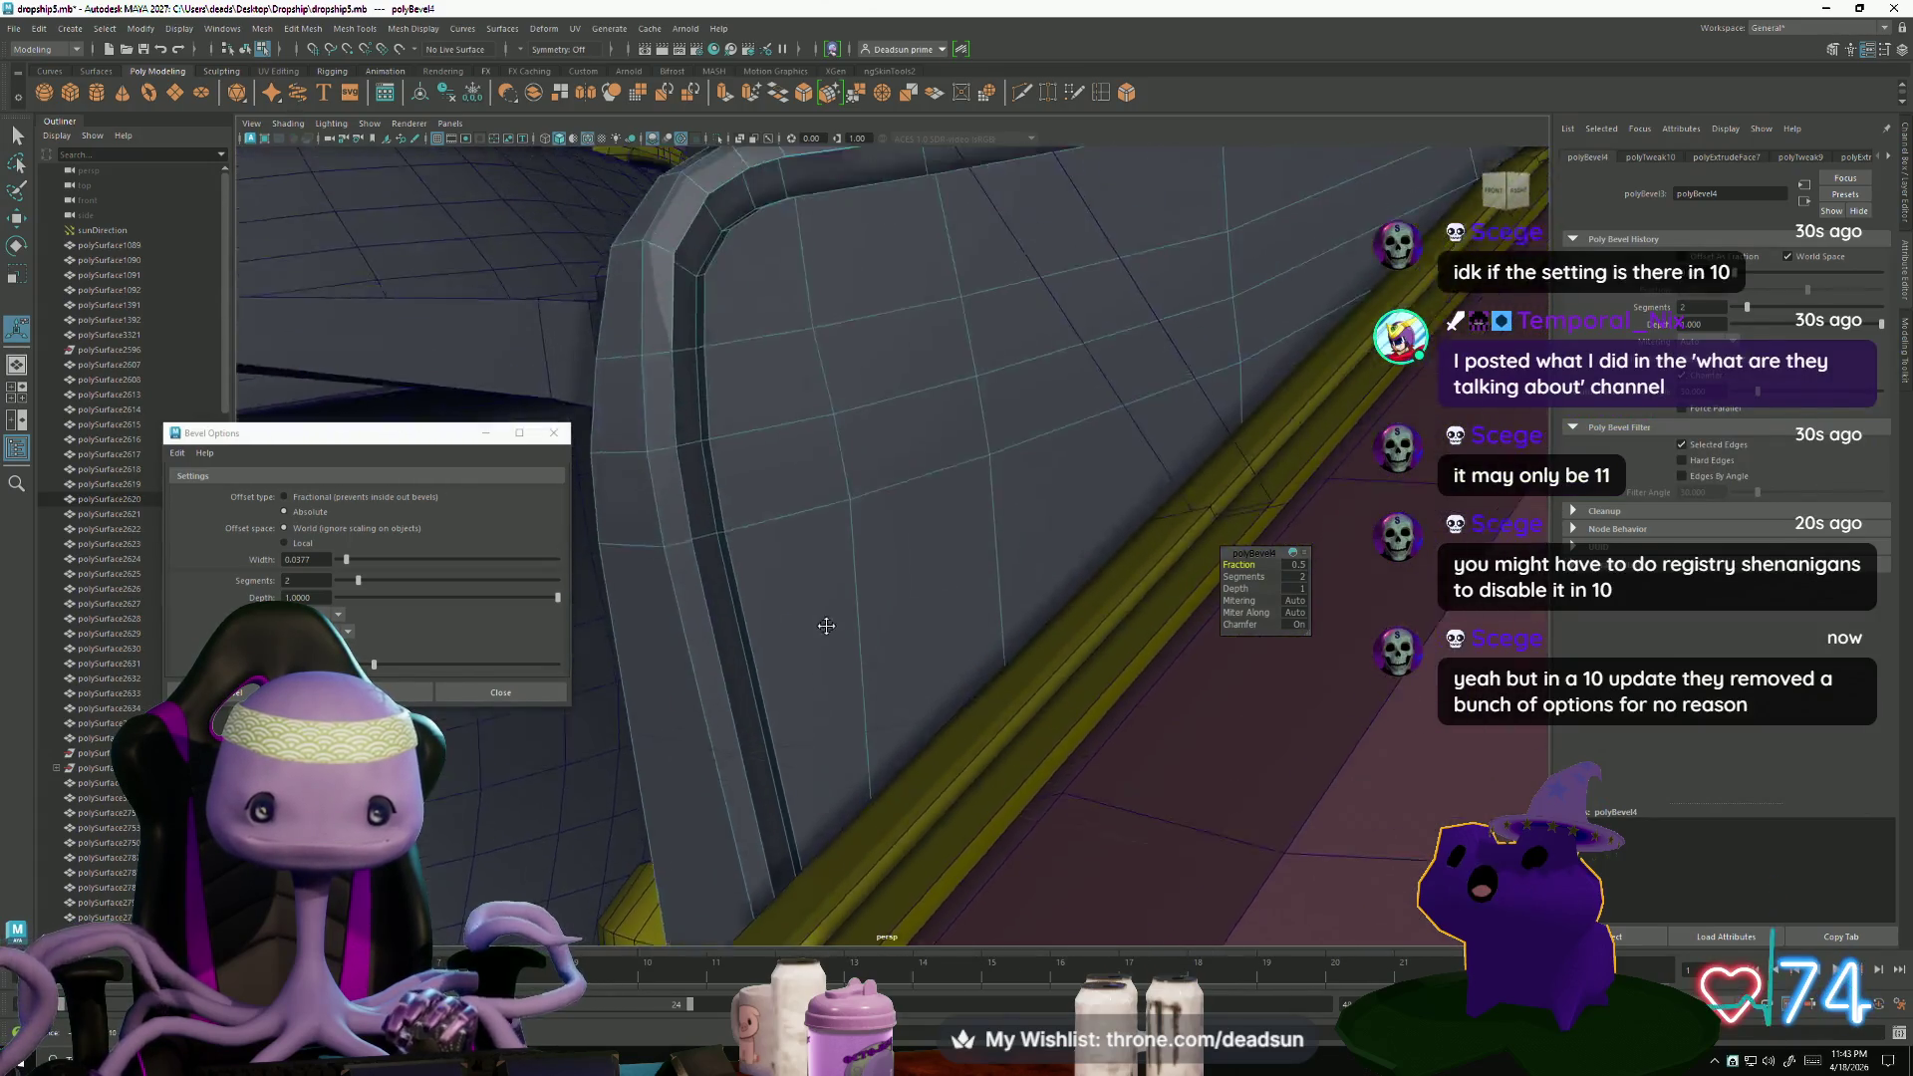
pyautogui.keyDown('alt'); pyautogui.moveTo(833, 628); pyautogui.dragTo(814, 646, button='middle'); pyautogui.keyUp('alt')
pyautogui.keyDown('alt'); pyautogui.moveTo(814, 646); pyautogui.dragTo(837, 634); pyautogui.keyUp('alt')
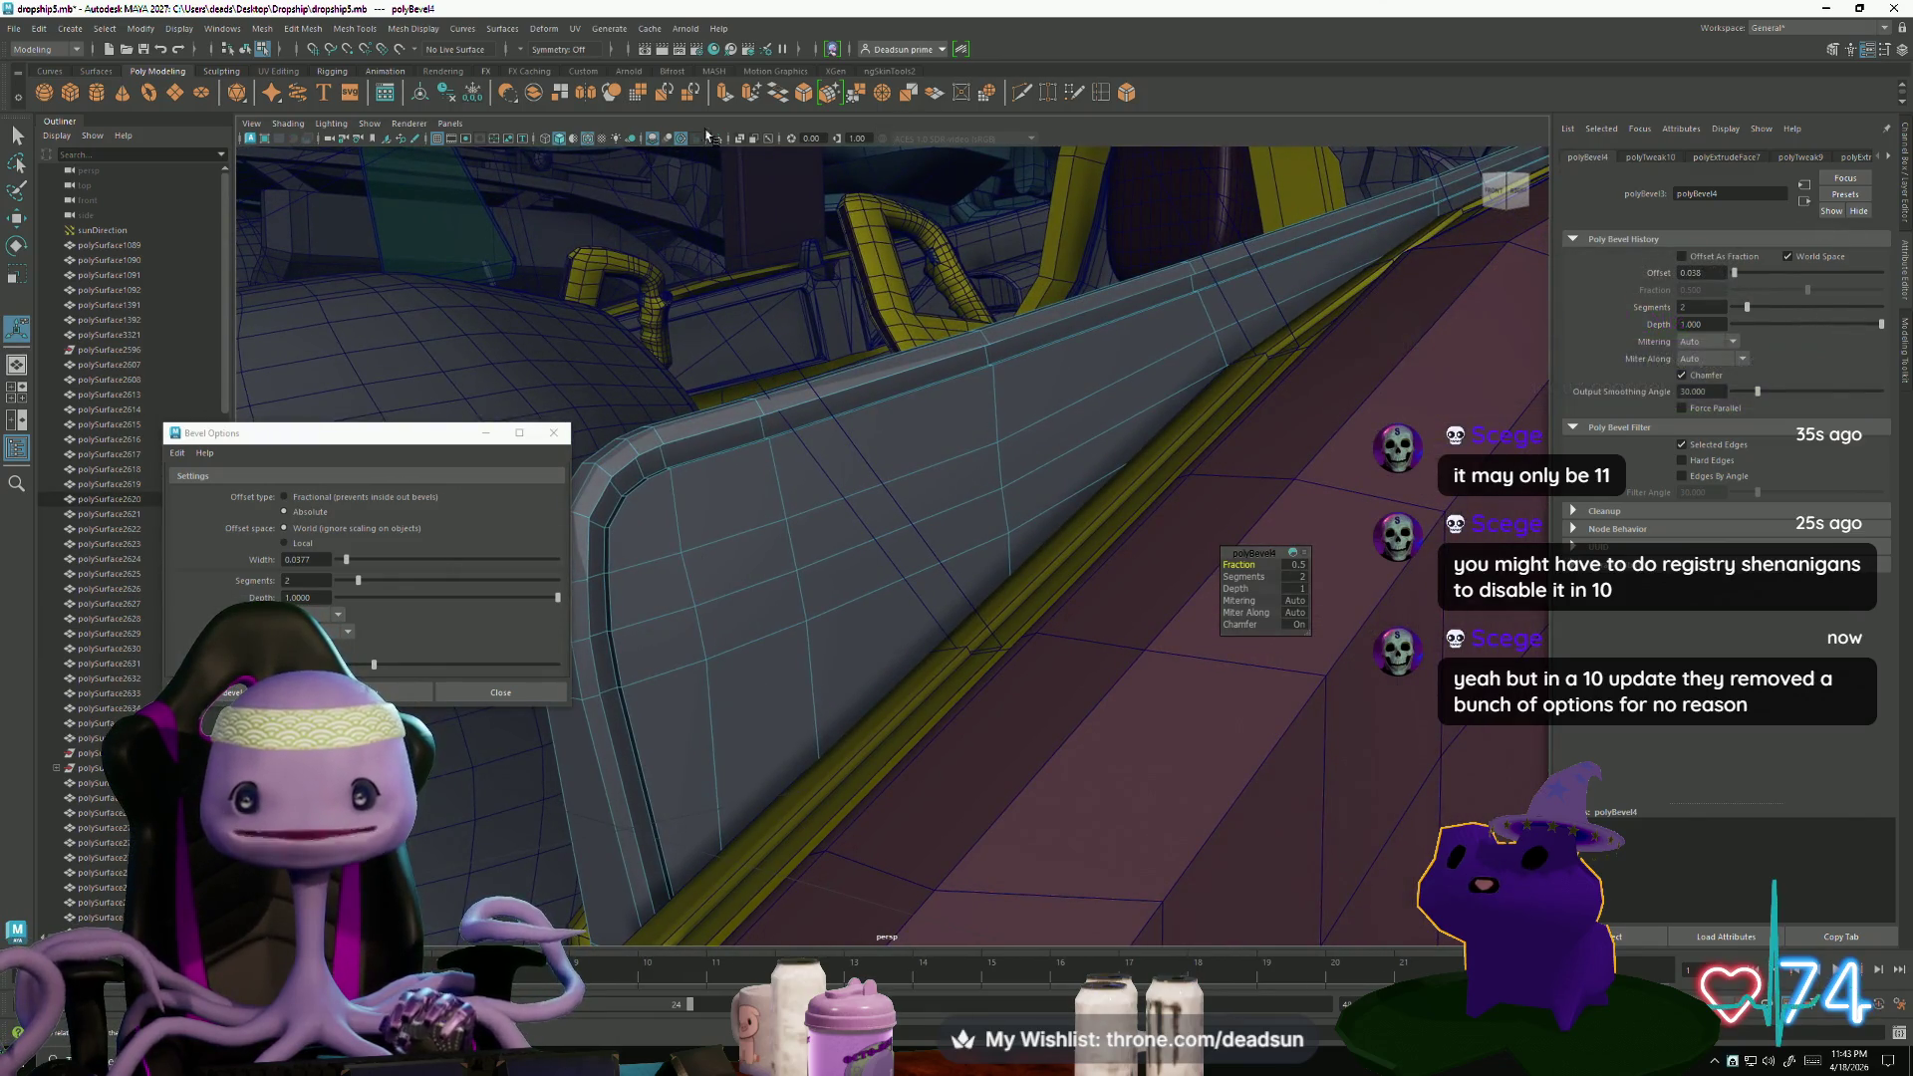
pyautogui.click(728, 96)
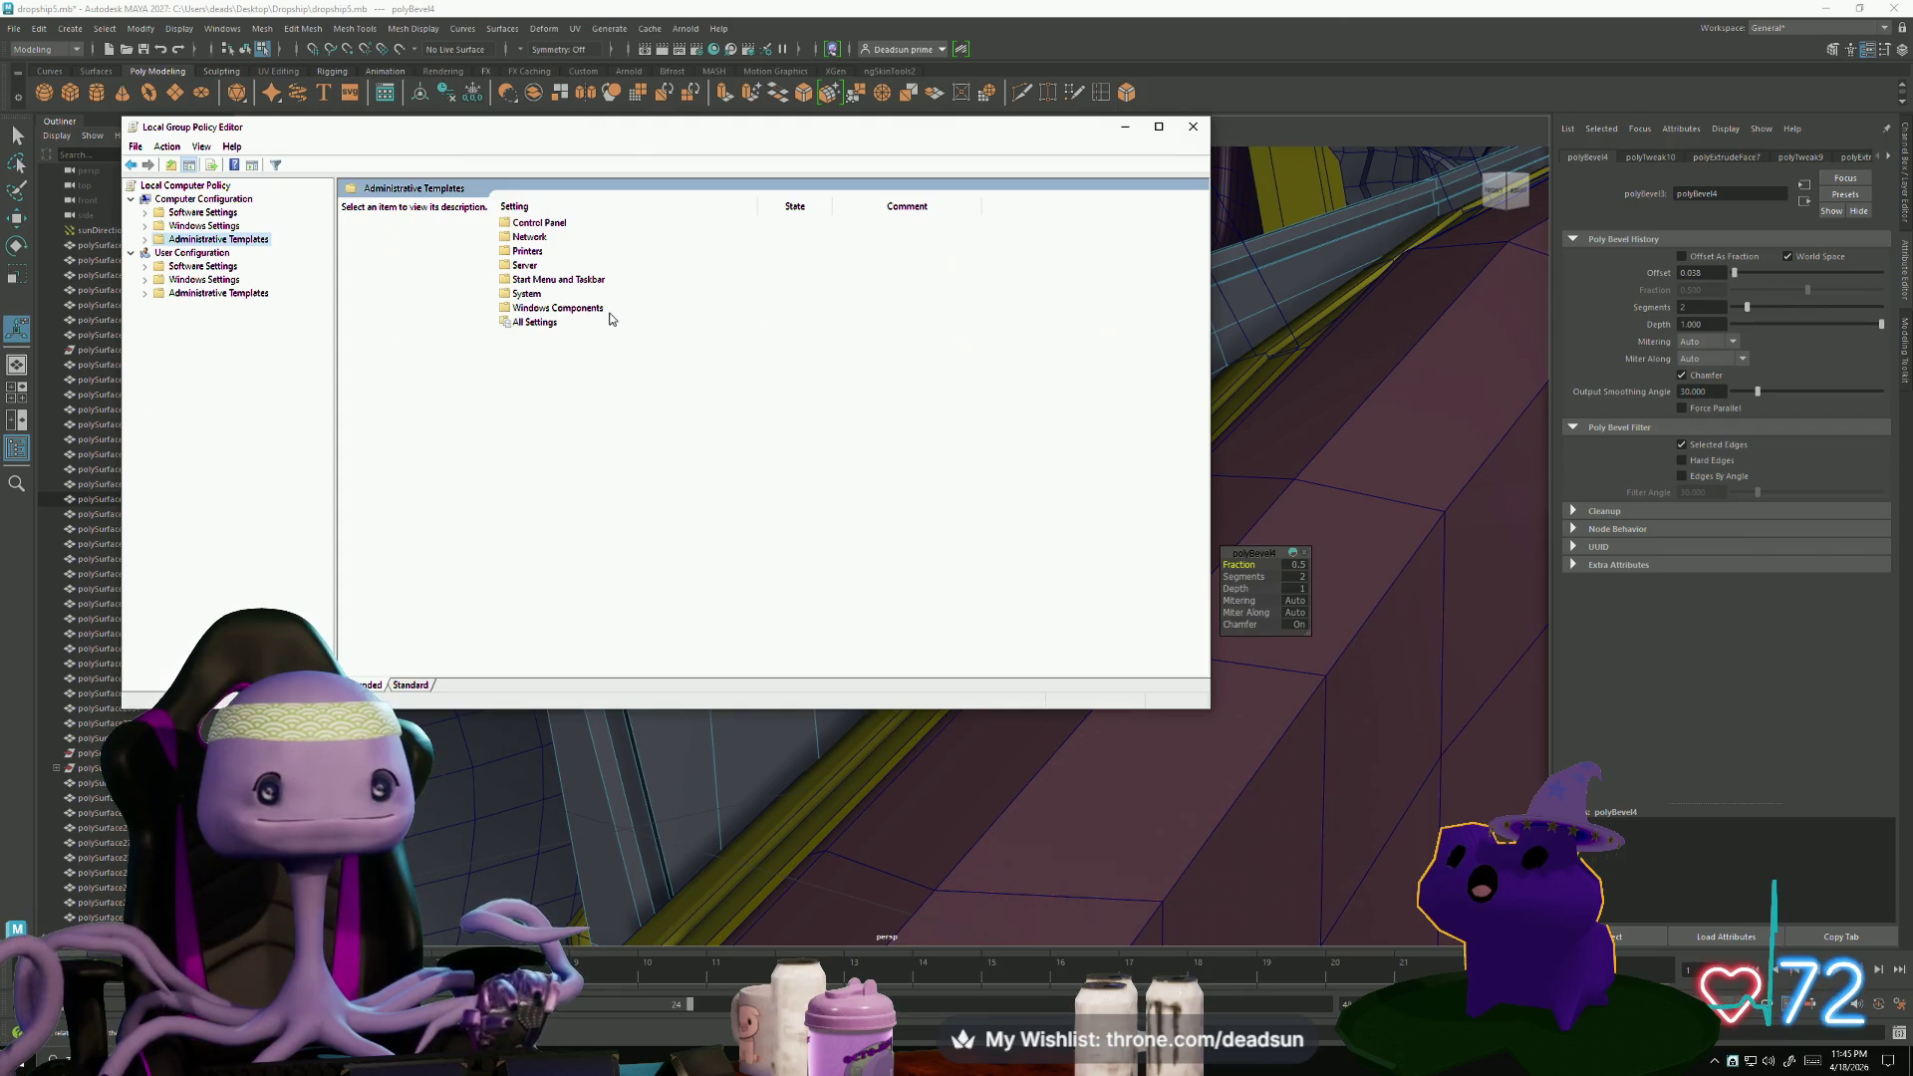
# - Expand User Configuration and list its Administrative Templates folders
pyautogui.click(239, 293)
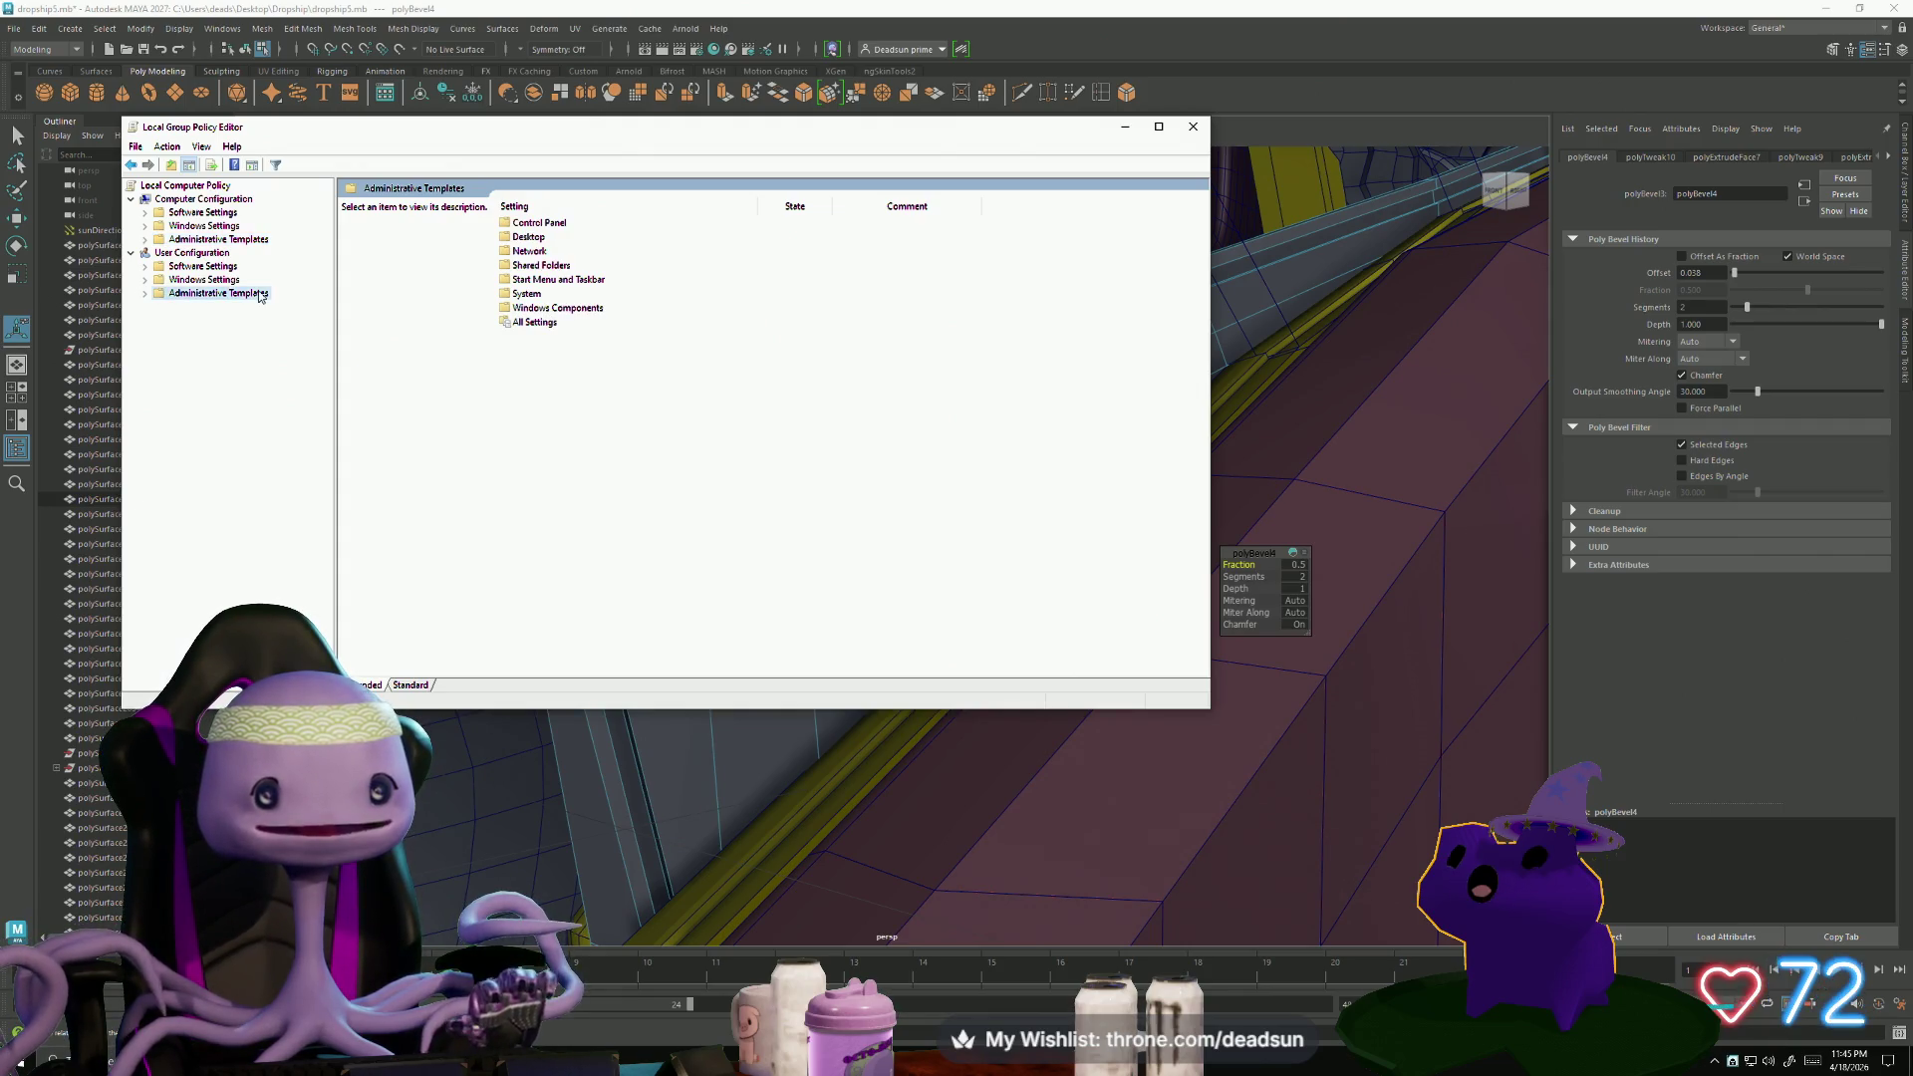
pyautogui.click(528, 237)
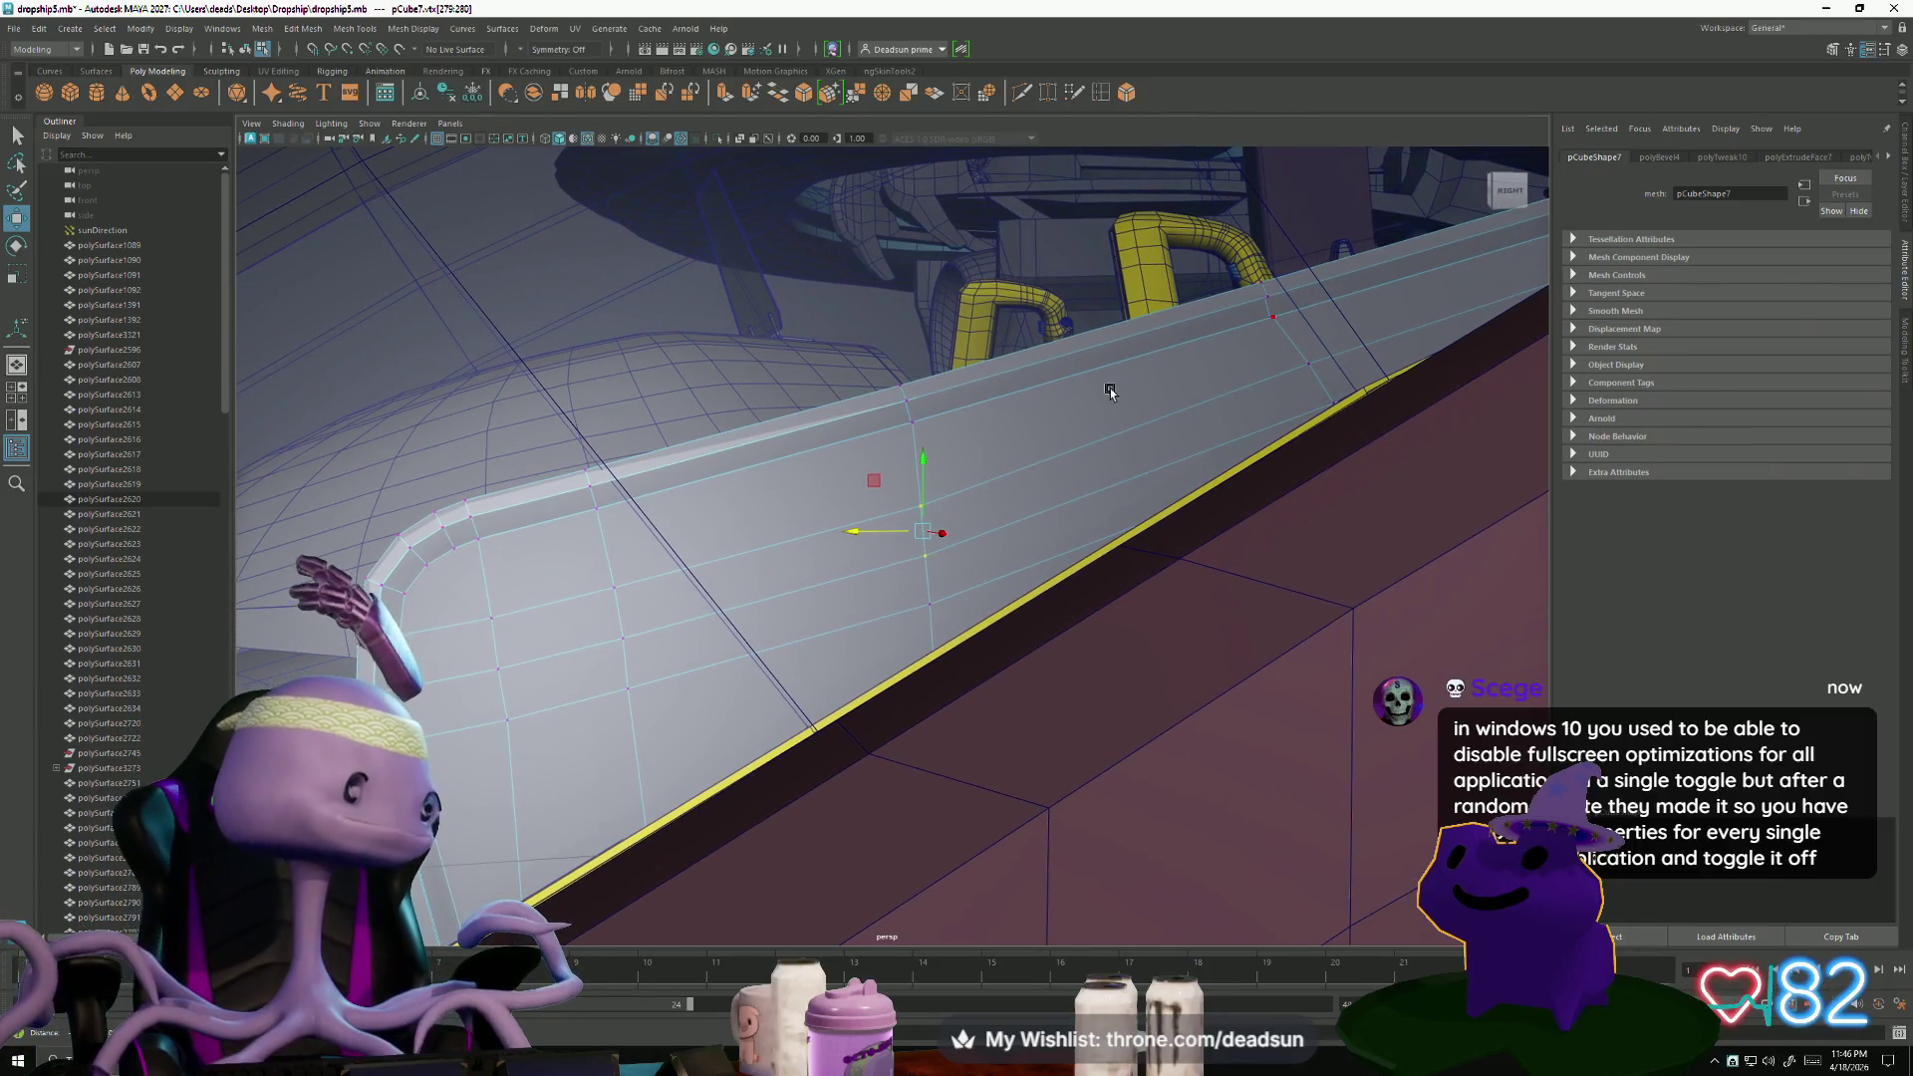
# - Nudge the selected hull wall vertices up in Y, then Multi-Cut a diagonal edge toward the rounded end
pyautogui.keyDown('alt'); pyautogui.moveTo(1110, 391); pyautogui.dragTo(1106, 391, button='middle'); pyautogui.keyUp('alt')
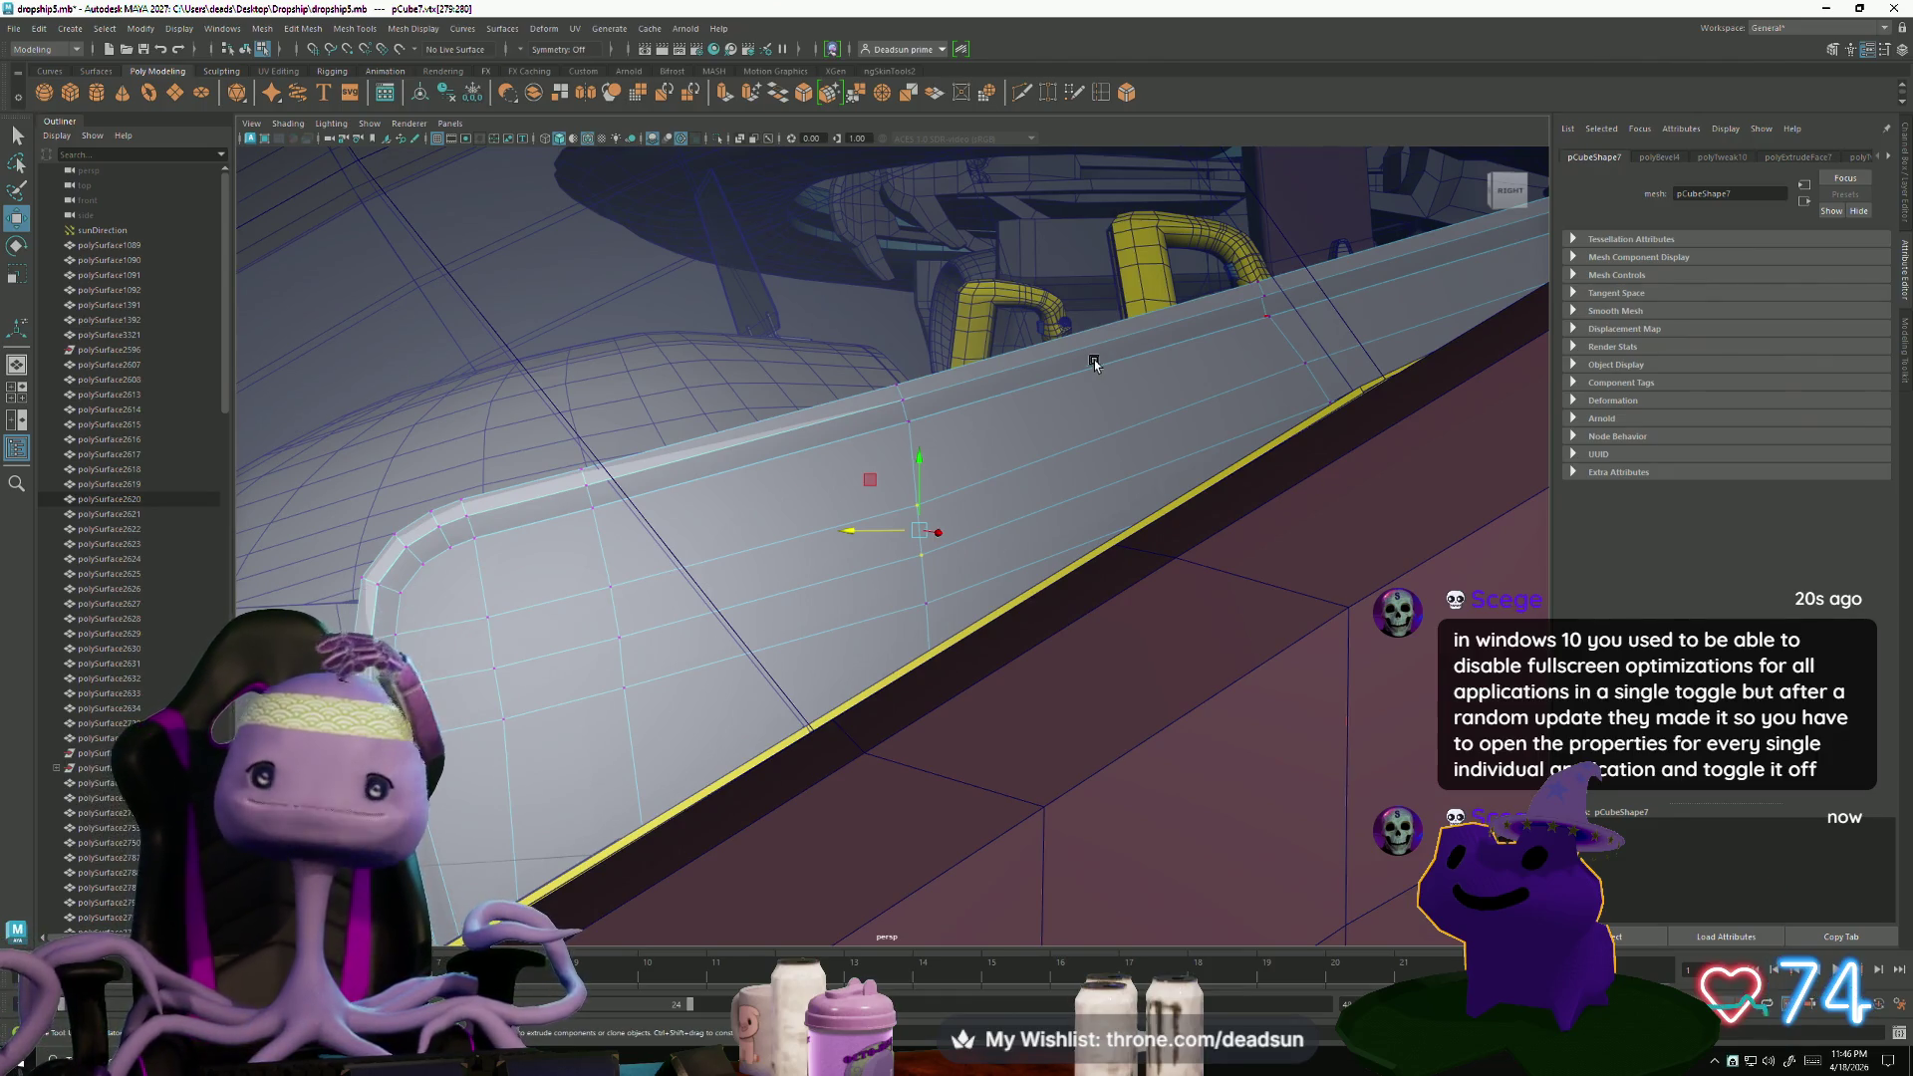
pyautogui.moveTo(917, 458); pyautogui.dragTo(916, 484)
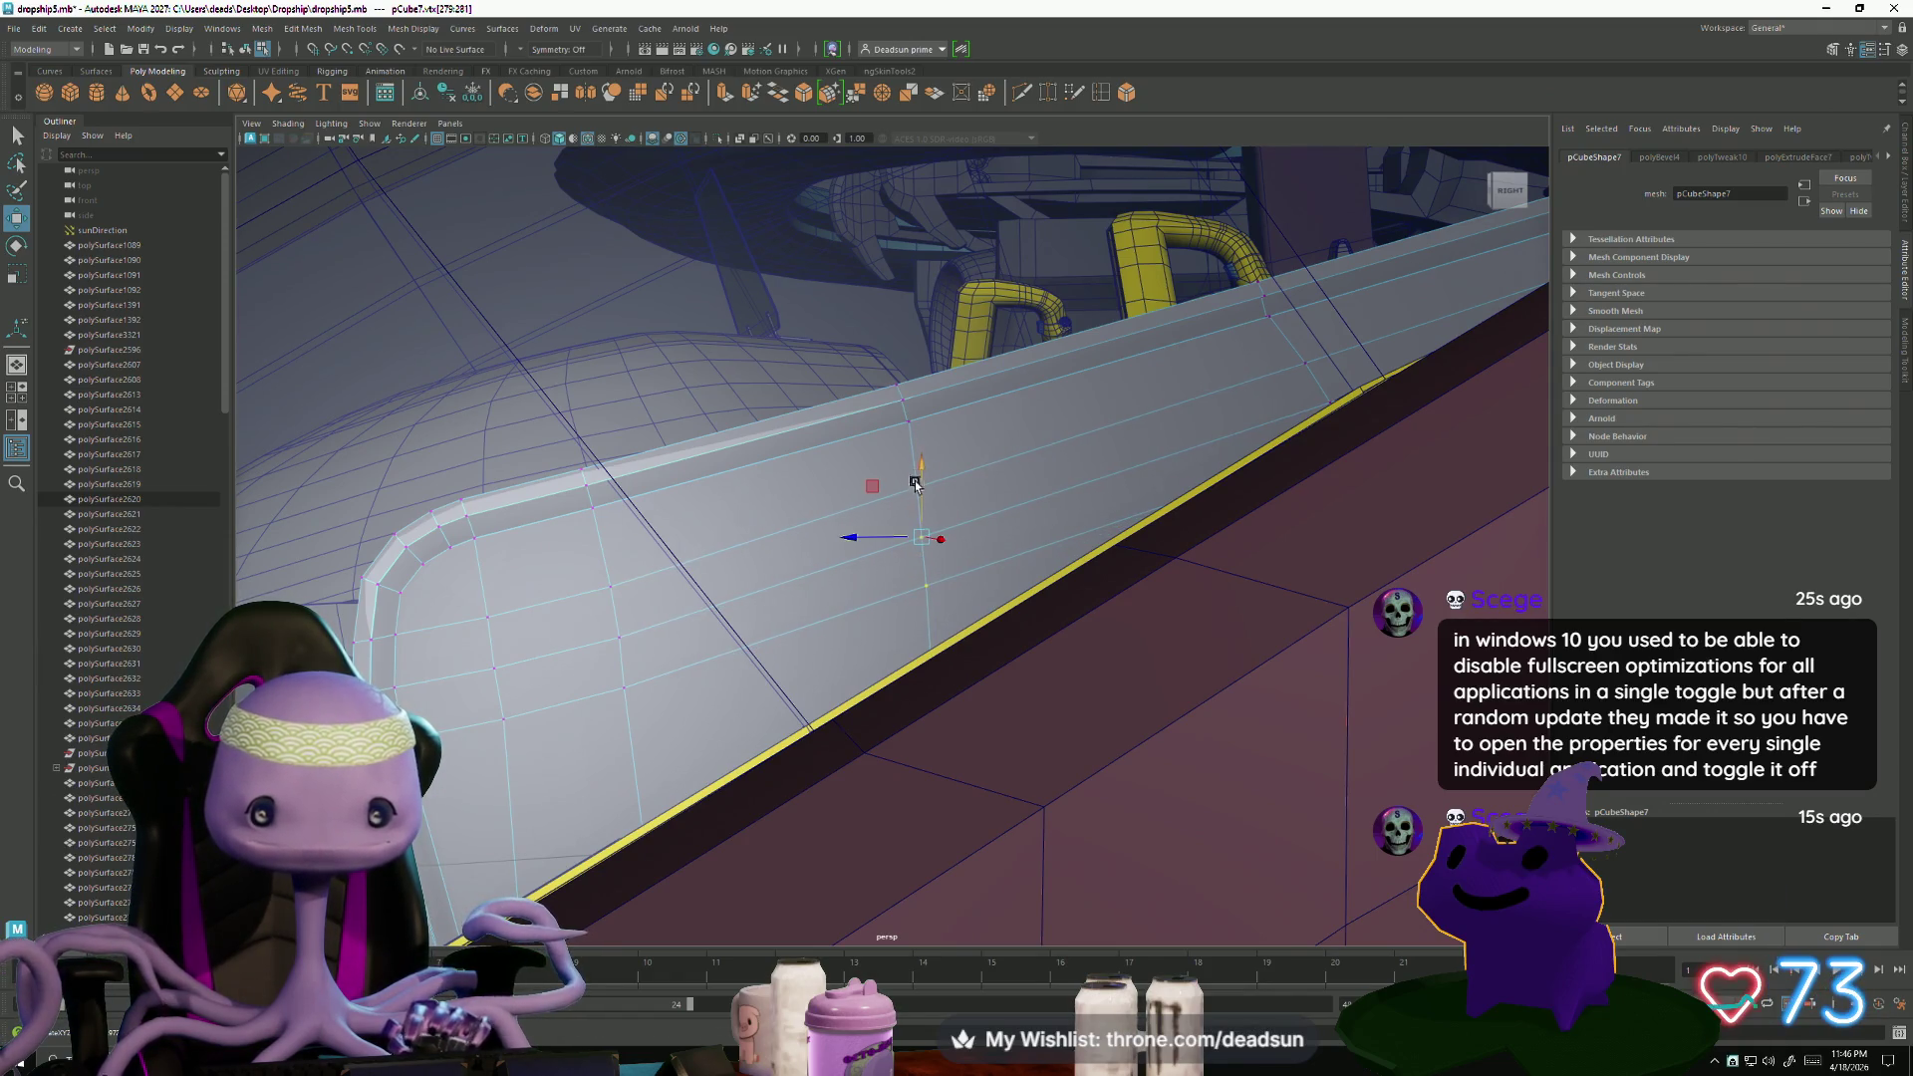
pyautogui.click(1021, 93)
pyautogui.click(1306, 363)
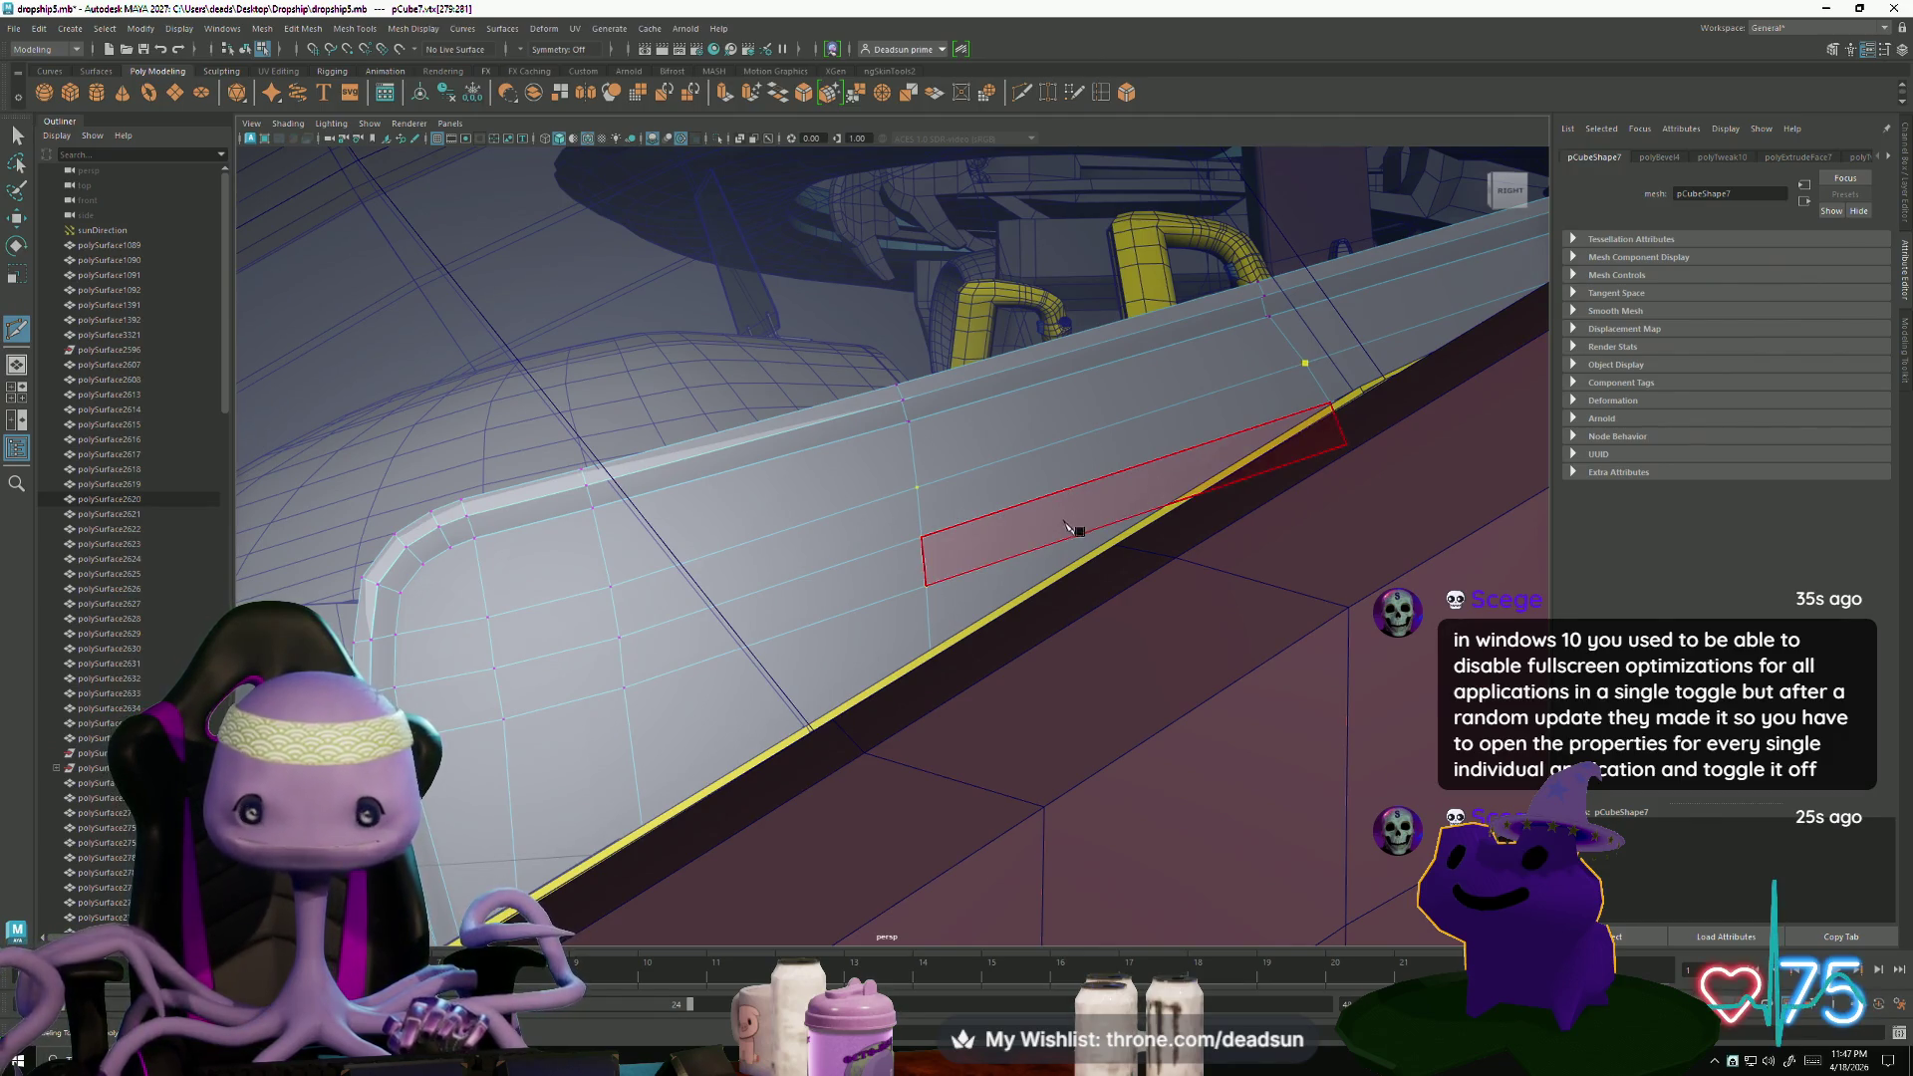
pyautogui.click(926, 586)
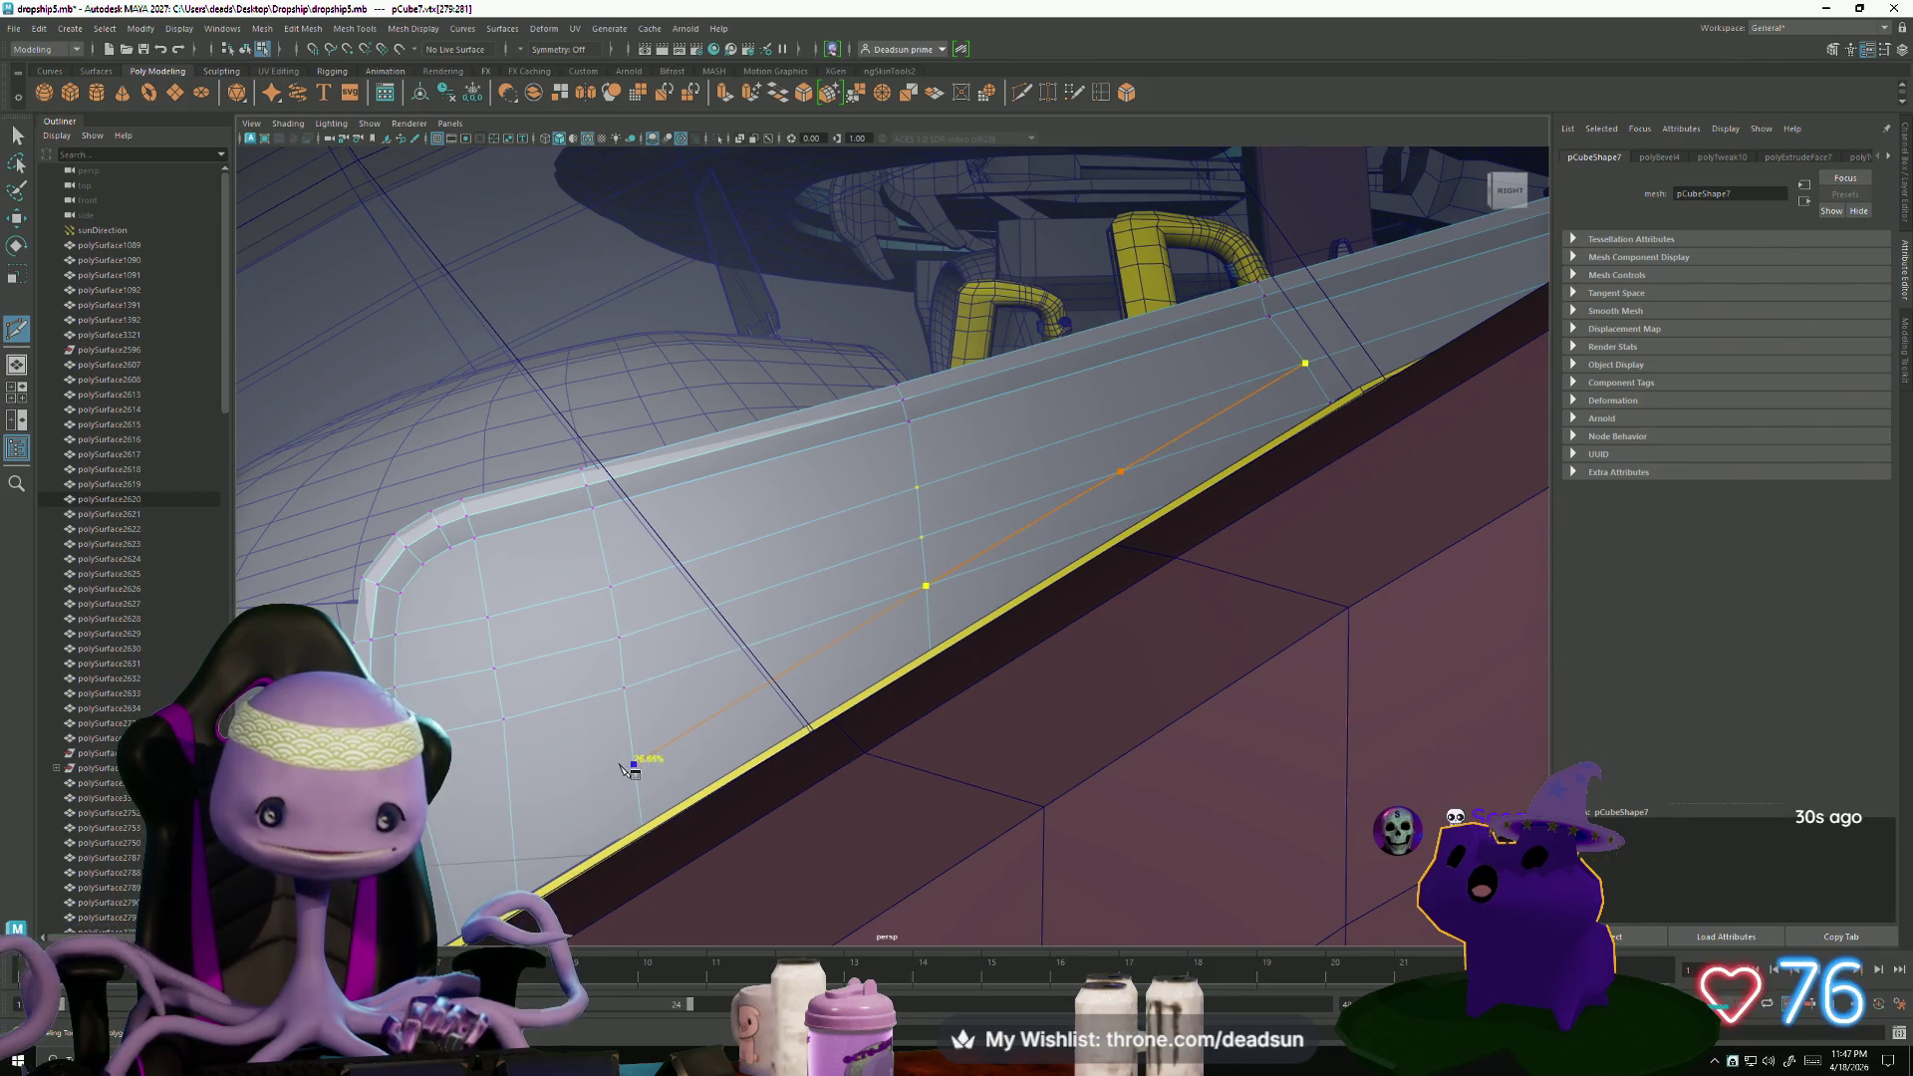
pyautogui.click(633, 762)
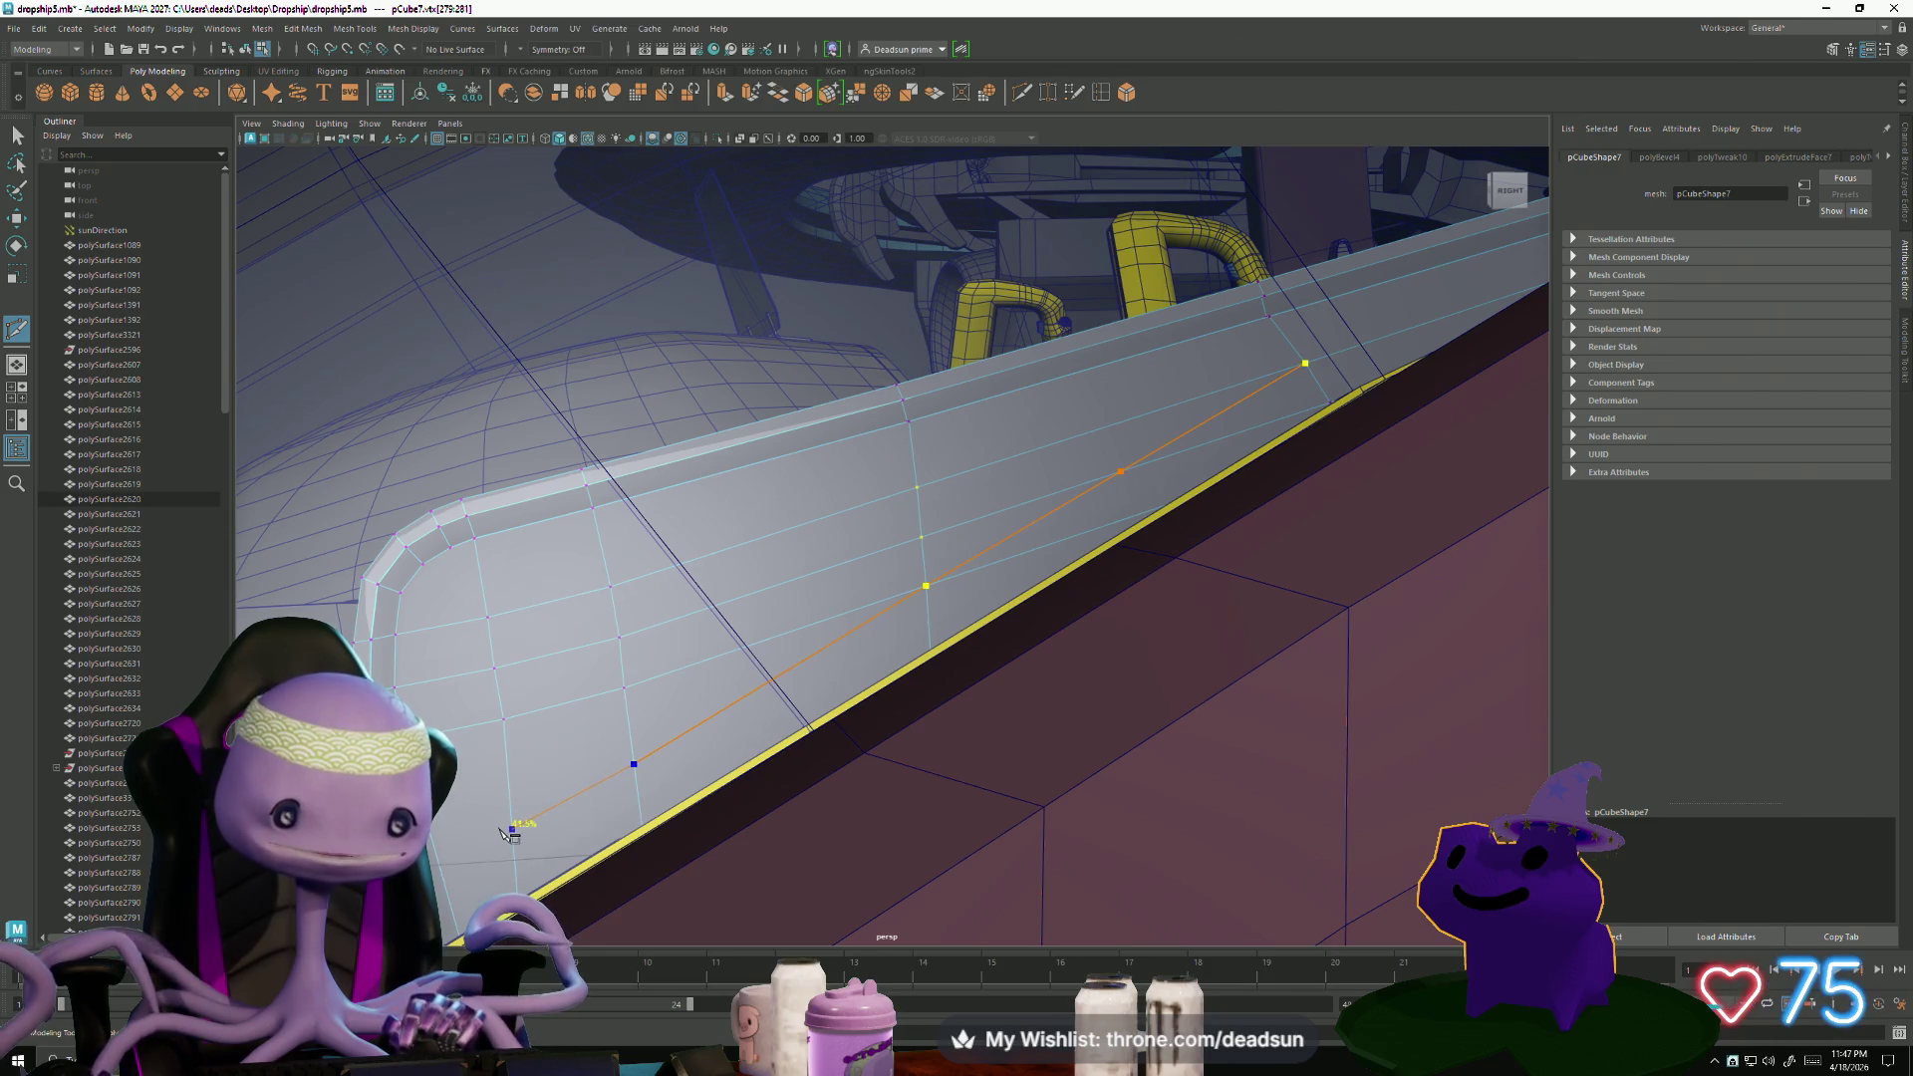
pyautogui.moveTo(530, 833)
pyautogui.keyDown('alt'); pyautogui.mouseDown()
pyautogui.moveTo(760, 727)
pyautogui.moveTo(931, 854)
pyautogui.moveTo(945, 697)
pyautogui.mouseUp(); pyautogui.keyUp('alt')
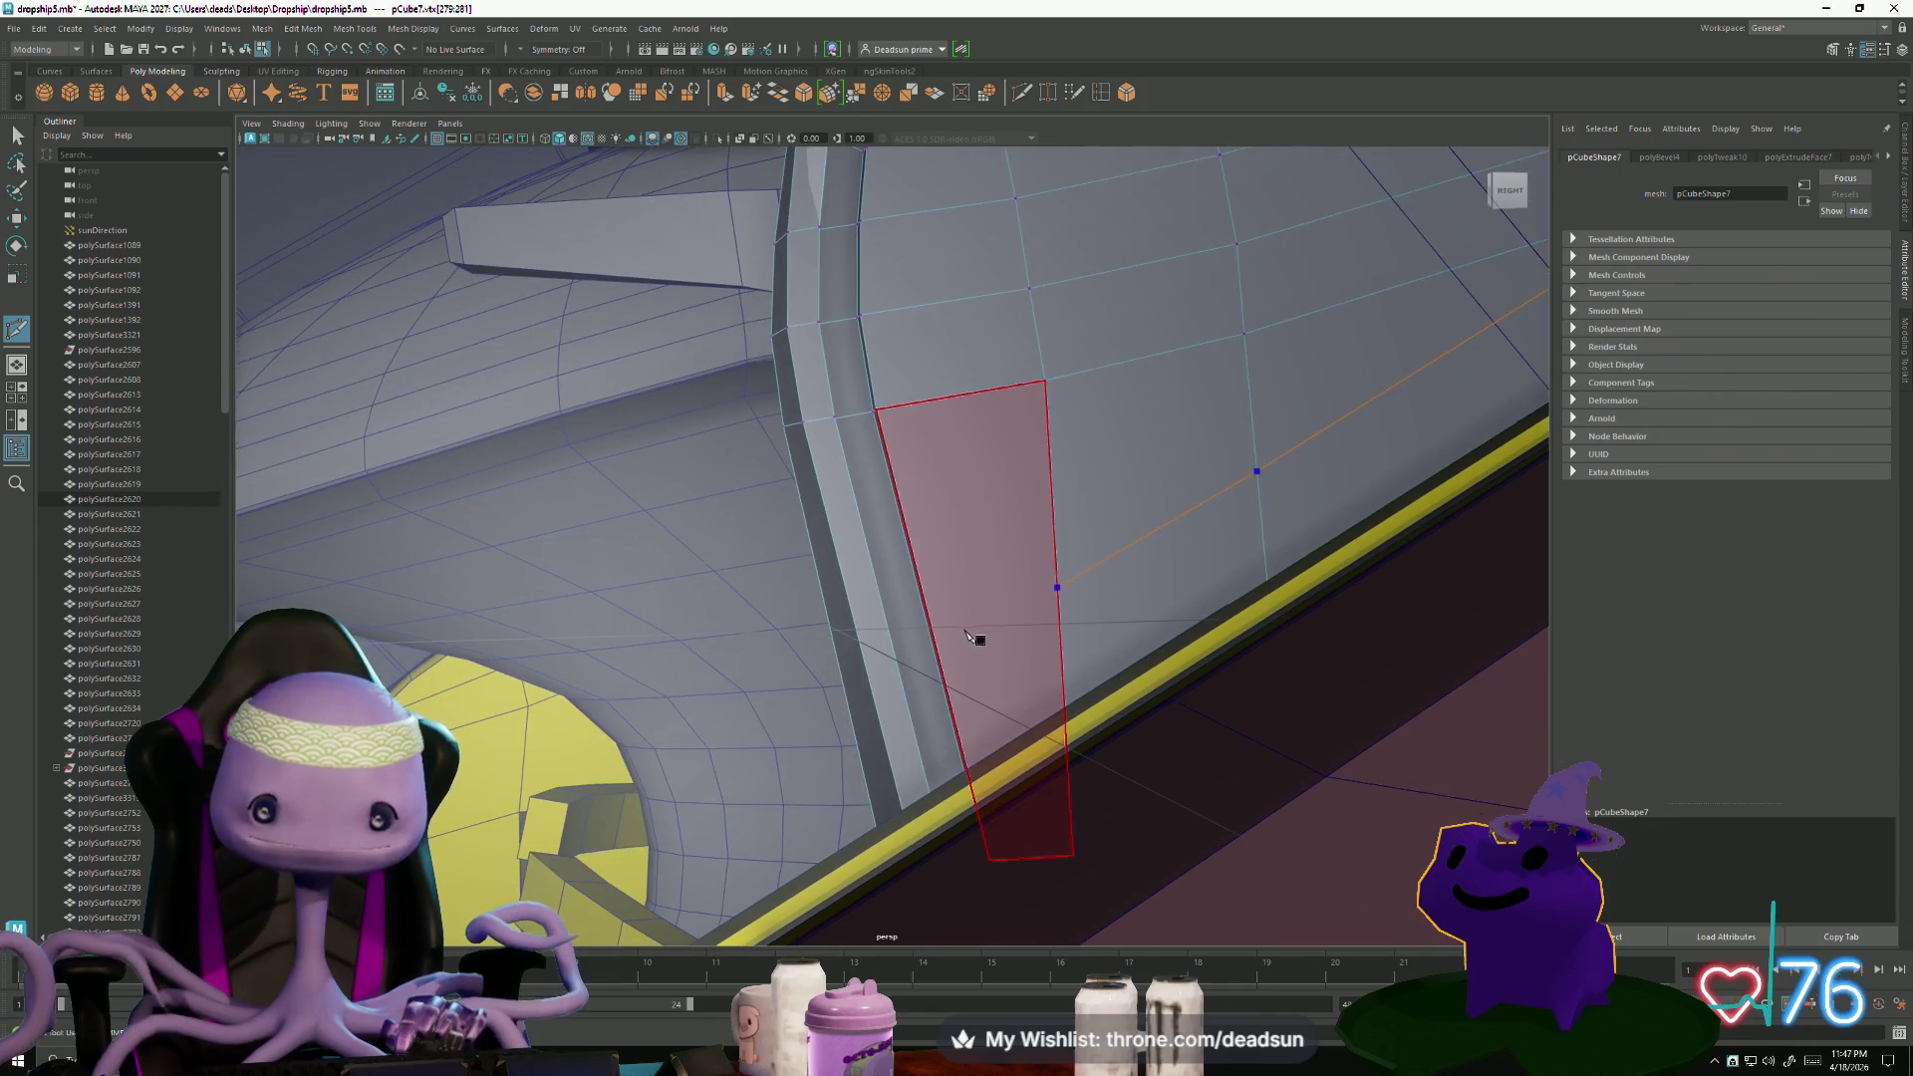
pyautogui.click(962, 650)
pyautogui.keyDown('alt'); pyautogui.moveTo(975, 713); pyautogui.dragTo(986, 652); pyautogui.keyUp('alt')
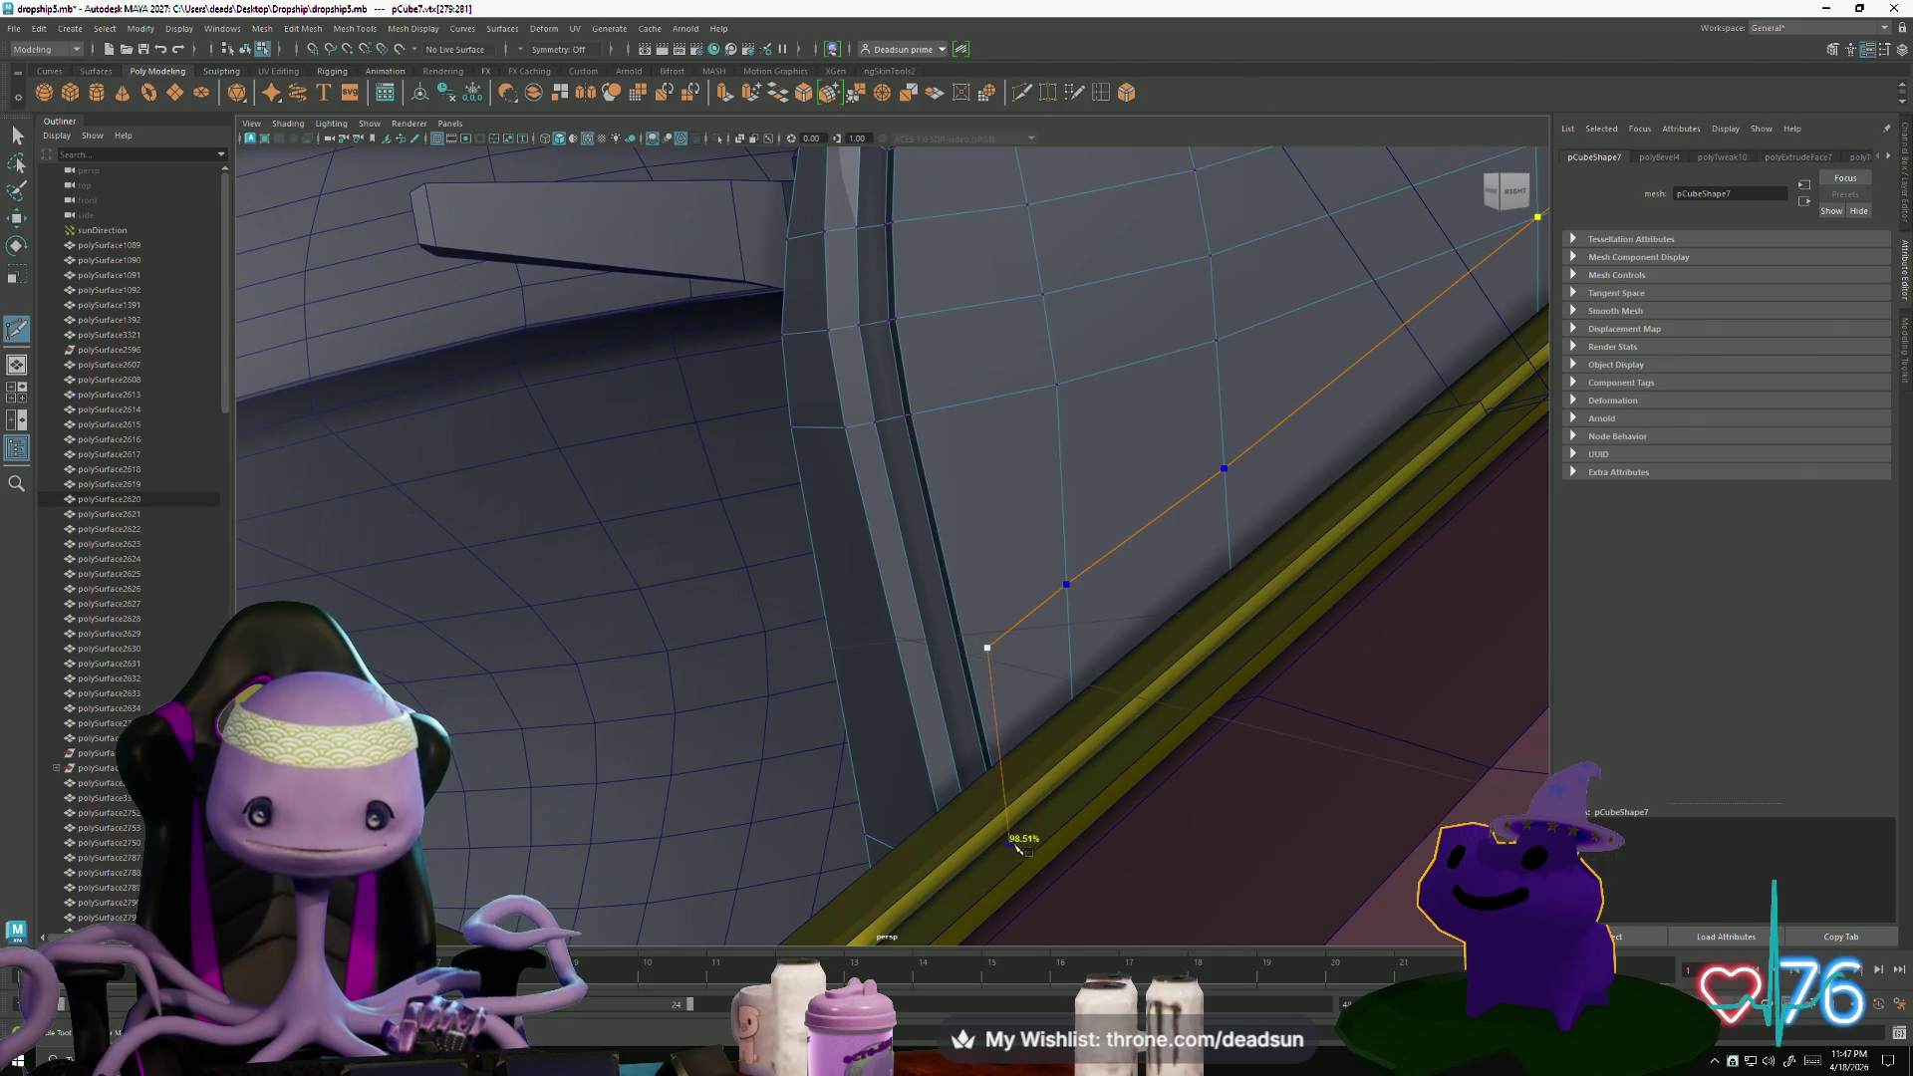
pyautogui.press('Return')
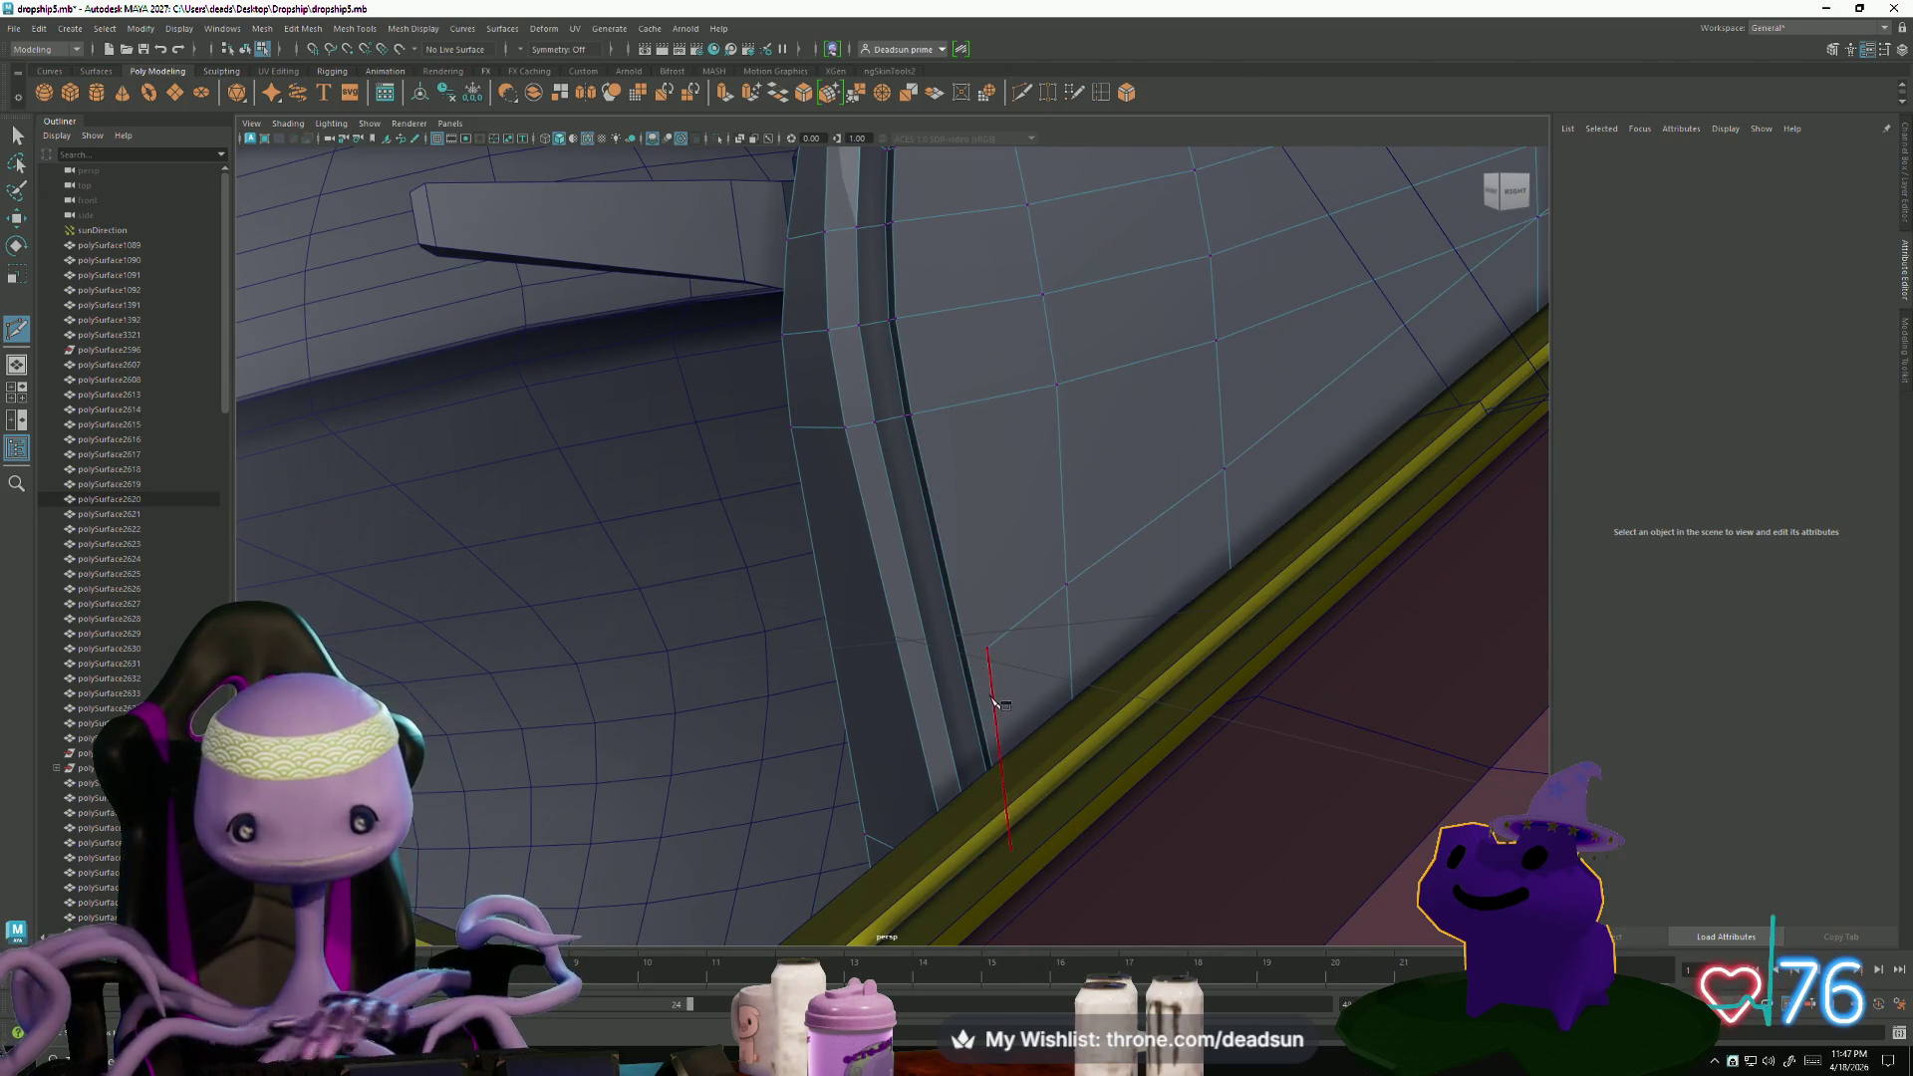
# - Cut an edge from the wall's lower edge around the rounded corner to the top edge
pyautogui.click(996, 640)
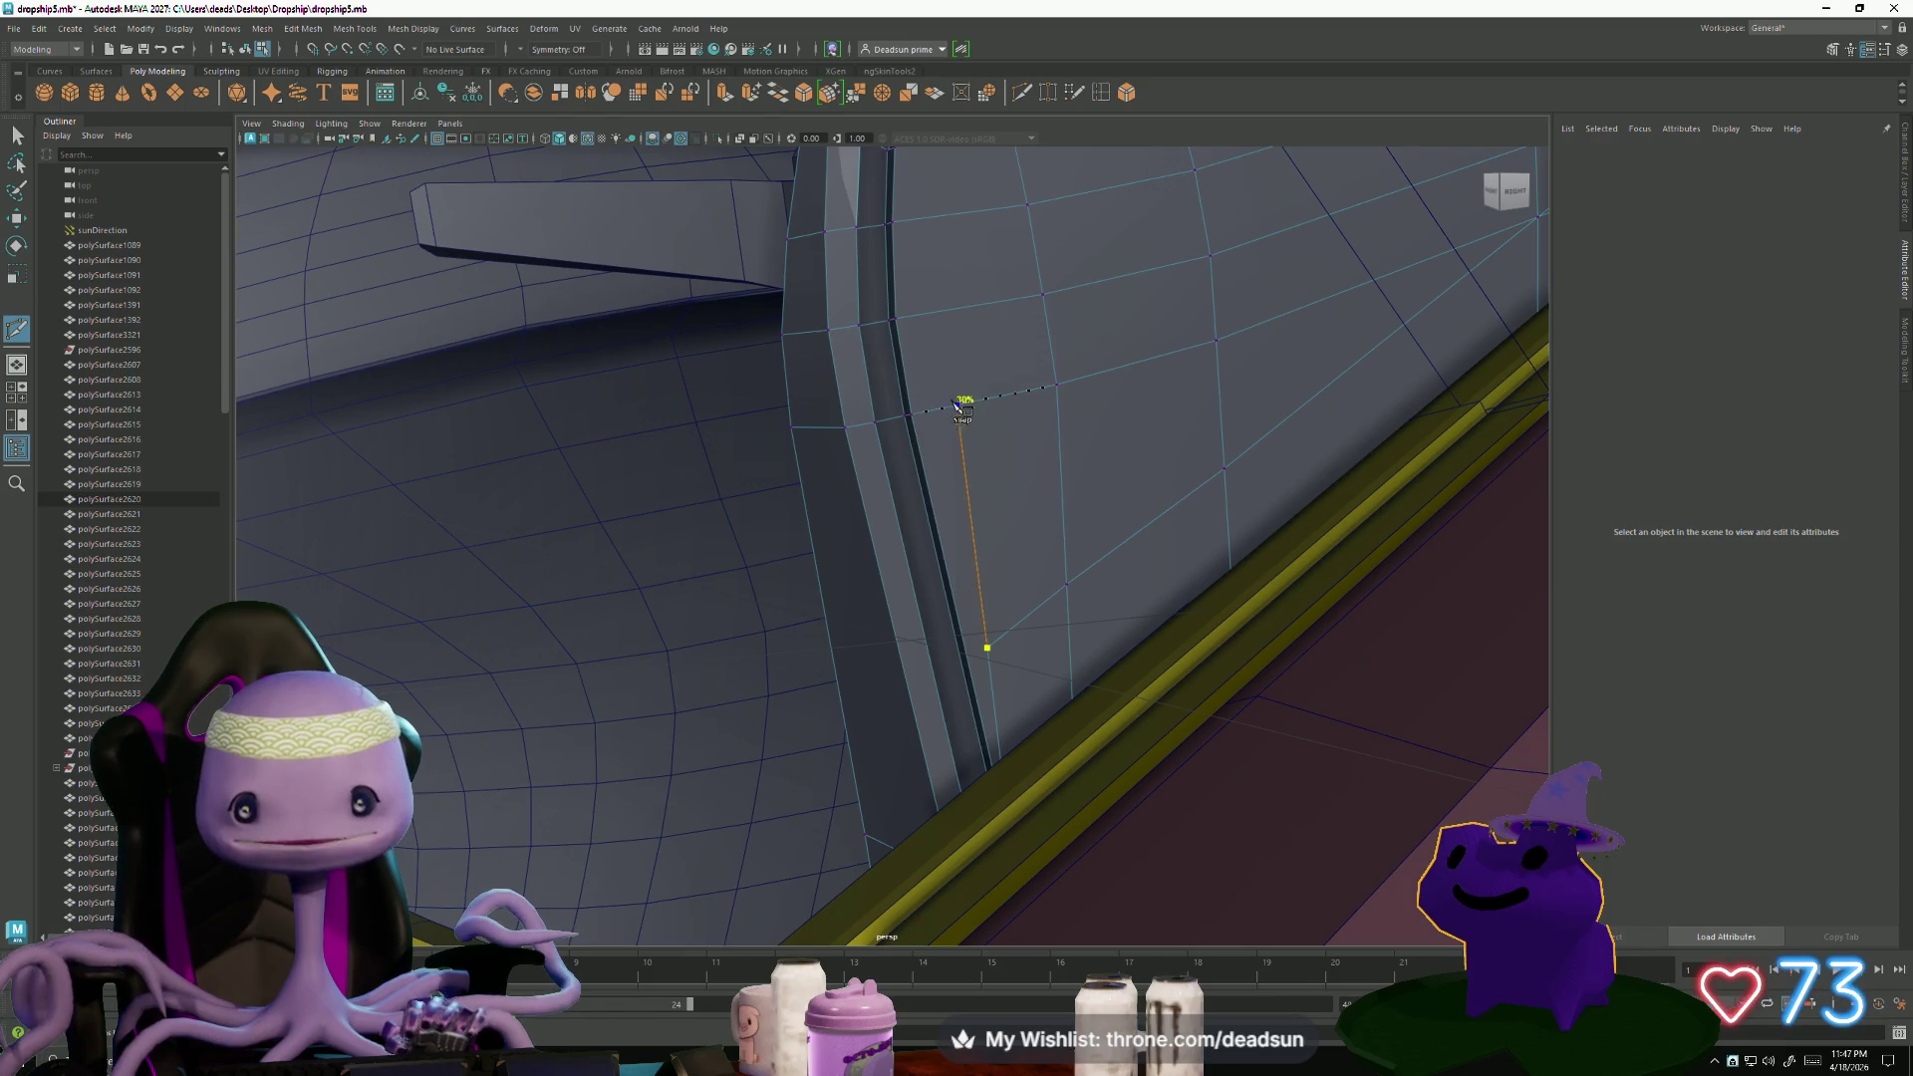
pyautogui.moveTo(941, 410)
pyautogui.keyDown('alt'); pyautogui.mouseDown()
pyautogui.moveTo(962, 475)
pyautogui.moveTo(931, 464)
pyautogui.mouseUp(); pyautogui.keyUp('alt')
pyautogui.click(885, 433)
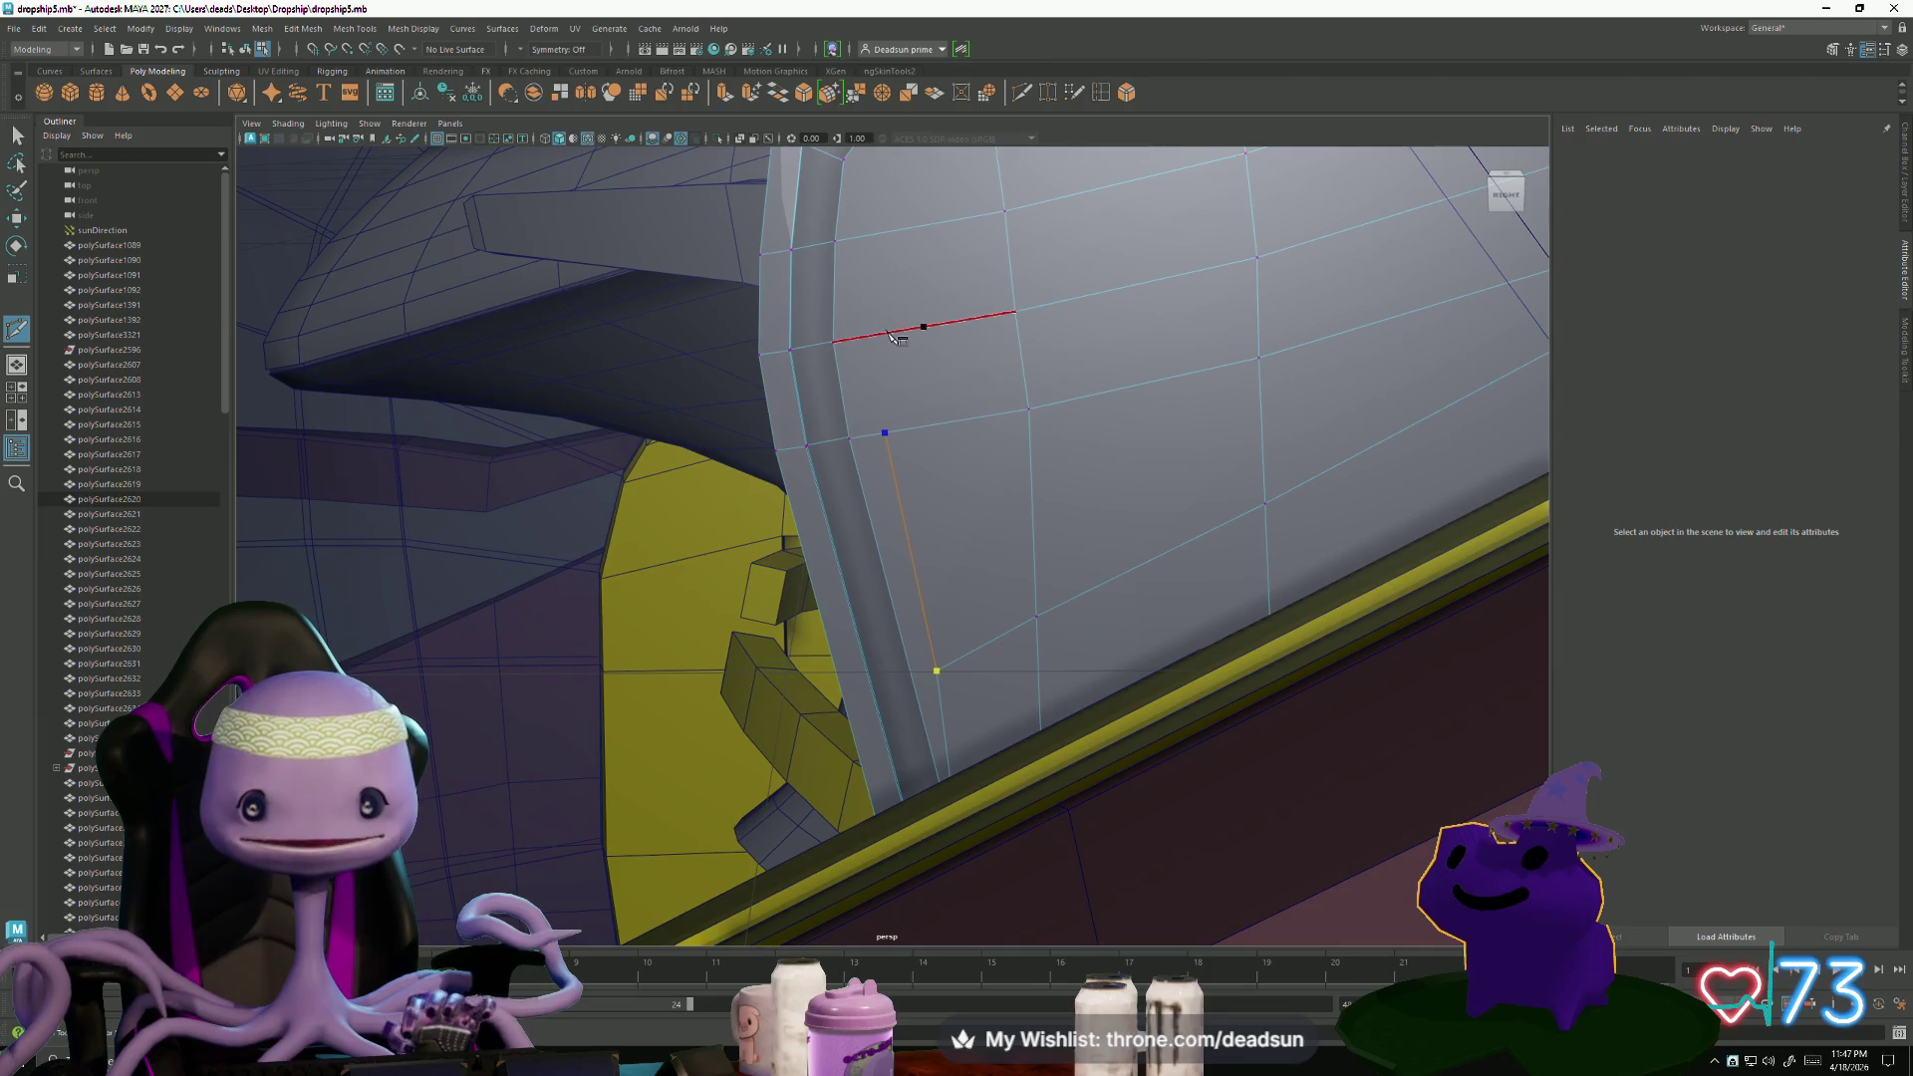
pyautogui.moveTo(890, 335)
pyautogui.keyDown('alt'); pyautogui.mouseDown()
pyautogui.moveTo(910, 495)
pyautogui.moveTo(894, 551)
pyautogui.mouseUp(); pyautogui.keyUp('alt')
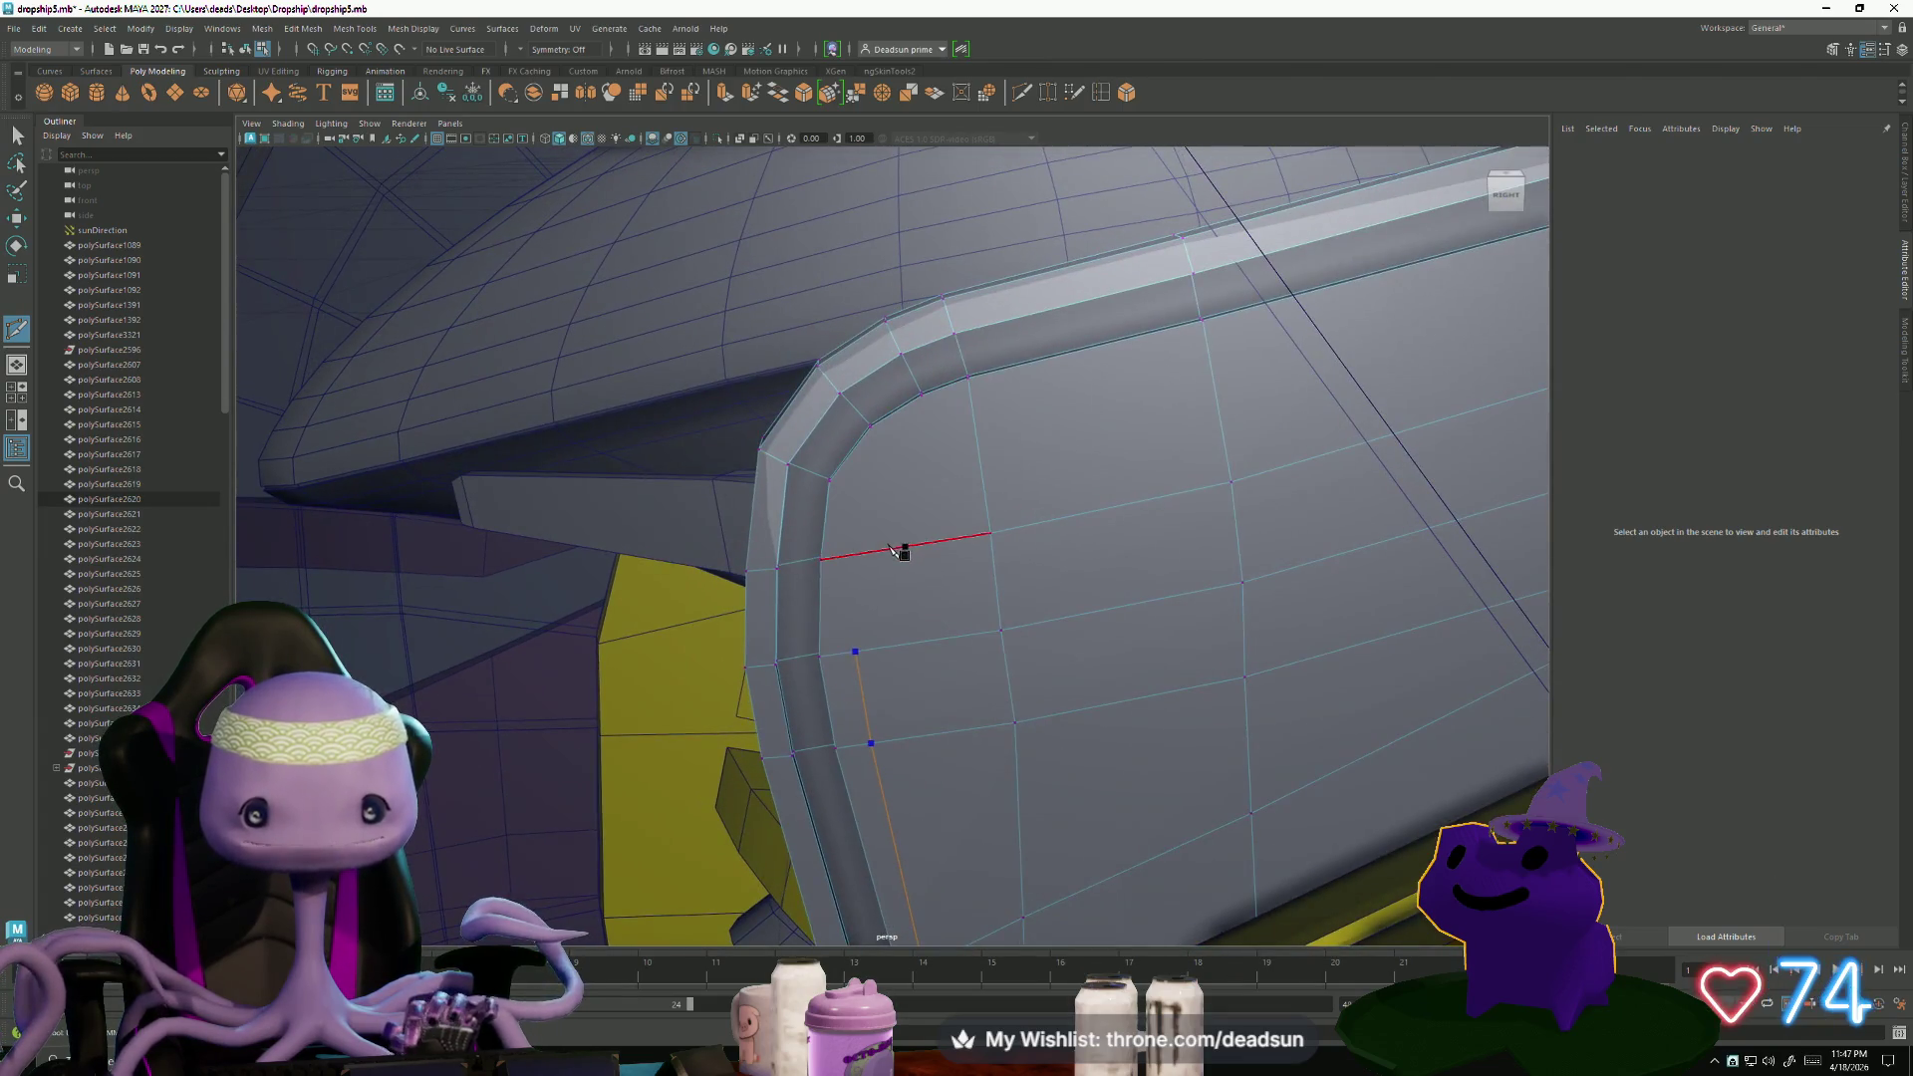
pyautogui.click(855, 554)
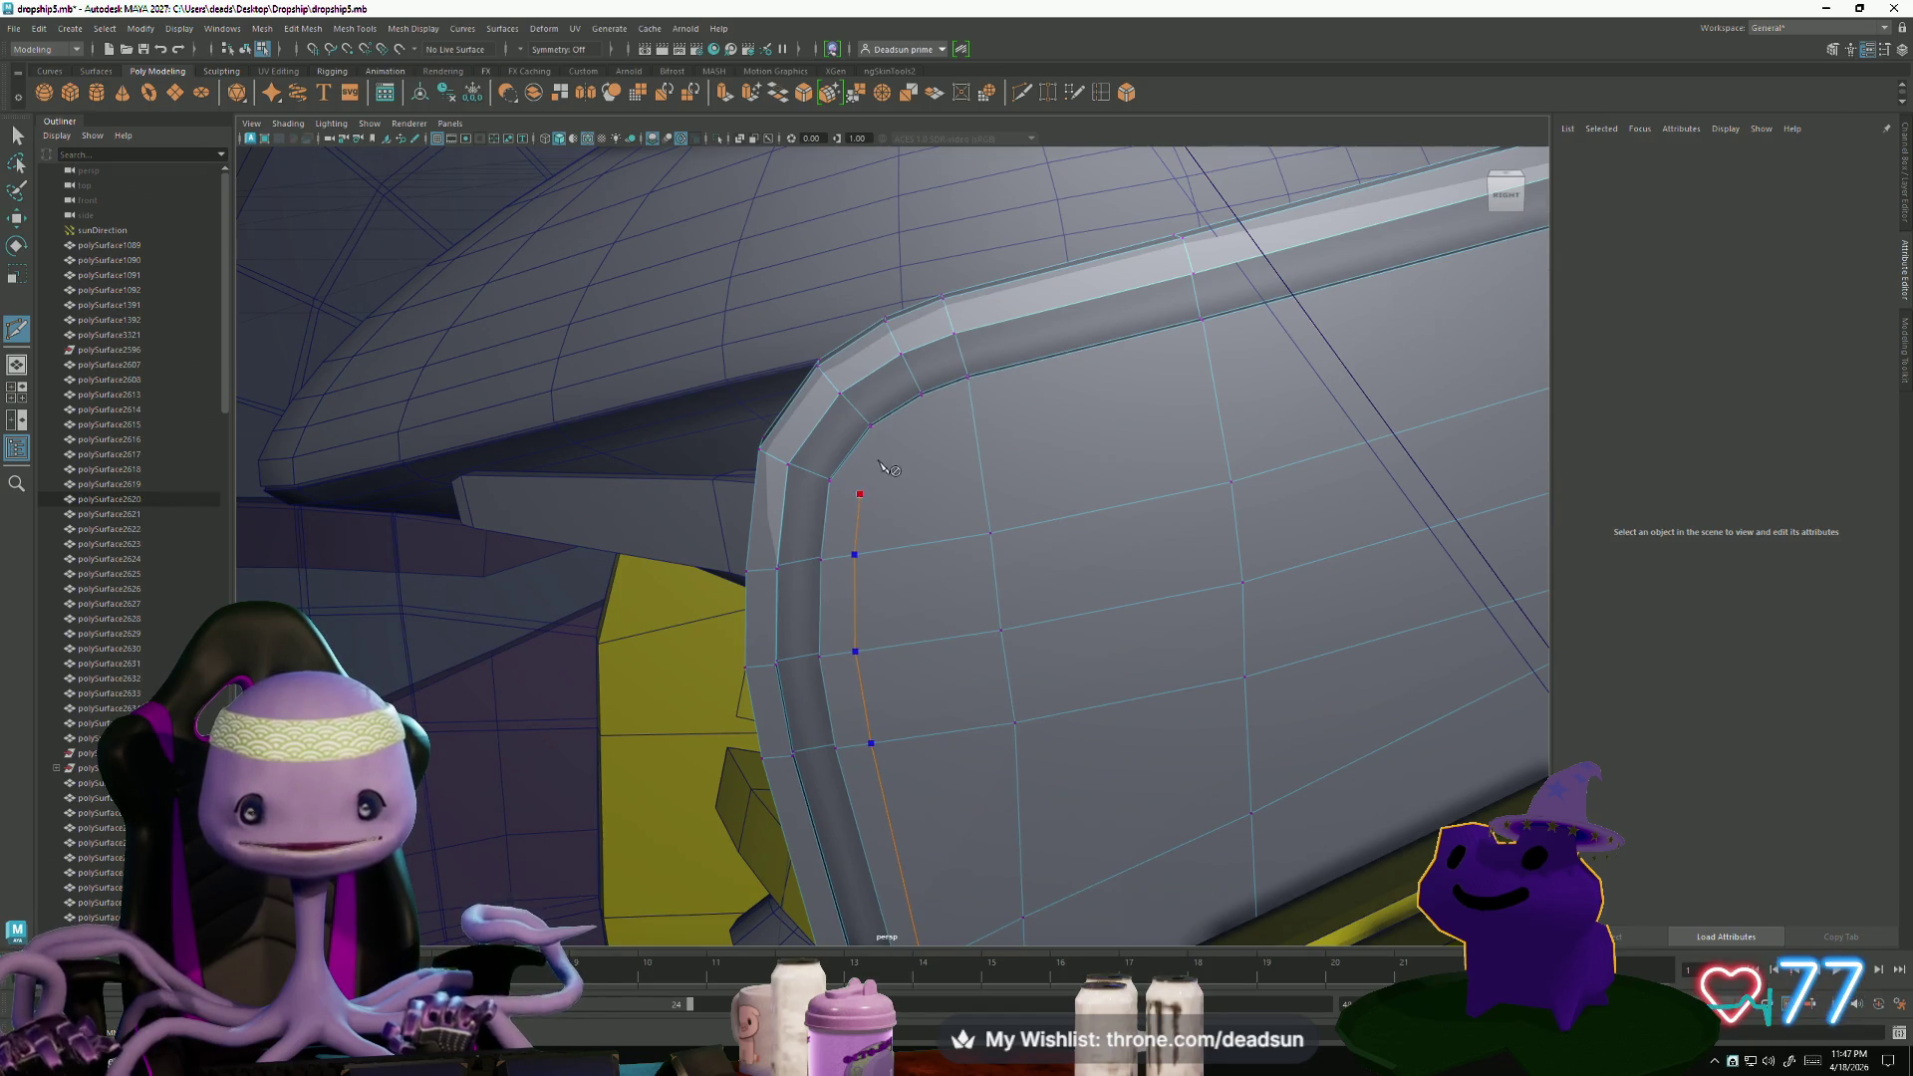
pyautogui.click(882, 464)
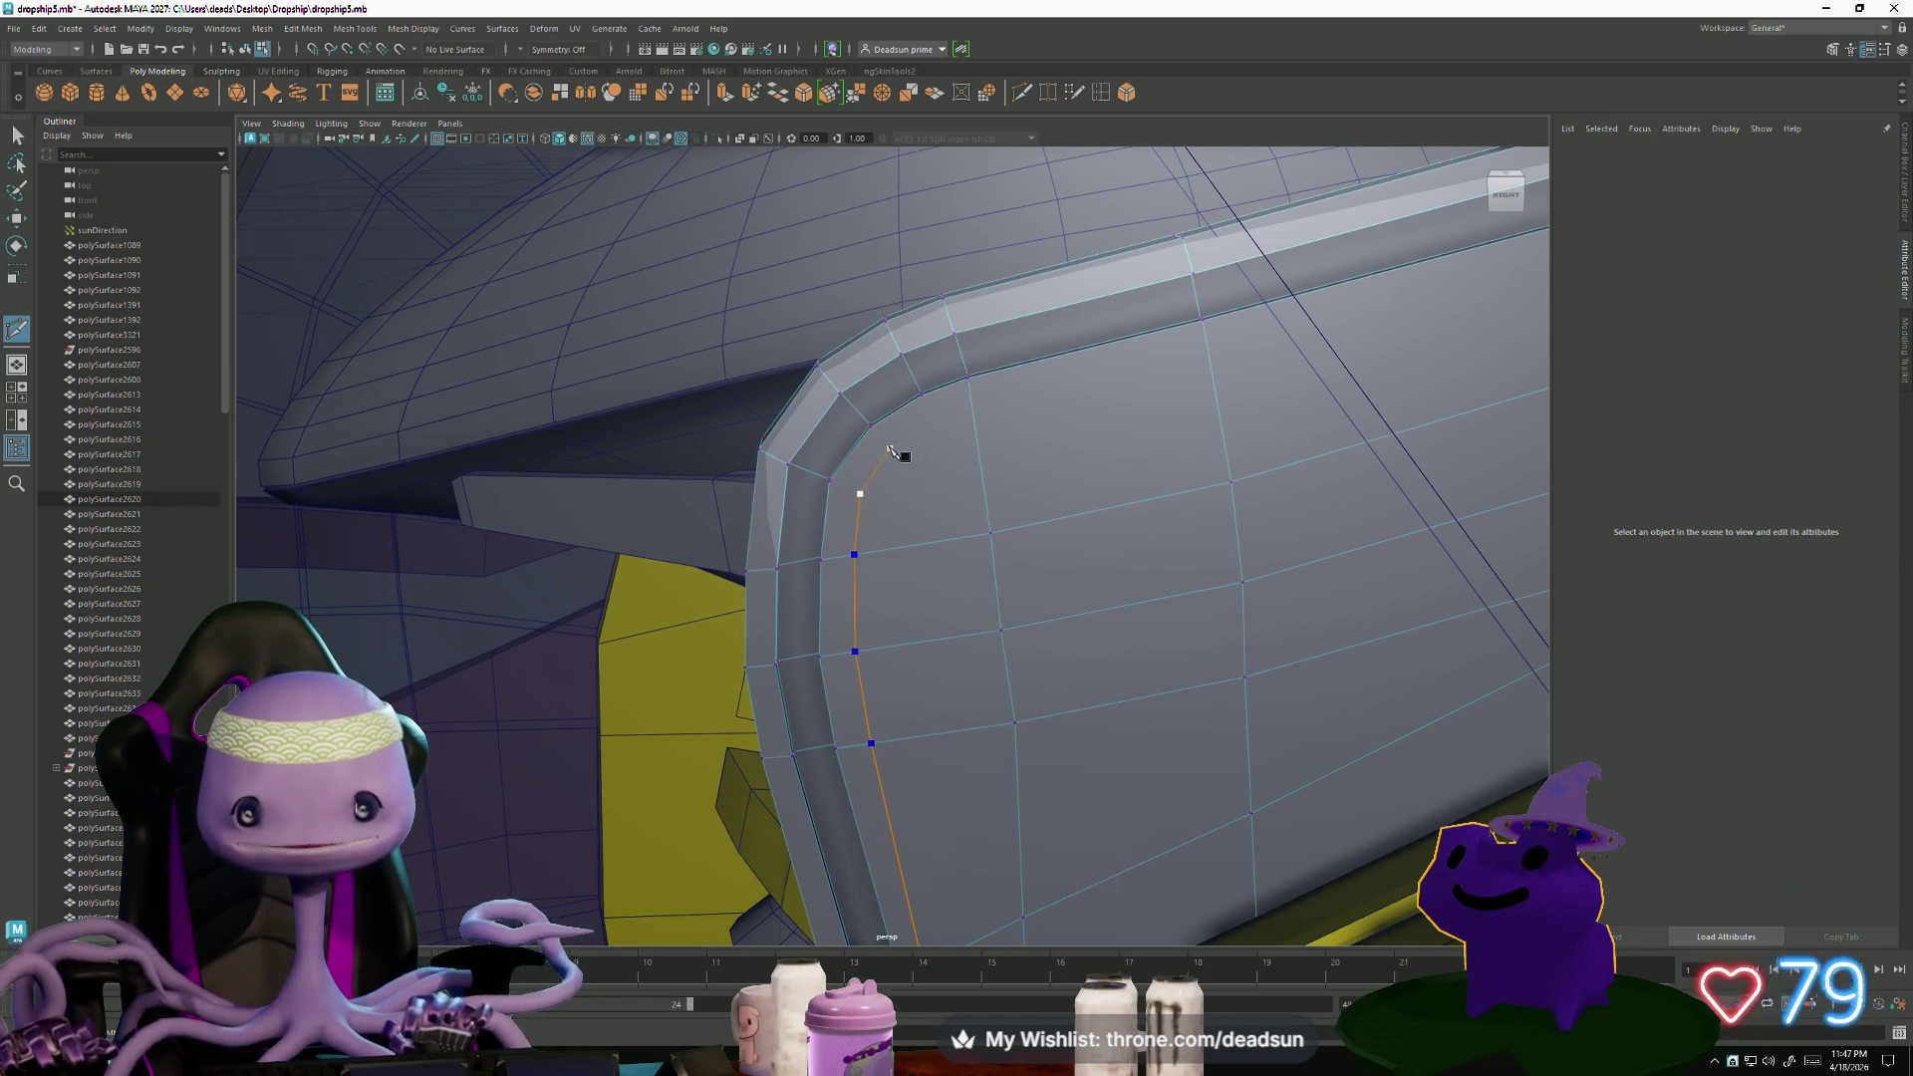
pyautogui.click(920, 435)
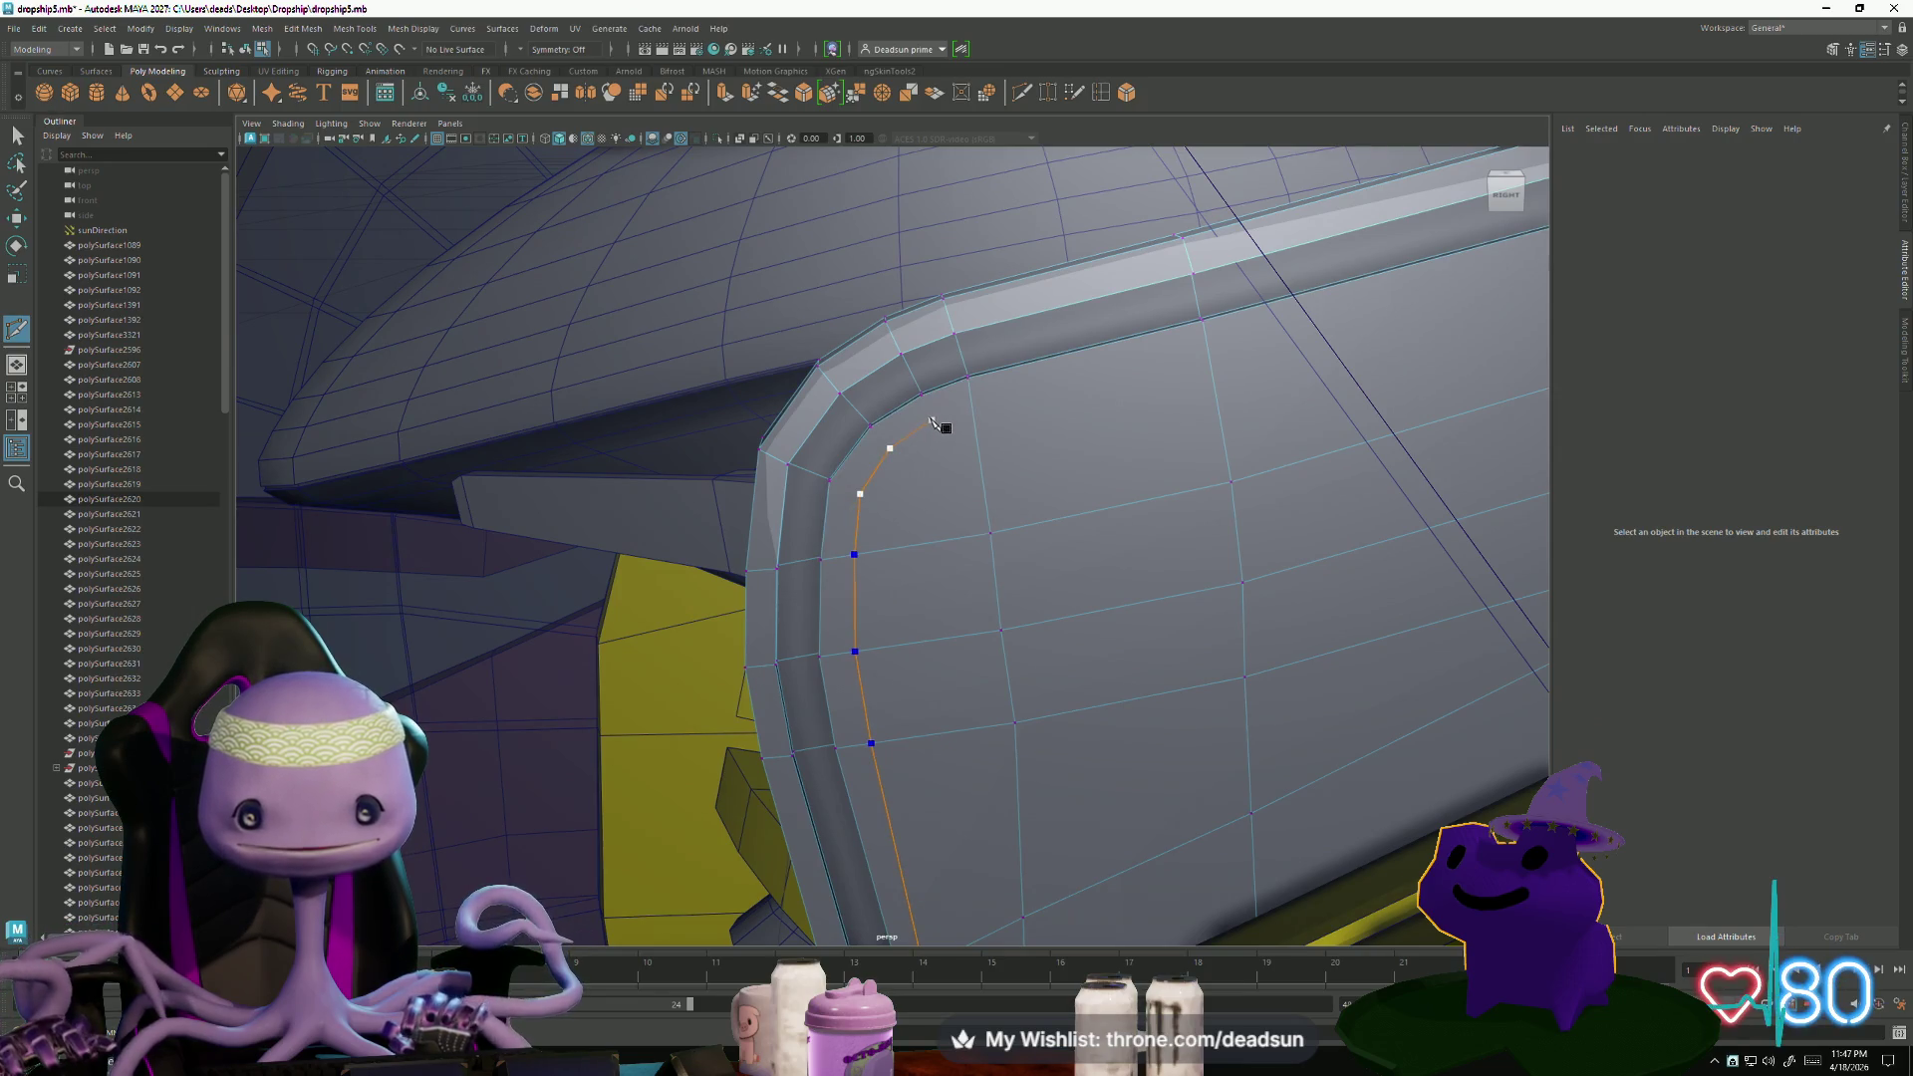
pyautogui.click(930, 422)
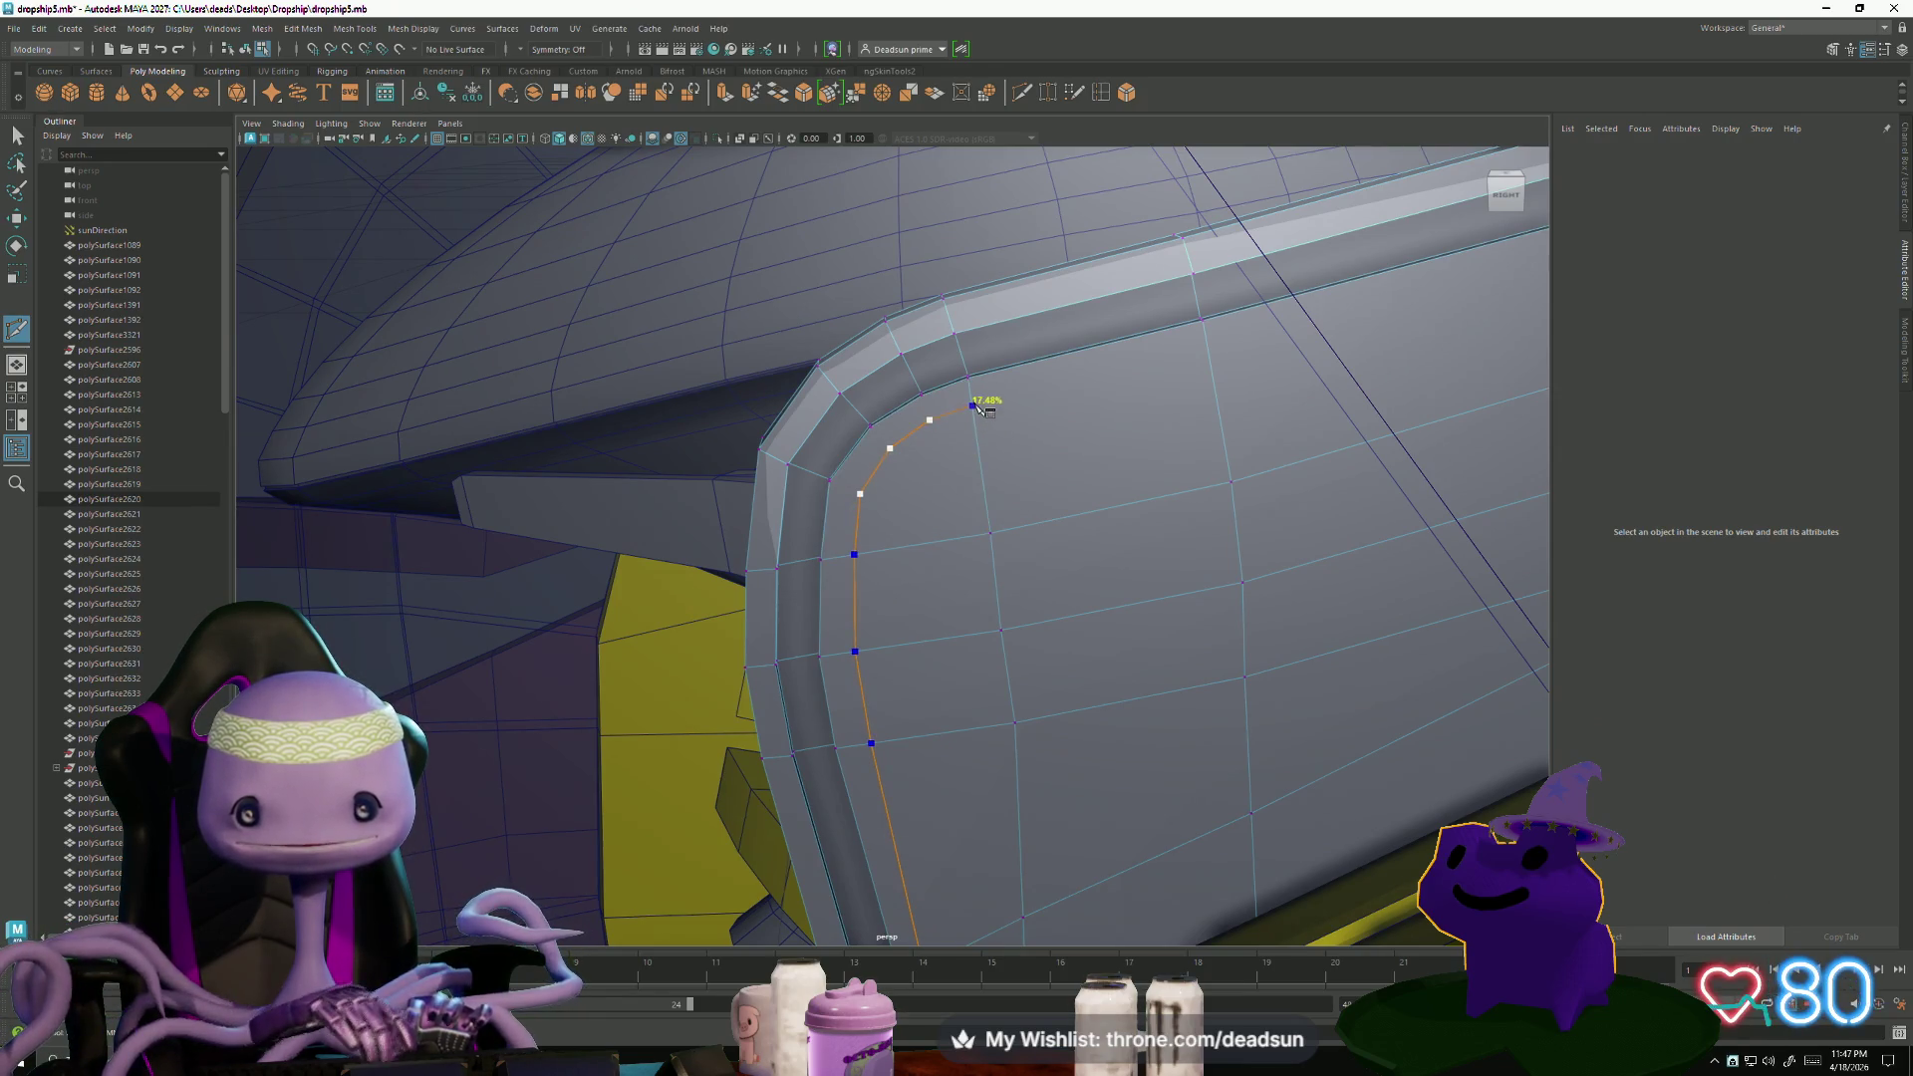
pyautogui.click(974, 403)
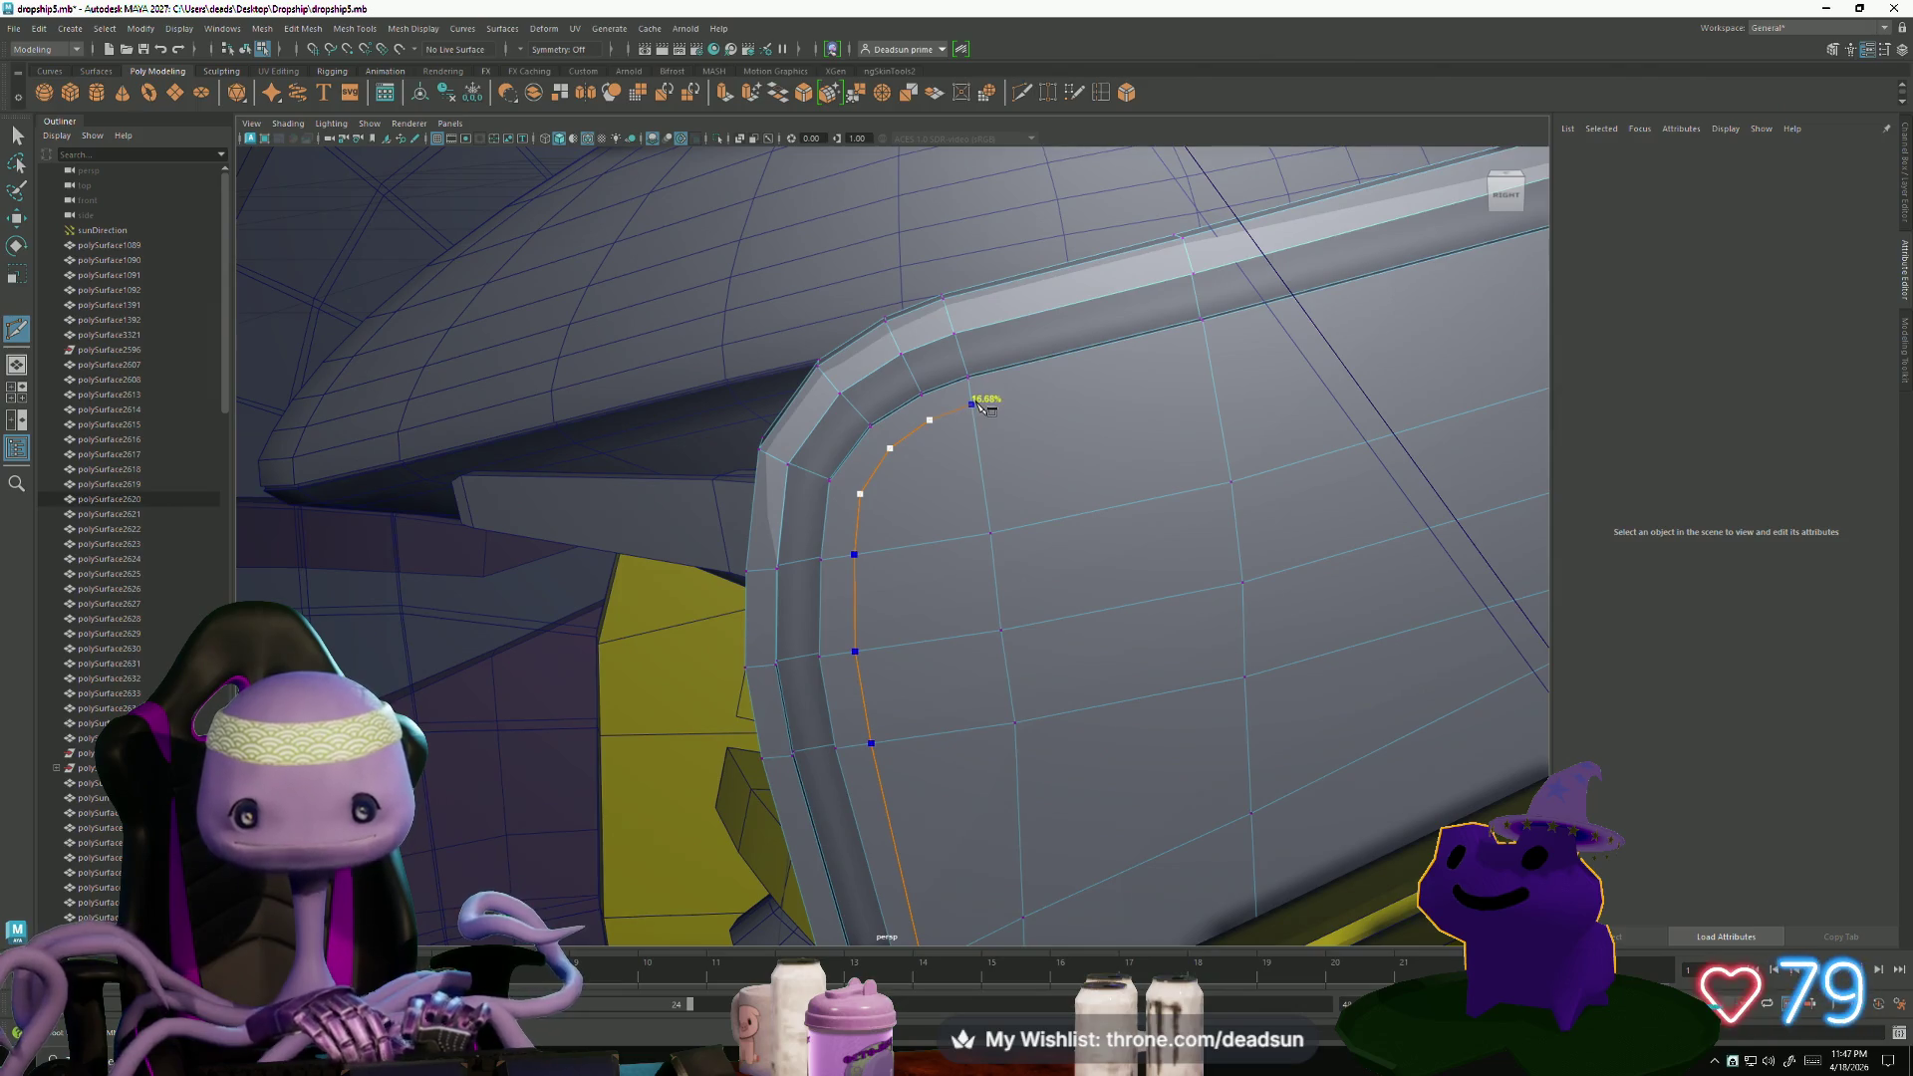
pyautogui.click(1221, 346)
# - Cut across the long hull edge of the panel and commit the new edges
pyautogui.moveTo(1337, 375)
pyautogui.keyDown('alt'); pyautogui.mouseDown()
pyautogui.moveTo(696, 564)
pyautogui.moveTo(786, 530)
pyautogui.moveTo(687, 473)
pyautogui.moveTo(789, 518)
pyautogui.mouseUp(); pyautogui.keyUp('alt')
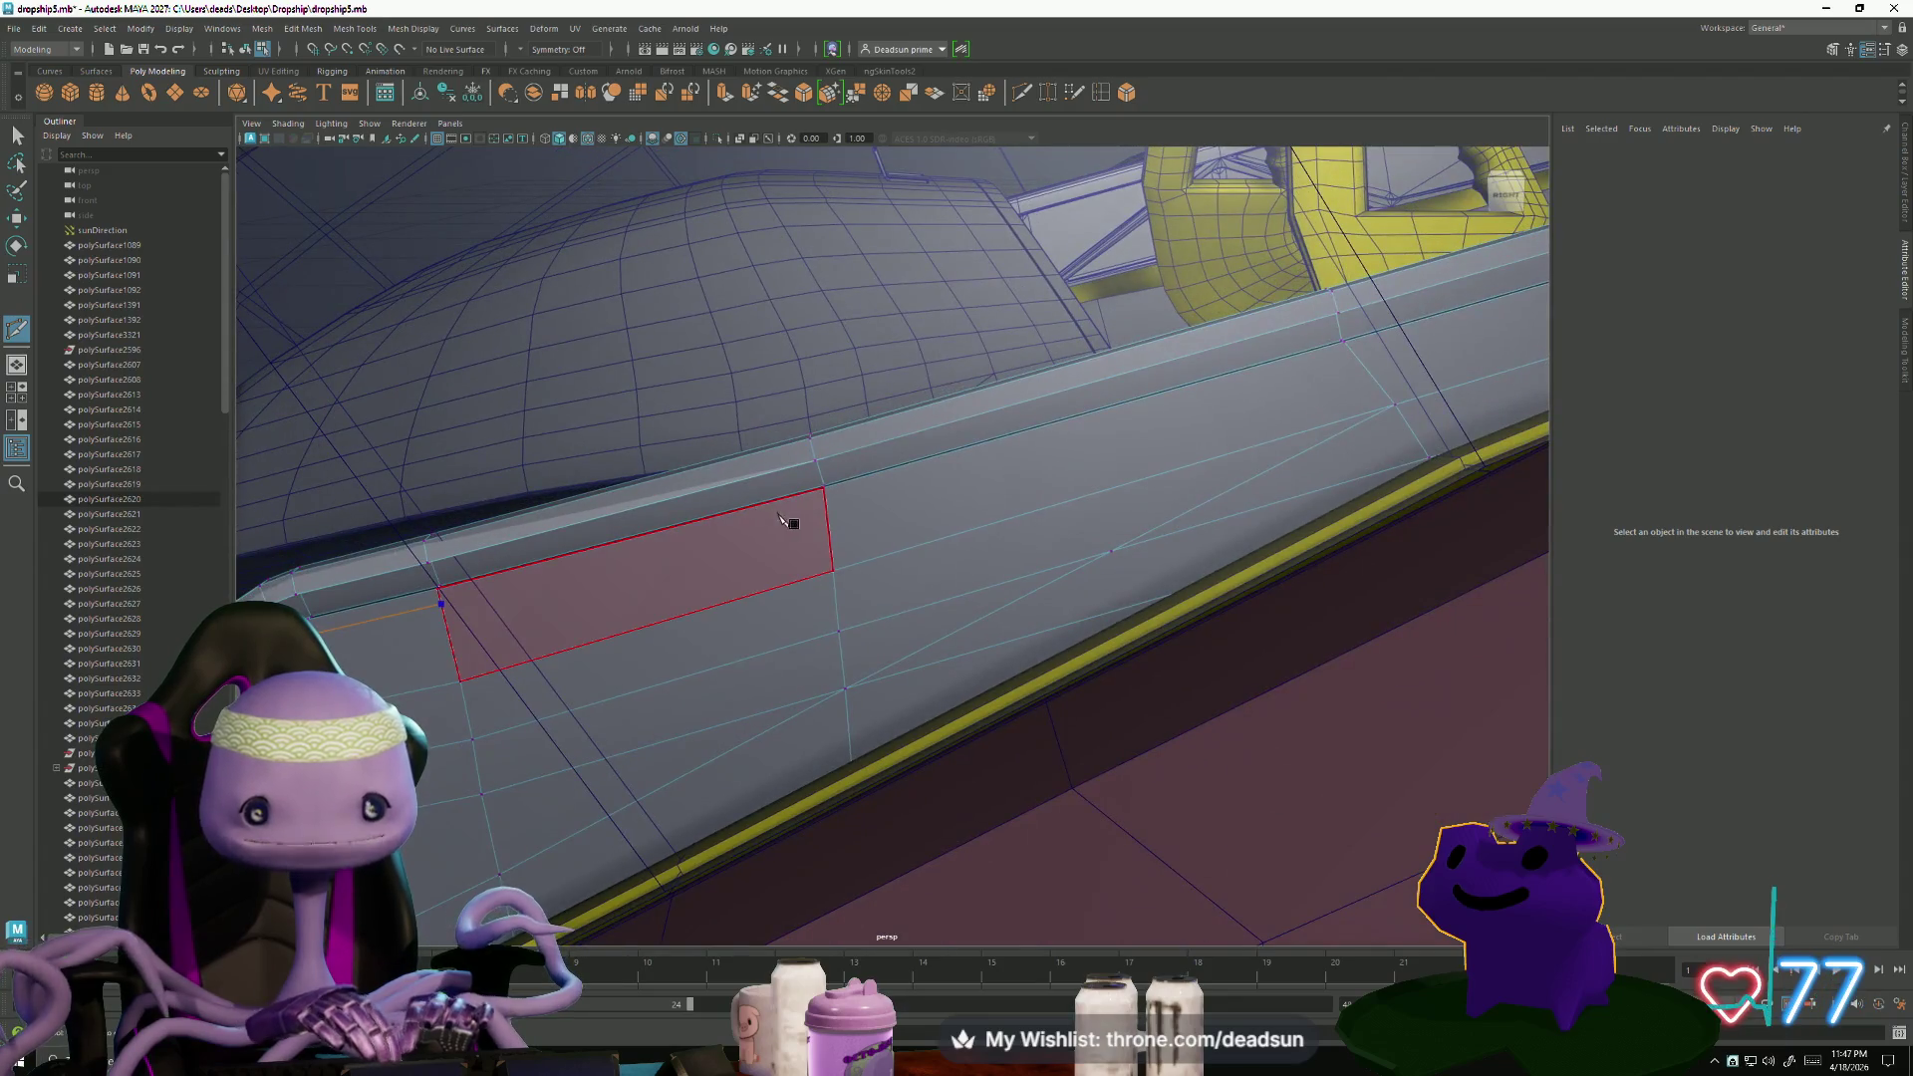
pyautogui.click(837, 504)
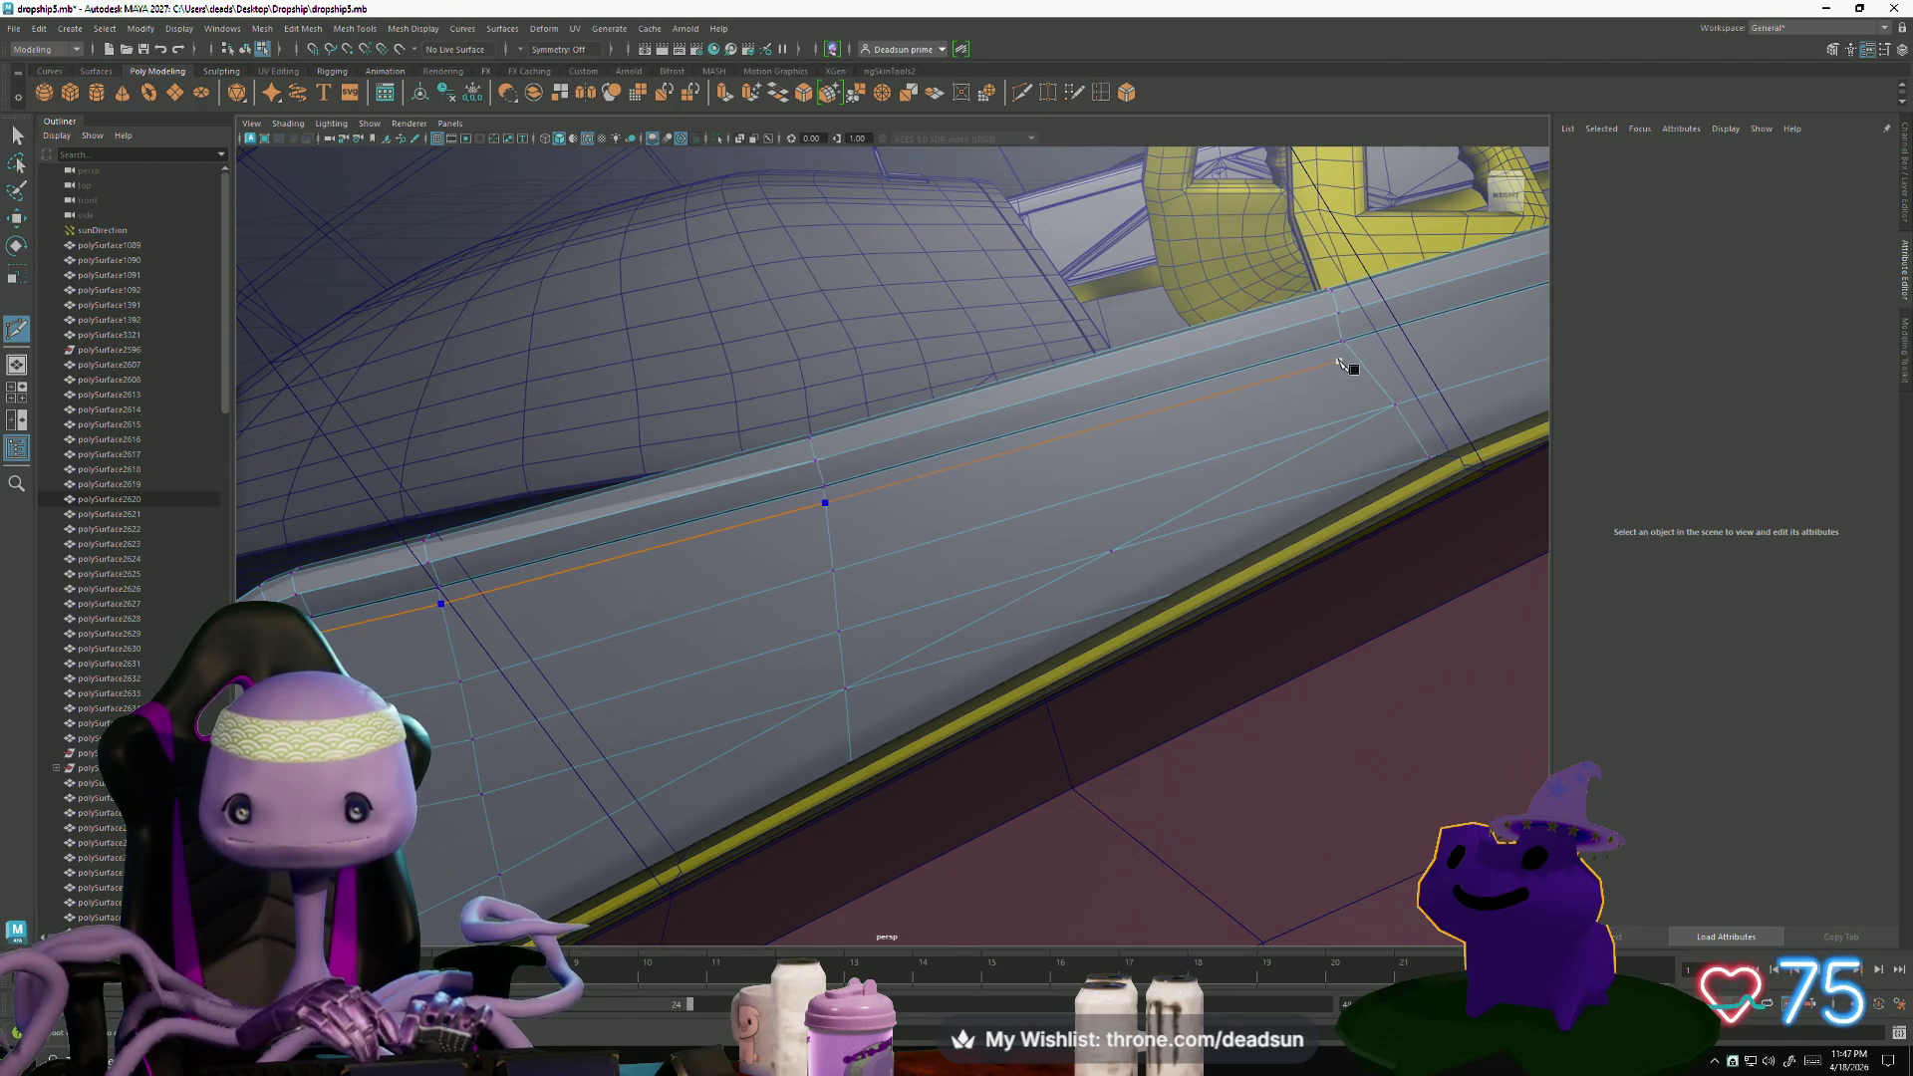
pyautogui.click(1339, 361)
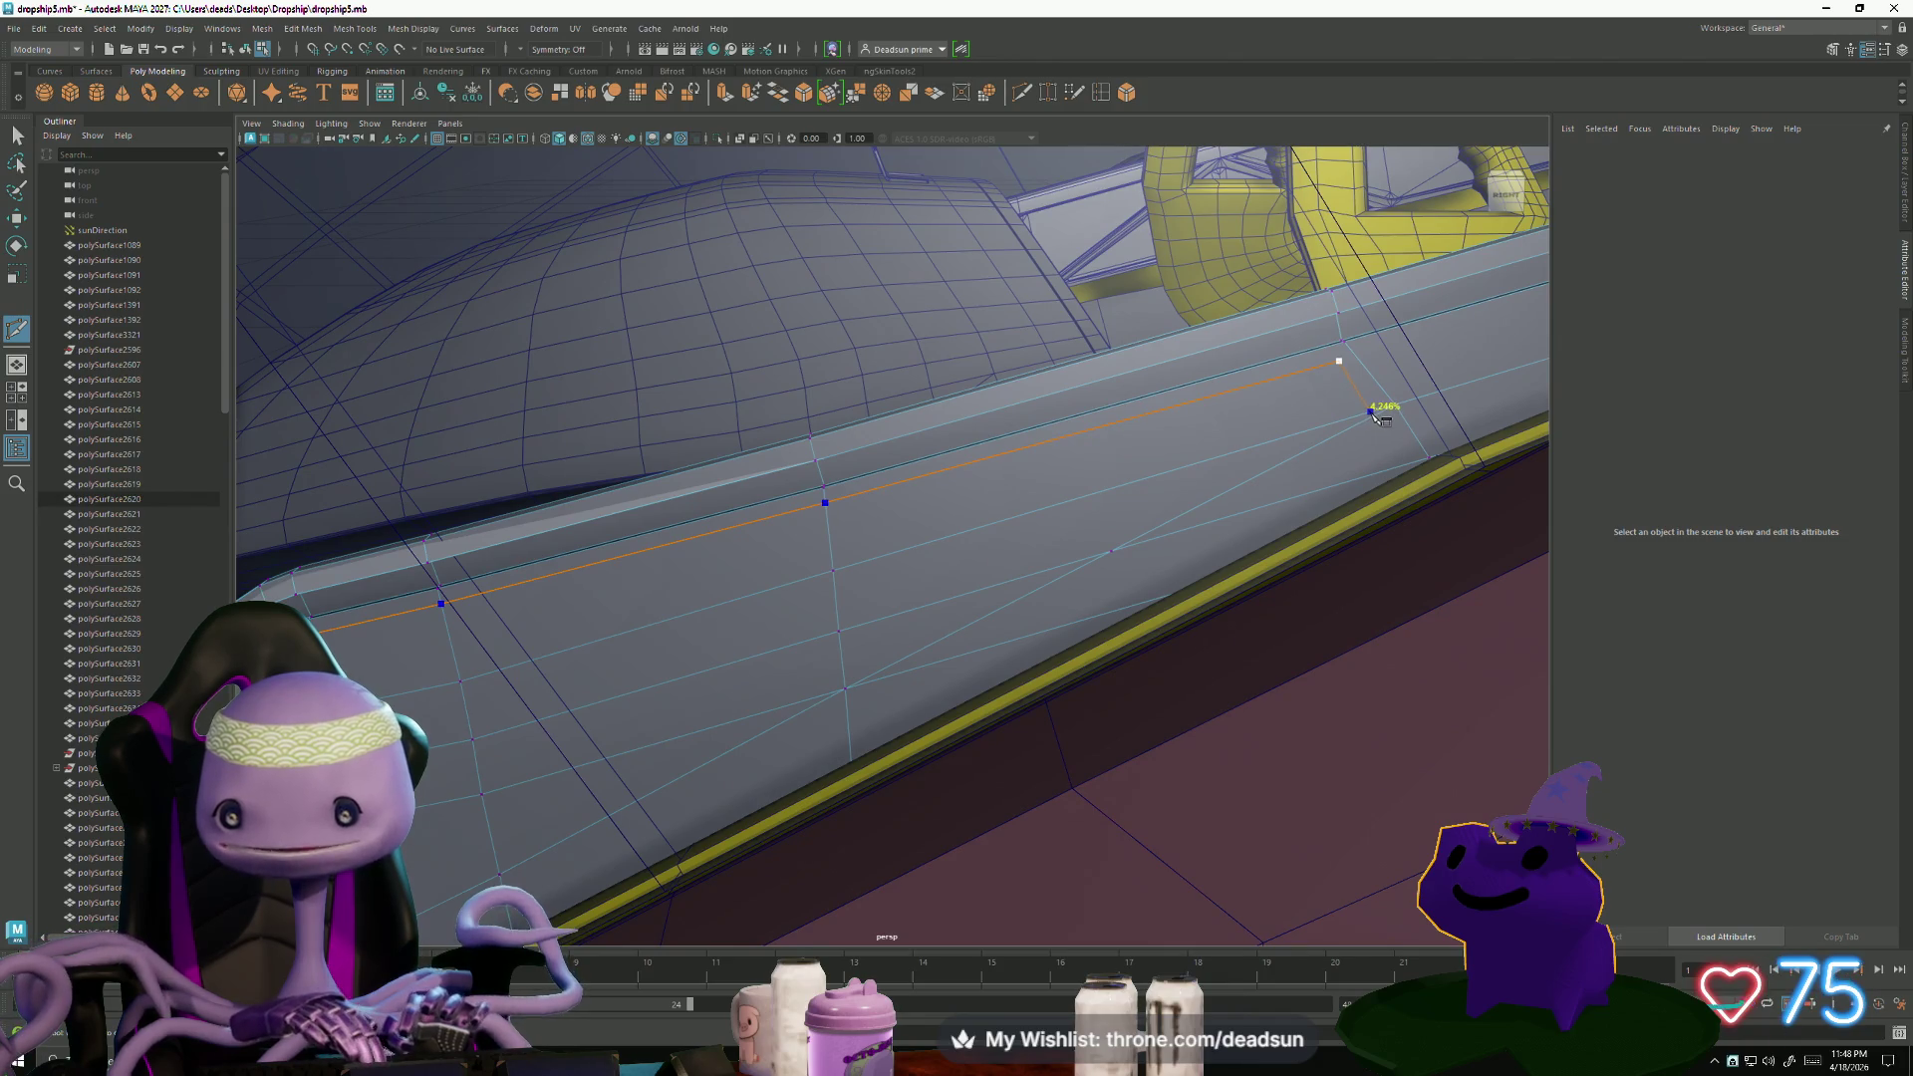
pyautogui.click(1370, 410)
pyautogui.rightClick(1372, 412)
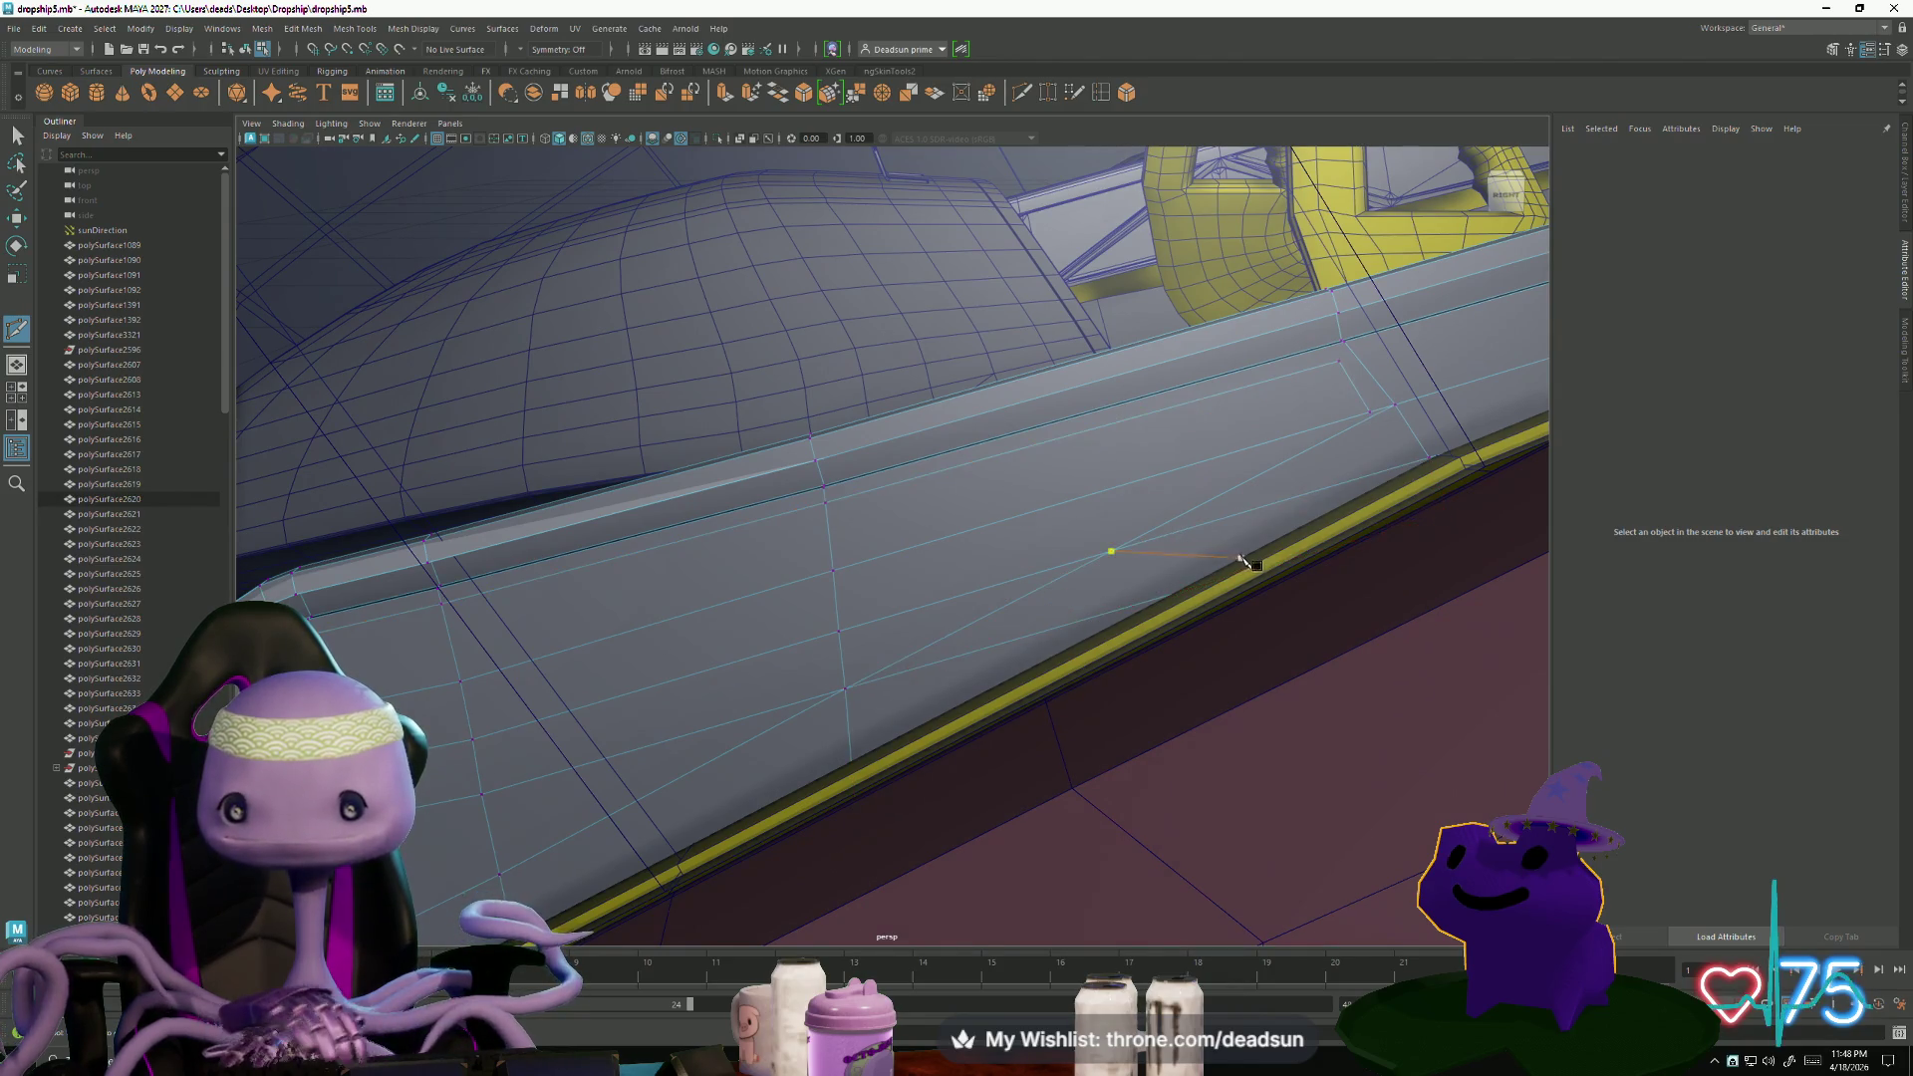
# - Add a second cut line across the hull panel below the rail
pyautogui.click(1108, 552)
pyautogui.click(1370, 412)
pyautogui.rightClick(1186, 546)
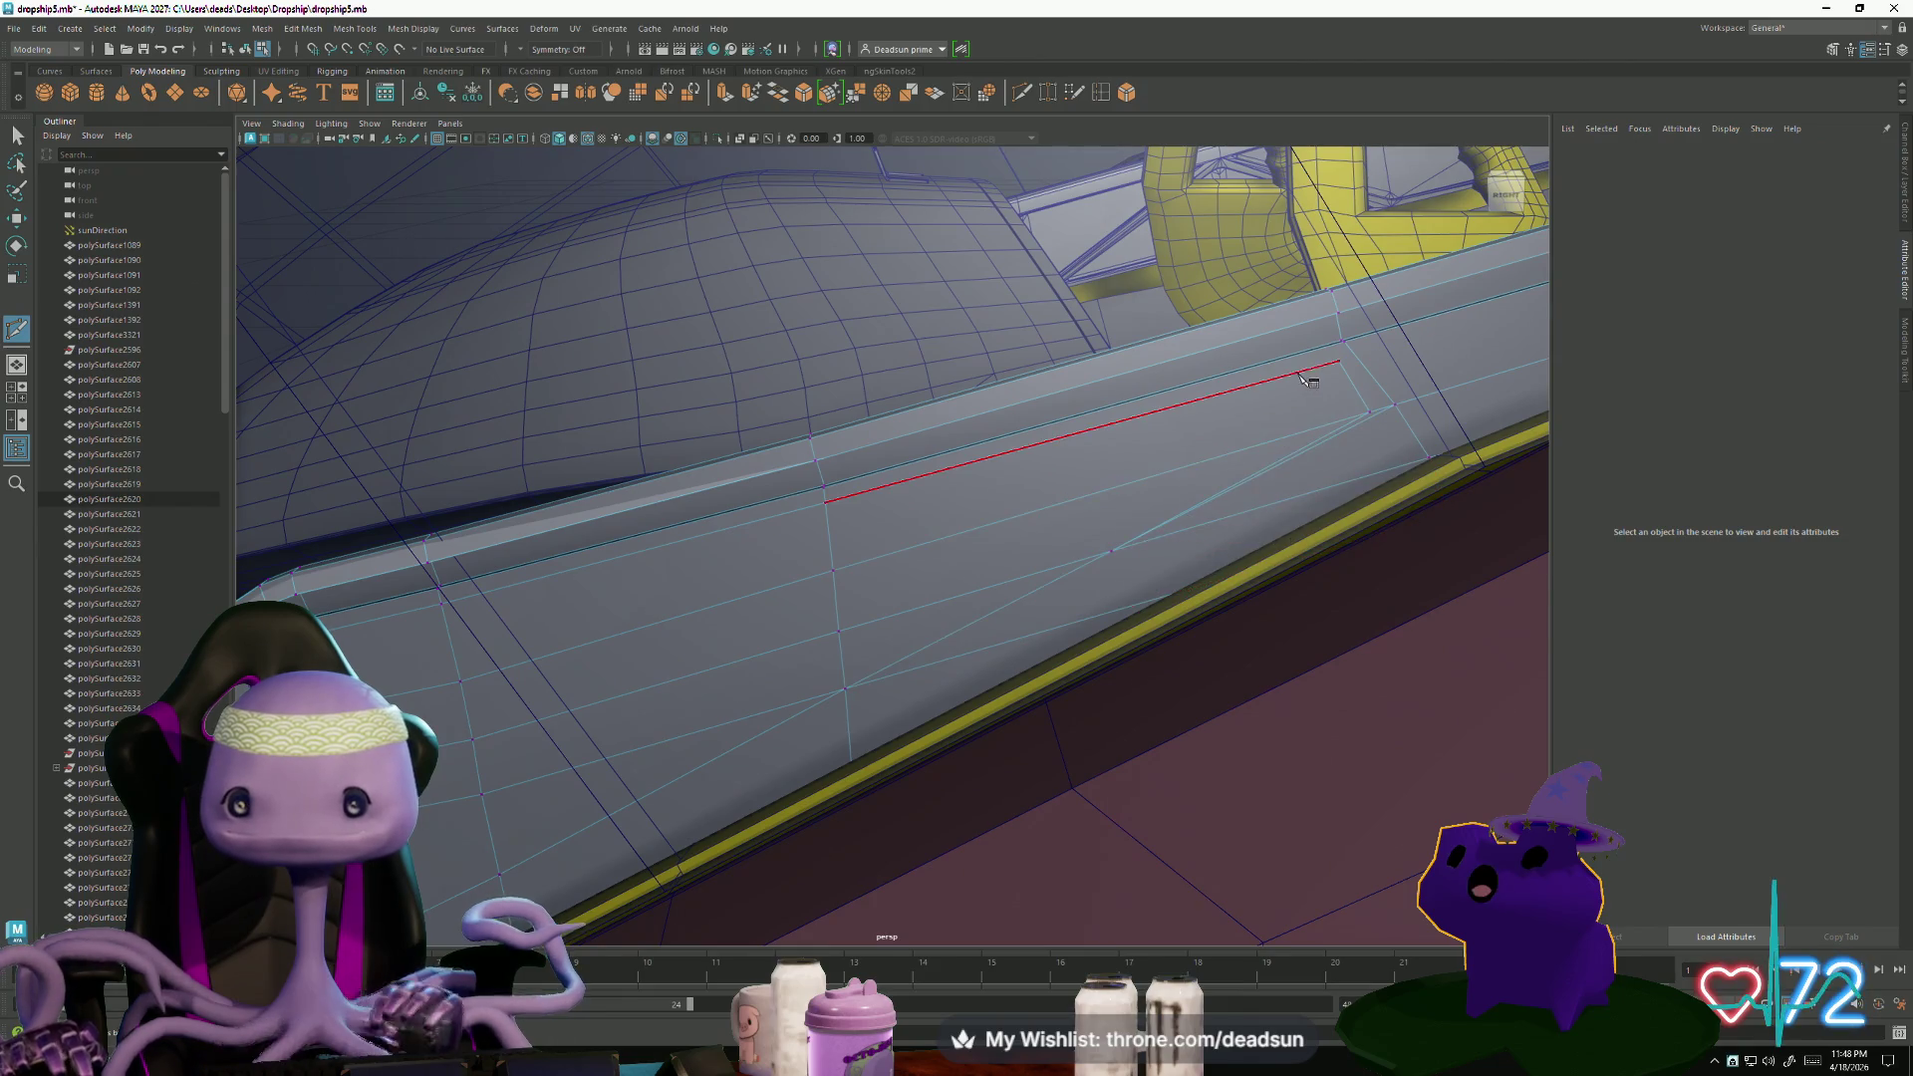
pyautogui.click(1339, 361)
pyautogui.rightClick(1345, 361)
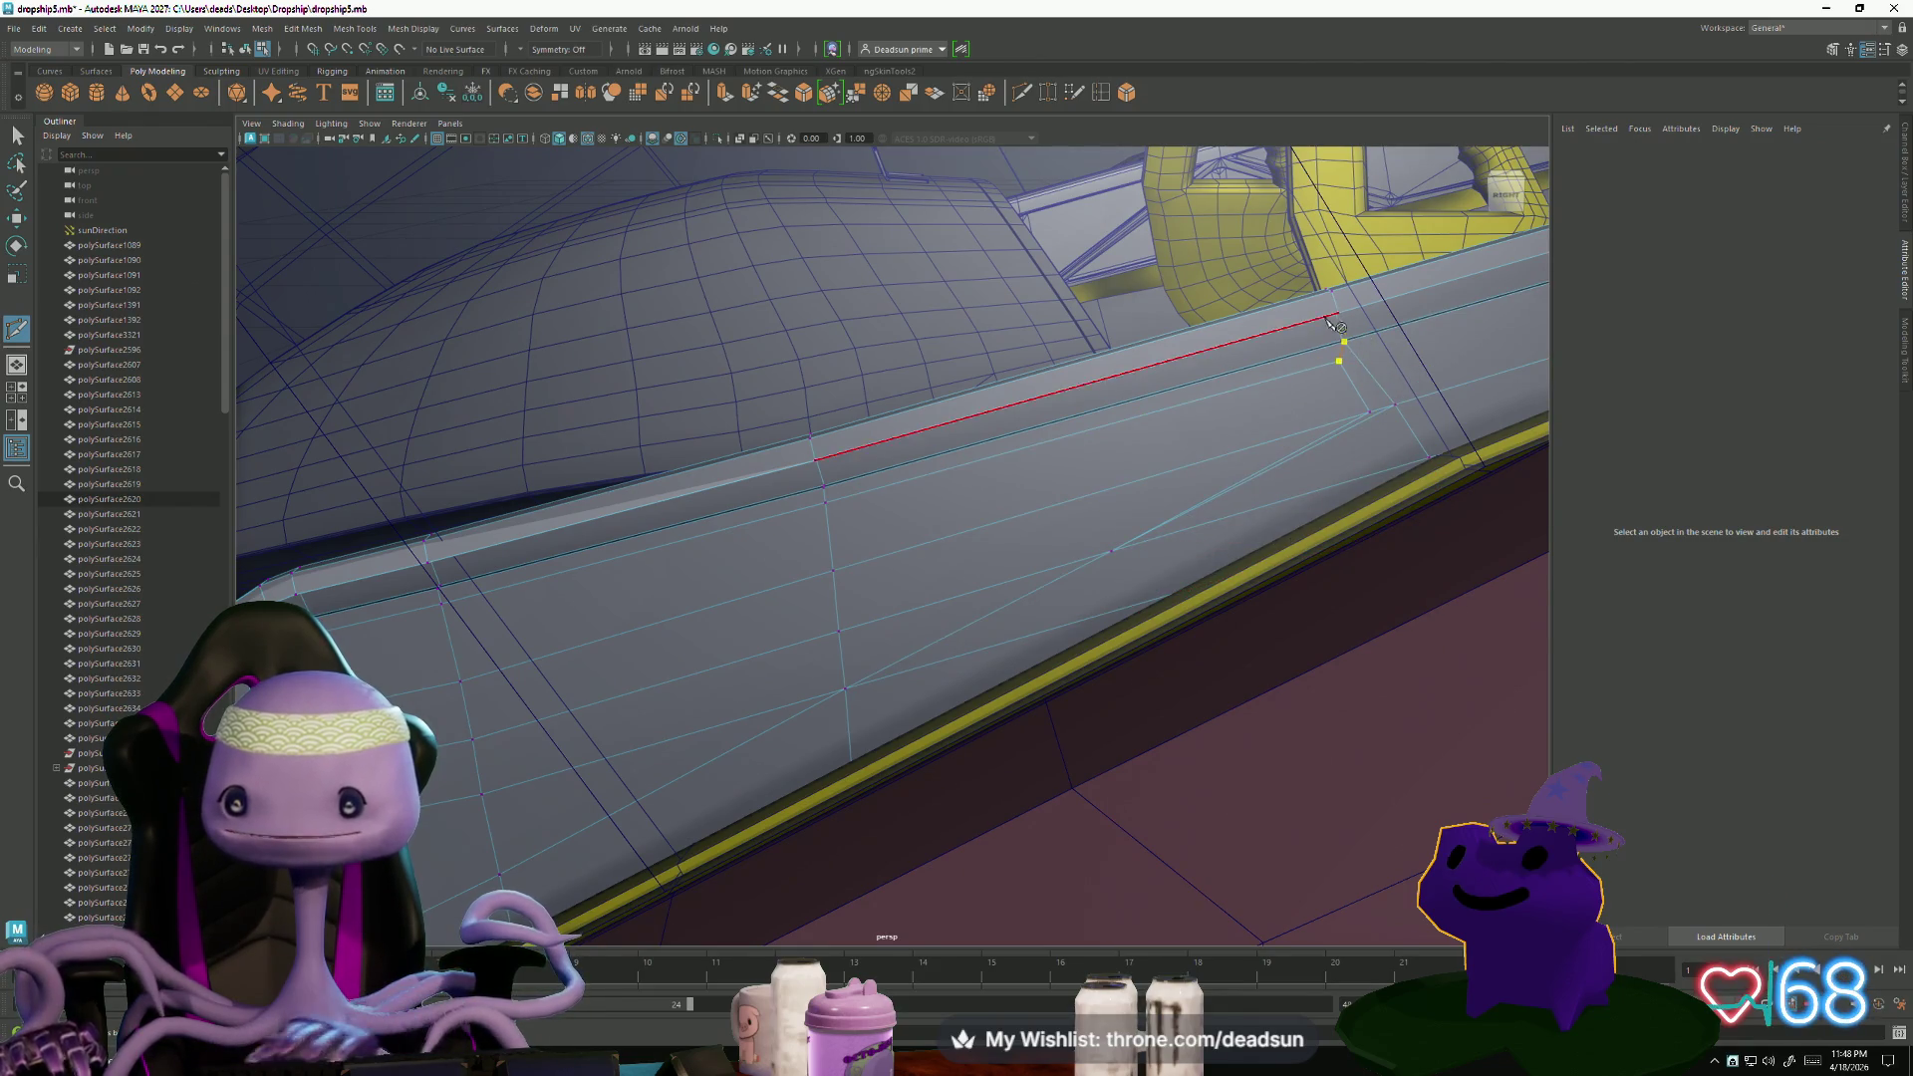
# - Cut short edges at the rail's inner corner, then return to the Select tool
pyautogui.moveTo(594, 632)
pyautogui.keyDown('alt'); pyautogui.mouseDown()
pyautogui.moveTo(597, 649)
pyautogui.moveTo(703, 654)
pyautogui.moveTo(1089, 568)
pyautogui.moveTo(781, 662)
pyautogui.moveTo(854, 694)
pyautogui.mouseUp(); pyautogui.keyUp('alt')
pyautogui.click(841, 610)
pyautogui.rightClick(834, 575)
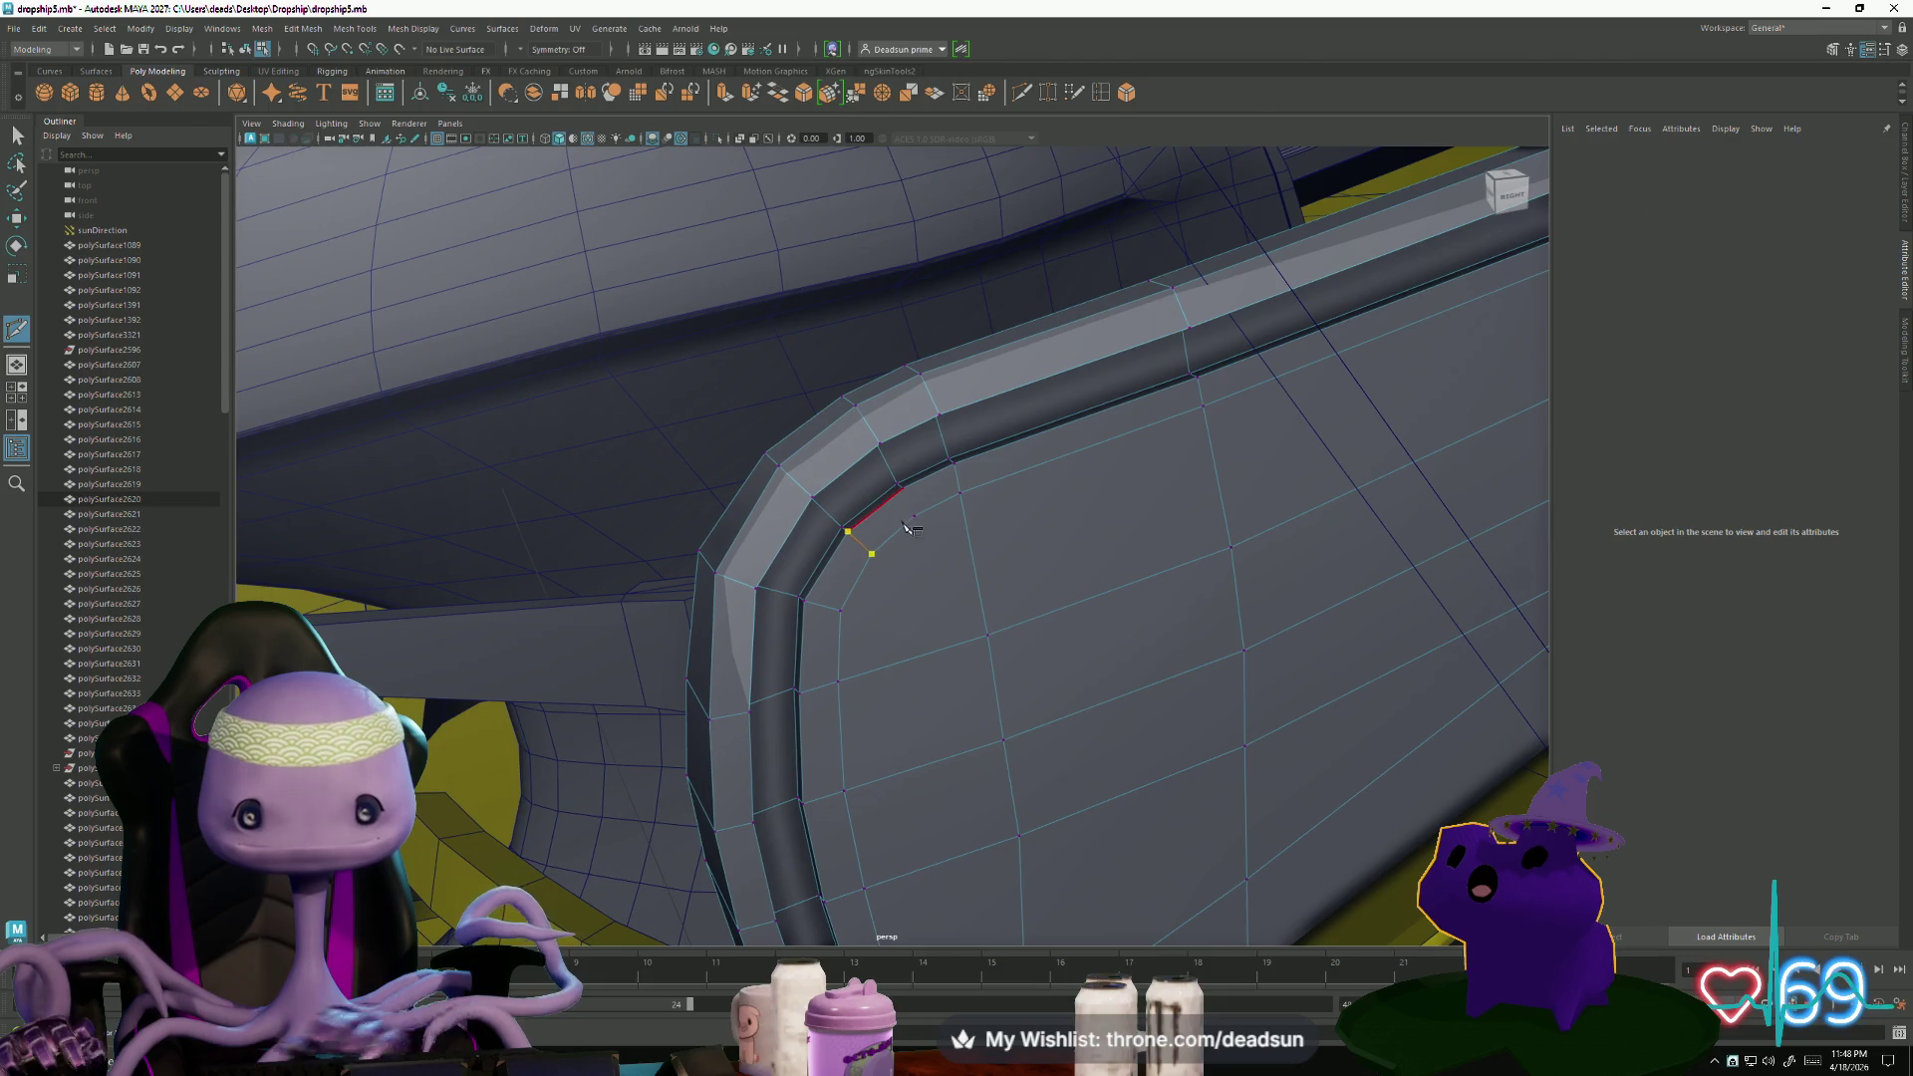
pyautogui.click(959, 493)
pyautogui.rightClick(847, 597)
pyautogui.press('q')
# - Switch to edge selection and orbit around the panel and yellow trim to review the cuts
pyautogui.moveTo(986, 648)
pyautogui.keyDown('alt'); pyautogui.mouseDown()
pyautogui.moveTo(890, 577)
pyautogui.moveTo(901, 598)
pyautogui.moveTo(970, 602)
pyautogui.moveTo(1102, 581)
pyautogui.mouseUp(); pyautogui.keyUp('alt')
pyautogui.scroll(3, 1462, 618)
pyautogui.moveTo(1461, 618)
pyautogui.keyDown('alt'); pyautogui.mouseDown()
pyautogui.moveTo(1200, 653)
pyautogui.moveTo(1134, 552)
pyautogui.mouseUp(); pyautogui.keyUp('alt')
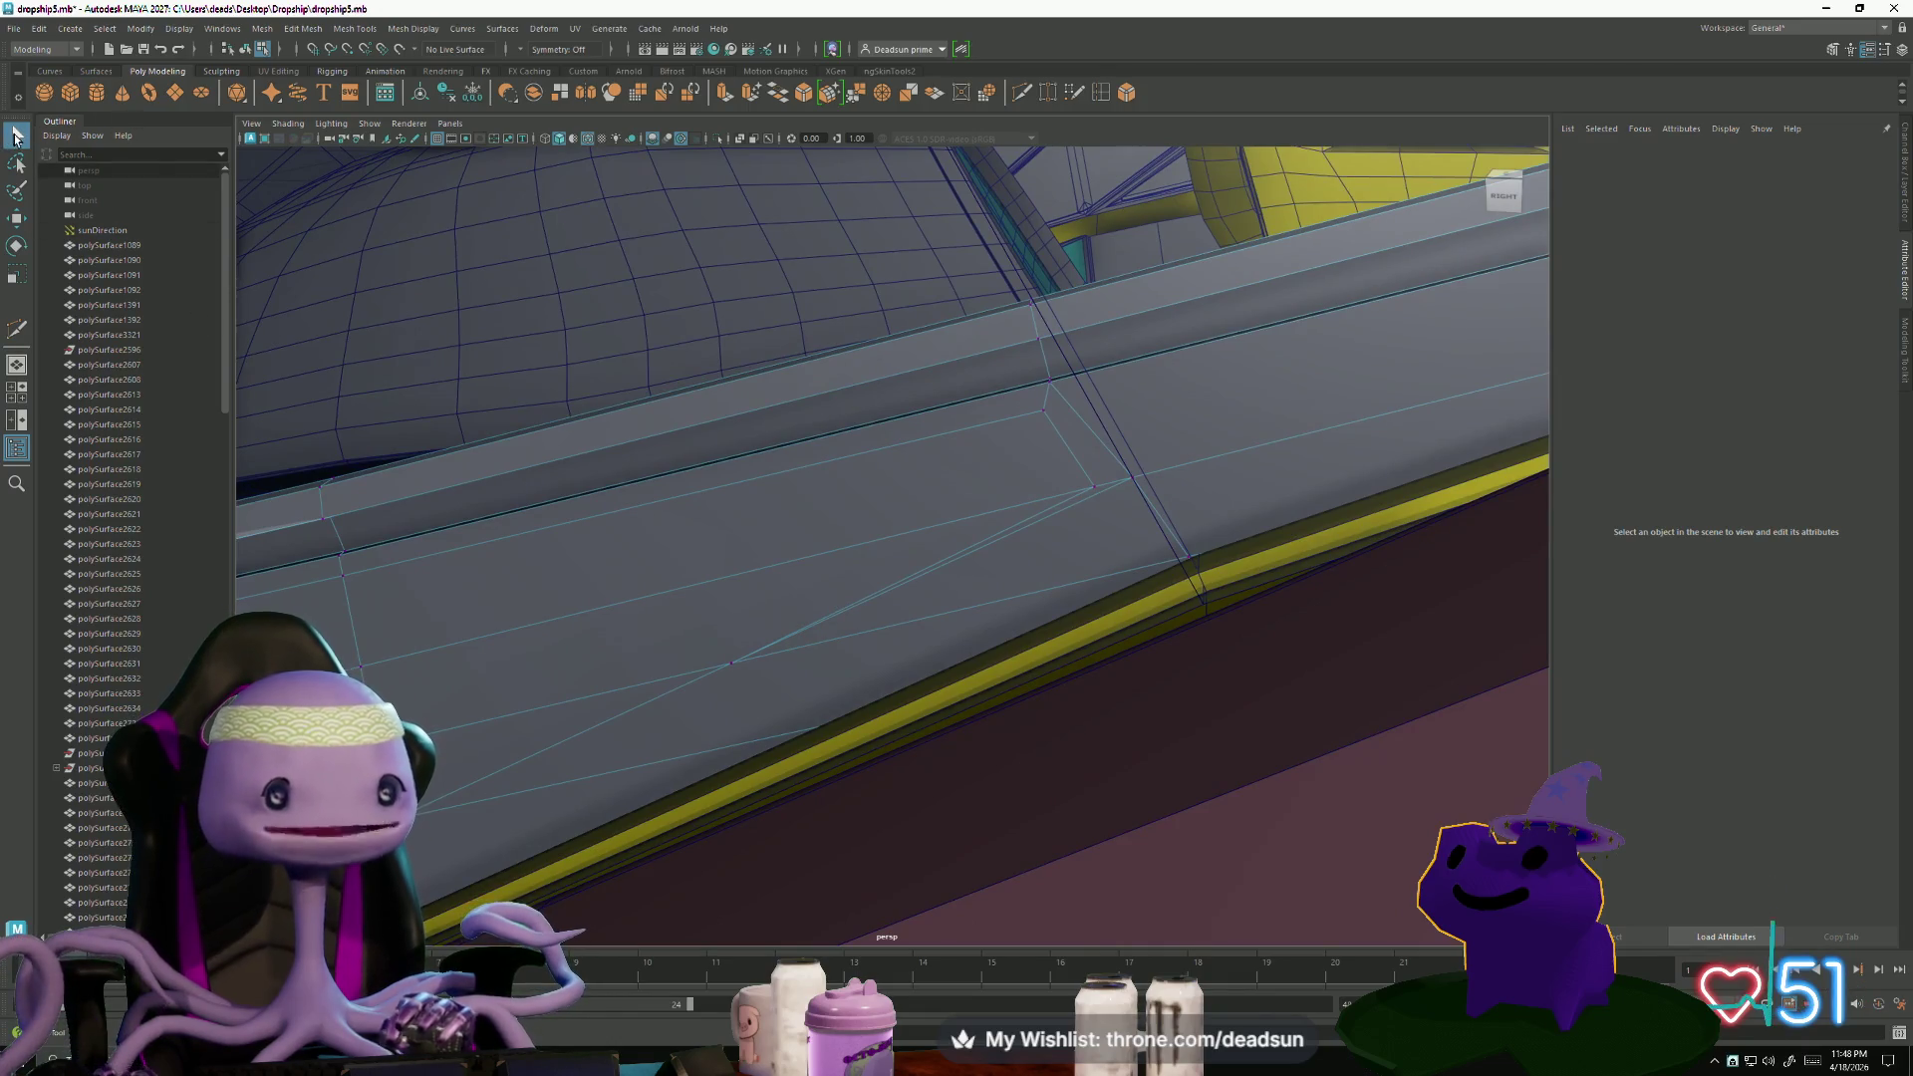
pyautogui.moveTo(1037, 495); pyautogui.dragTo(1055, 503, button='right')
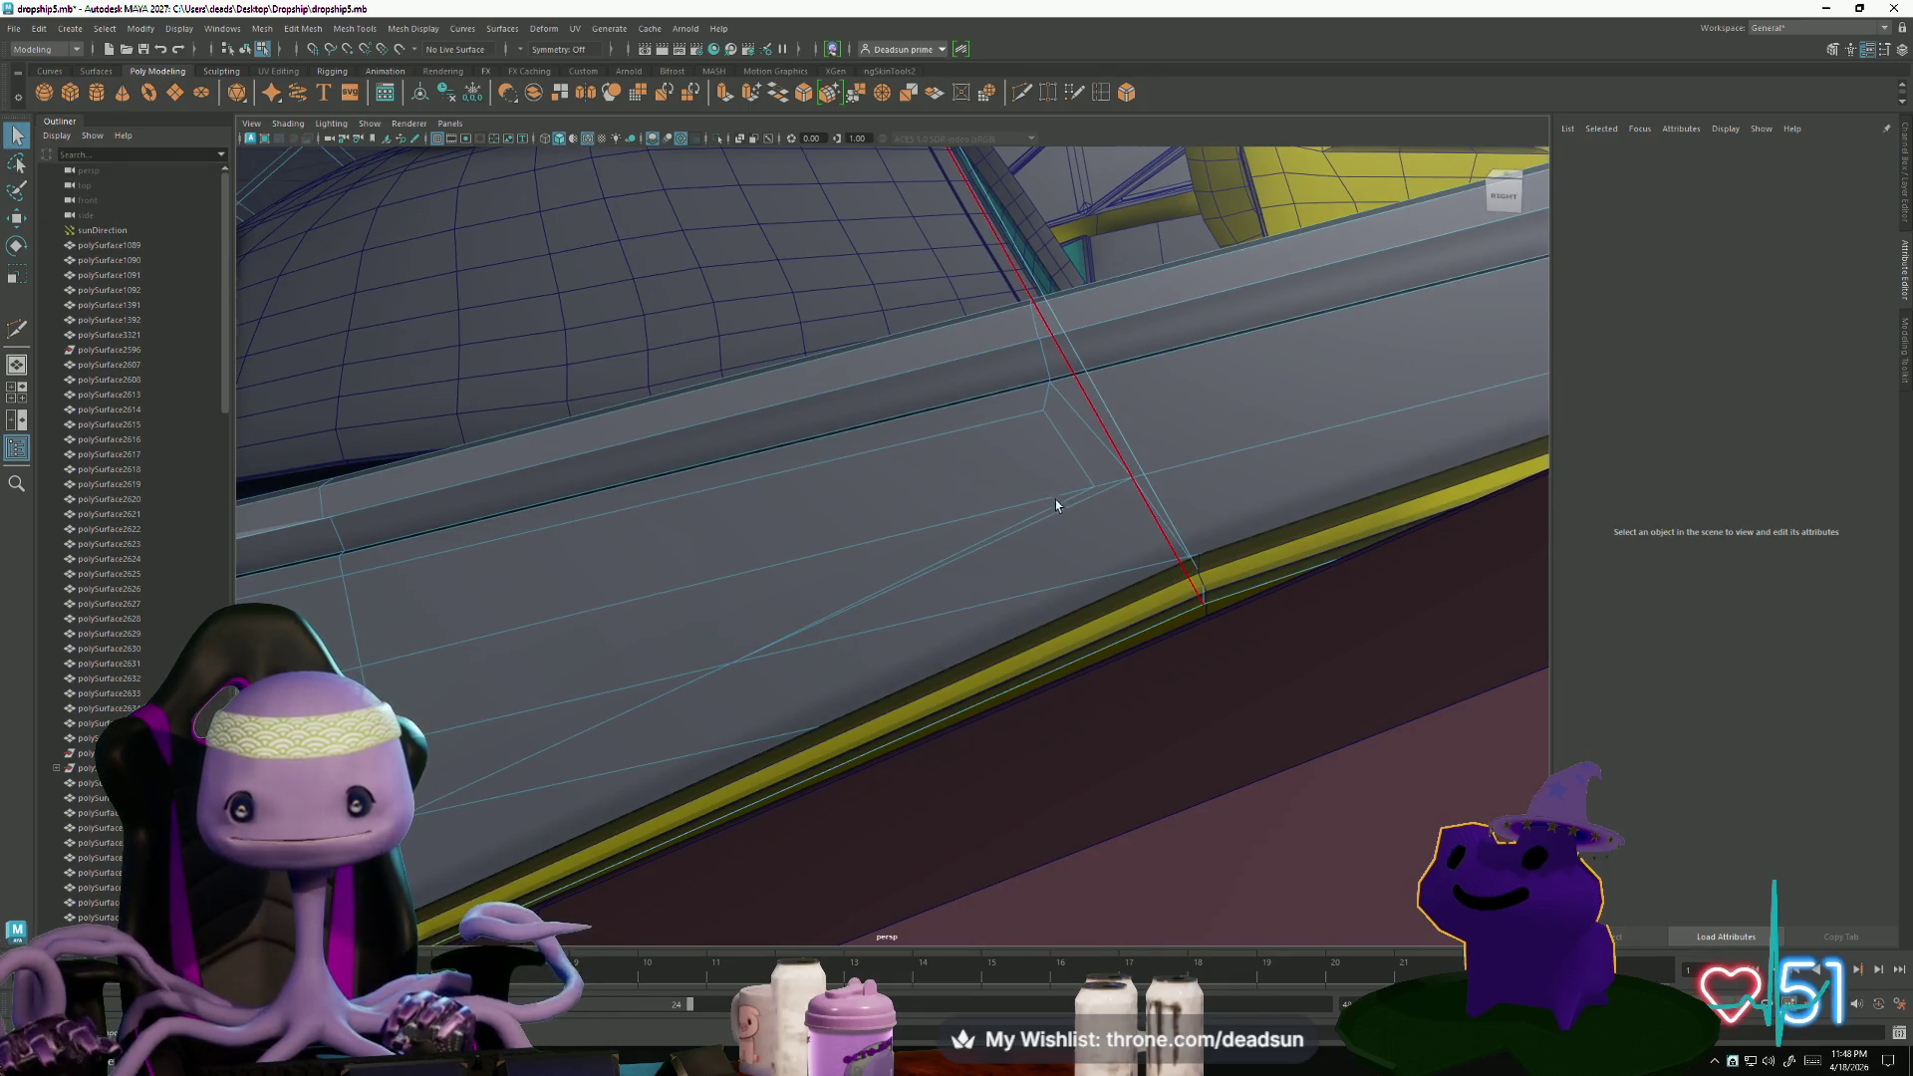
pyautogui.moveTo(1024, 516)
pyautogui.keyDown('alt'); pyautogui.mouseDown()
pyautogui.moveTo(883, 534)
pyautogui.moveTo(1108, 516)
pyautogui.mouseUp(); pyautogui.keyUp('alt')
pyautogui.moveTo(1108, 515)
pyautogui.keyDown('alt'); pyautogui.mouseDown(button='middle')
pyautogui.moveTo(1110, 445)
pyautogui.moveTo(939, 568)
pyautogui.moveTo(1001, 645)
pyautogui.mouseUp(button='middle'); pyautogui.keyUp('alt')
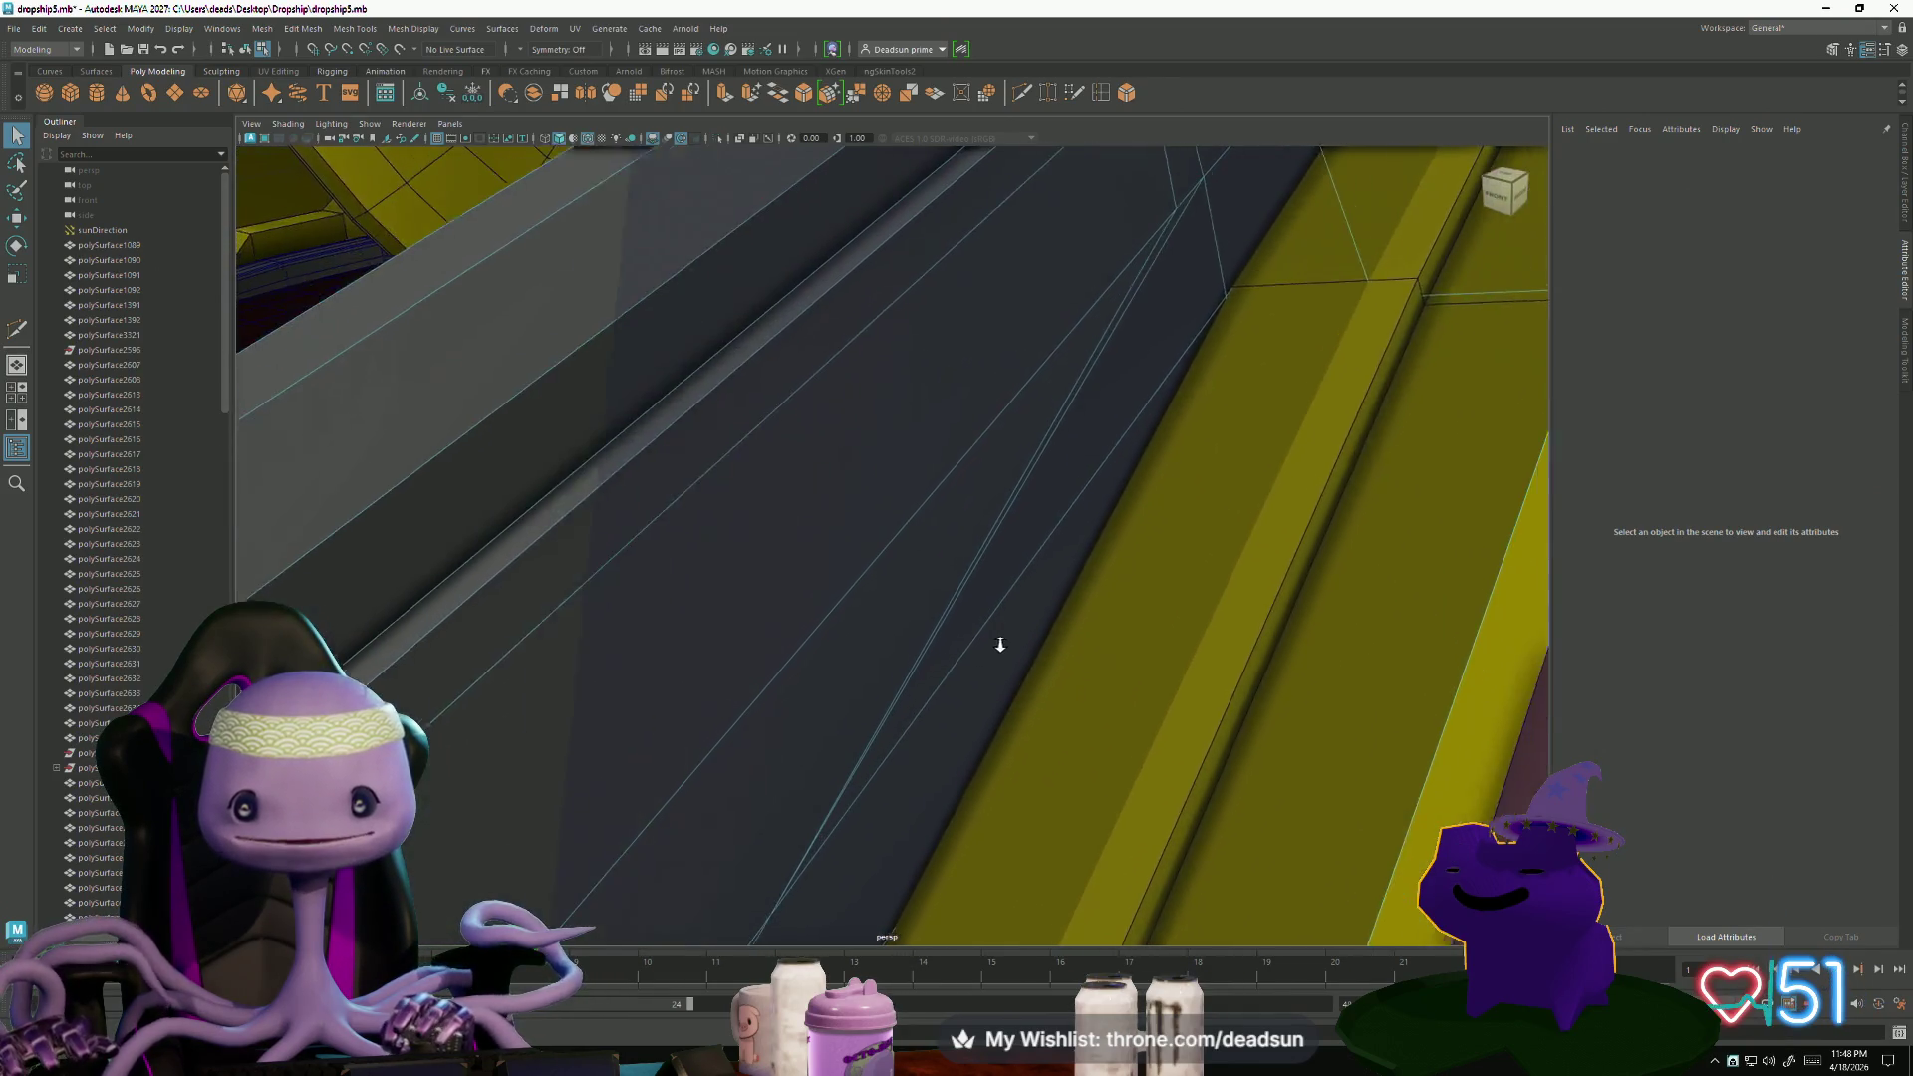
pyautogui.keyDown('alt'); pyautogui.moveTo(1001, 645); pyautogui.dragTo(973, 628, button='right'); pyautogui.keyUp('alt')
pyautogui.moveTo(973, 559)
pyautogui.keyDown('alt'); pyautogui.mouseDown()
pyautogui.moveTo(960, 535)
pyautogui.moveTo(985, 536)
pyautogui.moveTo(935, 547)
pyautogui.mouseUp(); pyautogui.keyUp('alt')
pyautogui.keyDown('alt'); pyautogui.moveTo(936, 547); pyautogui.dragTo(930, 568, button='right'); pyautogui.keyUp('alt')
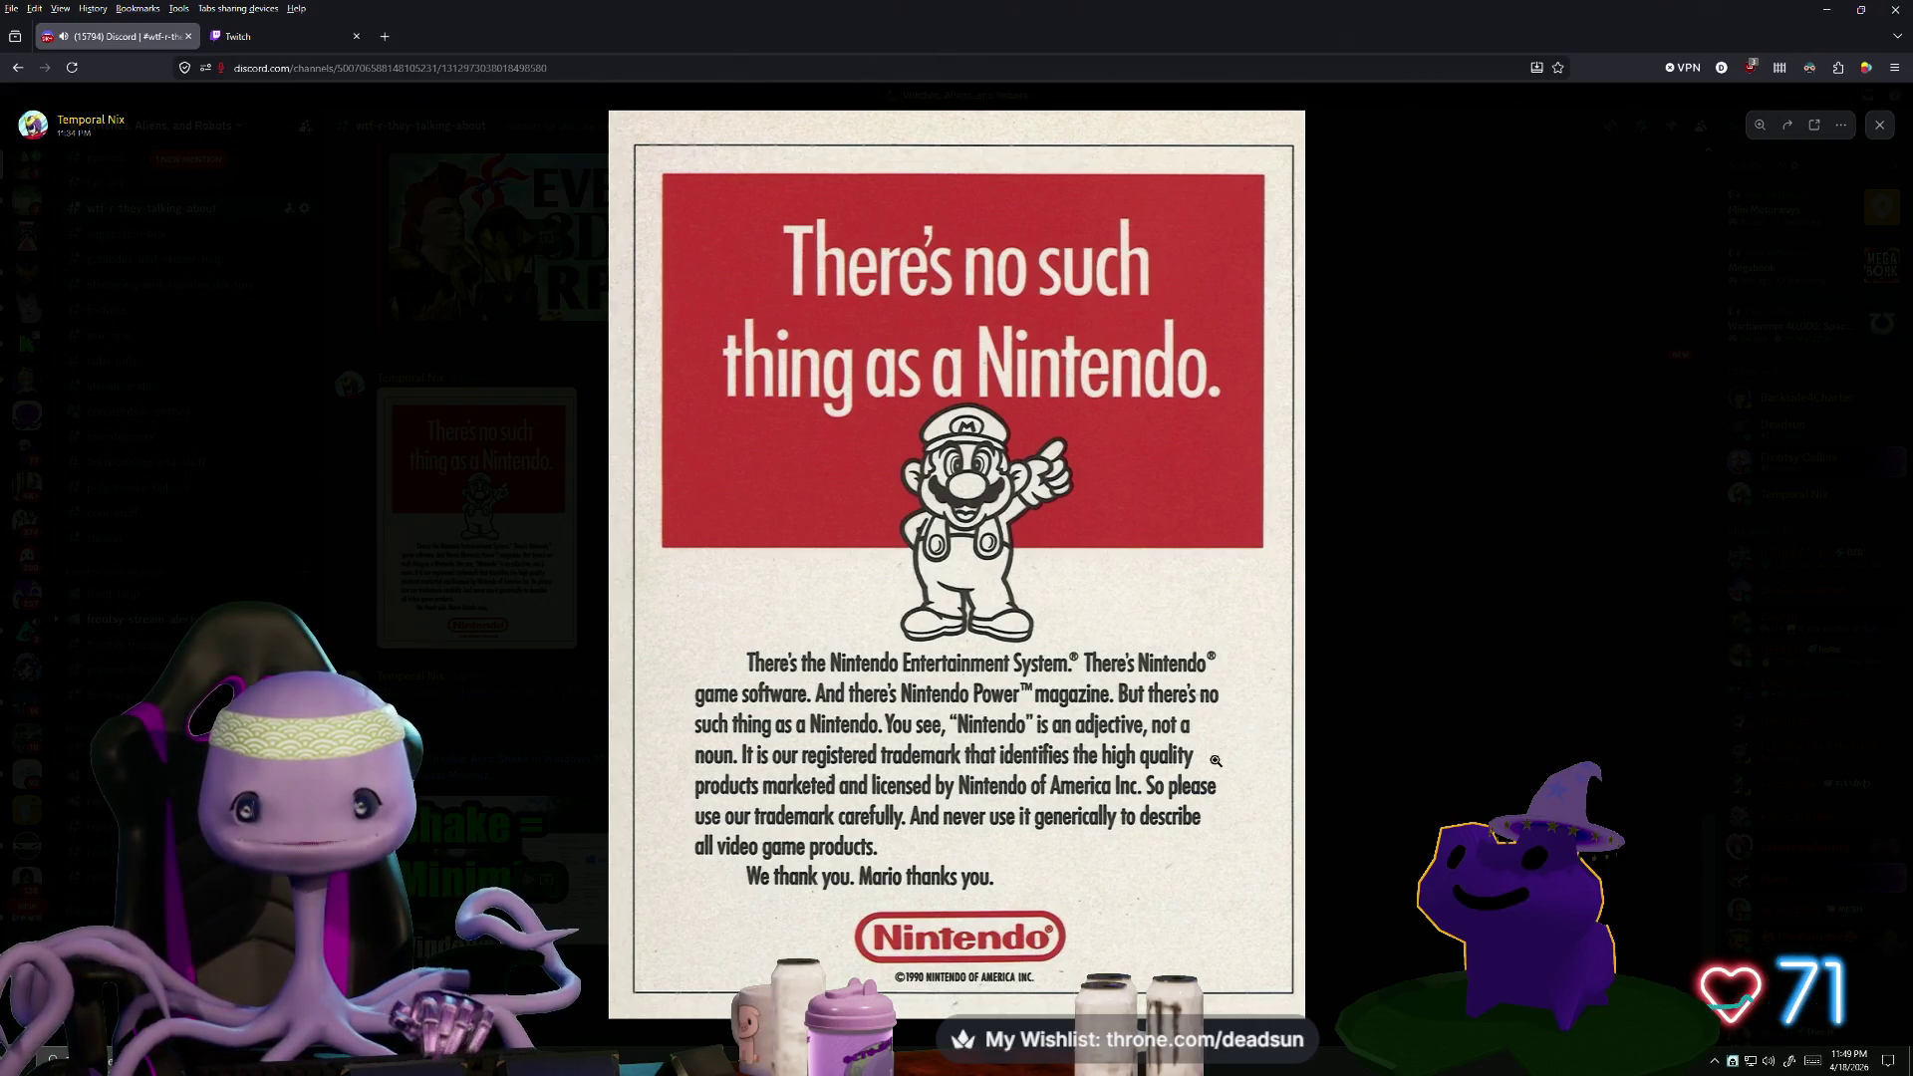
# - Maximize Discord in Firefox, view the #art-share cake drawing zoomed in and out, then close it
pyautogui.hotkey('alt', 'Tab')
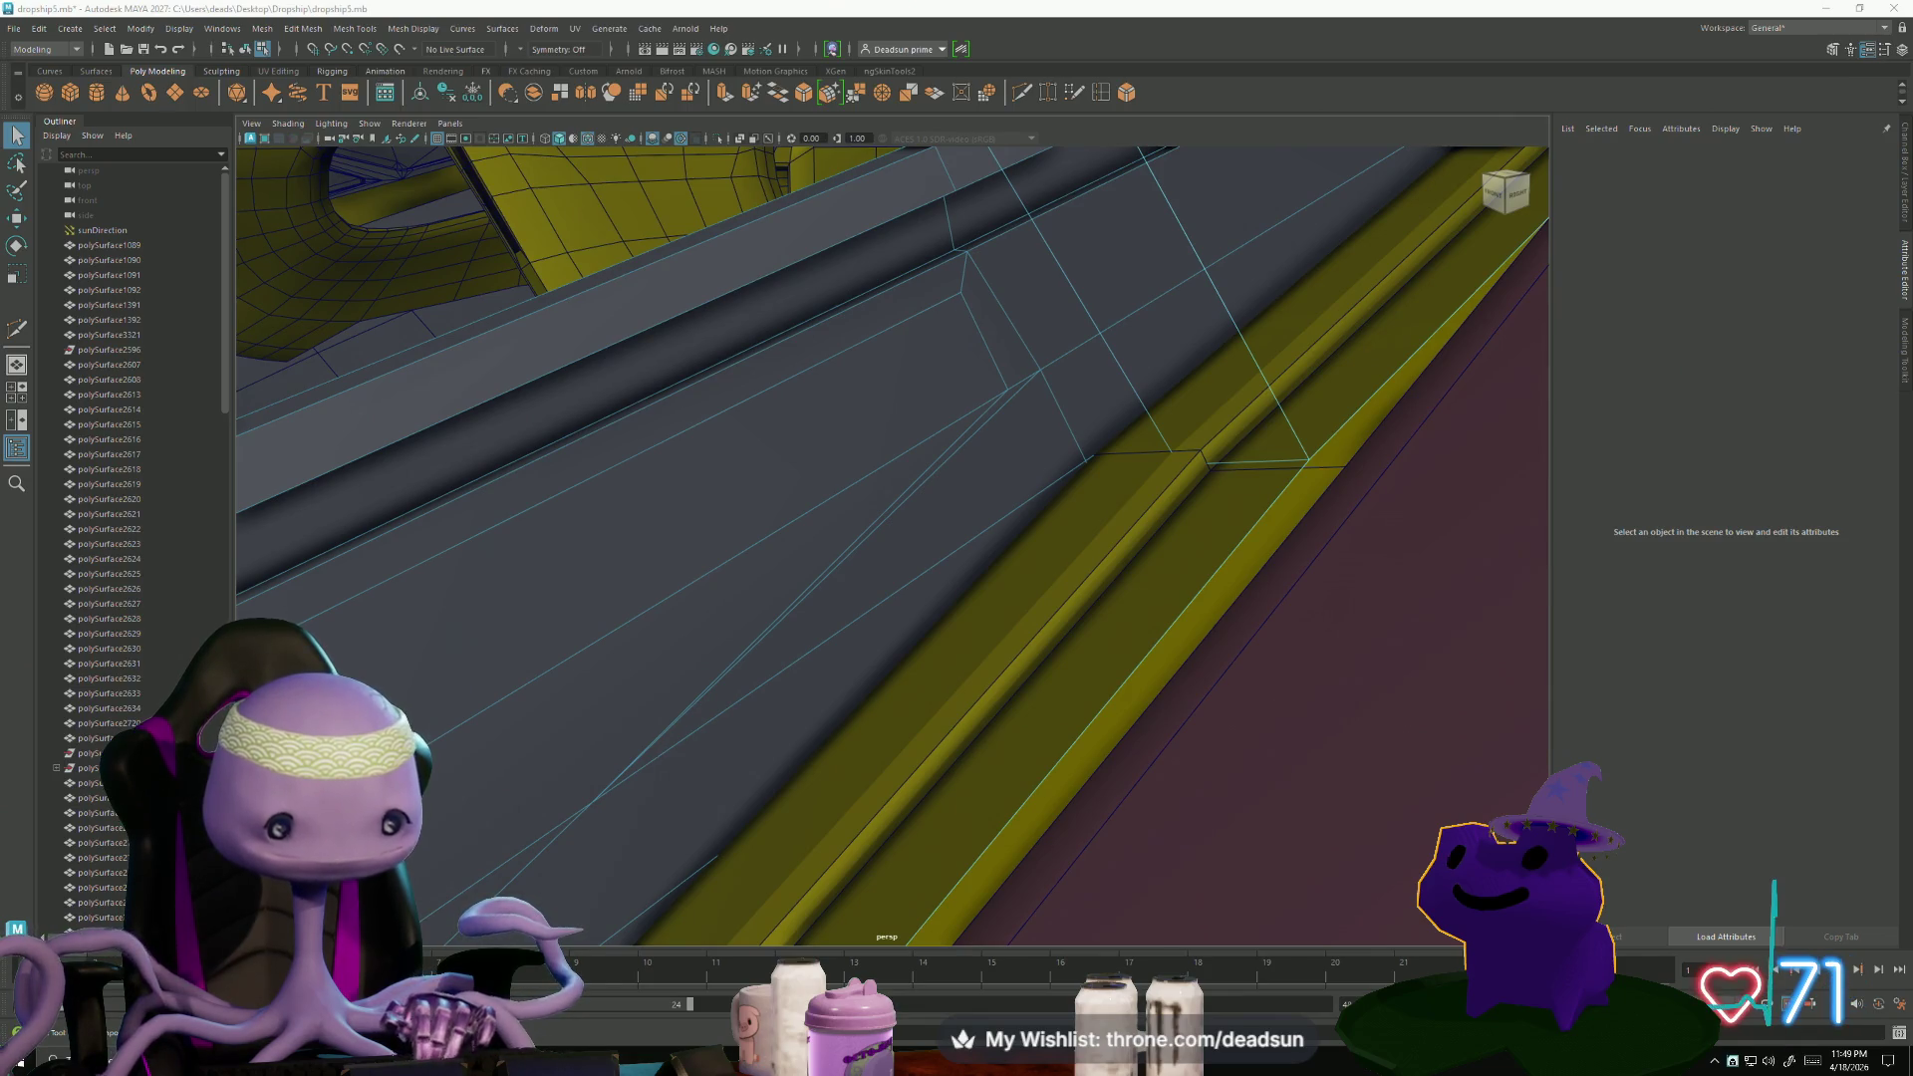
pyautogui.hotkey('alt', 'Tab')
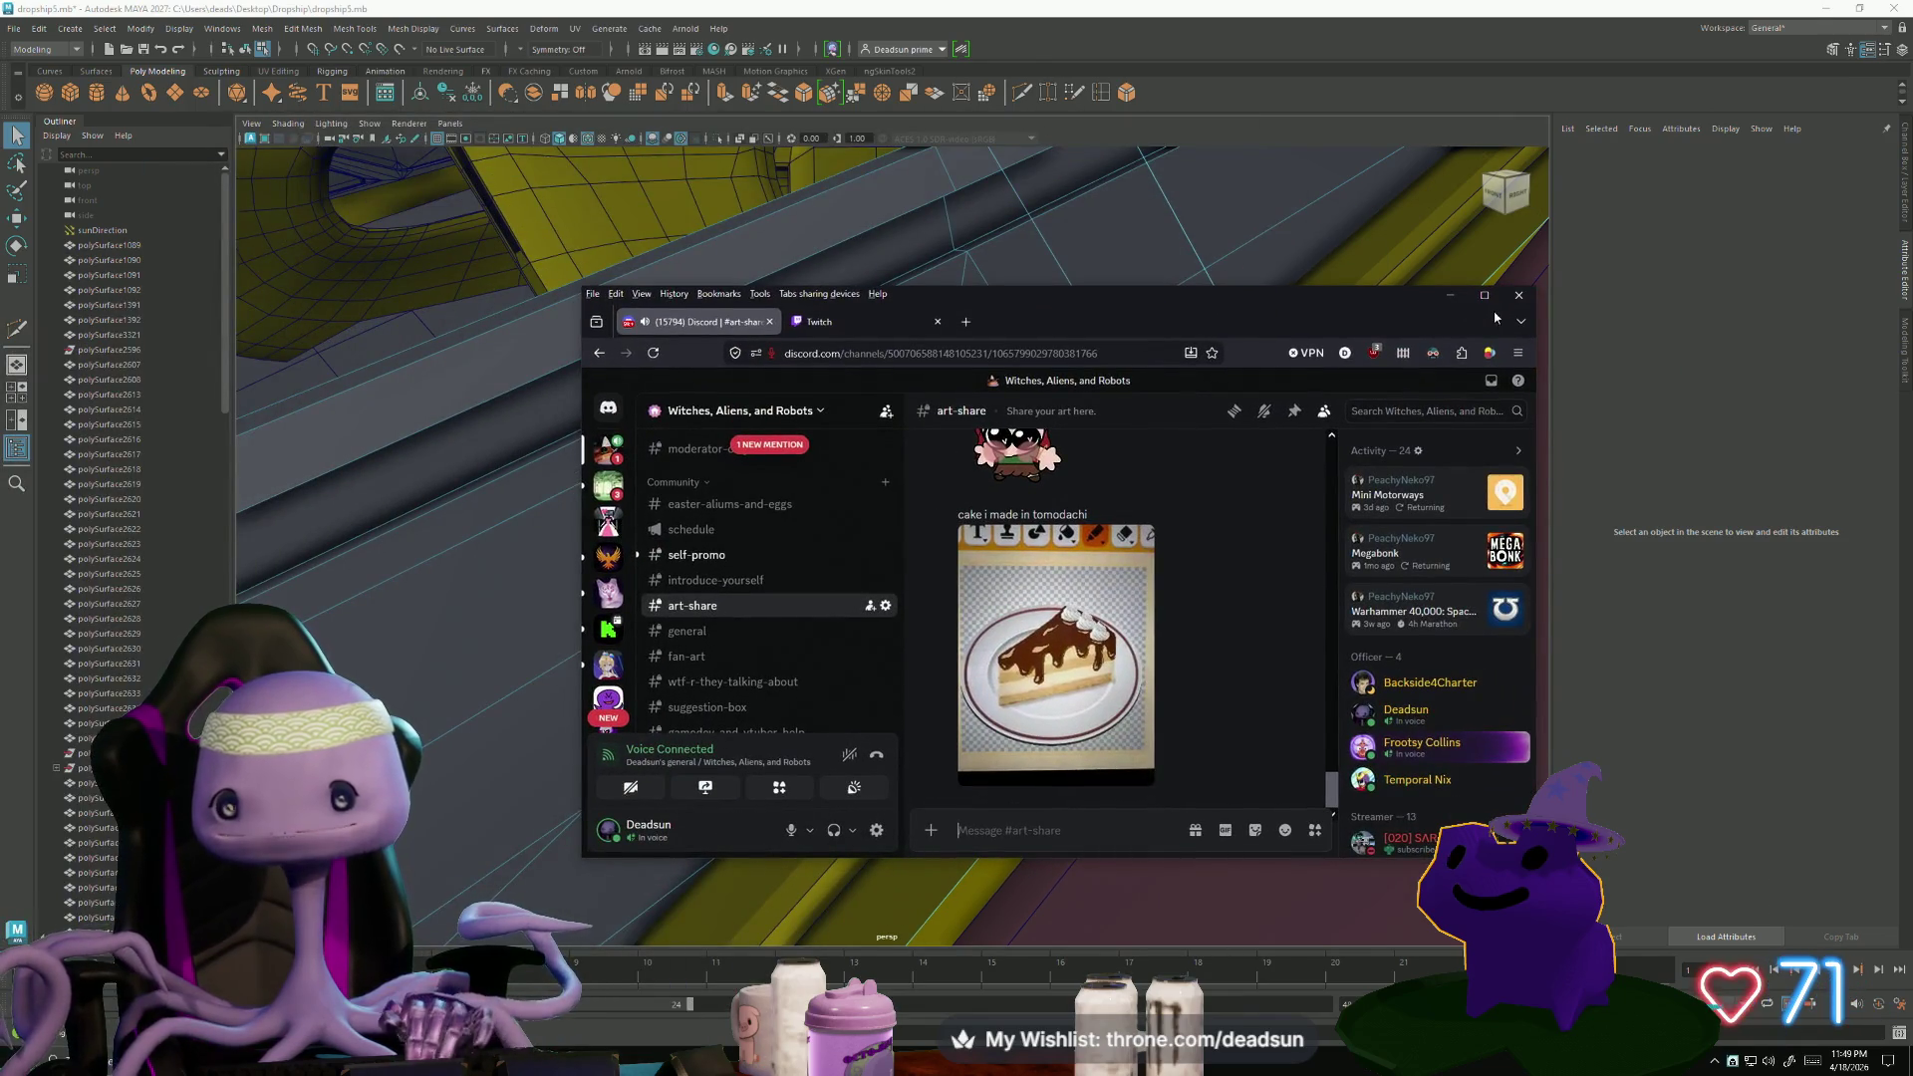
pyautogui.click(1485, 296)
pyautogui.click(538, 617)
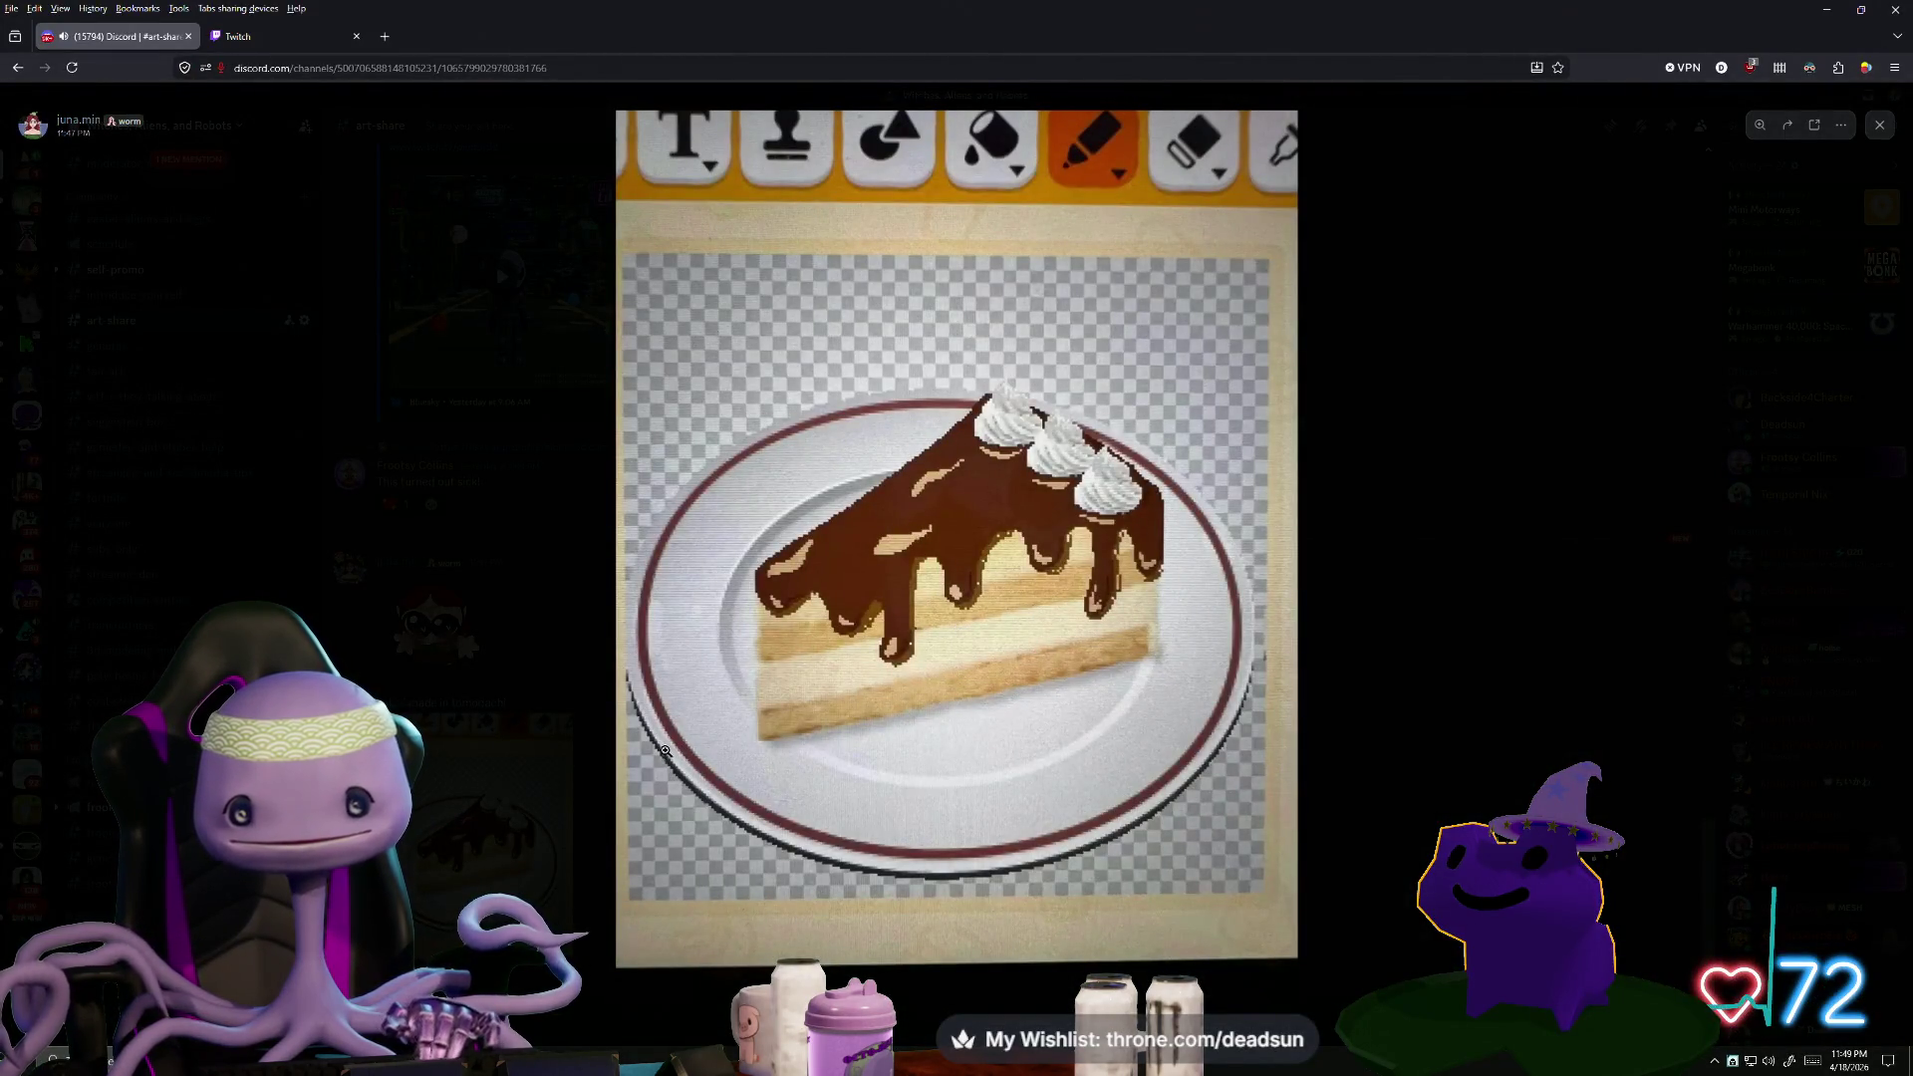
pyautogui.click(839, 711)
pyautogui.click(839, 687)
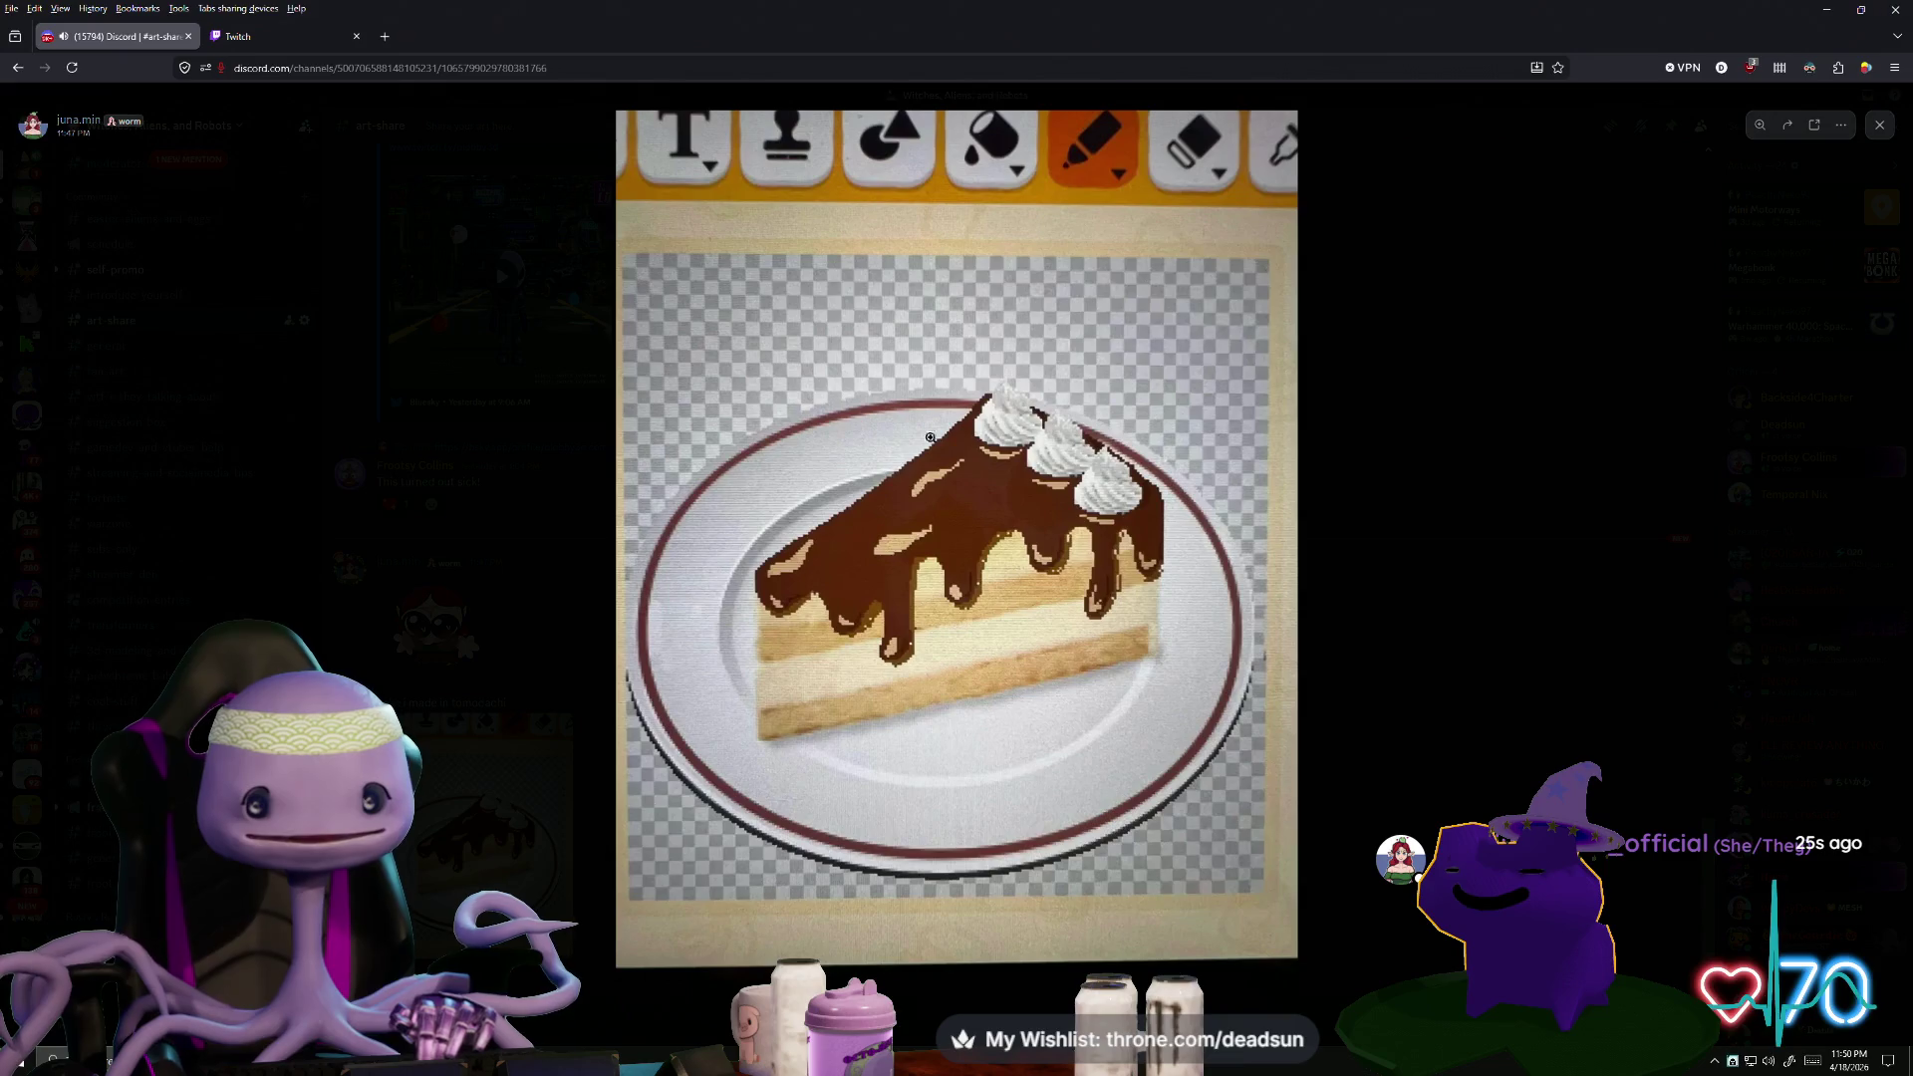
pyautogui.click(451, 698)
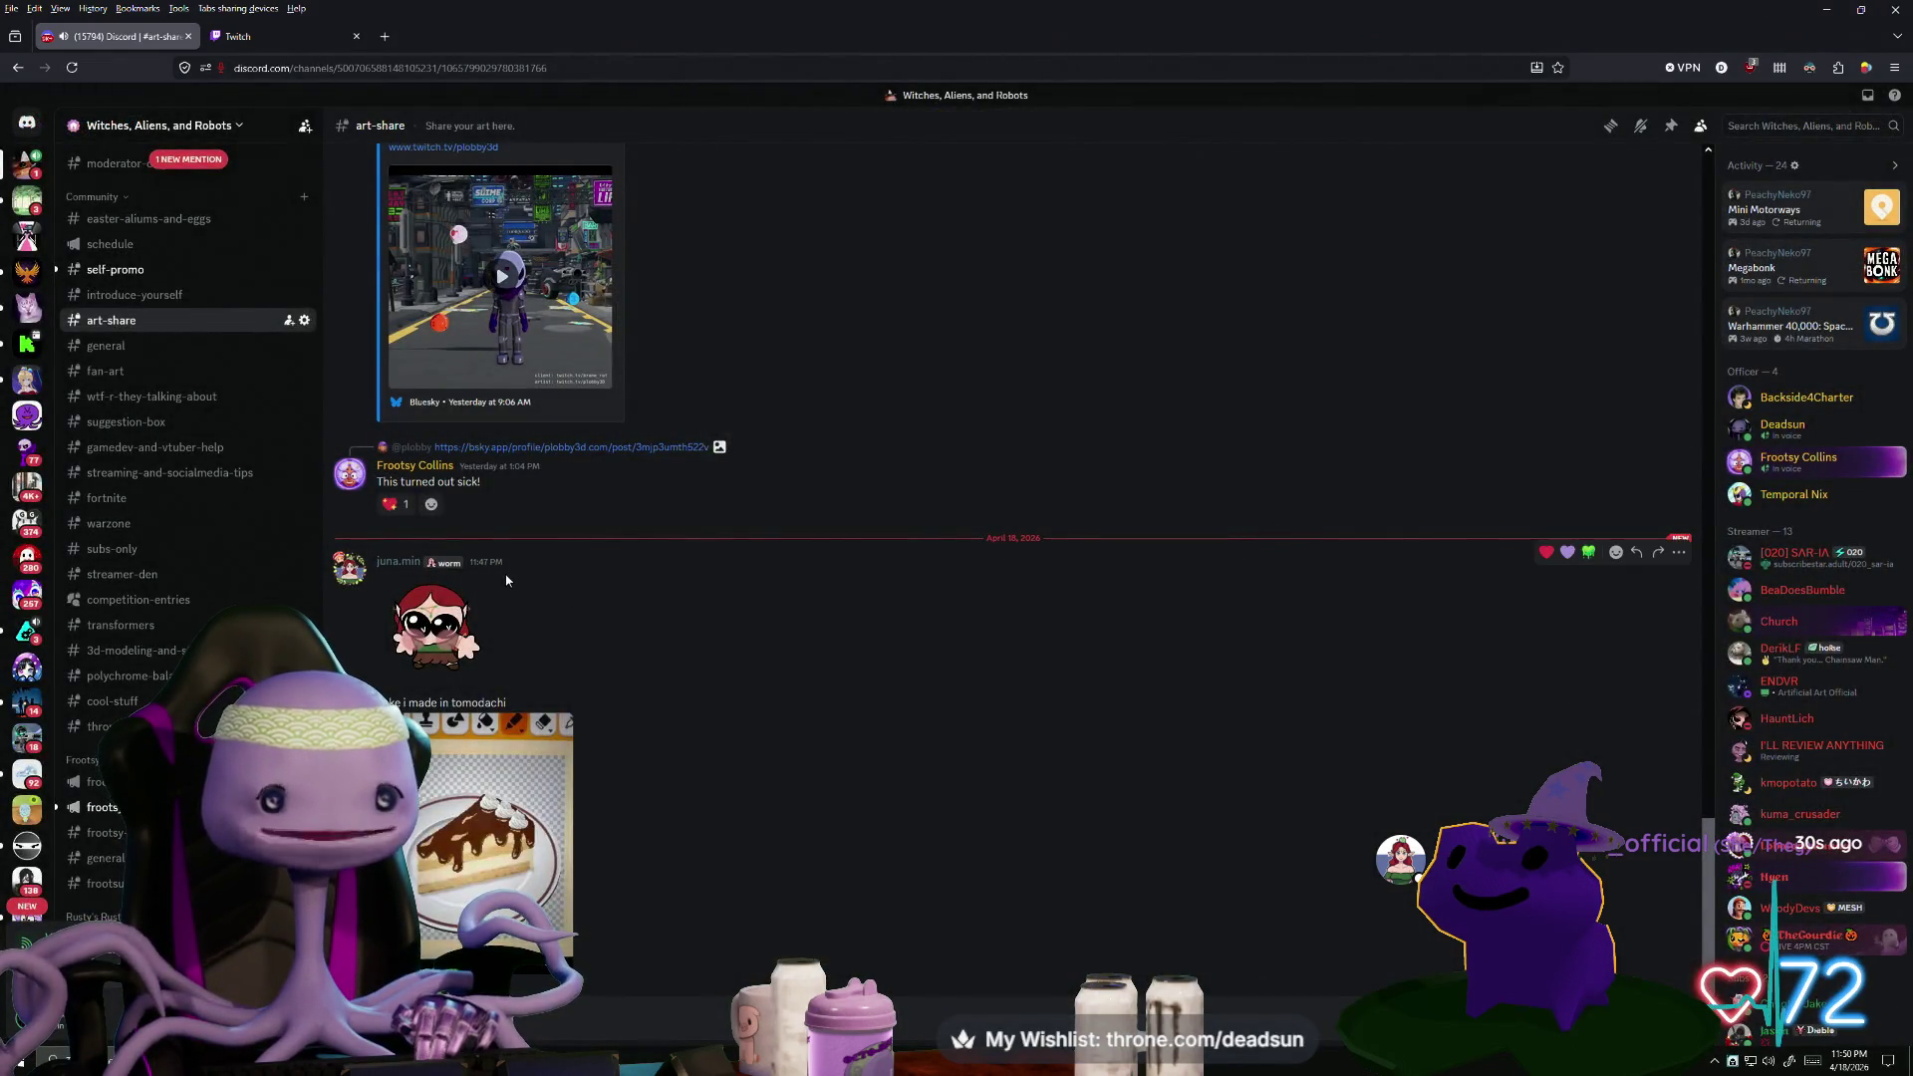
pyautogui.hotkey('alt', 'Tab')
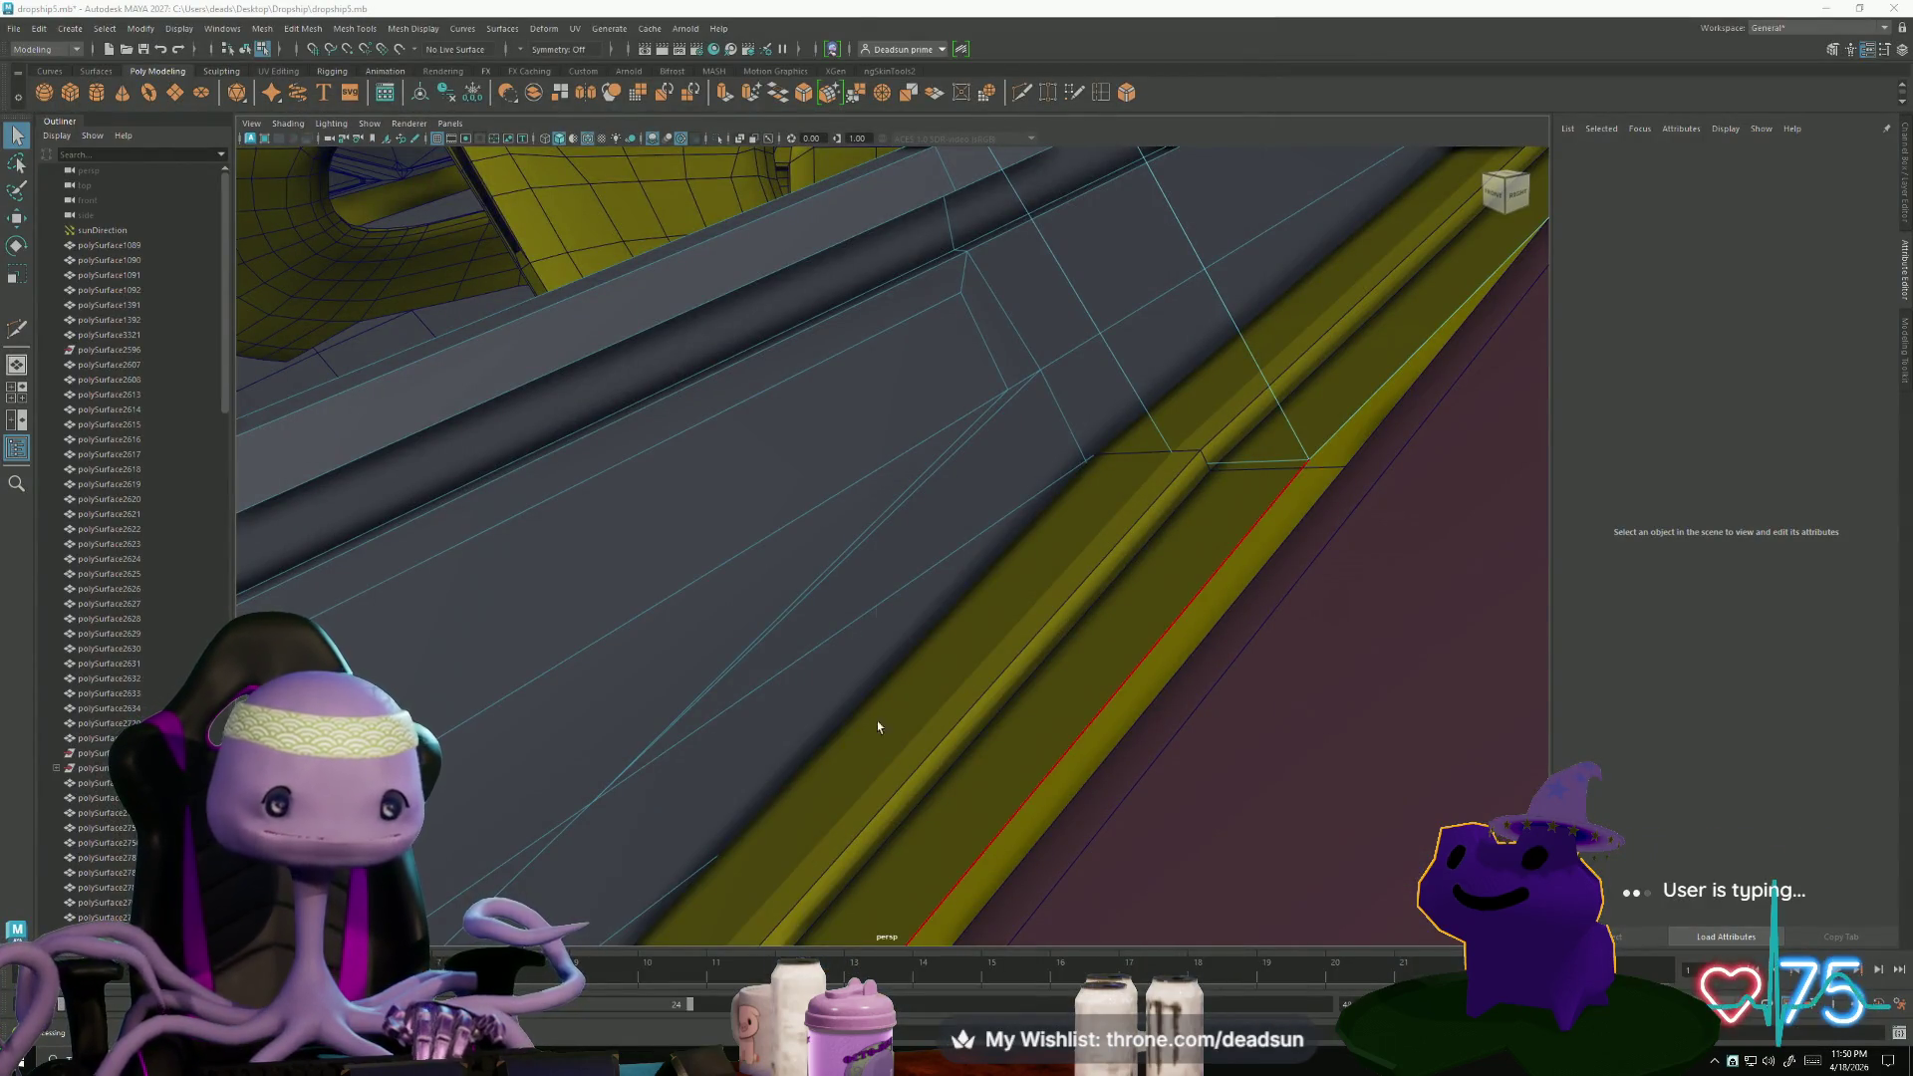
# - Switch the rail to edge mode and Multi-Cut a new edge where it meets the yellow trim
pyautogui.moveTo(992, 443)
pyautogui.keyDown('alt'); pyautogui.mouseDown()
pyautogui.moveTo(1063, 482)
pyautogui.moveTo(1012, 491)
pyautogui.moveTo(1052, 477)
pyautogui.moveTo(1068, 501)
pyautogui.moveTo(1131, 499)
pyautogui.moveTo(1104, 505)
pyautogui.mouseUp(); pyautogui.keyUp('alt')
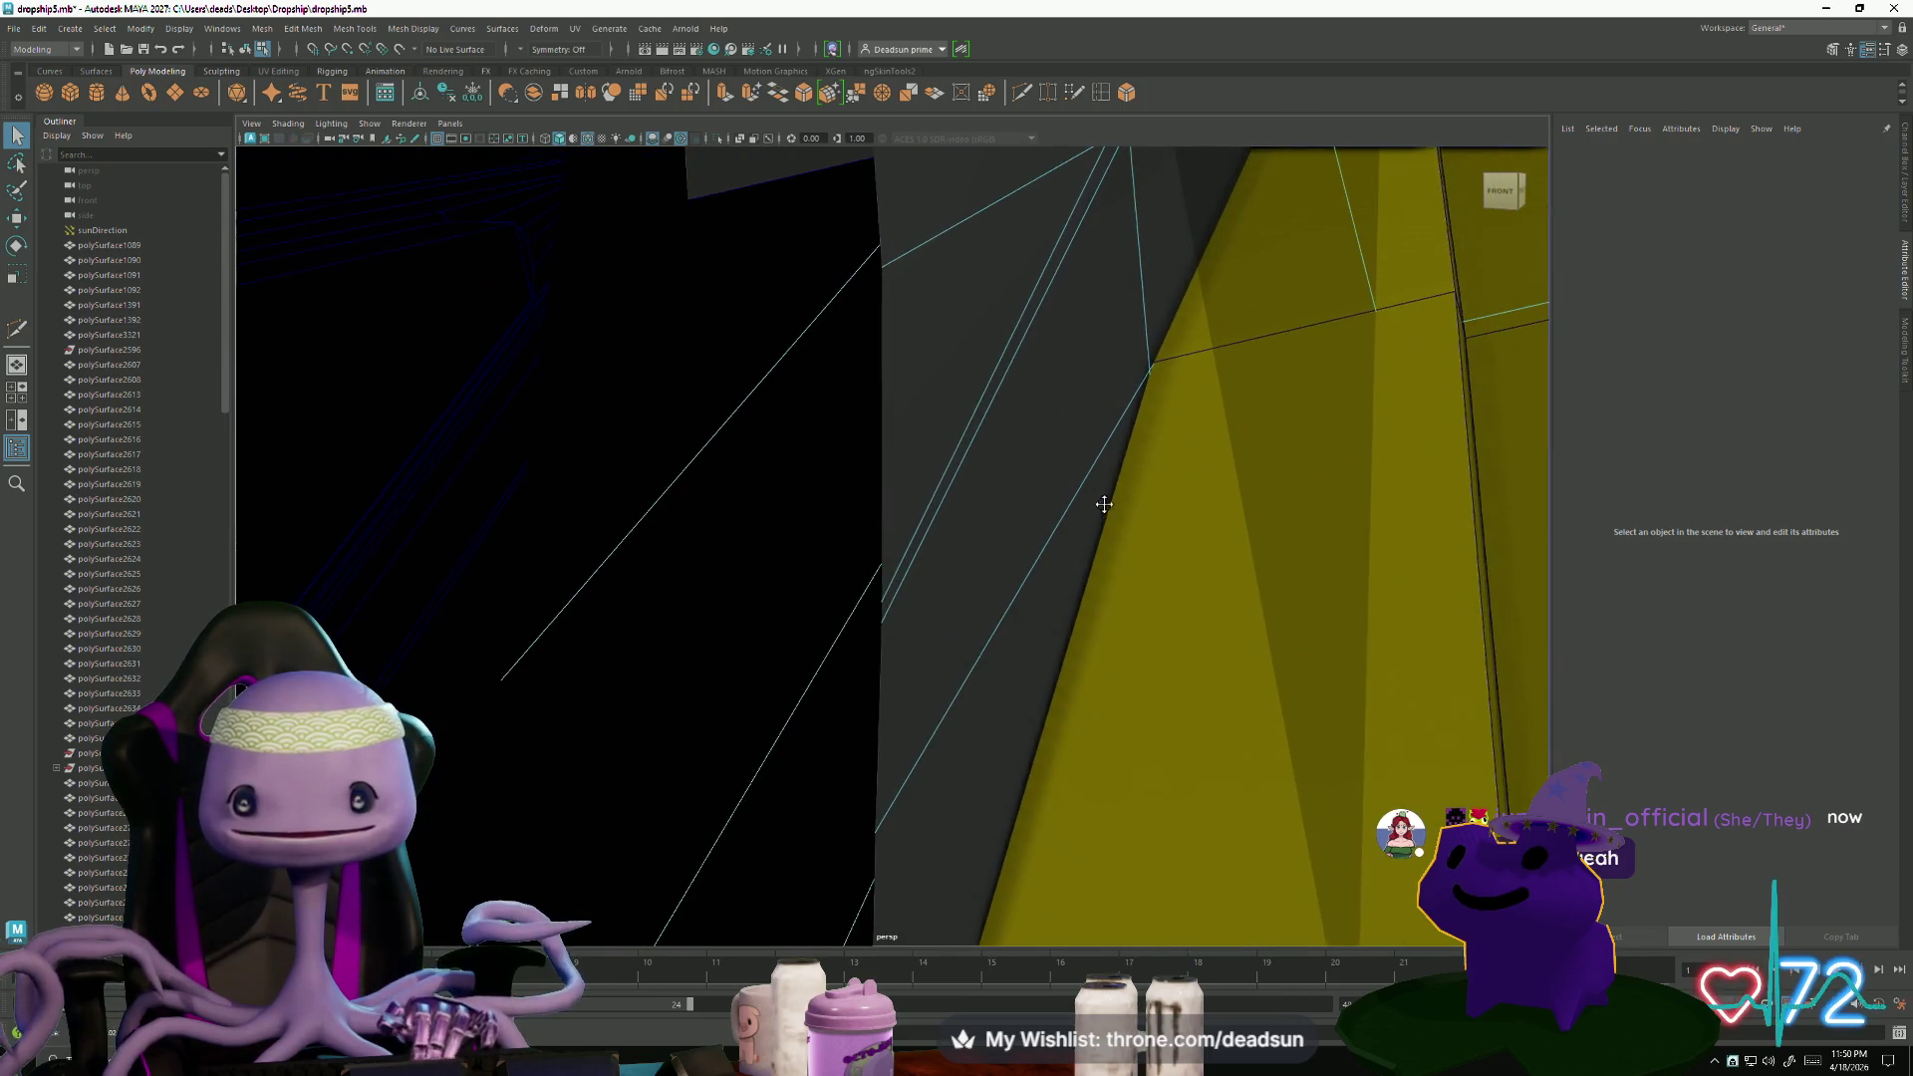
pyautogui.moveTo(1026, 329)
pyautogui.mouseDown(button='right')
pyautogui.moveTo(1041, 307)
pyautogui.moveTo(1042, 368)
pyautogui.moveTo(842, 419)
pyautogui.moveTo(902, 498)
pyautogui.mouseUp(button='right')
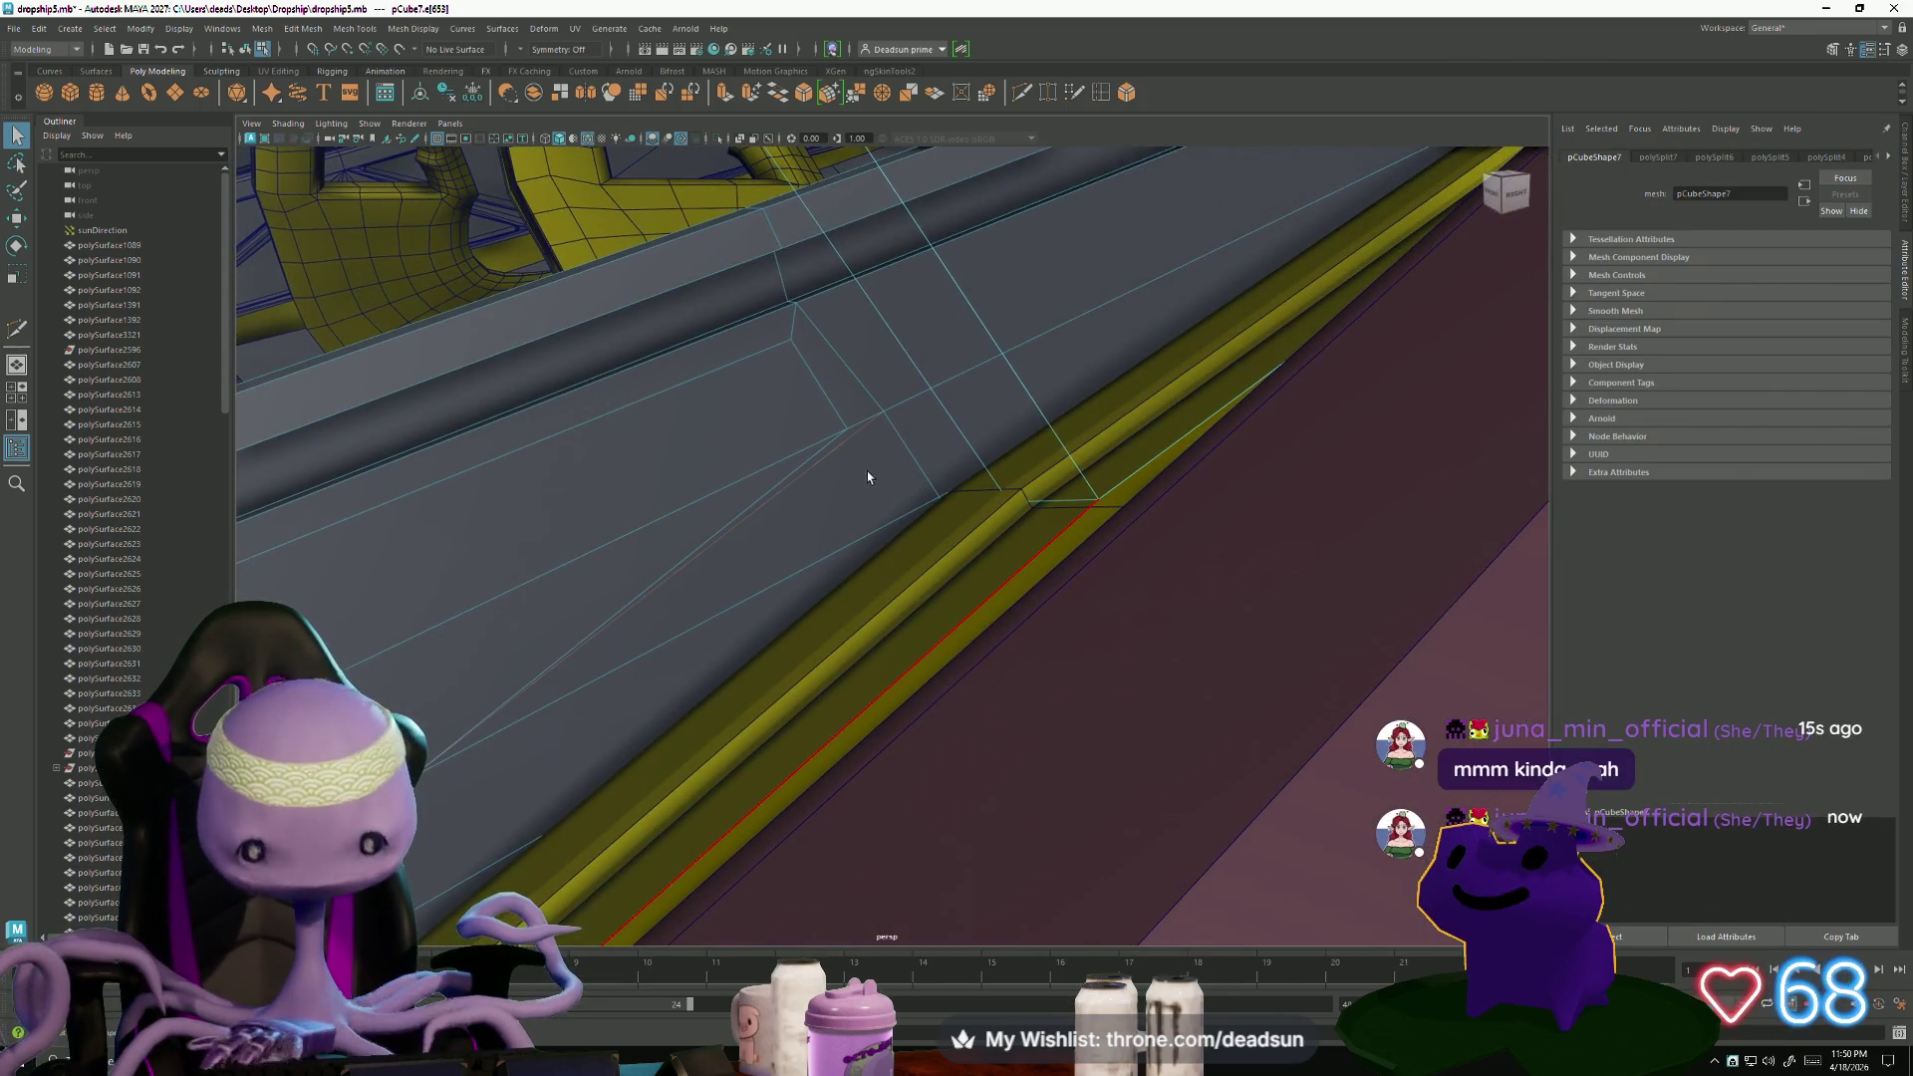
pyautogui.click(867, 471)
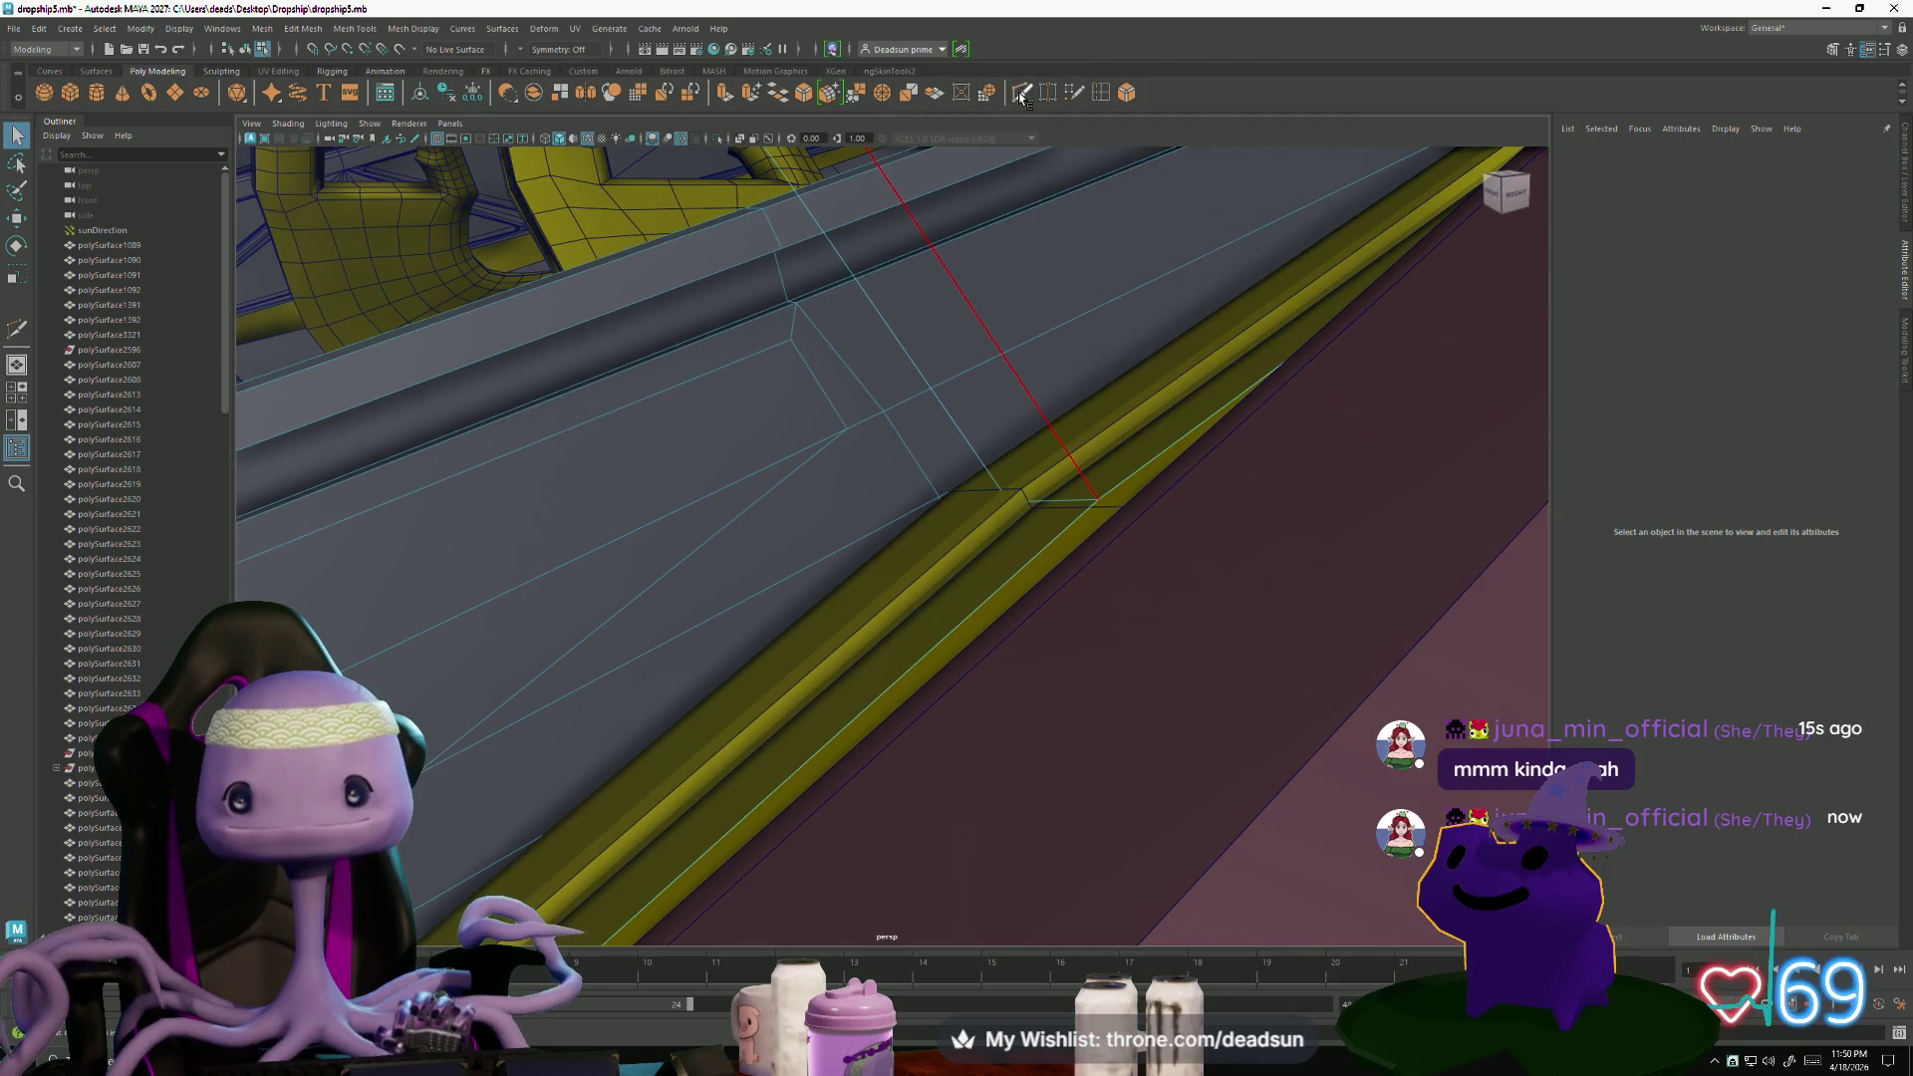
pyautogui.press('g')
pyautogui.moveTo(258, 577)
pyautogui.keyDown('alt'); pyautogui.mouseDown()
pyautogui.moveTo(500, 589)
pyautogui.moveTo(538, 568)
pyautogui.moveTo(595, 612)
pyautogui.moveTo(878, 589)
pyautogui.mouseUp(); pyautogui.keyUp('alt')
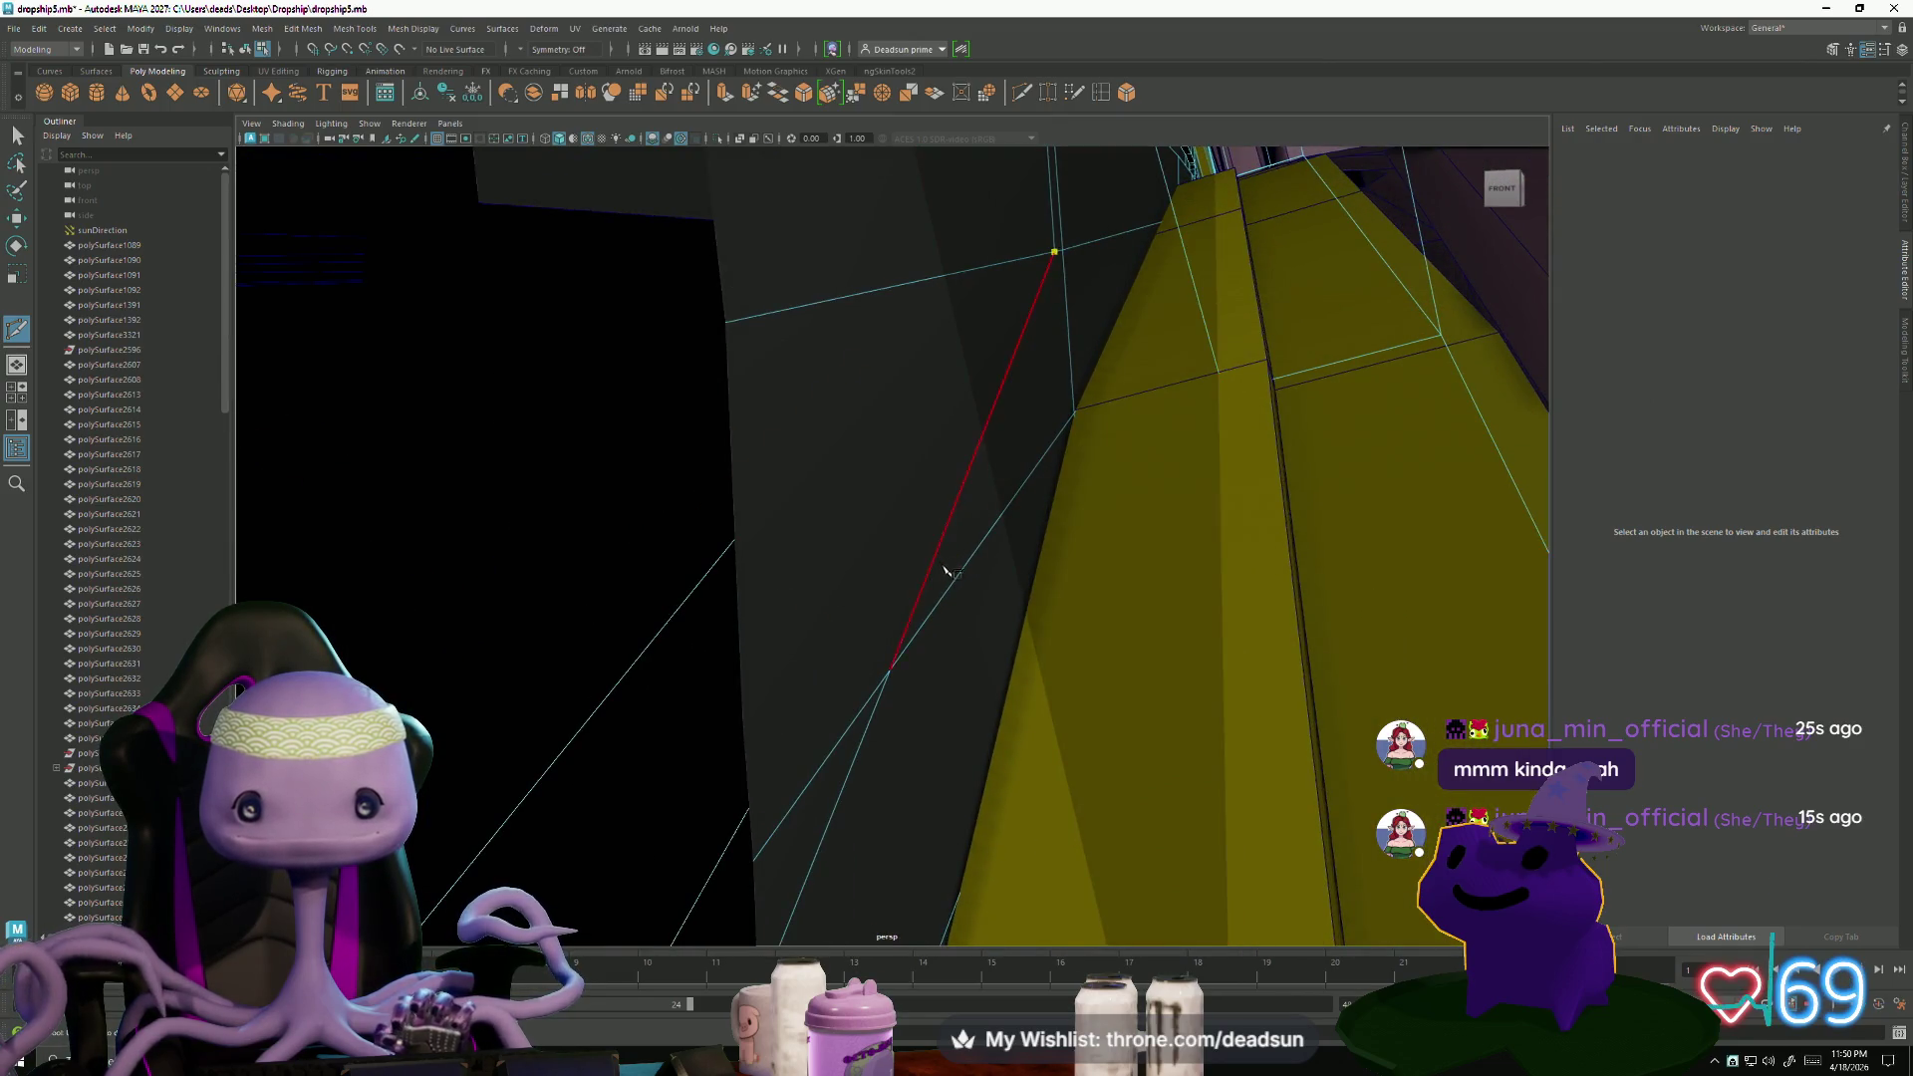
pyautogui.moveTo(1210, 379)
pyautogui.keyDown('alt'); pyautogui.mouseDown()
pyautogui.moveTo(884, 521)
pyautogui.moveTo(794, 737)
pyautogui.mouseUp(); pyautogui.keyUp('alt')
pyautogui.click(490, 861)
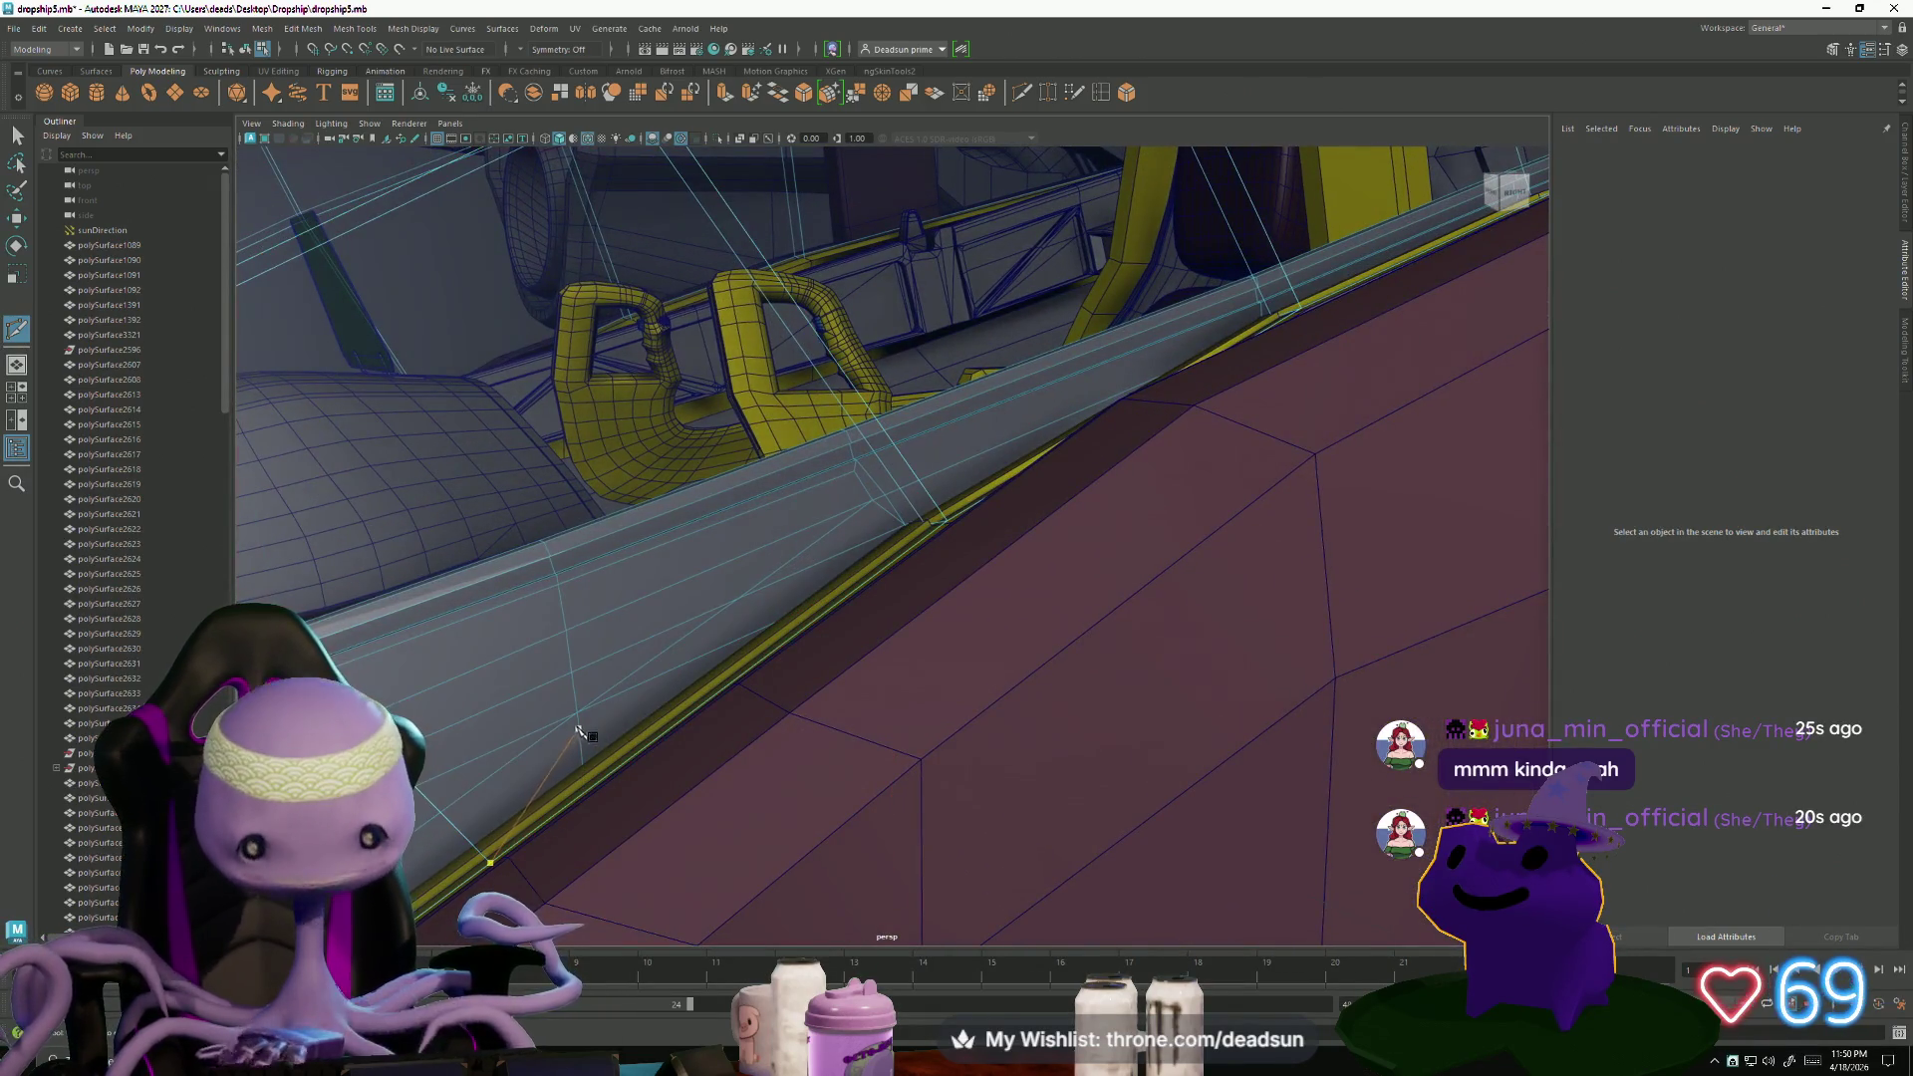
pyautogui.click(16, 134)
# - Select the cockpit frame rail (pCube7) and look down on the cockpit
pyautogui.moveTo(877, 468)
pyautogui.keyDown('alt'); pyautogui.mouseDown(button='right')
pyautogui.moveTo(769, 654)
pyautogui.moveTo(871, 662)
pyautogui.moveTo(594, 610)
pyautogui.moveTo(702, 523)
pyautogui.moveTo(372, 475)
pyautogui.mouseUp(button='right'); pyautogui.keyUp('alt')
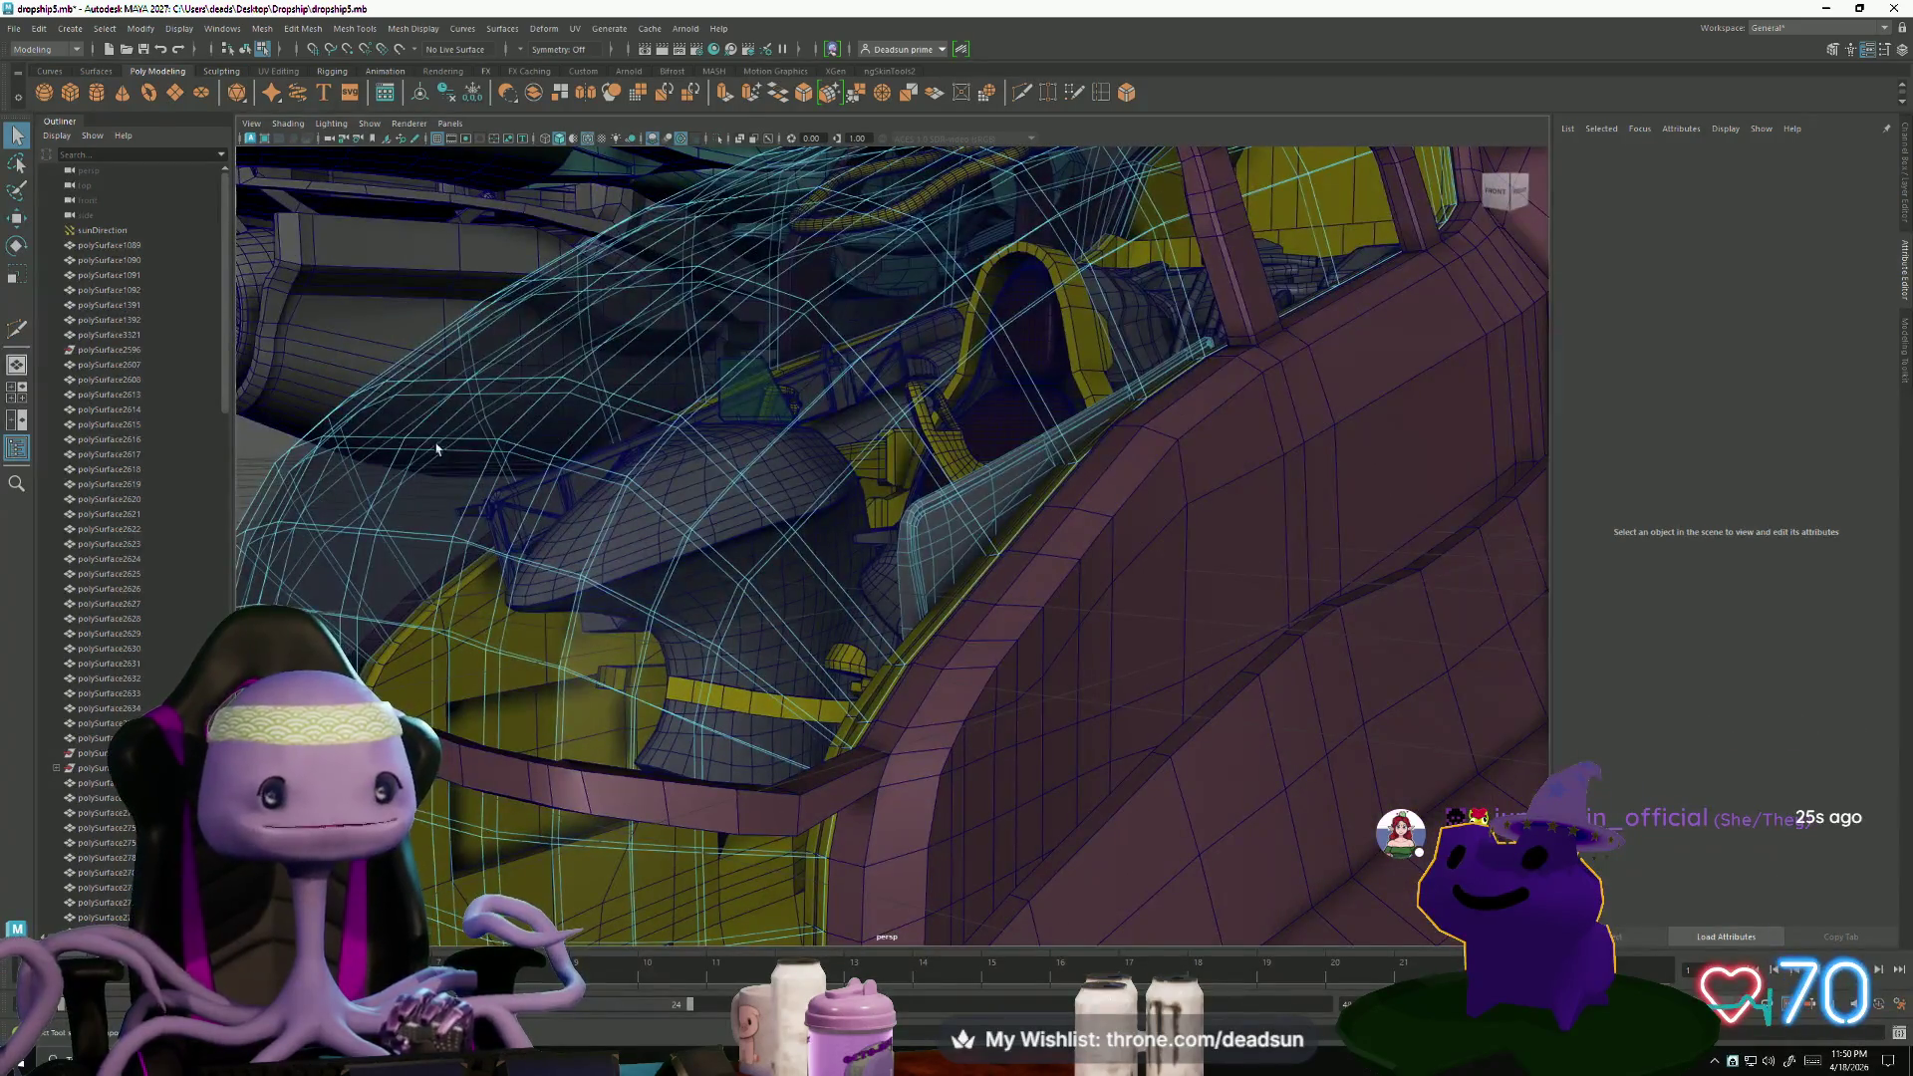
pyautogui.moveTo(768, 471); pyautogui.dragTo(765, 514, button='right')
pyautogui.keyDown('alt'); pyautogui.moveTo(765, 514); pyautogui.dragTo(1257, 716); pyautogui.keyUp('alt')
pyautogui.click(1462, 734)
pyautogui.keyDown('alt'); pyautogui.moveTo(1463, 734); pyautogui.dragTo(693, 507, button='right'); pyautogui.keyUp('alt')
pyautogui.keyDown('alt'); pyautogui.moveTo(694, 508); pyautogui.dragTo(827, 249); pyautogui.keyUp('alt')
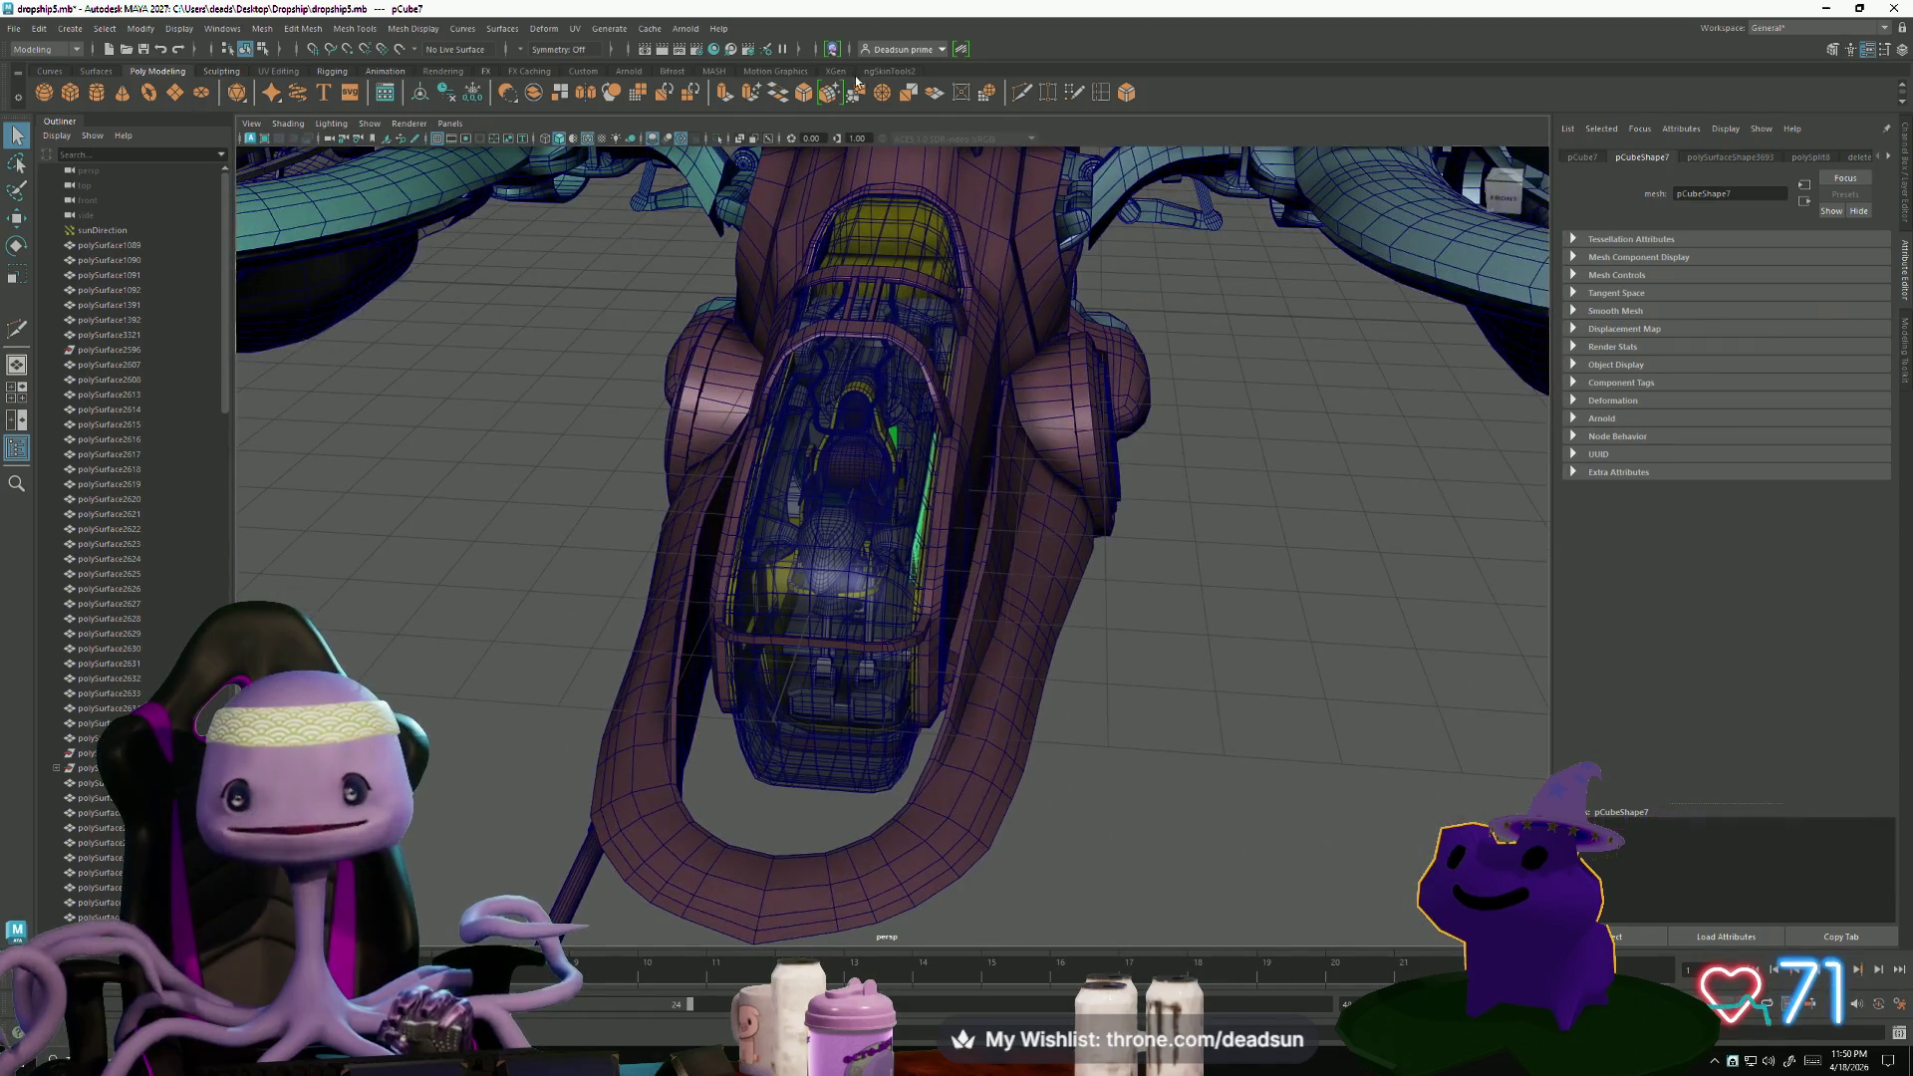
# - Move the rail's pivot to the world origin, then freeze and reset its transformations
pyautogui.click(202, 35)
pyautogui.moveTo(182, 33)
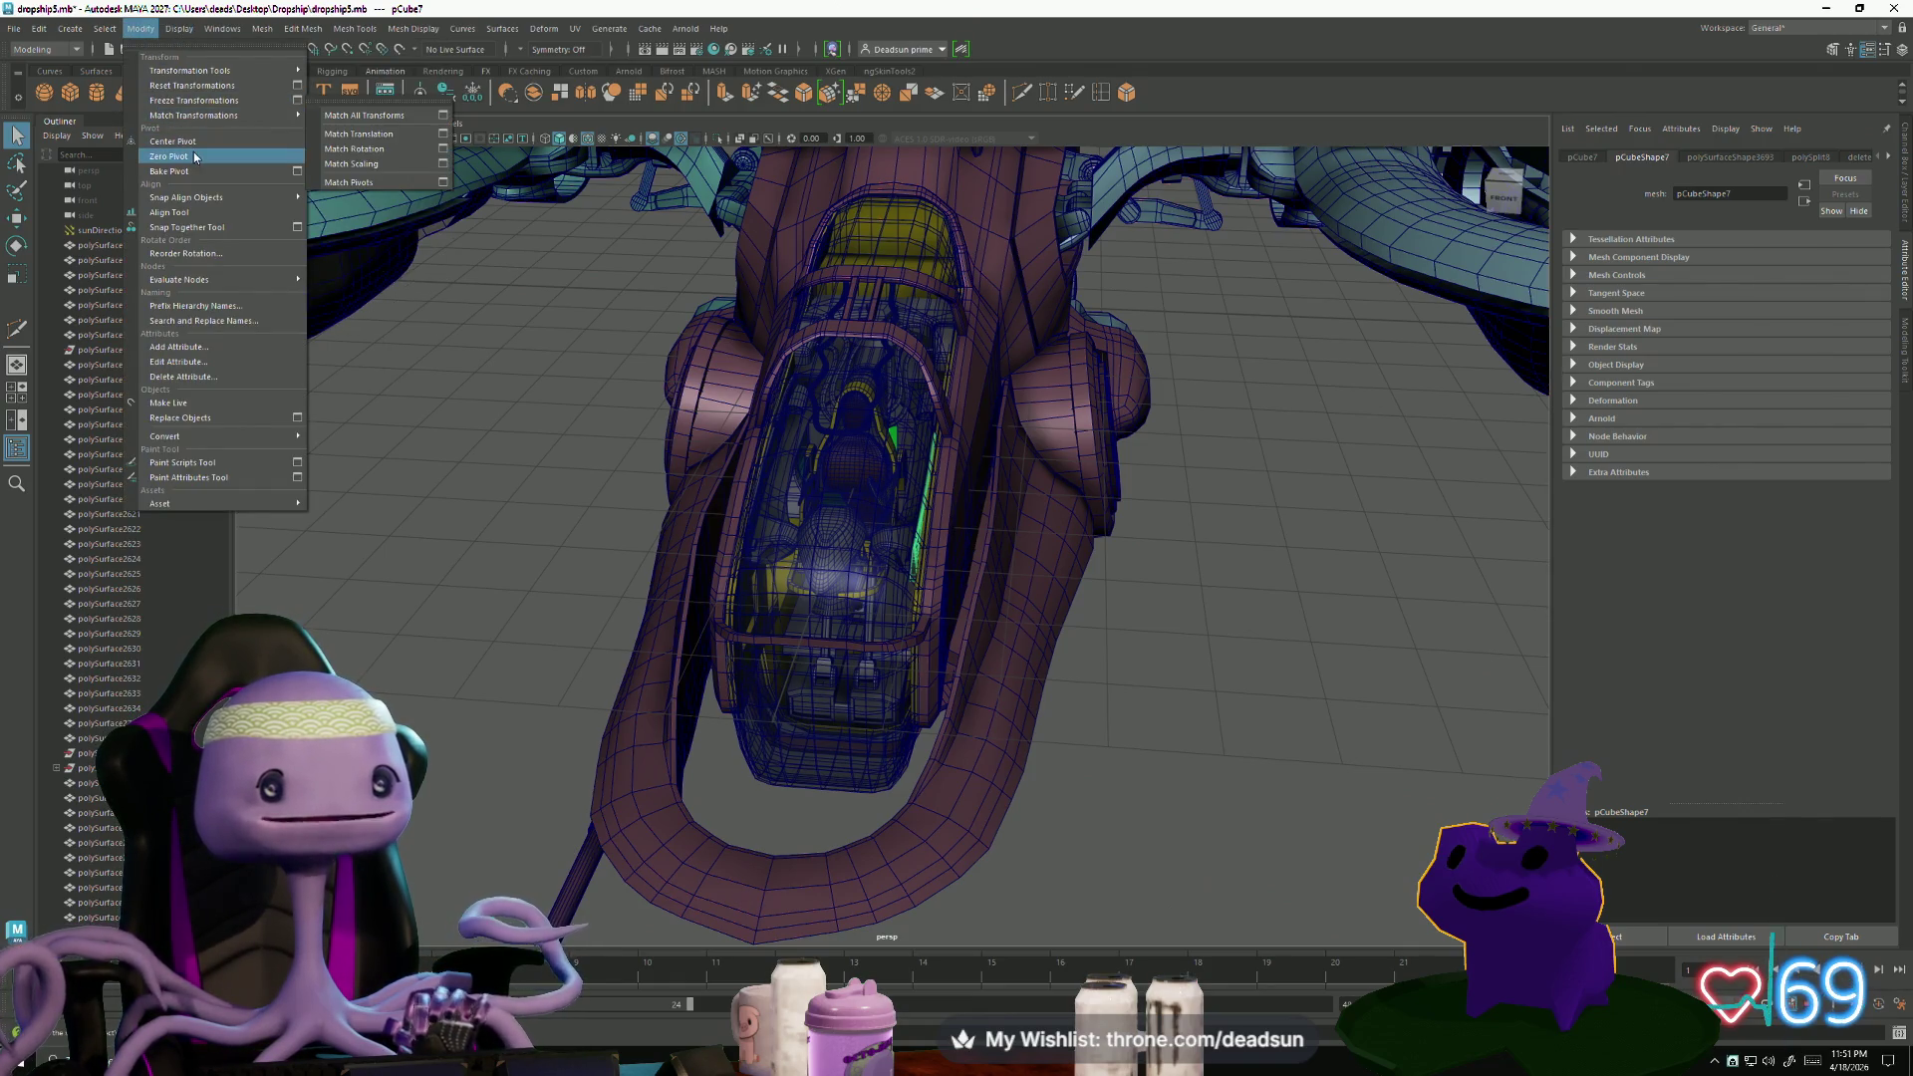
pyautogui.moveTo(697, 219)
pyautogui.keyDown('alt'); pyautogui.mouseDown()
pyautogui.moveTo(703, 333)
pyautogui.moveTo(1047, 702)
pyautogui.moveTo(874, 625)
pyautogui.mouseUp(); pyautogui.keyUp('alt')
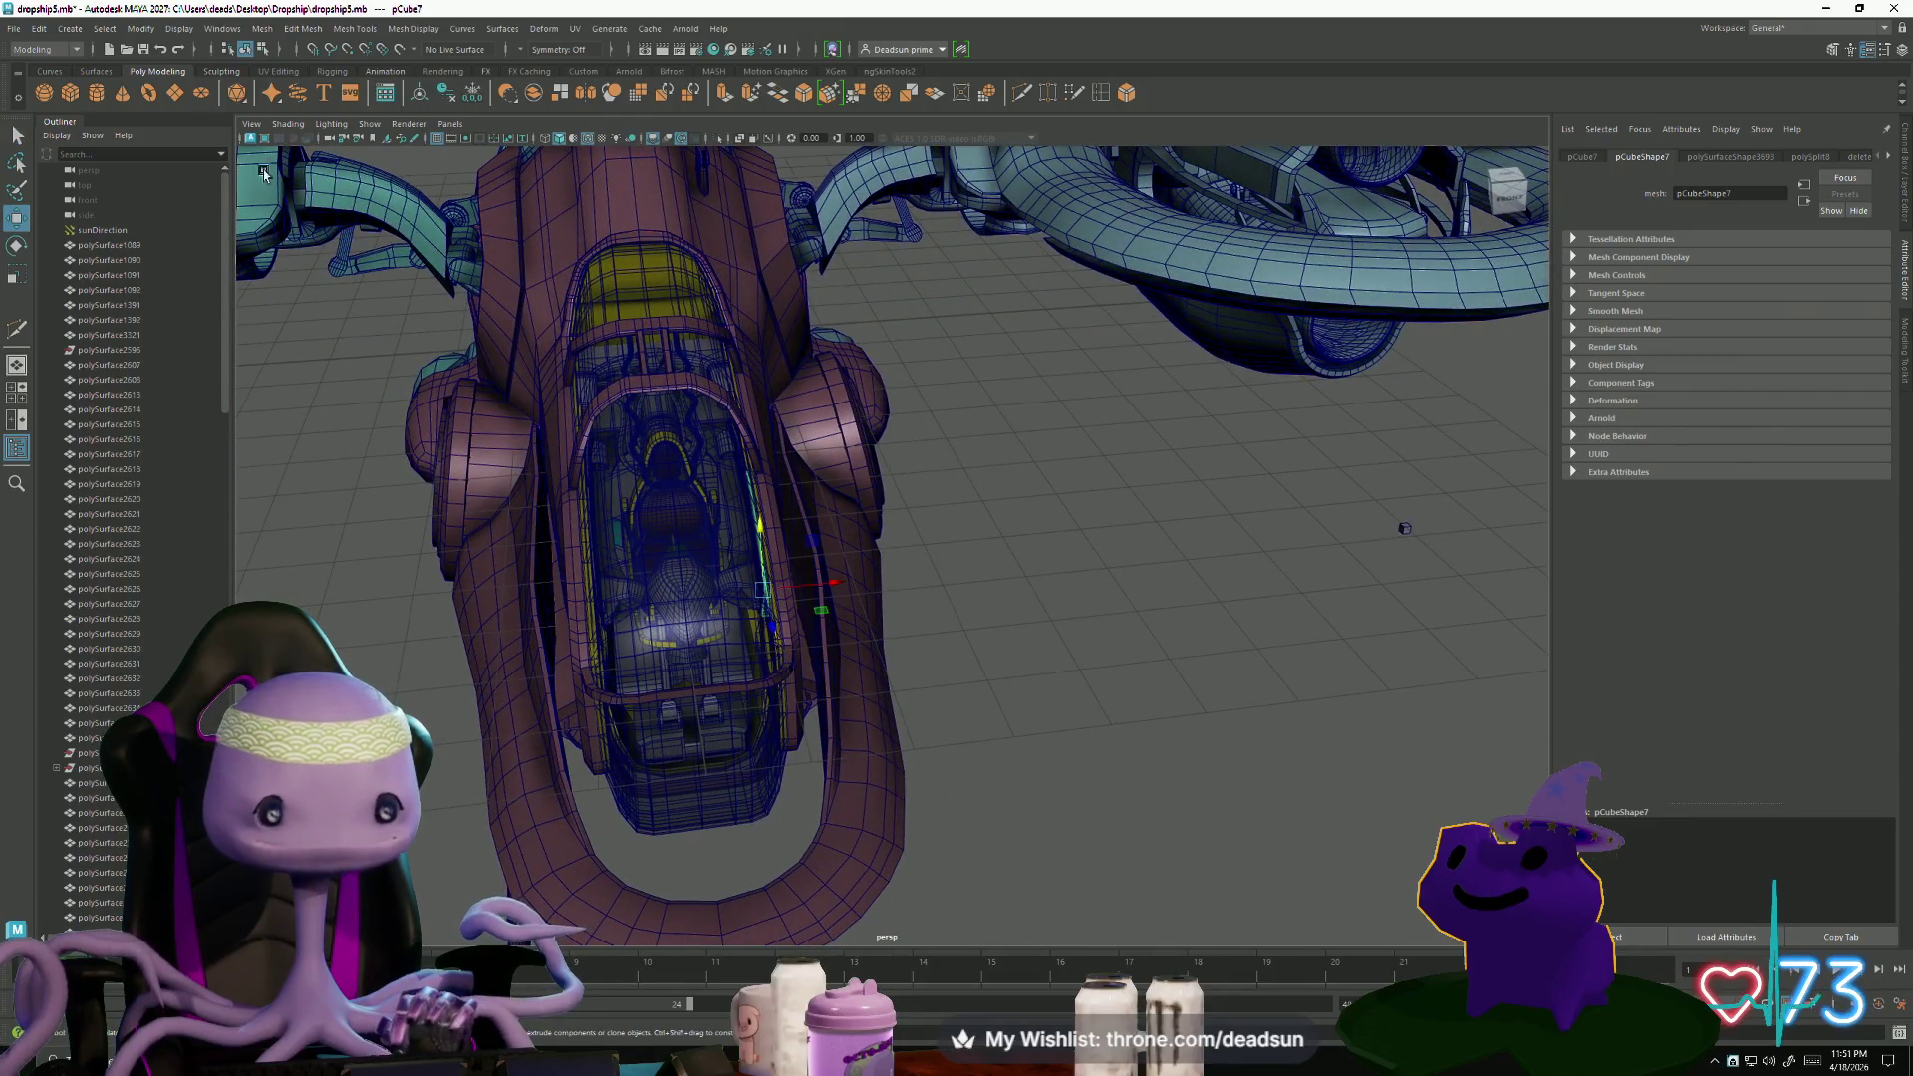
pyautogui.click(106, 29)
pyautogui.moveTo(141, 29)
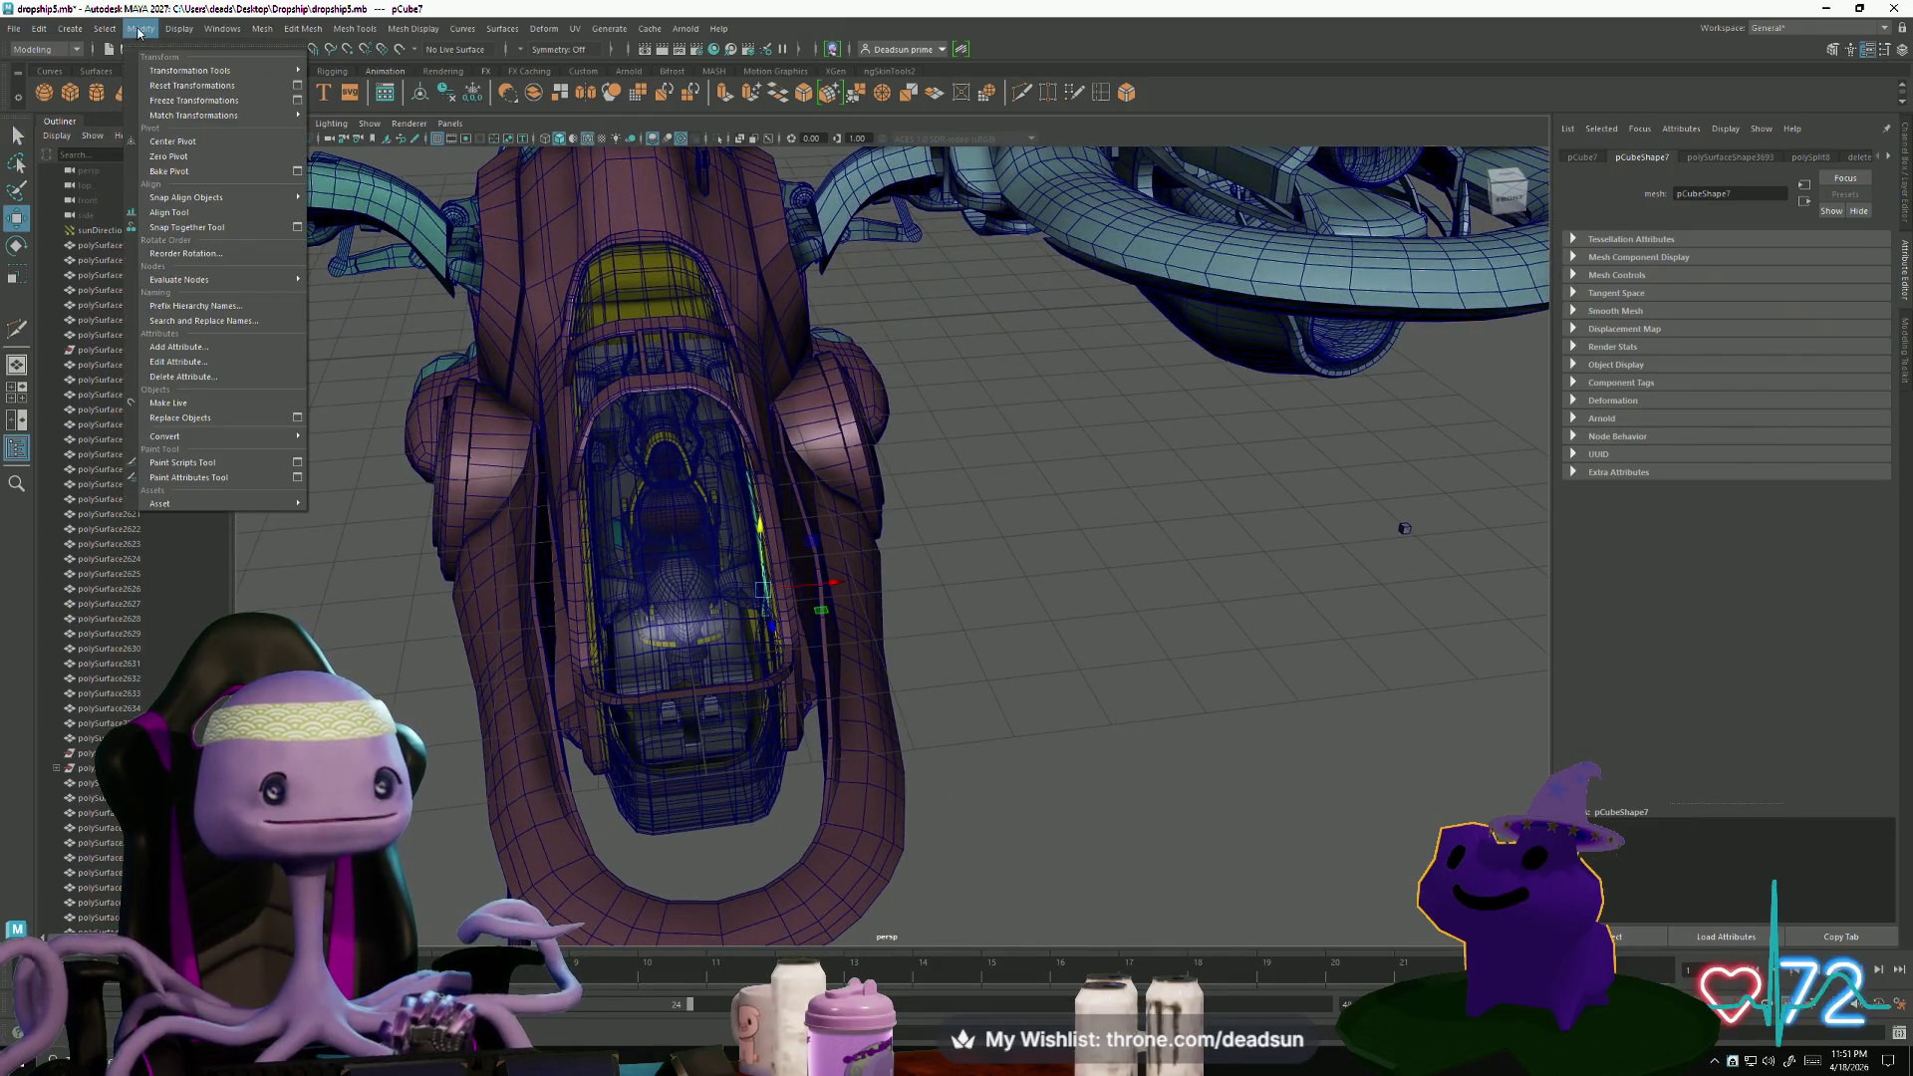
pyautogui.click(185, 161)
pyautogui.click(151, 30)
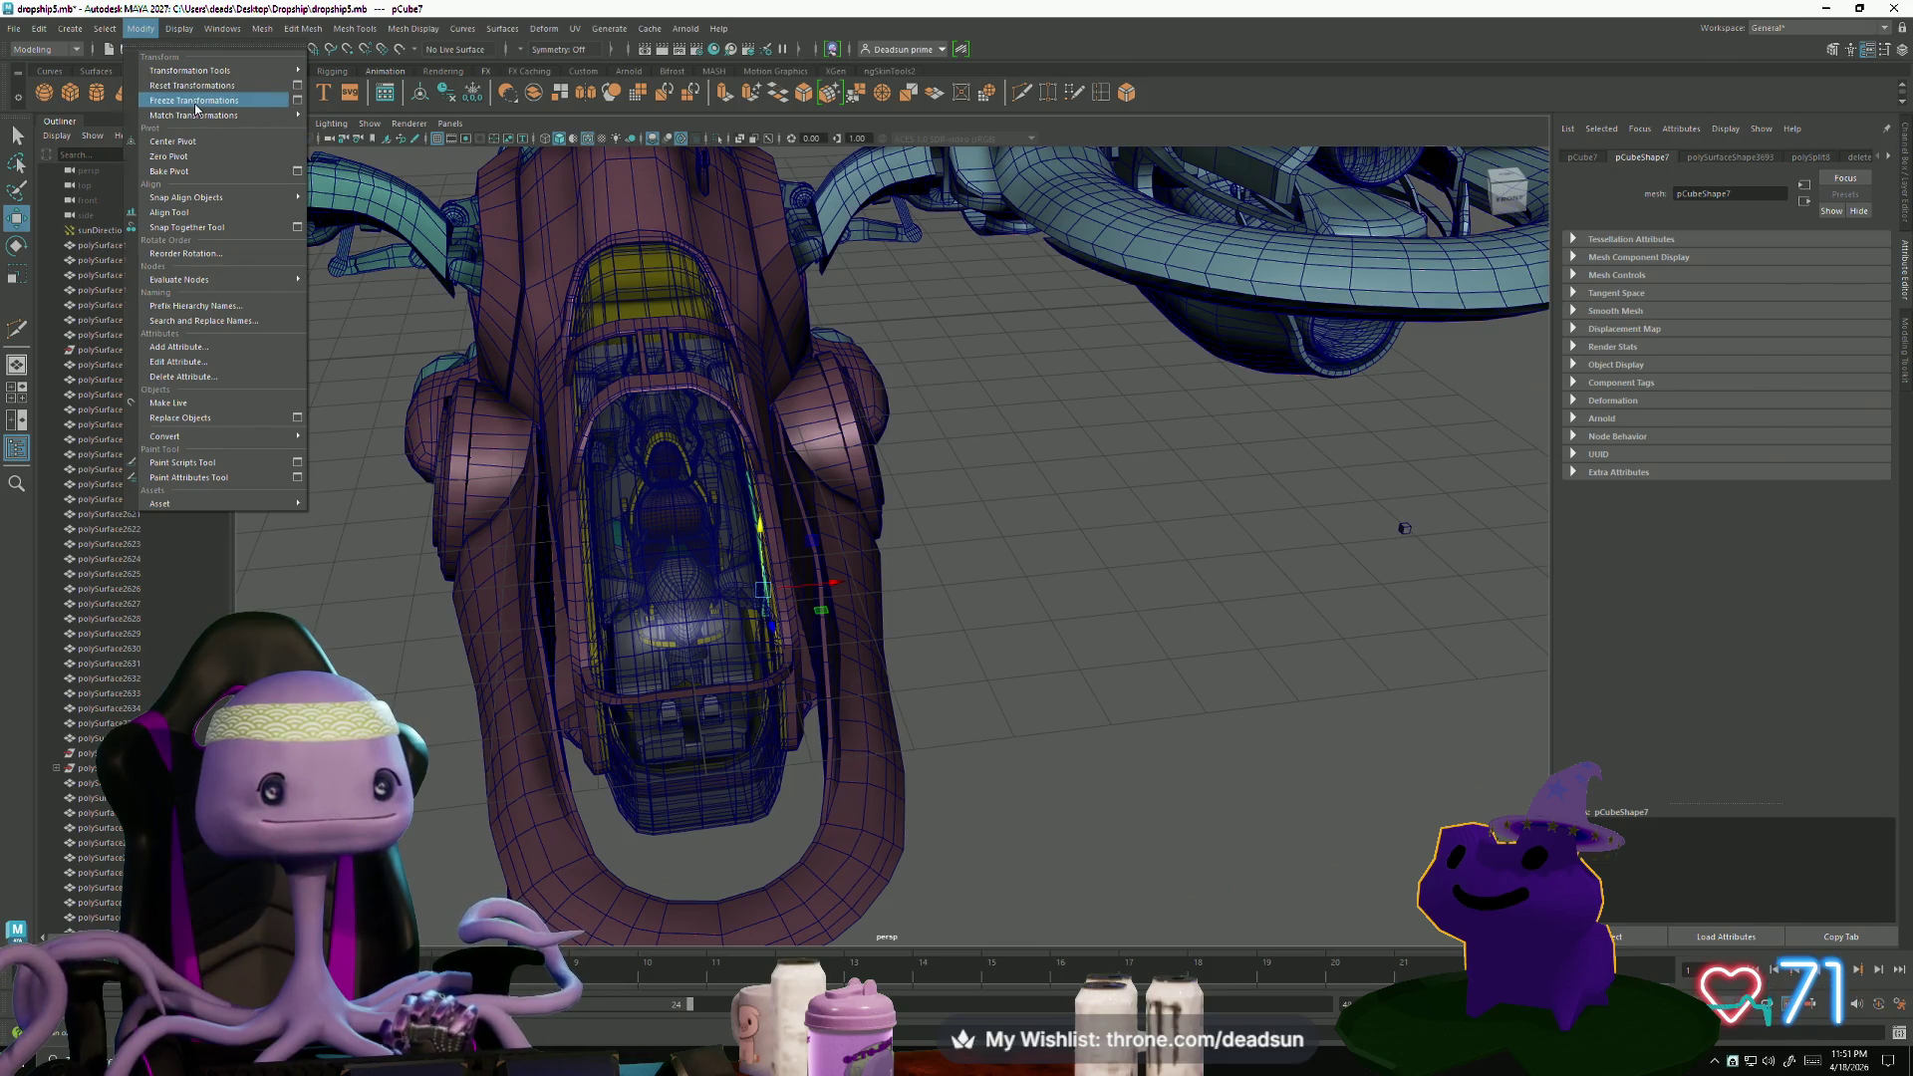
pyautogui.click(195, 101)
pyautogui.click(140, 28)
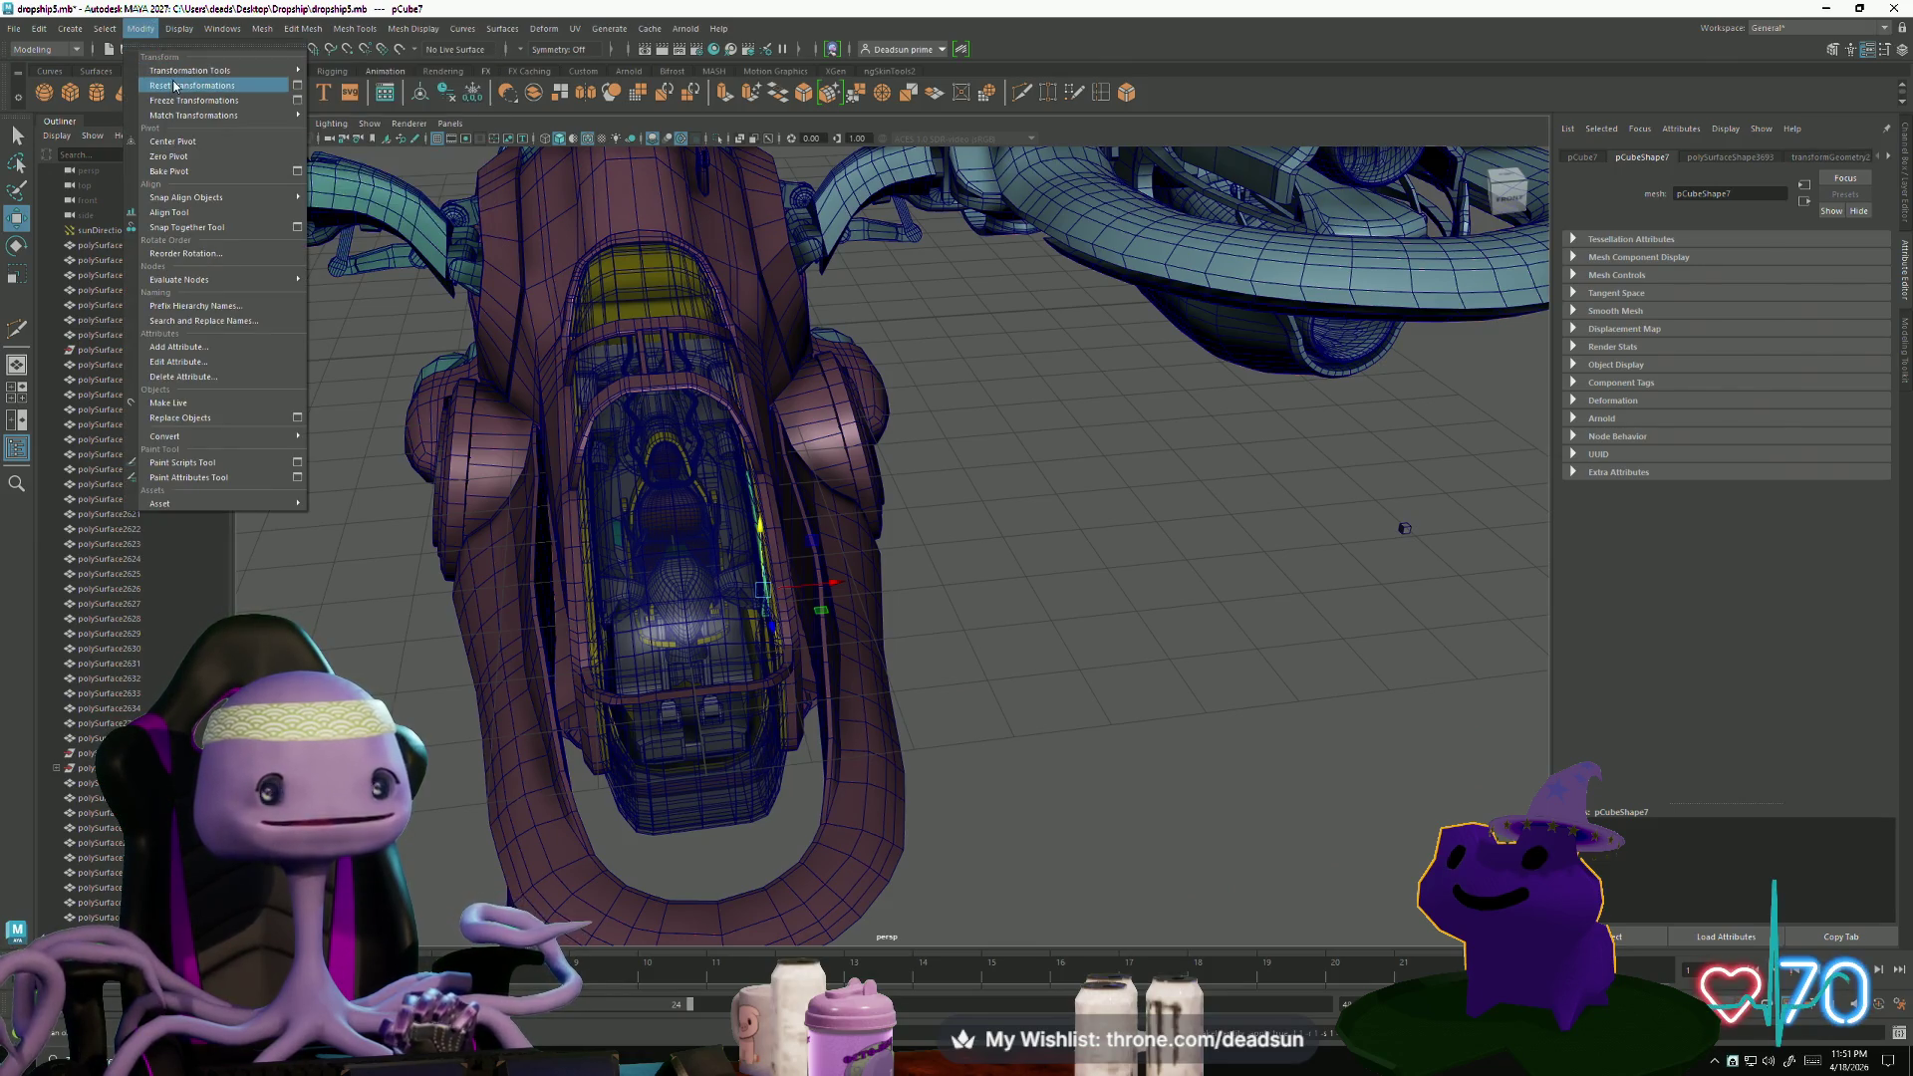
pyautogui.click(174, 86)
# - Turn on grid snapping, frame the thin hull panel, and orbit in close on it
pyautogui.scroll(-10, 650, 383)
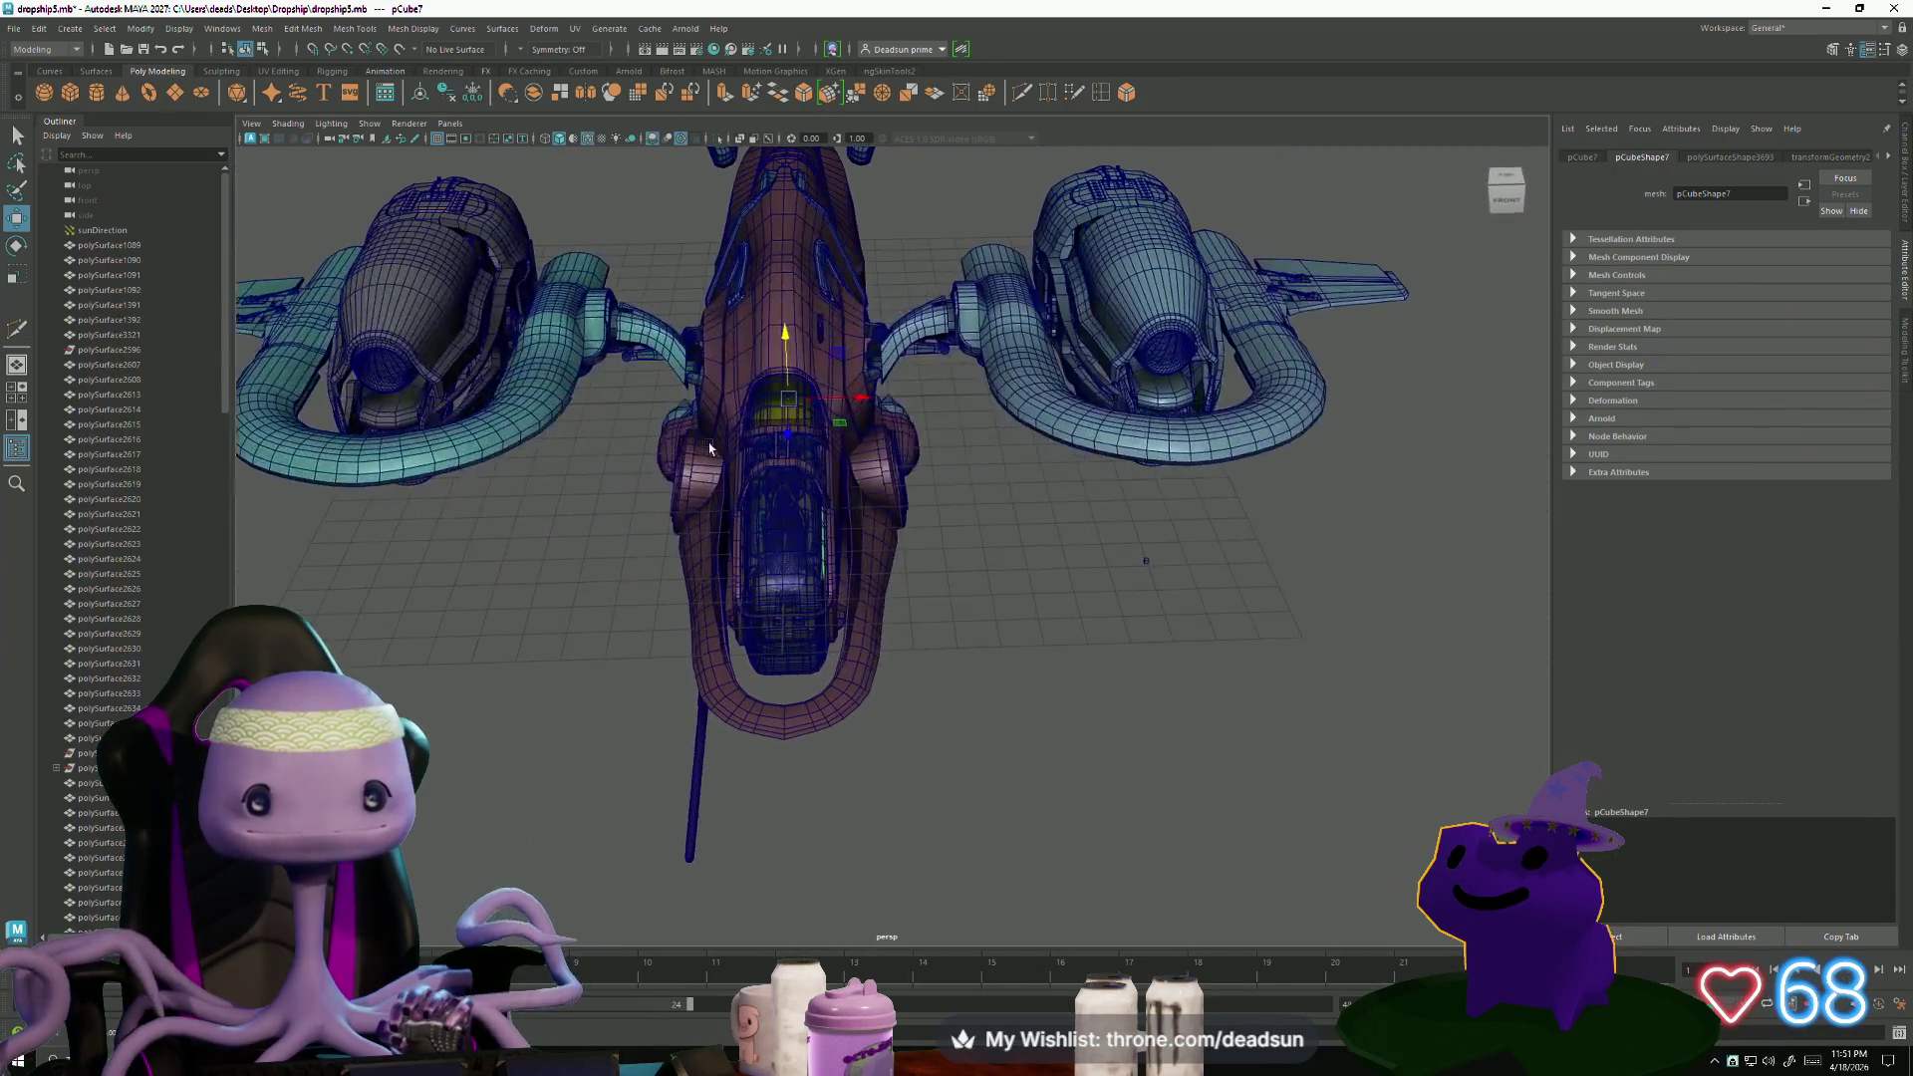
pyautogui.scroll(3, 657, 474)
pyautogui.press('x')
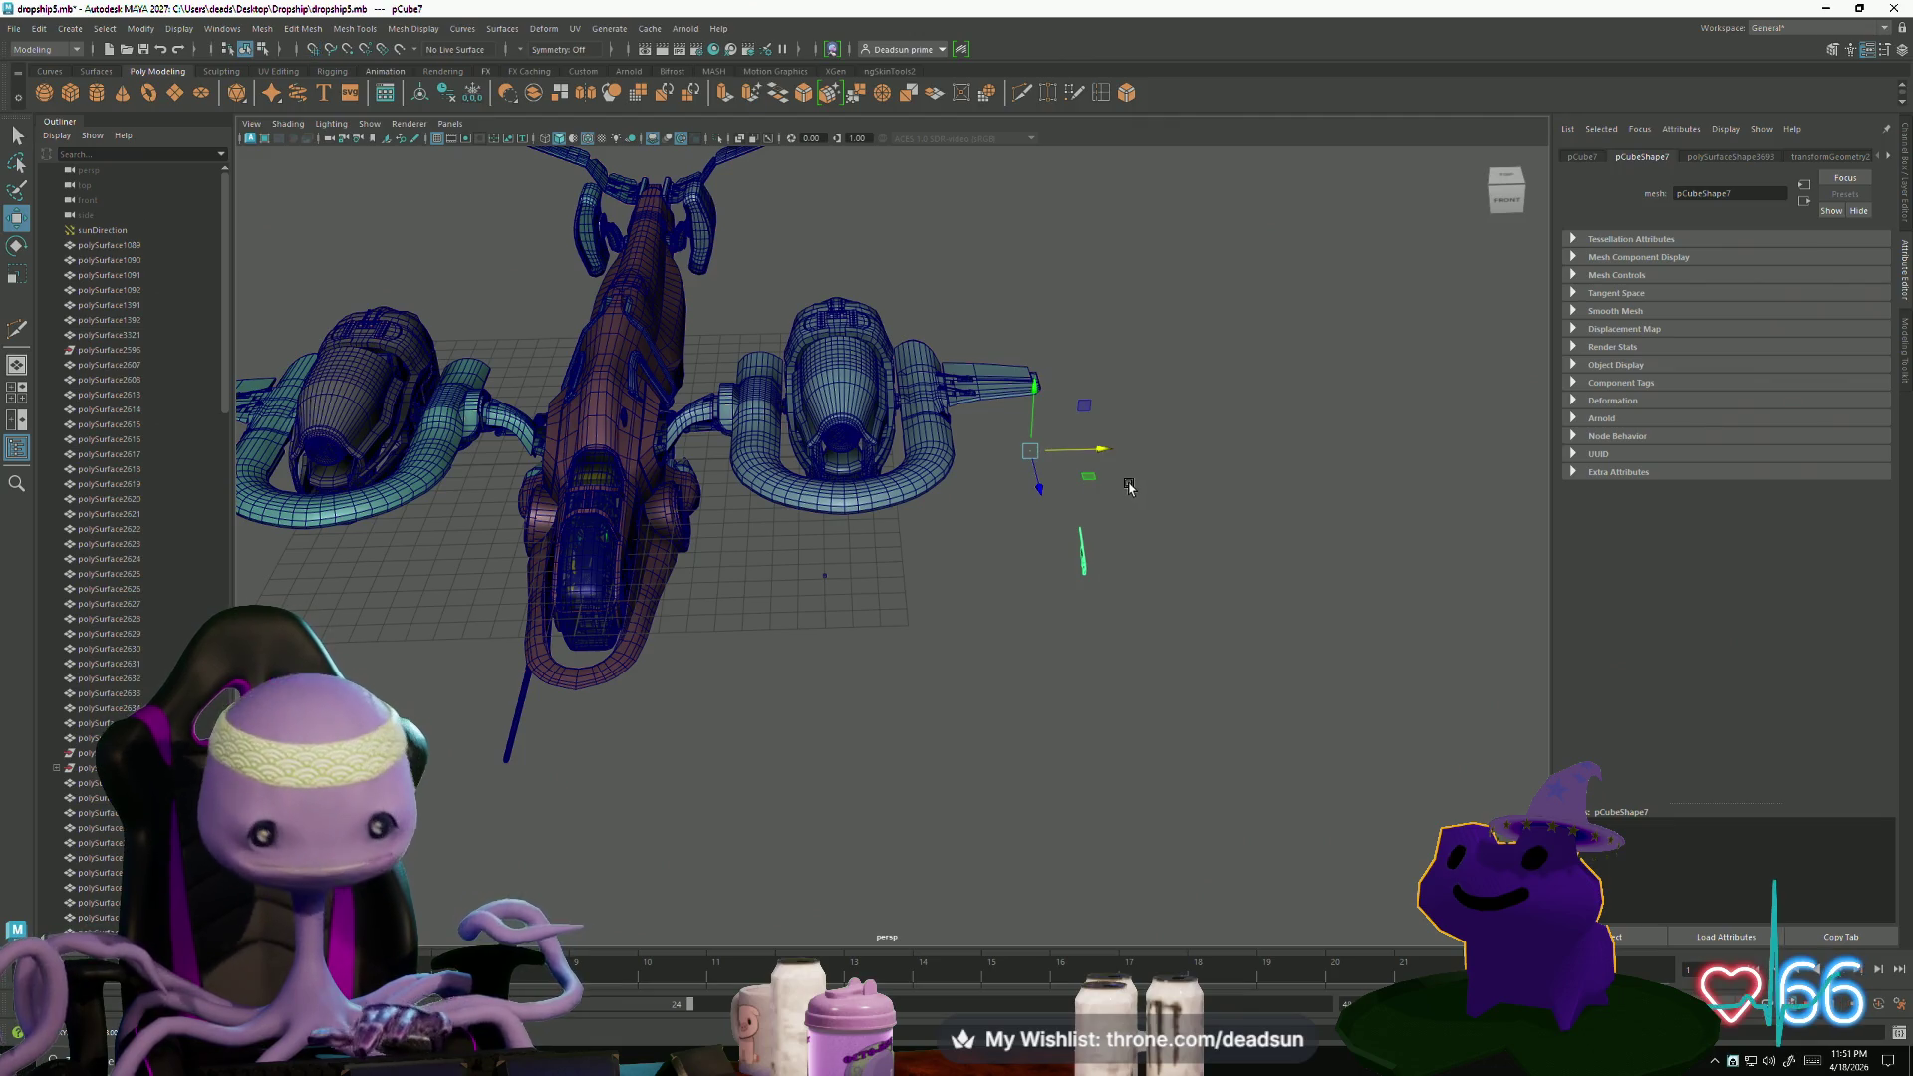
pyautogui.press('f')
pyautogui.moveTo(973, 577)
pyautogui.keyDown('alt'); pyautogui.mouseDown()
pyautogui.moveTo(824, 521)
pyautogui.moveTo(845, 607)
pyautogui.mouseUp(); pyautogui.keyUp('alt')
pyautogui.scroll(3, 635, 618)
pyautogui.moveTo(635, 617)
pyautogui.keyDown('alt'); pyautogui.mouseDown()
pyautogui.moveTo(880, 518)
pyautogui.moveTo(717, 577)
pyautogui.moveTo(525, 589)
pyautogui.moveTo(629, 543)
pyautogui.moveTo(692, 482)
pyautogui.moveTo(667, 607)
pyautogui.moveTo(641, 602)
pyautogui.moveTo(662, 621)
pyautogui.moveTo(674, 602)
pyautogui.moveTo(641, 624)
pyautogui.moveTo(547, 551)
pyautogui.moveTo(632, 624)
pyautogui.mouseUp(); pyautogui.keyUp('alt')
# - Select the strip of faces along the panel's lower edge and delete them
pyautogui.moveTo(600, 598); pyautogui.dragTo(594, 641, button='right')
pyautogui.click(581, 681)
pyautogui.click(581, 680)
pyautogui.keyDown('shift'); pyautogui.click(622, 717); pyautogui.keyUp('shift')
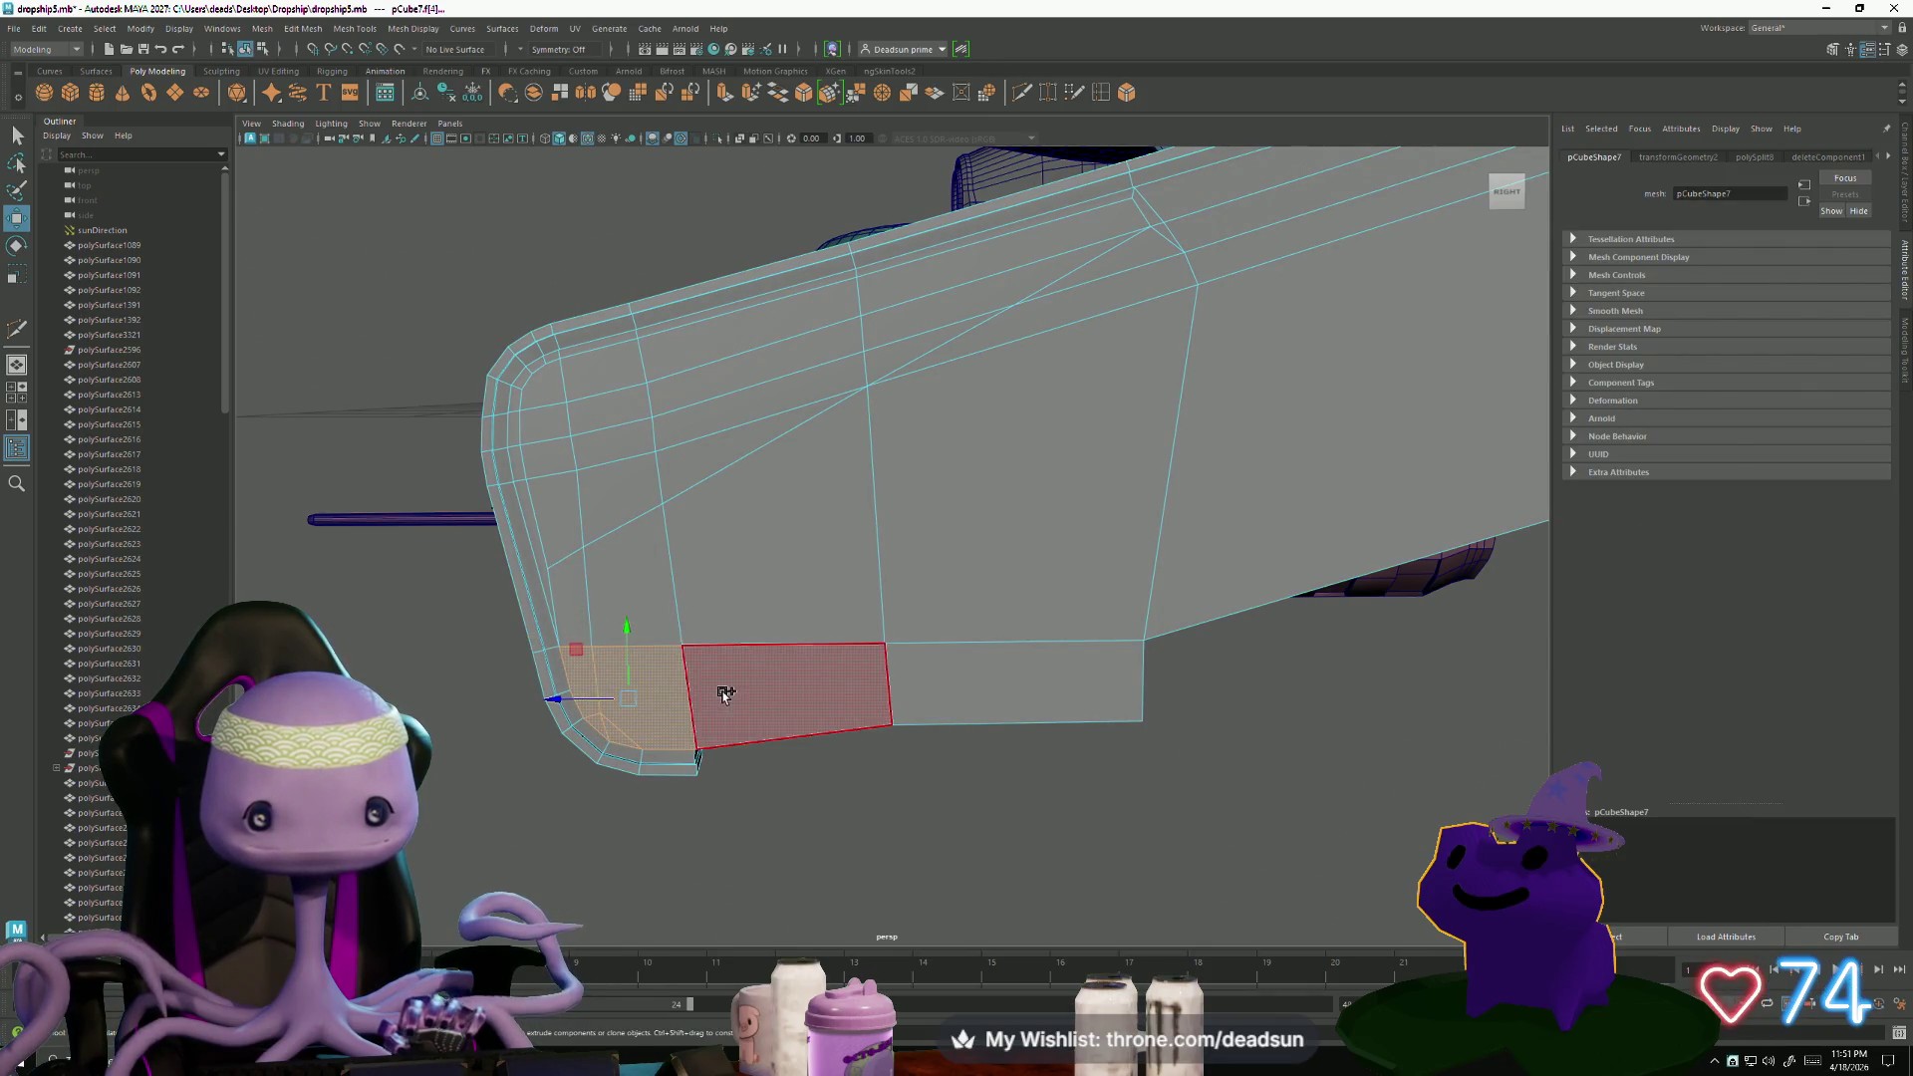
pyautogui.keyDown('shift'); pyautogui.click(727, 685); pyautogui.keyUp('shift')
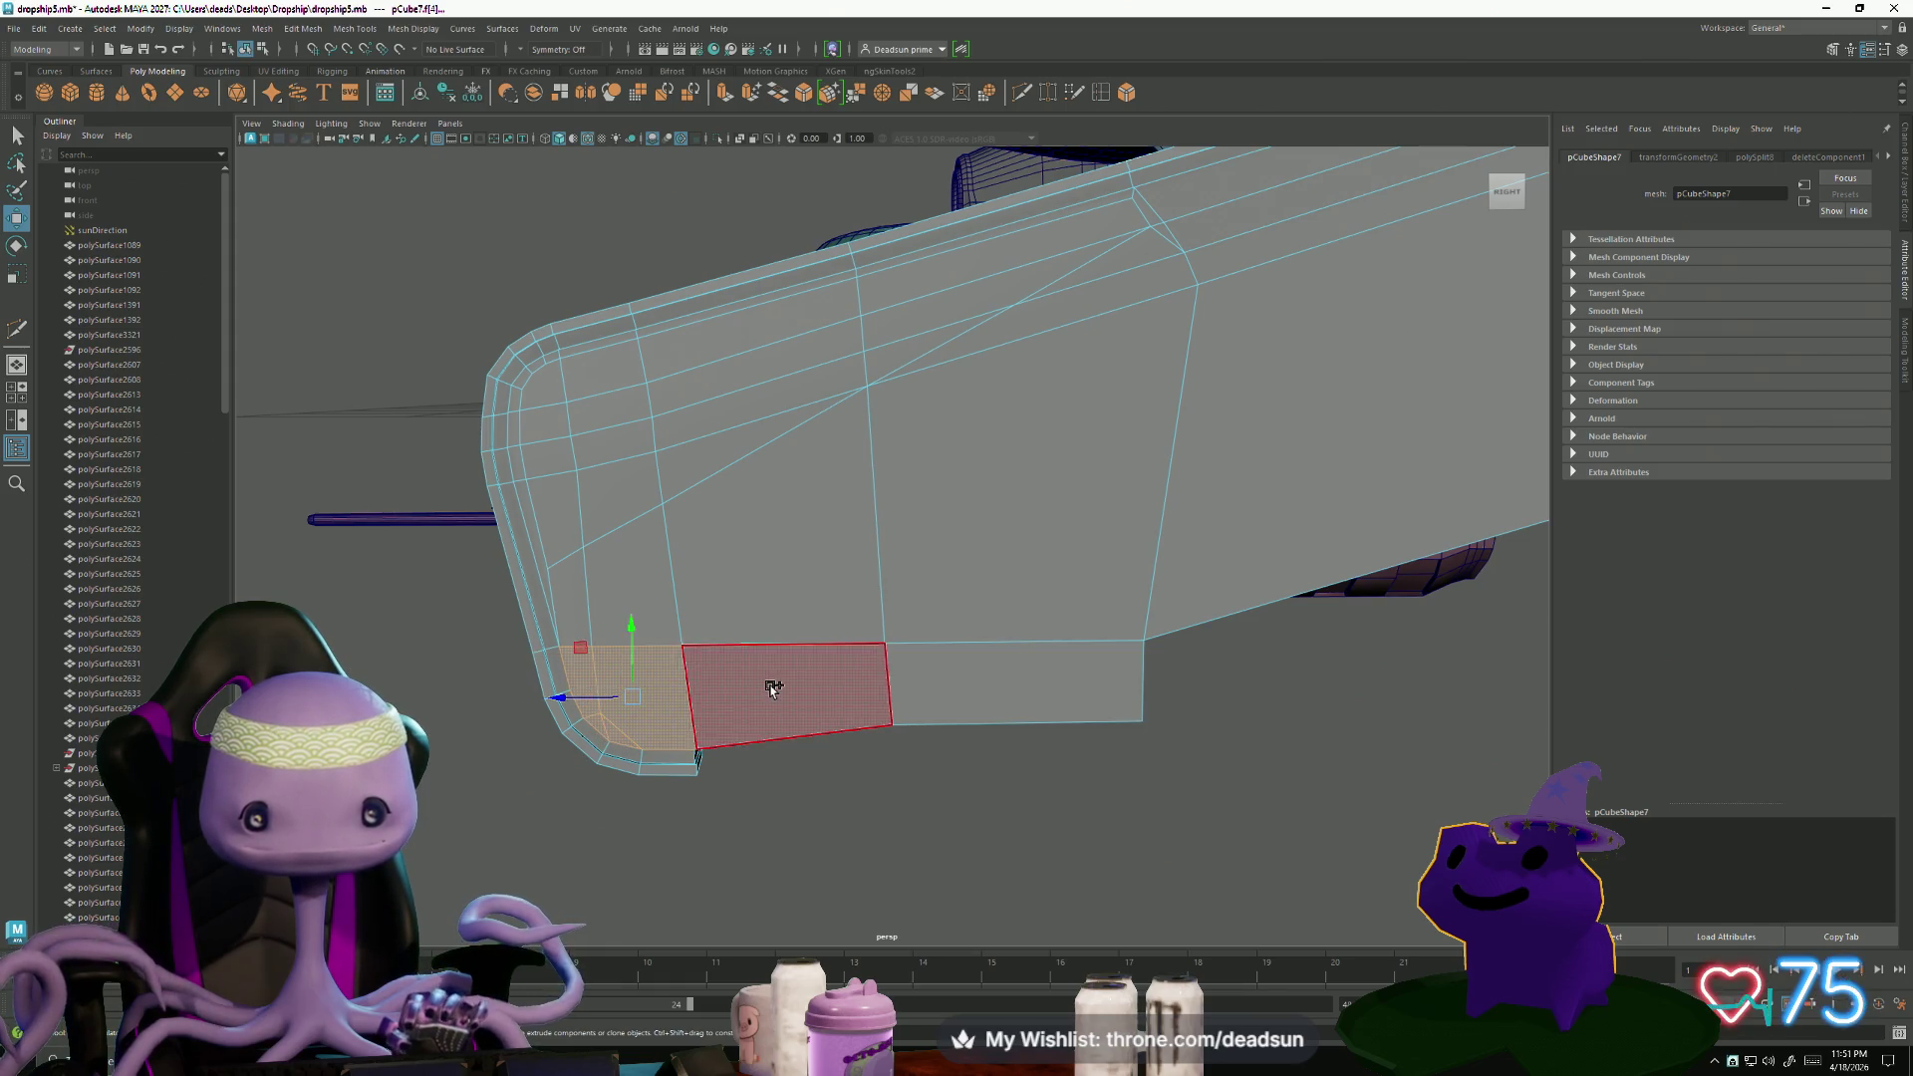
pyautogui.moveTo(1051, 682)
pyautogui.keyDown('alt'); pyautogui.mouseDown()
pyautogui.moveTo(896, 641)
pyautogui.moveTo(905, 620)
pyautogui.moveTo(867, 611)
pyautogui.moveTo(792, 641)
pyautogui.moveTo(641, 547)
pyautogui.moveTo(547, 624)
pyautogui.mouseUp(); pyautogui.keyUp('alt')
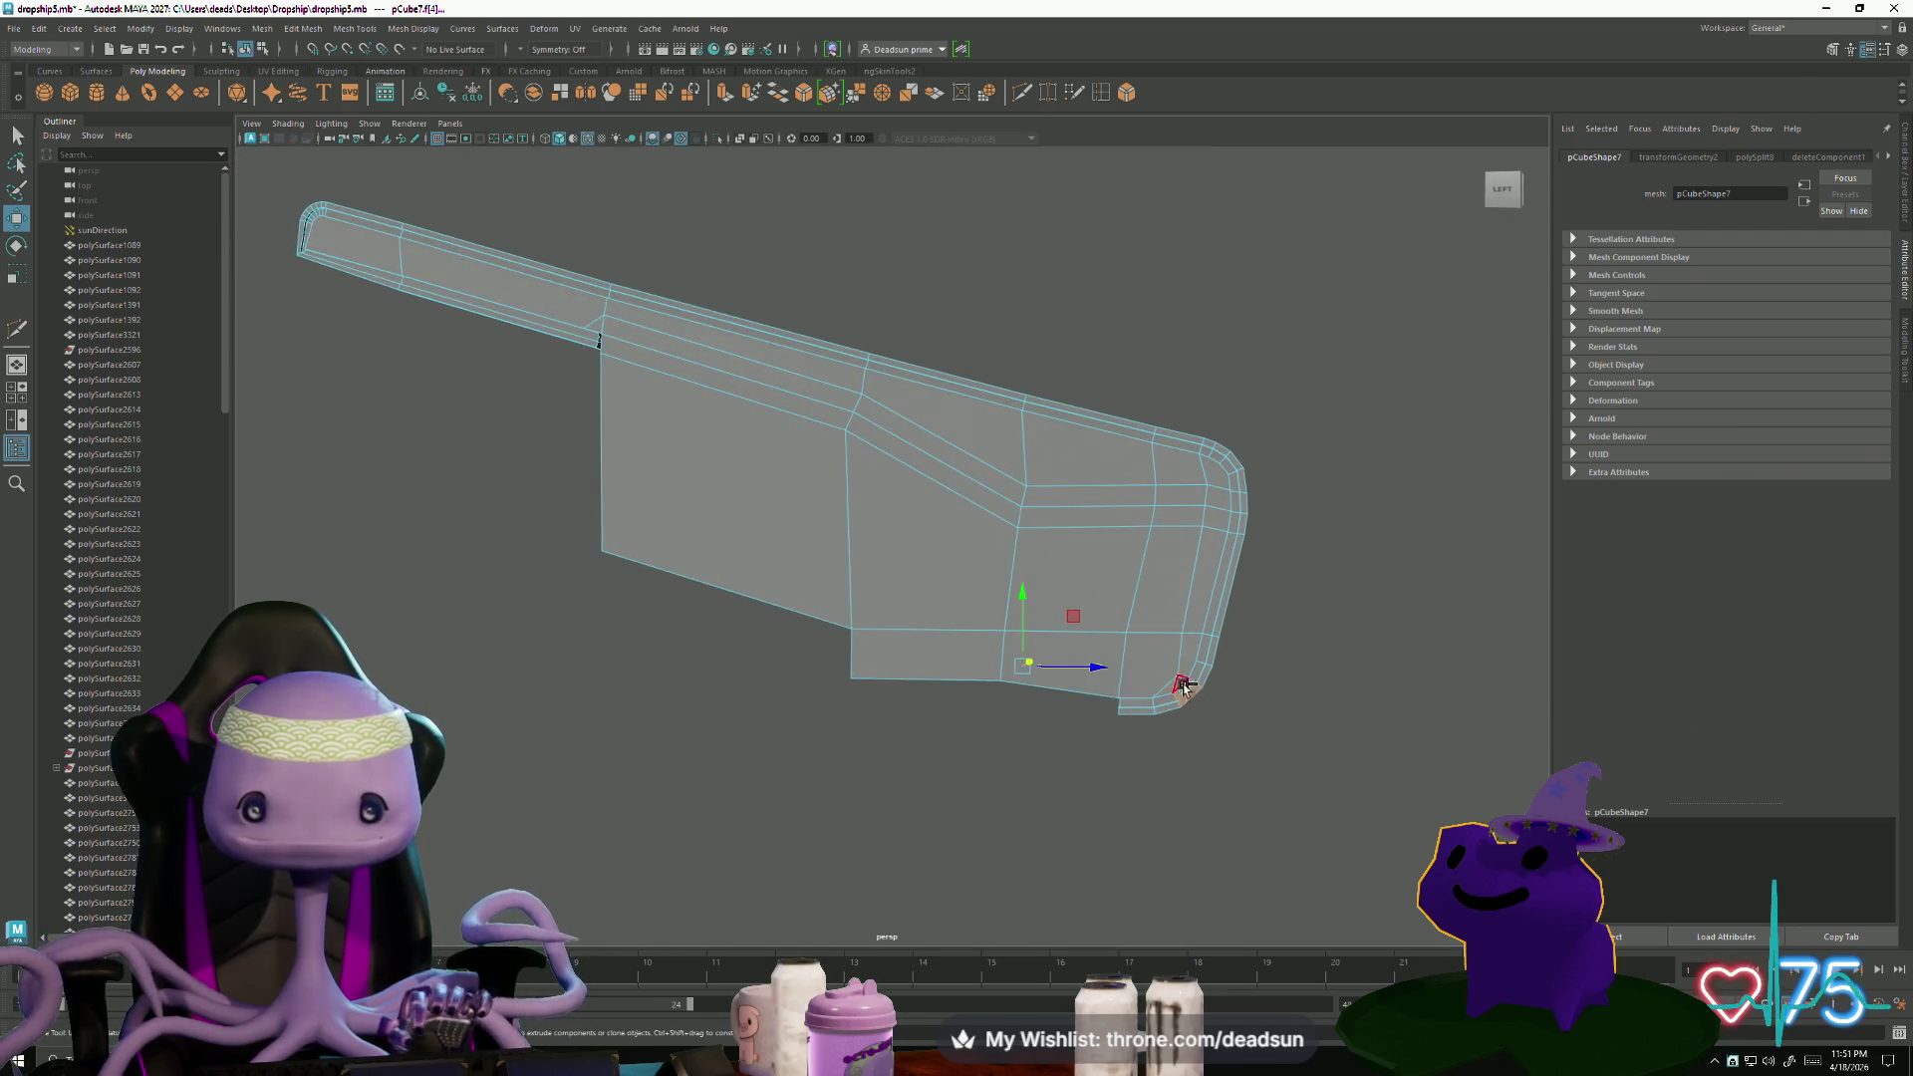
pyautogui.scroll(5, 1182, 692)
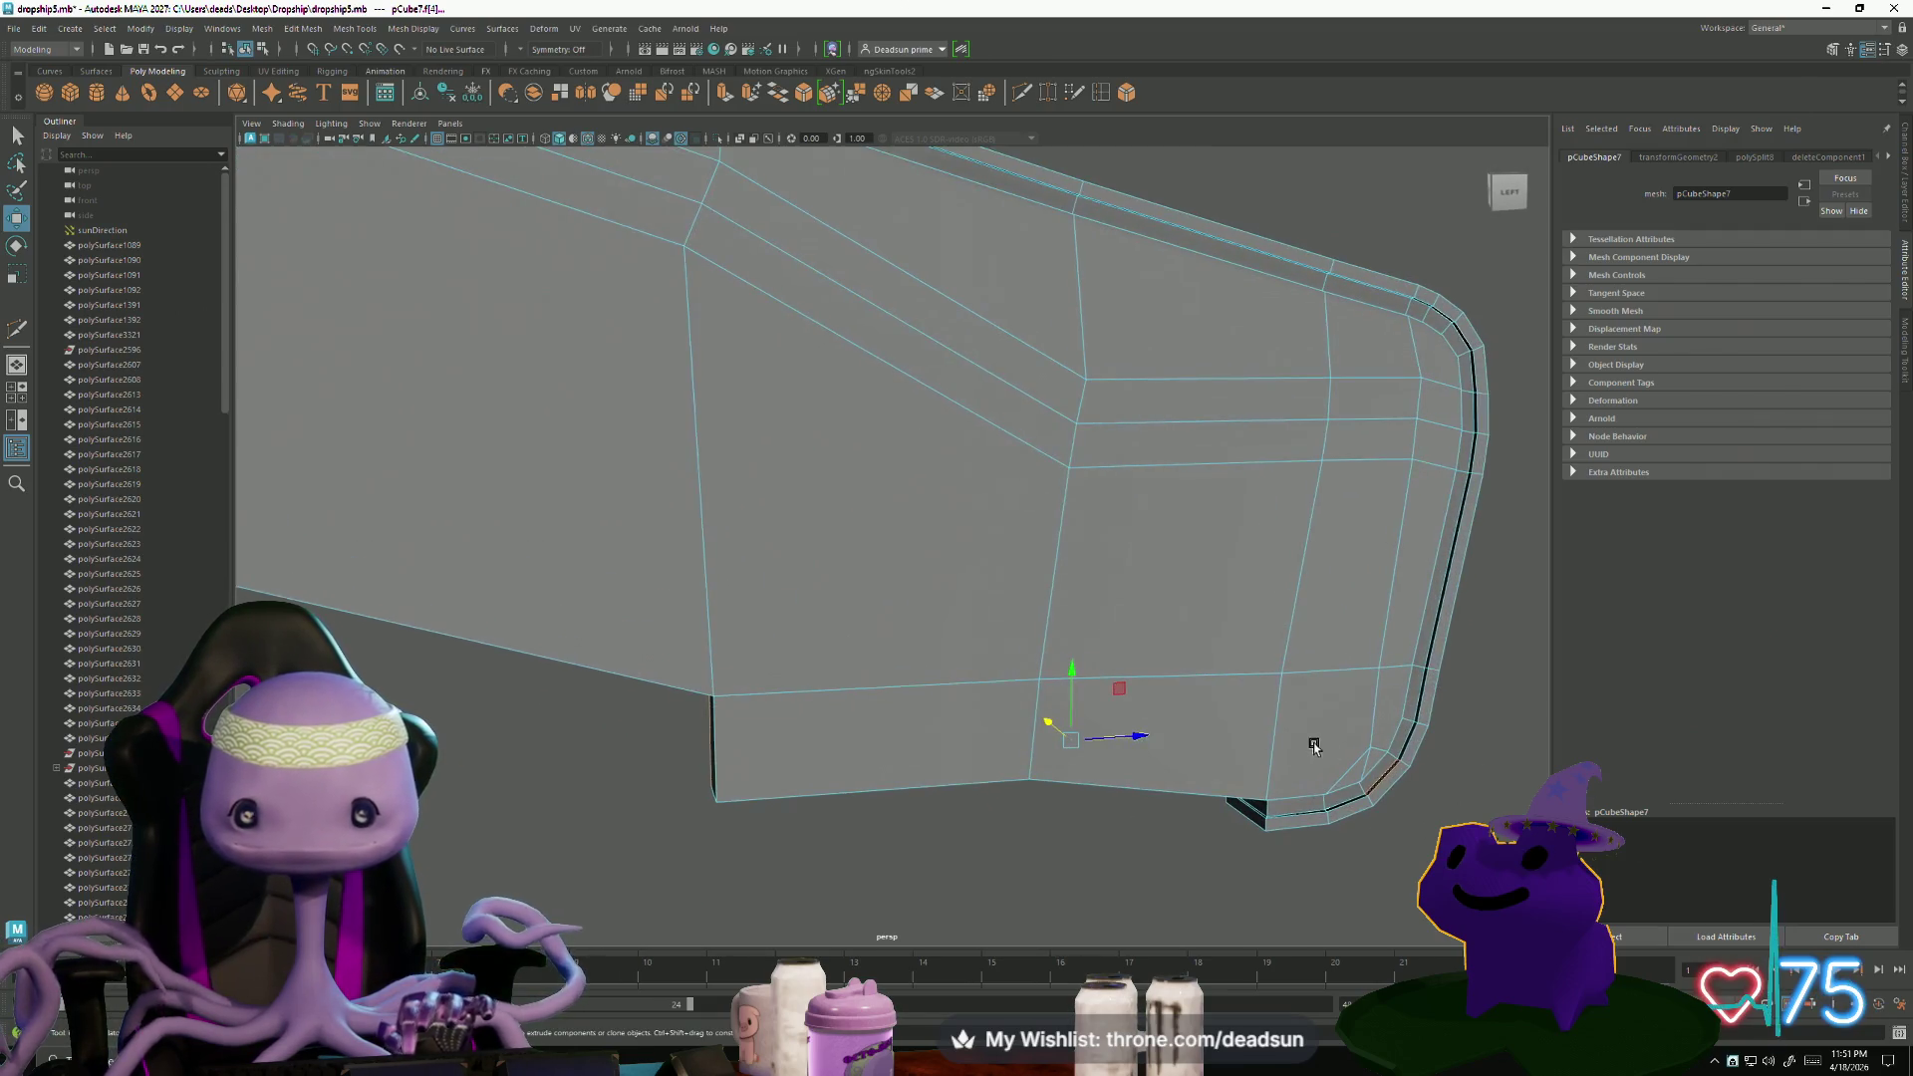
pyautogui.scroll(-5, 859, 751)
pyautogui.moveTo(859, 751)
pyautogui.keyDown('alt'); pyautogui.mouseDown()
pyautogui.moveTo(1239, 734)
pyautogui.moveTo(911, 735)
pyautogui.moveTo(648, 832)
pyautogui.mouseUp(); pyautogui.keyUp('alt')
pyautogui.press('Delete')
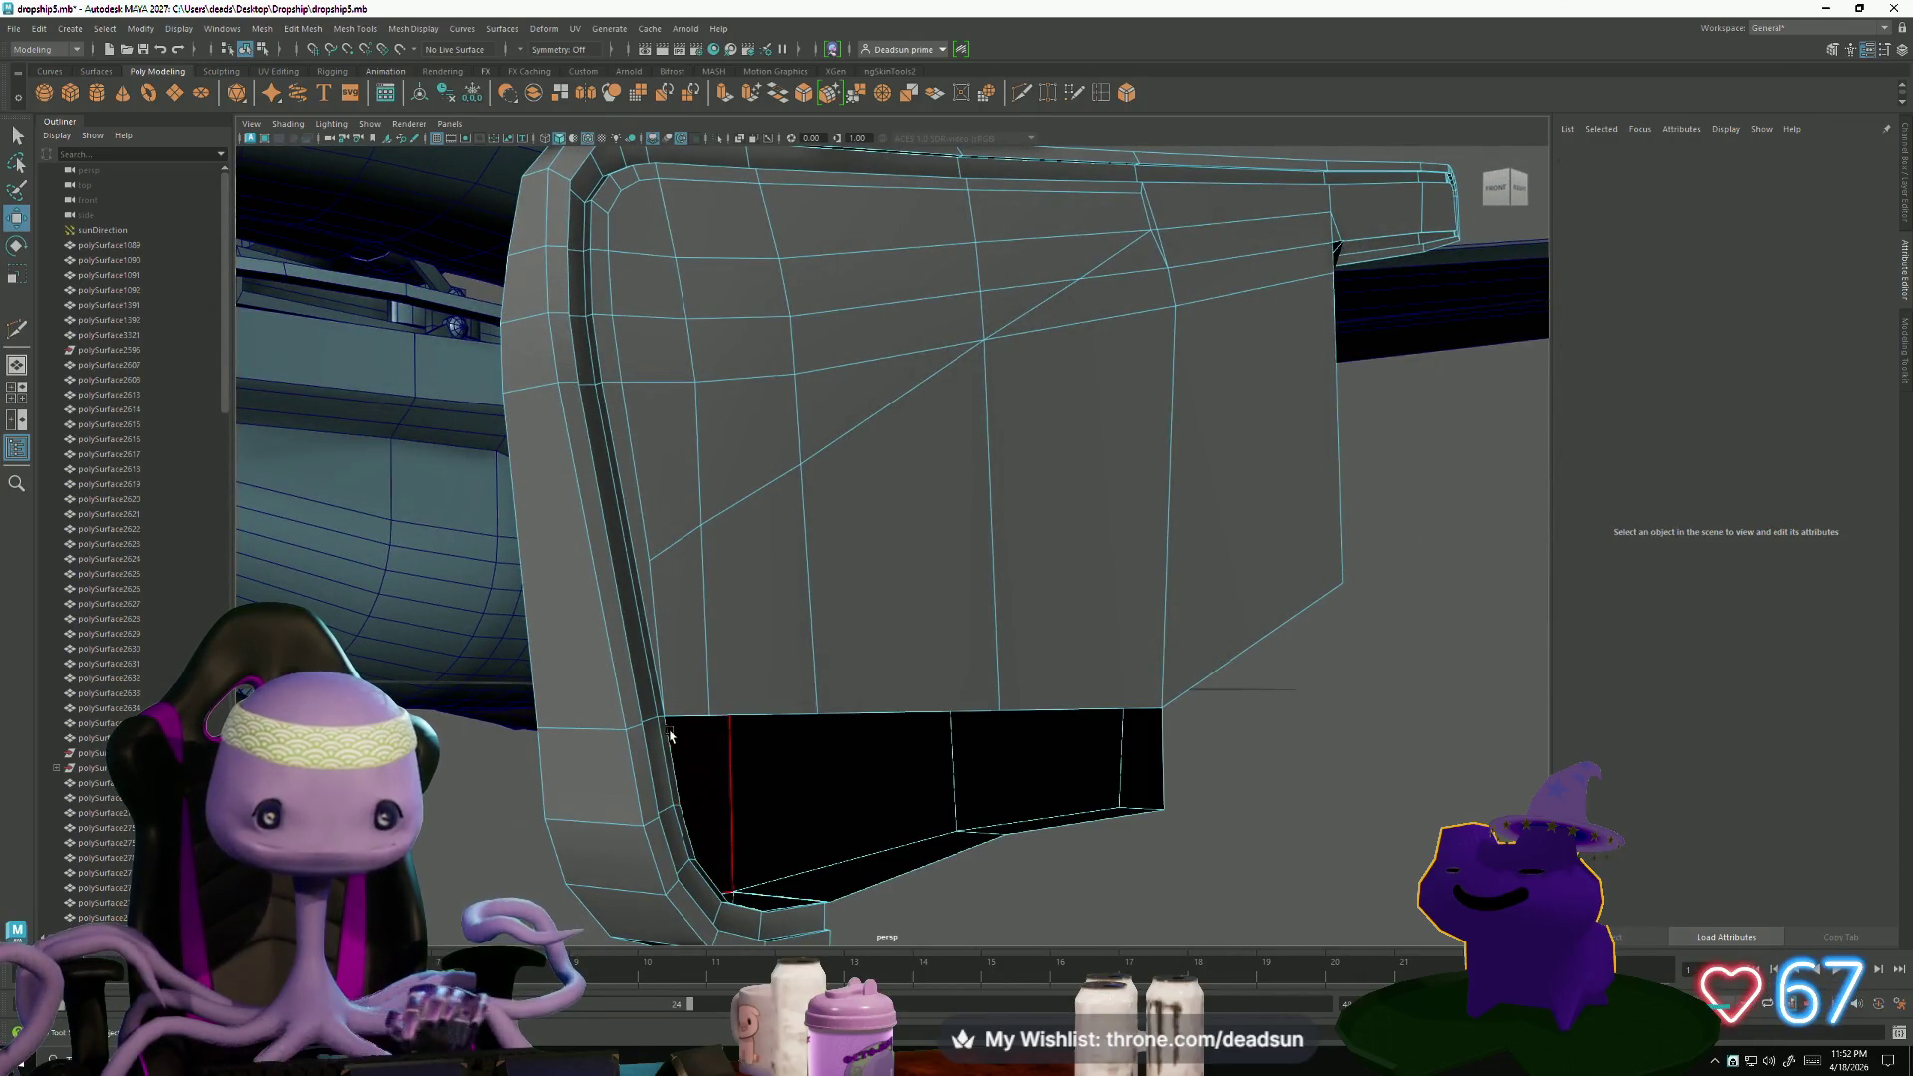
# - Select the narrow rounded-edge faces and the lower faces beside the opening, inspect them, then clear the selection
pyautogui.click(663, 739)
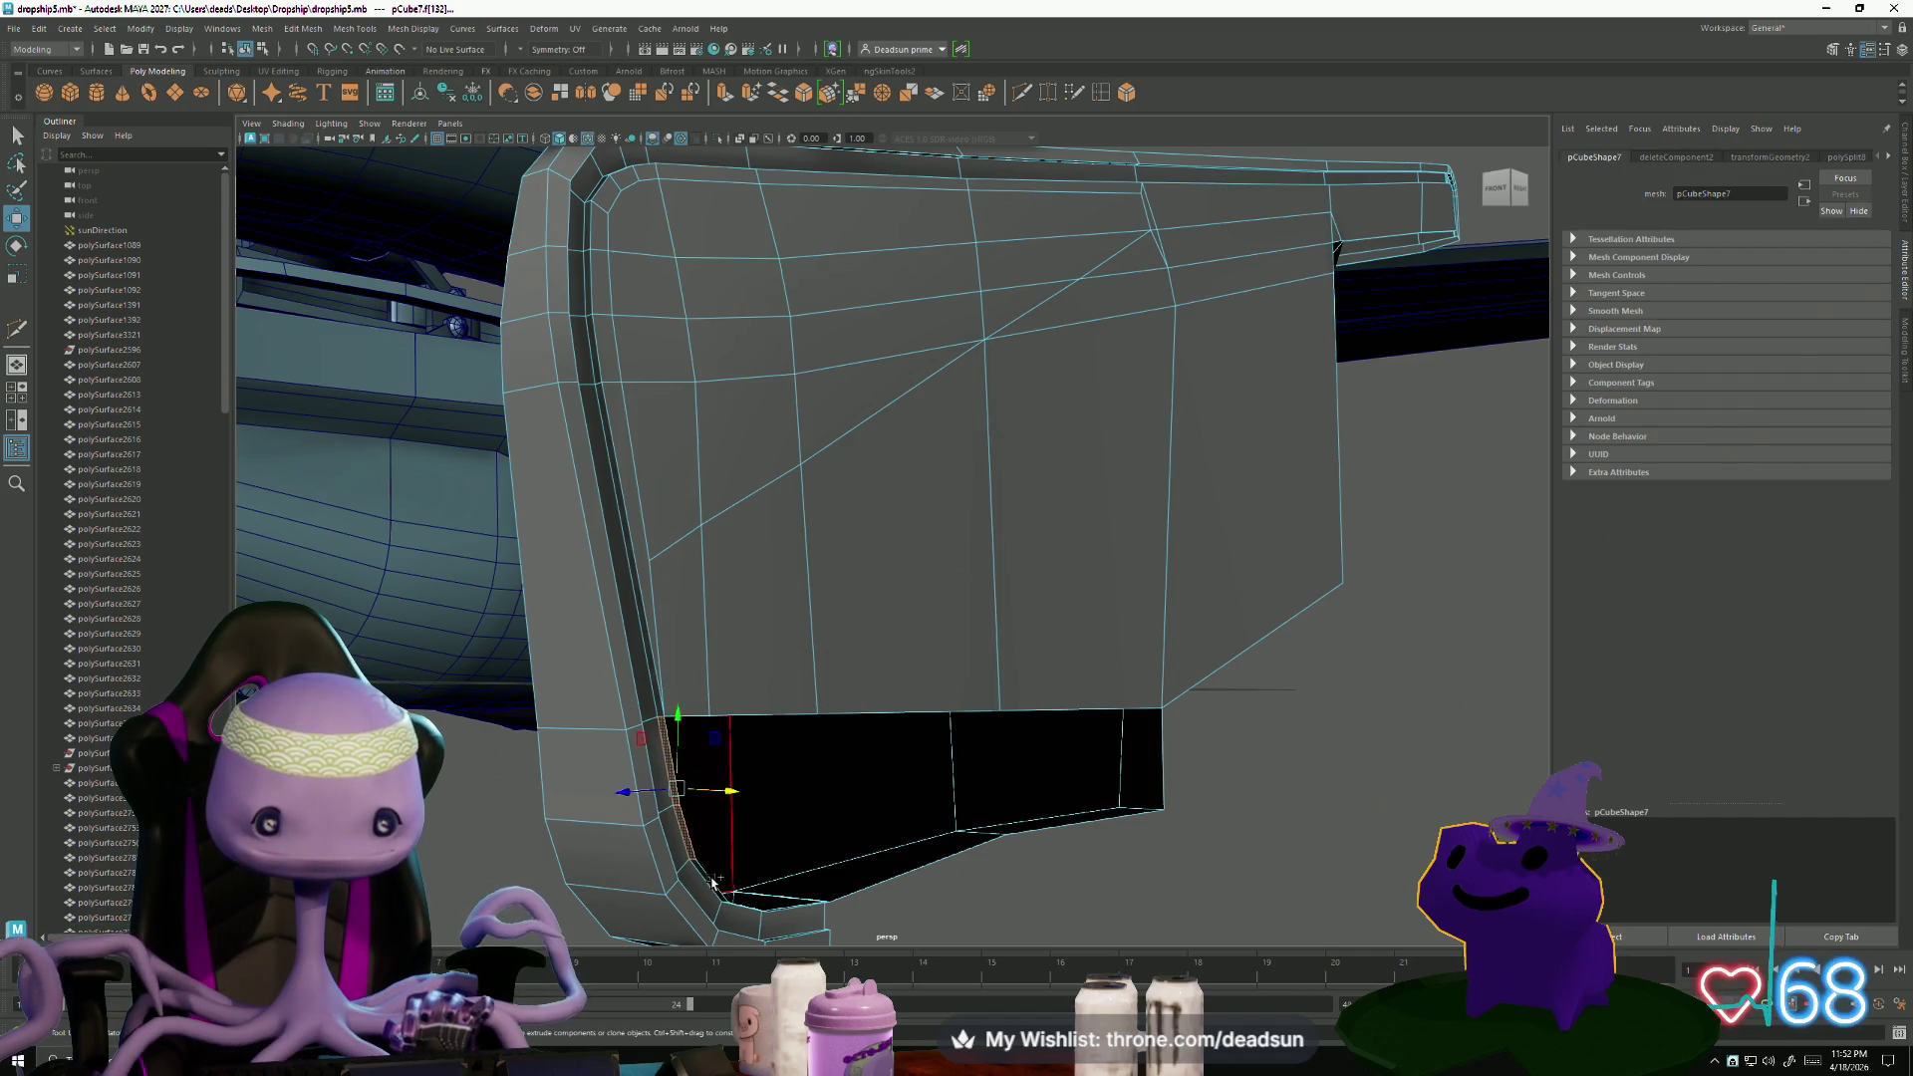
pyautogui.click(651, 737)
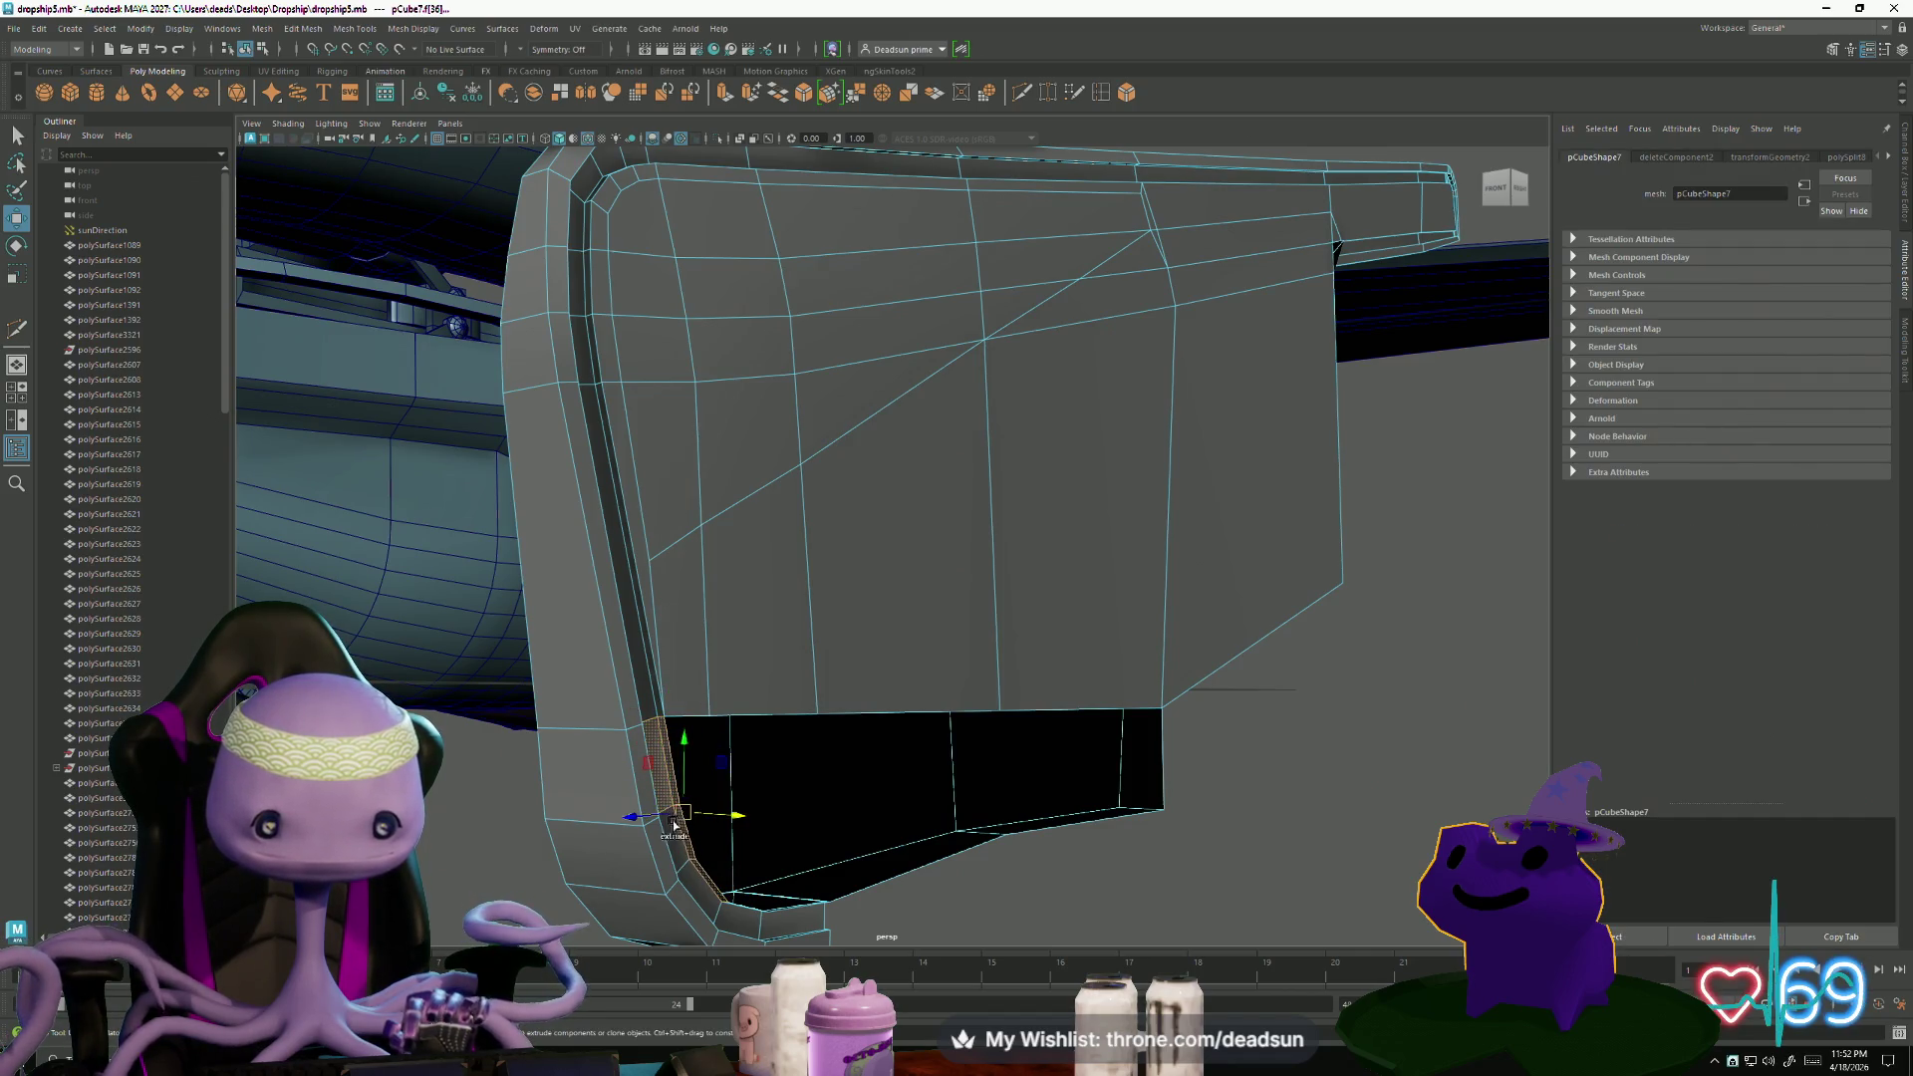
pyautogui.click(639, 741)
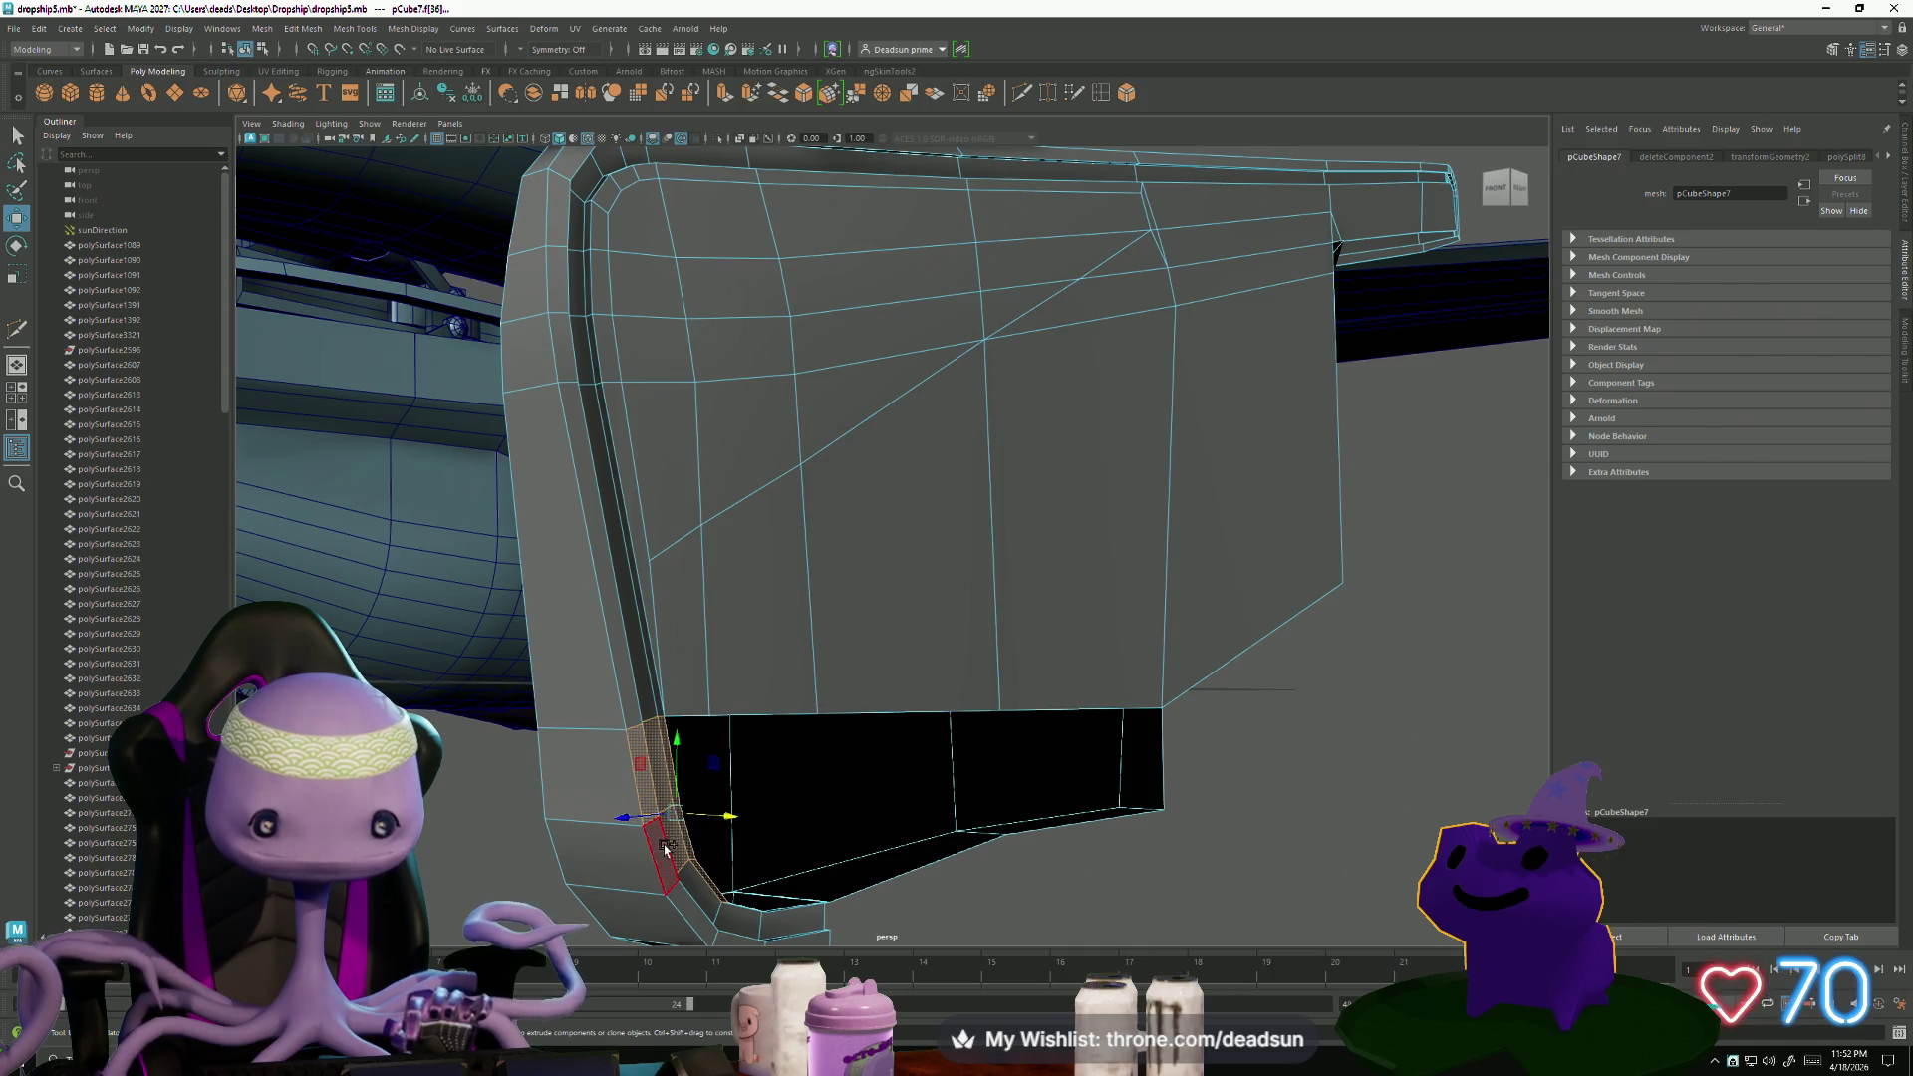
pyautogui.keyDown('shift'); pyautogui.click(681, 886); pyautogui.keyUp('shift')
pyautogui.keyDown('shift'); pyautogui.click(738, 918); pyautogui.keyUp('shift')
pyautogui.keyDown('shift'); pyautogui.click(792, 915); pyautogui.keyUp('shift')
pyautogui.scroll(5, 781, 730)
pyautogui.moveTo(757, 767)
pyautogui.keyDown('alt'); pyautogui.mouseDown()
pyautogui.moveTo(773, 760)
pyautogui.moveTo(585, 823)
pyautogui.moveTo(960, 736)
pyautogui.mouseUp(); pyautogui.keyUp('alt')
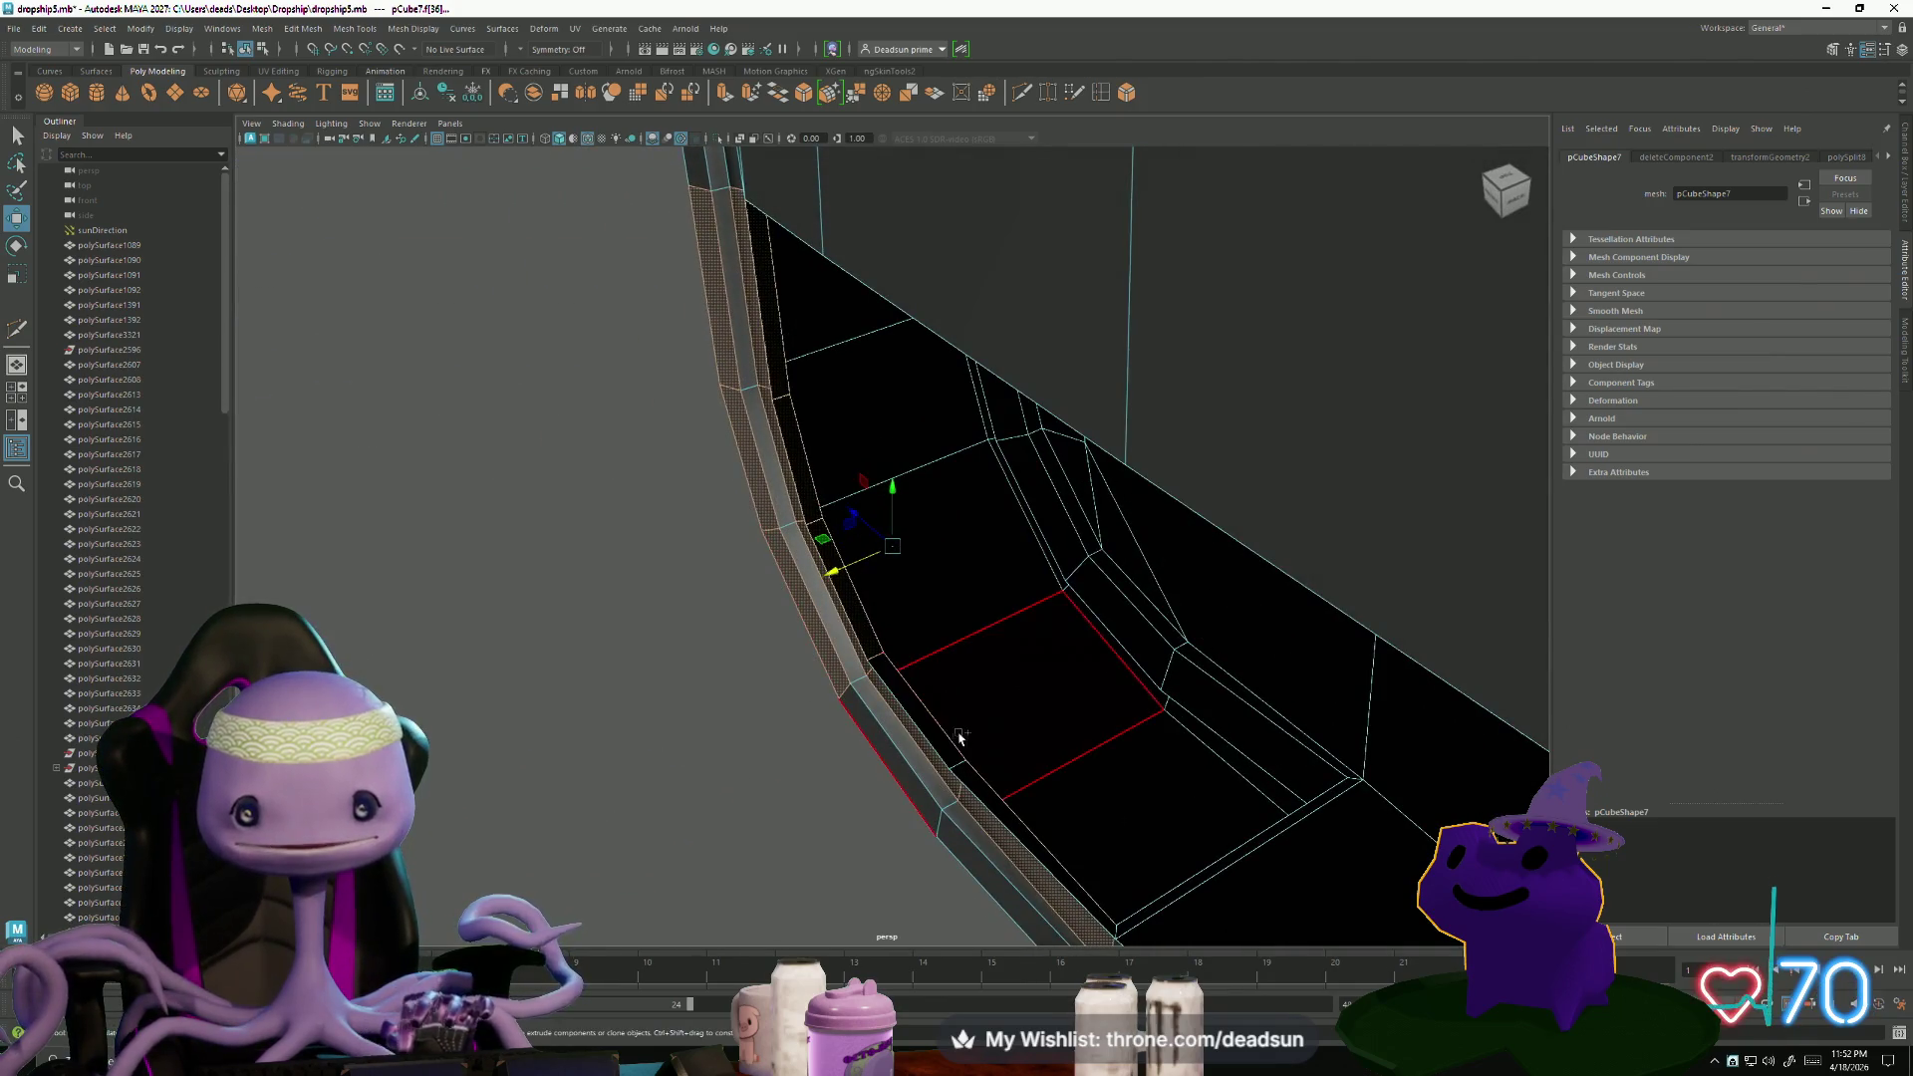
pyautogui.keyDown('shift'); pyautogui.click(959, 823); pyautogui.keyUp('shift')
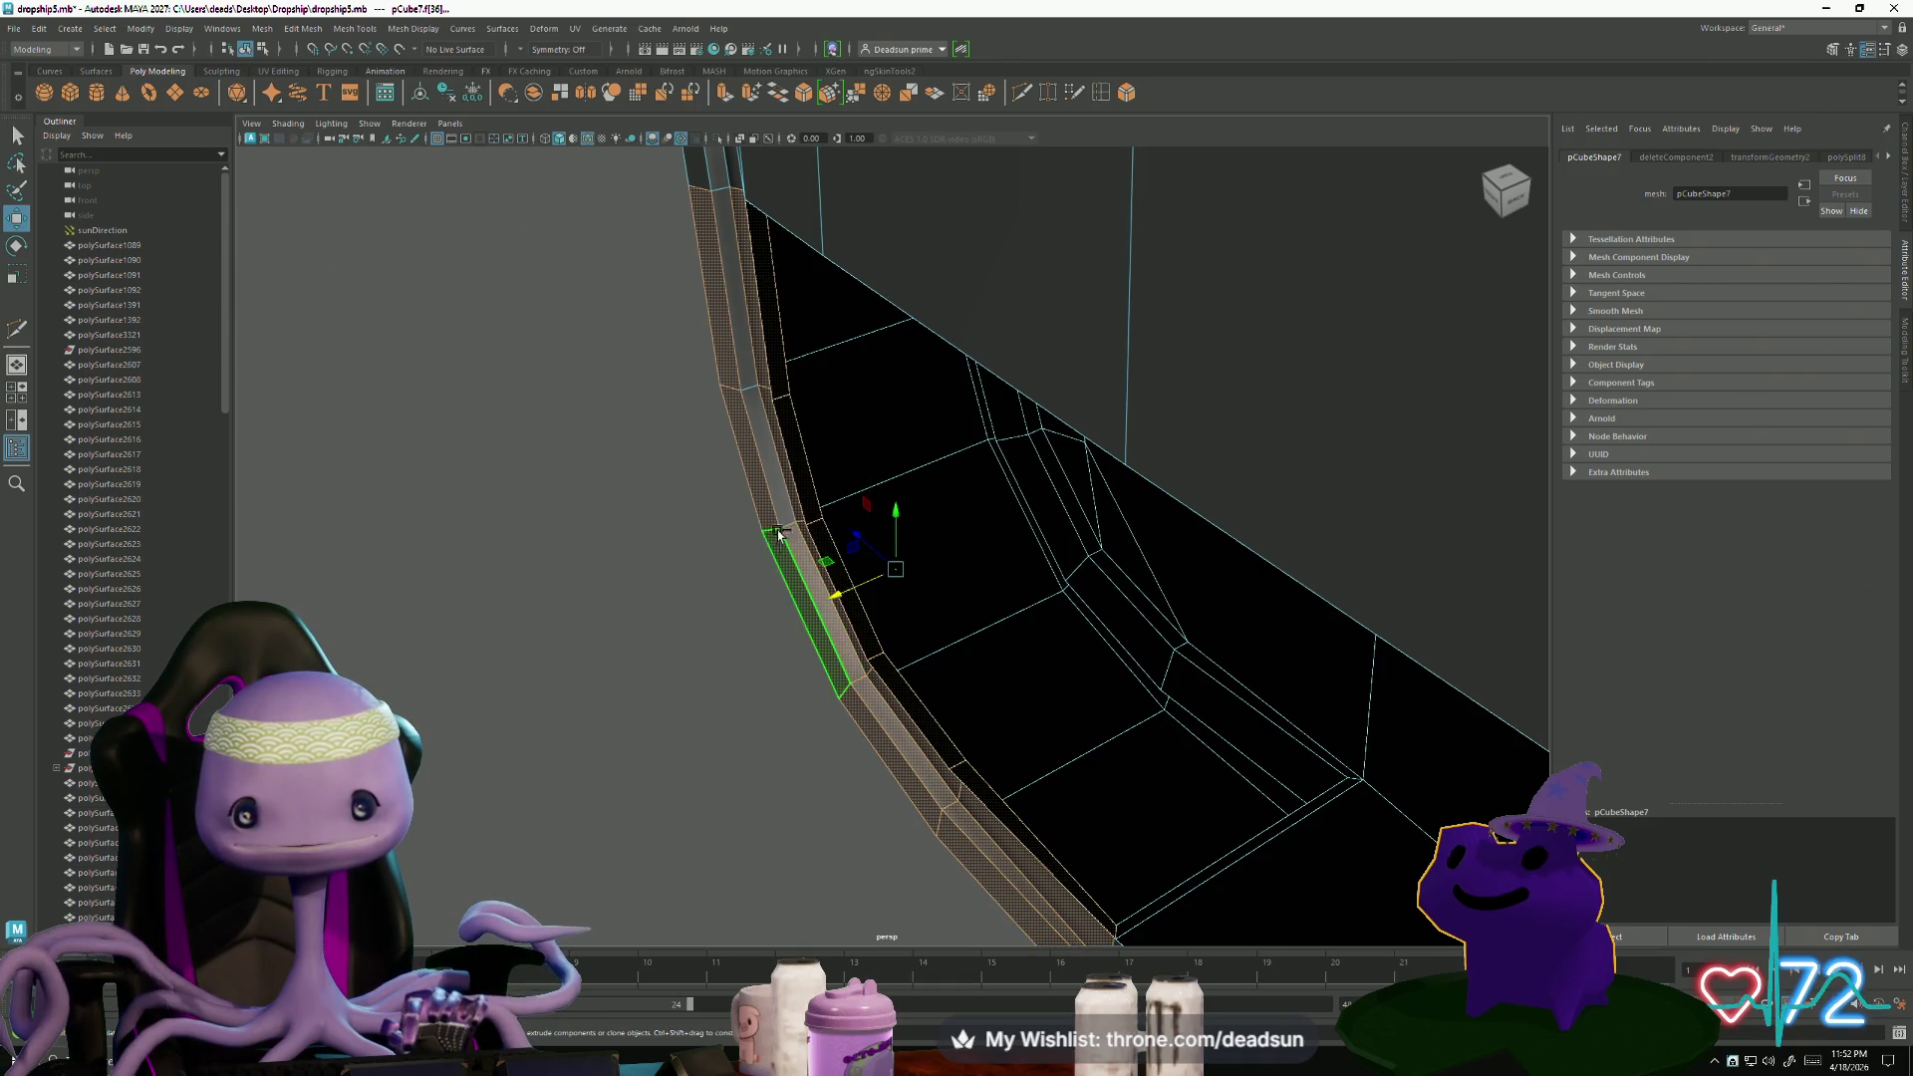
pyautogui.moveTo(740, 361)
pyautogui.keyDown('alt'); pyautogui.mouseDown()
pyautogui.moveTo(798, 632)
pyautogui.moveTo(868, 488)
pyautogui.moveTo(897, 547)
pyautogui.mouseUp(); pyautogui.keyUp('alt')
pyautogui.scroll(5, 704, 619)
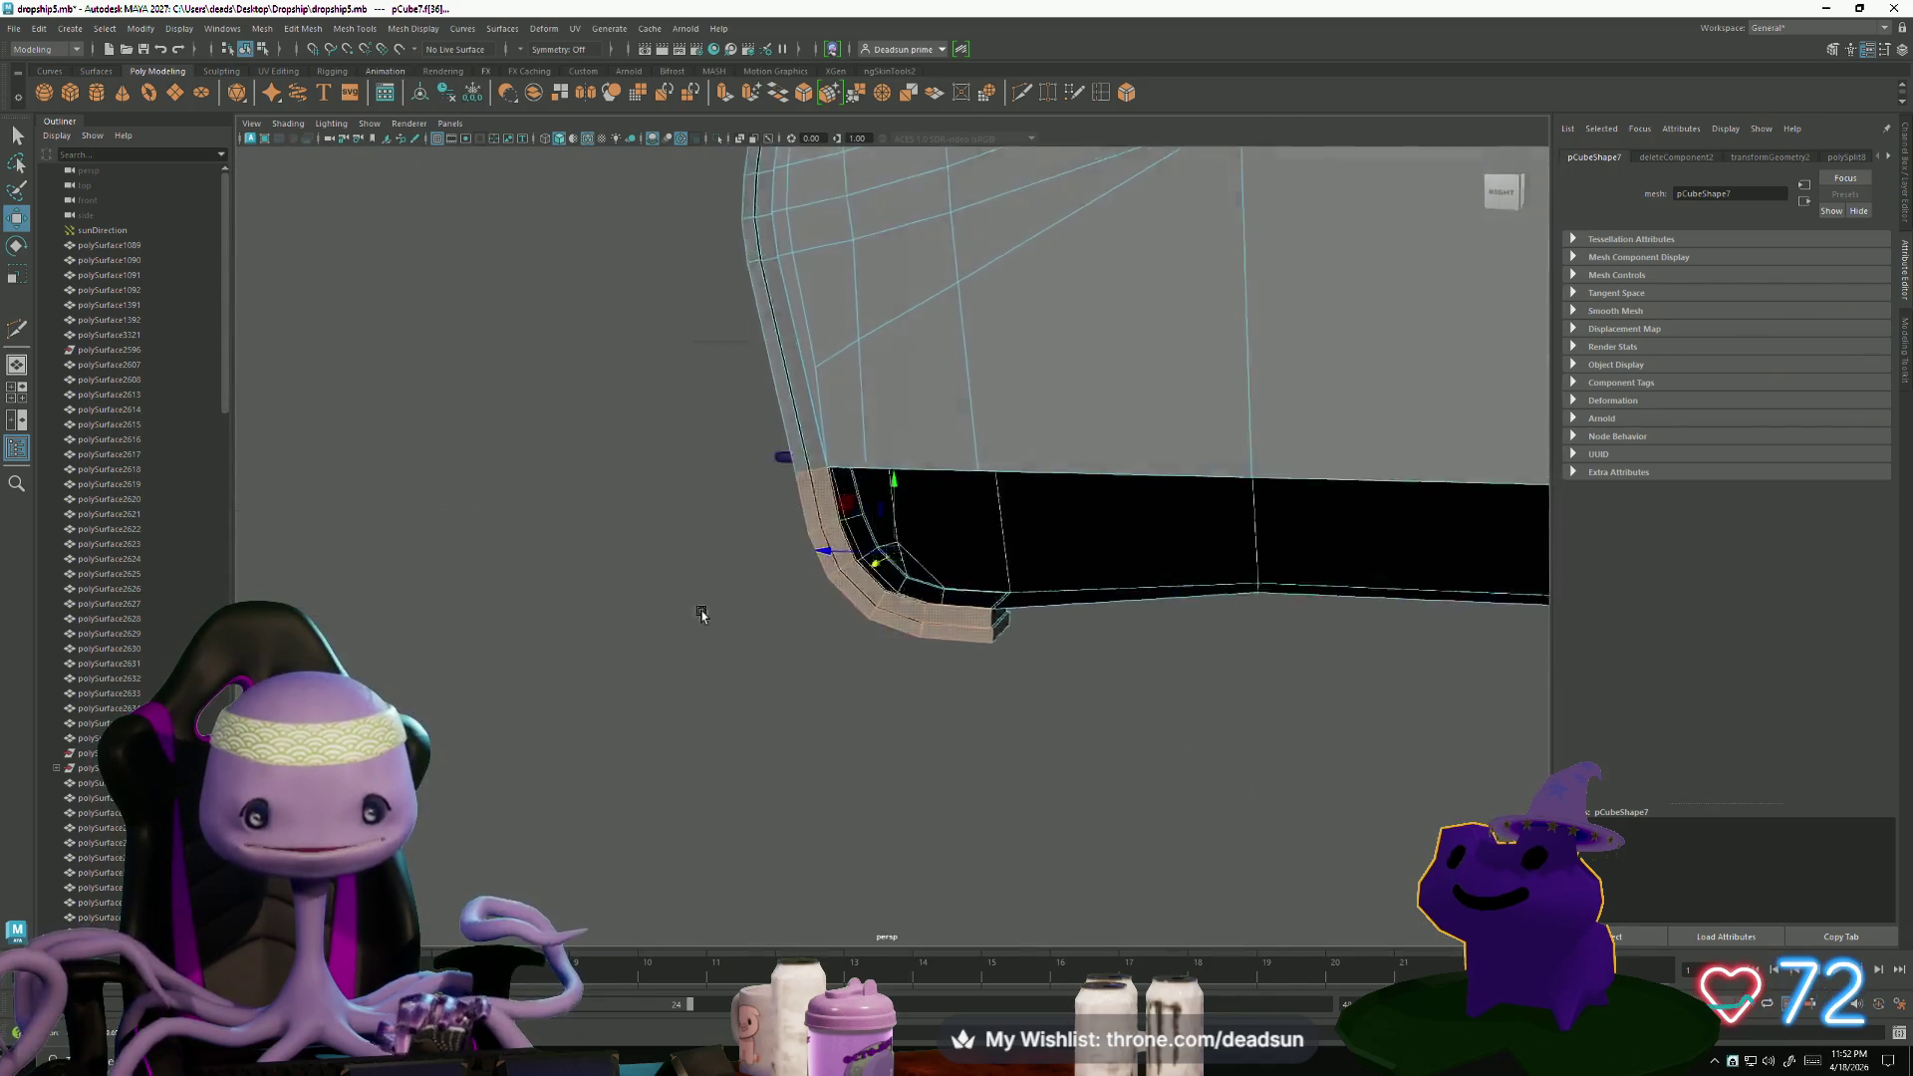
pyautogui.click(697, 658)
pyautogui.moveTo(1038, 661)
pyautogui.keyDown('alt'); pyautogui.mouseDown()
pyautogui.moveTo(995, 632)
pyautogui.moveTo(944, 637)
pyautogui.moveTo(1123, 684)
pyautogui.moveTo(1170, 658)
pyautogui.moveTo(1153, 683)
pyautogui.moveTo(1013, 639)
pyautogui.moveTo(850, 696)
pyautogui.moveTo(888, 719)
pyautogui.moveTo(602, 500)
pyautogui.moveTo(661, 646)
pyautogui.mouseUp(); pyautogui.keyUp('alt')
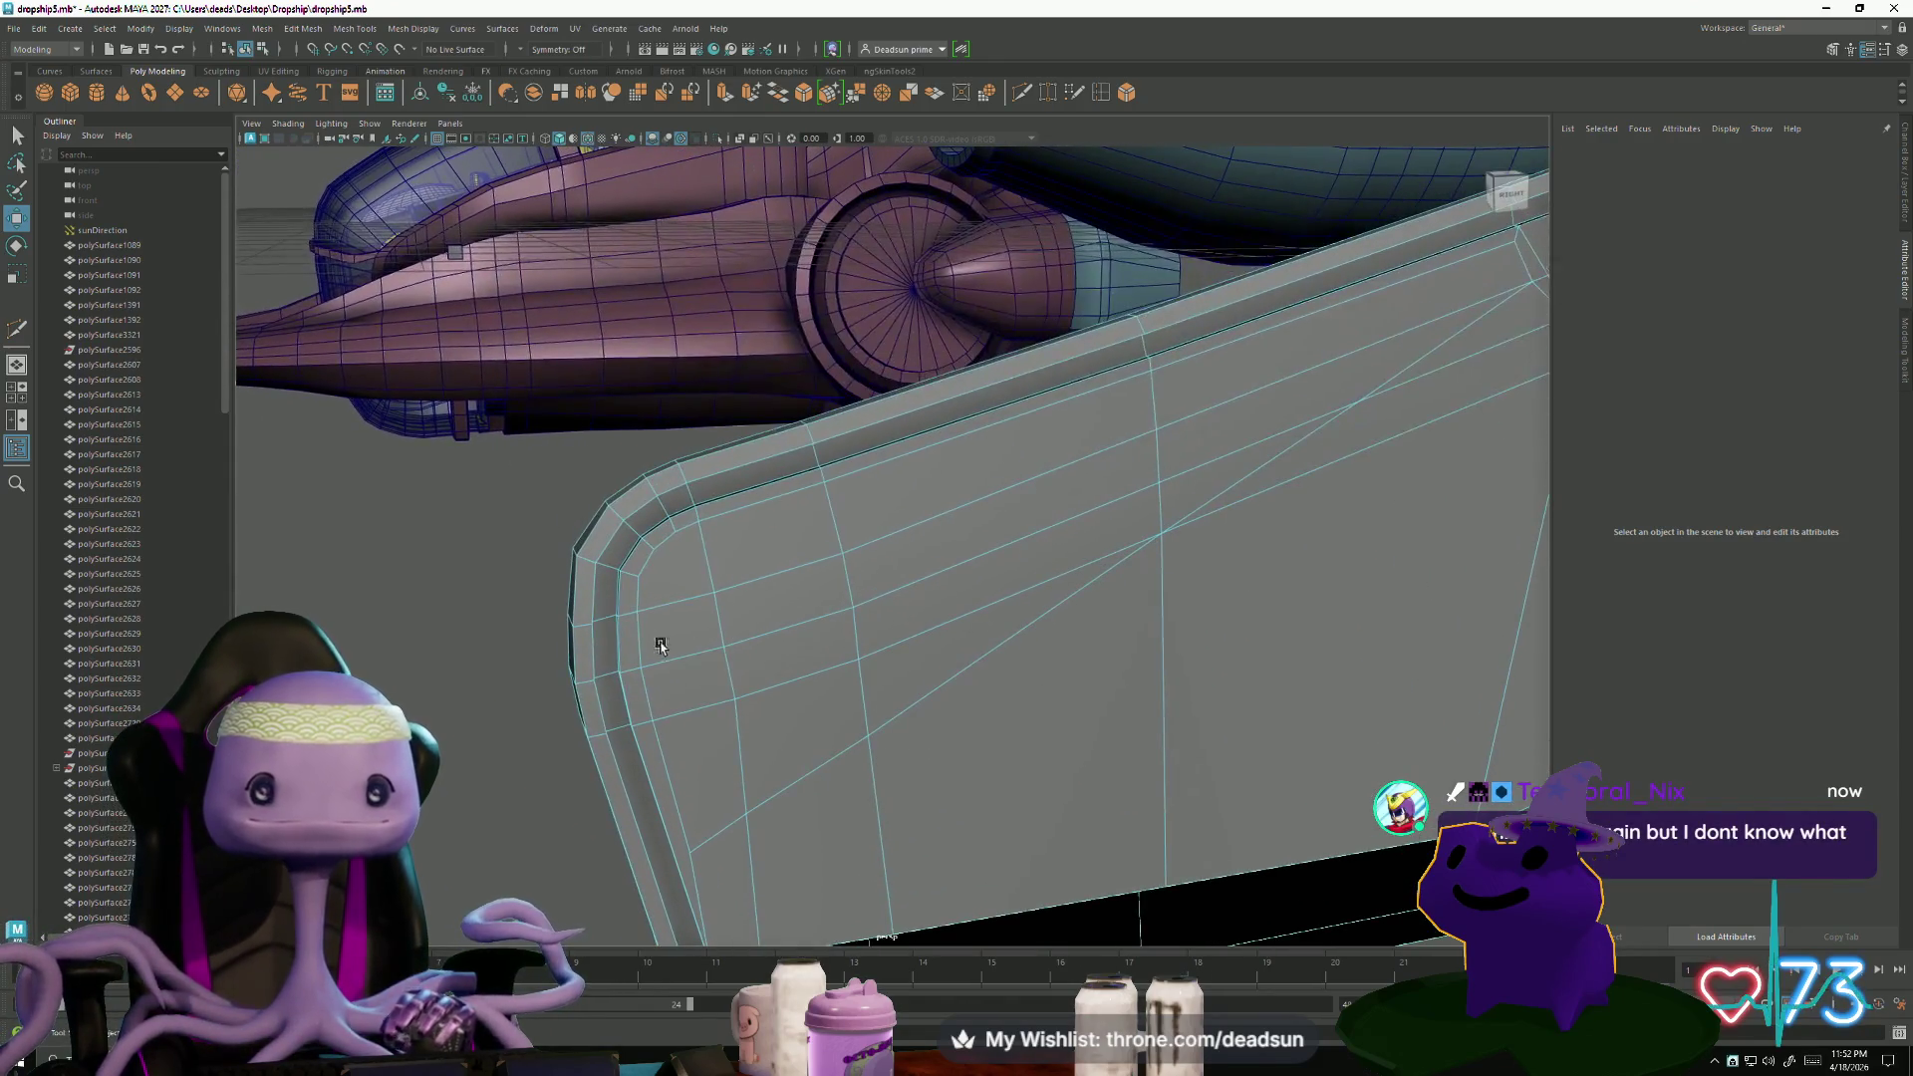
pyautogui.moveTo(658, 574); pyautogui.dragTo(660, 598, button='right')
# - Select the wedge-shaped block of faces and triangles near the panel's rounded front
pyautogui.click(666, 596)
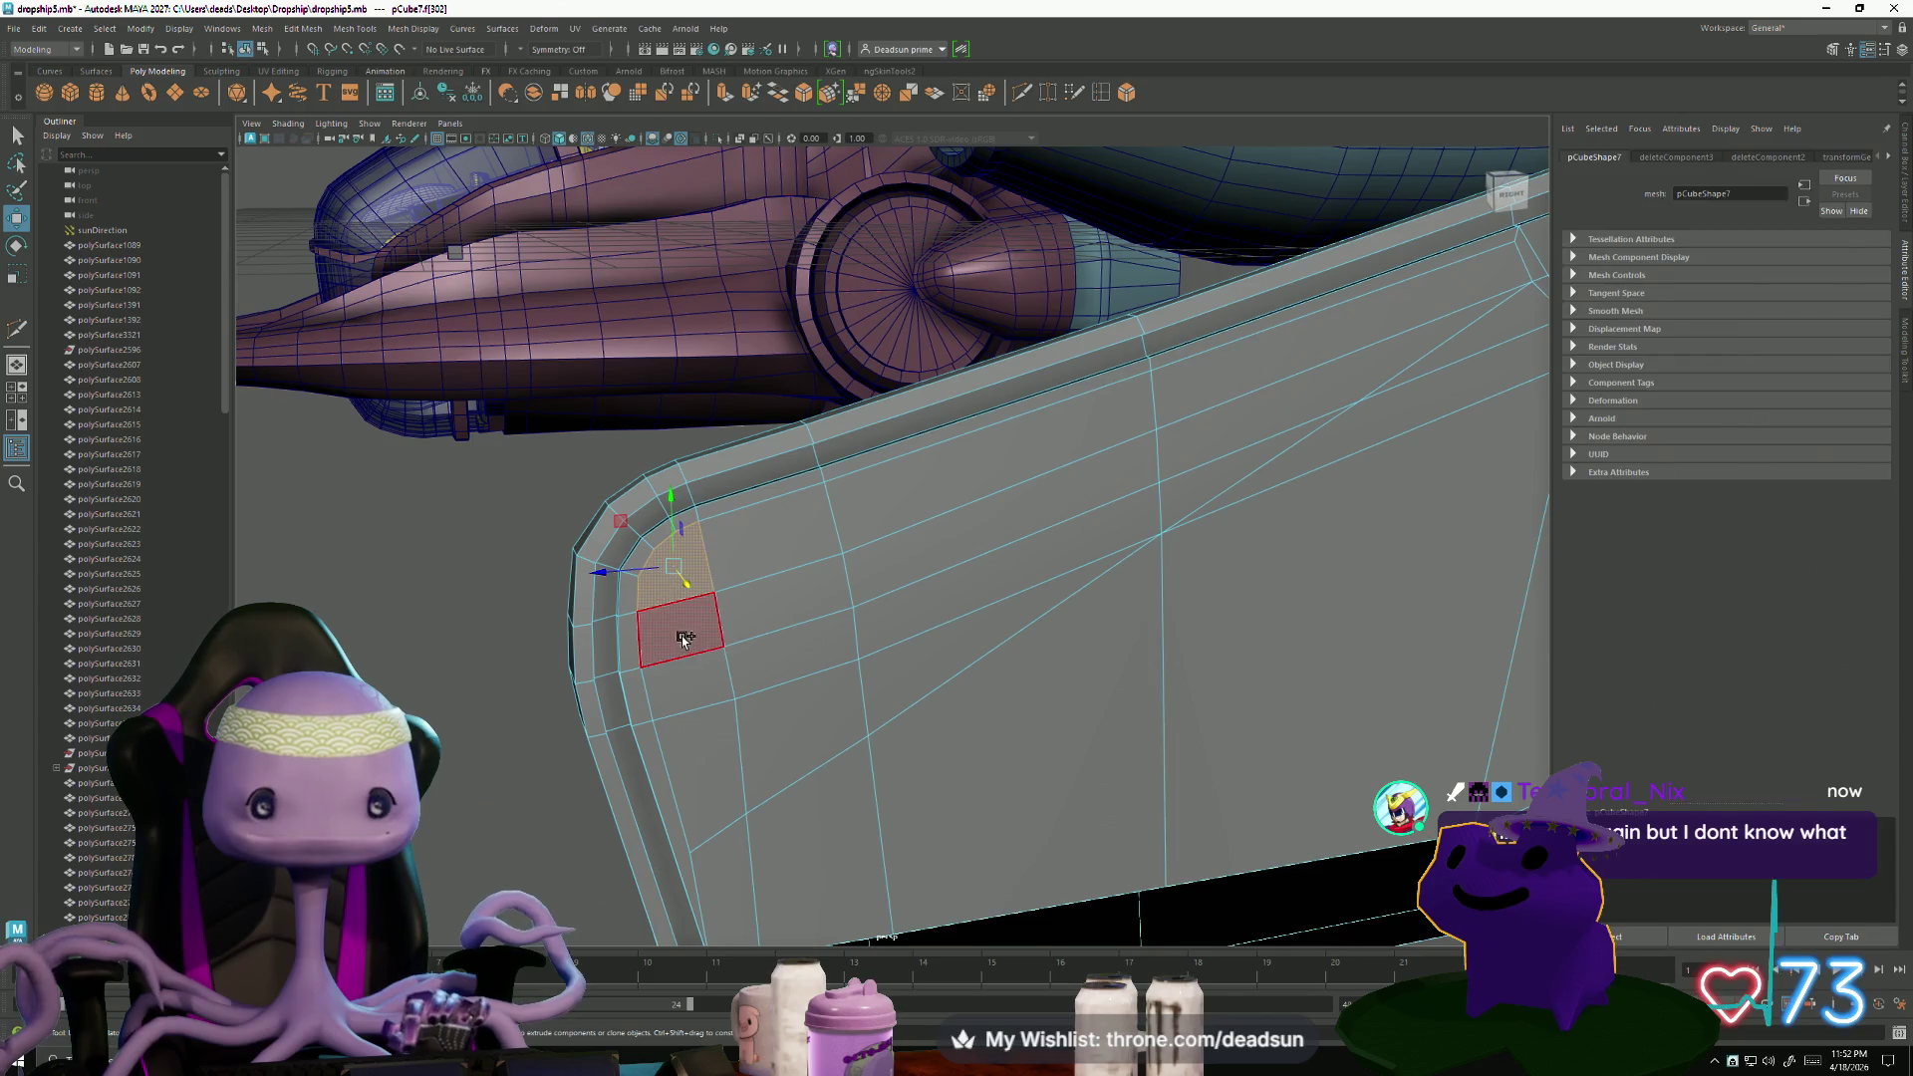
pyautogui.keyDown('shift'); pyautogui.click(698, 690); pyautogui.keyUp('shift')
pyautogui.keyDown('shift'); pyautogui.click(791, 726); pyautogui.keyUp('shift')
pyautogui.keyDown('shift'); pyautogui.click(768, 649); pyautogui.keyUp('shift')
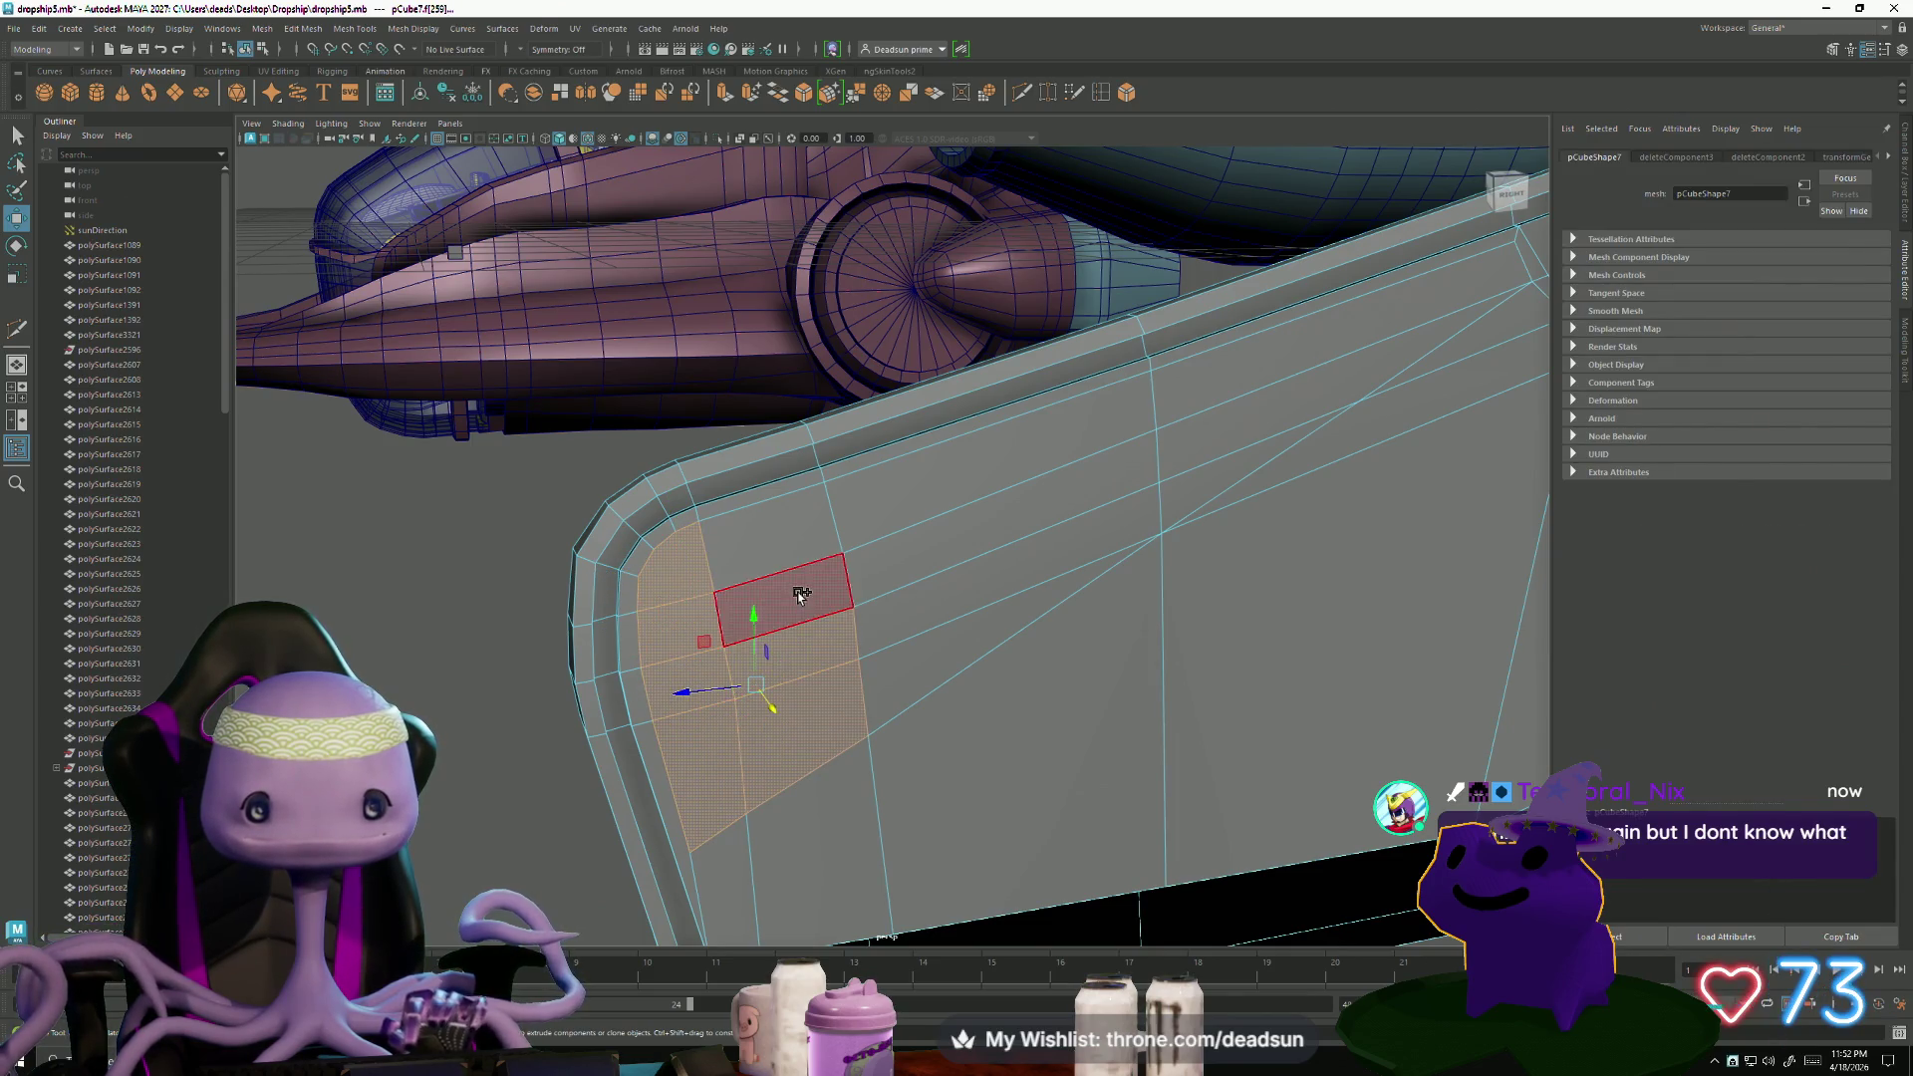
pyautogui.keyDown('shift'); pyautogui.click(781, 598); pyautogui.keyUp('shift')
pyautogui.keyDown('shift'); pyautogui.click(899, 501); pyautogui.keyUp('shift')
pyautogui.keyDown('shift'); pyautogui.click(939, 564); pyautogui.keyUp('shift')
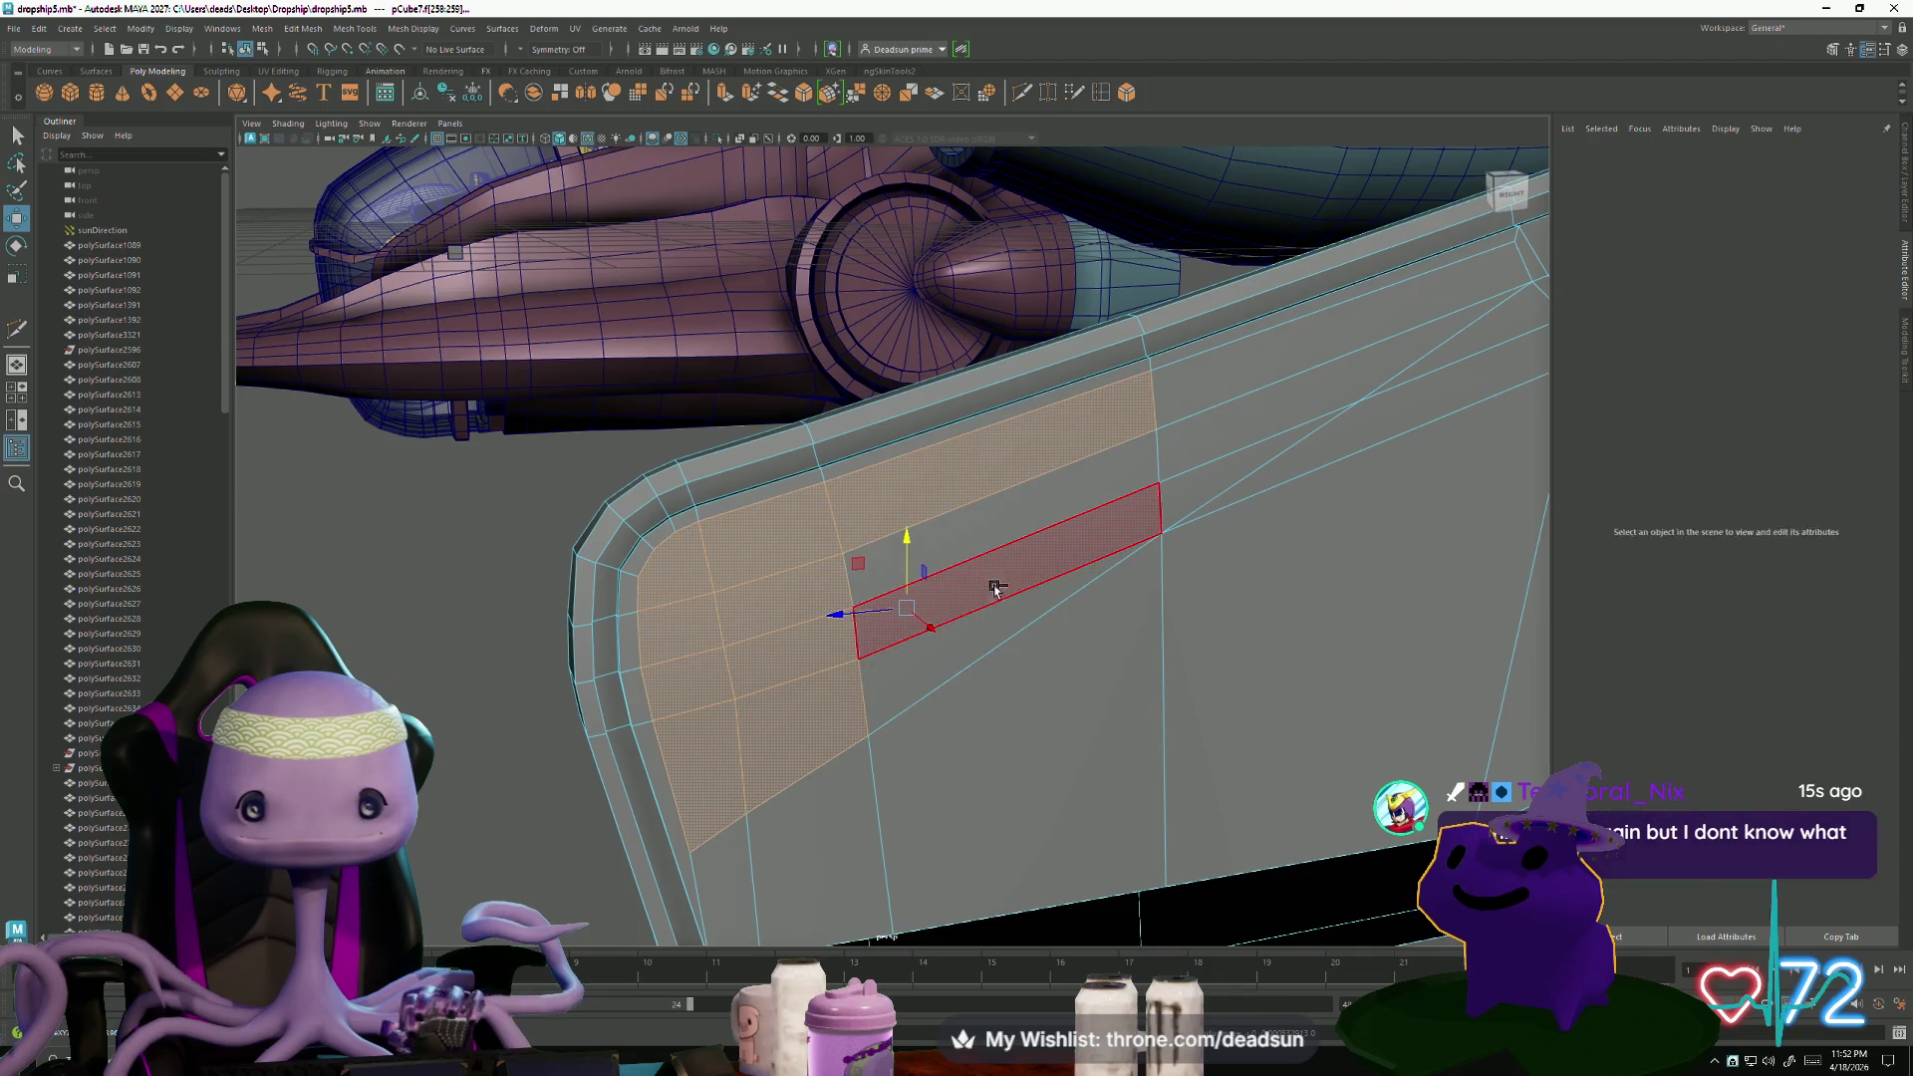
pyautogui.keyDown('shift'); pyautogui.click(977, 551); pyautogui.keyUp('shift')
pyautogui.keyDown('shift'); pyautogui.click(983, 620); pyautogui.keyUp('shift')
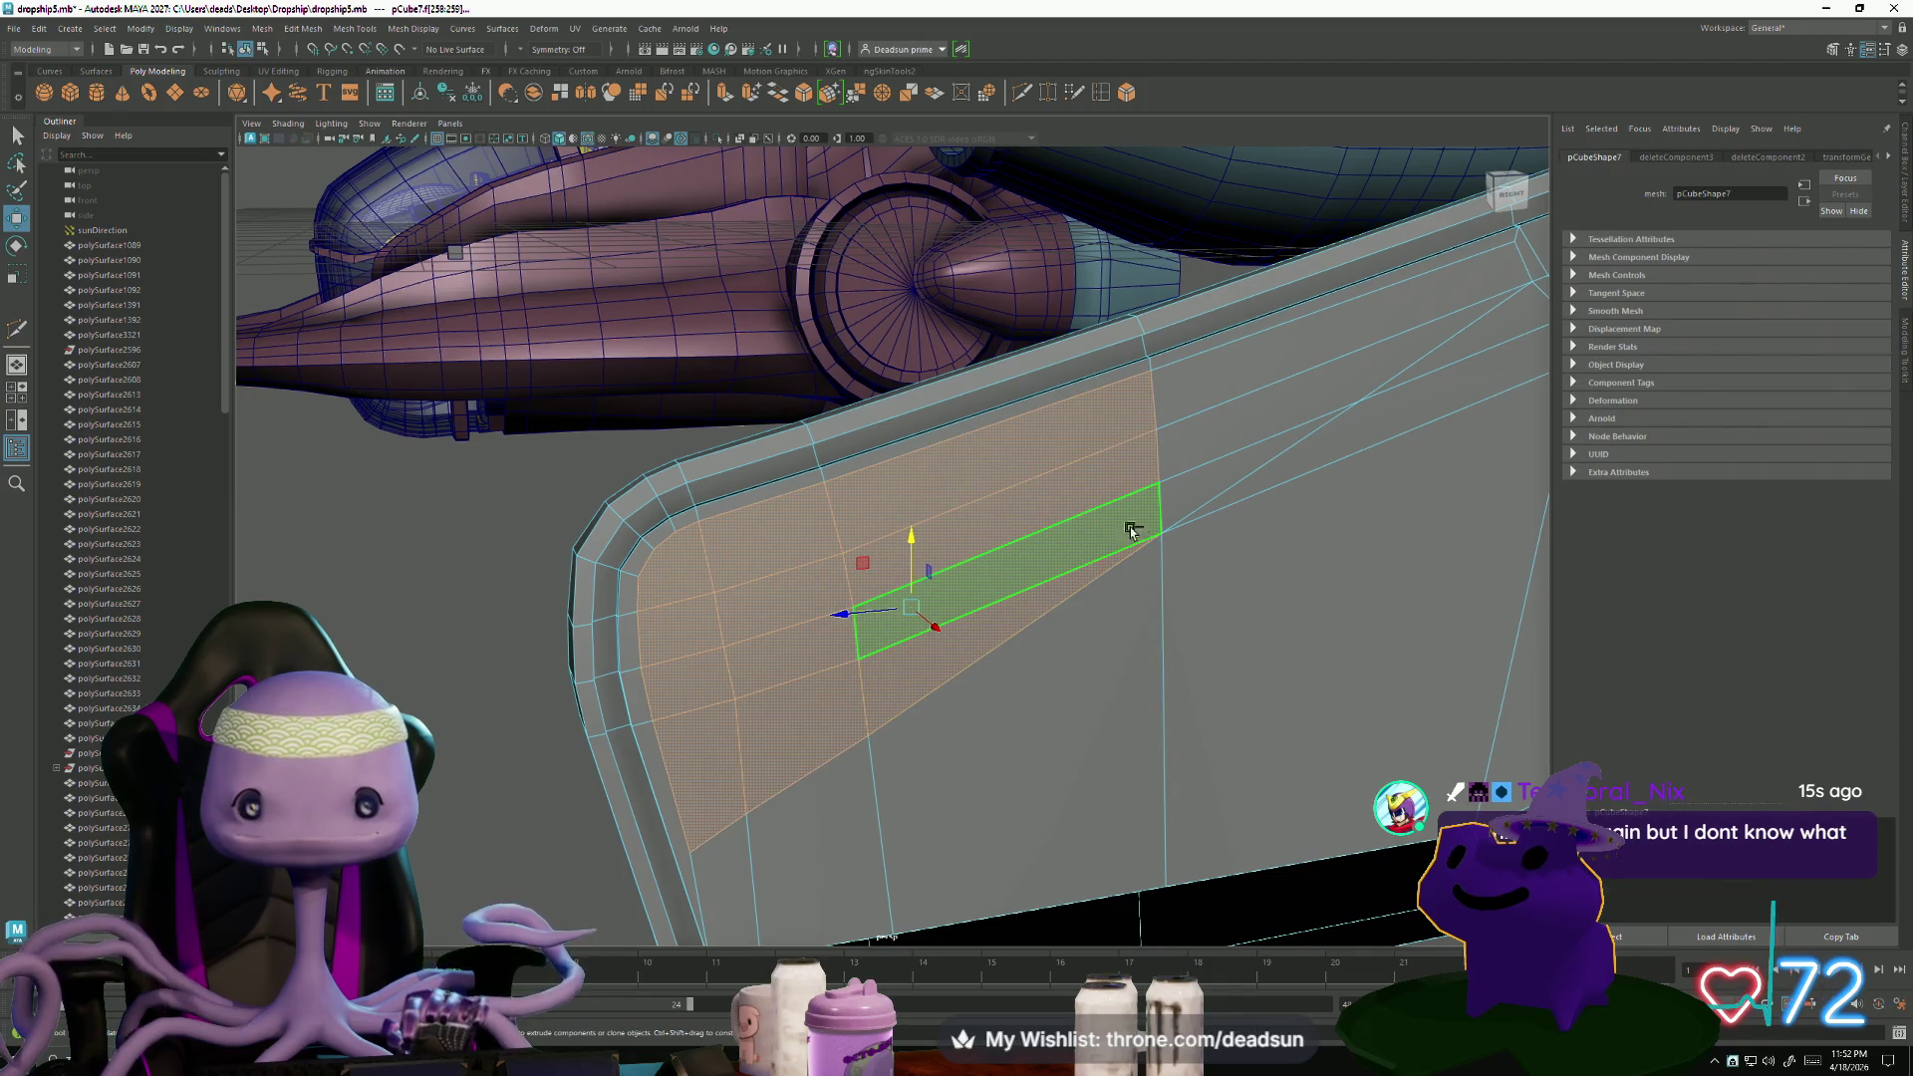
pyautogui.keyDown('shift'); pyautogui.click(1171, 506); pyautogui.keyUp('shift')
pyautogui.keyDown('alt'); pyautogui.moveTo(1181, 504); pyautogui.dragTo(1034, 560); pyautogui.keyUp('alt')
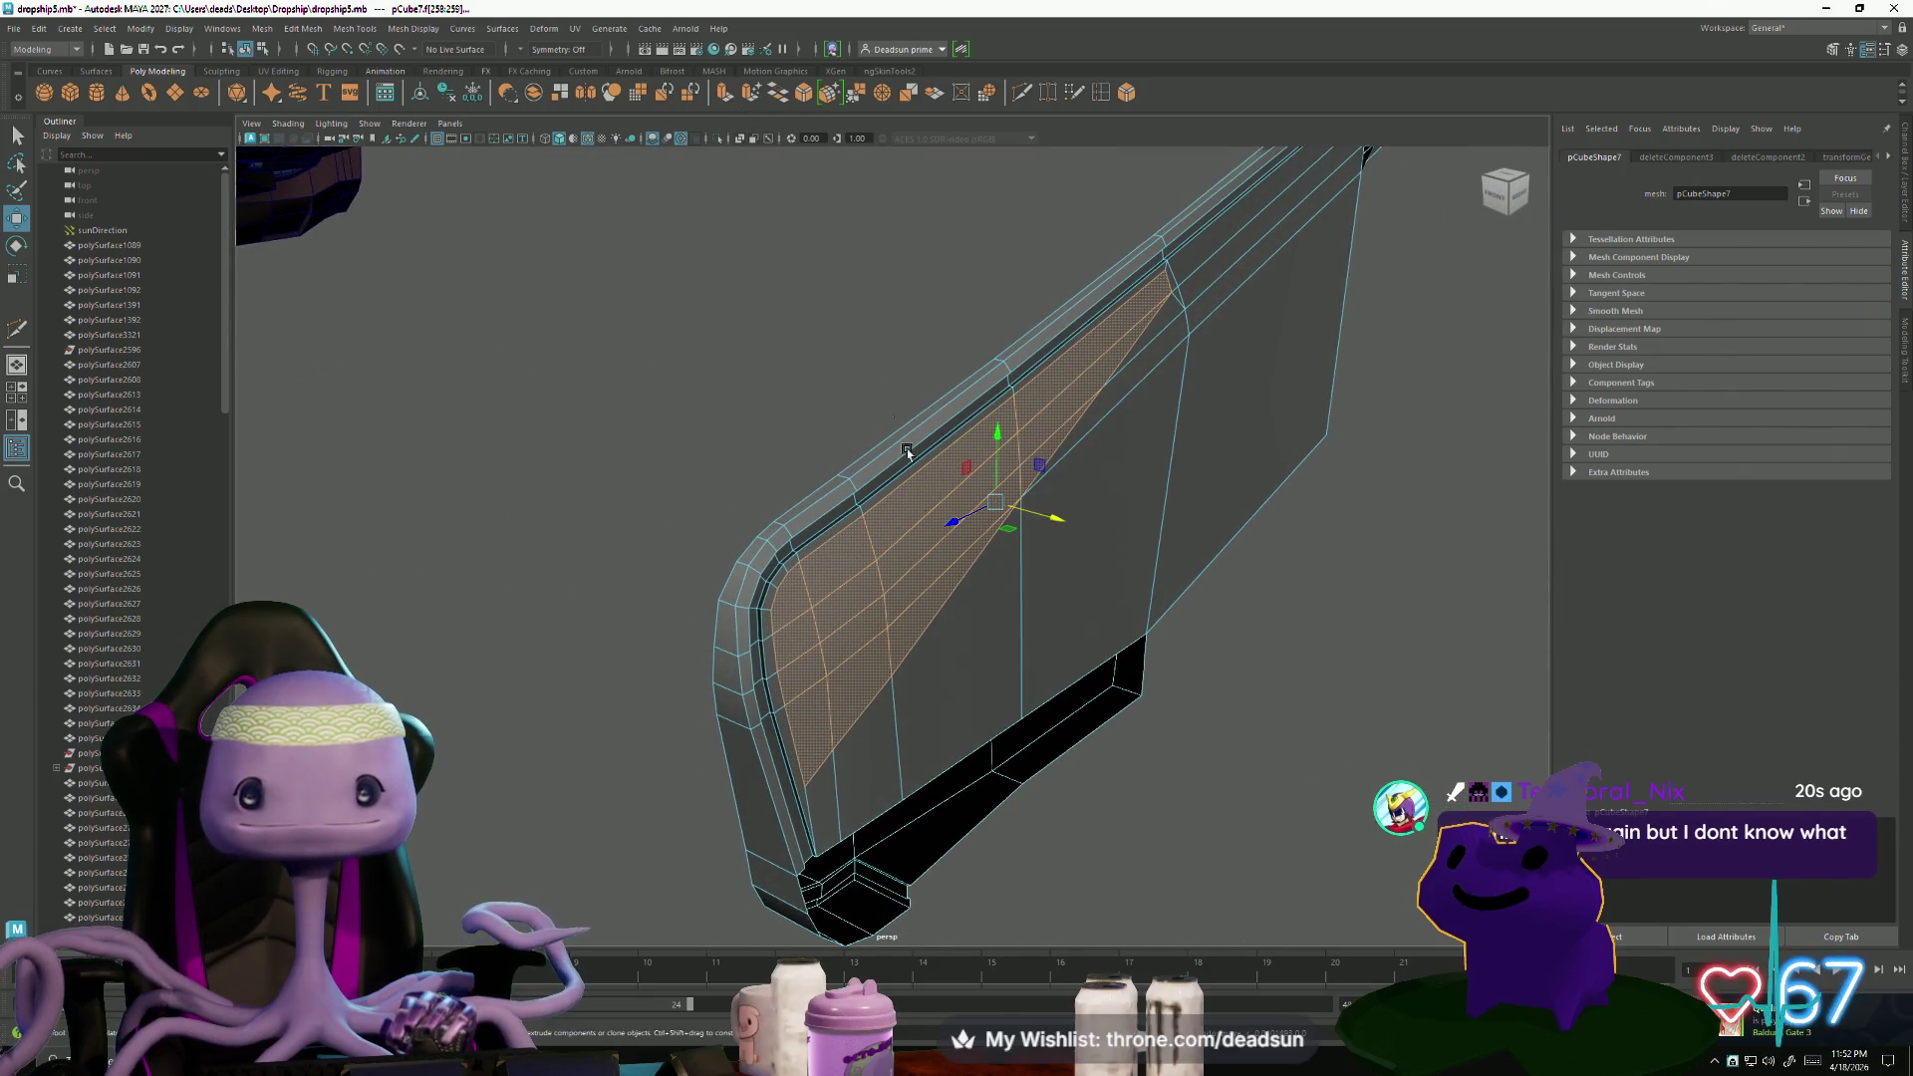
# - Extrude the selected wedge patch and orbit to inspect the result
pyautogui.hotkey('ctrl', 'e')
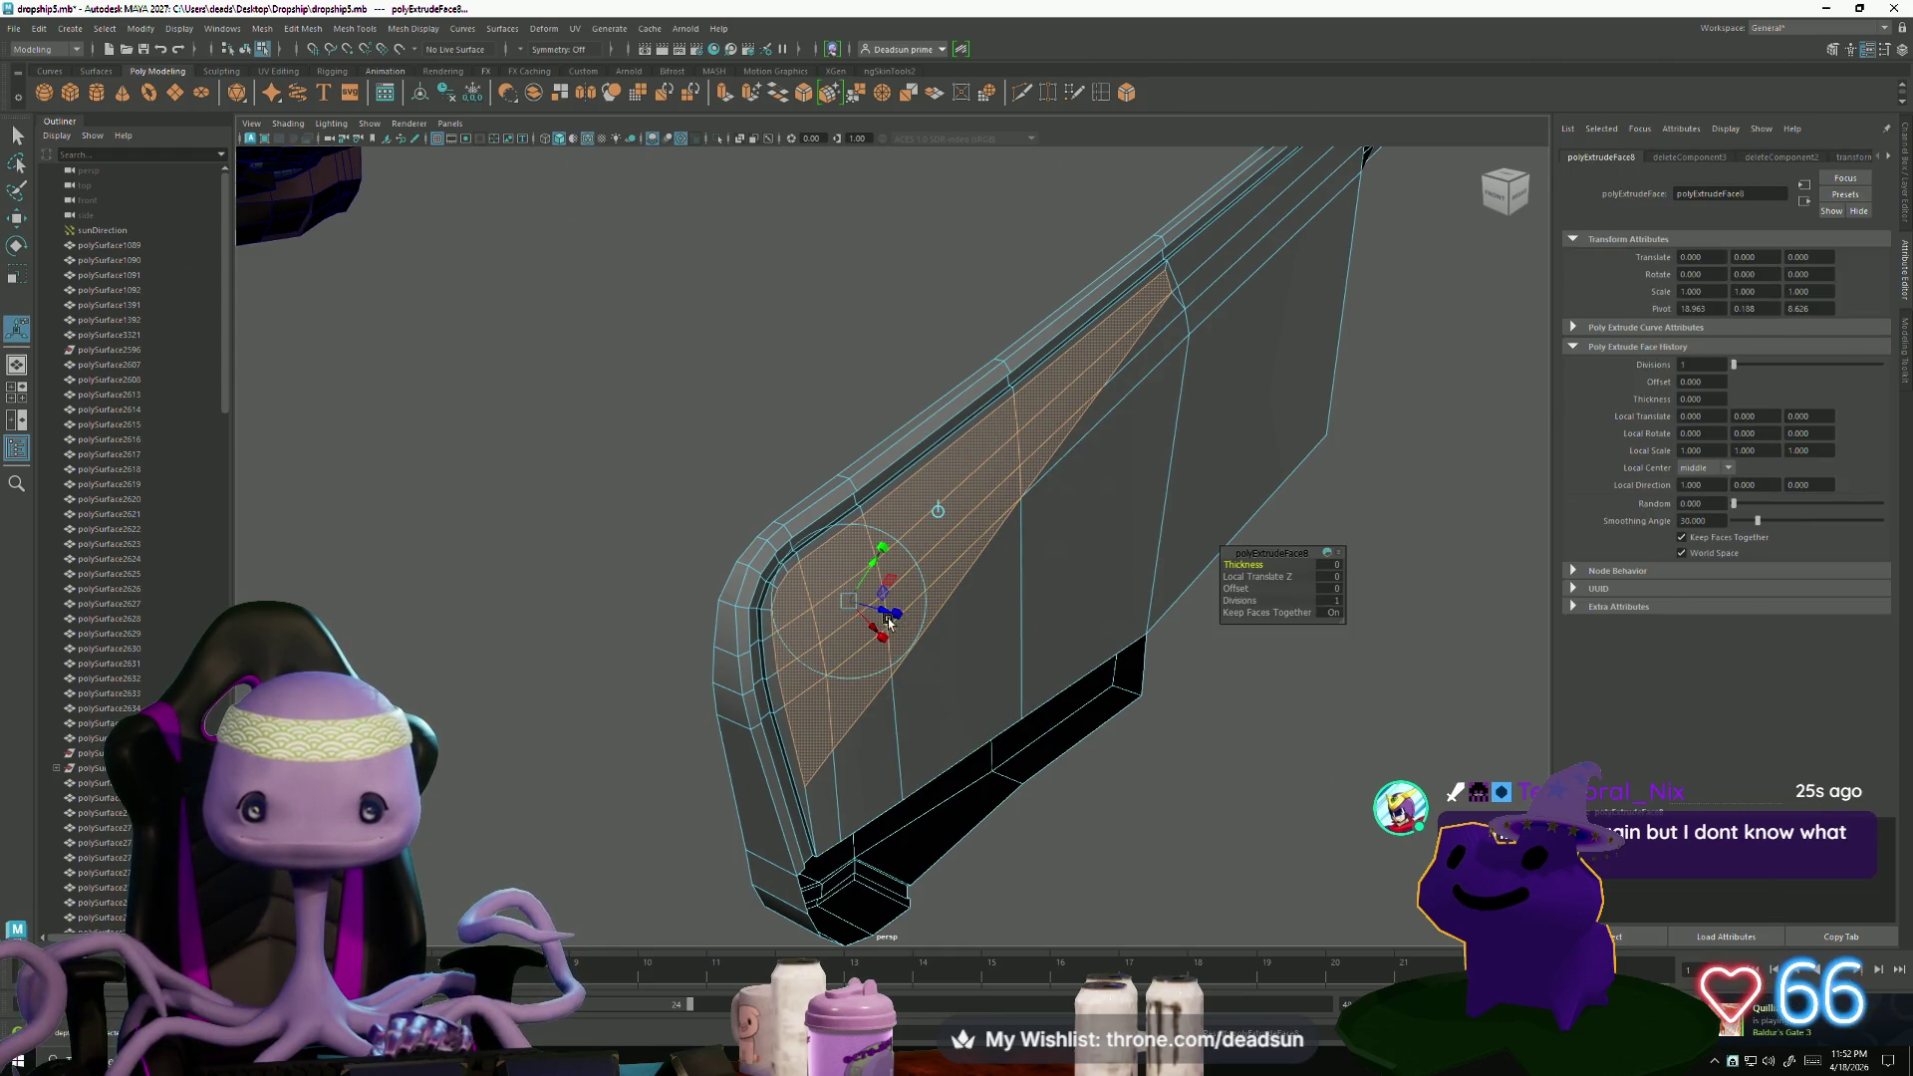
pyautogui.press('w')
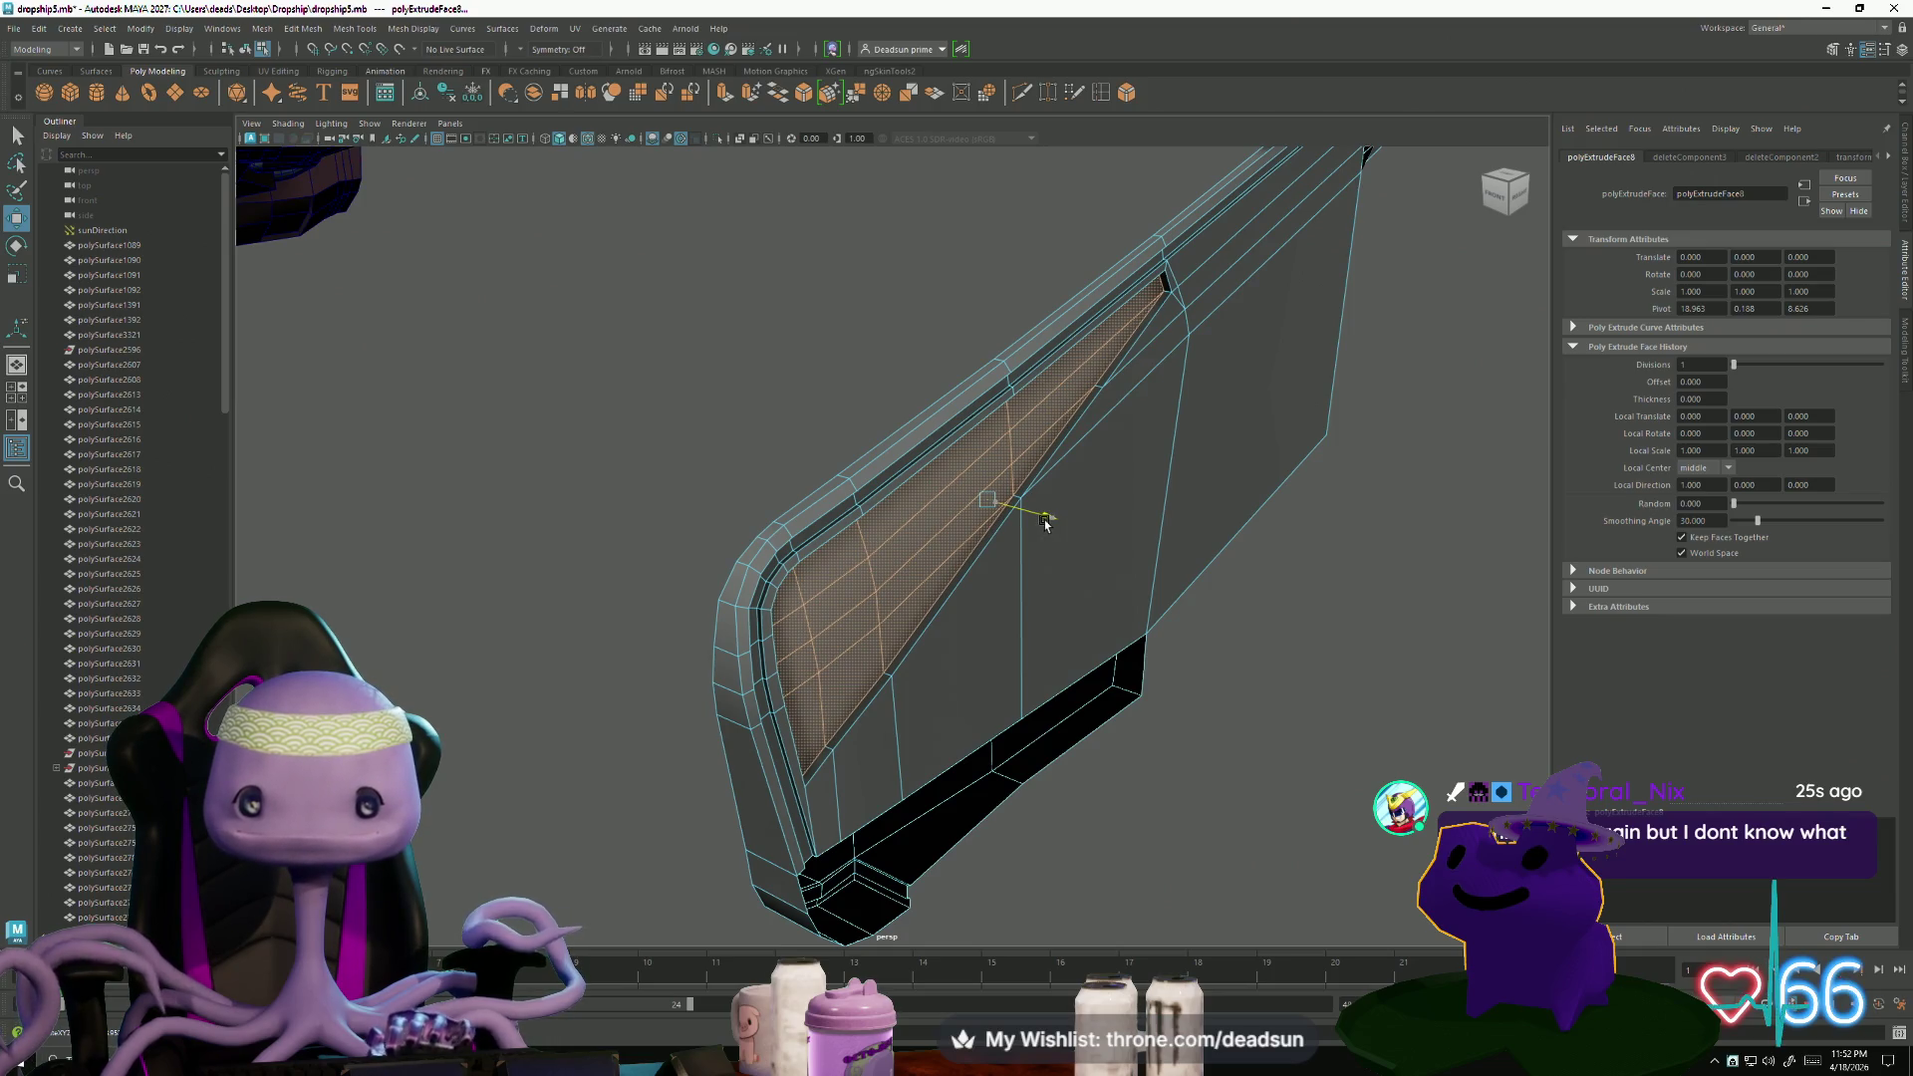
pyautogui.moveTo(1031, 590)
pyautogui.keyDown('alt'); pyautogui.mouseDown()
pyautogui.moveTo(926, 611)
pyautogui.moveTo(917, 558)
pyautogui.moveTo(858, 602)
pyautogui.moveTo(878, 595)
pyautogui.moveTo(876, 547)
pyautogui.moveTo(743, 624)
pyautogui.moveTo(803, 624)
pyautogui.moveTo(705, 627)
pyautogui.moveTo(877, 598)
pyautogui.moveTo(1037, 726)
pyautogui.moveTo(1205, 714)
pyautogui.moveTo(1110, 648)
pyautogui.moveTo(955, 697)
pyautogui.moveTo(461, 698)
pyautogui.moveTo(923, 718)
pyautogui.moveTo(840, 641)
pyautogui.moveTo(1117, 697)
pyautogui.mouseUp(); pyautogui.keyUp('alt')
pyautogui.scroll(10, 1117, 698)
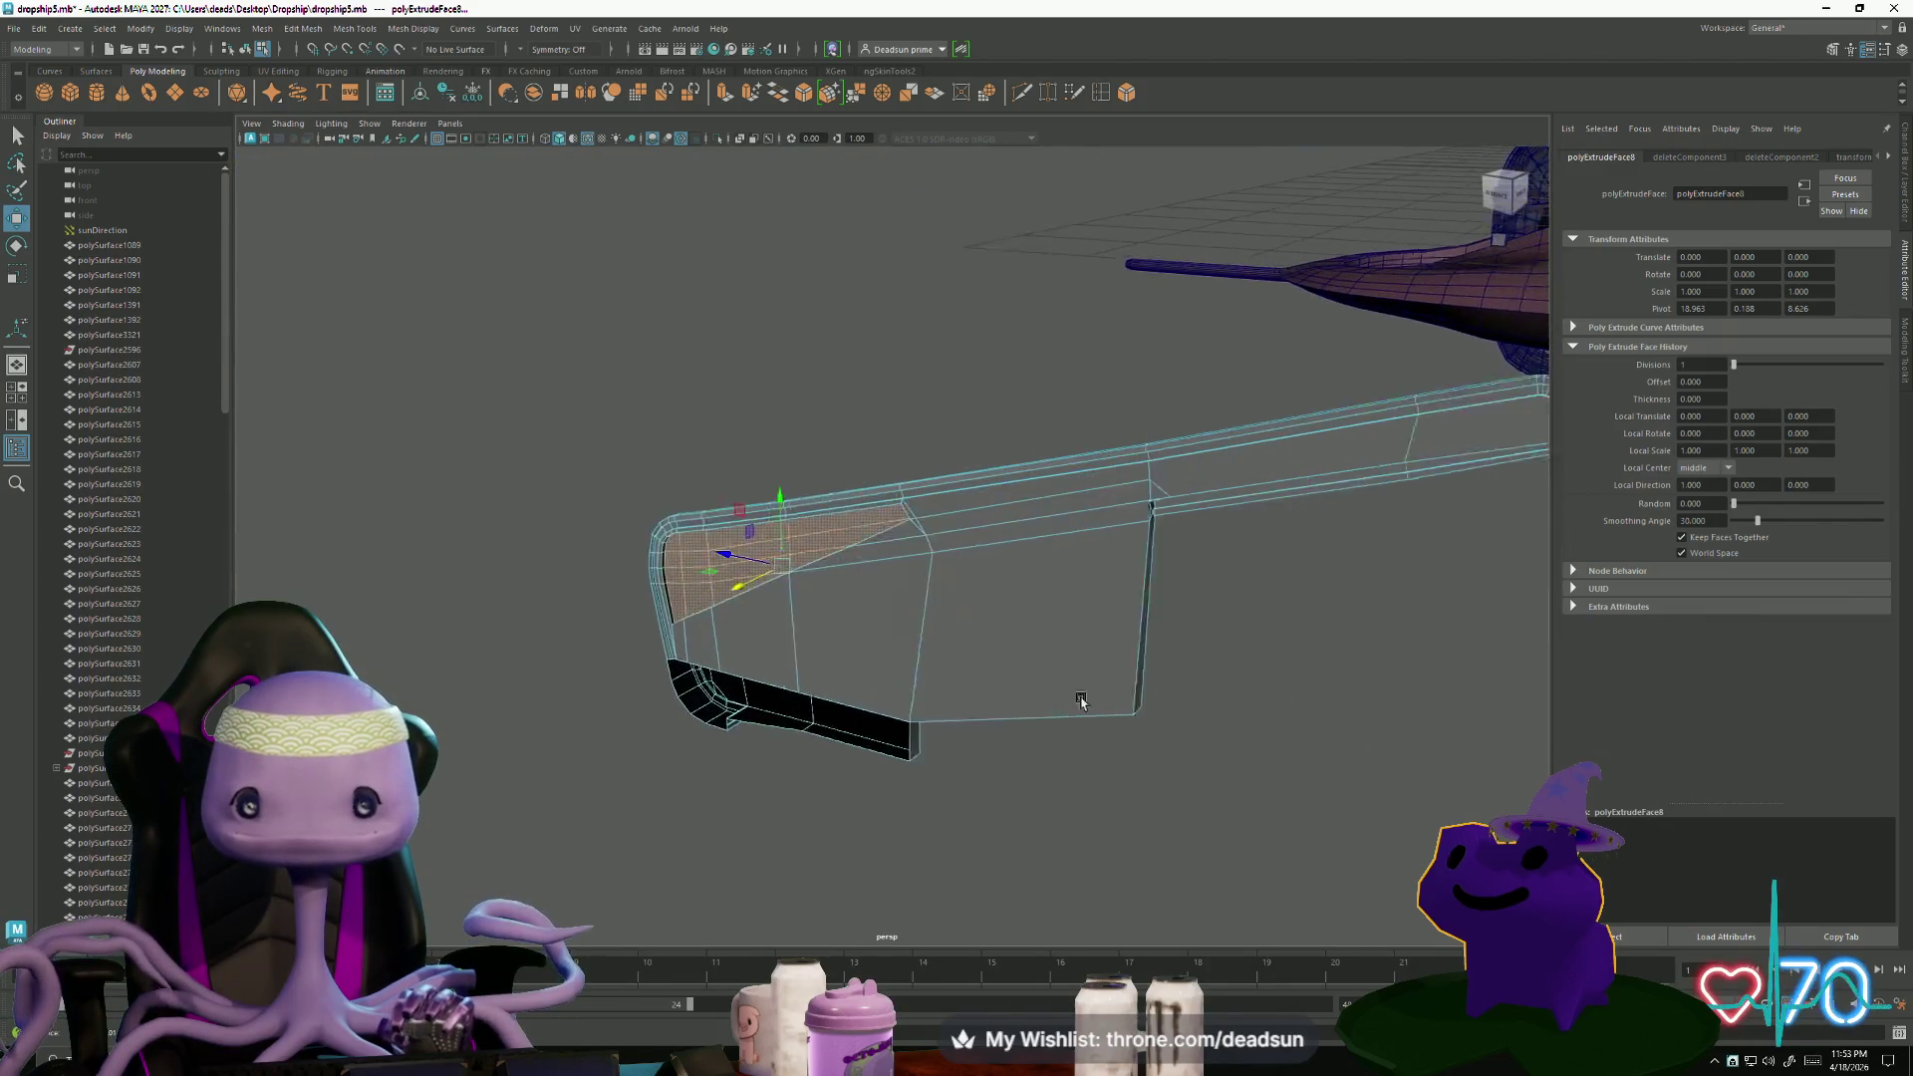
pyautogui.moveTo(909, 534); pyautogui.dragTo(932, 540, button='right')
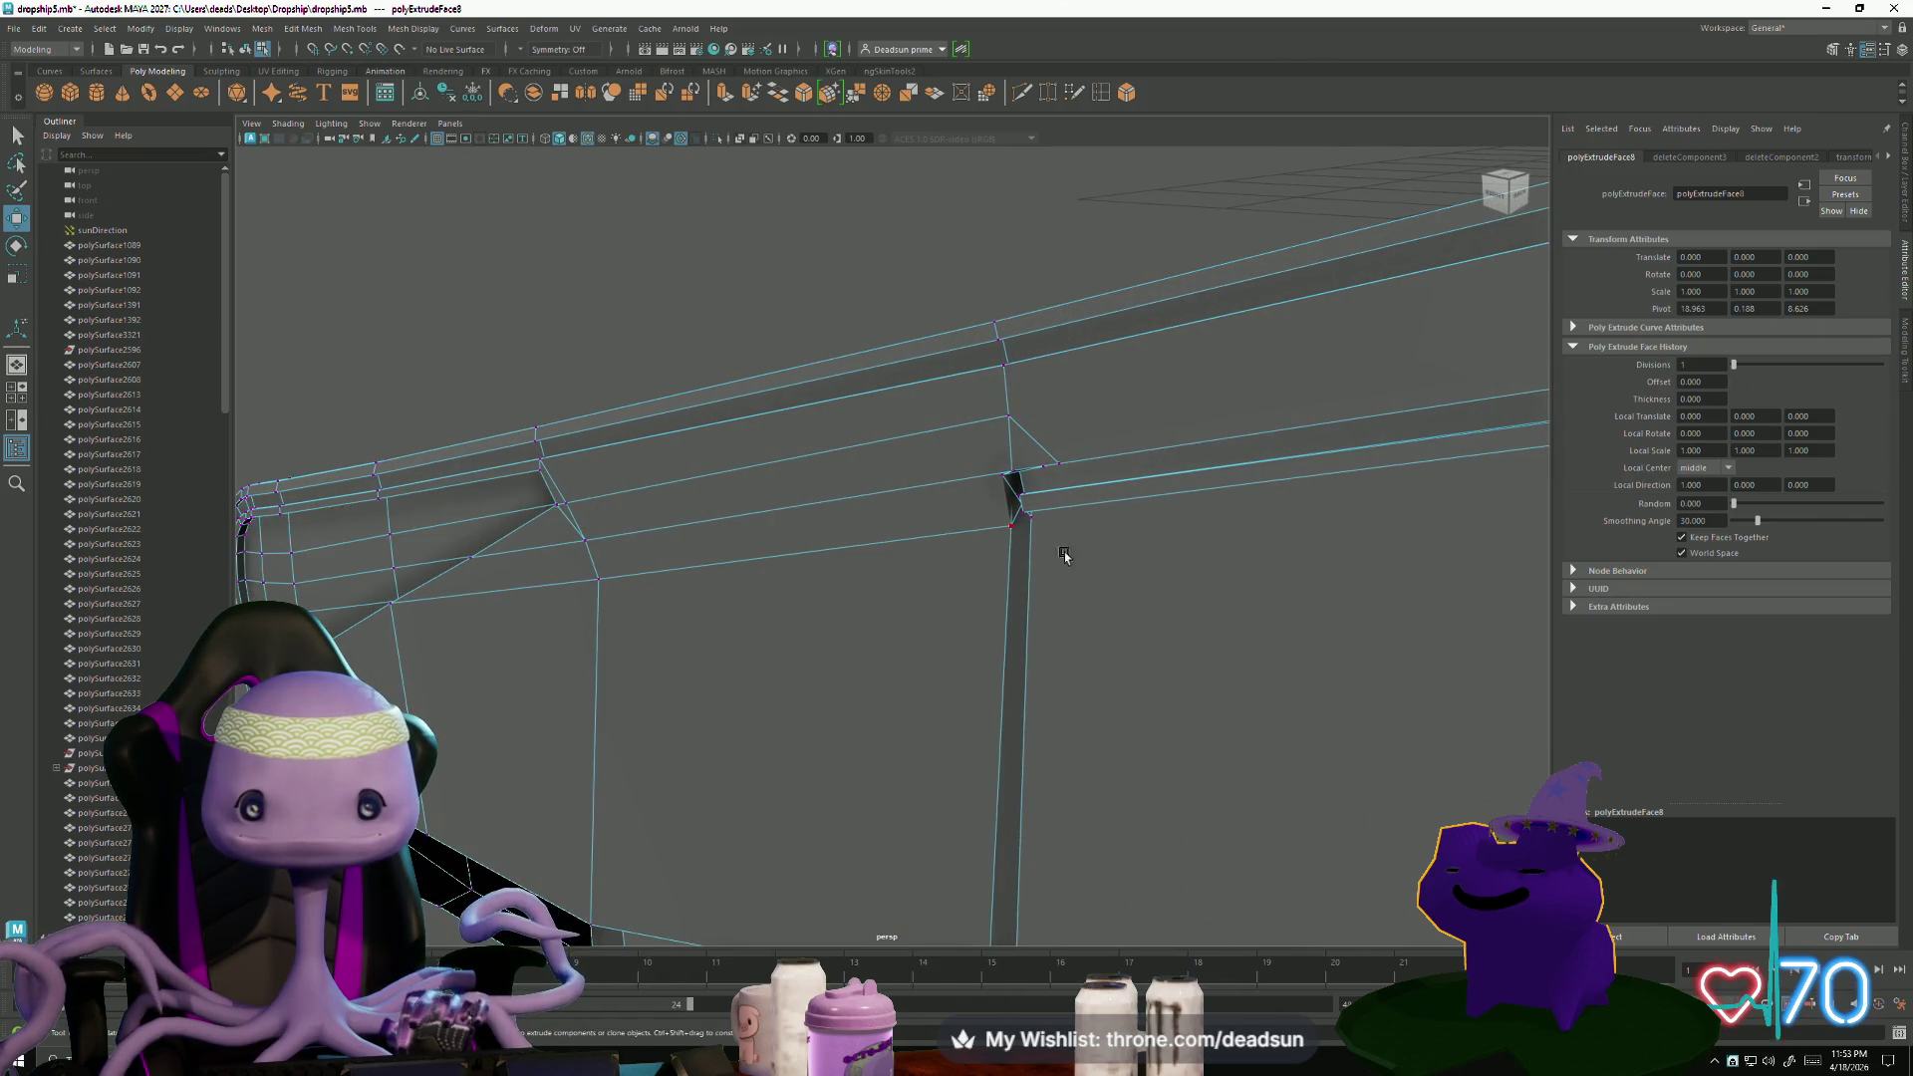
pyautogui.scroll(4, 1064, 555)
pyautogui.keyDown('alt'); pyautogui.moveTo(1121, 525); pyautogui.dragTo(833, 510); pyautogui.keyUp('alt')
pyautogui.hotkey('ctrl', 'z')
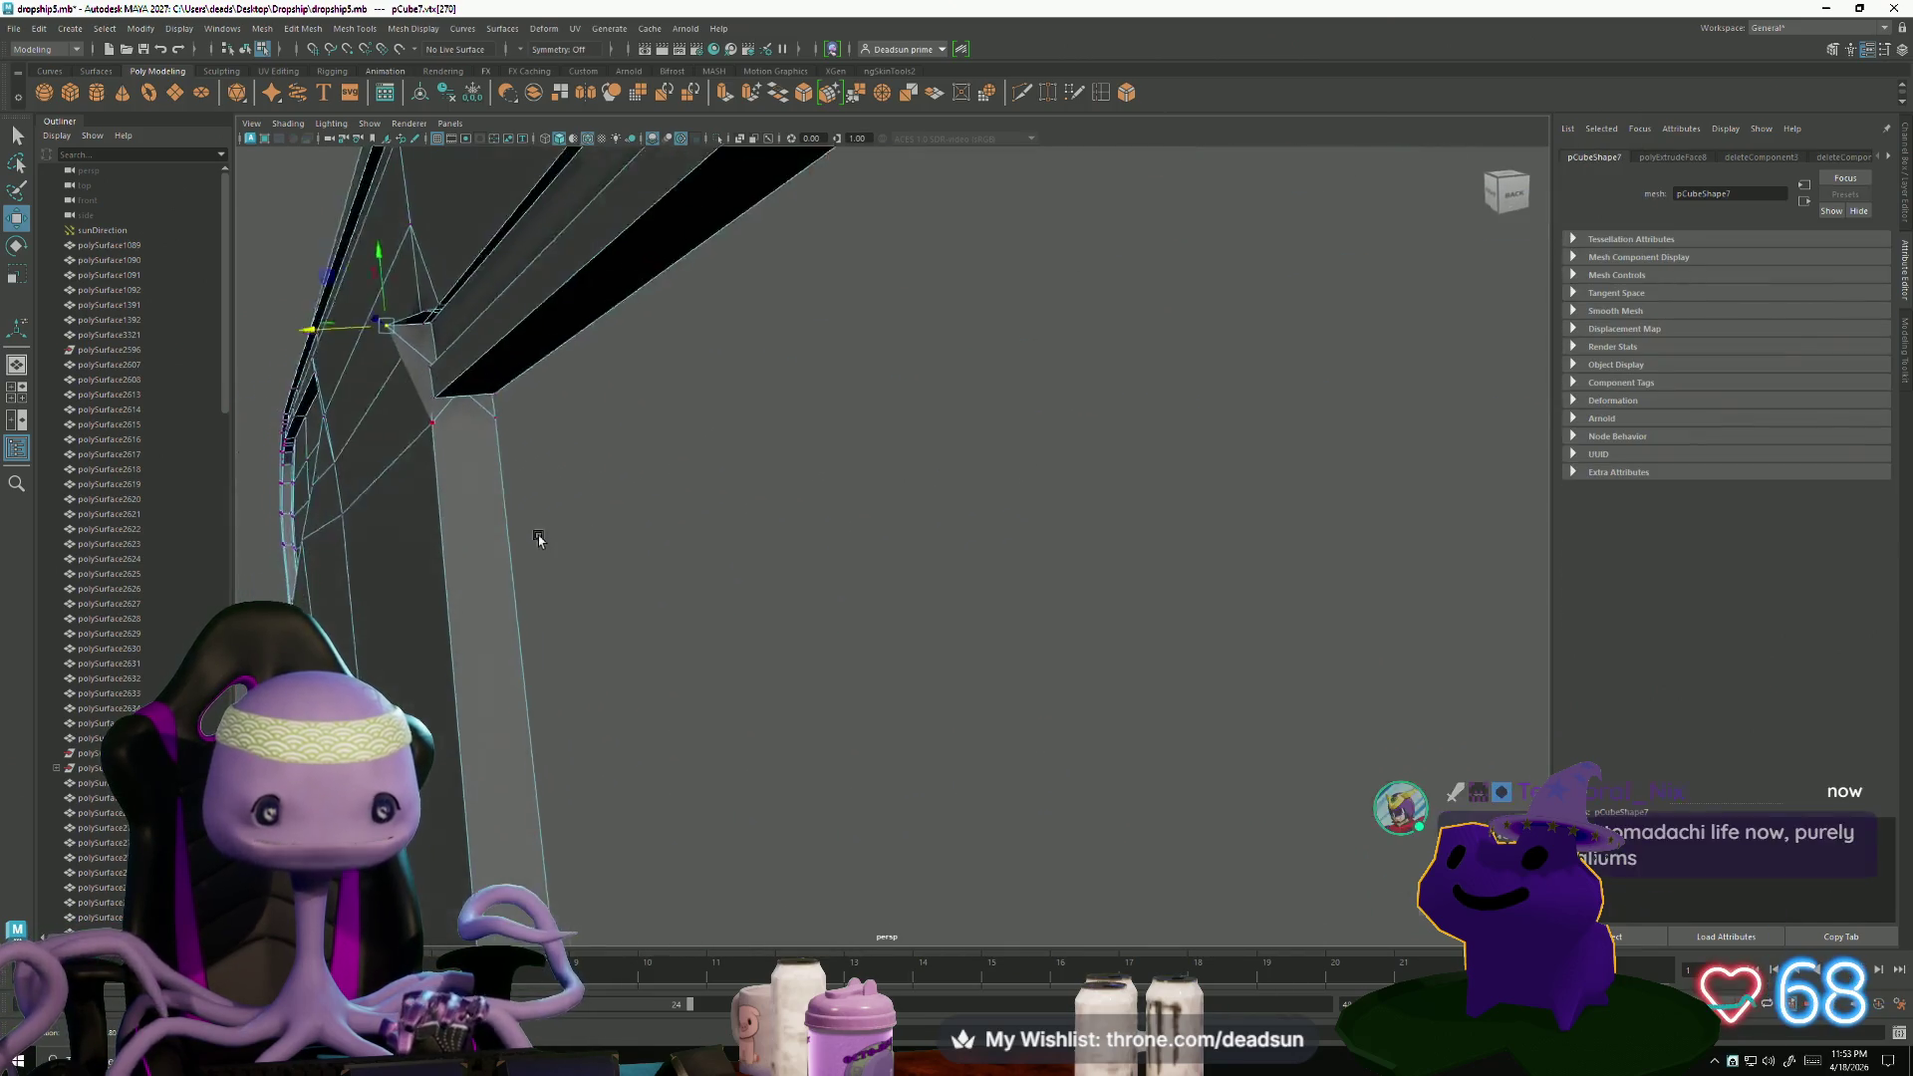
pyautogui.keyDown('alt'); pyautogui.moveTo(374, 486); pyautogui.dragTo(697, 518); pyautogui.keyUp('alt')
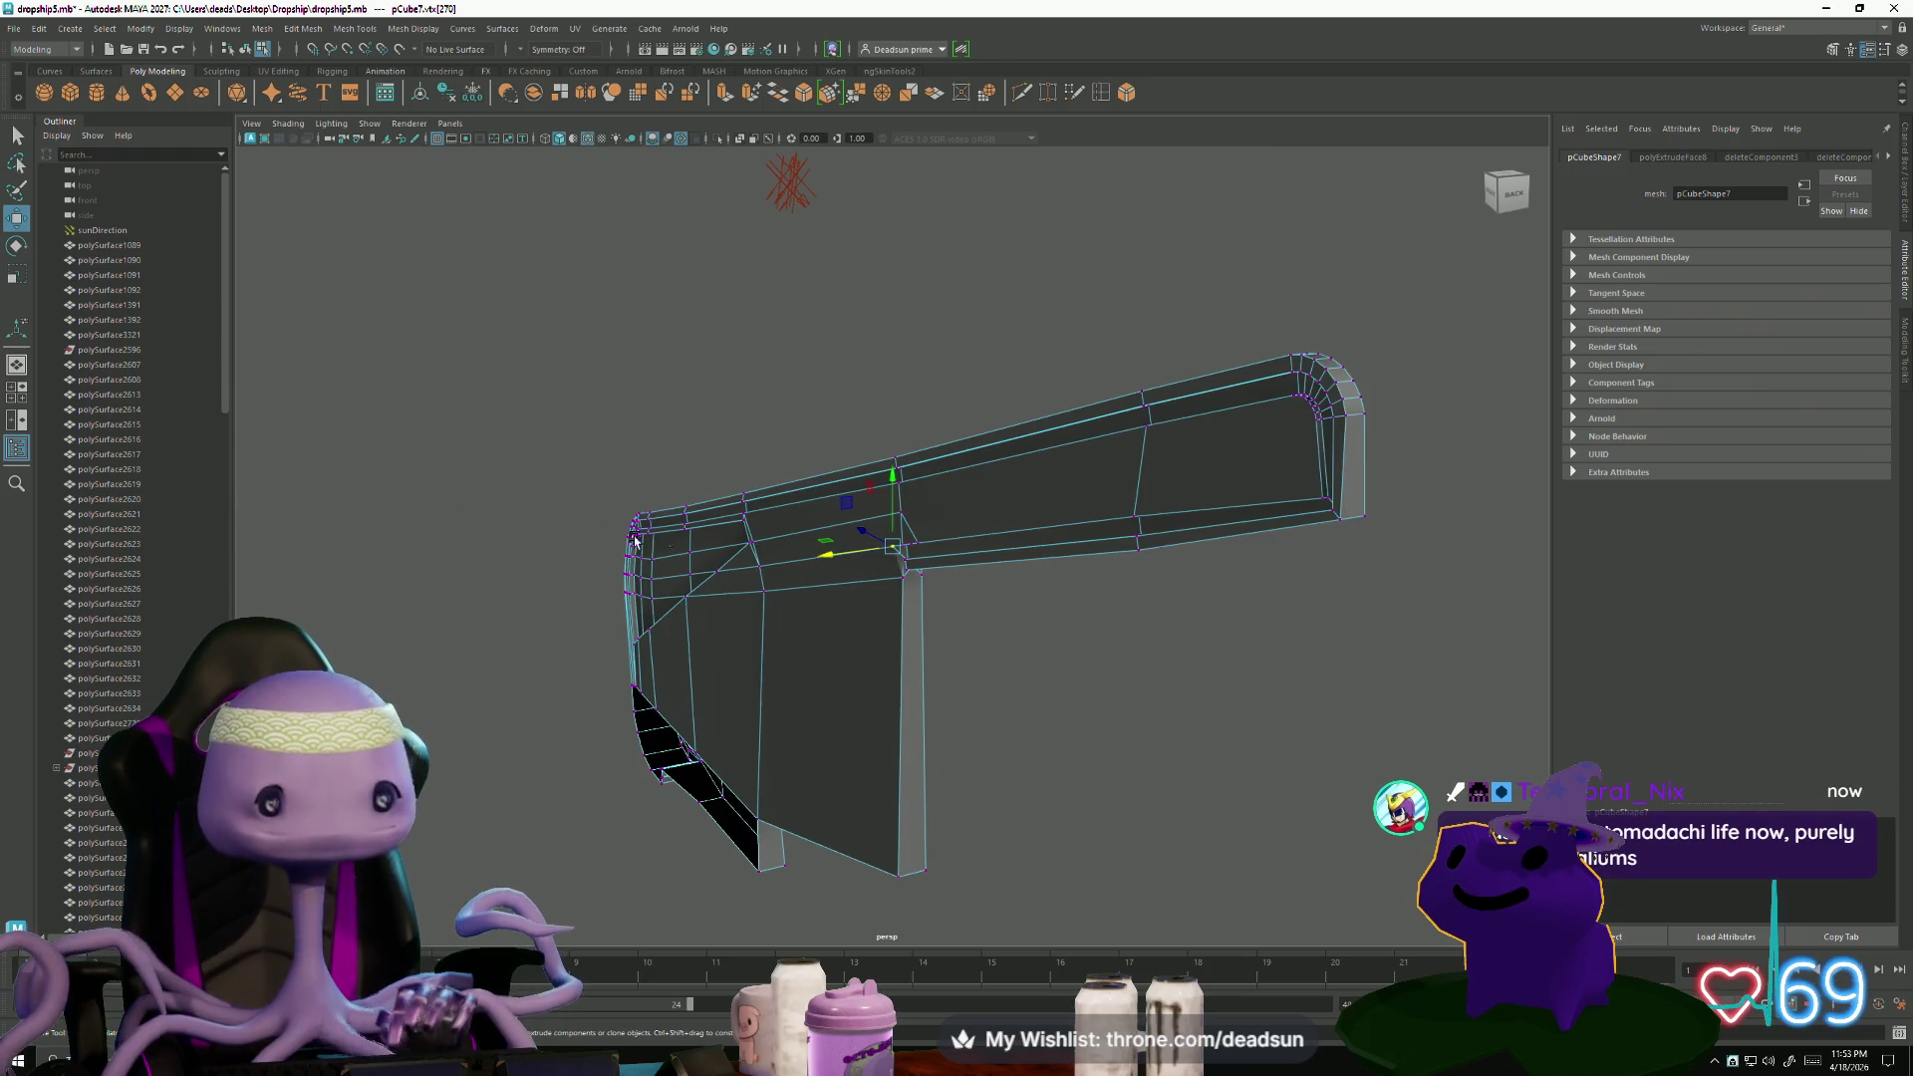
pyautogui.scroll(5, 1476, 675)
pyautogui.moveTo(922, 637)
pyautogui.keyDown('alt'); pyautogui.mouseDown()
pyautogui.moveTo(850, 551)
pyautogui.moveTo(1187, 568)
pyautogui.moveTo(995, 543)
pyautogui.moveTo(1132, 547)
pyautogui.mouseUp(); pyautogui.keyUp('alt')
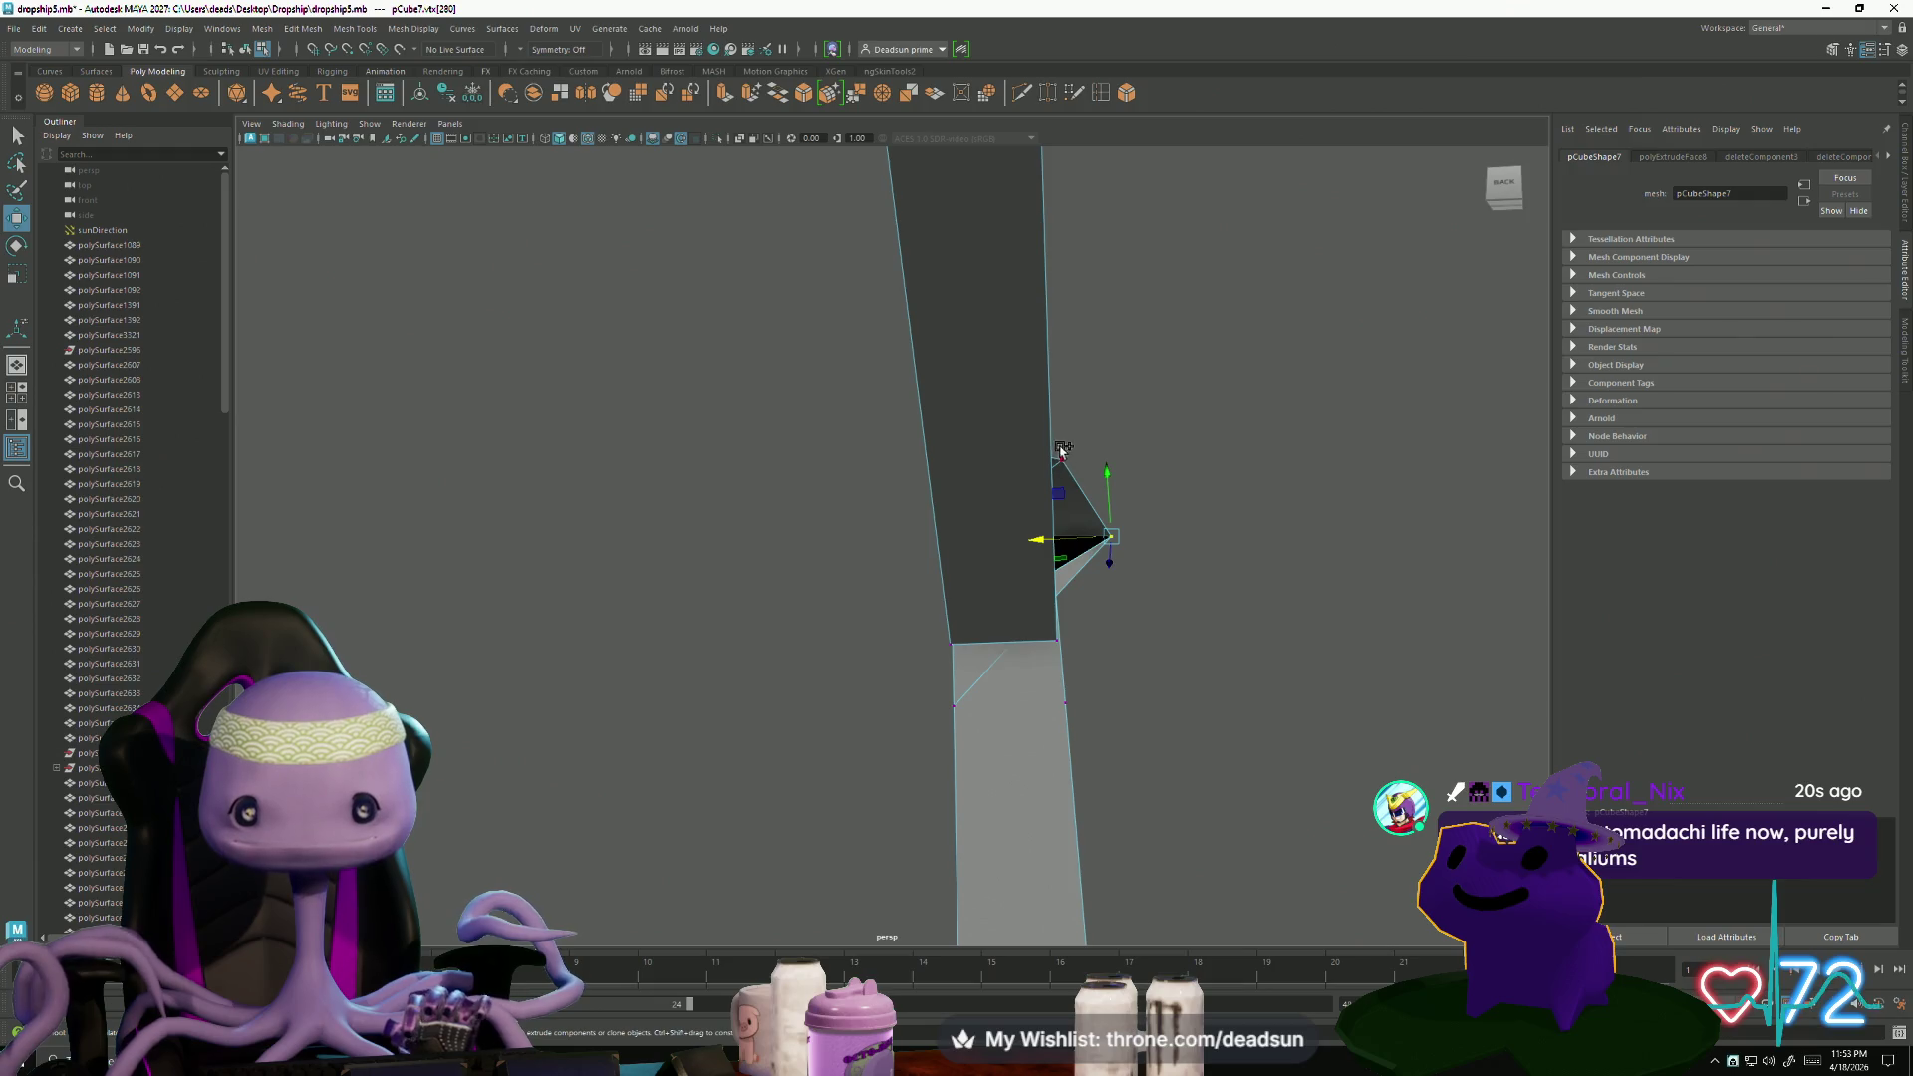
pyautogui.moveTo(822, 514)
pyautogui.keyDown('alt'); pyautogui.mouseDown()
pyautogui.moveTo(905, 529)
pyautogui.moveTo(1003, 632)
pyautogui.moveTo(1076, 638)
pyautogui.moveTo(850, 471)
pyautogui.mouseUp(); pyautogui.keyUp('alt')
pyautogui.moveTo(929, 459); pyautogui.dragTo(910, 543, button='right')
pyautogui.click(909, 512)
pyautogui.moveTo(910, 512)
pyautogui.keyDown('alt'); pyautogui.mouseDown()
pyautogui.moveTo(887, 461)
pyautogui.moveTo(830, 571)
pyautogui.moveTo(857, 558)
pyautogui.moveTo(927, 628)
pyautogui.moveTo(835, 635)
pyautogui.mouseUp(); pyautogui.keyUp('alt')
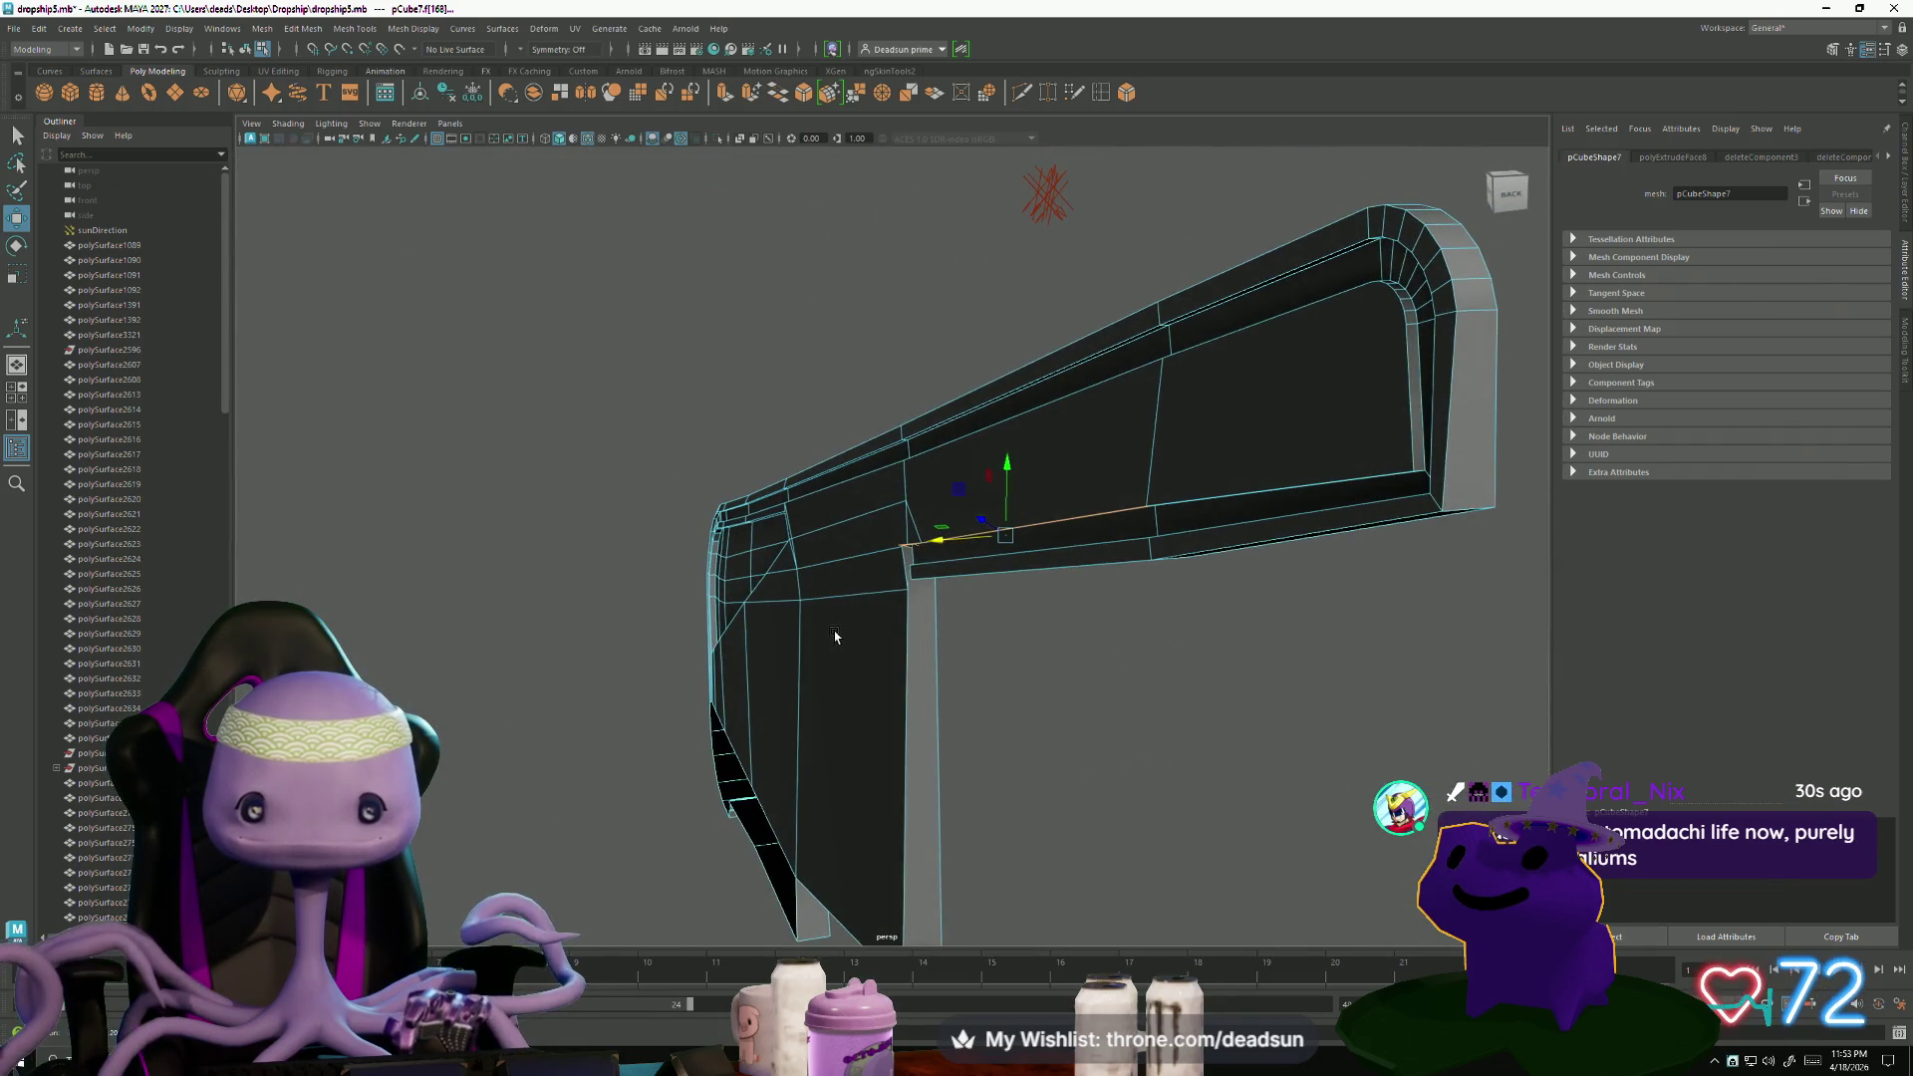
pyautogui.click(1025, 594)
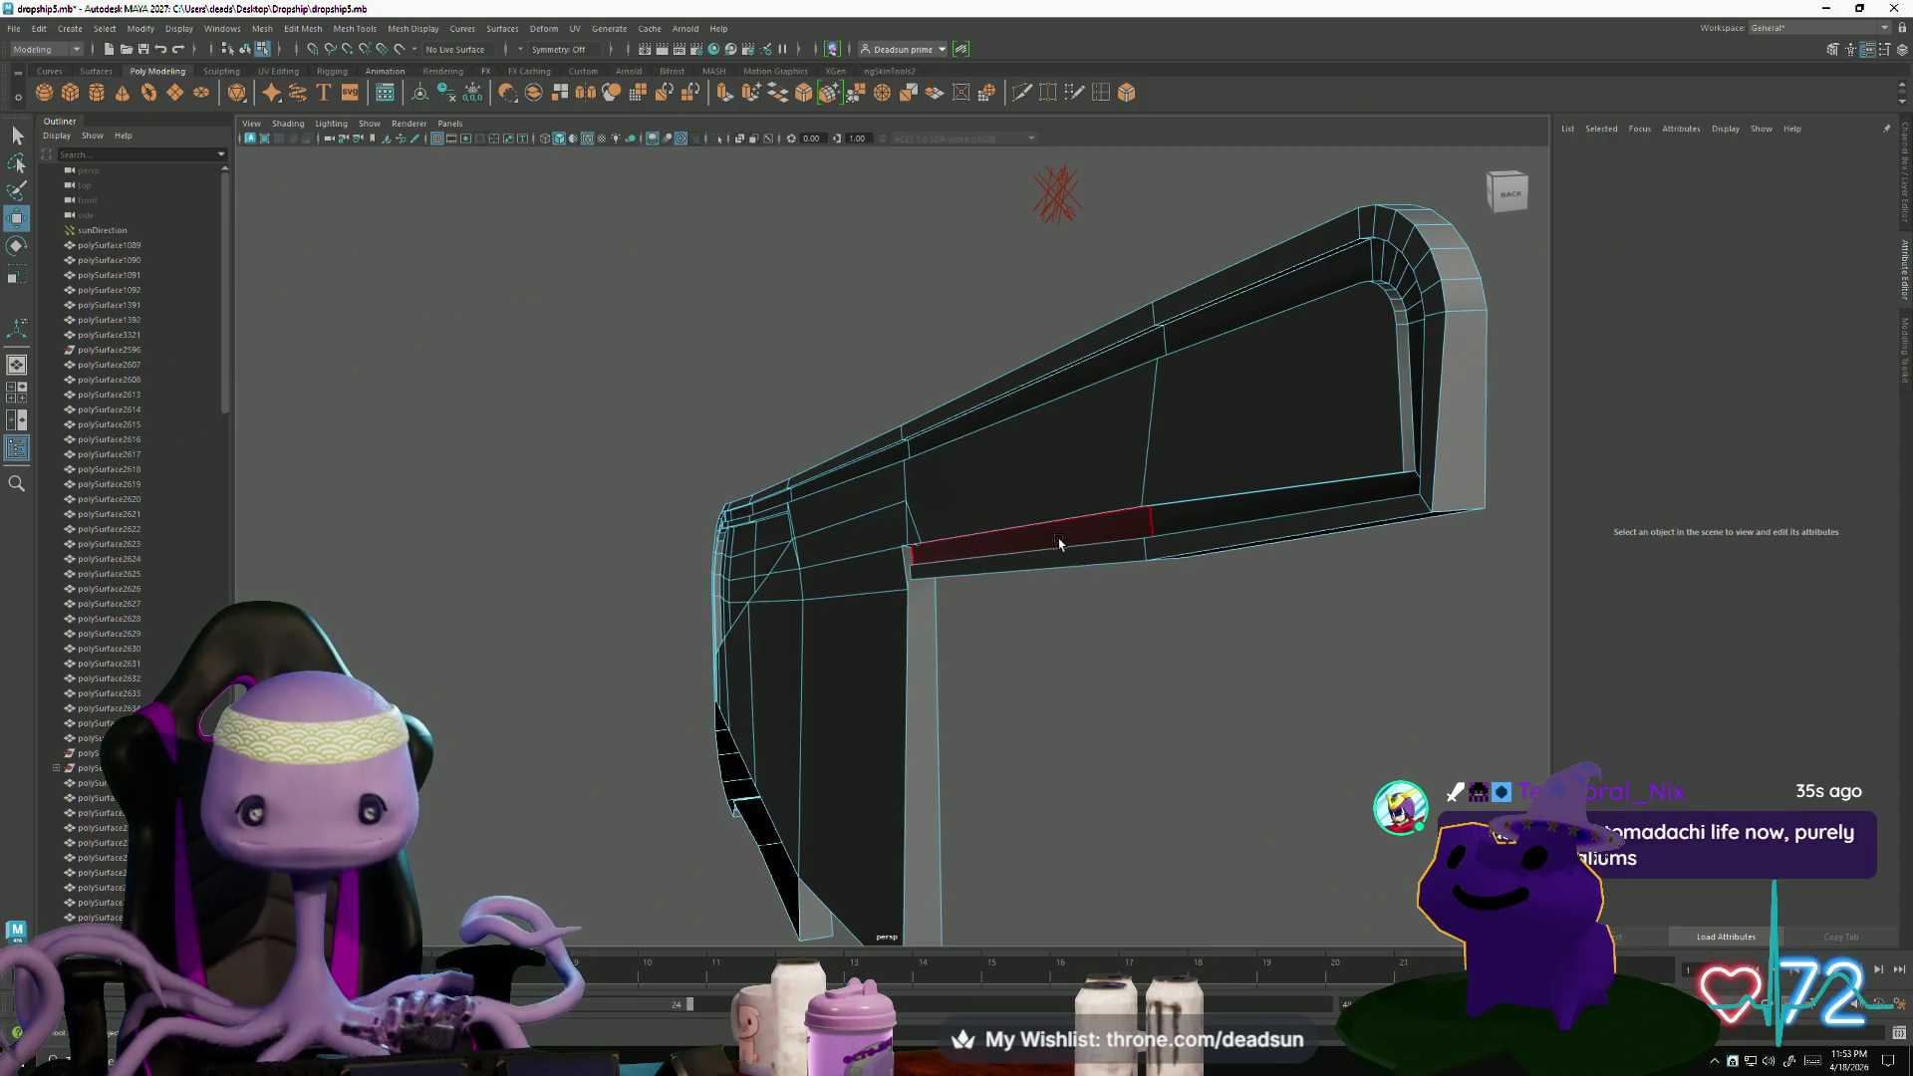
pyautogui.click(1060, 543)
pyautogui.keyDown('shift'); pyautogui.click(1188, 538); pyautogui.keyUp('shift')
pyautogui.moveTo(1188, 538)
pyautogui.keyDown('alt'); pyautogui.mouseDown()
pyautogui.moveTo(1089, 583)
pyautogui.moveTo(927, 564)
pyautogui.moveTo(1114, 583)
pyautogui.moveTo(1140, 534)
pyautogui.moveTo(1096, 424)
pyautogui.moveTo(948, 632)
pyautogui.moveTo(933, 557)
pyautogui.mouseUp(); pyautogui.keyUp('alt')
pyautogui.click(1044, 578)
pyautogui.click(962, 492)
pyautogui.moveTo(963, 491)
pyautogui.keyDown('alt'); pyautogui.mouseDown()
pyautogui.moveTo(837, 628)
pyautogui.moveTo(893, 760)
pyautogui.moveTo(850, 824)
pyautogui.moveTo(858, 792)
pyautogui.mouseUp(); pyautogui.keyUp('alt')
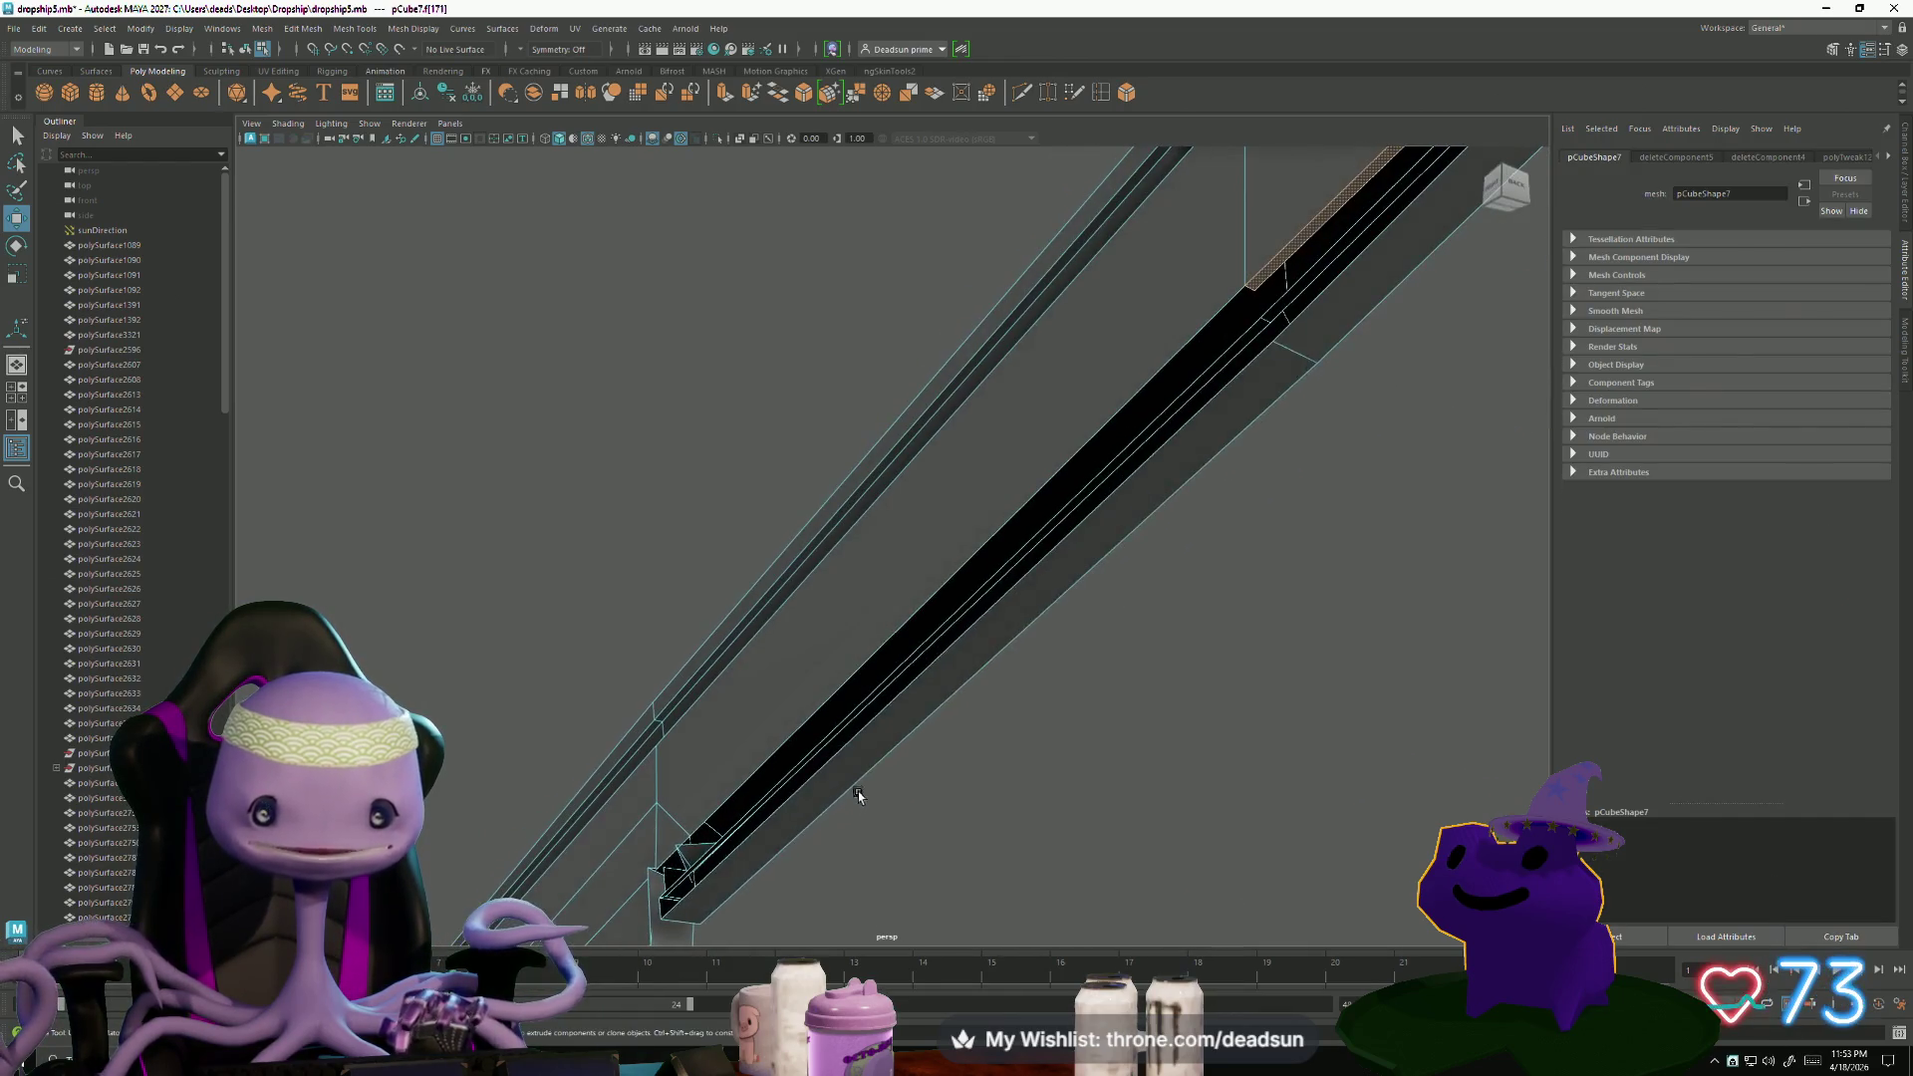
pyautogui.moveTo(850, 721)
pyautogui.keyDown('alt'); pyautogui.mouseDown()
pyautogui.moveTo(1060, 624)
pyautogui.moveTo(896, 756)
pyautogui.moveTo(841, 631)
pyautogui.mouseUp(); pyautogui.keyUp('alt')
pyautogui.click(968, 560)
pyautogui.moveTo(989, 517)
pyautogui.keyDown('alt'); pyautogui.mouseDown()
pyautogui.moveTo(893, 654)
pyautogui.moveTo(965, 631)
pyautogui.moveTo(1012, 717)
pyautogui.moveTo(885, 562)
pyautogui.moveTo(773, 670)
pyautogui.moveTo(636, 658)
pyautogui.moveTo(833, 547)
pyautogui.moveTo(714, 695)
pyautogui.moveTo(816, 756)
pyautogui.moveTo(768, 735)
pyautogui.mouseUp(); pyautogui.keyUp('alt')
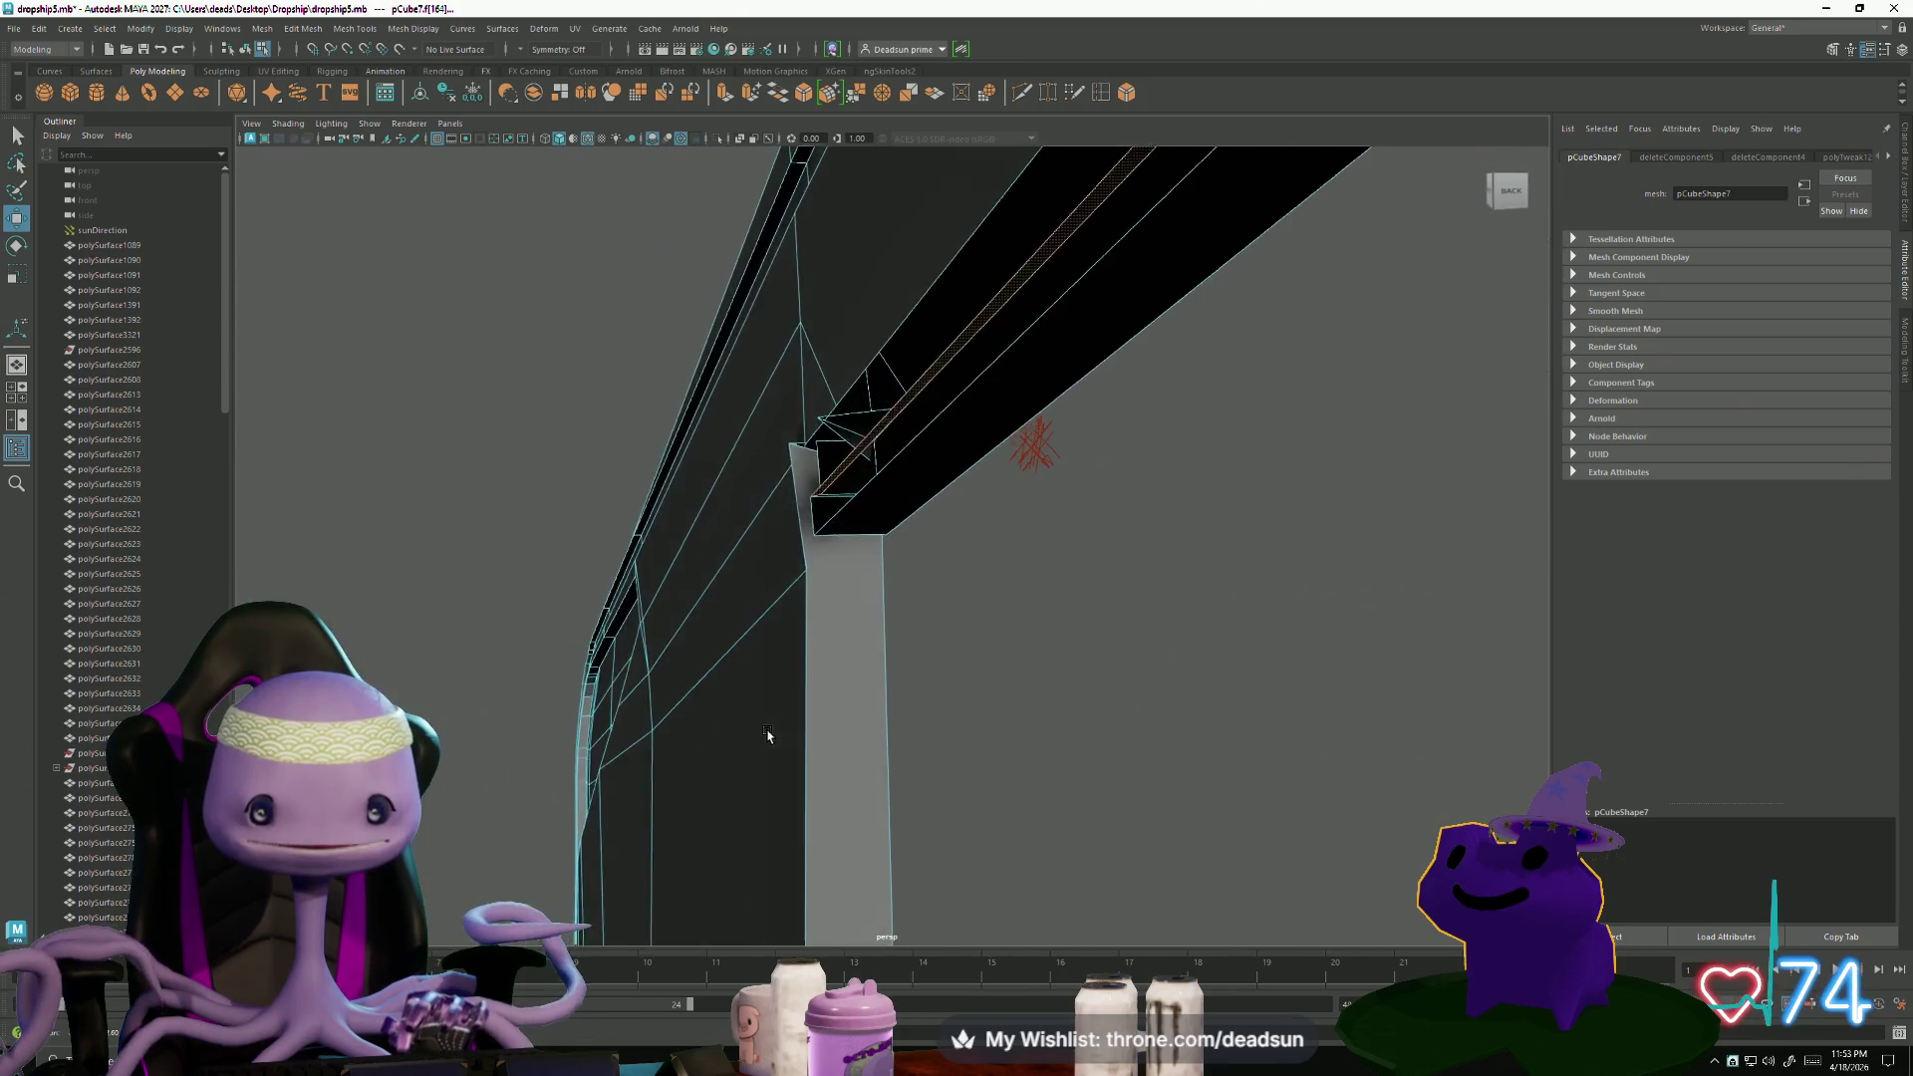
# - Inspect the post's top-corner and beam's inner-corner vertices at the rail junction
pyautogui.click(768, 735)
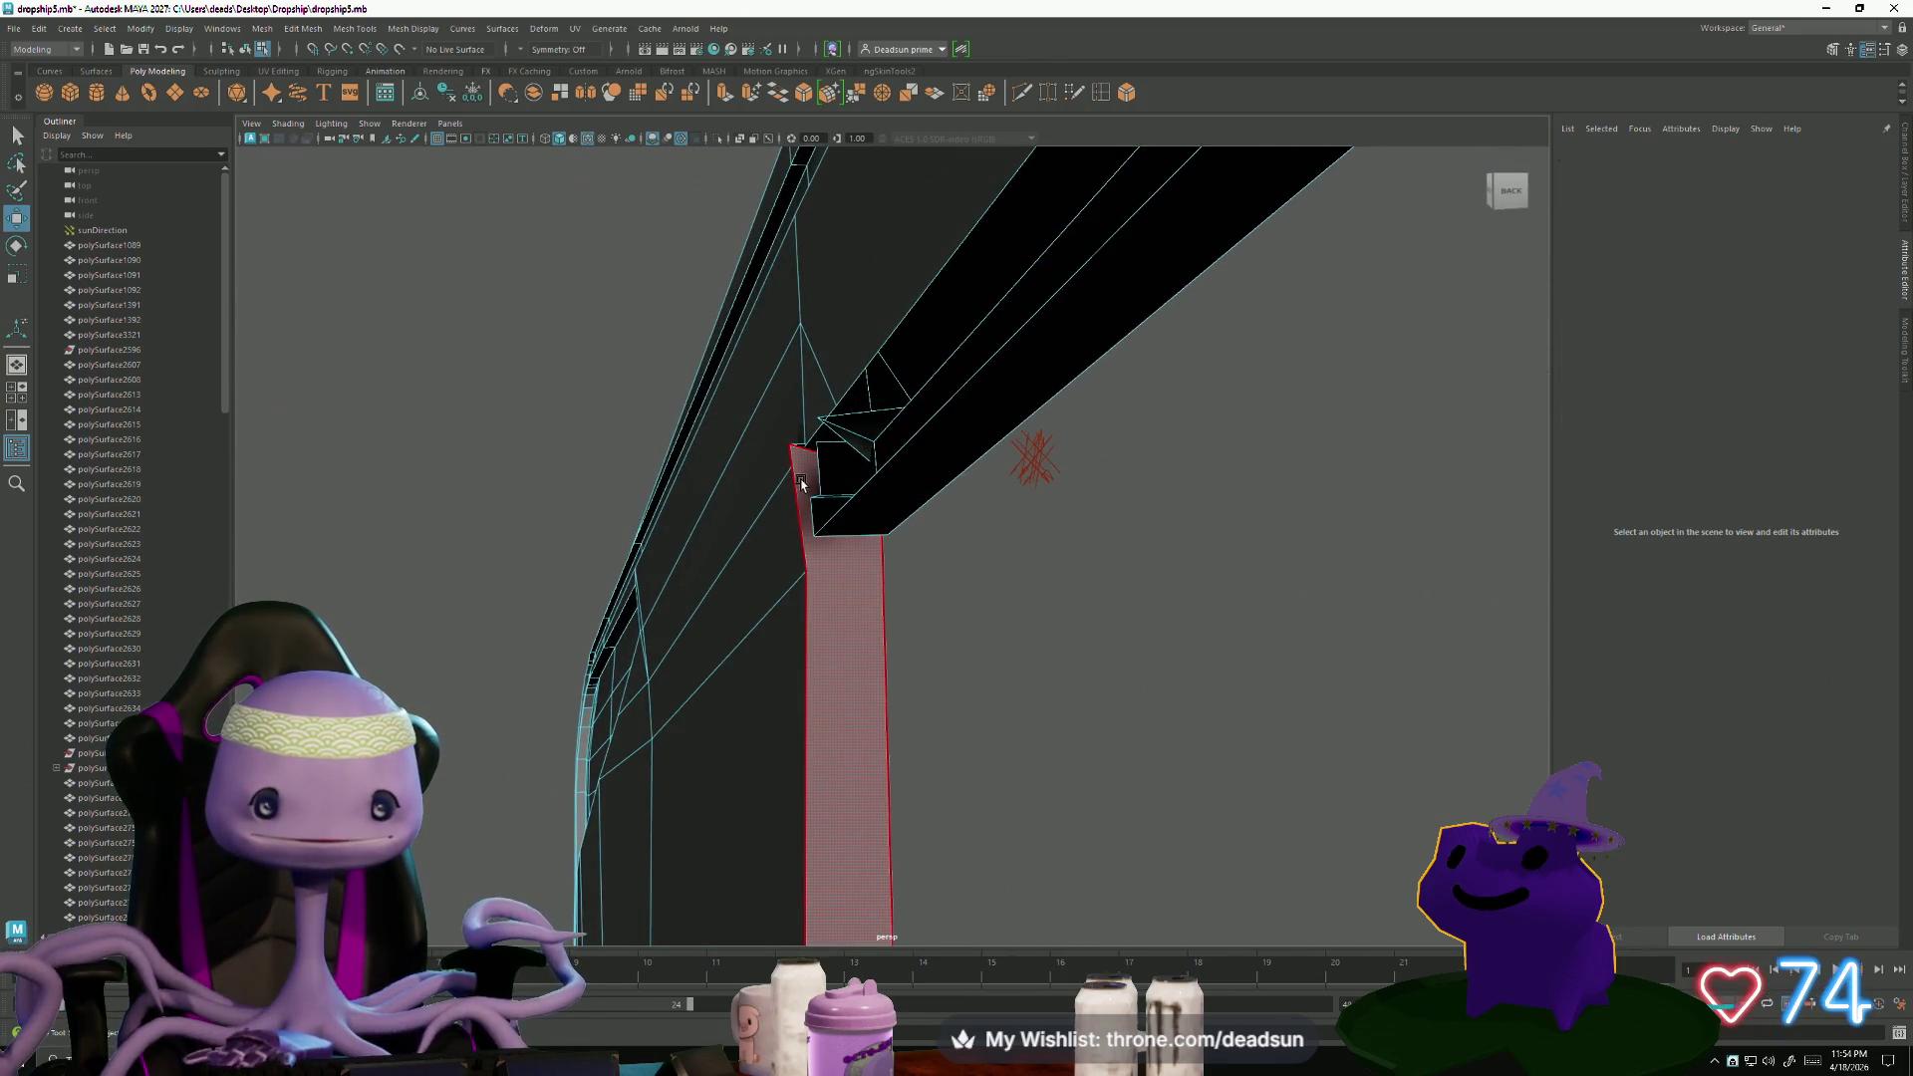
pyautogui.moveTo(799, 464); pyautogui.dragTo(793, 461, button='right')
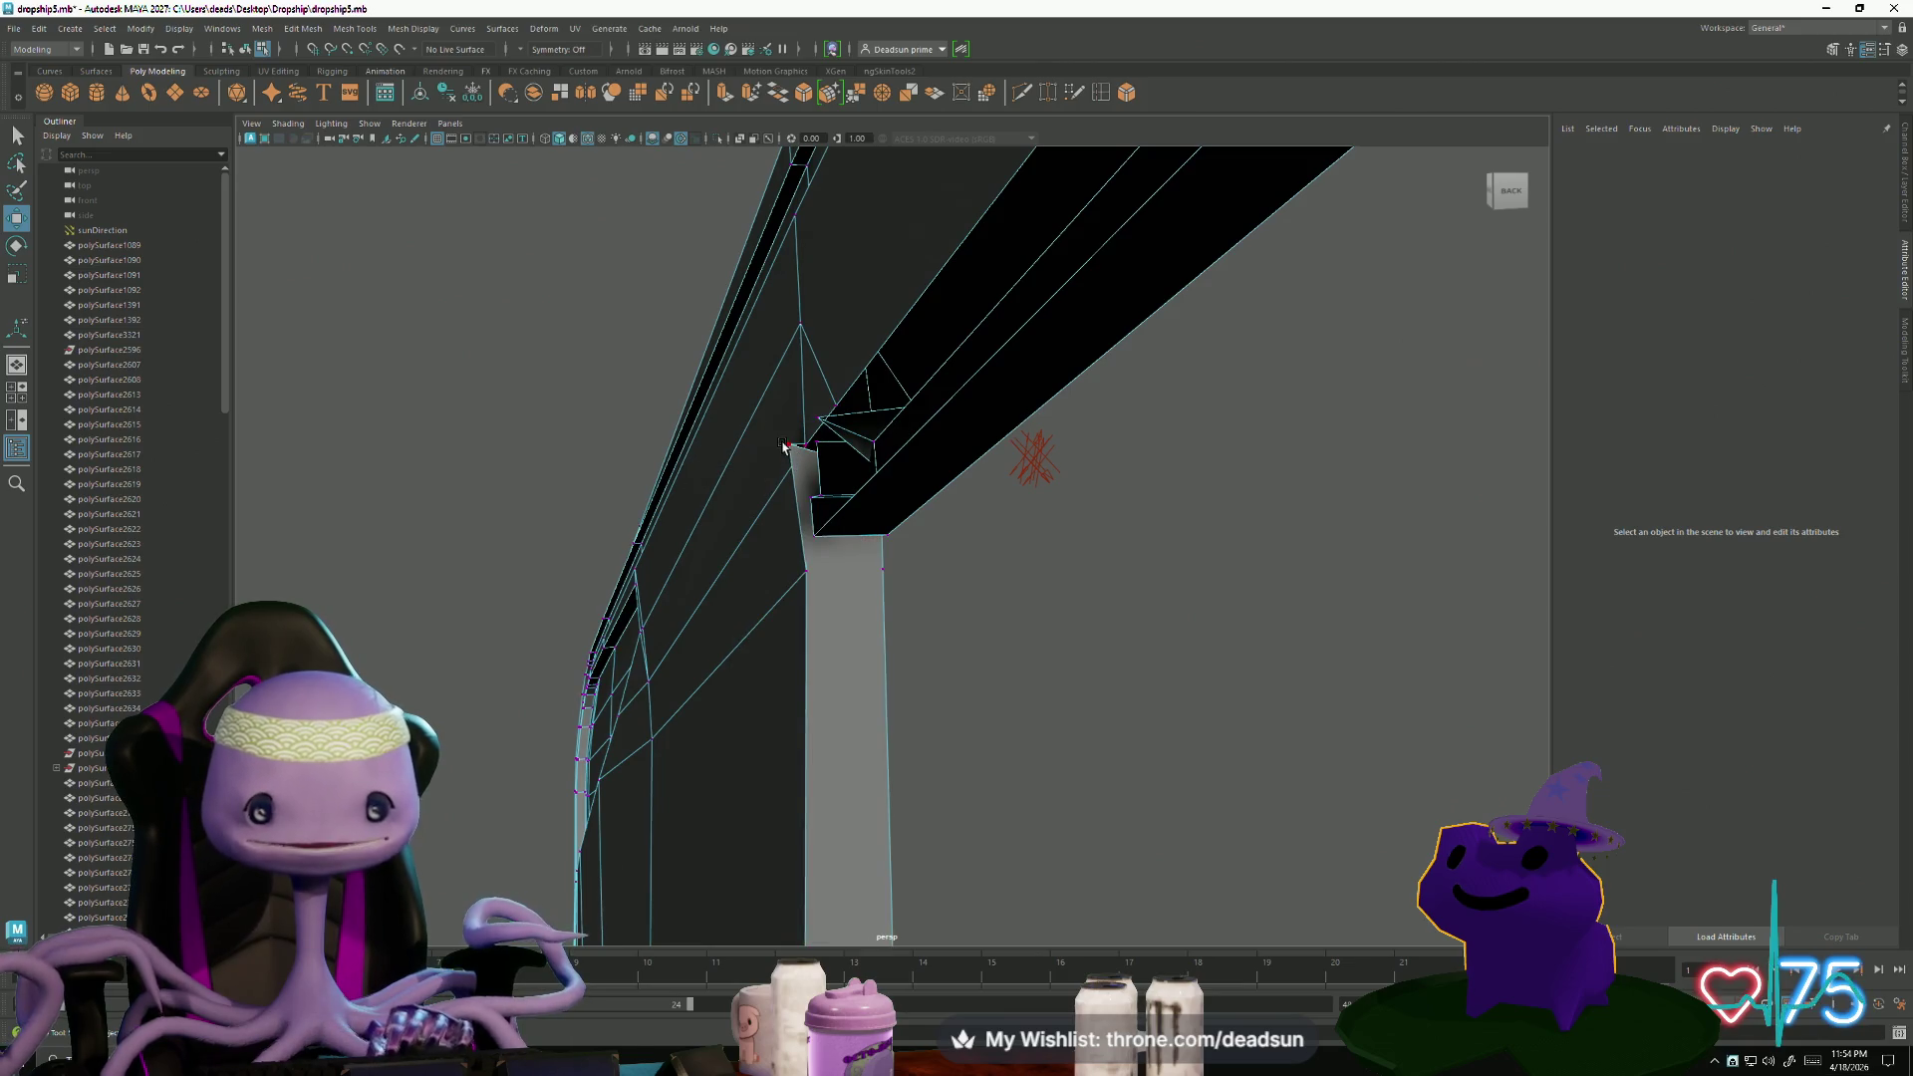
pyautogui.click(786, 444)
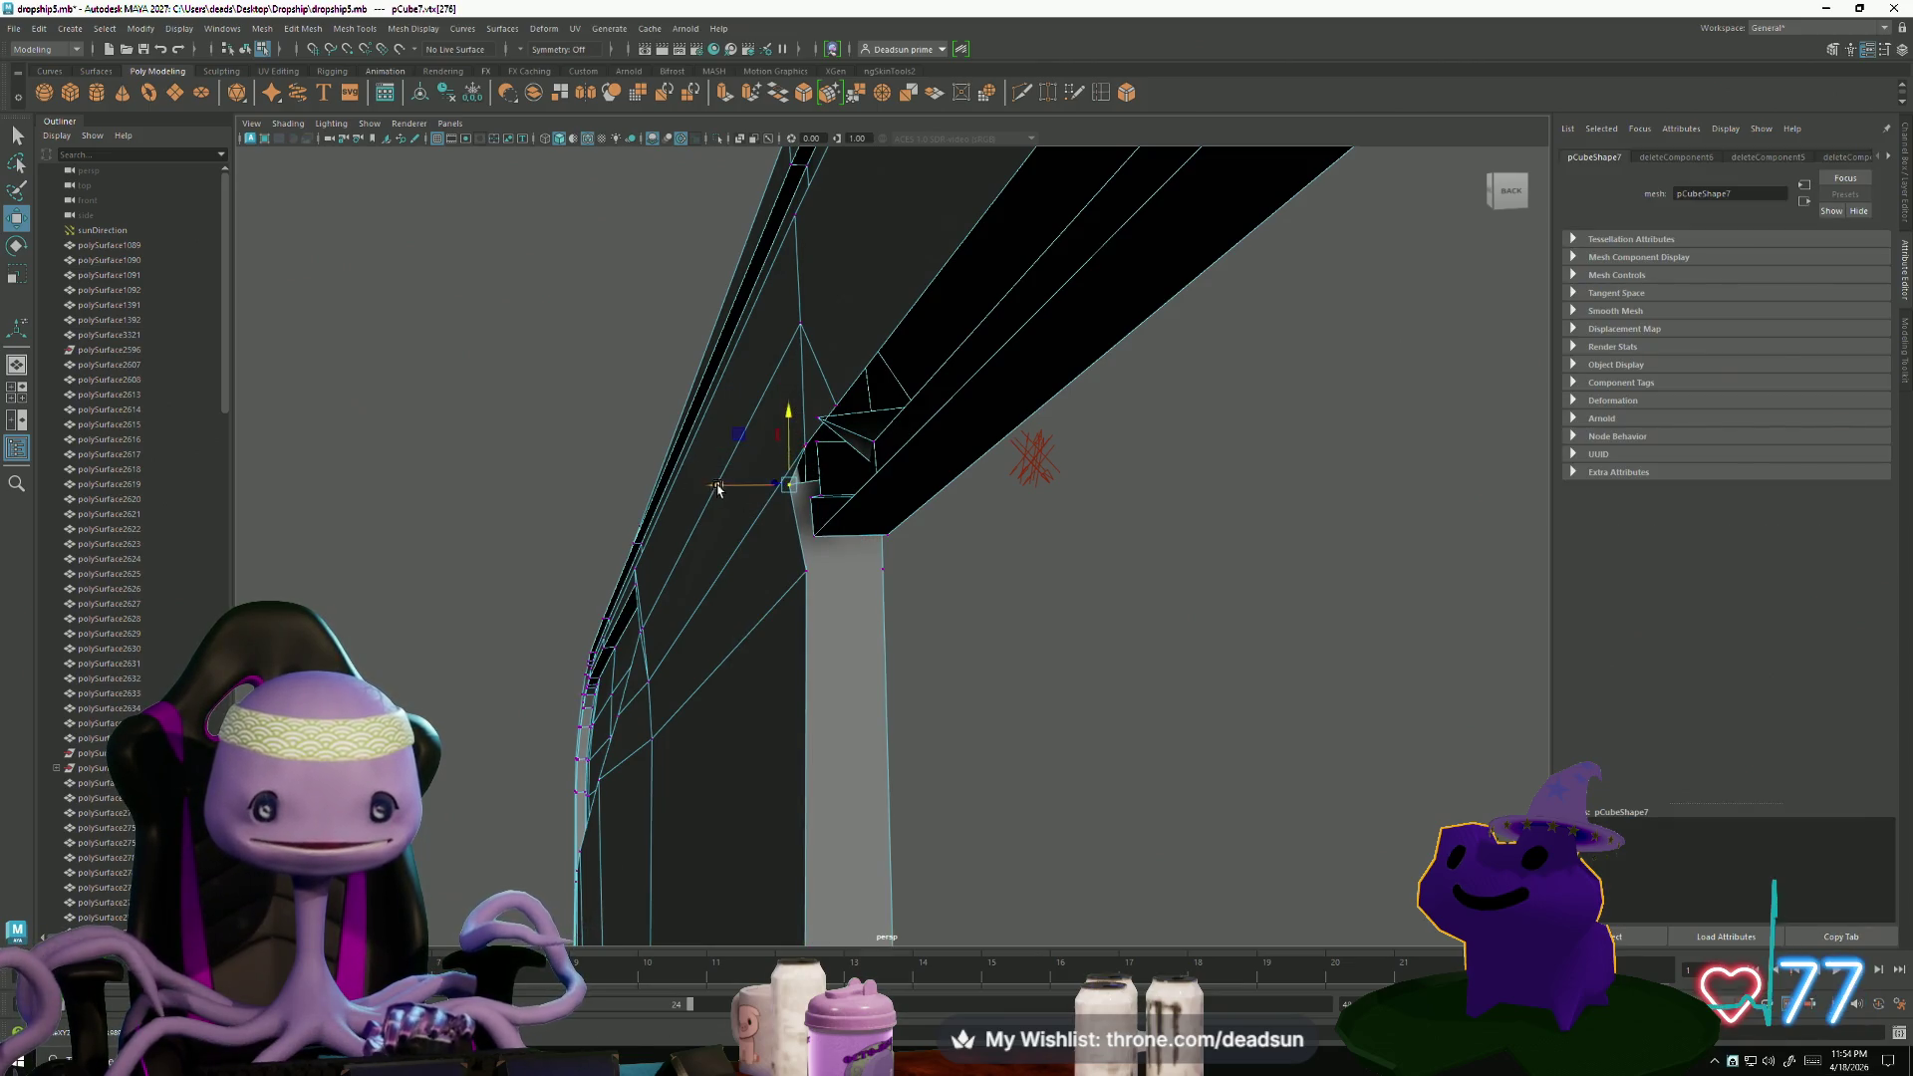
pyautogui.keyDown('alt'); pyautogui.moveTo(739, 497); pyautogui.dragTo(821, 462); pyautogui.keyUp('alt')
pyautogui.click(901, 510)
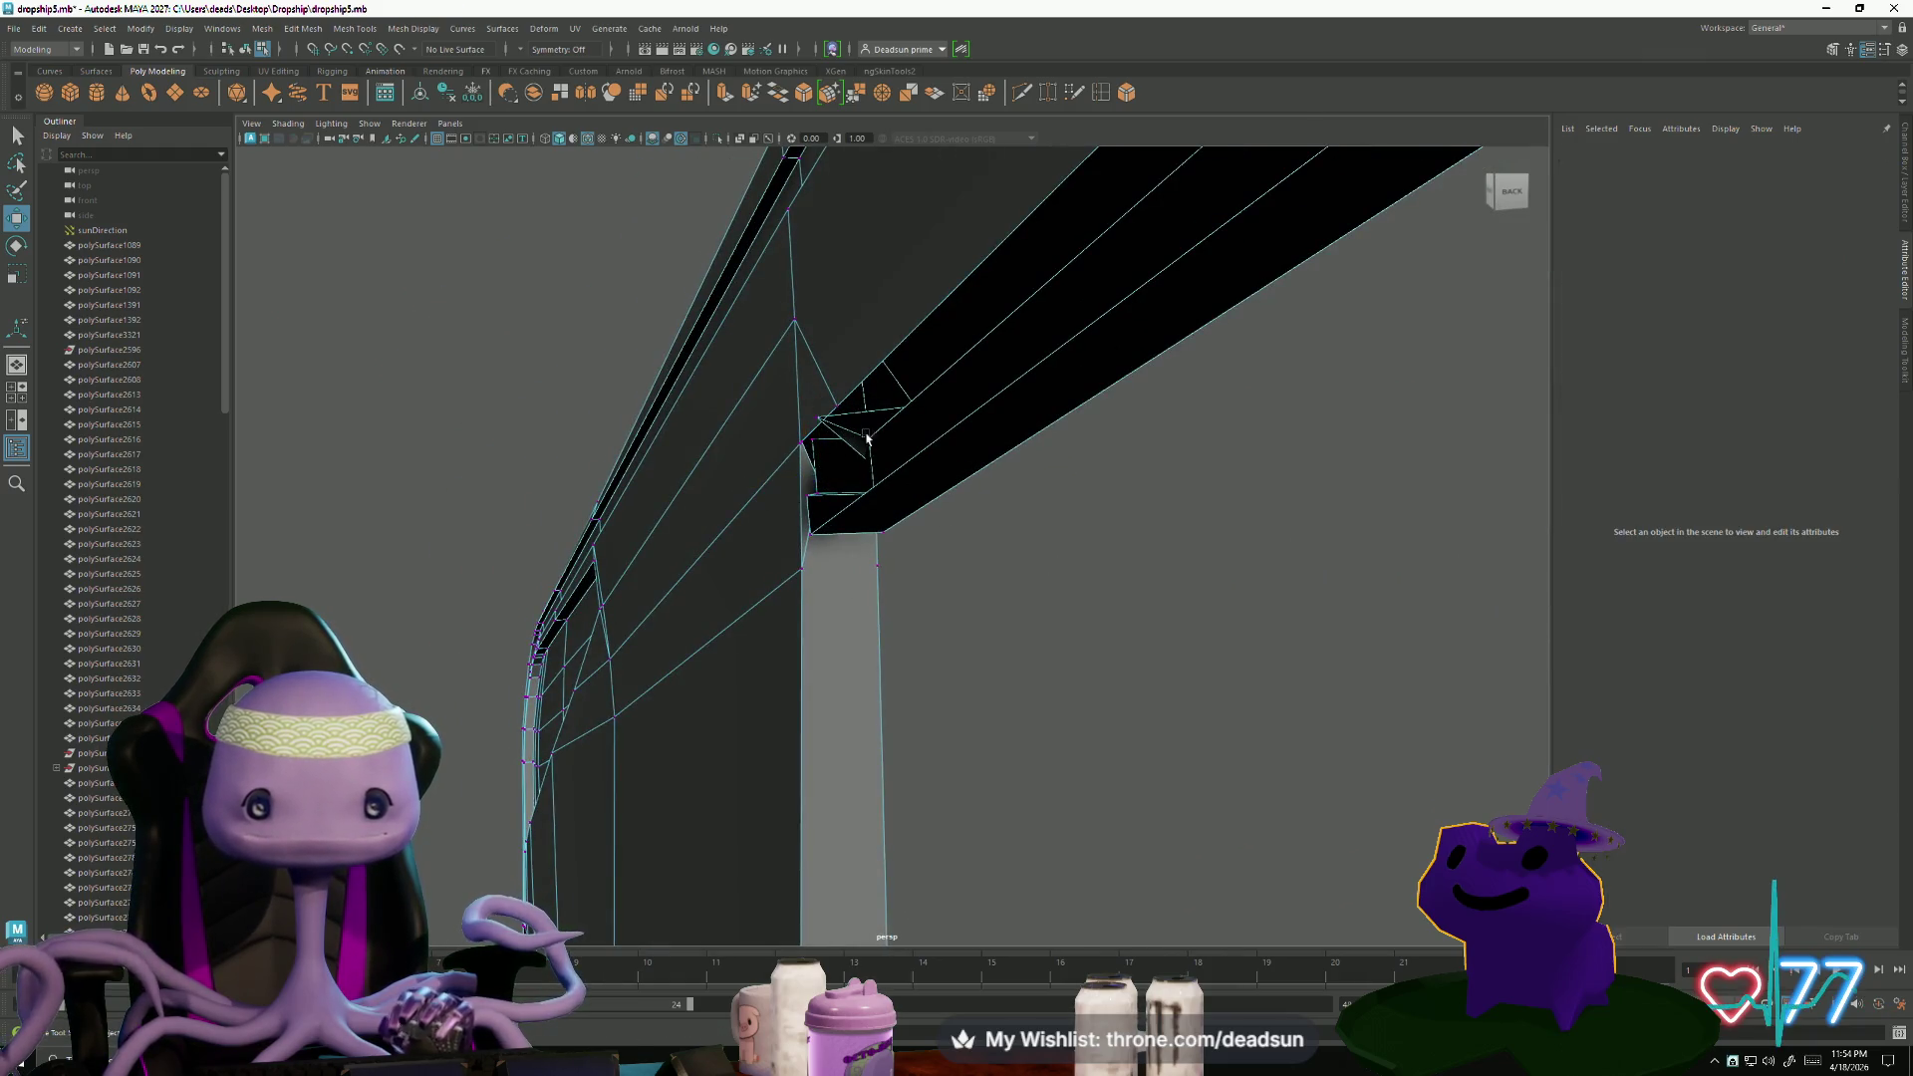
pyautogui.click(813, 416)
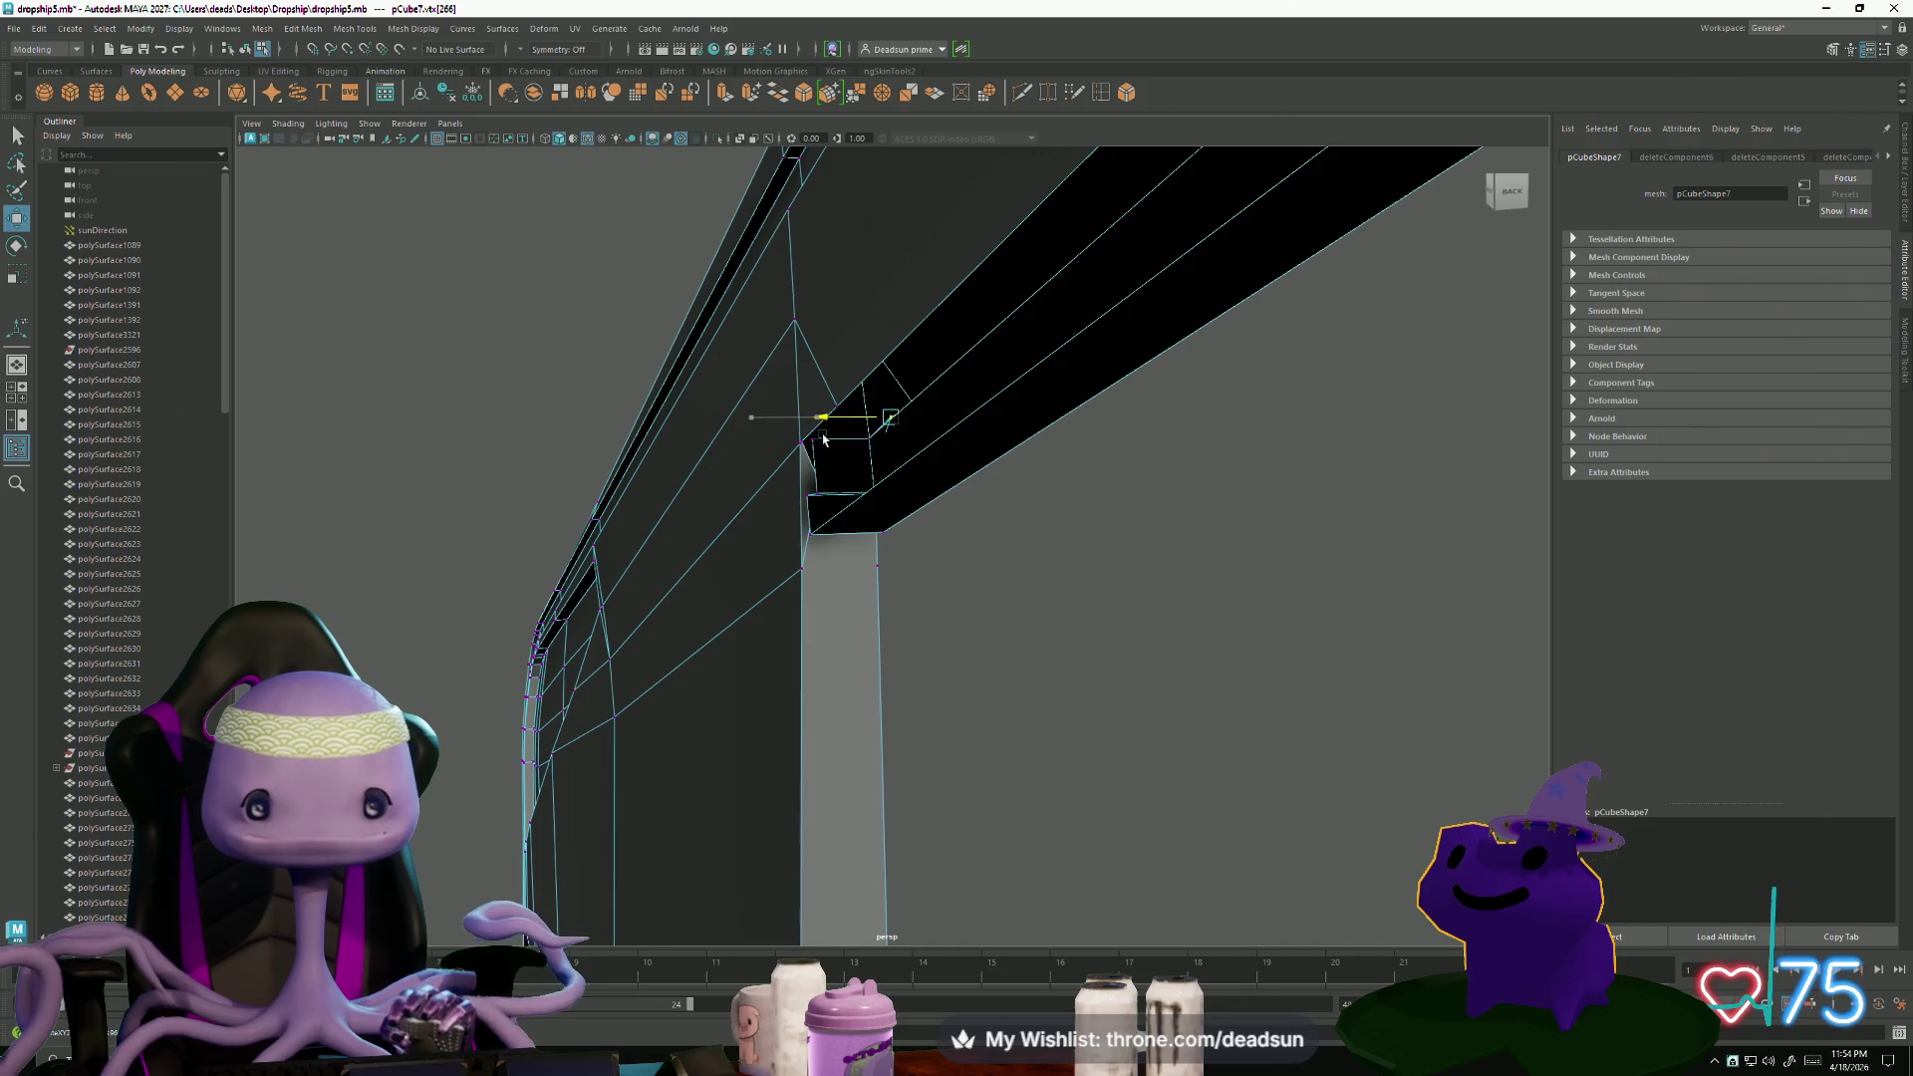
pyautogui.moveTo(873, 454)
pyautogui.keyDown('alt'); pyautogui.mouseDown()
pyautogui.moveTo(936, 468)
pyautogui.moveTo(918, 410)
pyautogui.moveTo(999, 512)
pyautogui.moveTo(1037, 456)
pyautogui.moveTo(1013, 462)
pyautogui.moveTo(1018, 493)
pyautogui.moveTo(1022, 412)
pyautogui.mouseUp(); pyautogui.keyUp('alt')
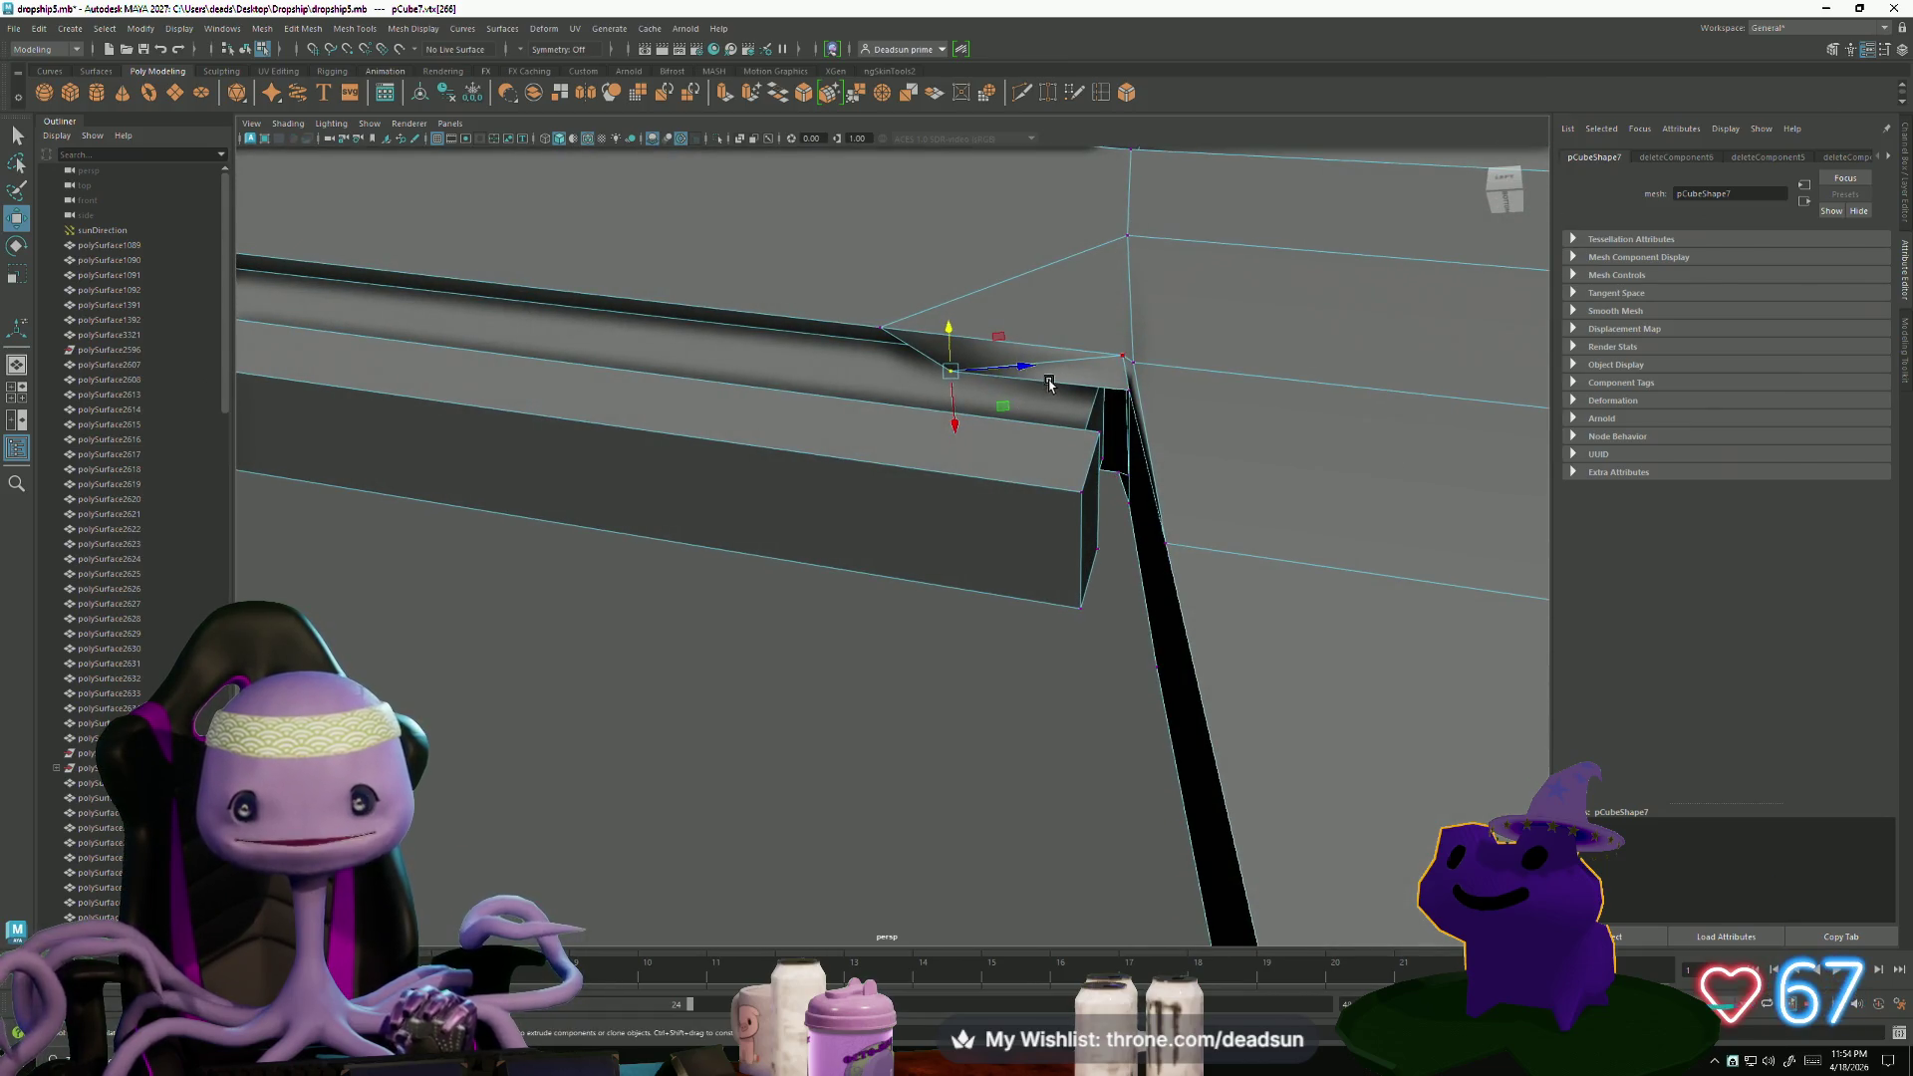
# - Select the triangular junction face, the long beam faces and the beam's underside face
pyautogui.press('F11')
pyautogui.click(1067, 381)
pyautogui.keyDown('shift'); pyautogui.click(1037, 399); pyautogui.keyUp('shift')
pyautogui.moveTo(1036, 399)
pyautogui.keyDown('alt'); pyautogui.mouseDown()
pyautogui.moveTo(1090, 461)
pyautogui.moveTo(1162, 426)
pyautogui.moveTo(1120, 452)
pyautogui.moveTo(1124, 360)
pyautogui.mouseUp(); pyautogui.keyUp('alt')
pyautogui.keyDown('shift'); pyautogui.click(862, 307); pyautogui.keyUp('shift')
pyautogui.moveTo(797, 306)
pyautogui.keyDown('alt'); pyautogui.mouseDown()
pyautogui.moveTo(525, 329)
pyautogui.moveTo(611, 371)
pyautogui.moveTo(607, 418)
pyautogui.mouseUp(); pyautogui.keyUp('alt')
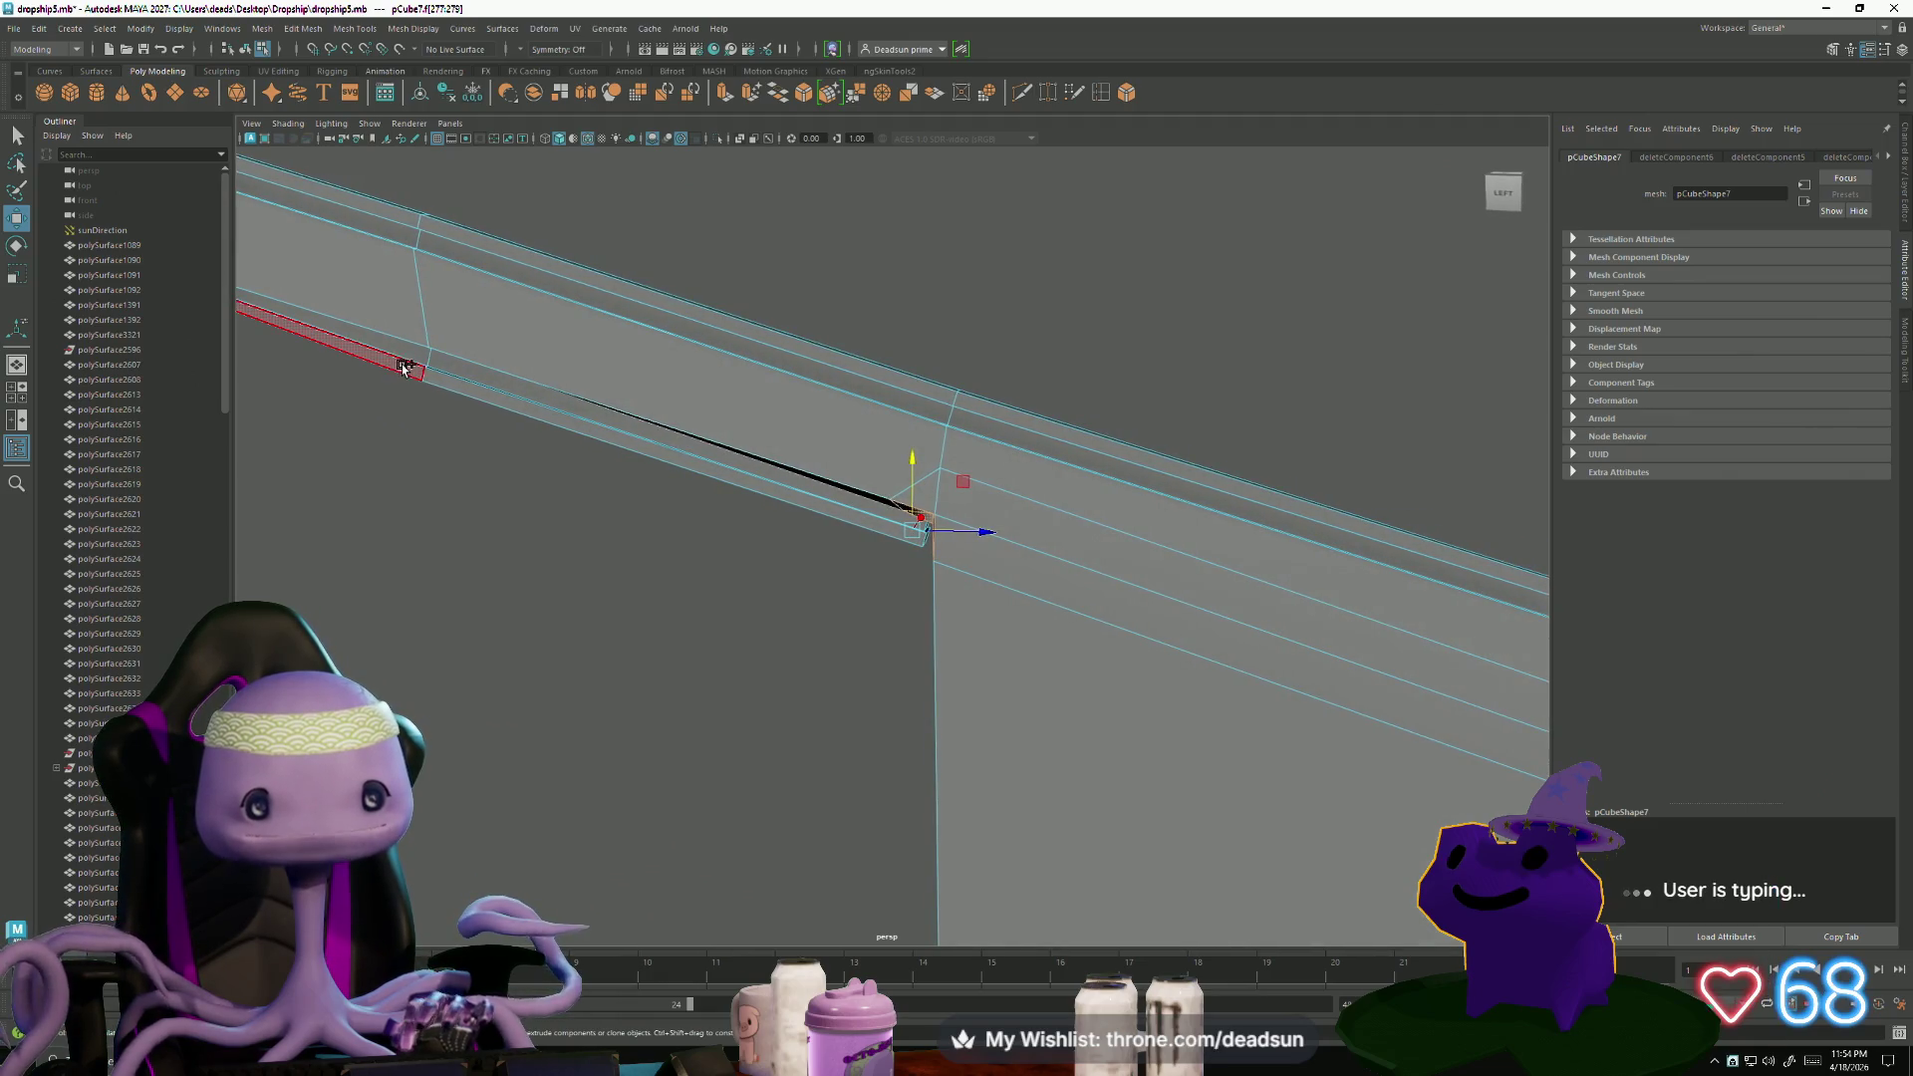
pyautogui.moveTo(442, 414); pyautogui.dragTo(443, 419)
pyautogui.moveTo(555, 555)
pyautogui.keyDown('alt'); pyautogui.mouseDown()
pyautogui.moveTo(559, 619)
pyautogui.moveTo(581, 559)
pyautogui.moveTo(804, 541)
pyautogui.moveTo(1030, 571)
pyautogui.mouseUp(); pyautogui.keyUp('alt')
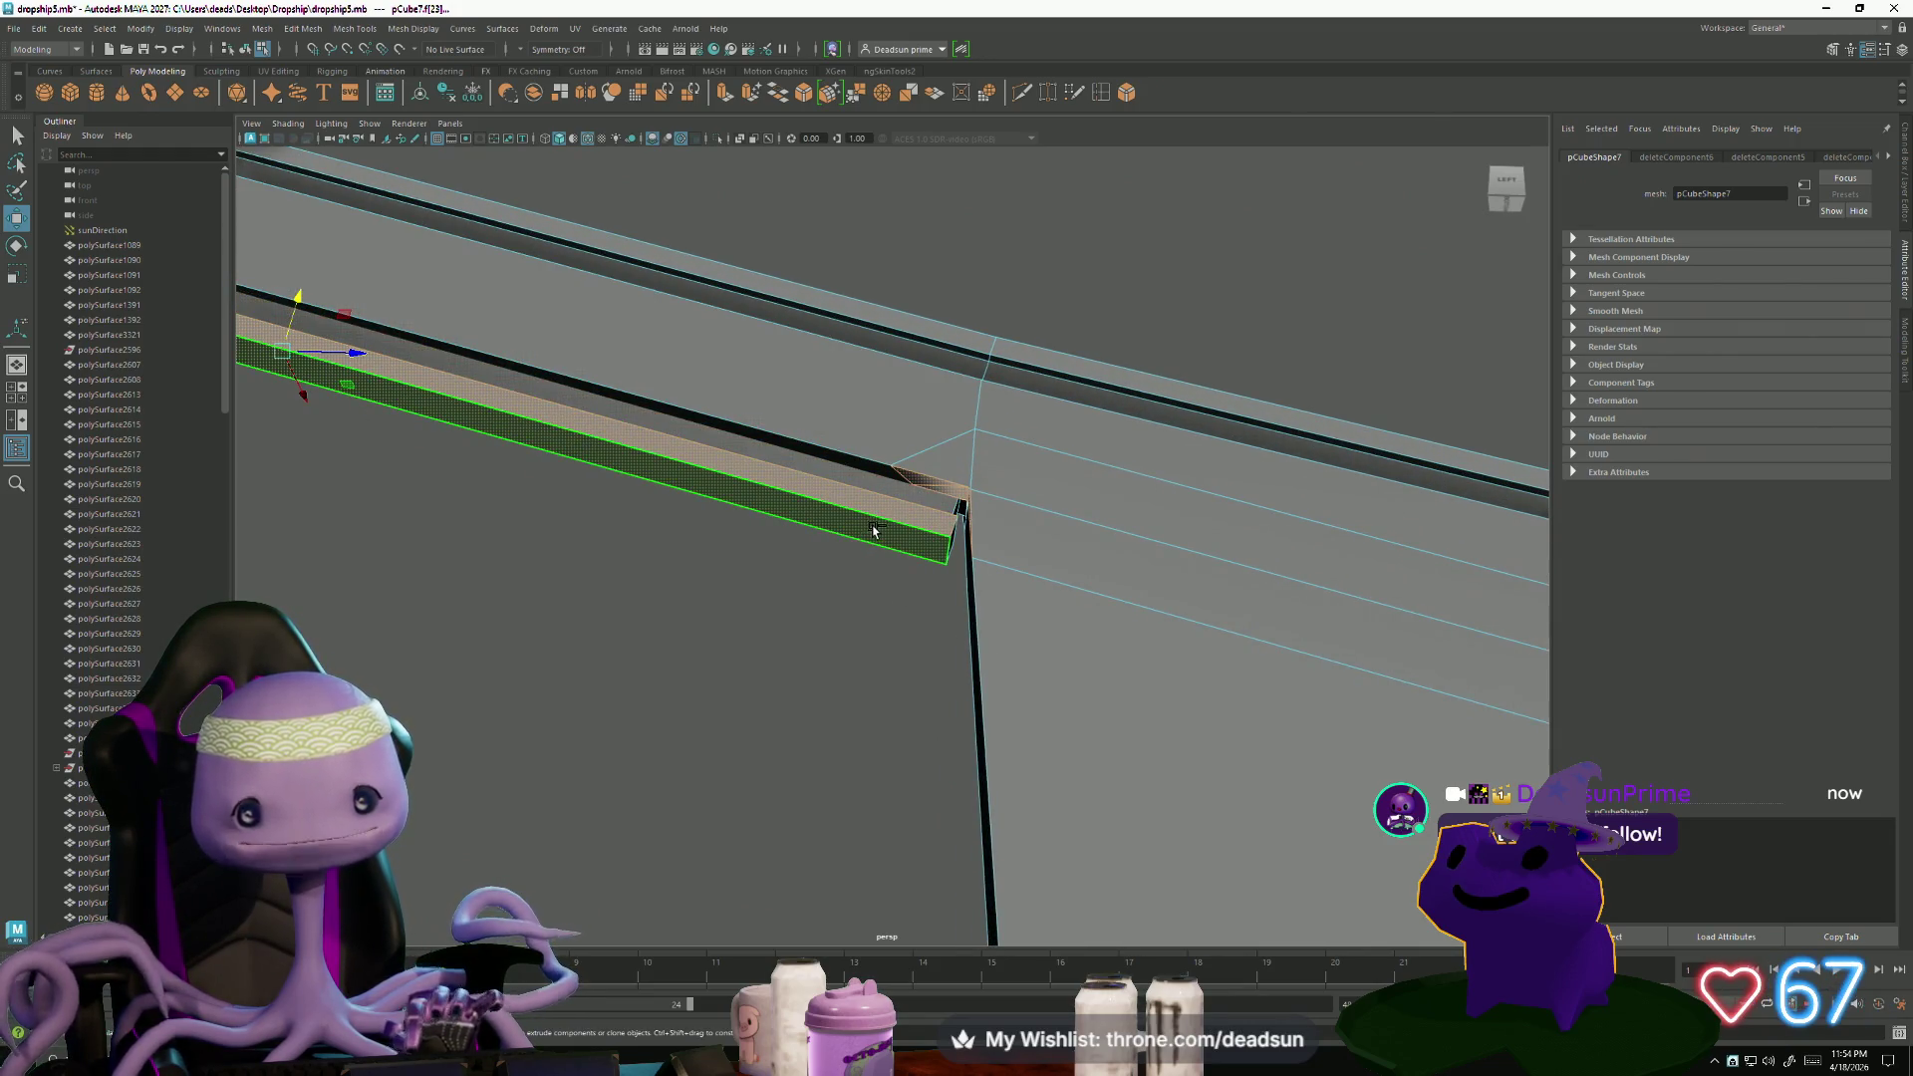
# - Delete the beam faces, fill the underside hole, and remove the stray extruded face
pyautogui.press('Delete')
pyautogui.click(859, 475)
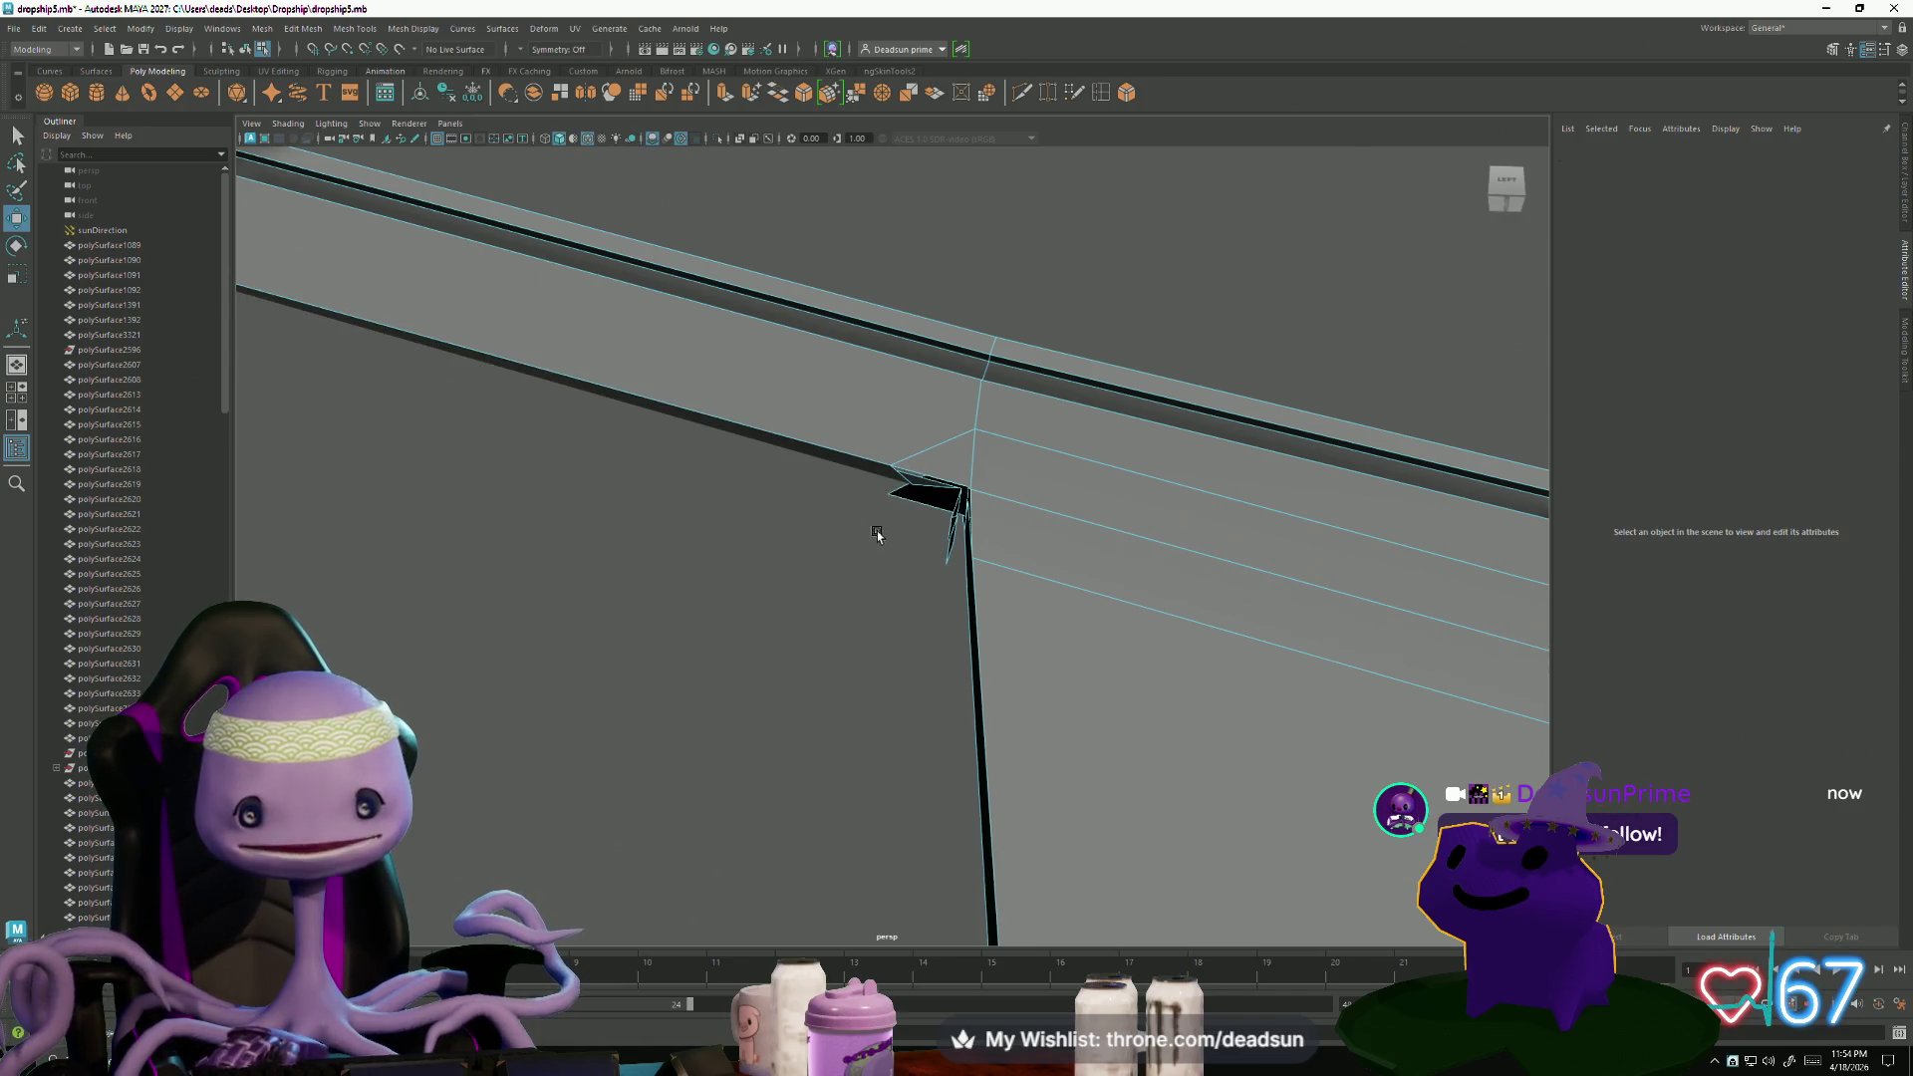
pyautogui.moveTo(798, 564)
pyautogui.keyDown('alt'); pyautogui.mouseDown()
pyautogui.moveTo(1063, 637)
pyautogui.moveTo(974, 588)
pyautogui.moveTo(947, 525)
pyautogui.moveTo(734, 547)
pyautogui.moveTo(881, 496)
pyautogui.moveTo(915, 512)
pyautogui.moveTo(943, 598)
pyautogui.moveTo(1008, 585)
pyautogui.moveTo(1019, 653)
pyautogui.mouseUp(); pyautogui.keyUp('alt')
pyautogui.hotkey('ctrl', 'z')
pyautogui.press('Delete')
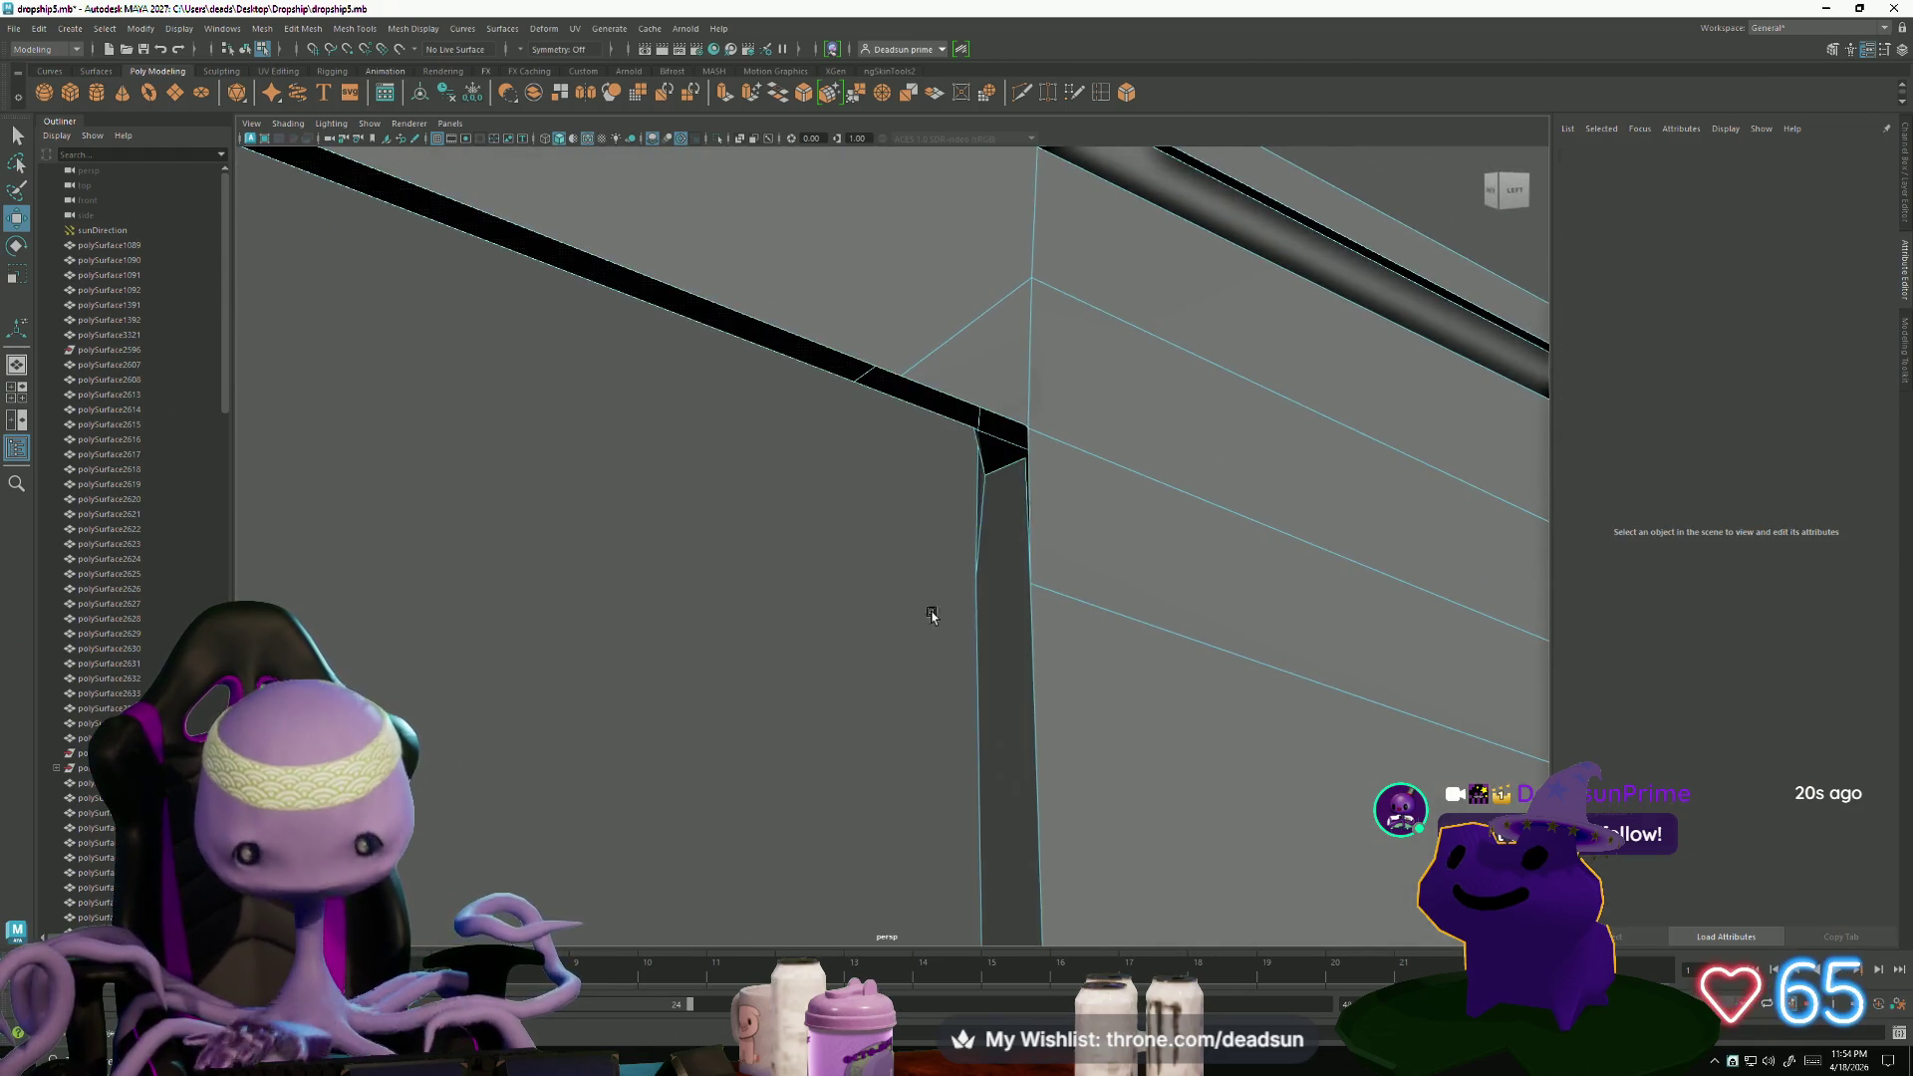
# - Snap the two gap vertices down onto the lower edge to close the junction
pyautogui.moveTo(1017, 522); pyautogui.dragTo(1007, 528, button='right')
pyautogui.keyDown('alt'); pyautogui.moveTo(1006, 528); pyautogui.dragTo(1132, 522); pyautogui.keyUp('alt')
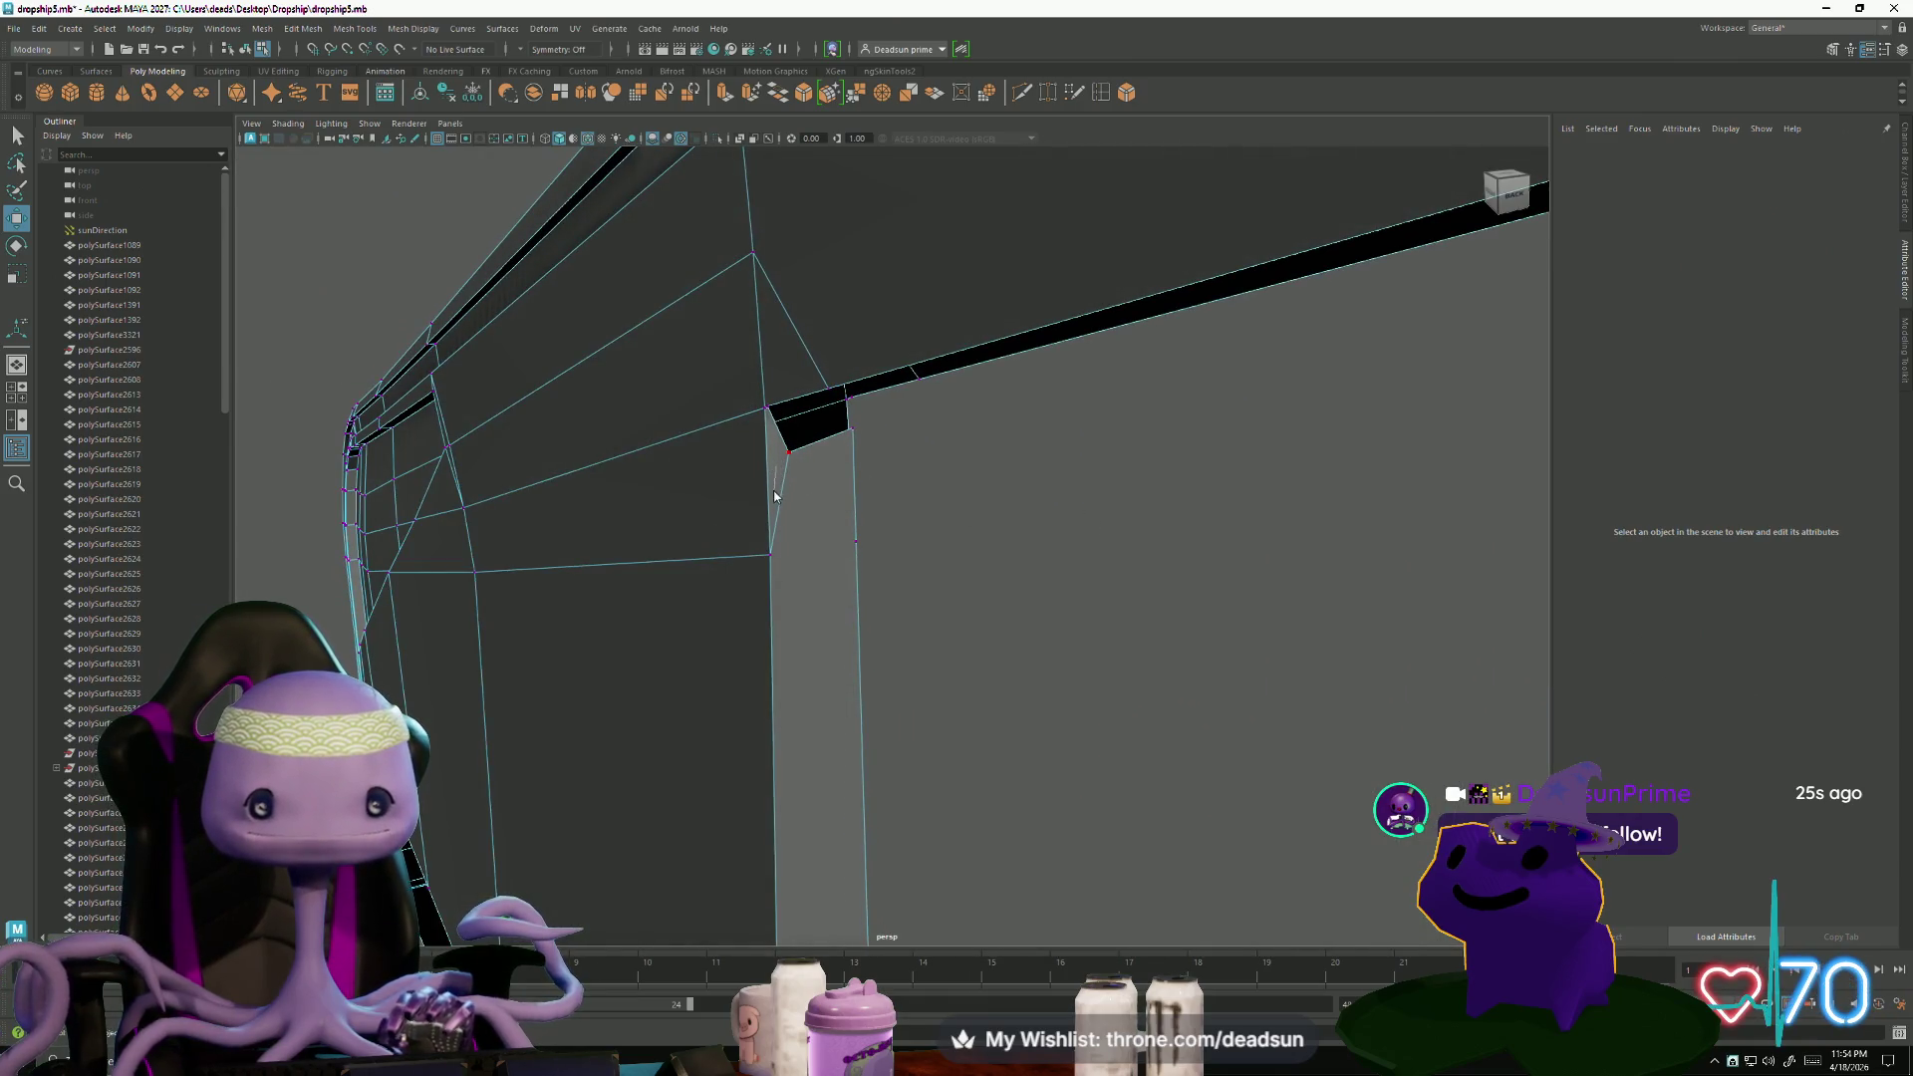
pyautogui.moveTo(819, 486); pyautogui.dragTo(743, 458, button='right')
pyautogui.moveTo(884, 495); pyautogui.dragTo(919, 586, button='middle')
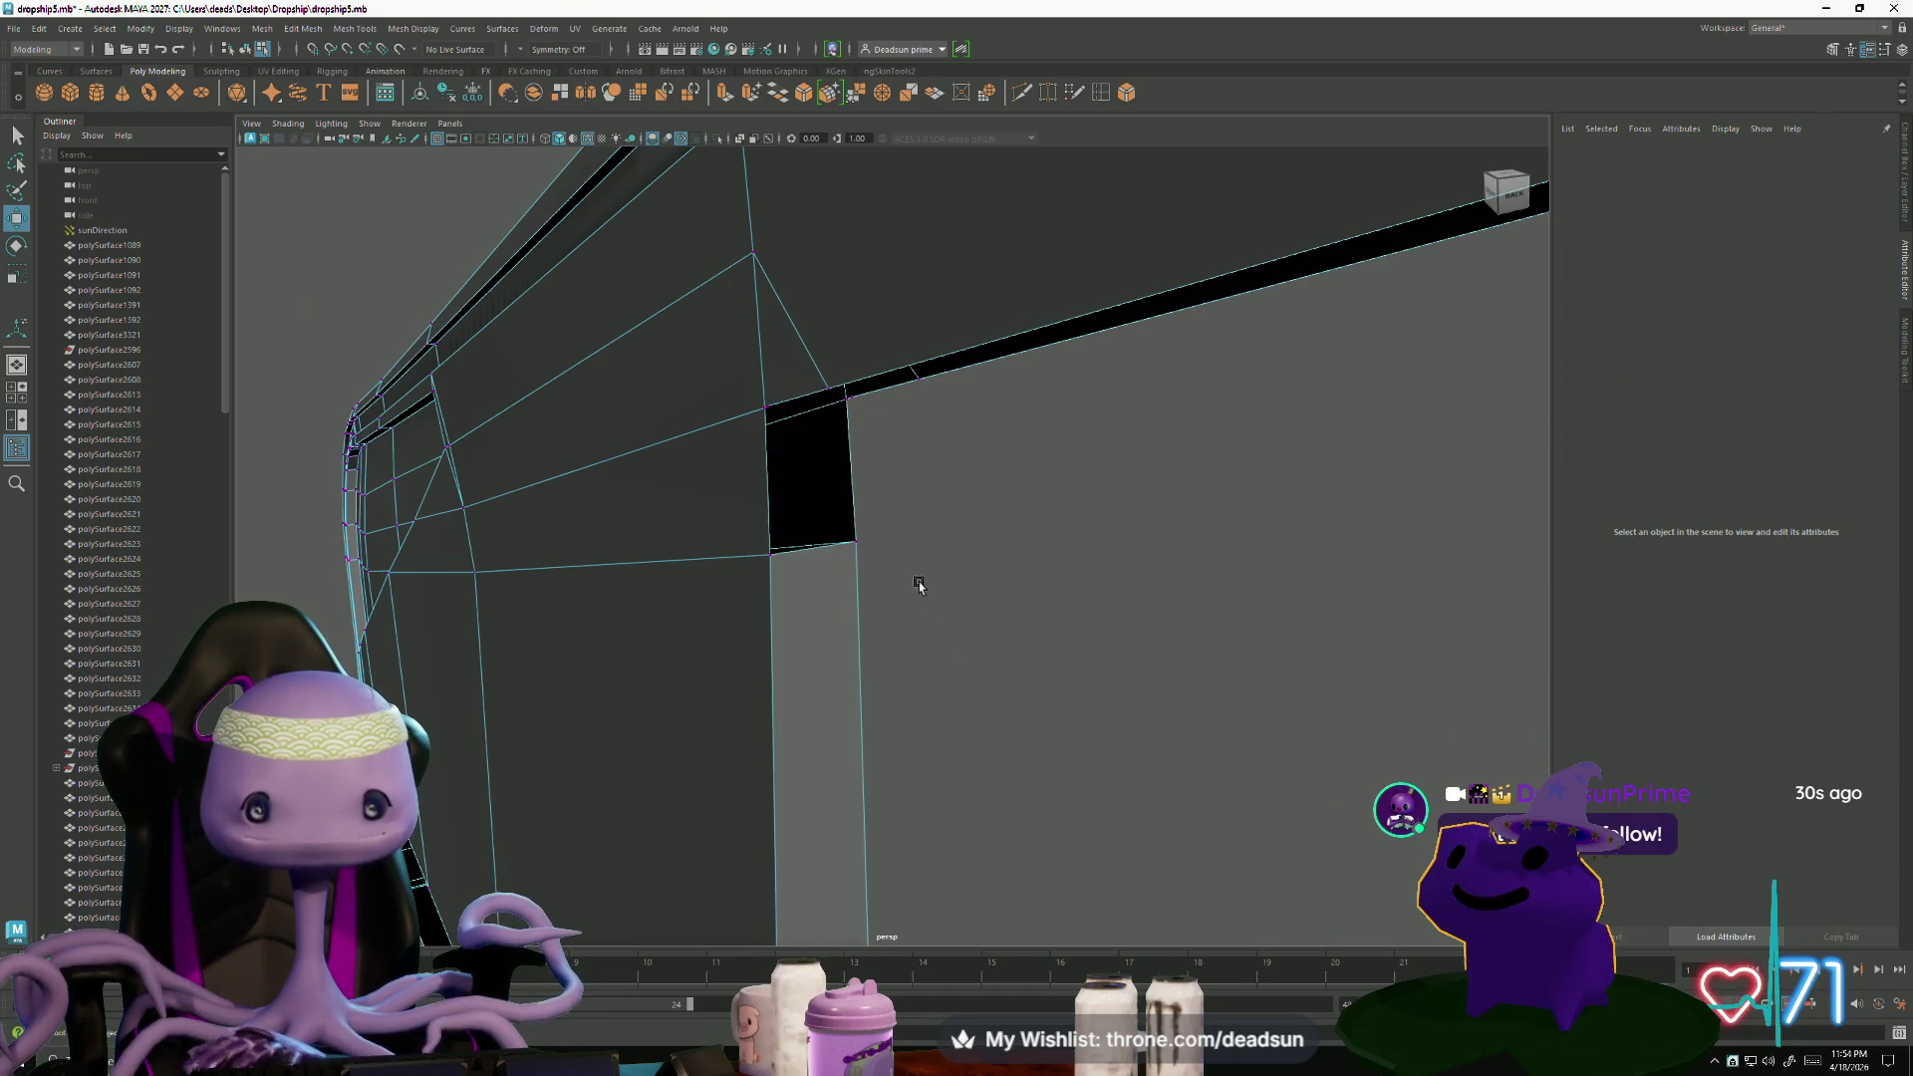
pyautogui.scroll(-5, 926, 698)
pyautogui.moveTo(585, 654)
pyautogui.keyDown('alt'); pyautogui.mouseDown()
pyautogui.moveTo(837, 654)
pyautogui.moveTo(717, 646)
pyautogui.moveTo(803, 641)
pyautogui.moveTo(811, 618)
pyautogui.moveTo(748, 641)
pyautogui.moveTo(963, 652)
pyautogui.moveTo(760, 671)
pyautogui.moveTo(628, 641)
pyautogui.moveTo(747, 688)
pyautogui.moveTo(432, 632)
pyautogui.moveTo(959, 628)
pyautogui.mouseUp(); pyautogui.keyUp('alt')
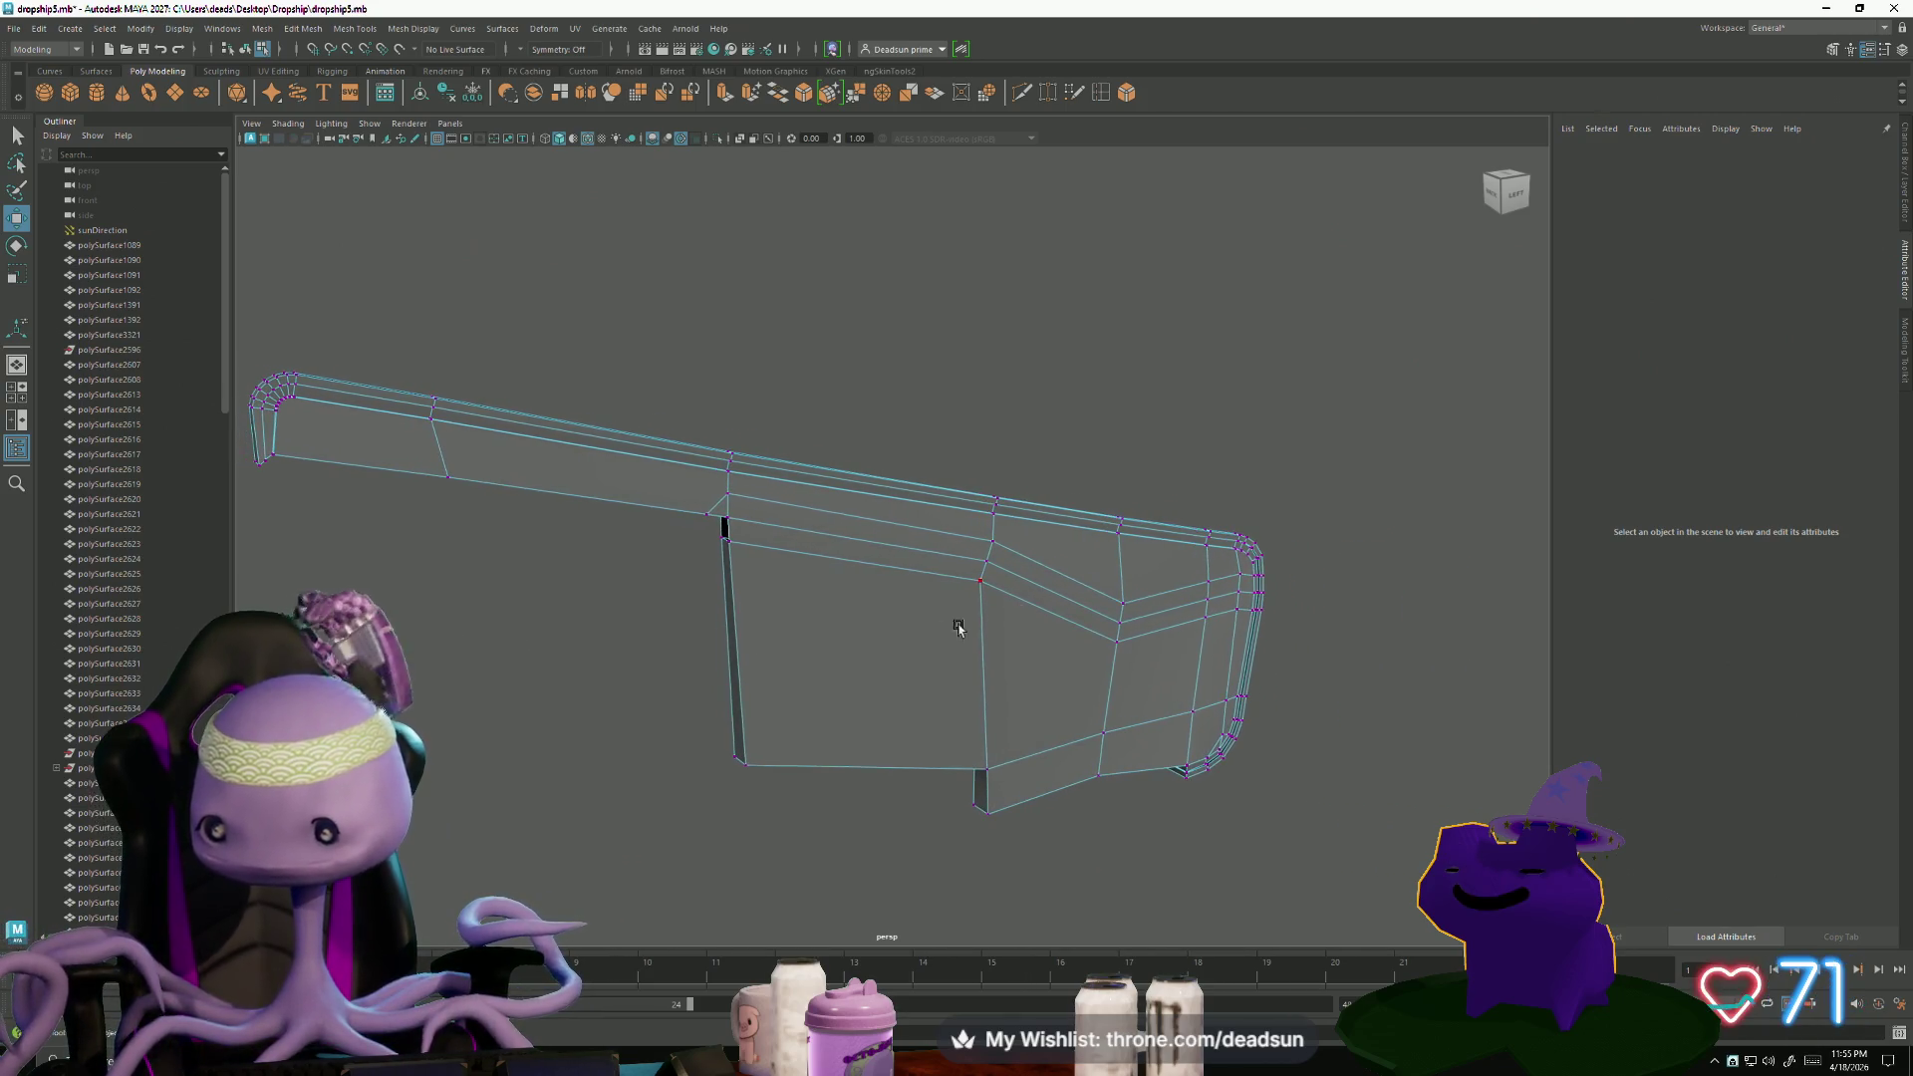
# - Raise a middle panel vertex and scale the selected vertices along X to align them
pyautogui.click(1122, 600)
pyautogui.scroll(3, 1073, 691)
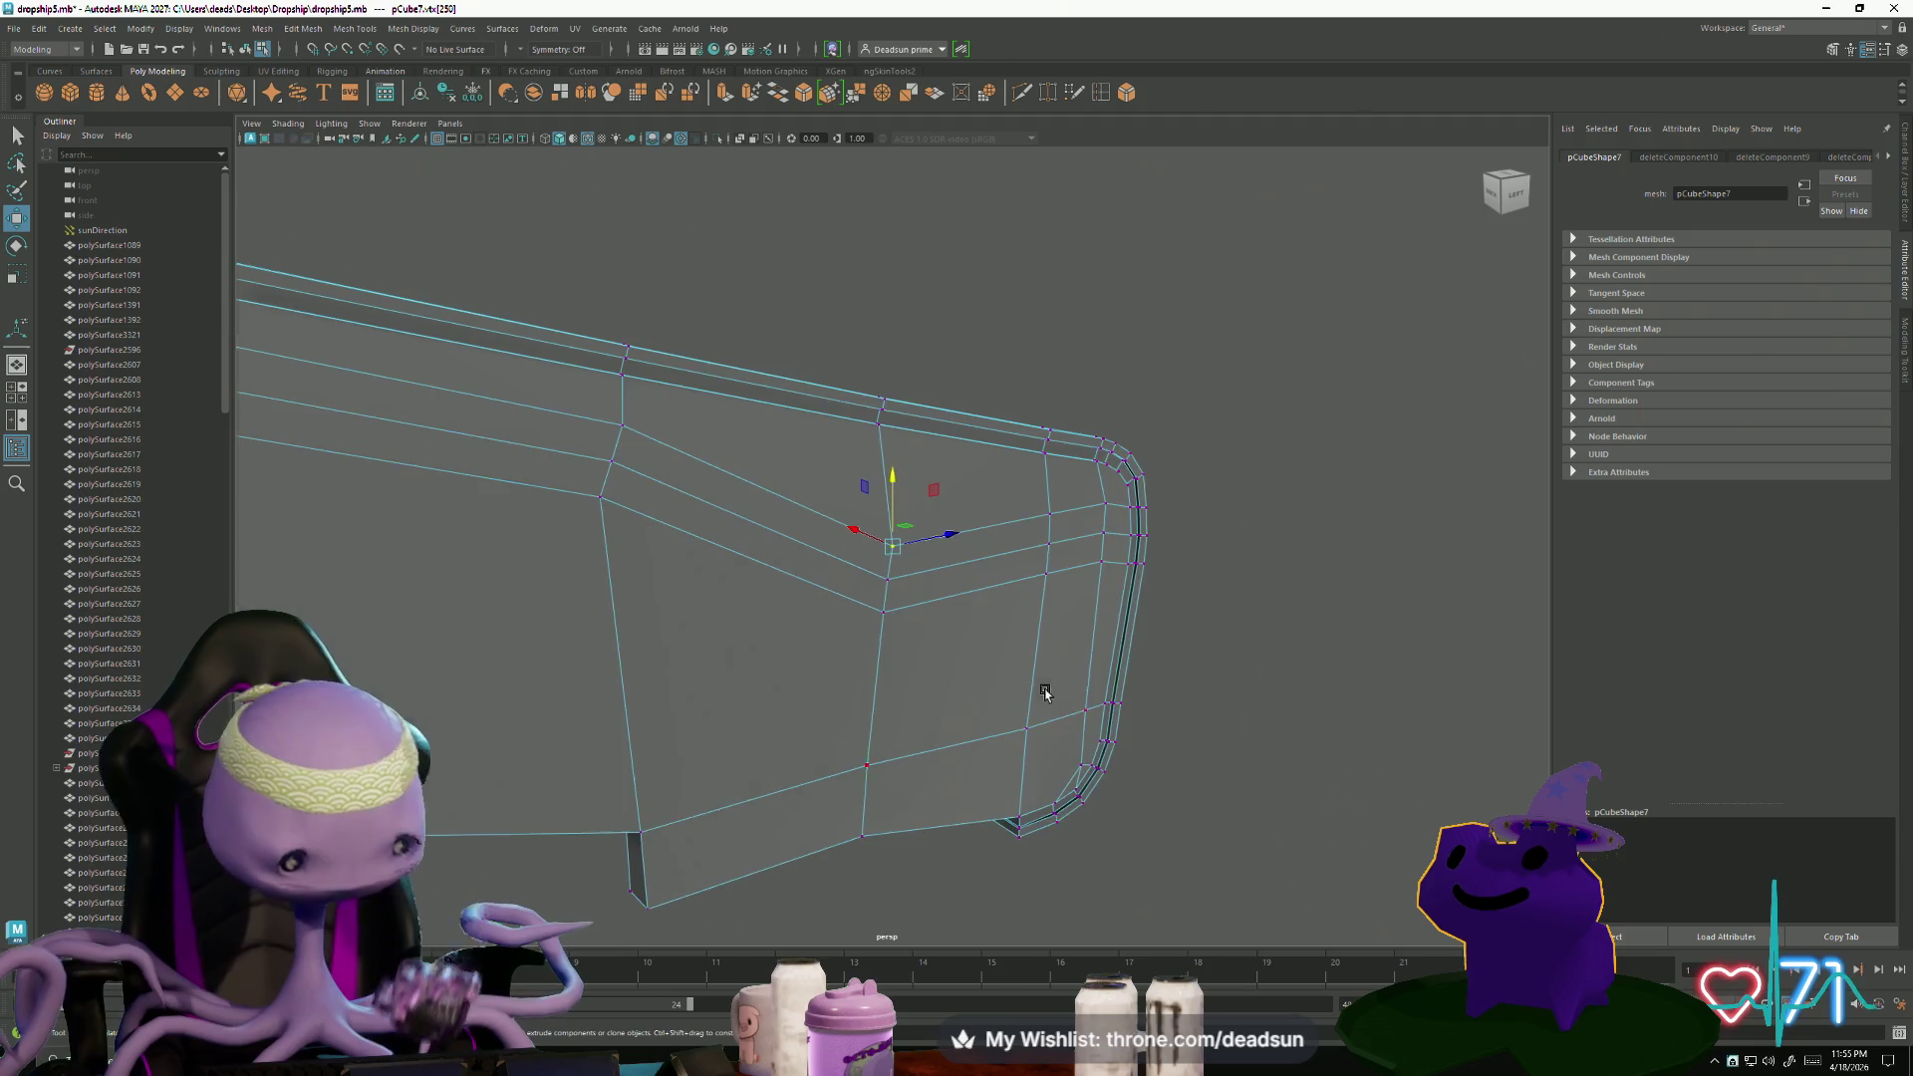
pyautogui.moveTo(885, 521); pyautogui.dragTo(889, 447)
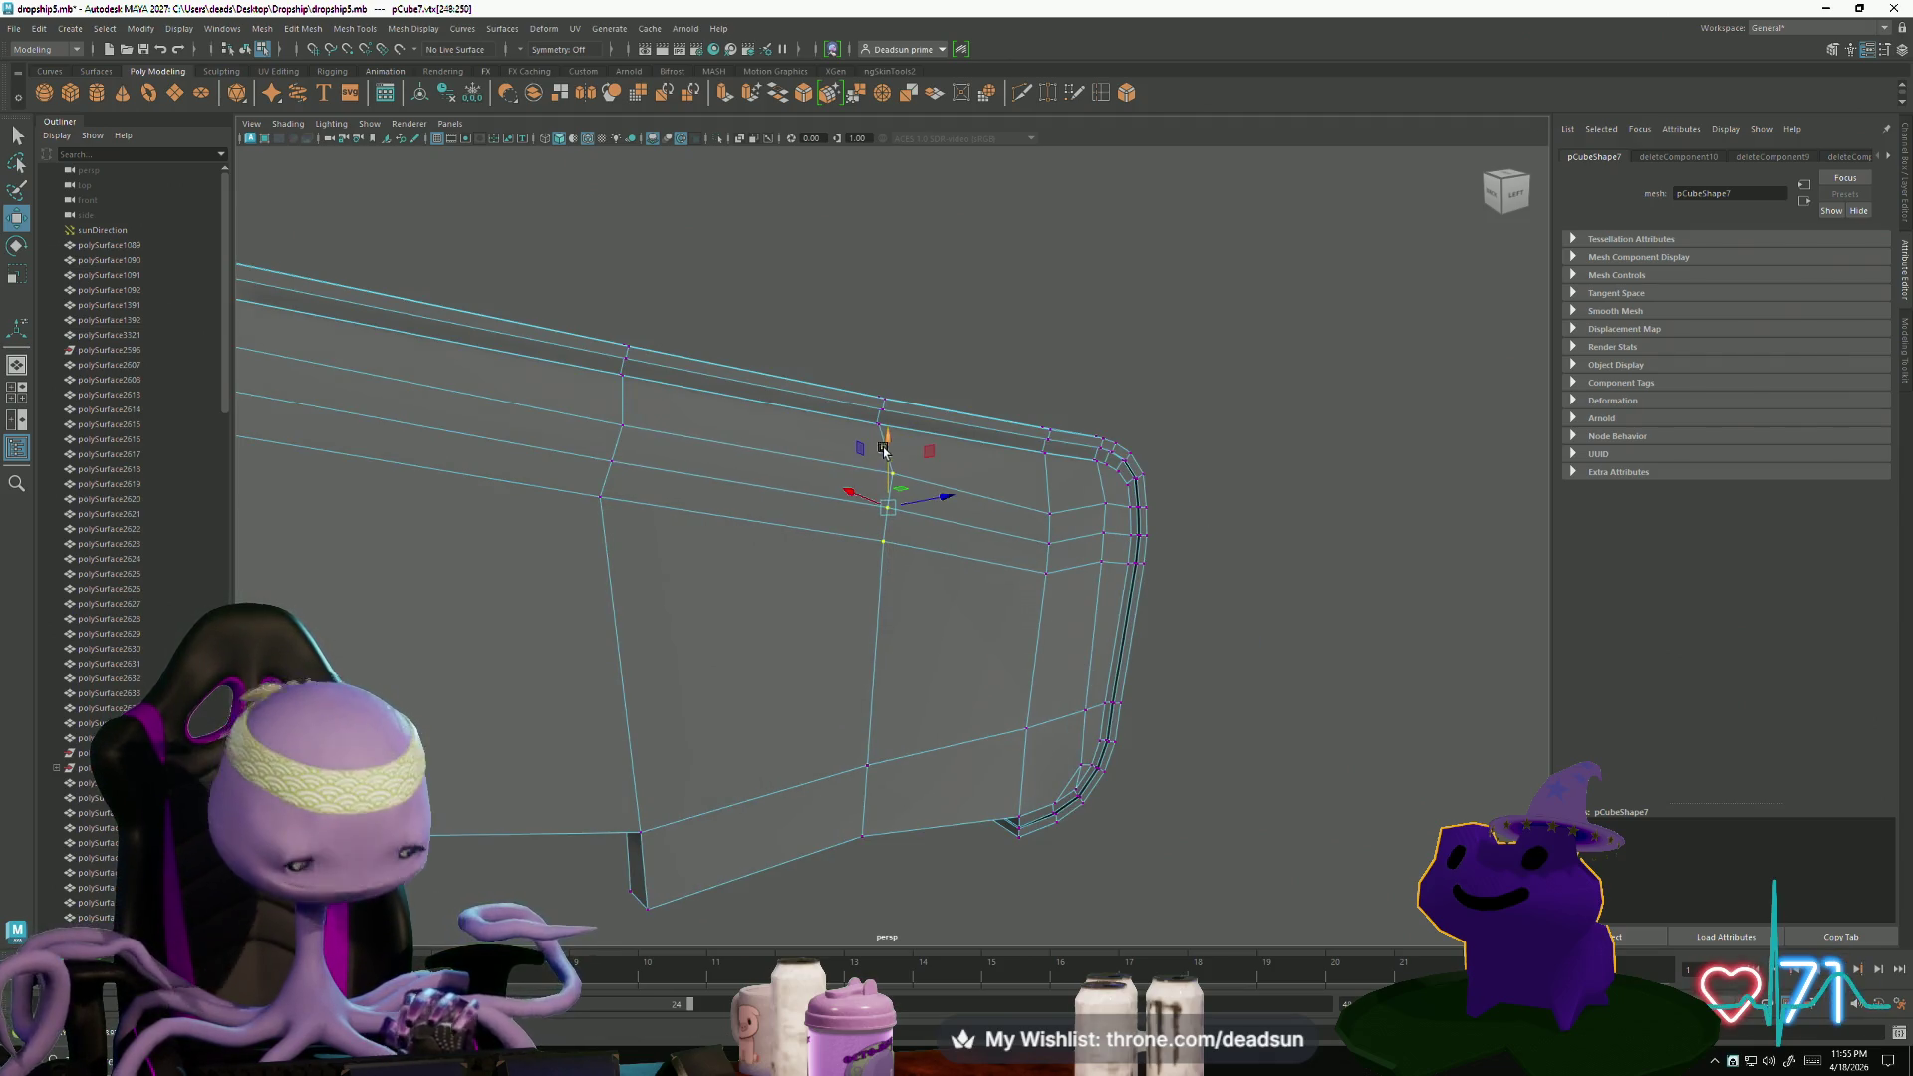
pyautogui.press('f')
pyautogui.scroll(-5, 956, 640)
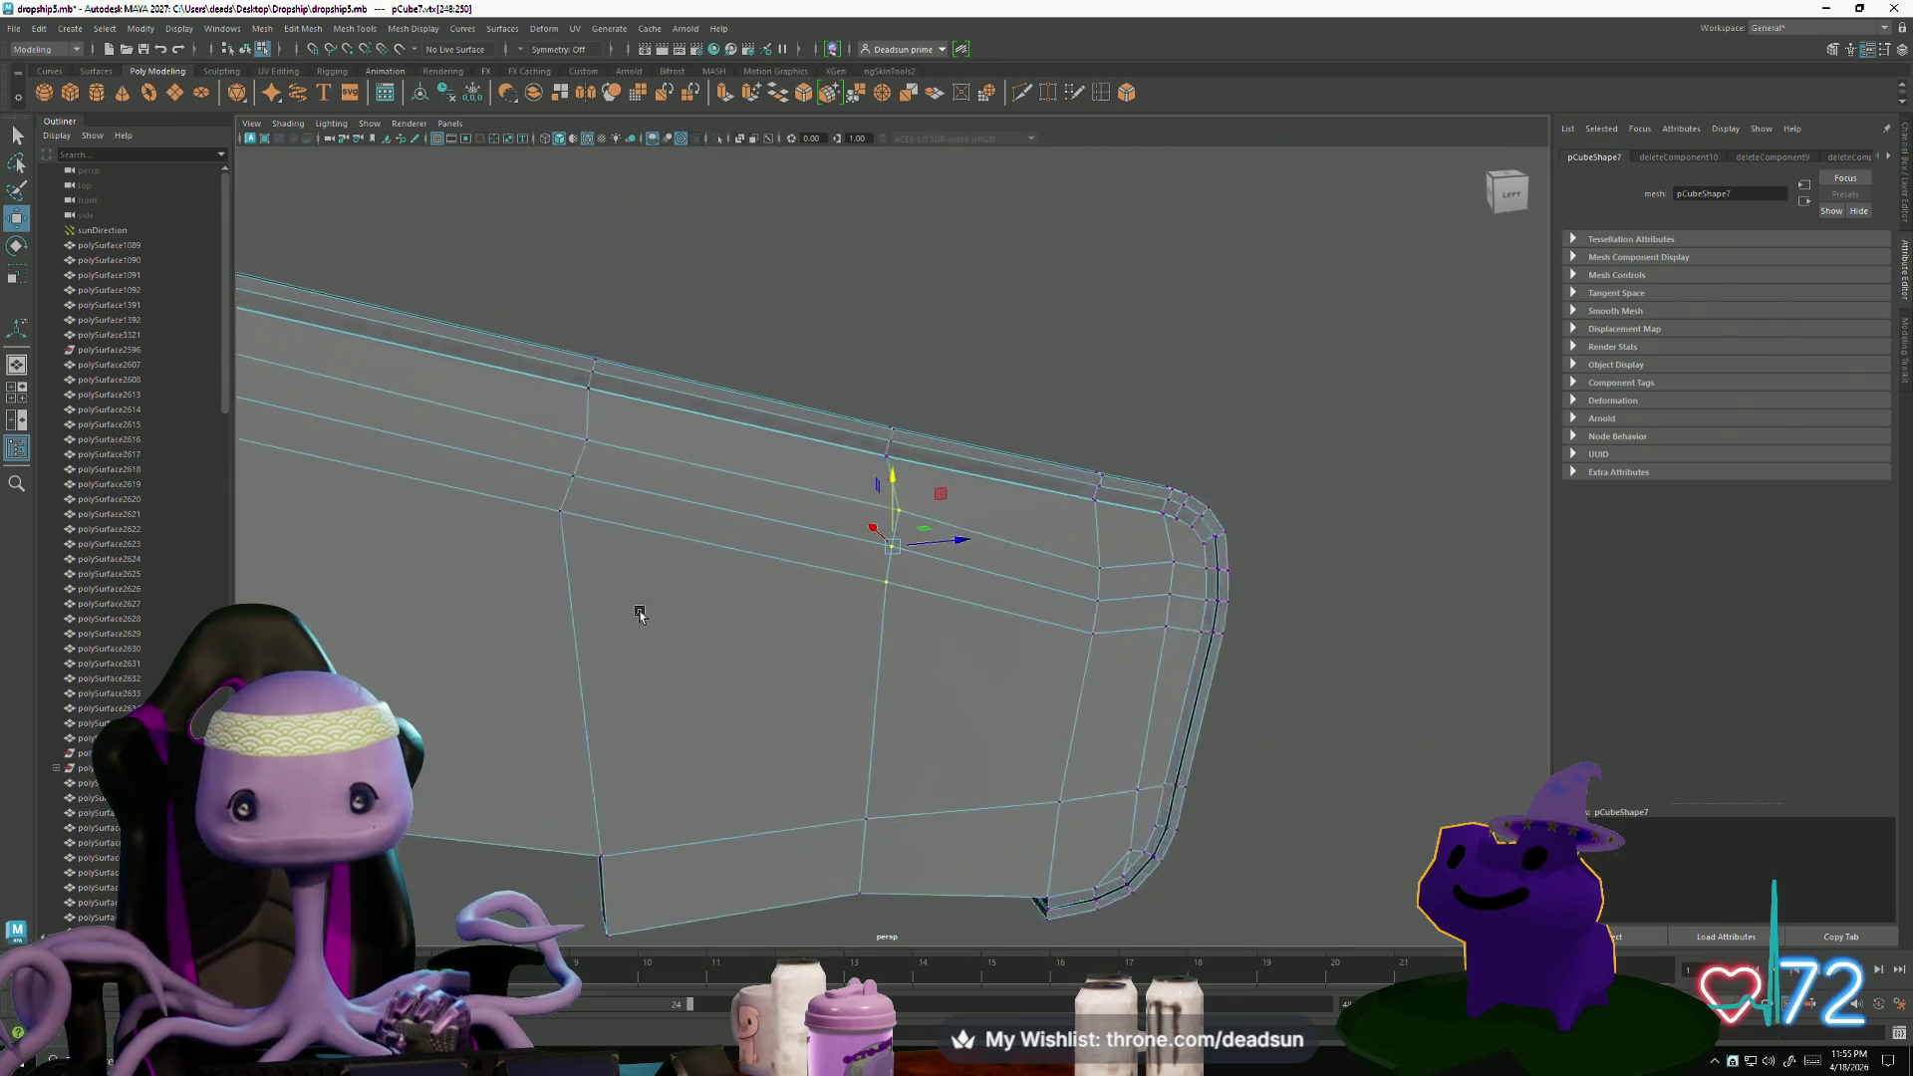
pyautogui.press('e')
pyautogui.press('r')
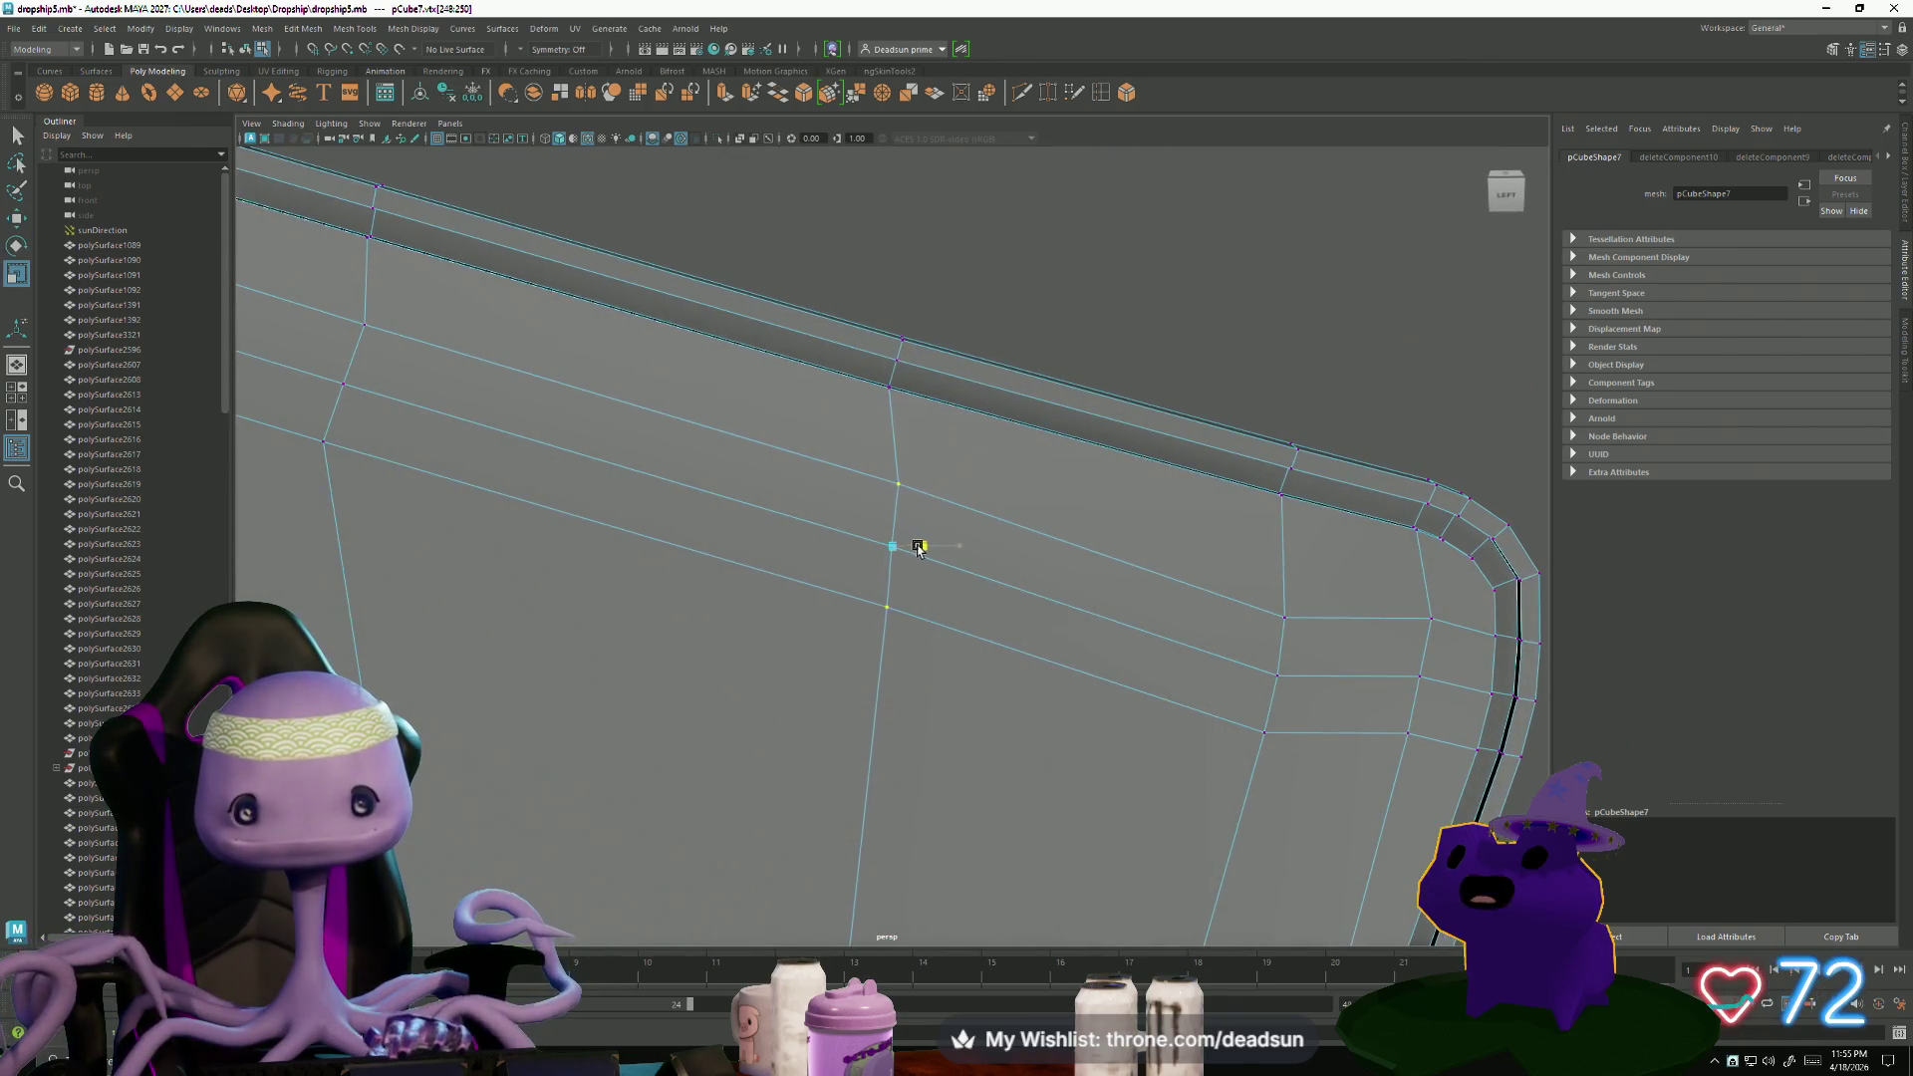
pyautogui.moveTo(909, 547)
pyautogui.mouseDown()
pyautogui.moveTo(961, 534)
pyautogui.moveTo(948, 543)
pyautogui.mouseUp()
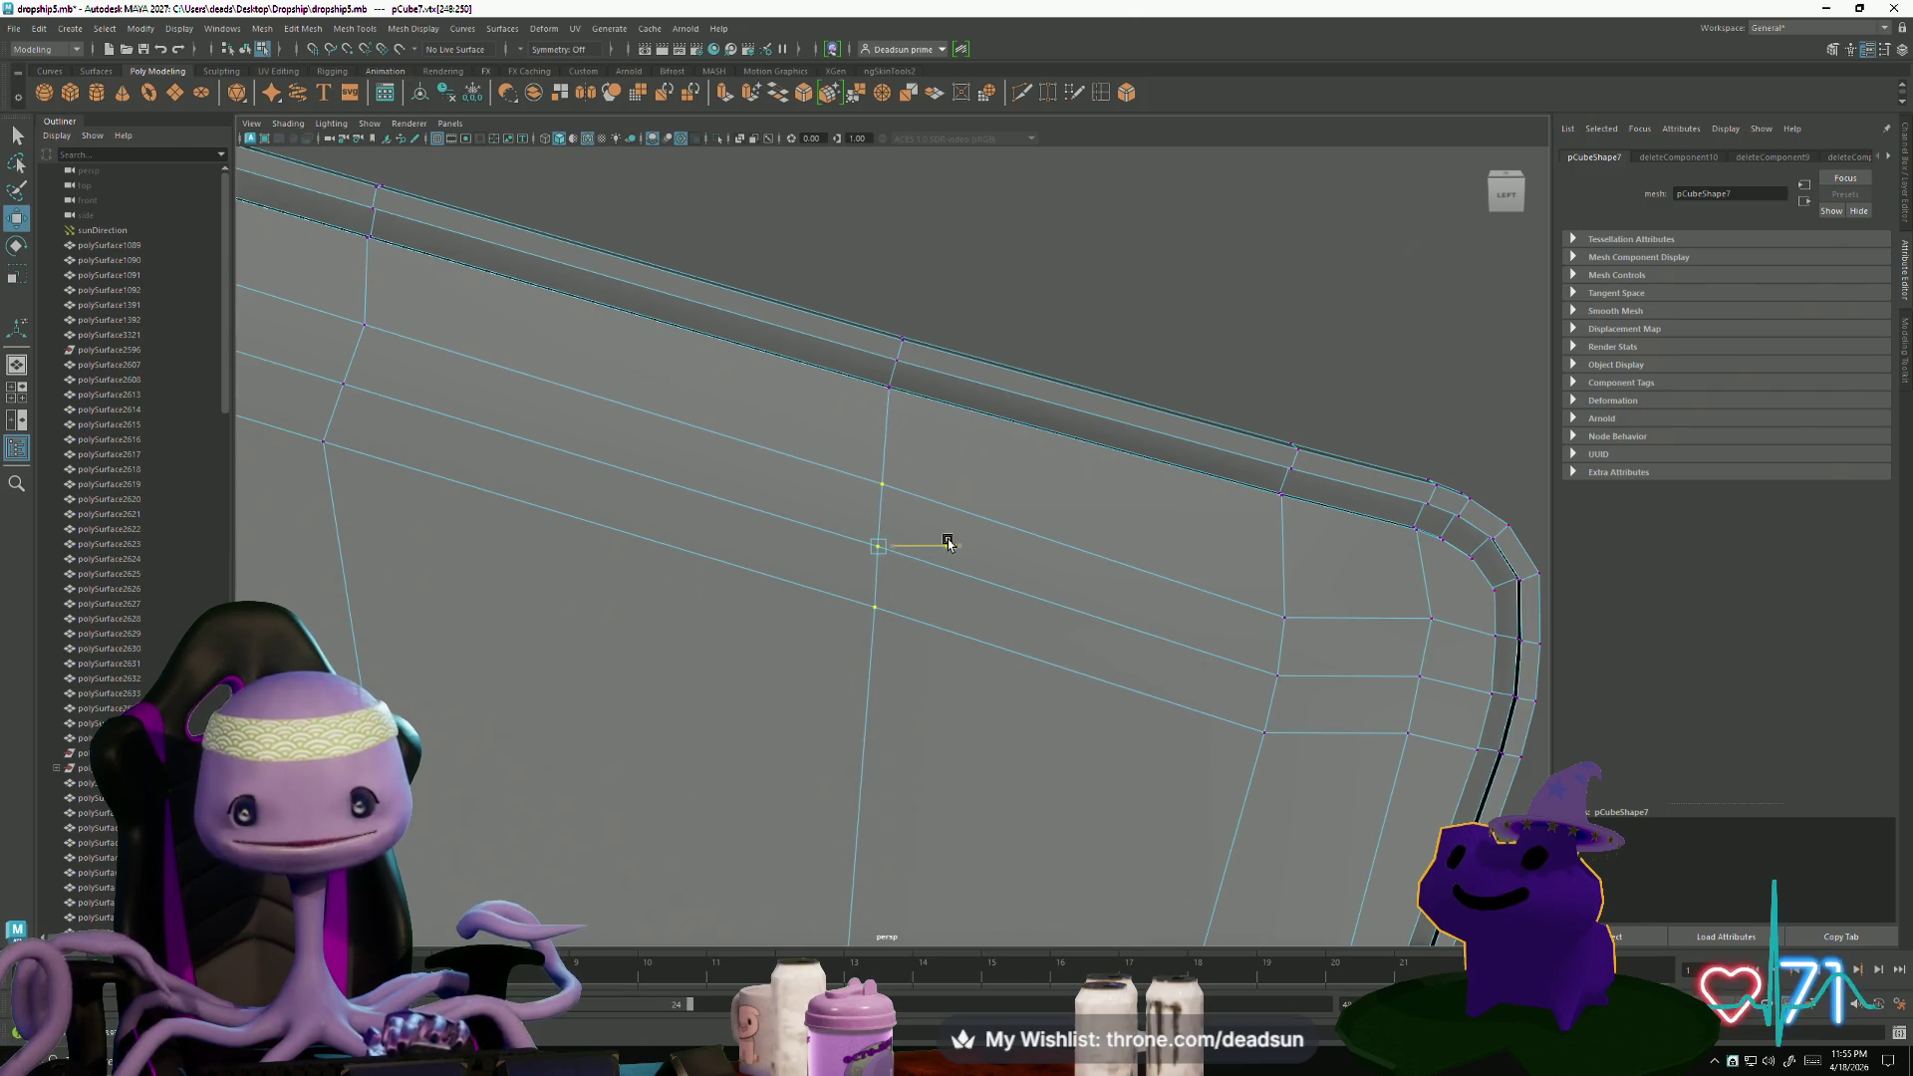
# - Shift the vertex column near the rounded corner to the left
pyautogui.click(1280, 616)
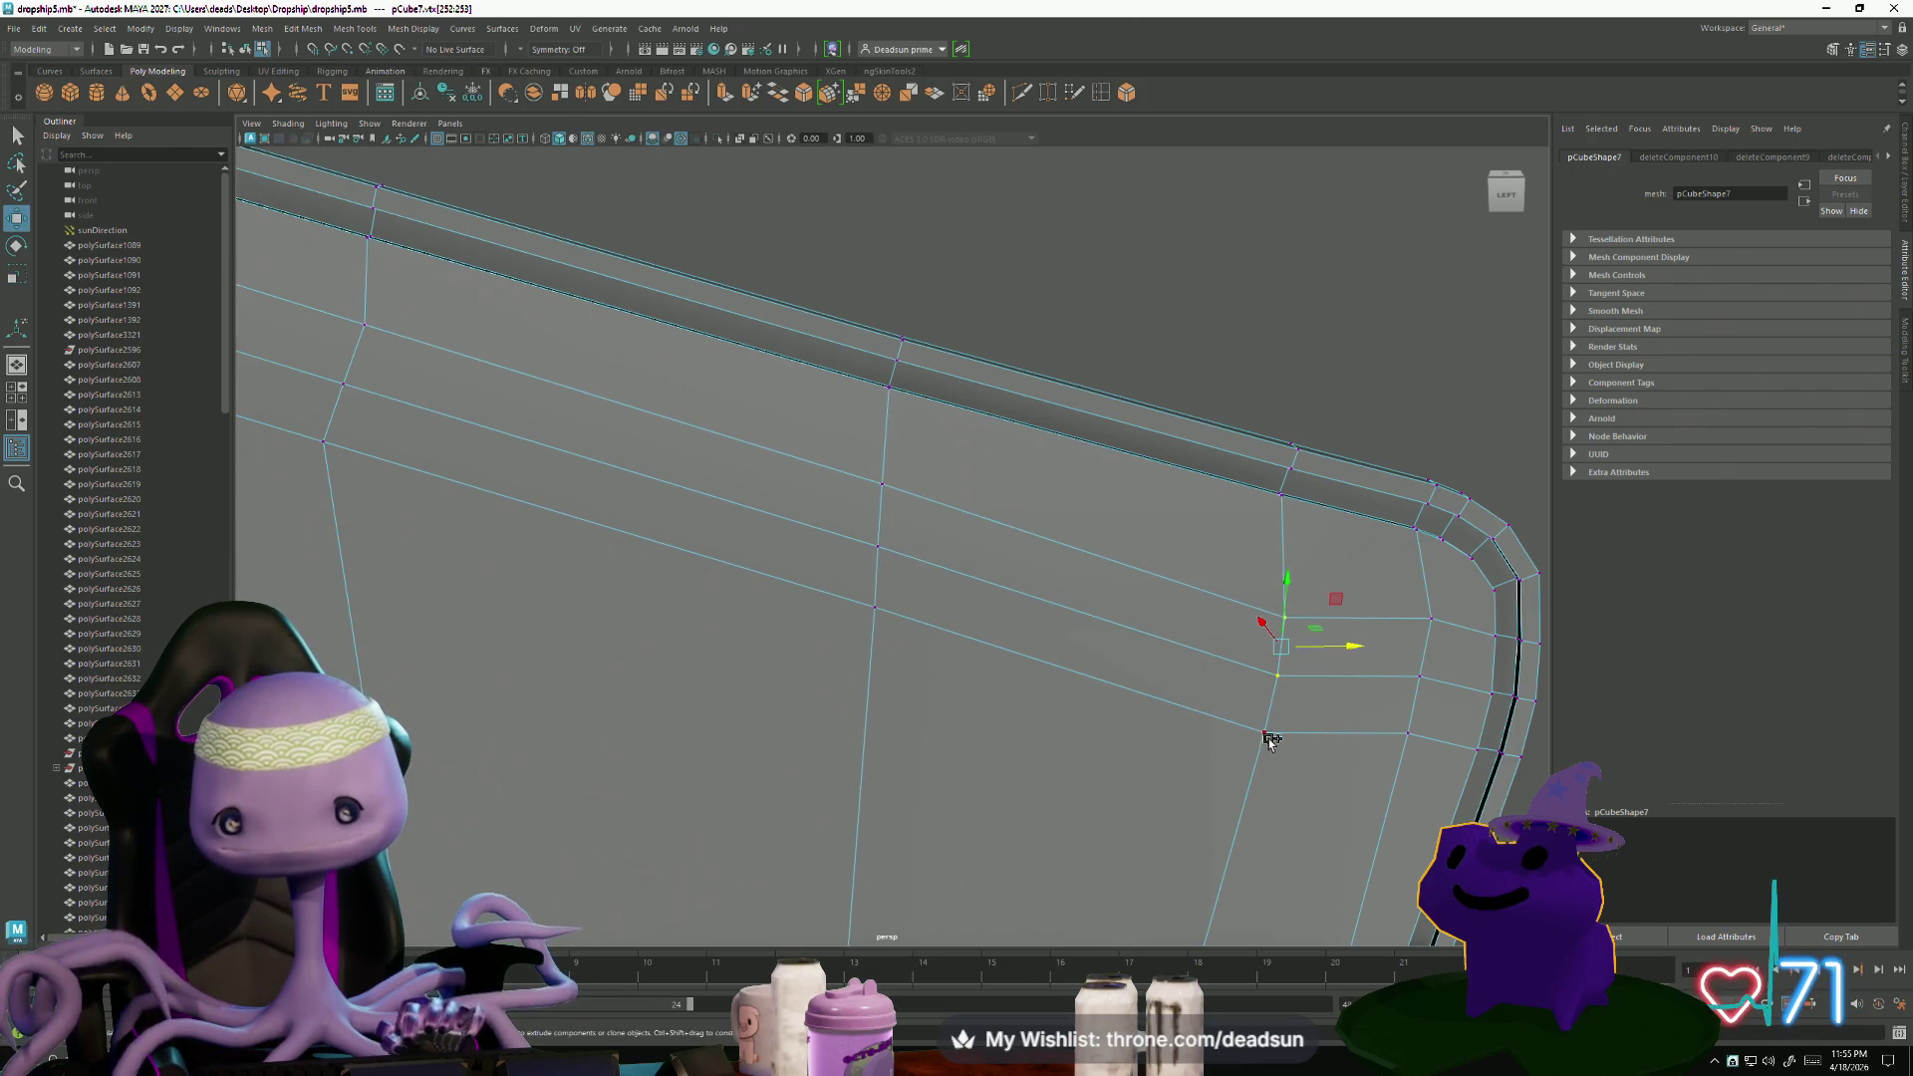
pyautogui.keyDown('alt'); pyautogui.moveTo(1292, 730); pyautogui.dragTo(1012, 691, button='middle'); pyautogui.keyUp('alt')
pyautogui.press('r')
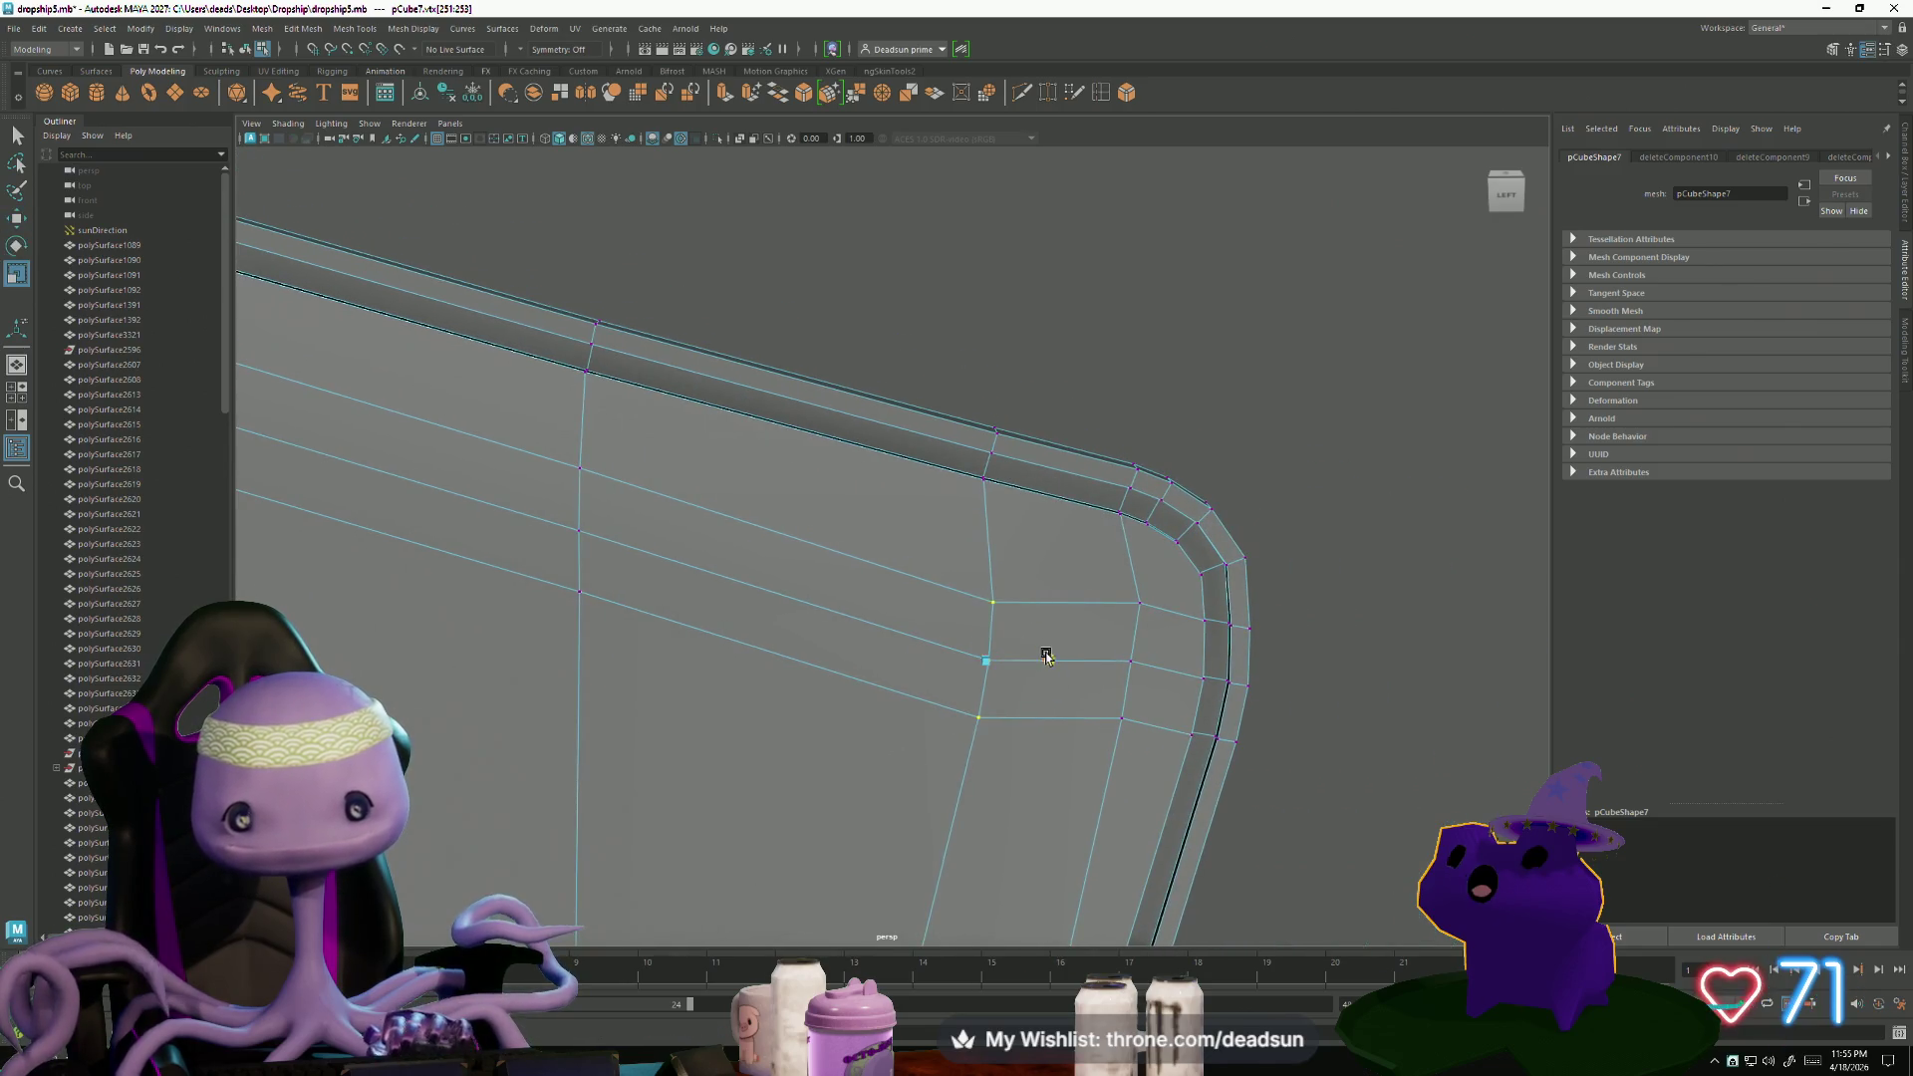
pyautogui.moveTo(1058, 663); pyautogui.dragTo(1037, 660)
pyautogui.press('e')
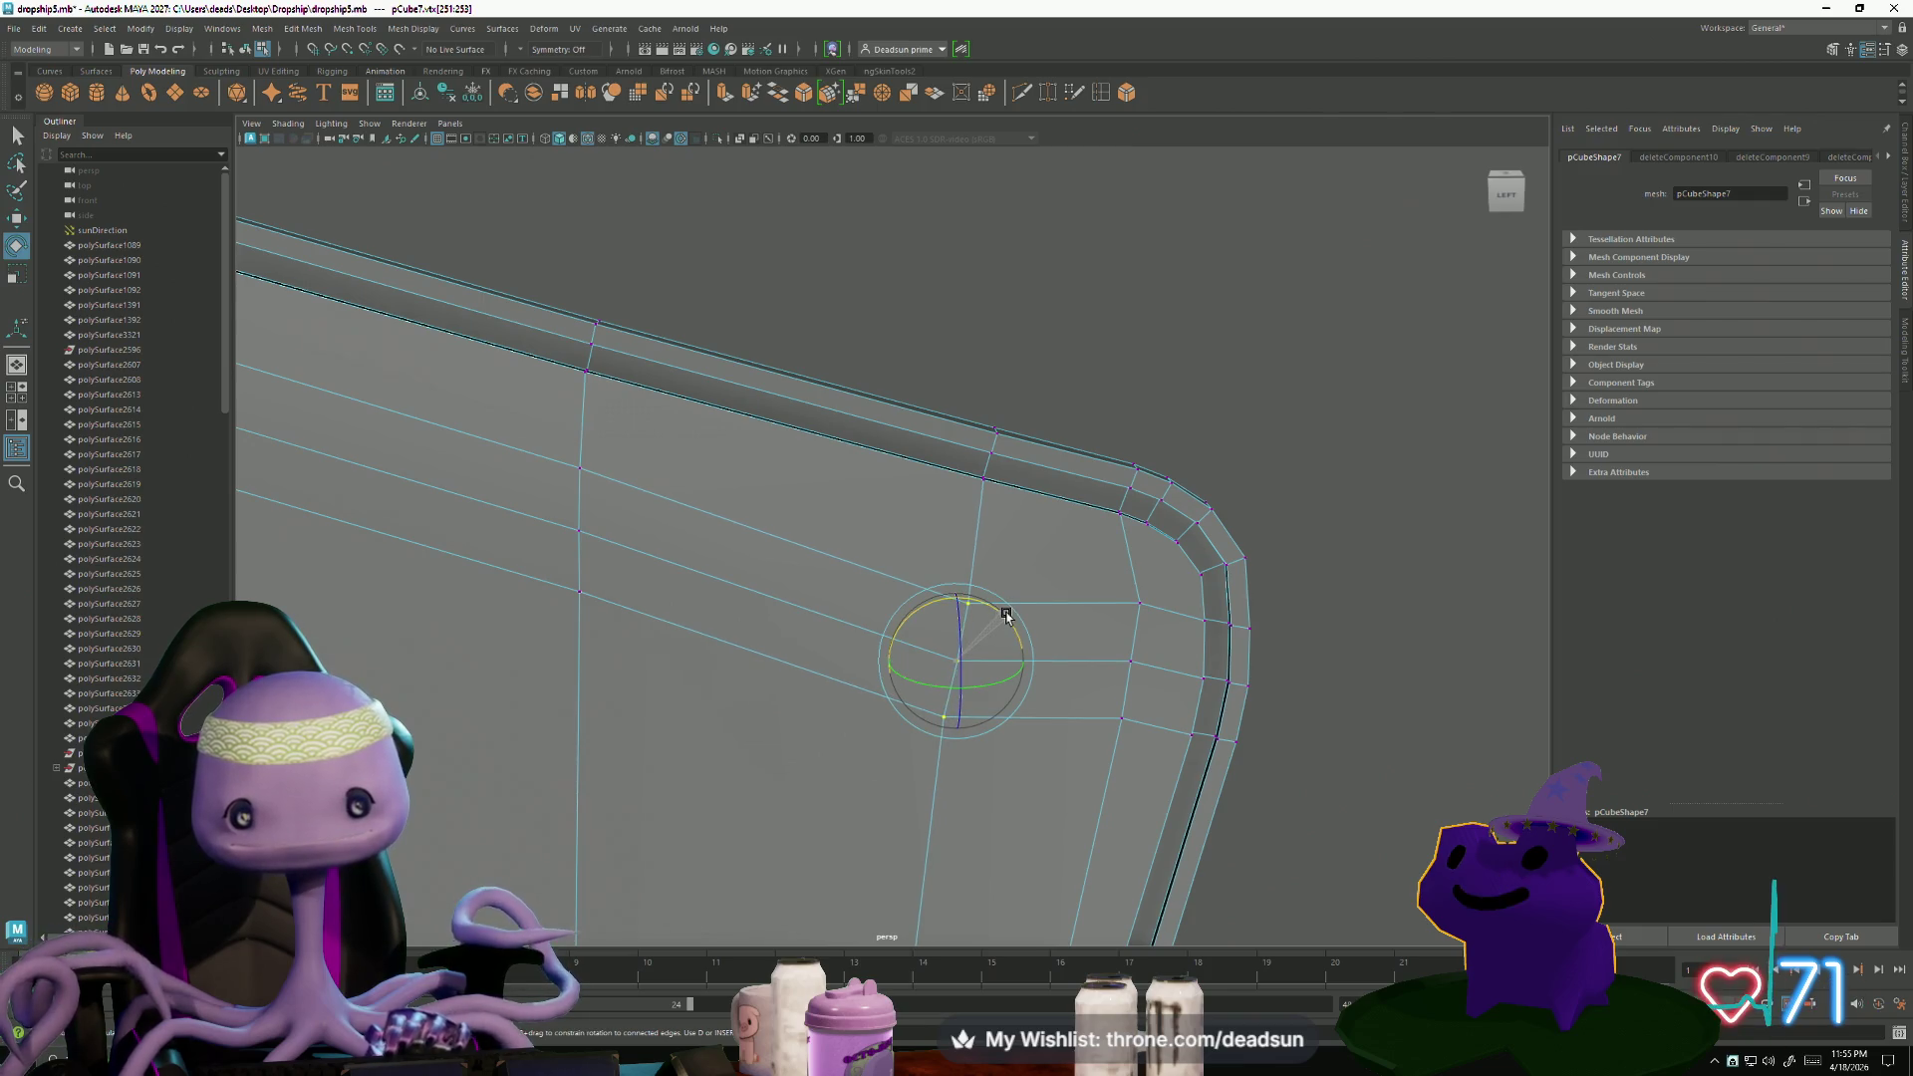
# - Select the corner column of three vertices and scale it into even alignment
pyautogui.moveTo(1145, 622)
pyautogui.keyDown('alt'); pyautogui.mouseDown(button='right')
pyautogui.moveTo(1123, 687)
pyautogui.moveTo(1242, 649)
pyautogui.moveTo(1375, 734)
pyautogui.moveTo(1315, 688)
pyautogui.moveTo(1102, 628)
pyautogui.mouseUp(button='right'); pyautogui.keyUp('alt')
pyautogui.keyDown('shift'); pyautogui.click(1106, 633); pyautogui.keyUp('shift')
pyautogui.keyDown('shift'); pyautogui.click(1089, 759); pyautogui.keyUp('shift')
pyautogui.keyDown('alt'); pyautogui.moveTo(1157, 773); pyautogui.dragTo(1073, 759, button='middle'); pyautogui.keyUp('alt')
pyautogui.press('r')
pyautogui.moveTo(1102, 602)
pyautogui.mouseDown()
pyautogui.moveTo(876, 684)
pyautogui.moveTo(1016, 632)
pyautogui.moveTo(833, 667)
pyautogui.moveTo(759, 659)
pyautogui.mouseUp()
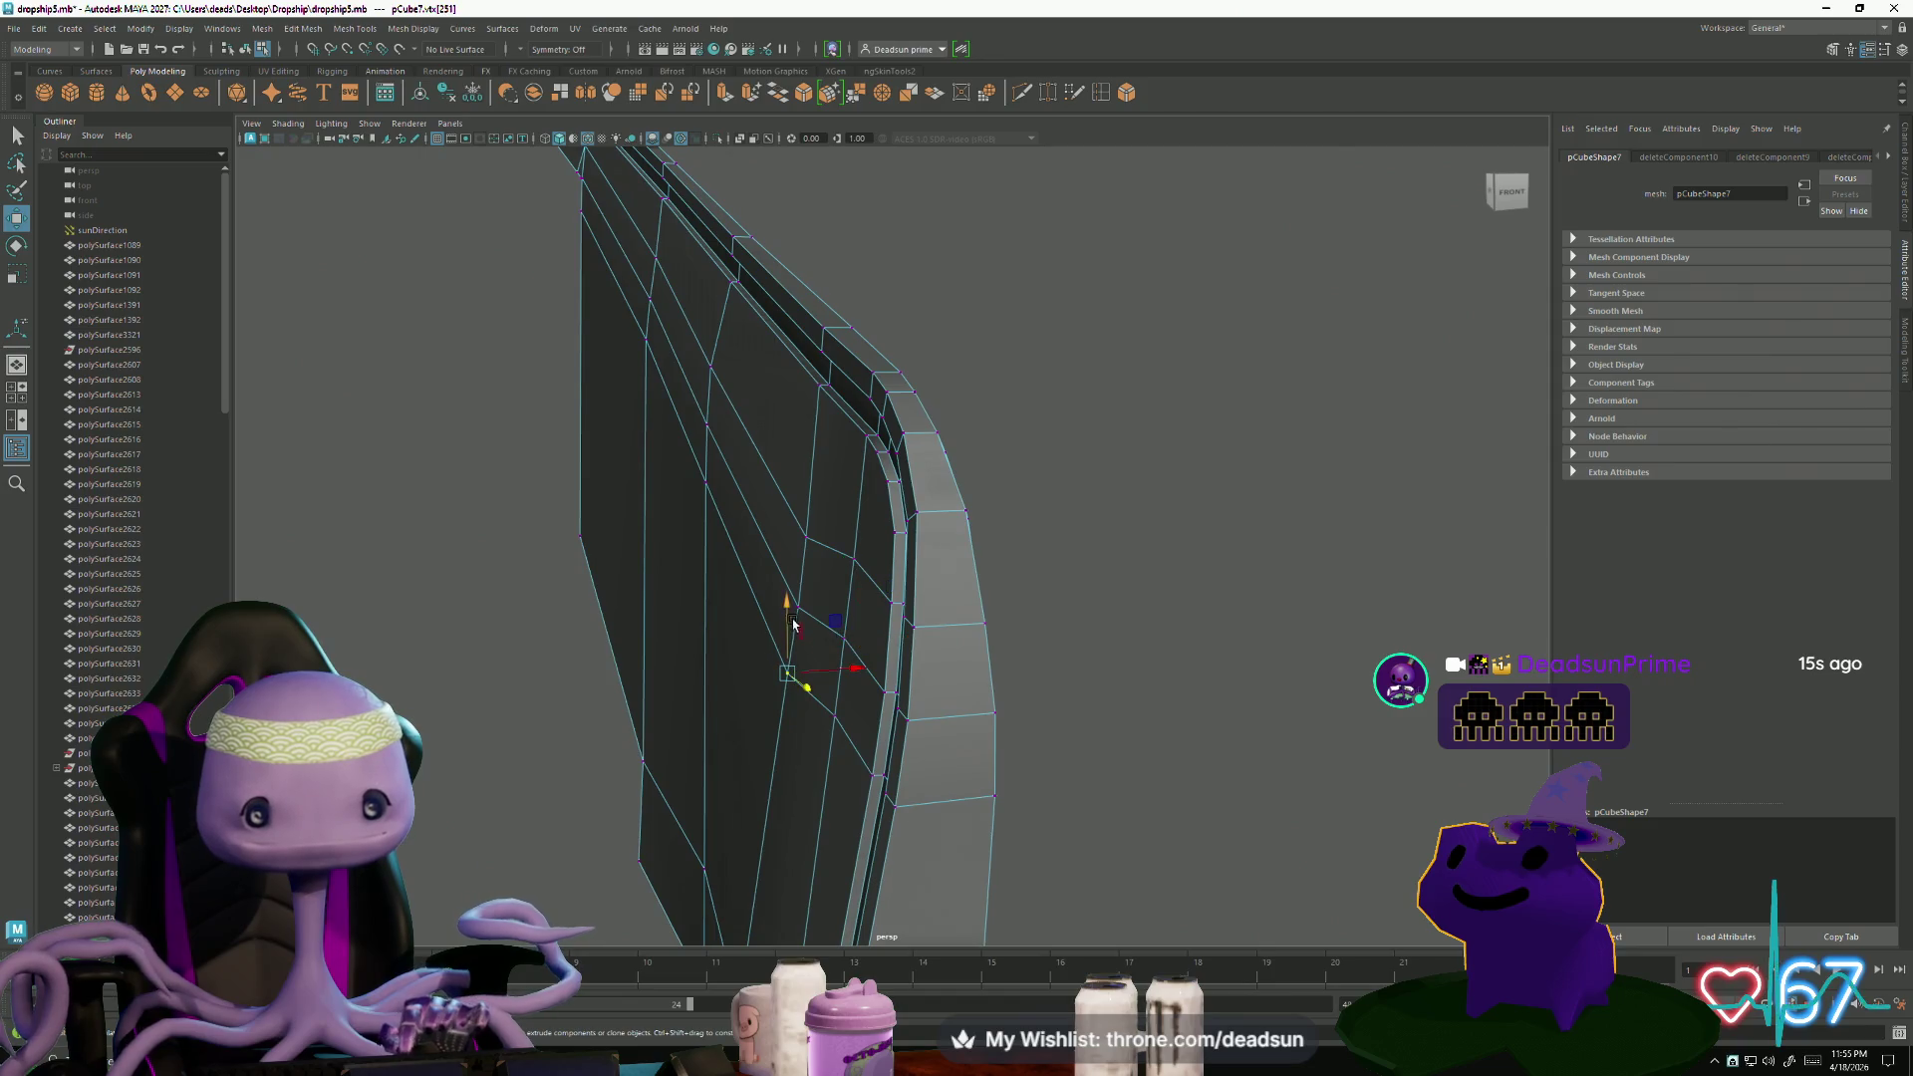
pyautogui.moveTo(807, 541)
pyautogui.keyDown('alt'); pyautogui.mouseDown()
pyautogui.moveTo(810, 583)
pyautogui.moveTo(748, 632)
pyautogui.moveTo(762, 611)
pyautogui.mouseUp(); pyautogui.keyUp('alt')
pyautogui.keyDown('shift'); pyautogui.click(812, 580); pyautogui.keyUp('shift')
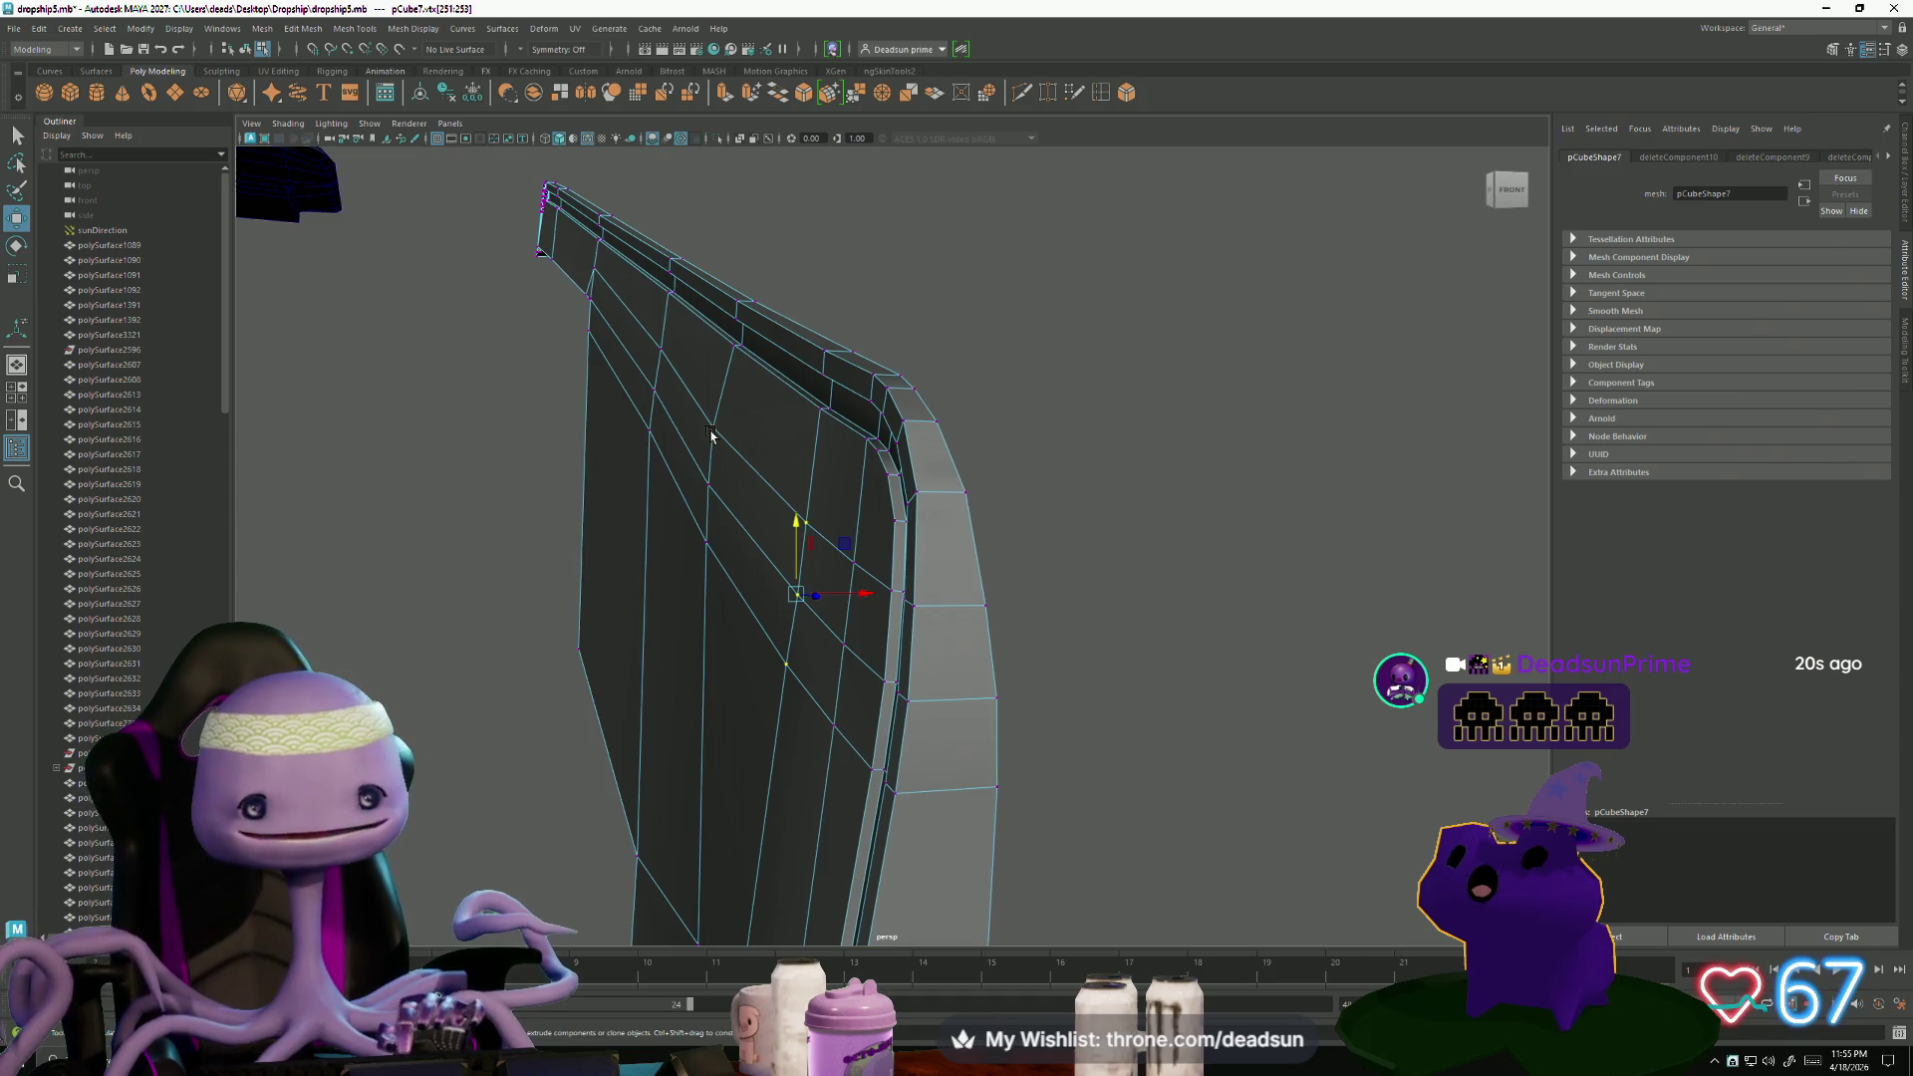
pyautogui.moveTo(715, 435)
pyautogui.keyDown('alt'); pyautogui.mouseDown()
pyautogui.moveTo(1029, 547)
pyautogui.moveTo(1061, 583)
pyautogui.mouseUp(); pyautogui.keyUp('alt')
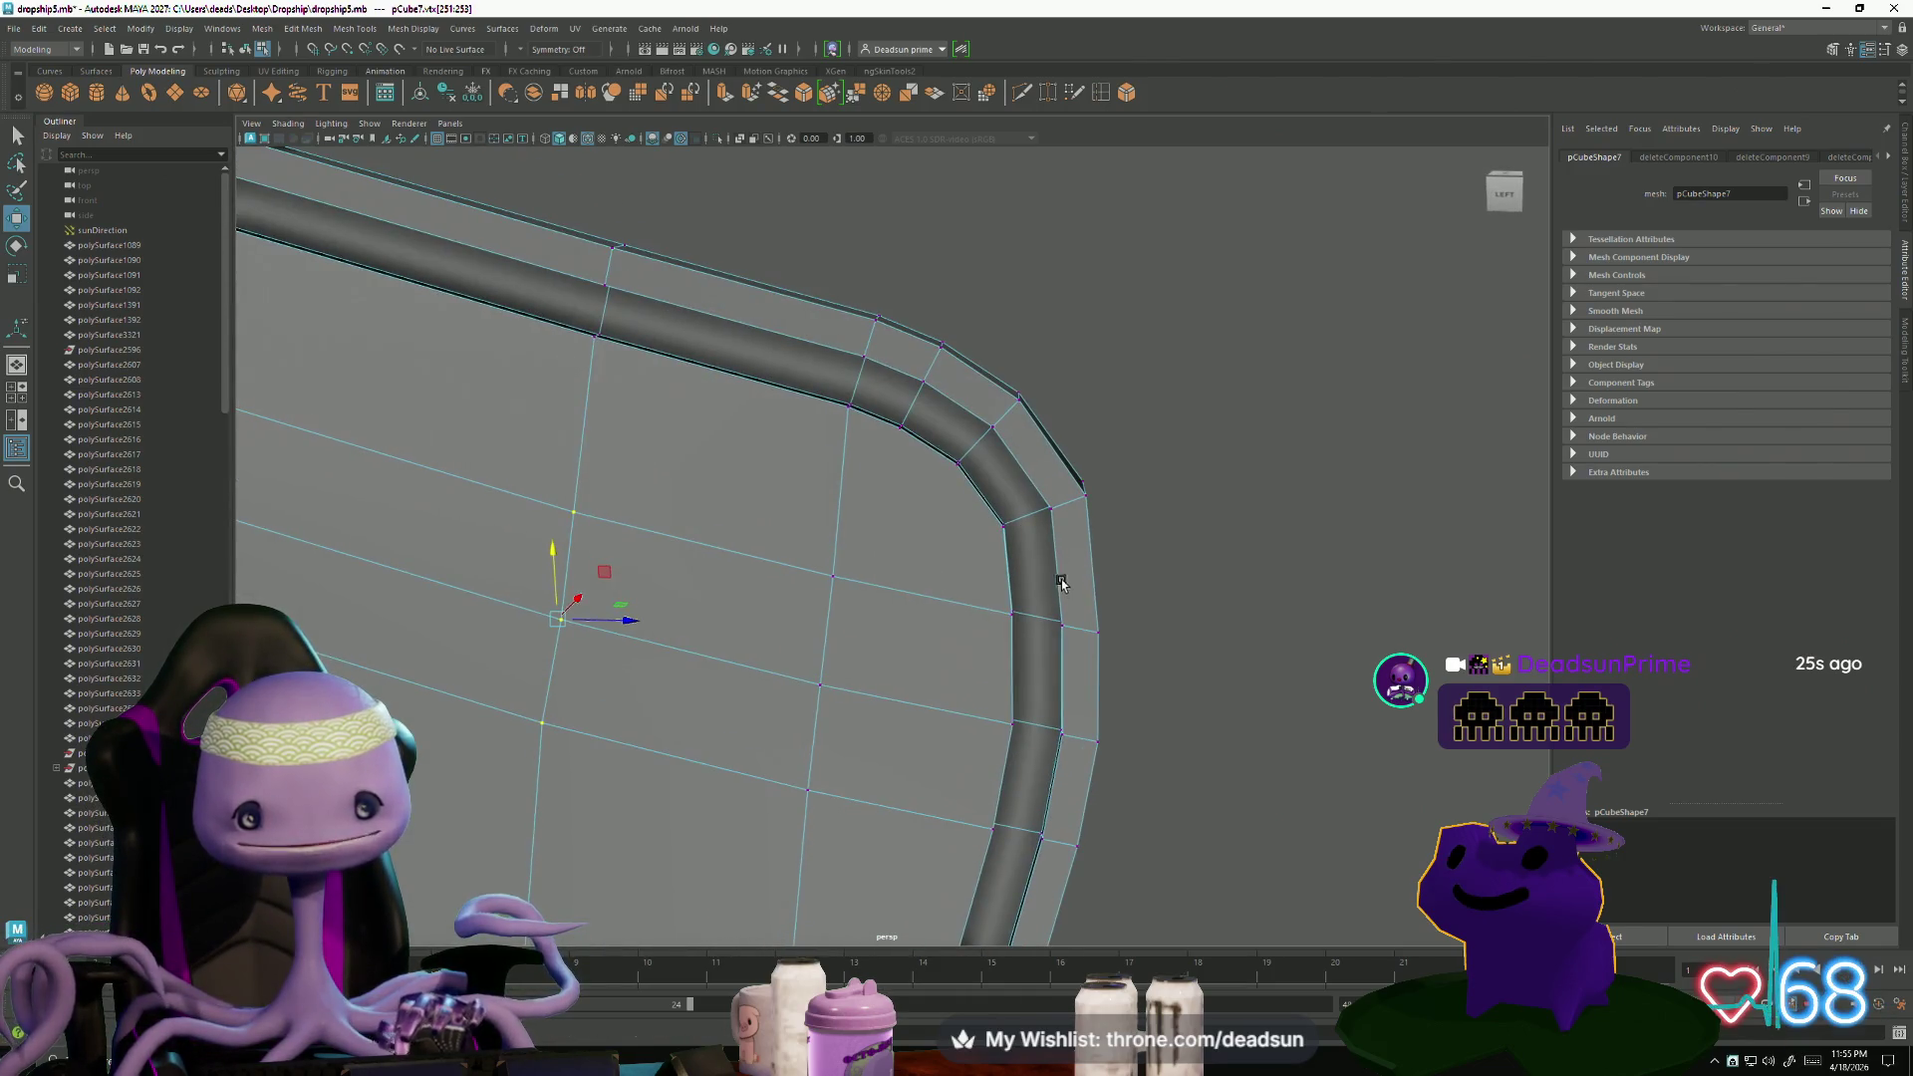
# - Multi-Cut edges from the inner vertex out to the rounded corner's rim vertices
pyautogui.moveTo(959, 219)
pyautogui.keyDown('alt'); pyautogui.mouseDown()
pyautogui.moveTo(977, 342)
pyautogui.moveTo(927, 191)
pyautogui.mouseUp(); pyautogui.keyUp('alt')
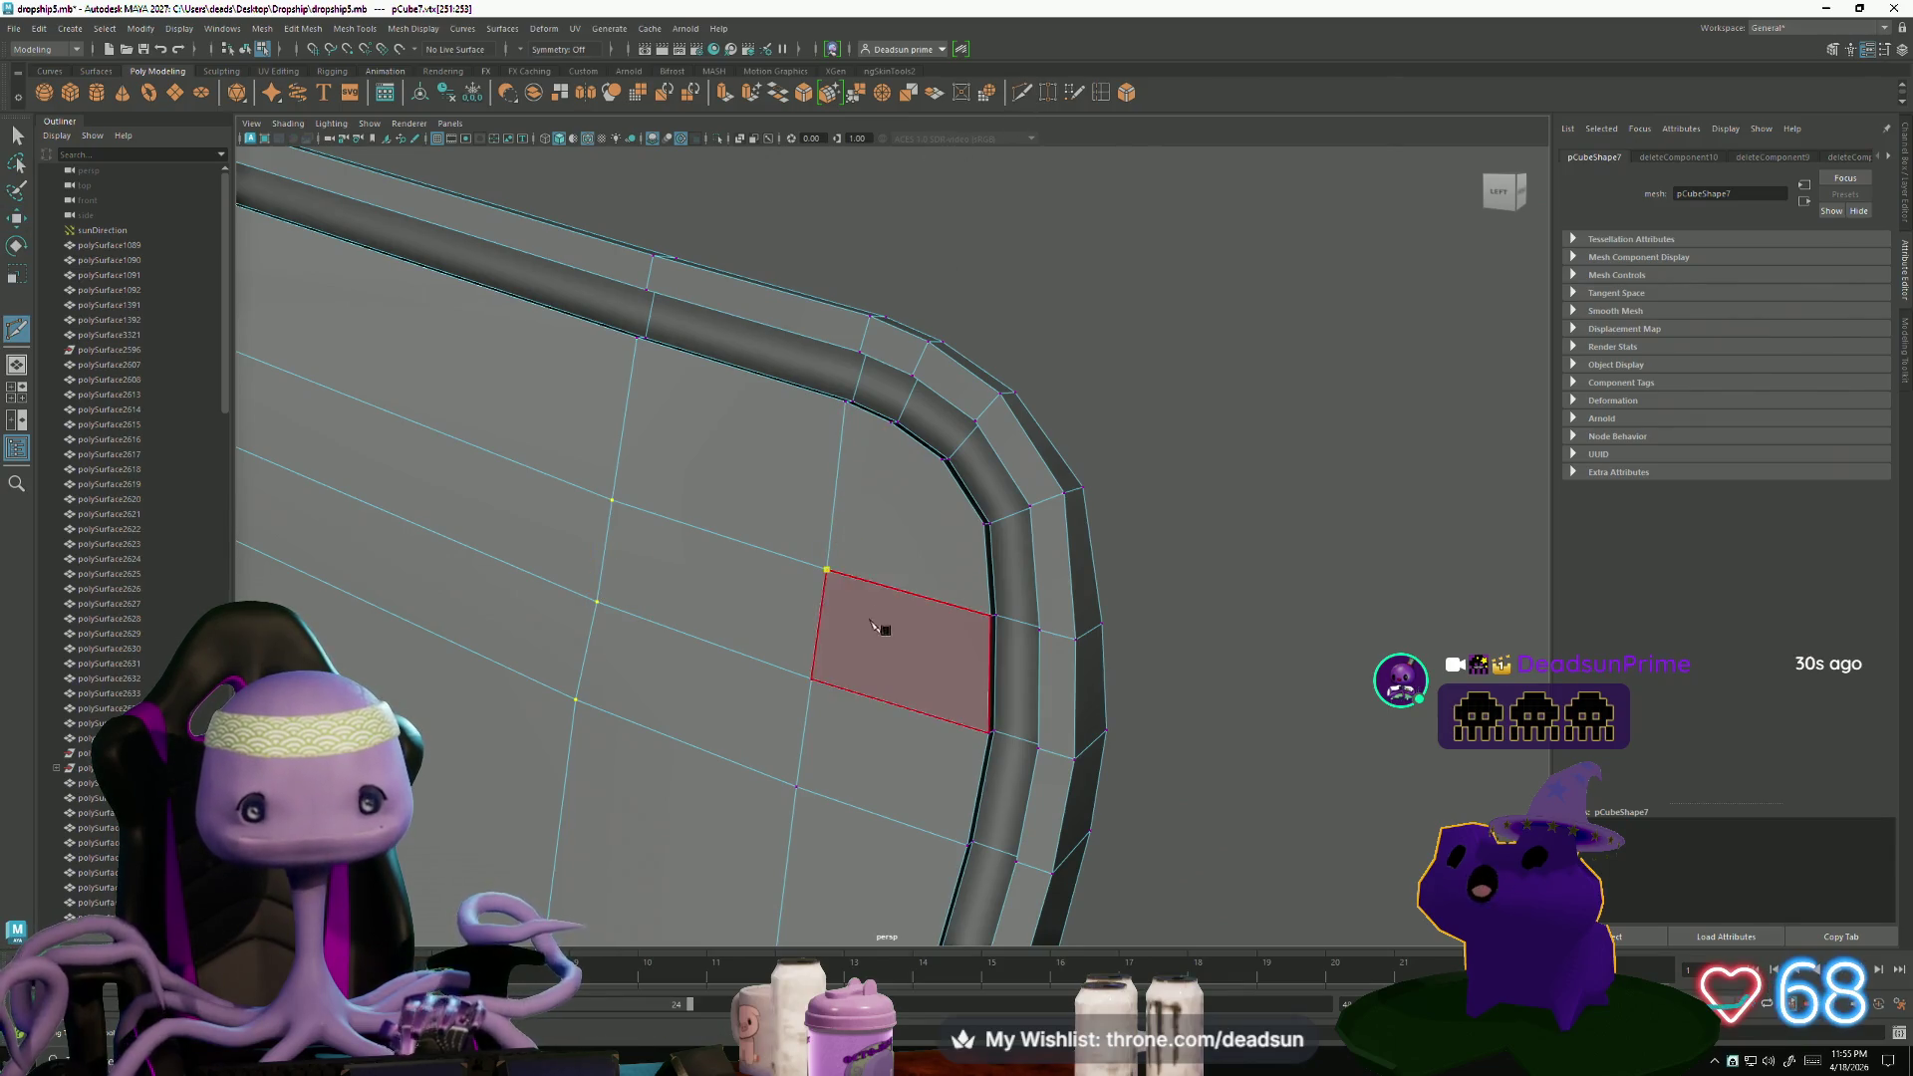
pyautogui.keyDown('alt'); pyautogui.moveTo(881, 629); pyautogui.dragTo(866, 644); pyautogui.keyUp('alt')
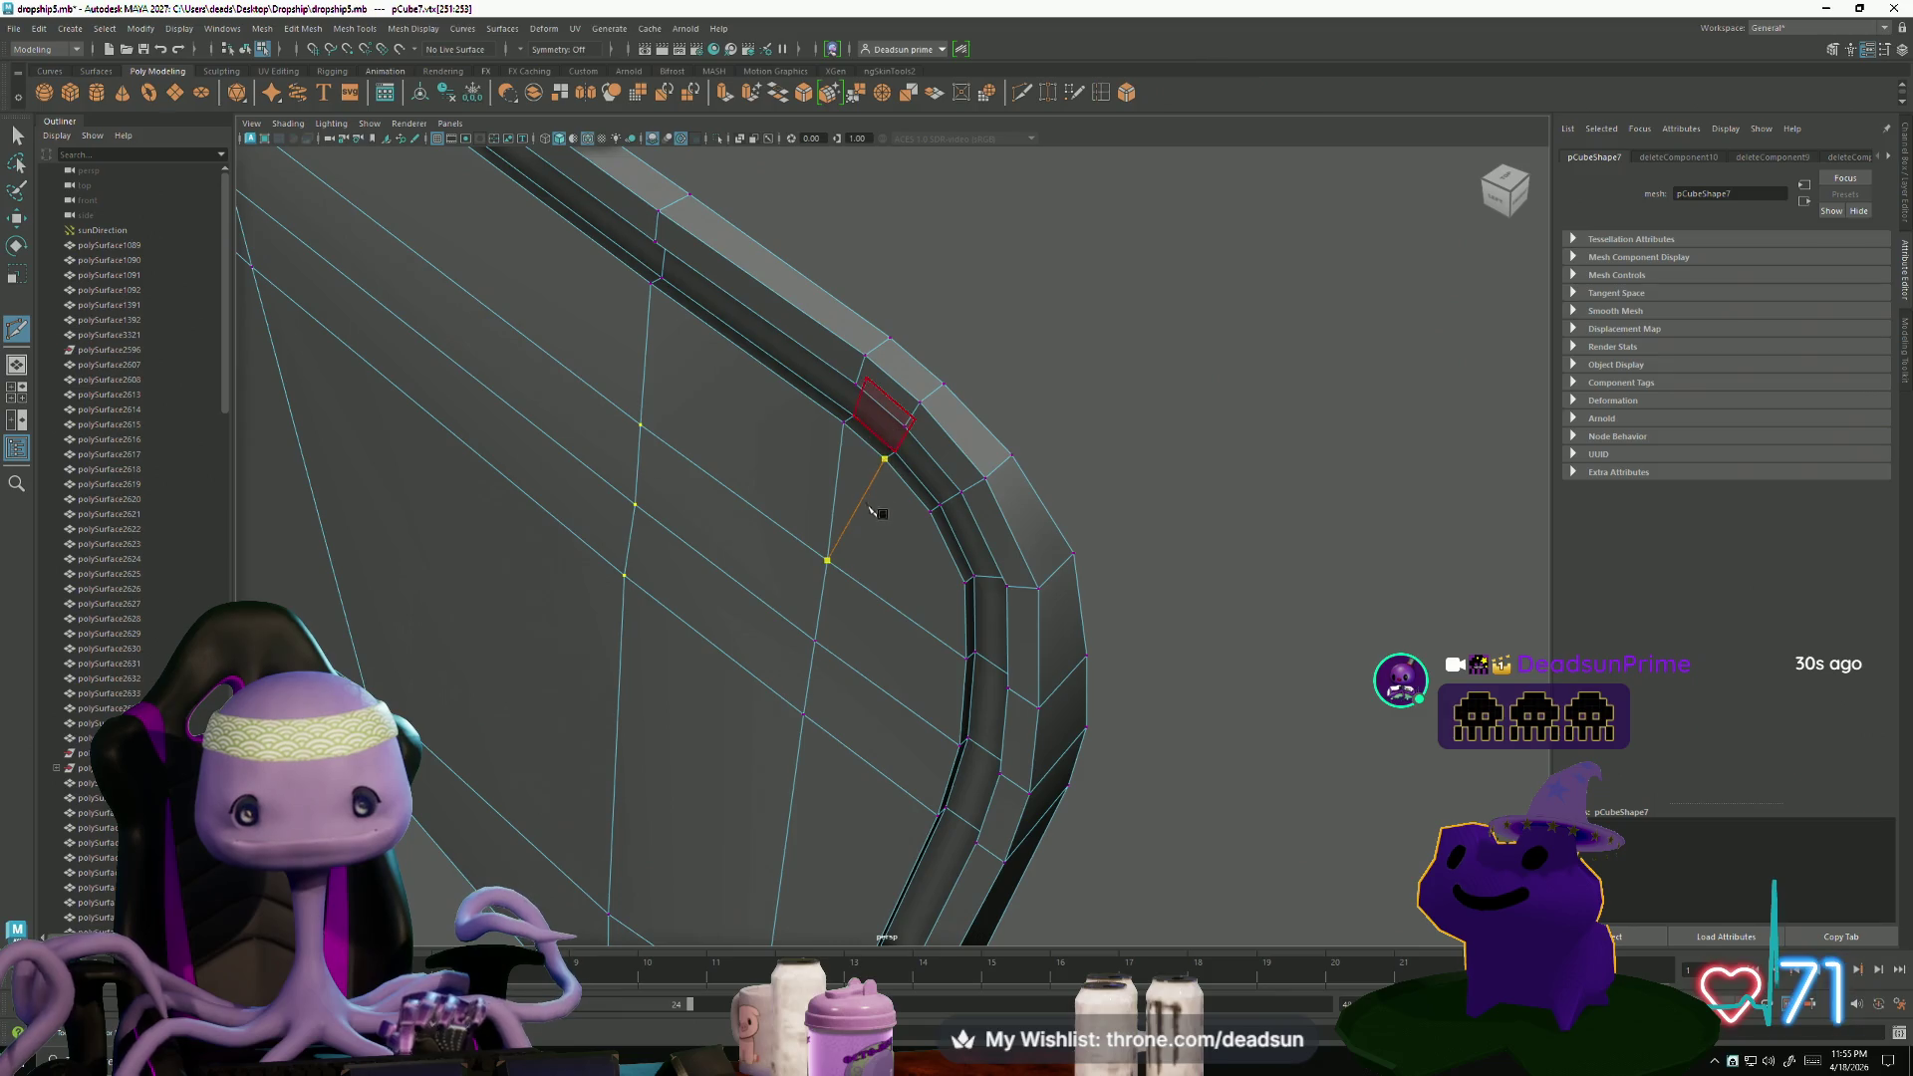
pyautogui.press('Return')
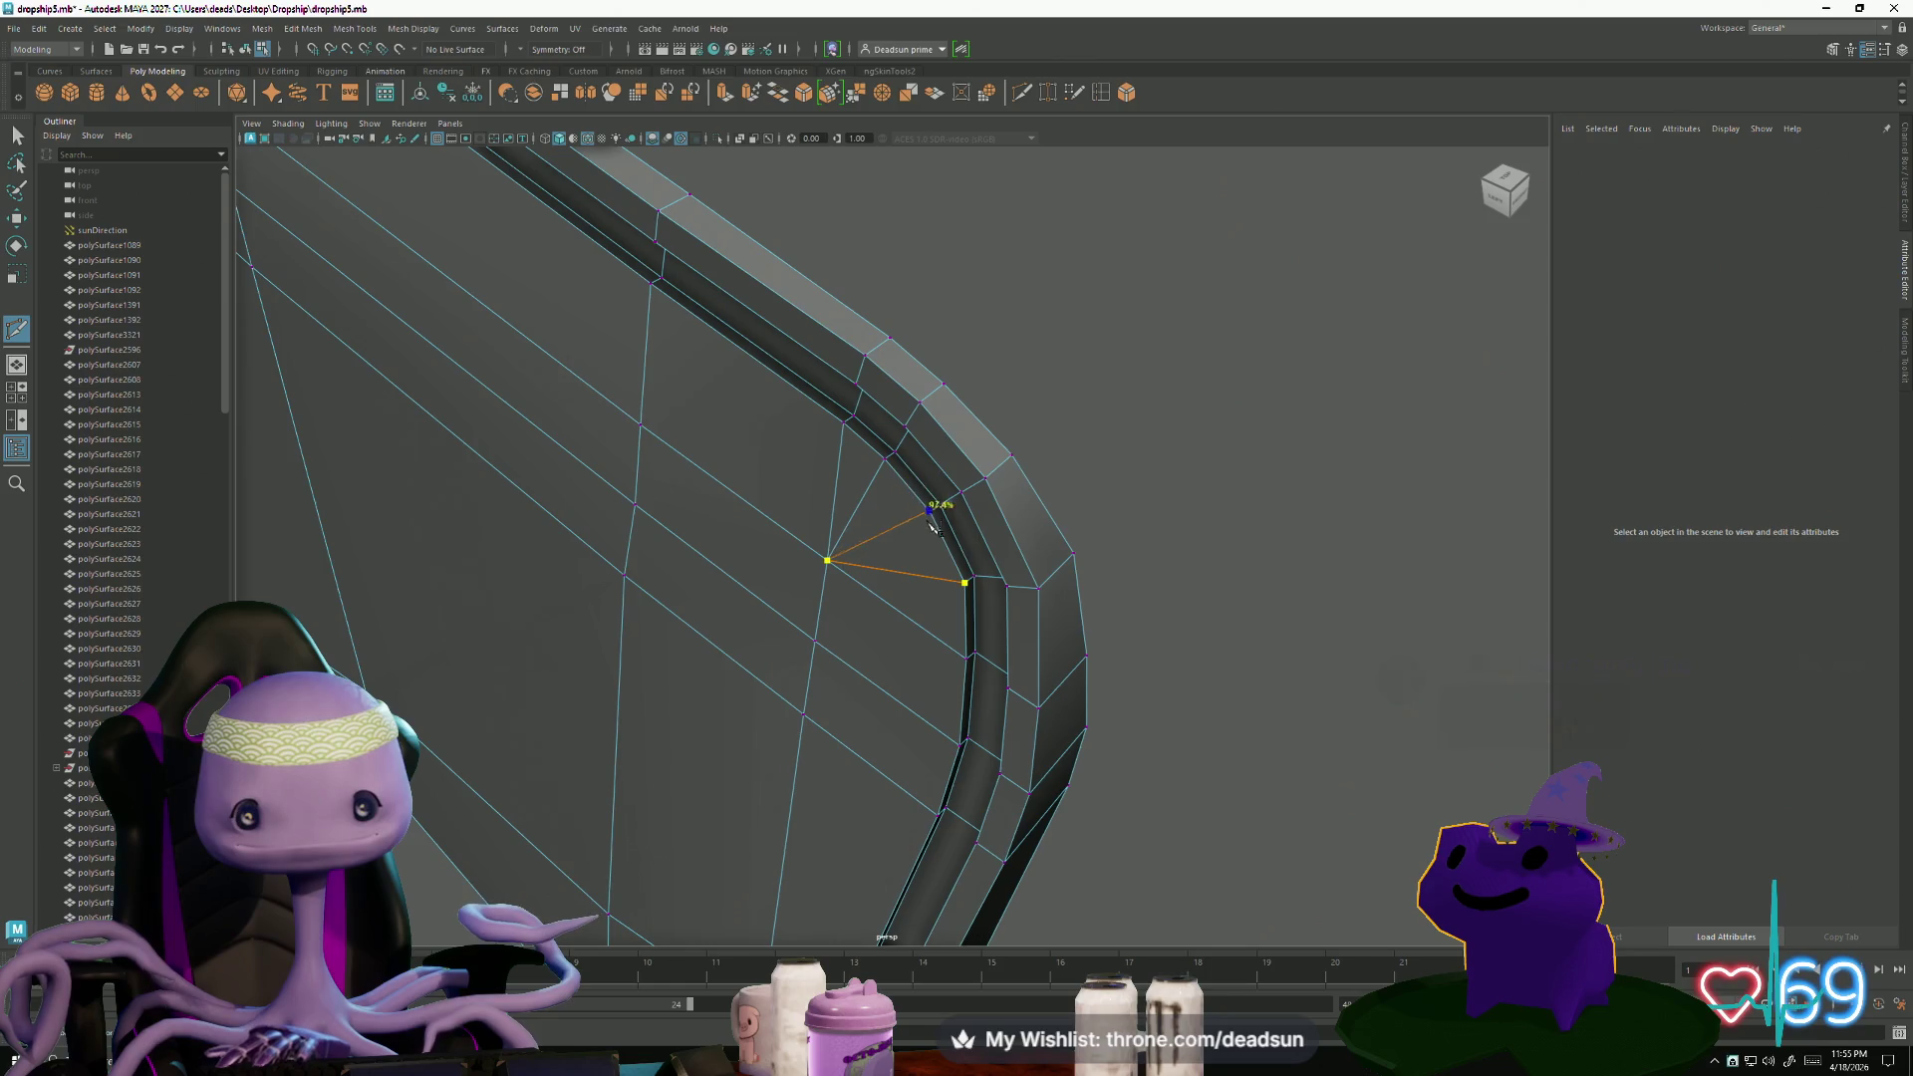
pyautogui.moveTo(823, 773)
pyautogui.keyDown('alt'); pyautogui.mouseDown()
pyautogui.moveTo(708, 739)
pyautogui.moveTo(594, 743)
pyautogui.moveTo(653, 708)
pyautogui.moveTo(827, 738)
pyautogui.moveTo(800, 697)
pyautogui.mouseUp(); pyautogui.keyUp('alt')
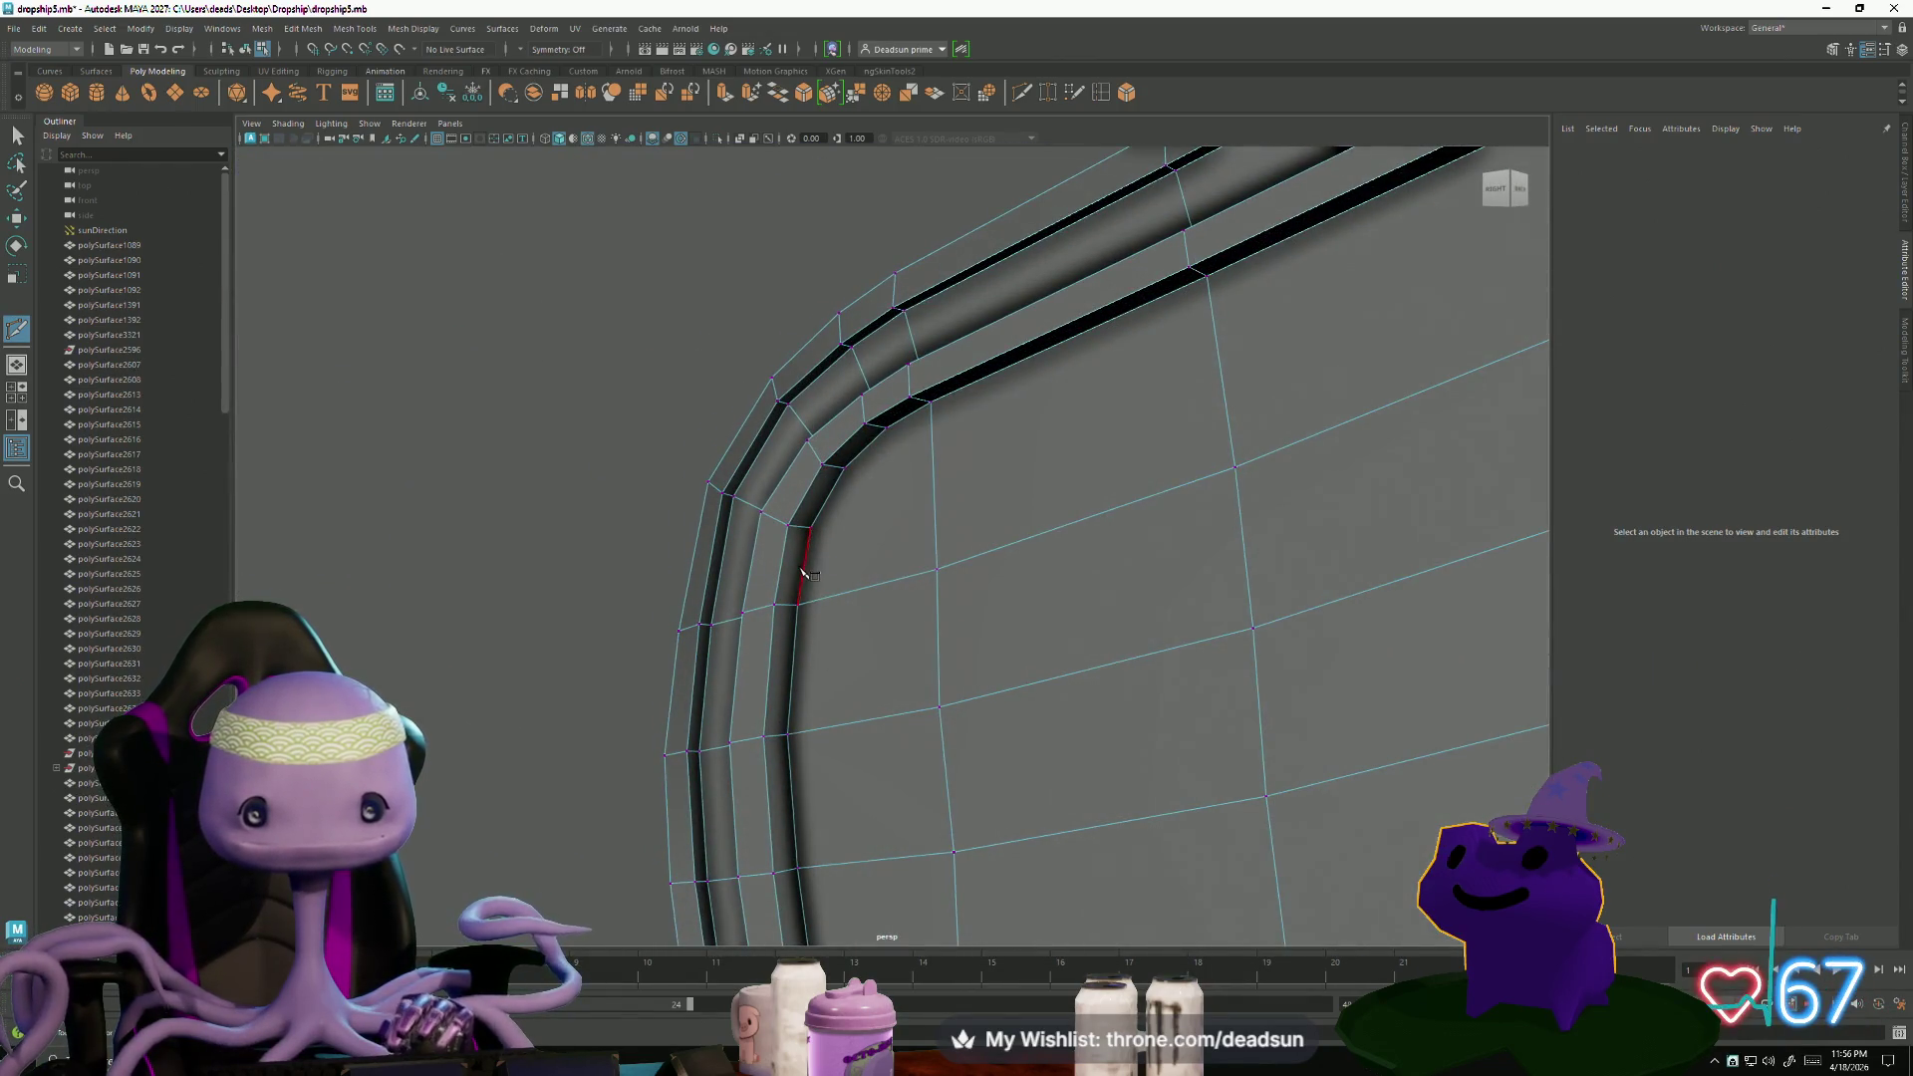
pyautogui.click(937, 568)
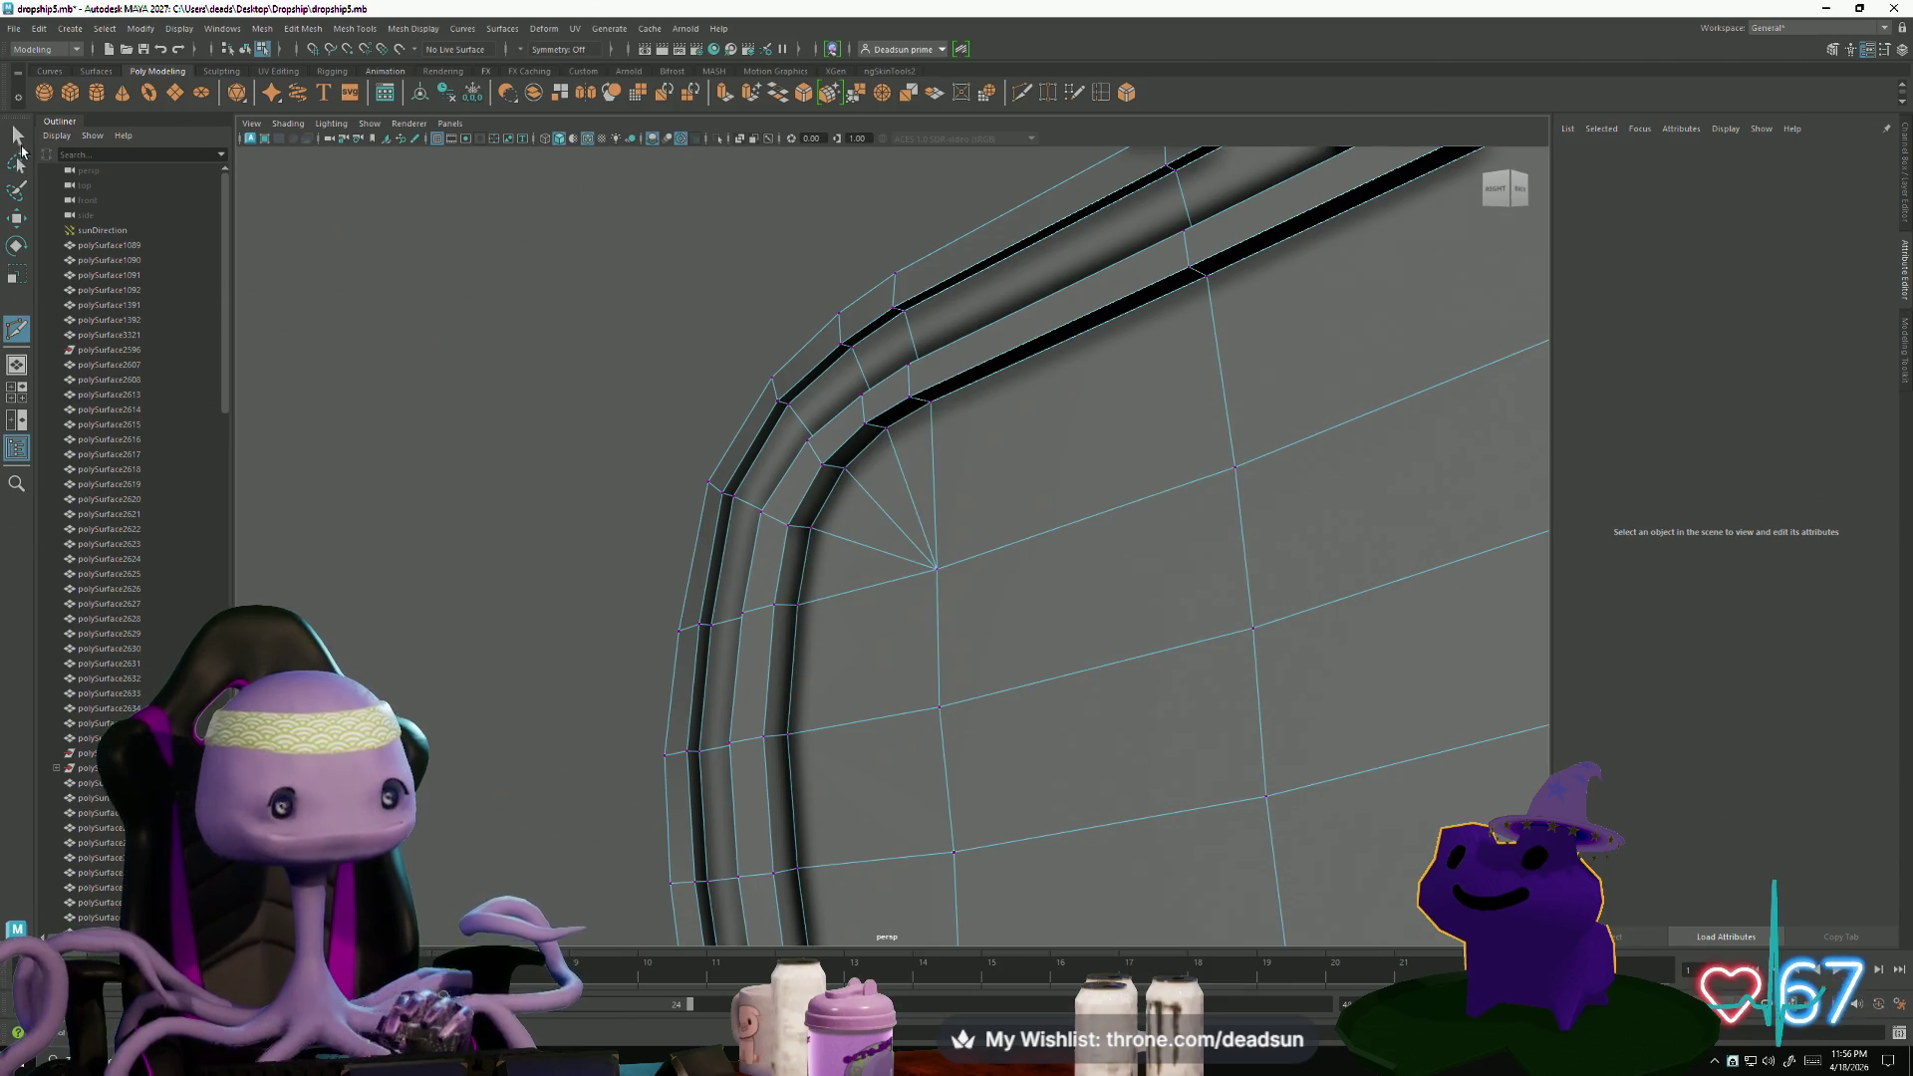
pyautogui.keyDown('alt'); pyautogui.moveTo(878, 557); pyautogui.dragTo(559, 555, button='right'); pyautogui.keyUp('alt')
pyautogui.moveTo(559, 555)
pyautogui.keyDown('alt'); pyautogui.mouseDown()
pyautogui.moveTo(727, 555)
pyautogui.moveTo(696, 598)
pyautogui.mouseUp(); pyautogui.keyUp('alt')
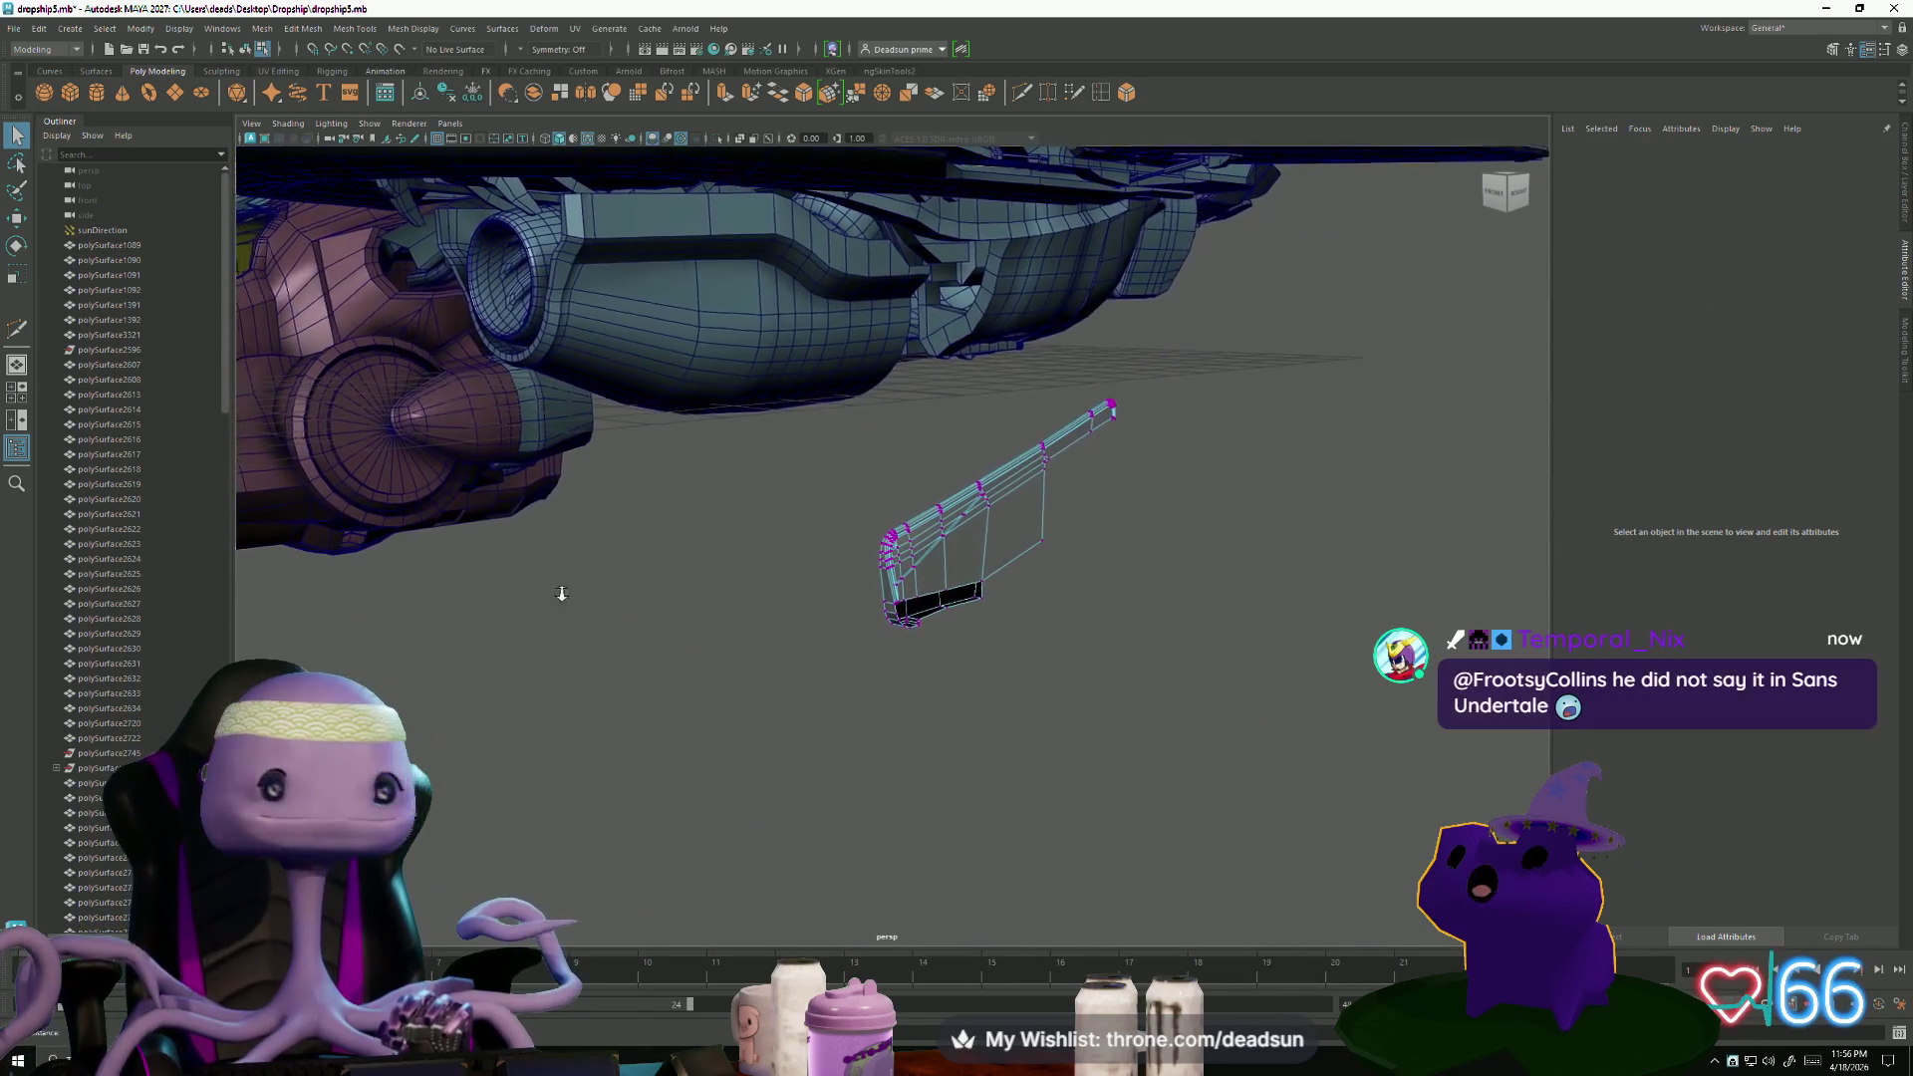
# - Select the cockpit rail panel pCube7 as an object with the Move tool and frame it
pyautogui.keyDown('alt'); pyautogui.moveTo(697, 598); pyautogui.dragTo(757, 627, button='middle'); pyautogui.keyUp('alt')
pyautogui.keyDown('alt'); pyautogui.moveTo(757, 628); pyautogui.dragTo(738, 640); pyautogui.keyUp('alt')
pyautogui.moveTo(922, 587); pyautogui.dragTo(864, 506, button='right')
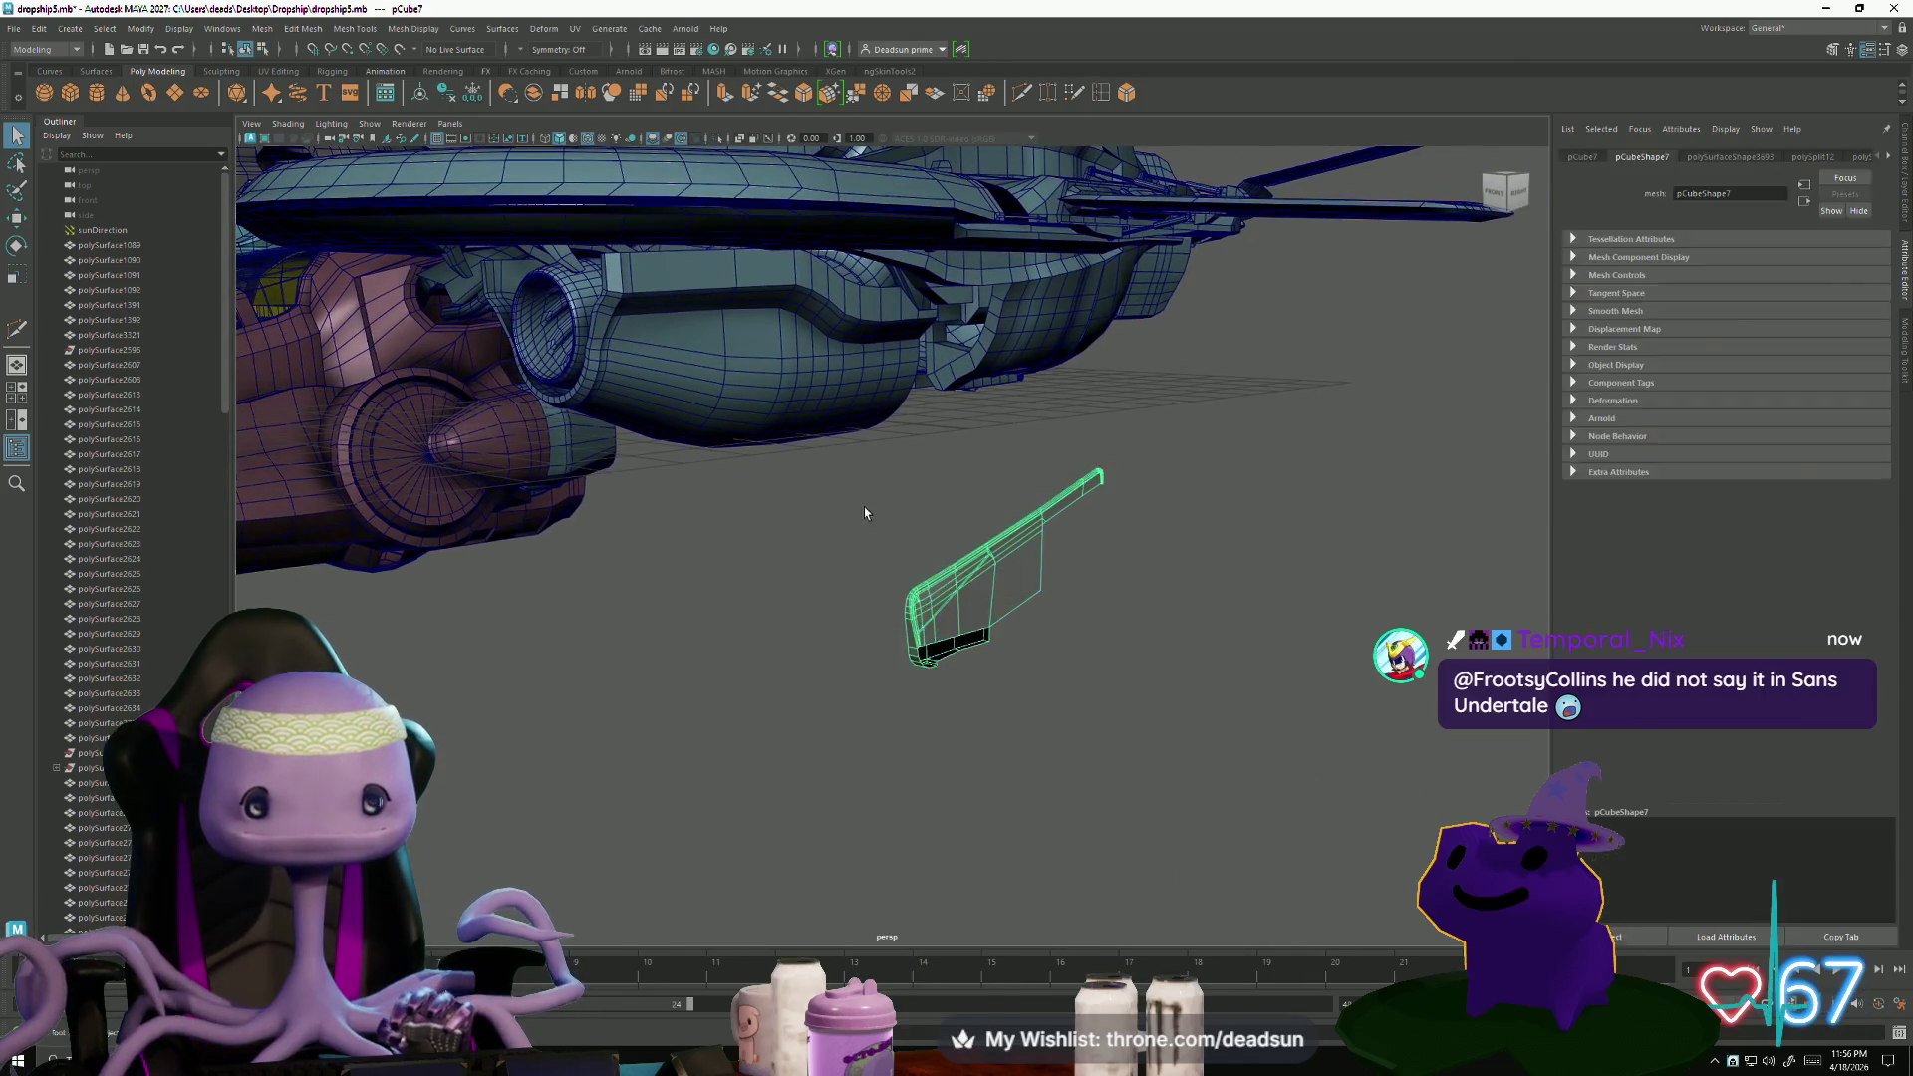
pyautogui.press('w')
pyautogui.keyDown('alt'); pyautogui.moveTo(962, 616); pyautogui.dragTo(968, 632); pyautogui.keyUp('alt')
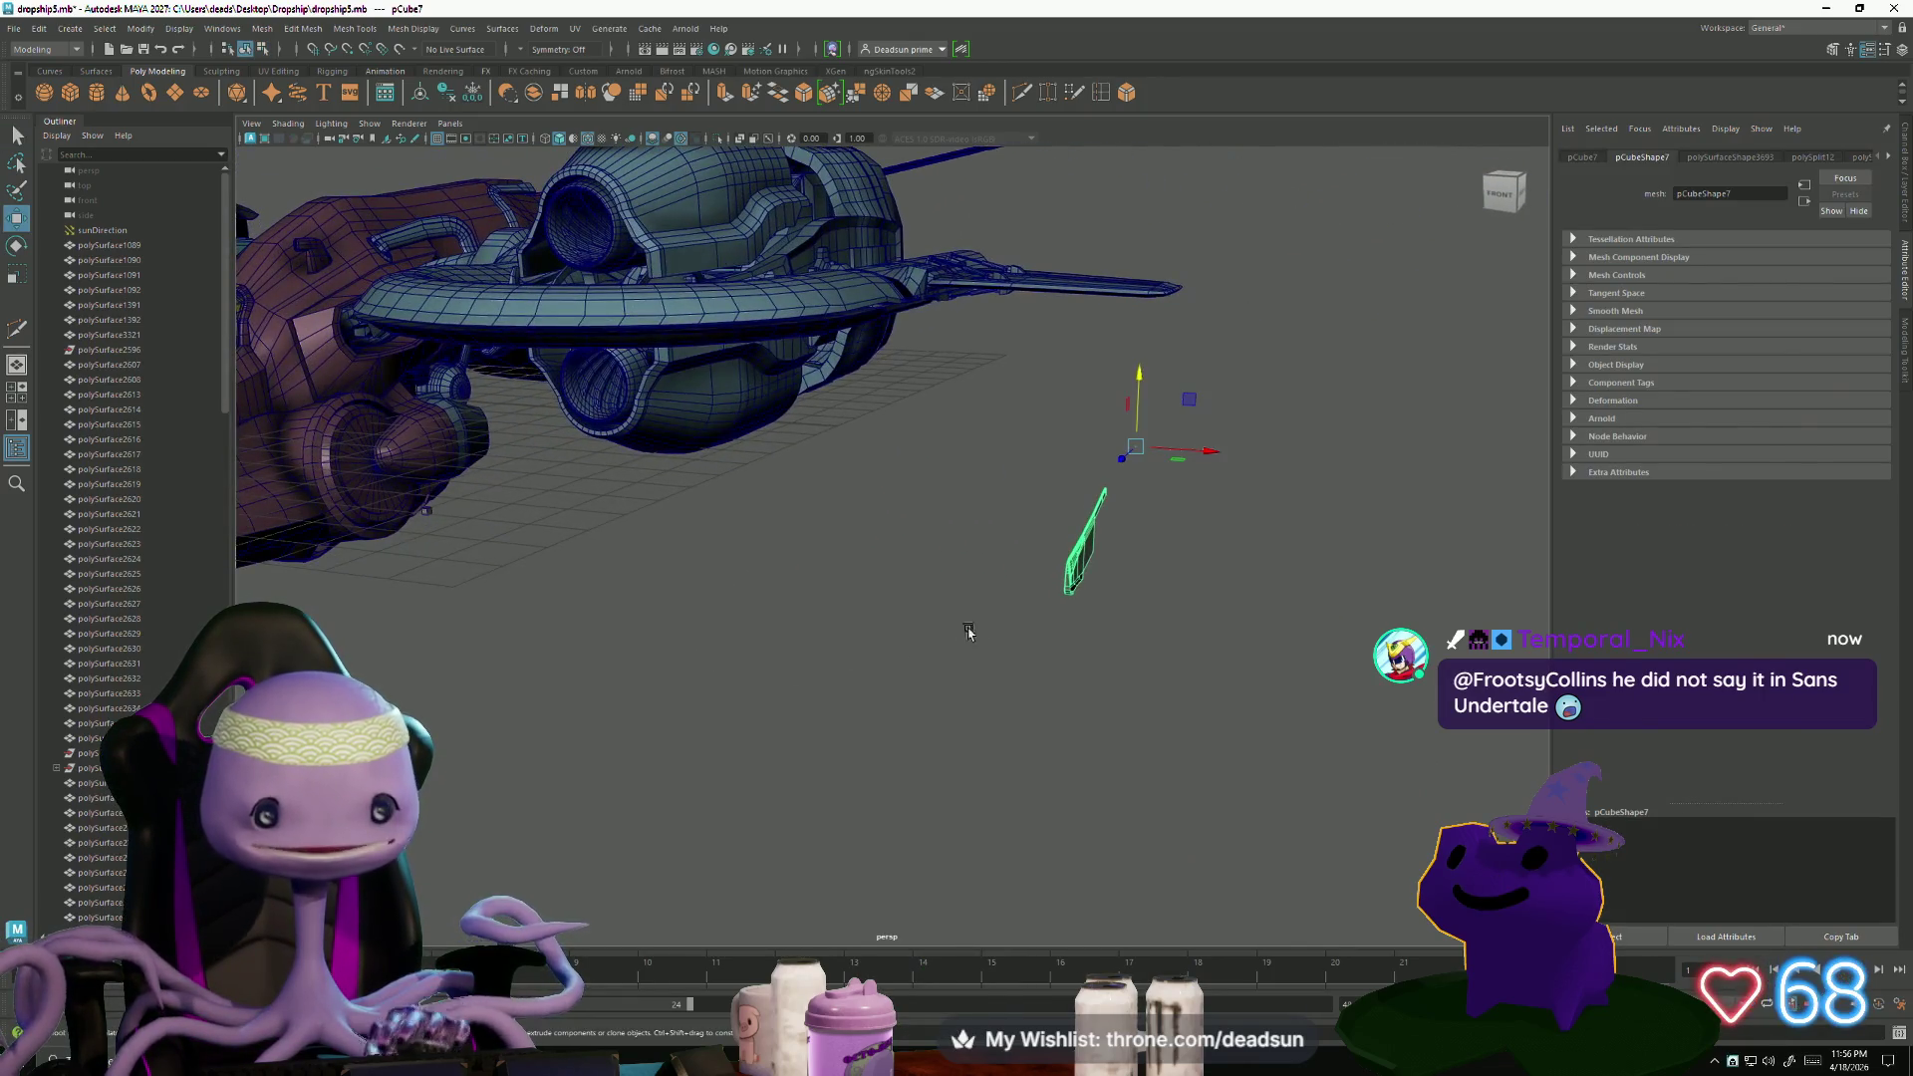
pyautogui.moveTo(1196, 483)
pyautogui.keyDown('alt'); pyautogui.mouseDown()
pyautogui.moveTo(773, 555)
pyautogui.moveTo(876, 610)
pyautogui.moveTo(1038, 462)
pyautogui.mouseUp(); pyautogui.keyUp('alt')
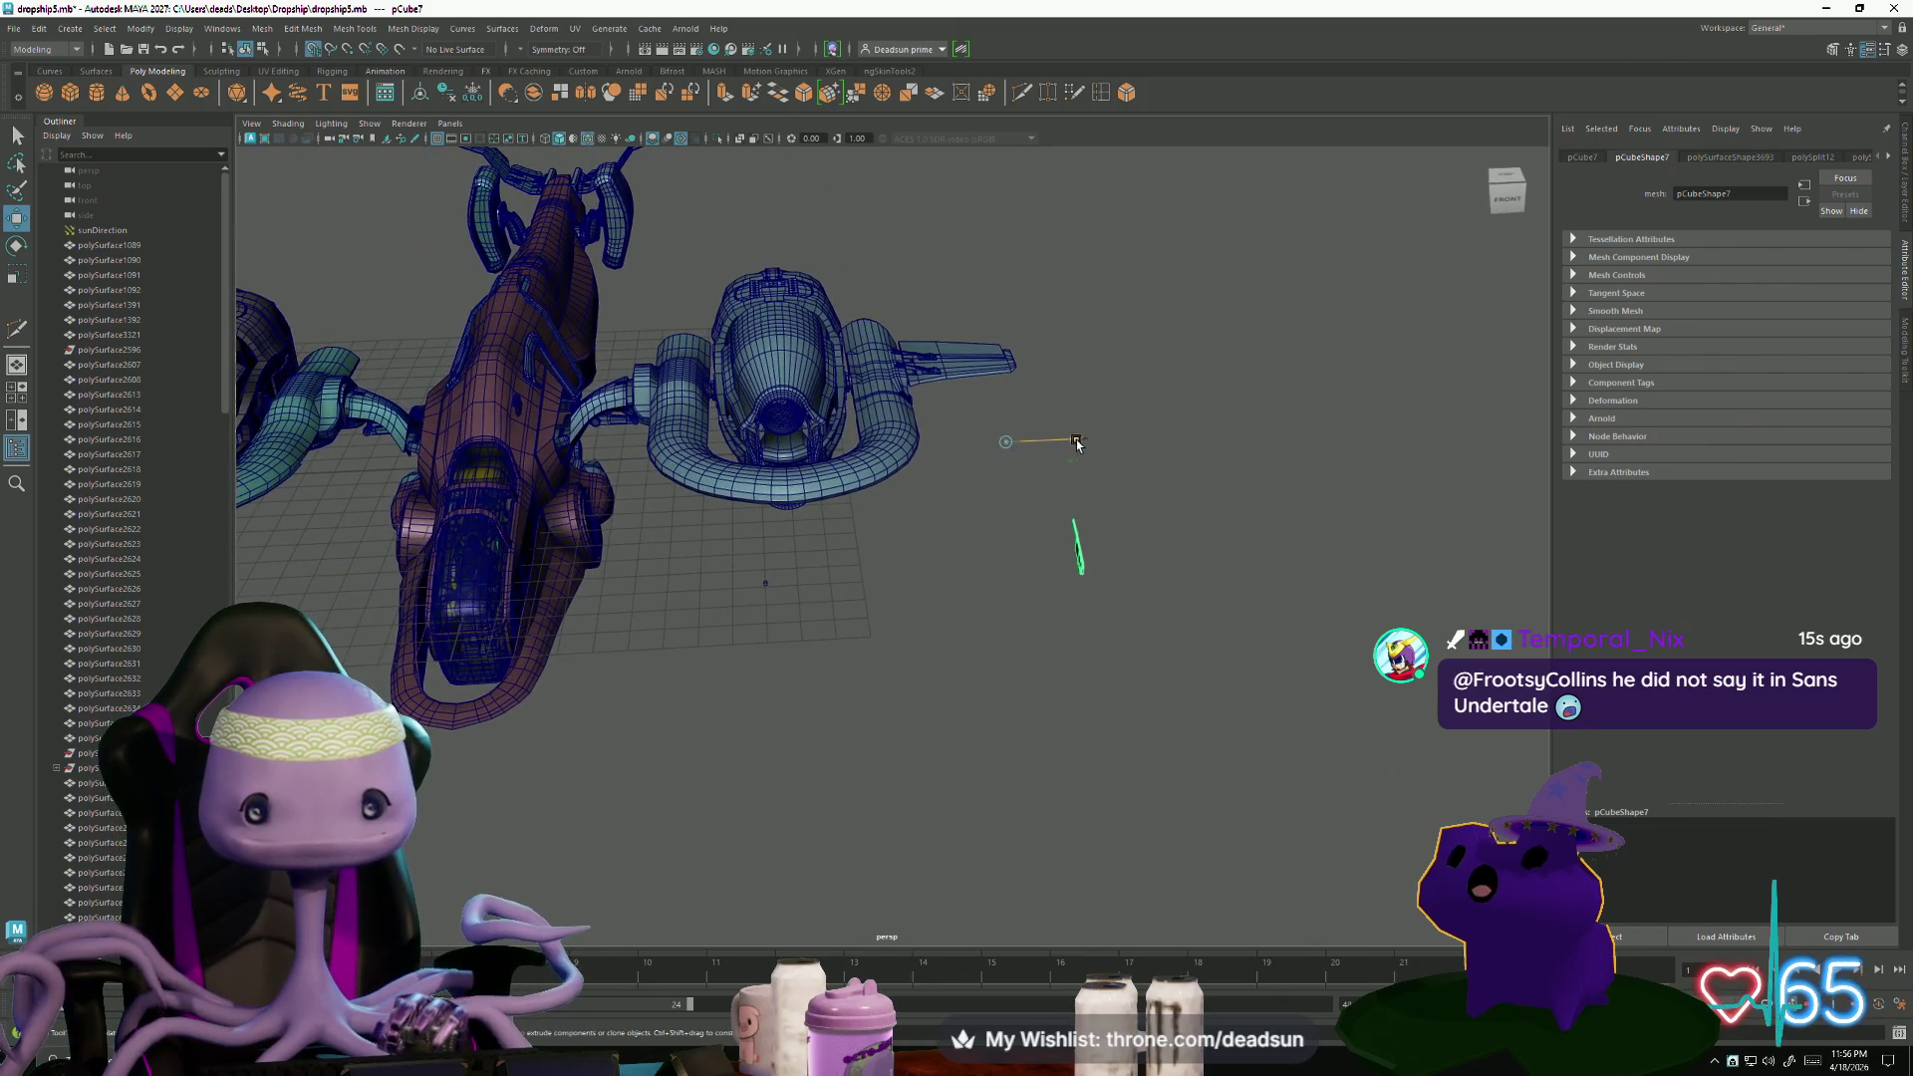
pyautogui.press('f')
# - Tumble around the cockpit to a close side view of the rail panel
pyautogui.moveTo(494, 539)
pyautogui.keyDown('alt'); pyautogui.mouseDown()
pyautogui.moveTo(573, 578)
pyautogui.moveTo(534, 583)
pyautogui.moveTo(539, 623)
pyautogui.moveTo(923, 738)
pyautogui.moveTo(380, 597)
pyautogui.moveTo(827, 647)
pyautogui.moveTo(932, 427)
pyautogui.moveTo(1226, 428)
pyautogui.moveTo(1132, 517)
pyautogui.moveTo(1123, 754)
pyautogui.mouseUp(); pyautogui.keyUp('alt')
pyautogui.keyDown('alt'); pyautogui.moveTo(1302, 821); pyautogui.dragTo(909, 722); pyautogui.keyUp('alt')
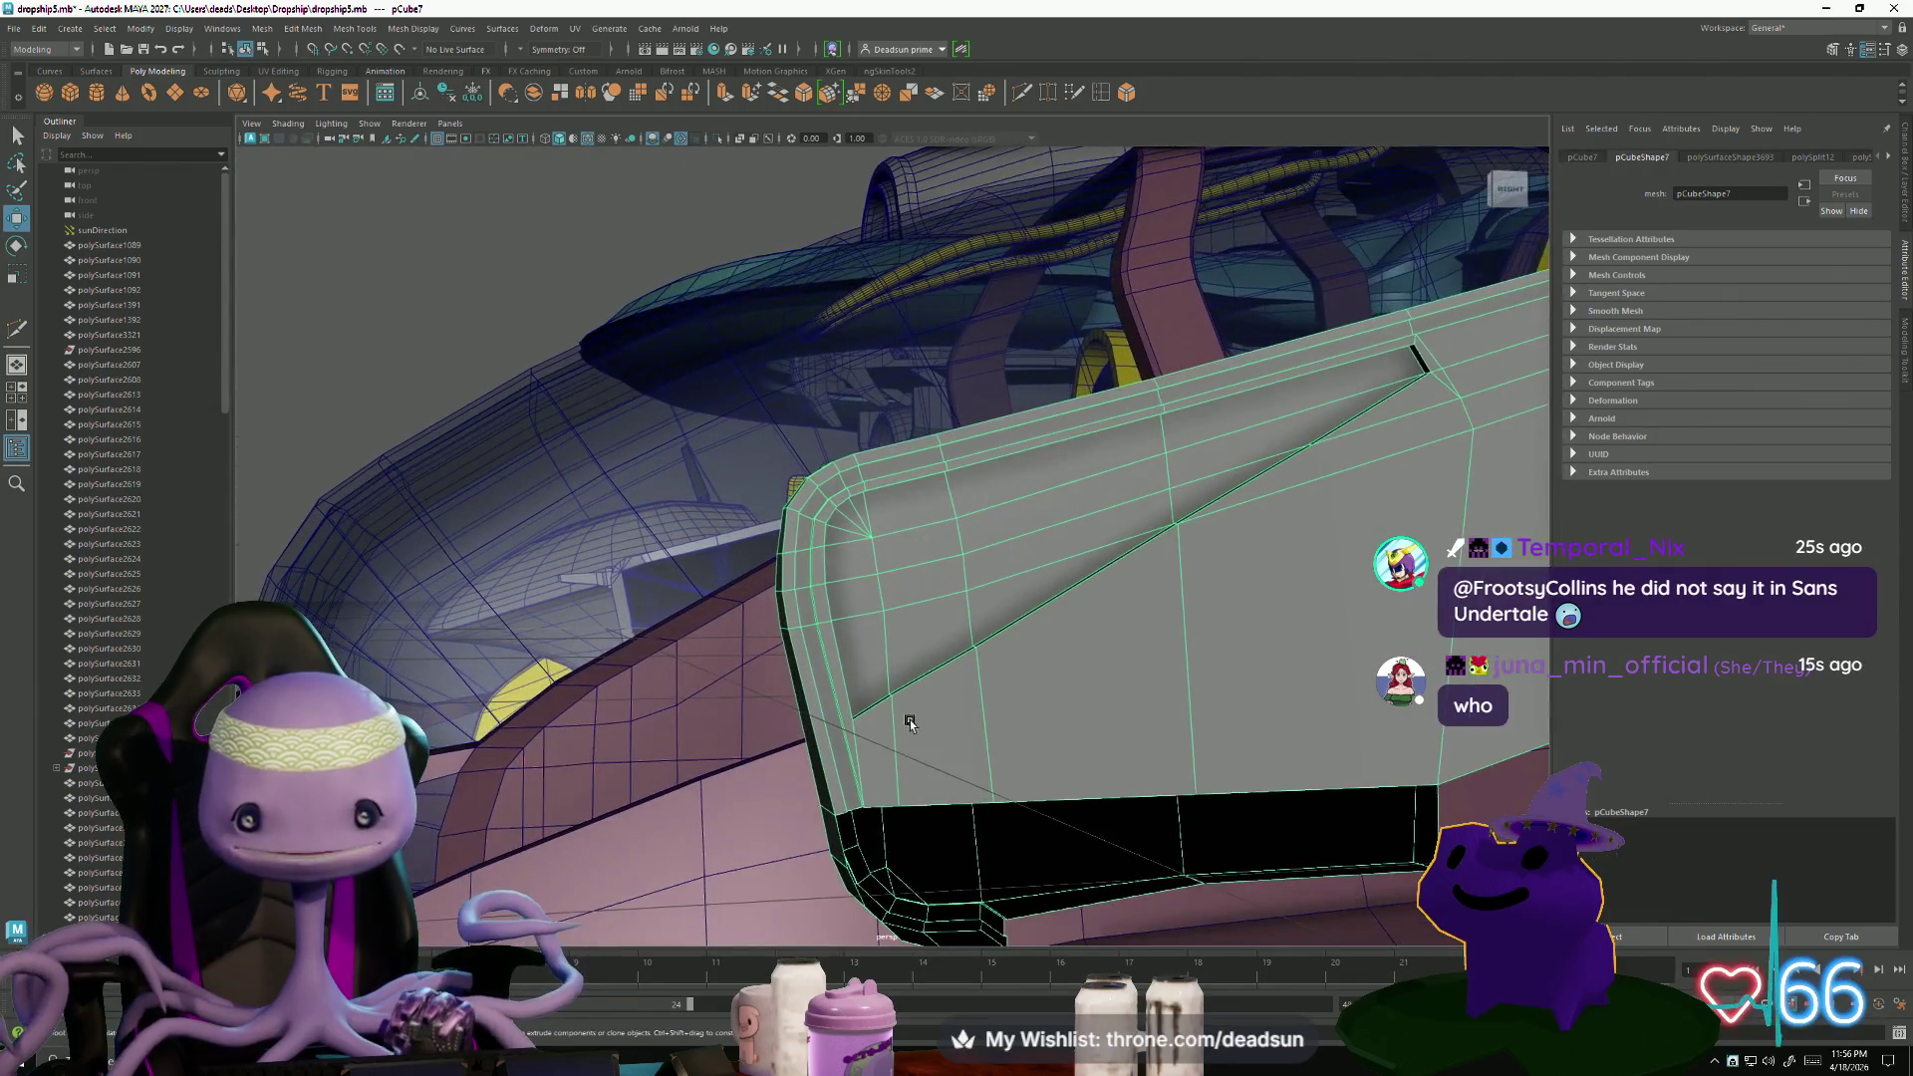
pyautogui.scroll(-10, 794, 717)
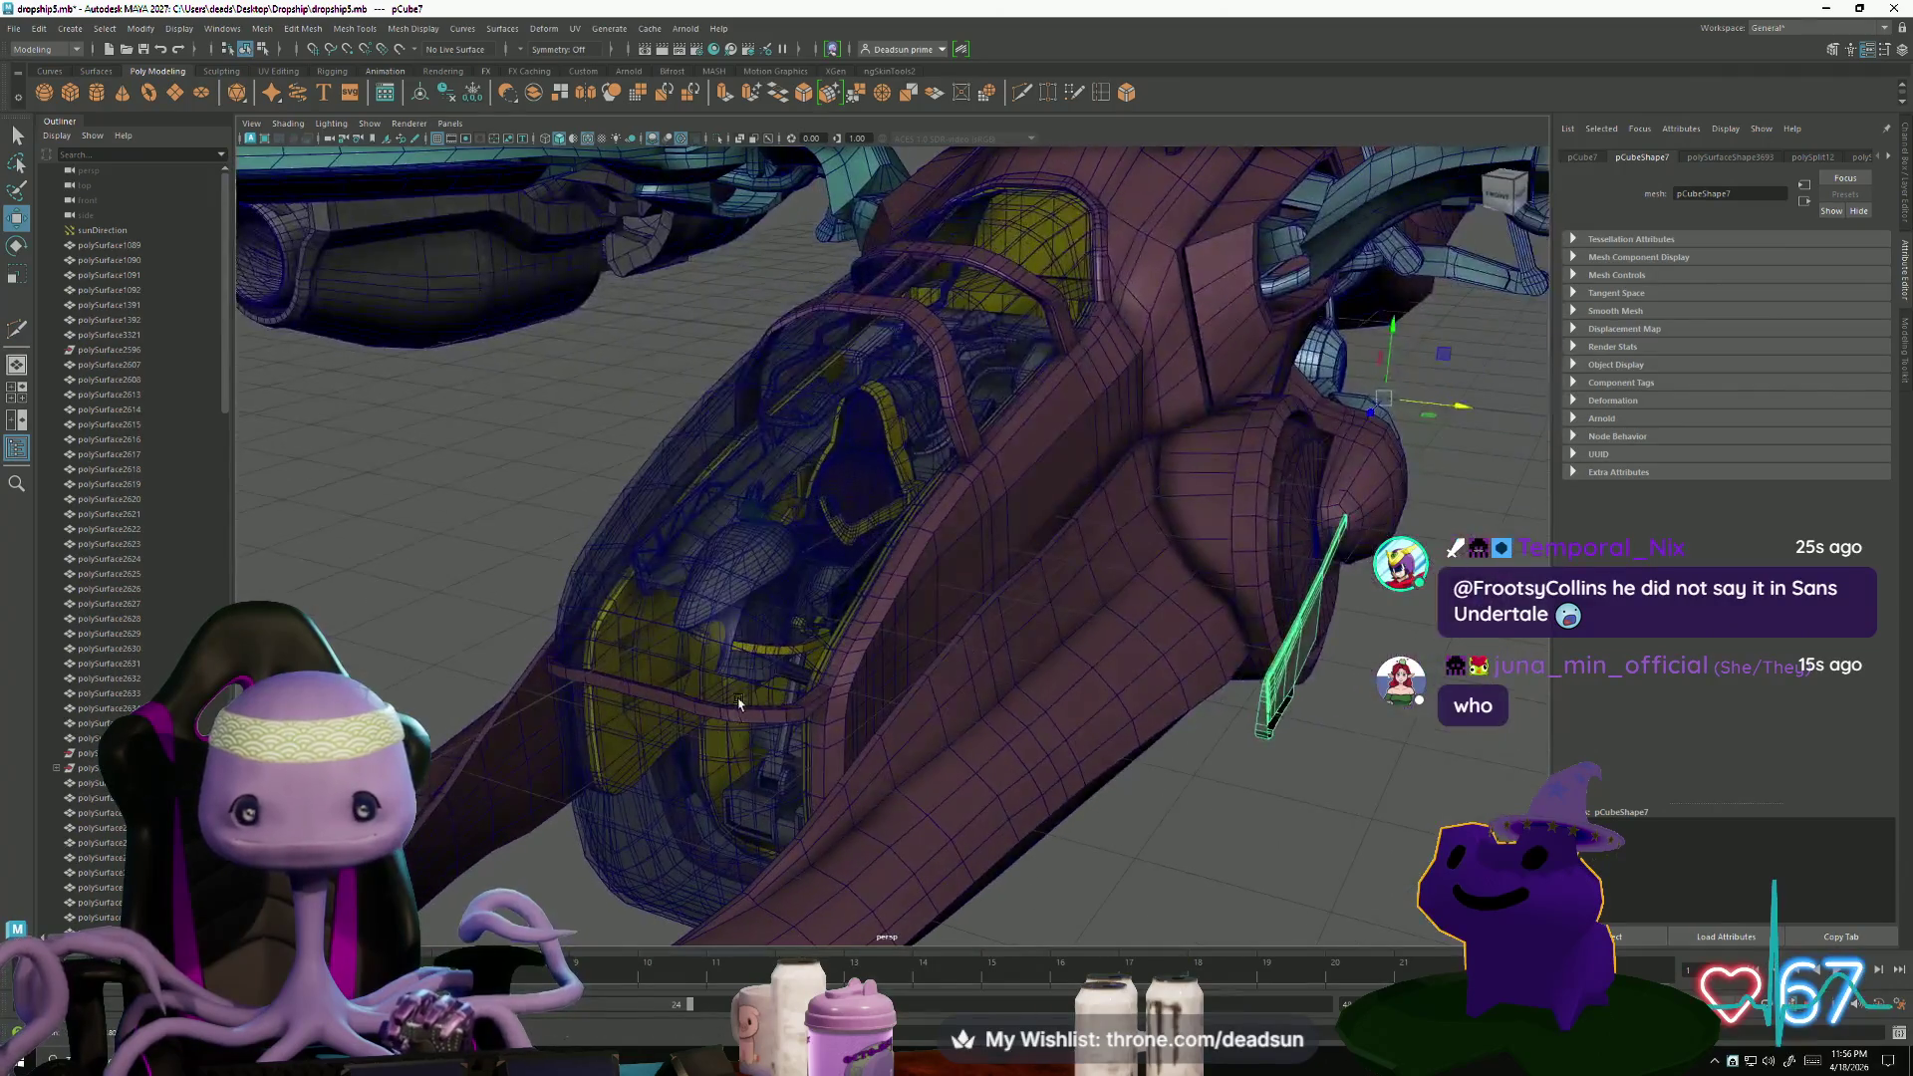
pyautogui.scroll(8, 927, 685)
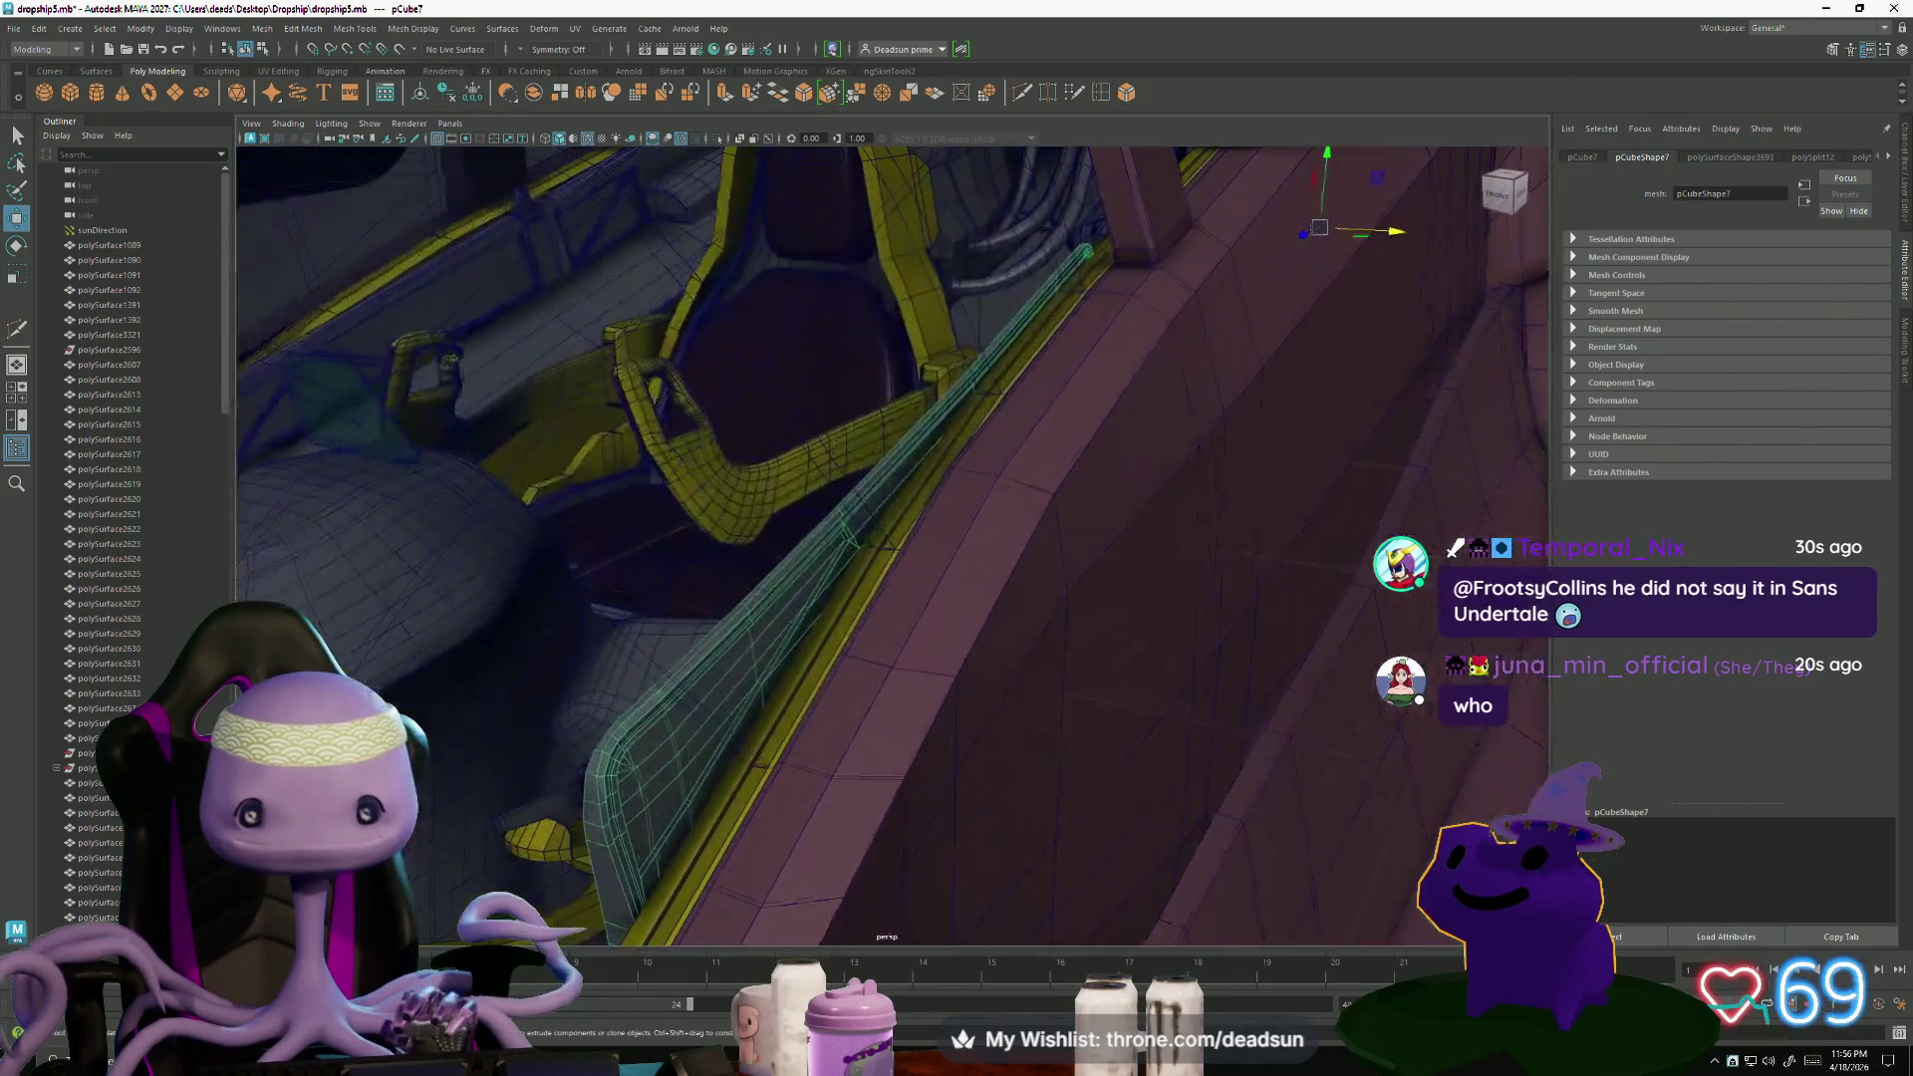
pyautogui.keyDown('alt'); pyautogui.moveTo(966, 764); pyautogui.dragTo(549, 653); pyautogui.keyUp('alt')
pyautogui.scroll(-6, 1216, 727)
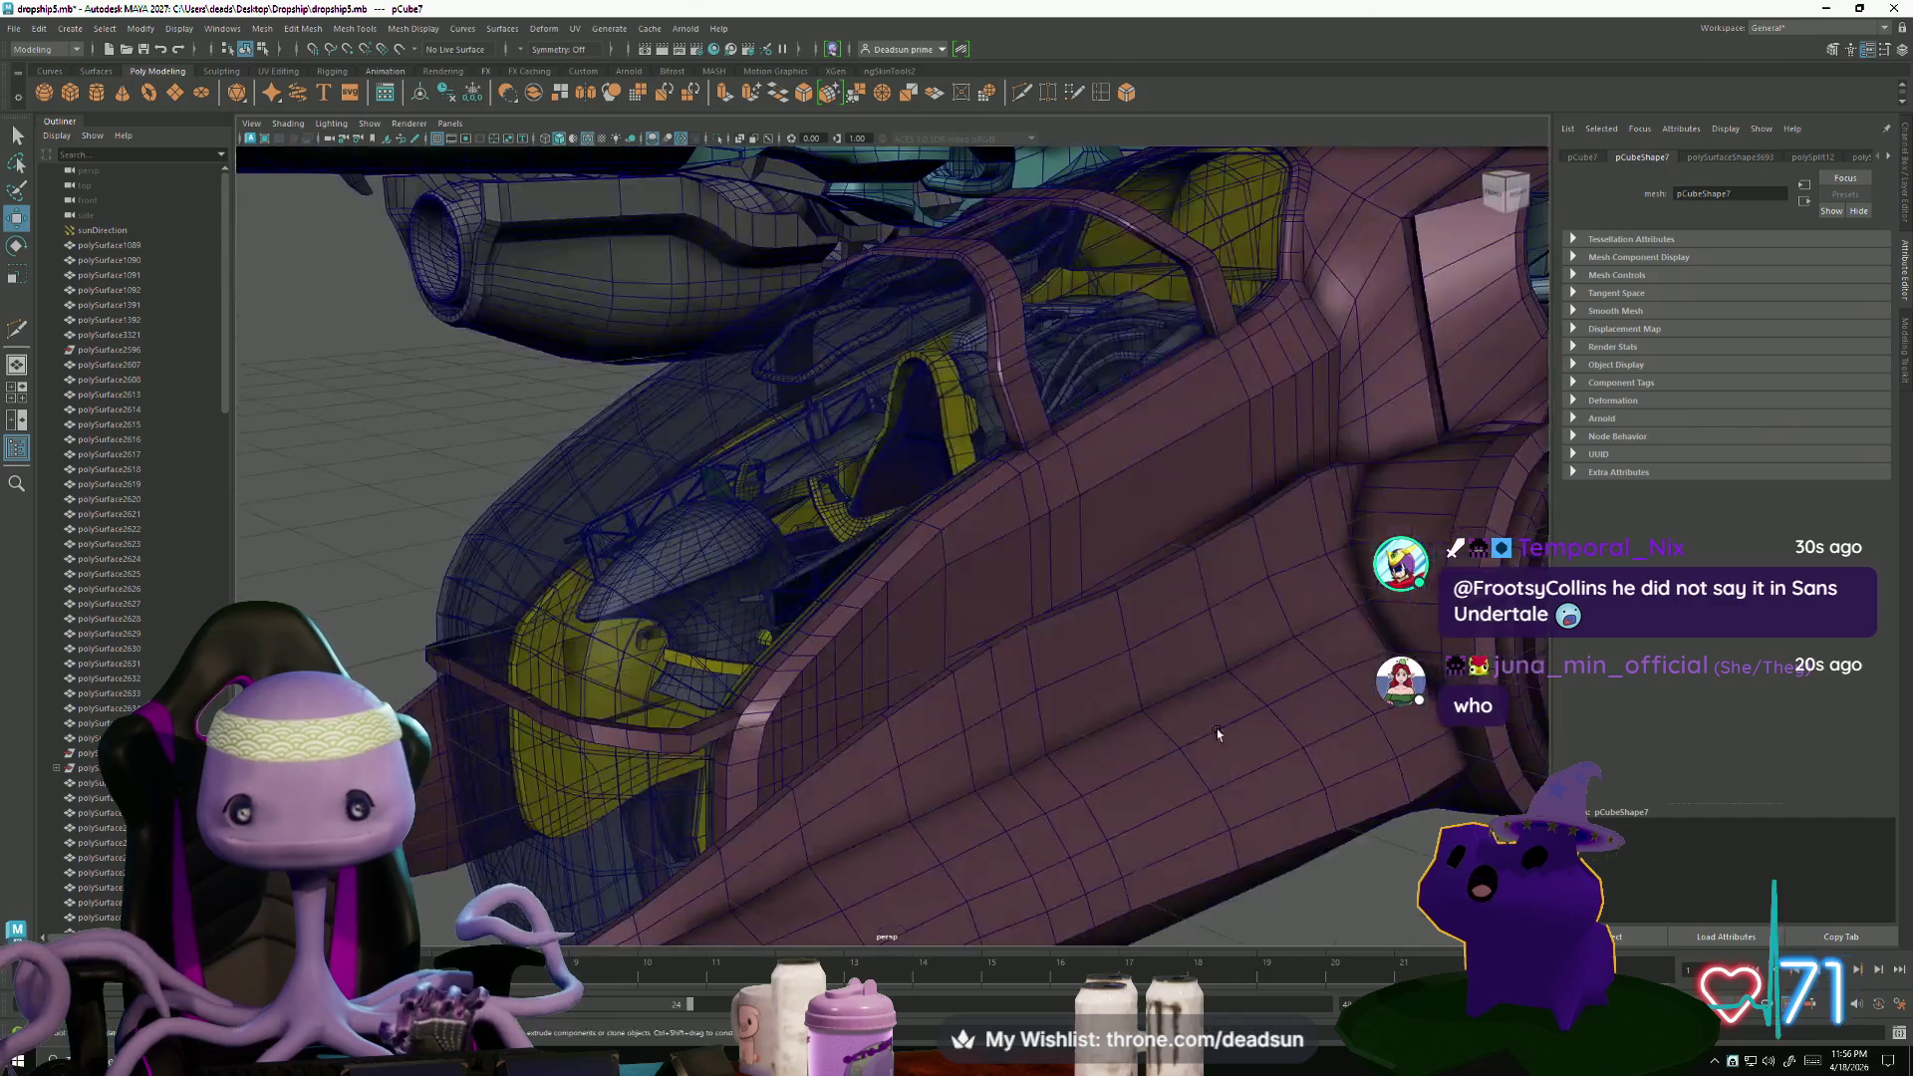
pyautogui.scroll(5, 1025, 740)
pyautogui.moveTo(1025, 740)
pyautogui.keyDown('alt'); pyautogui.mouseDown()
pyautogui.moveTo(885, 722)
pyautogui.moveTo(1259, 547)
pyautogui.mouseUp(); pyautogui.keyUp('alt')
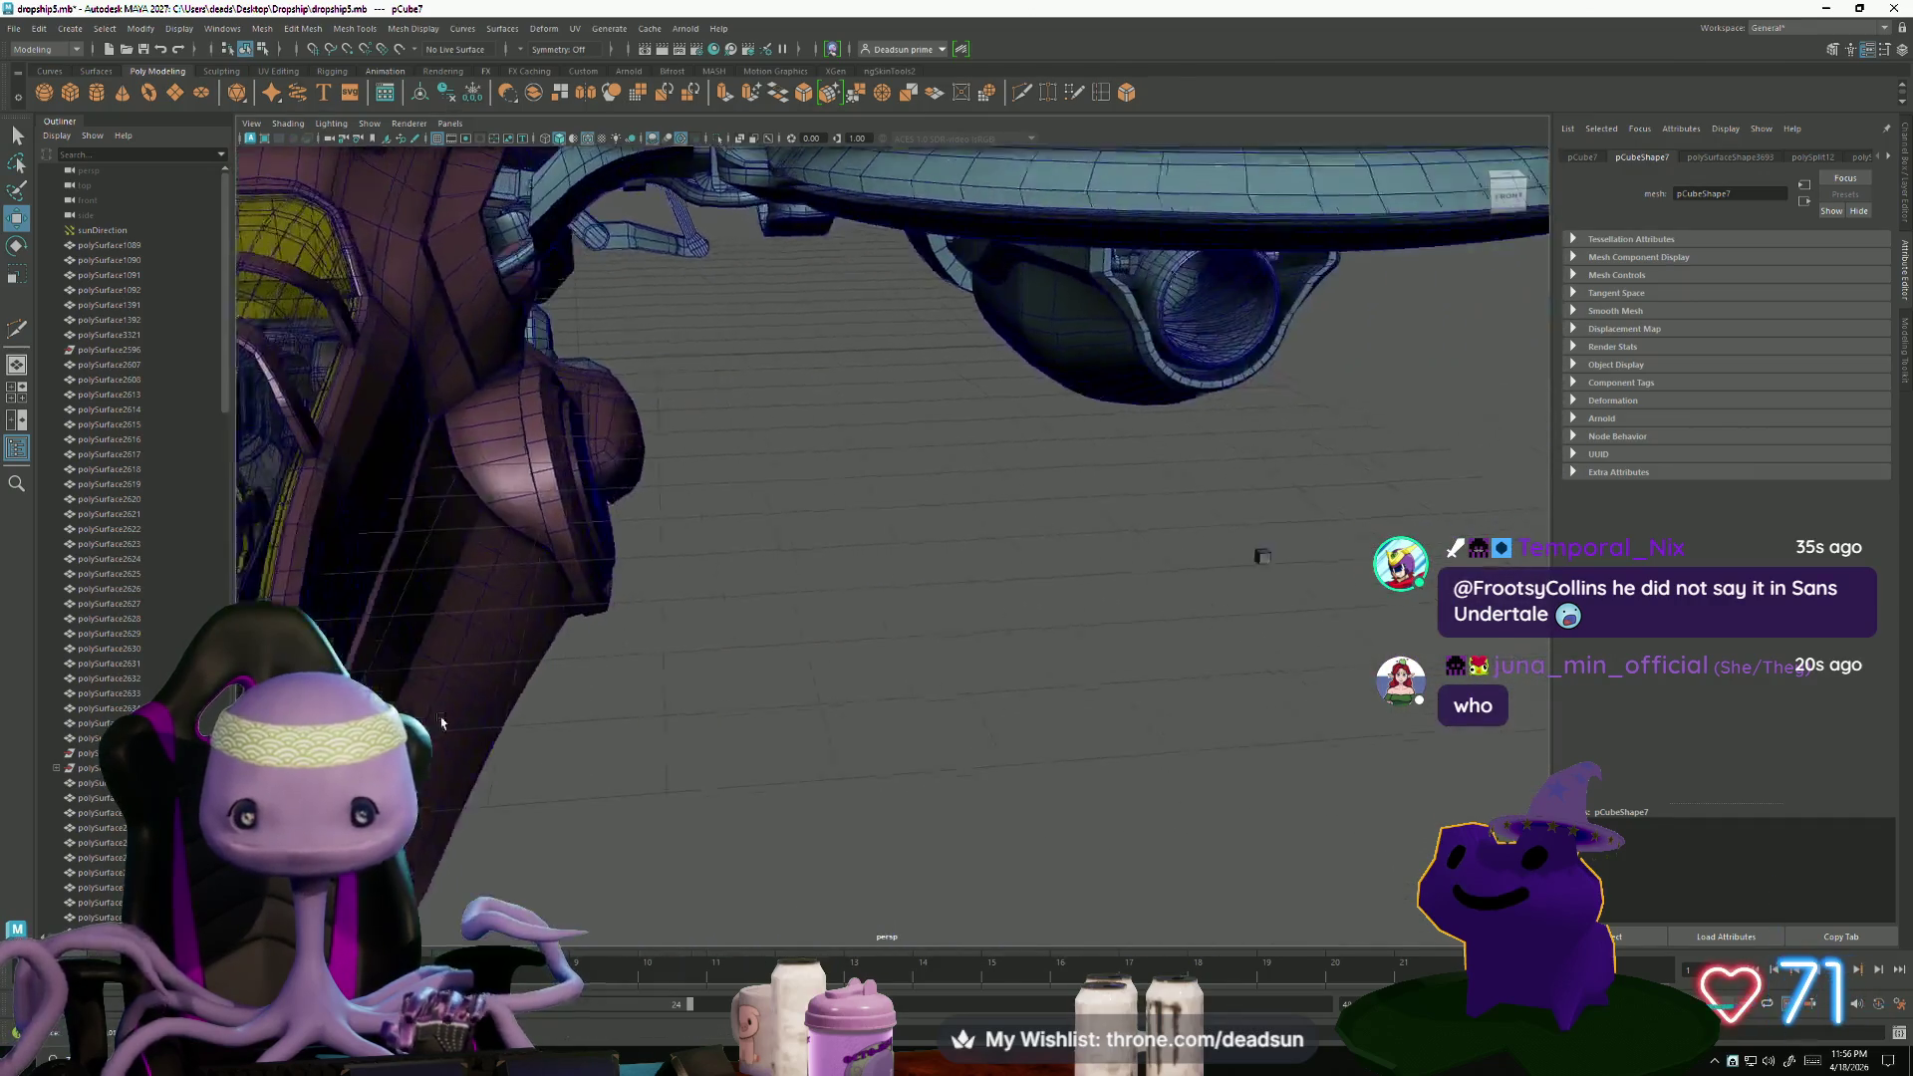
pyautogui.scroll(-5, 1260, 547)
pyautogui.keyDown('alt'); pyautogui.moveTo(1217, 439); pyautogui.dragTo(1012, 482); pyautogui.keyUp('alt')
pyautogui.scroll(3, 1012, 482)
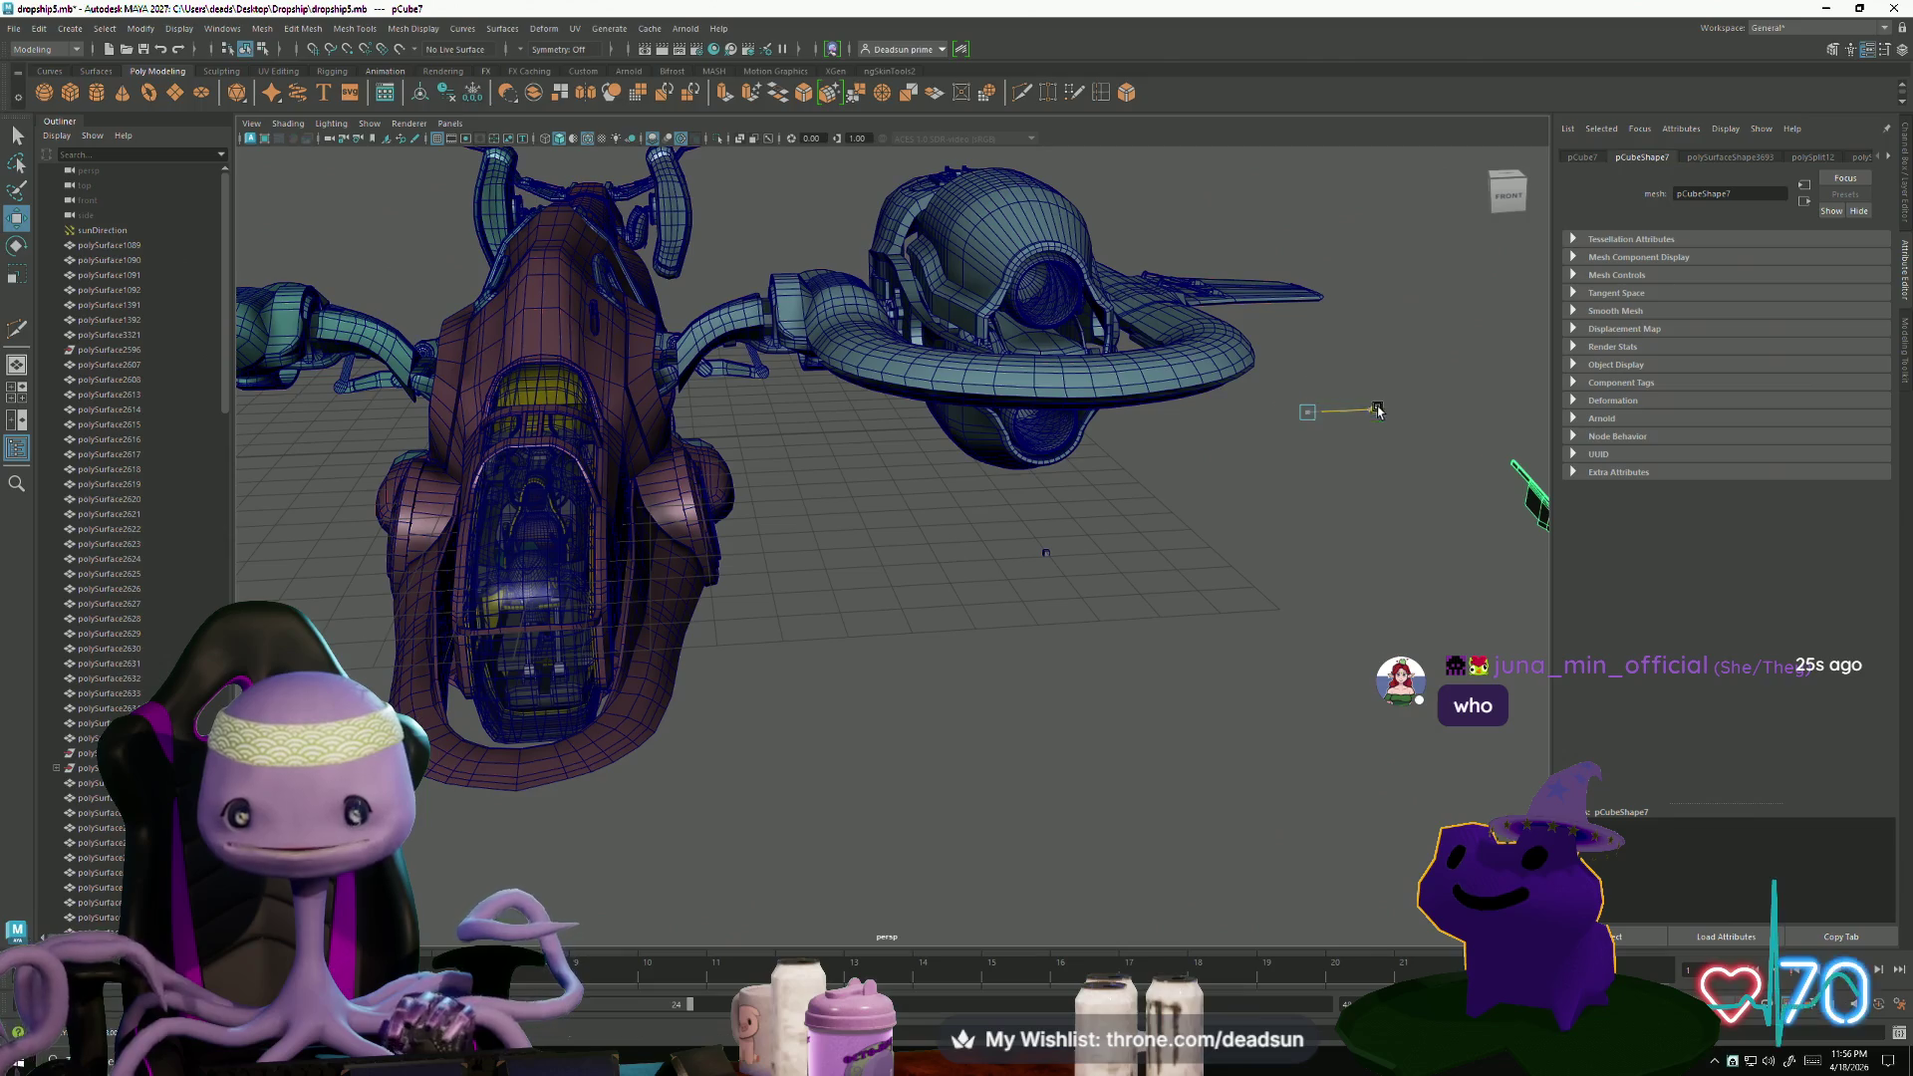
pyautogui.press('f')
pyautogui.moveTo(962, 567)
pyautogui.keyDown('alt'); pyautogui.mouseDown()
pyautogui.moveTo(812, 560)
pyautogui.moveTo(855, 671)
pyautogui.moveTo(952, 680)
pyautogui.moveTo(804, 641)
pyautogui.moveTo(628, 670)
pyautogui.moveTo(594, 708)
pyautogui.moveTo(621, 662)
pyautogui.moveTo(426, 632)
pyautogui.moveTo(667, 717)
pyautogui.moveTo(660, 683)
pyautogui.mouseUp(); pyautogui.keyUp('alt')
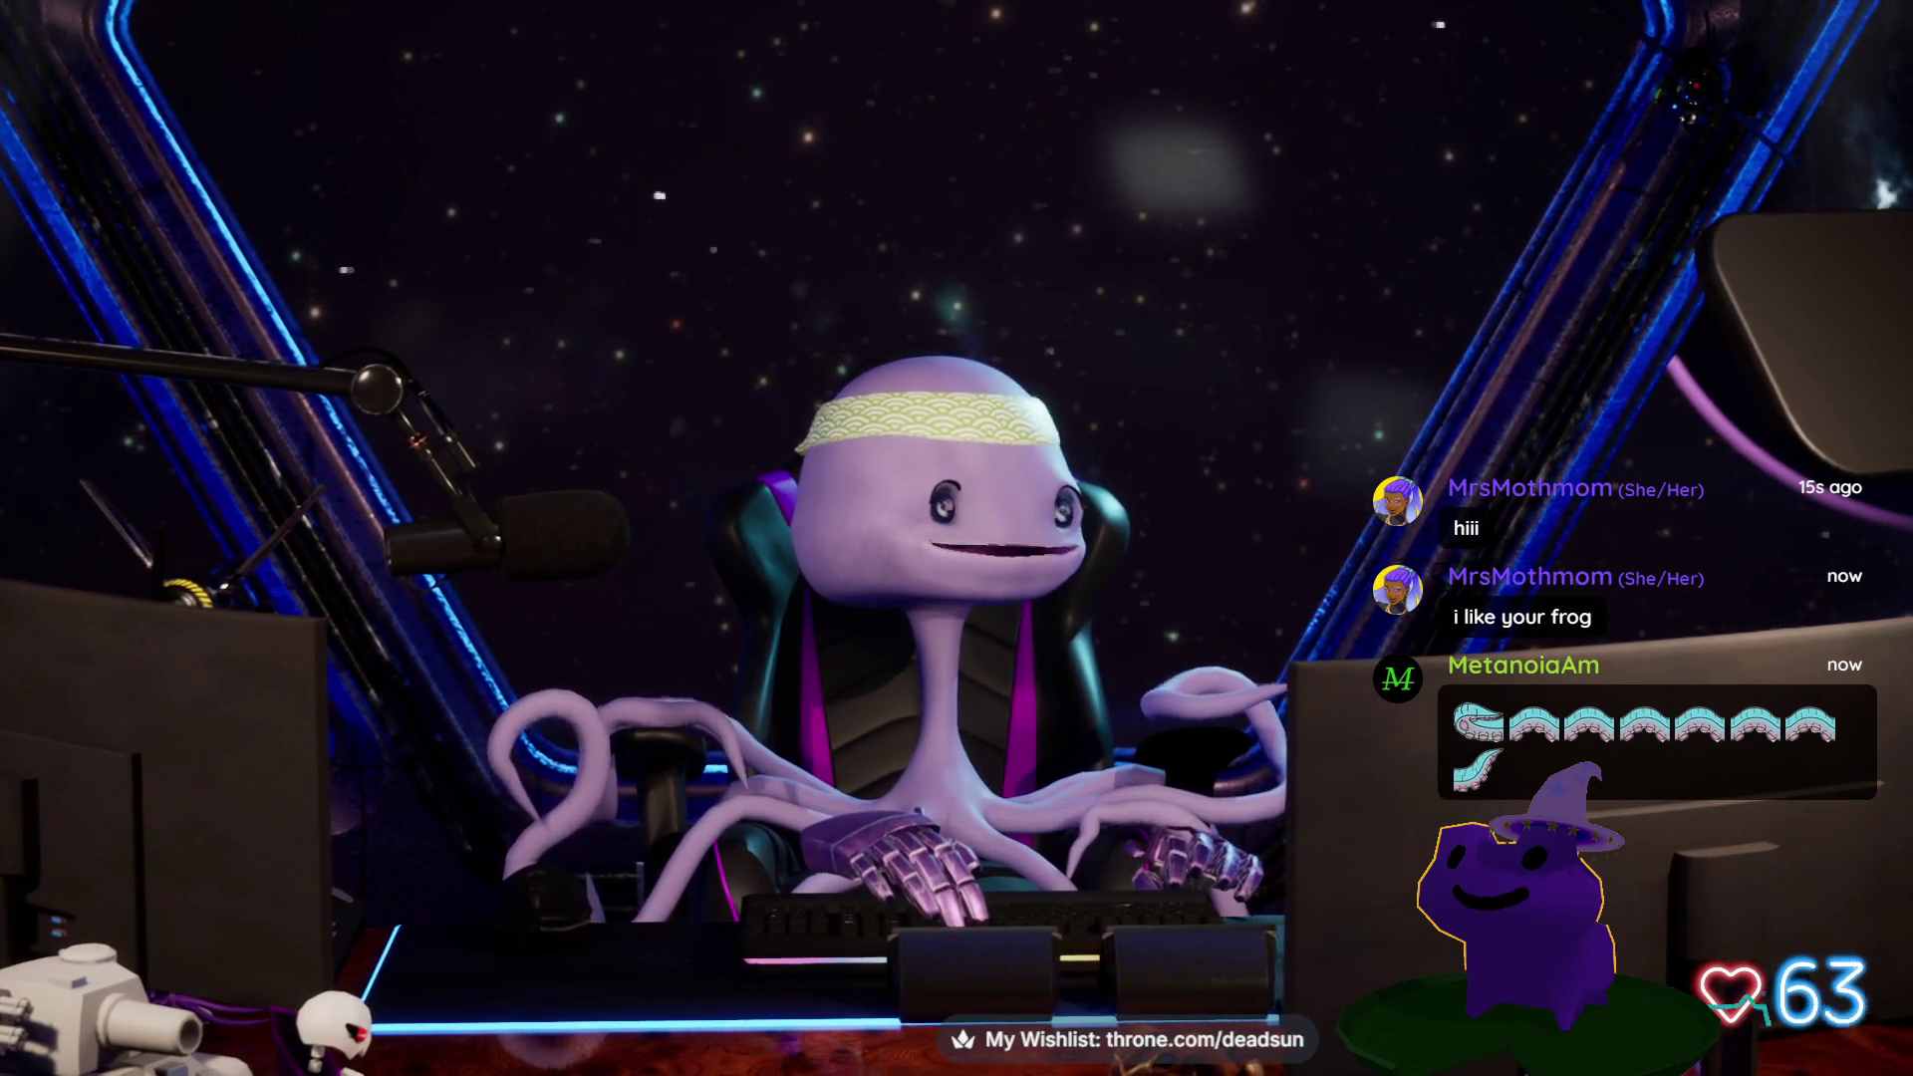
# - Drag the Juna's Frog window up into the middle of the screen
pyautogui.moveTo(1124, 623)
pyautogui.mouseDown()
pyautogui.moveTo(876, 102)
pyautogui.moveTo(799, 137)
pyautogui.mouseUp()
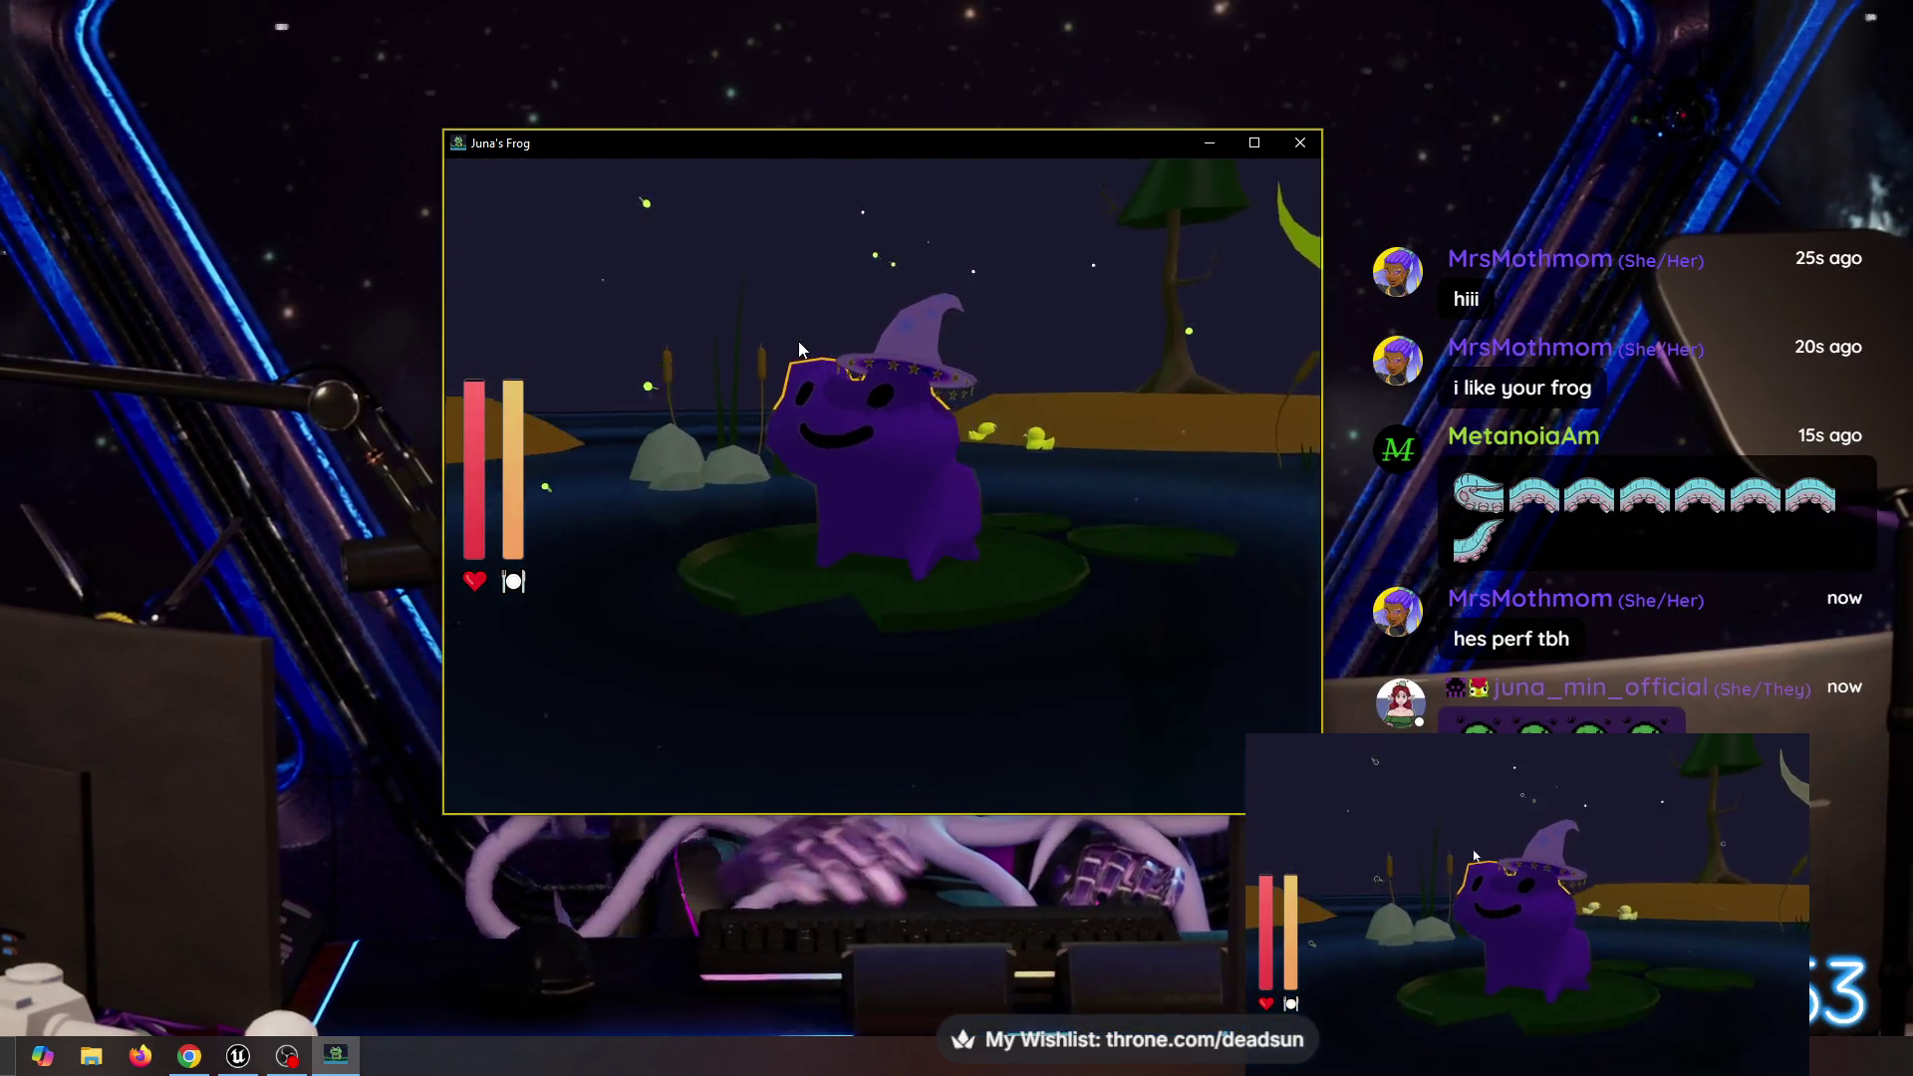
# - Pet the witch-hatted frog twice in Juna's Frog to make a heart appear
pyautogui.click(857, 398)
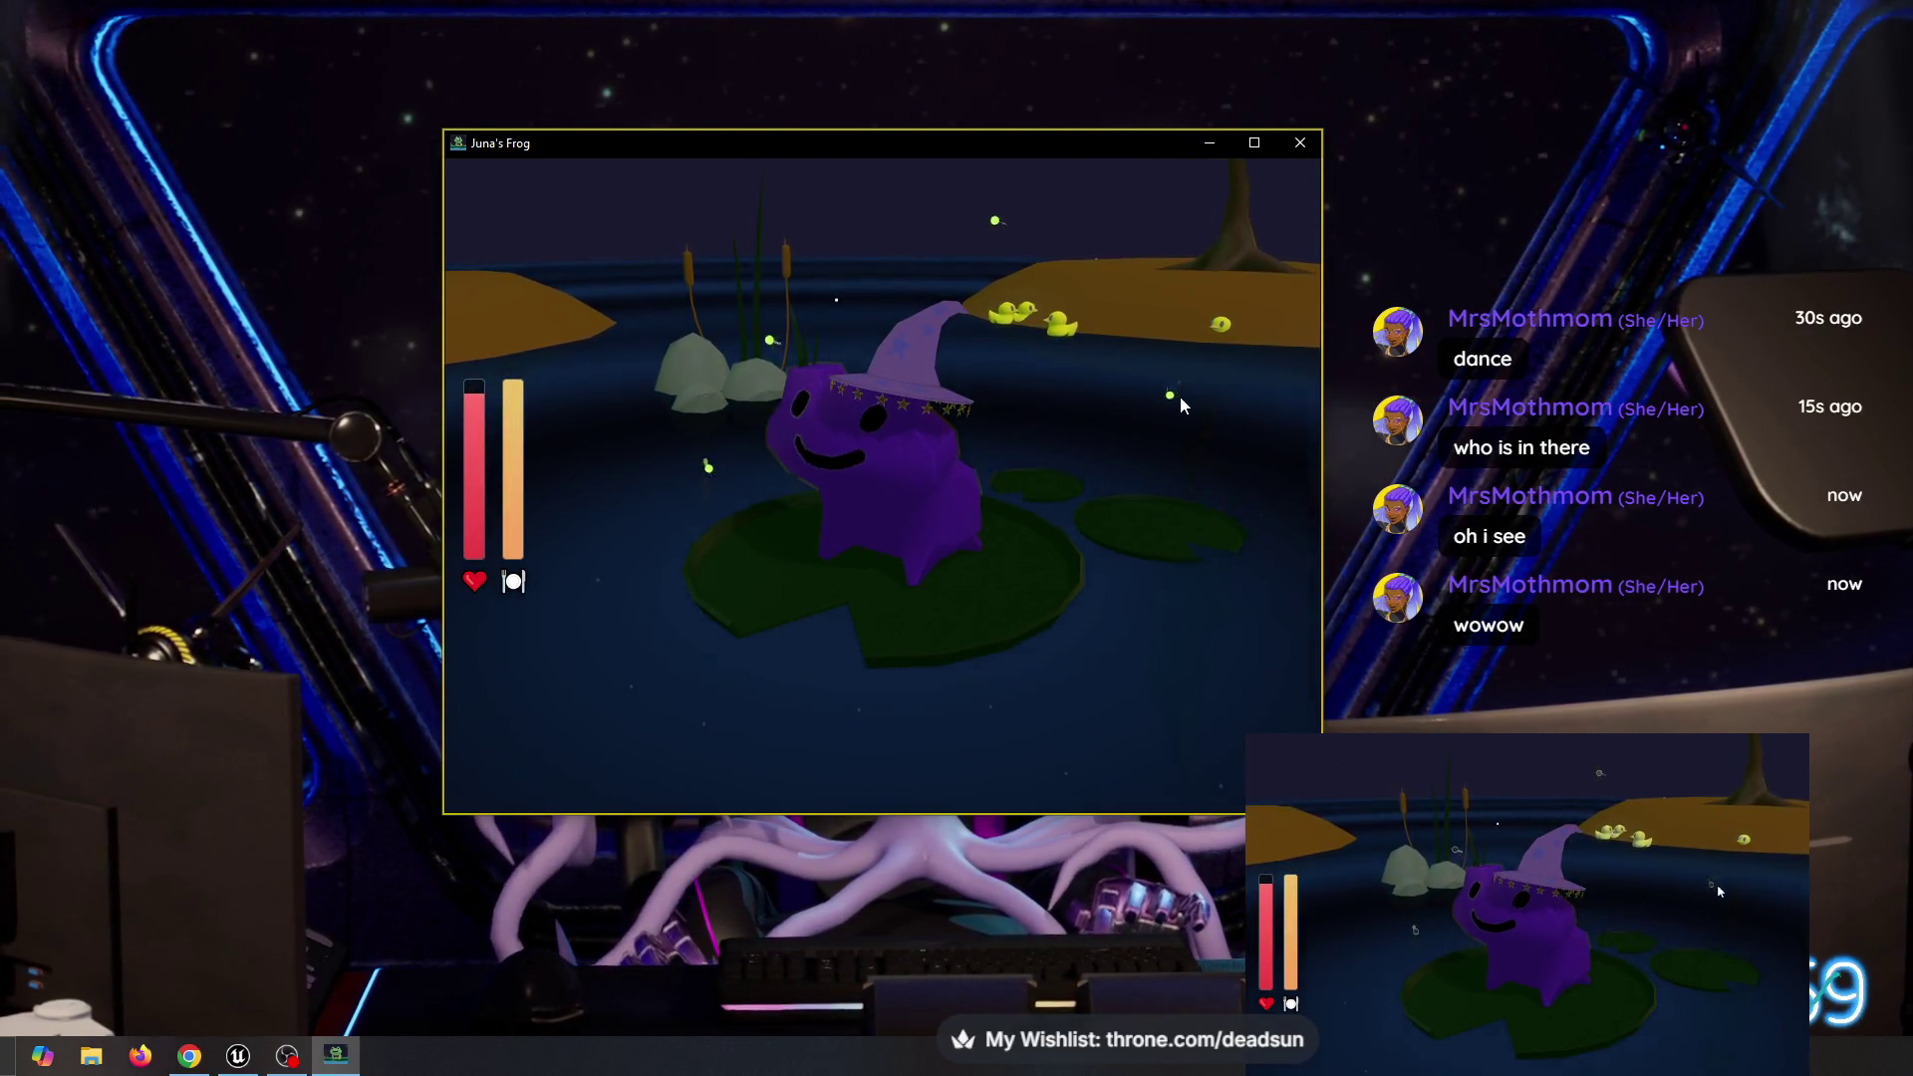
pyautogui.click(934, 489)
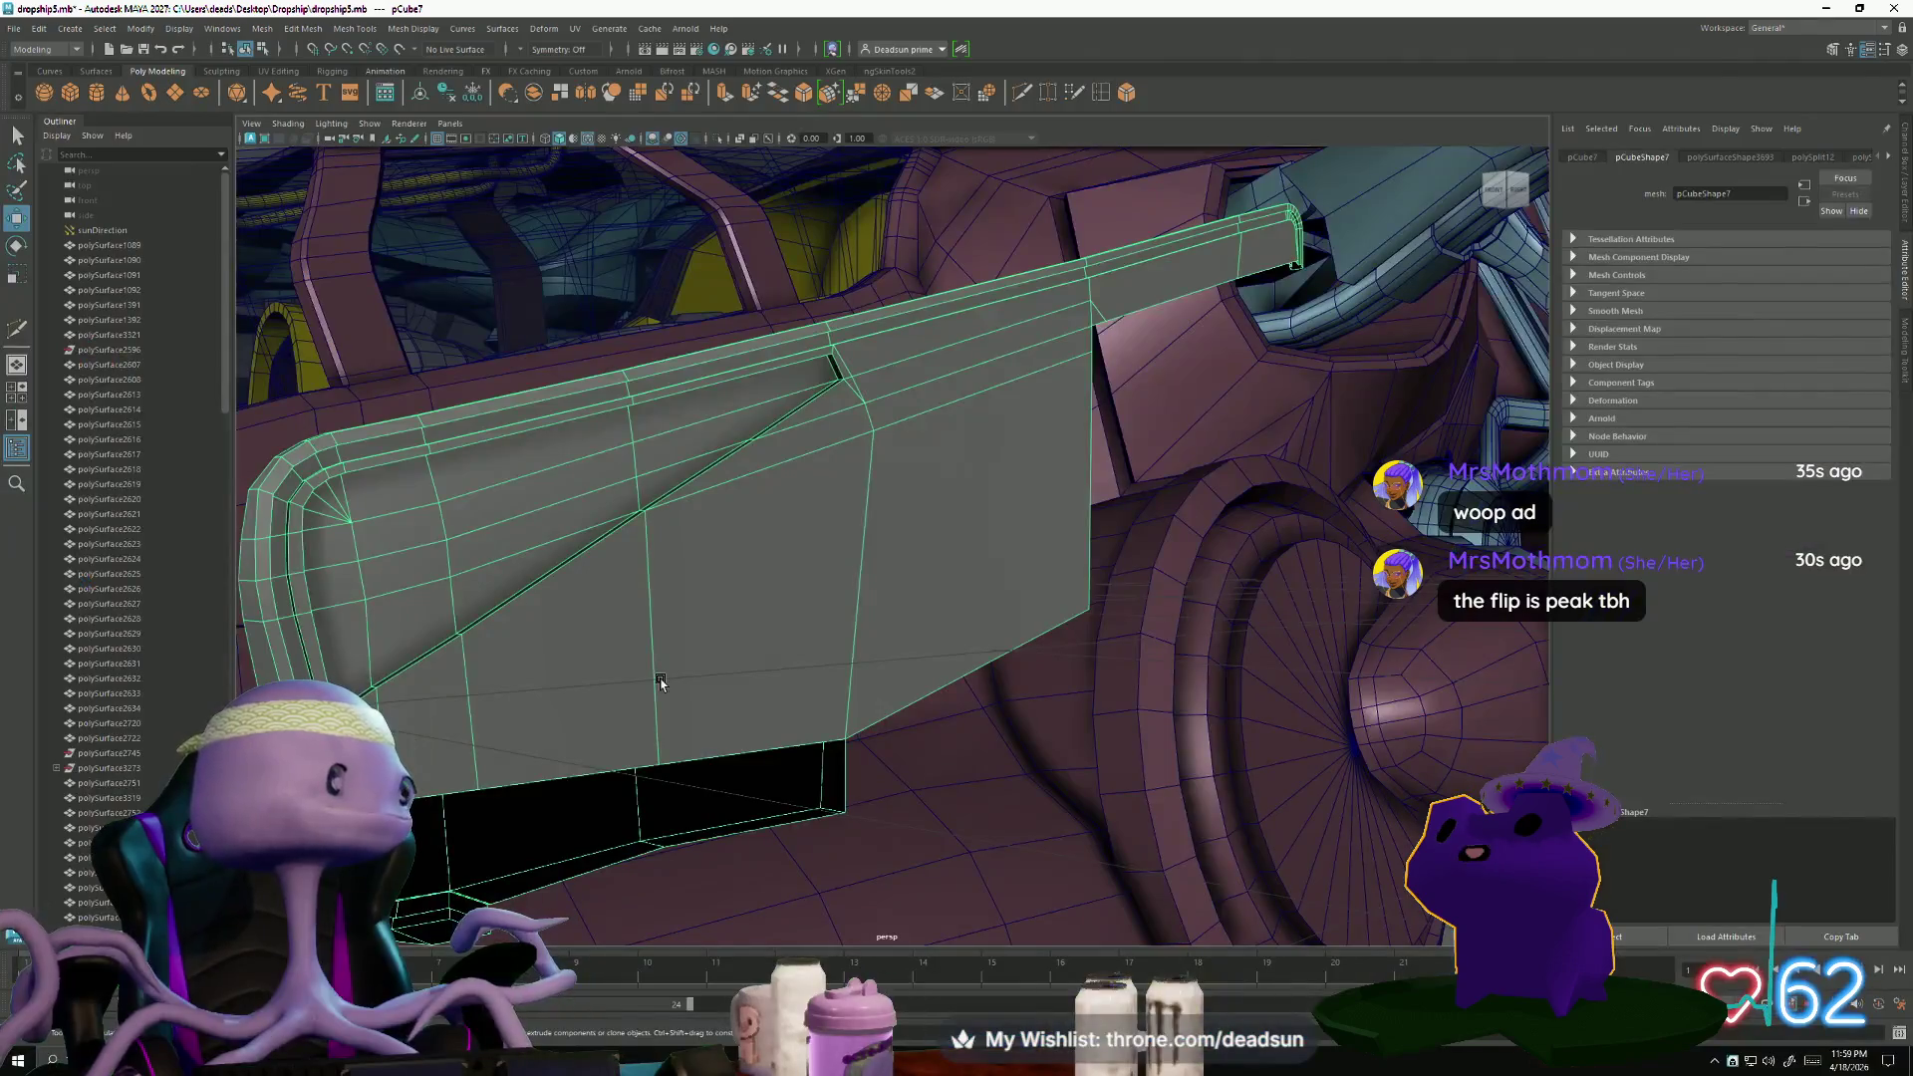
# - Zoom in on the cockpit rail panel and activate the Multi-Cut tool
pyautogui.moveTo(547, 680)
pyautogui.keyDown('alt'); pyautogui.mouseDown()
pyautogui.moveTo(670, 610)
pyautogui.moveTo(602, 687)
pyautogui.moveTo(641, 760)
pyautogui.moveTo(636, 709)
pyautogui.mouseUp(); pyautogui.keyUp('alt')
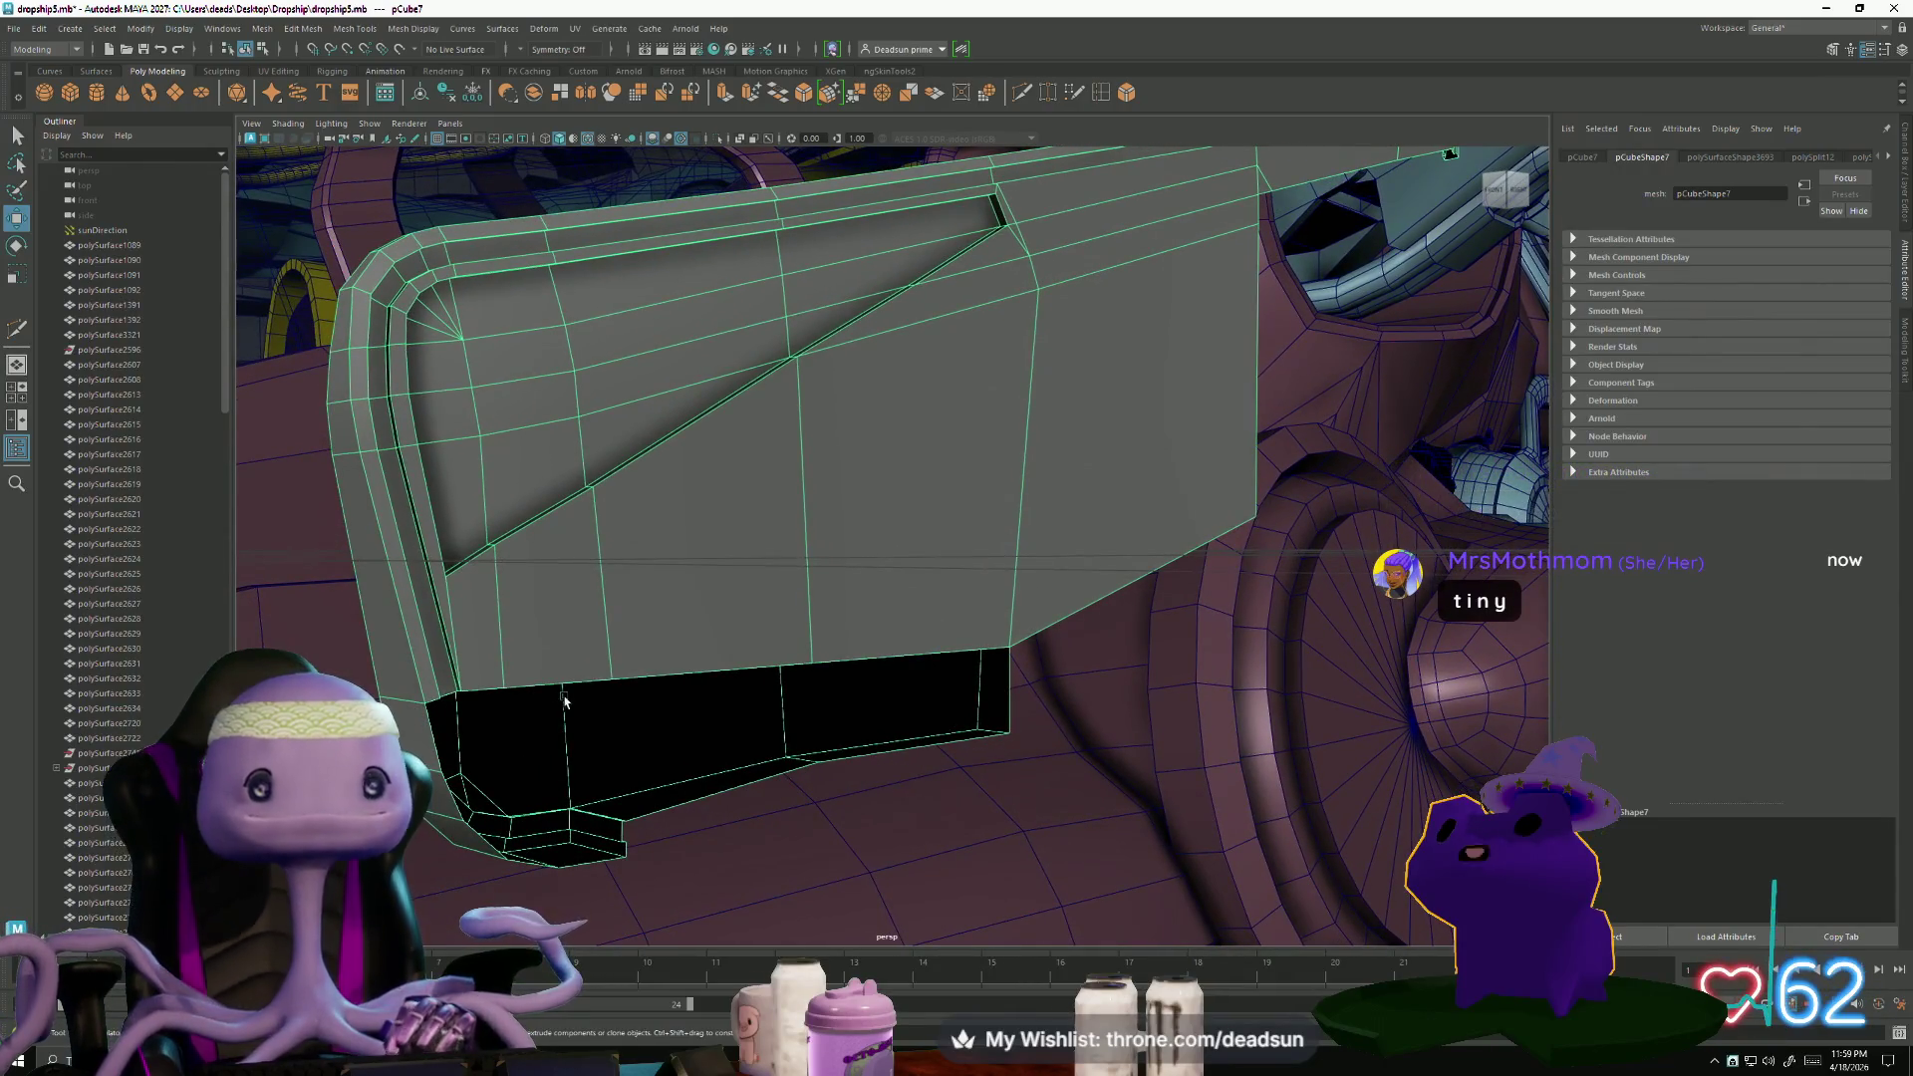
pyautogui.scroll(2, 564, 703)
pyautogui.scroll(2, 495, 683)
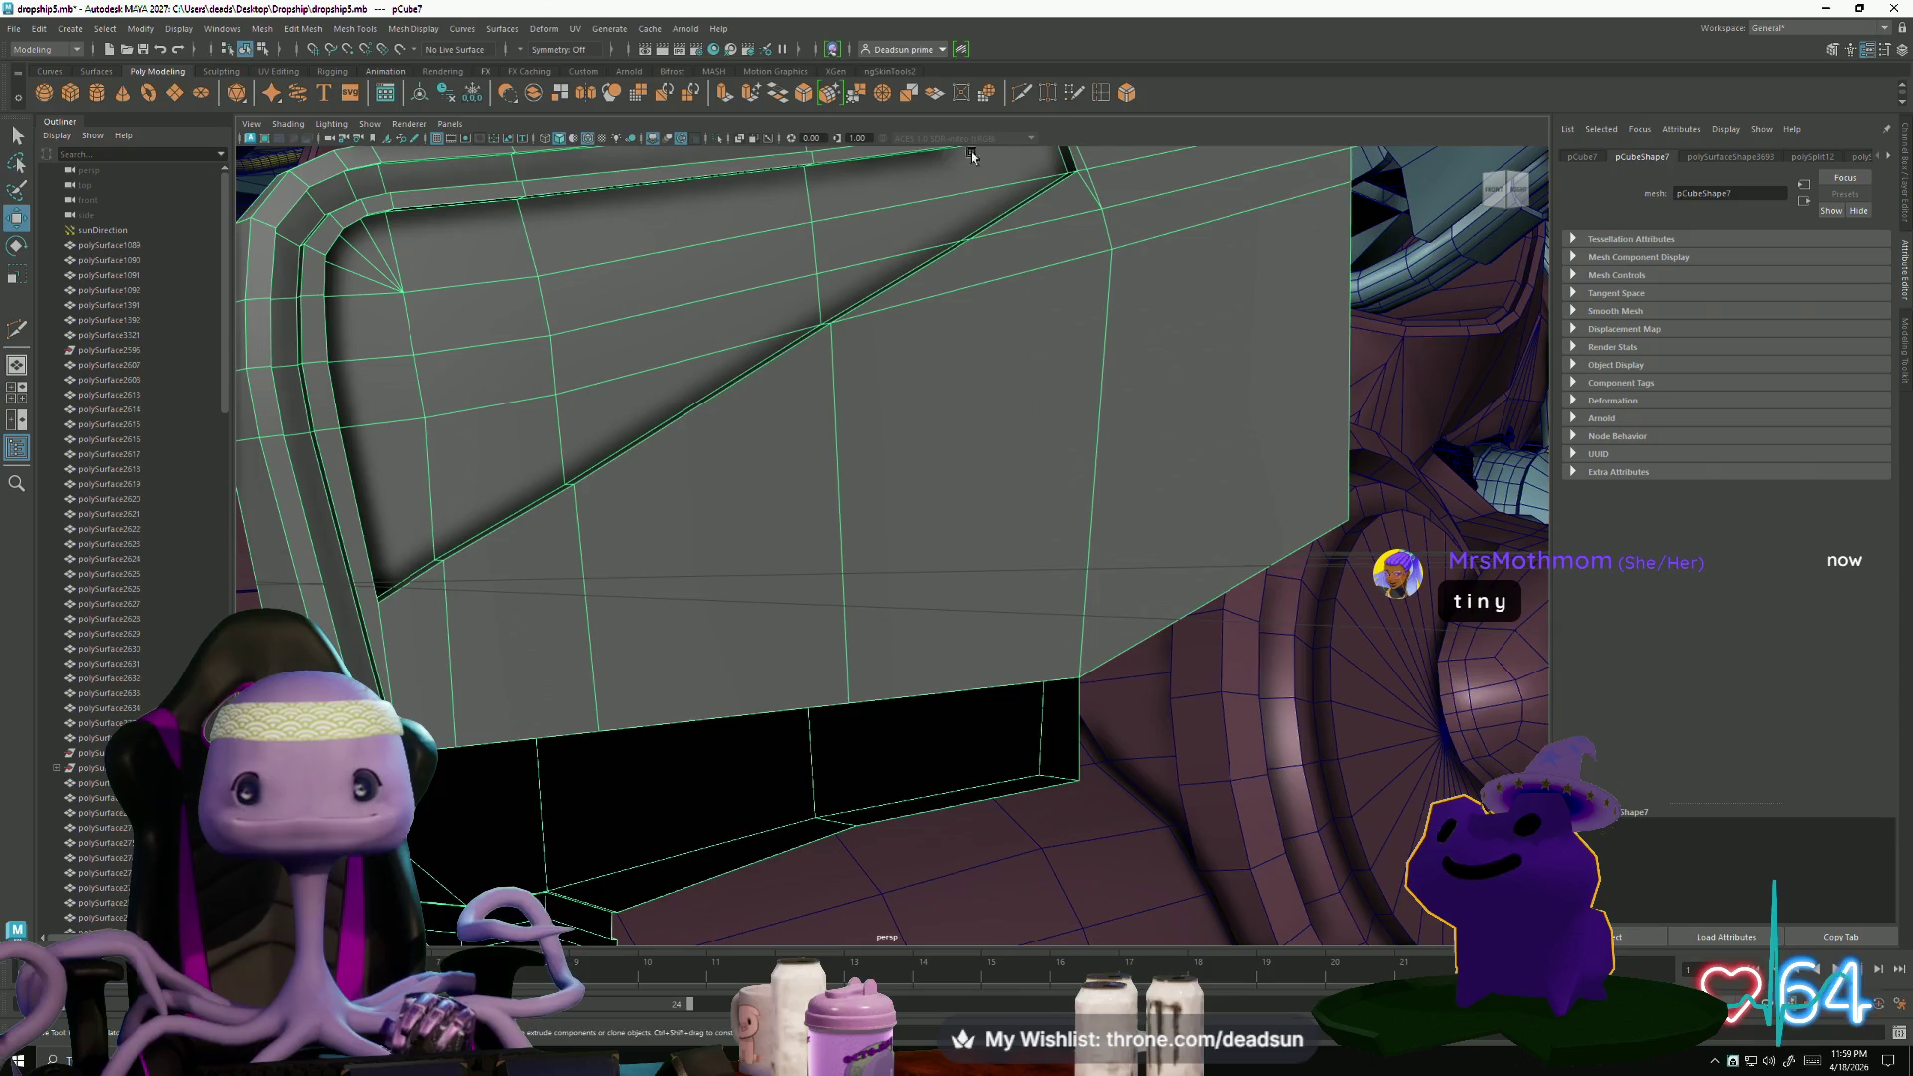
pyautogui.click(1022, 91)
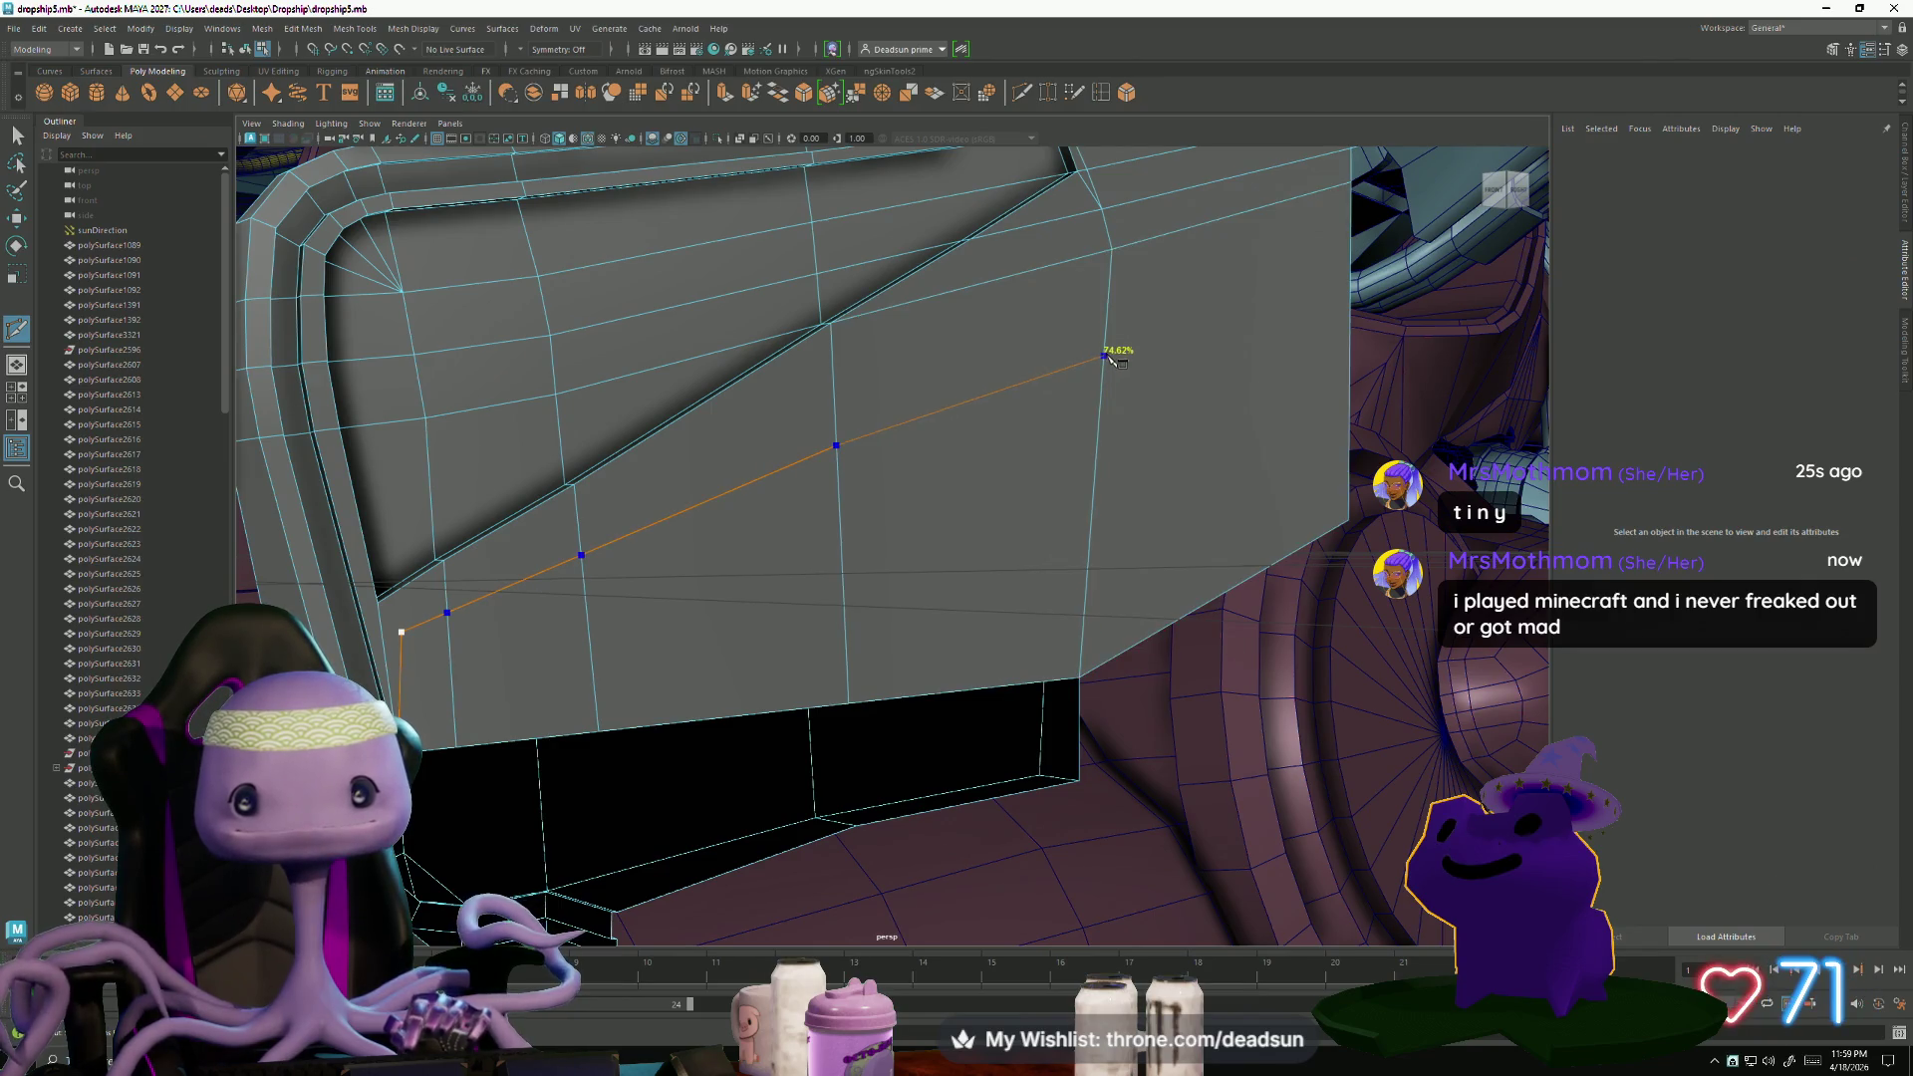
# - Finish the diagonal cut across the panel and return to the Select tool
pyautogui.moveTo(1116, 349)
pyautogui.keyDown('alt'); pyautogui.mouseDown()
pyautogui.moveTo(957, 534)
pyautogui.moveTo(873, 555)
pyautogui.mouseUp(); pyautogui.keyUp('alt')
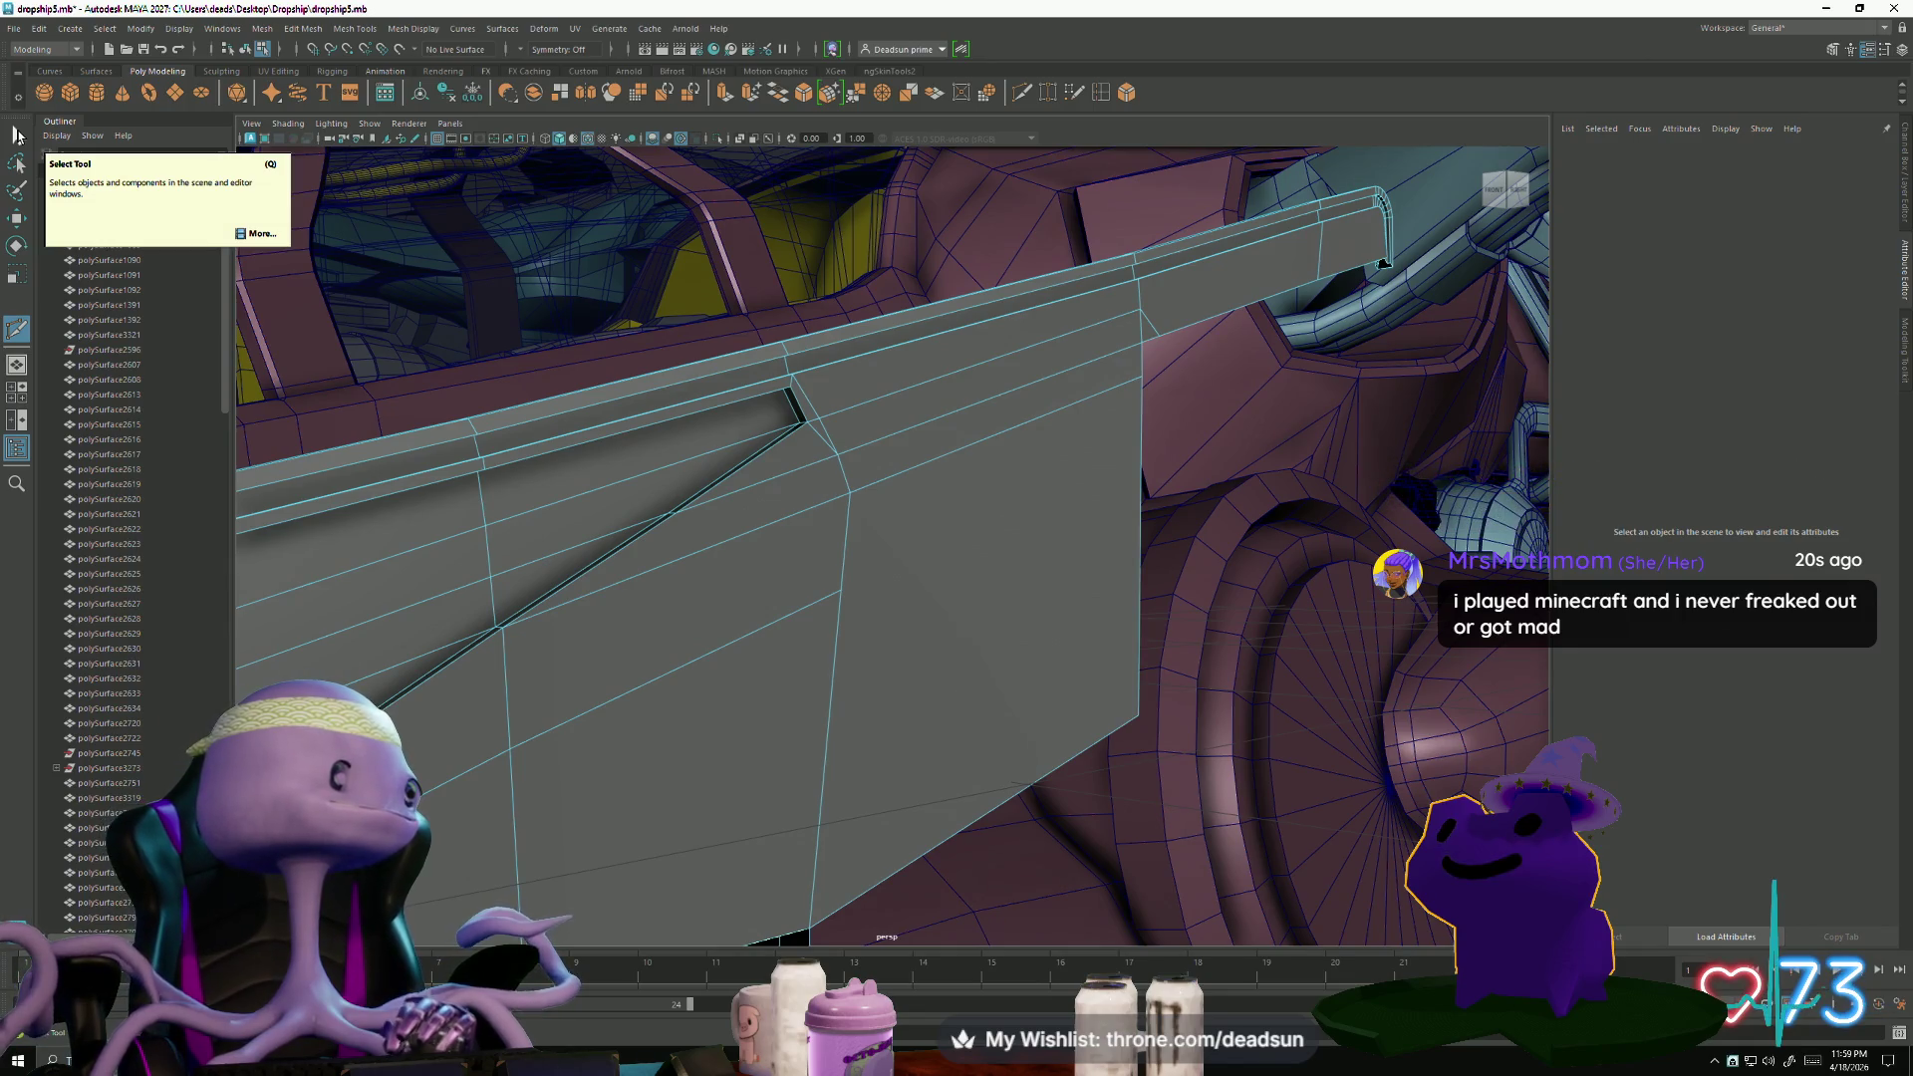
pyautogui.click(17, 136)
pyautogui.keyDown('alt'); pyautogui.moveTo(697, 598); pyautogui.dragTo(541, 643); pyautogui.keyUp('alt')
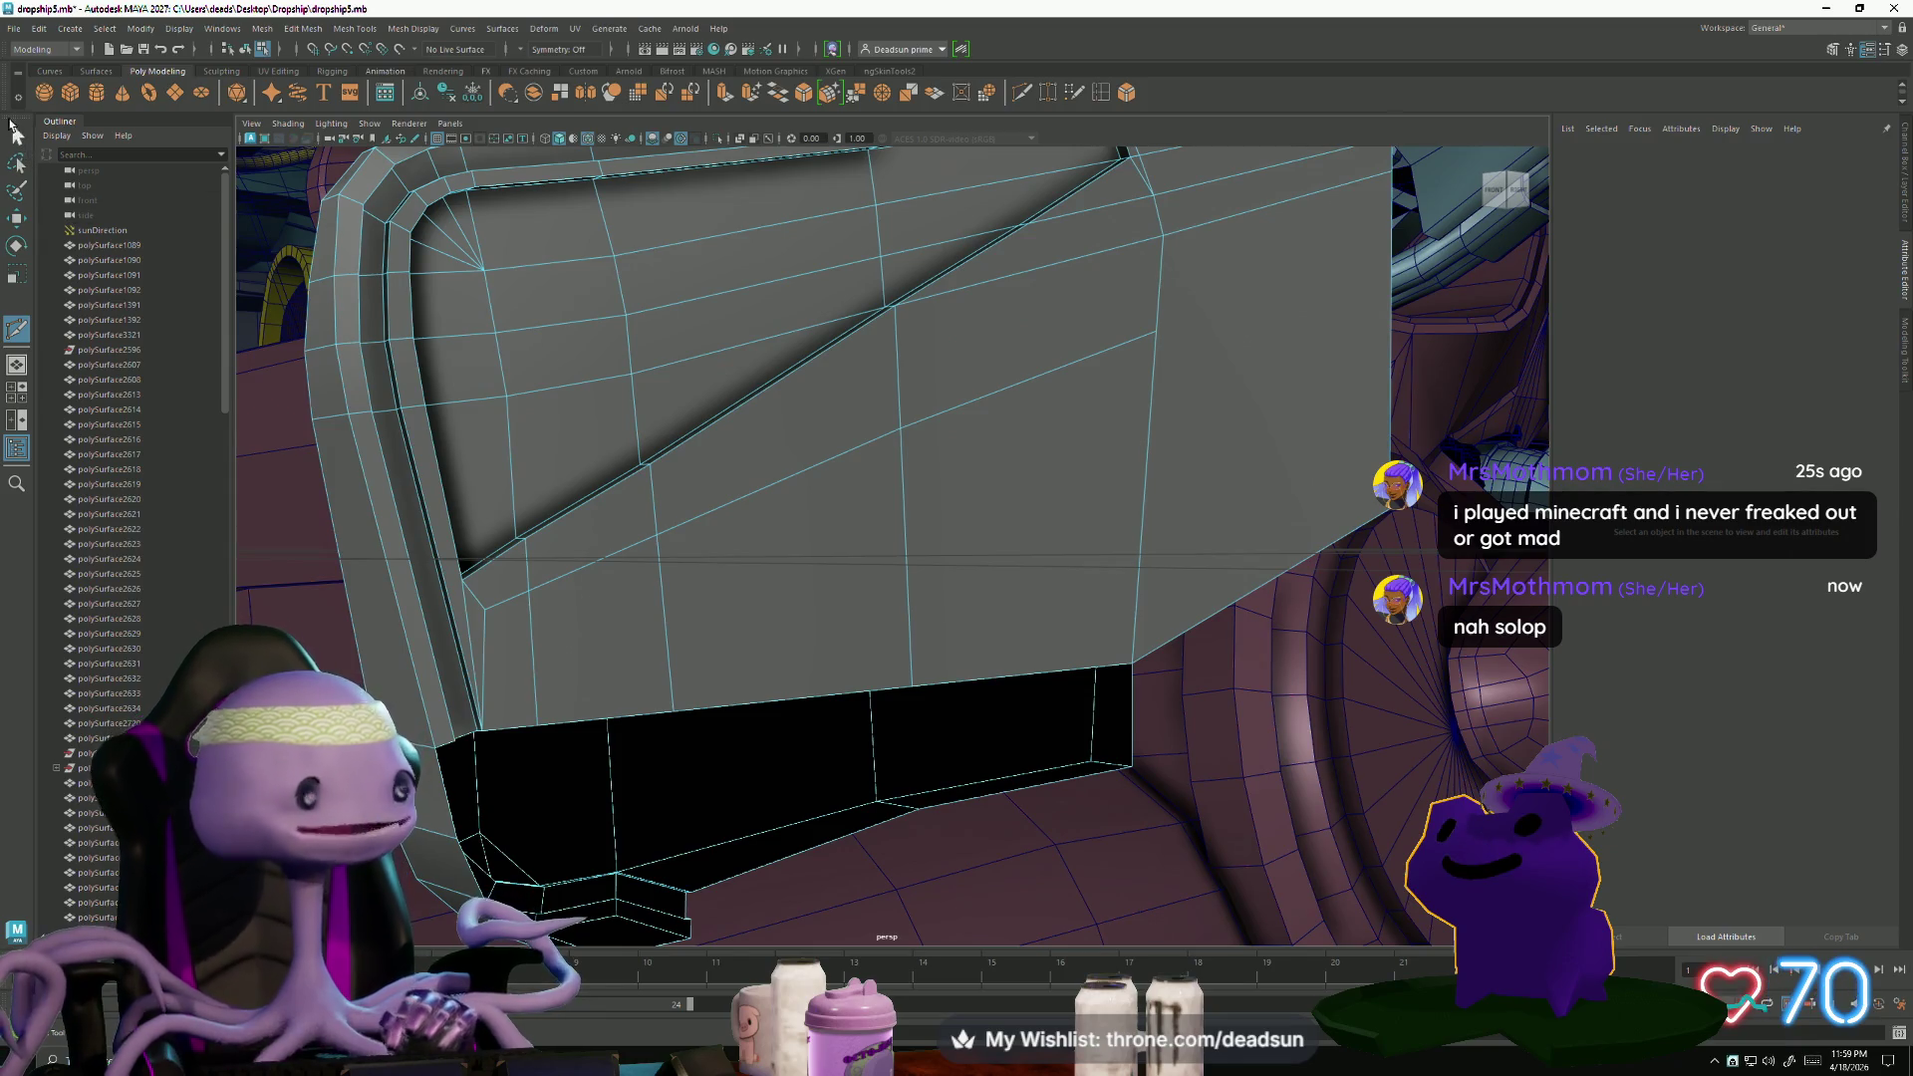
# - Select face f[306] and its neighbours to check the cut, then deselect and orbit the hull
pyautogui.moveTo(568, 681); pyautogui.dragTo(638, 681, button='right')
pyautogui.click(506, 663)
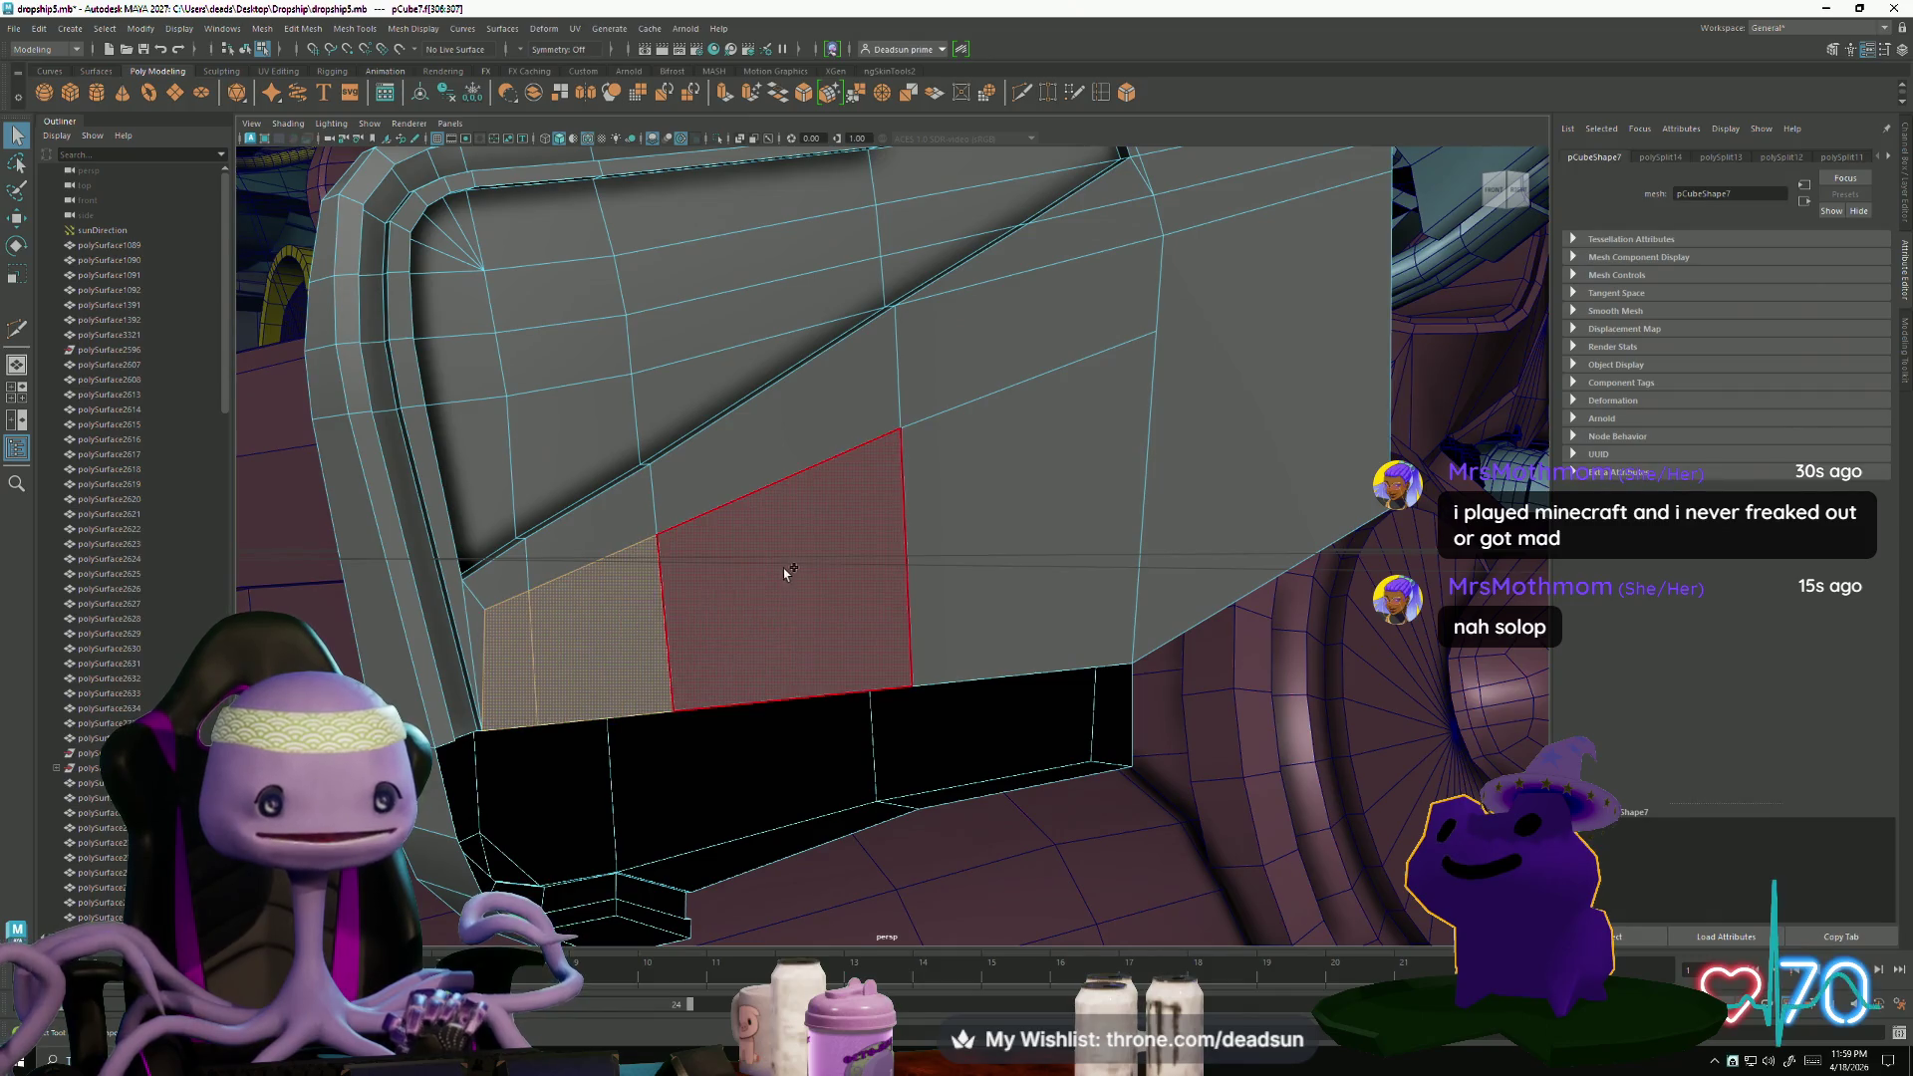
pyautogui.keyDown('shift'); pyautogui.click(787, 570); pyautogui.keyUp('shift')
pyautogui.keyDown('shift'); pyautogui.click(995, 508); pyautogui.keyUp('shift')
pyautogui.scroll(-5, 645, 554)
pyautogui.keyDown('alt'); pyautogui.moveTo(645, 554); pyautogui.dragTo(699, 580); pyautogui.keyUp('alt')
pyautogui.moveTo(903, 598)
pyautogui.keyDown('alt'); pyautogui.mouseDown()
pyautogui.moveTo(738, 547)
pyautogui.moveTo(675, 552)
pyautogui.moveTo(1098, 793)
pyautogui.moveTo(567, 601)
pyautogui.mouseUp(); pyautogui.keyUp('alt')
pyautogui.scroll(5, 675, 552)
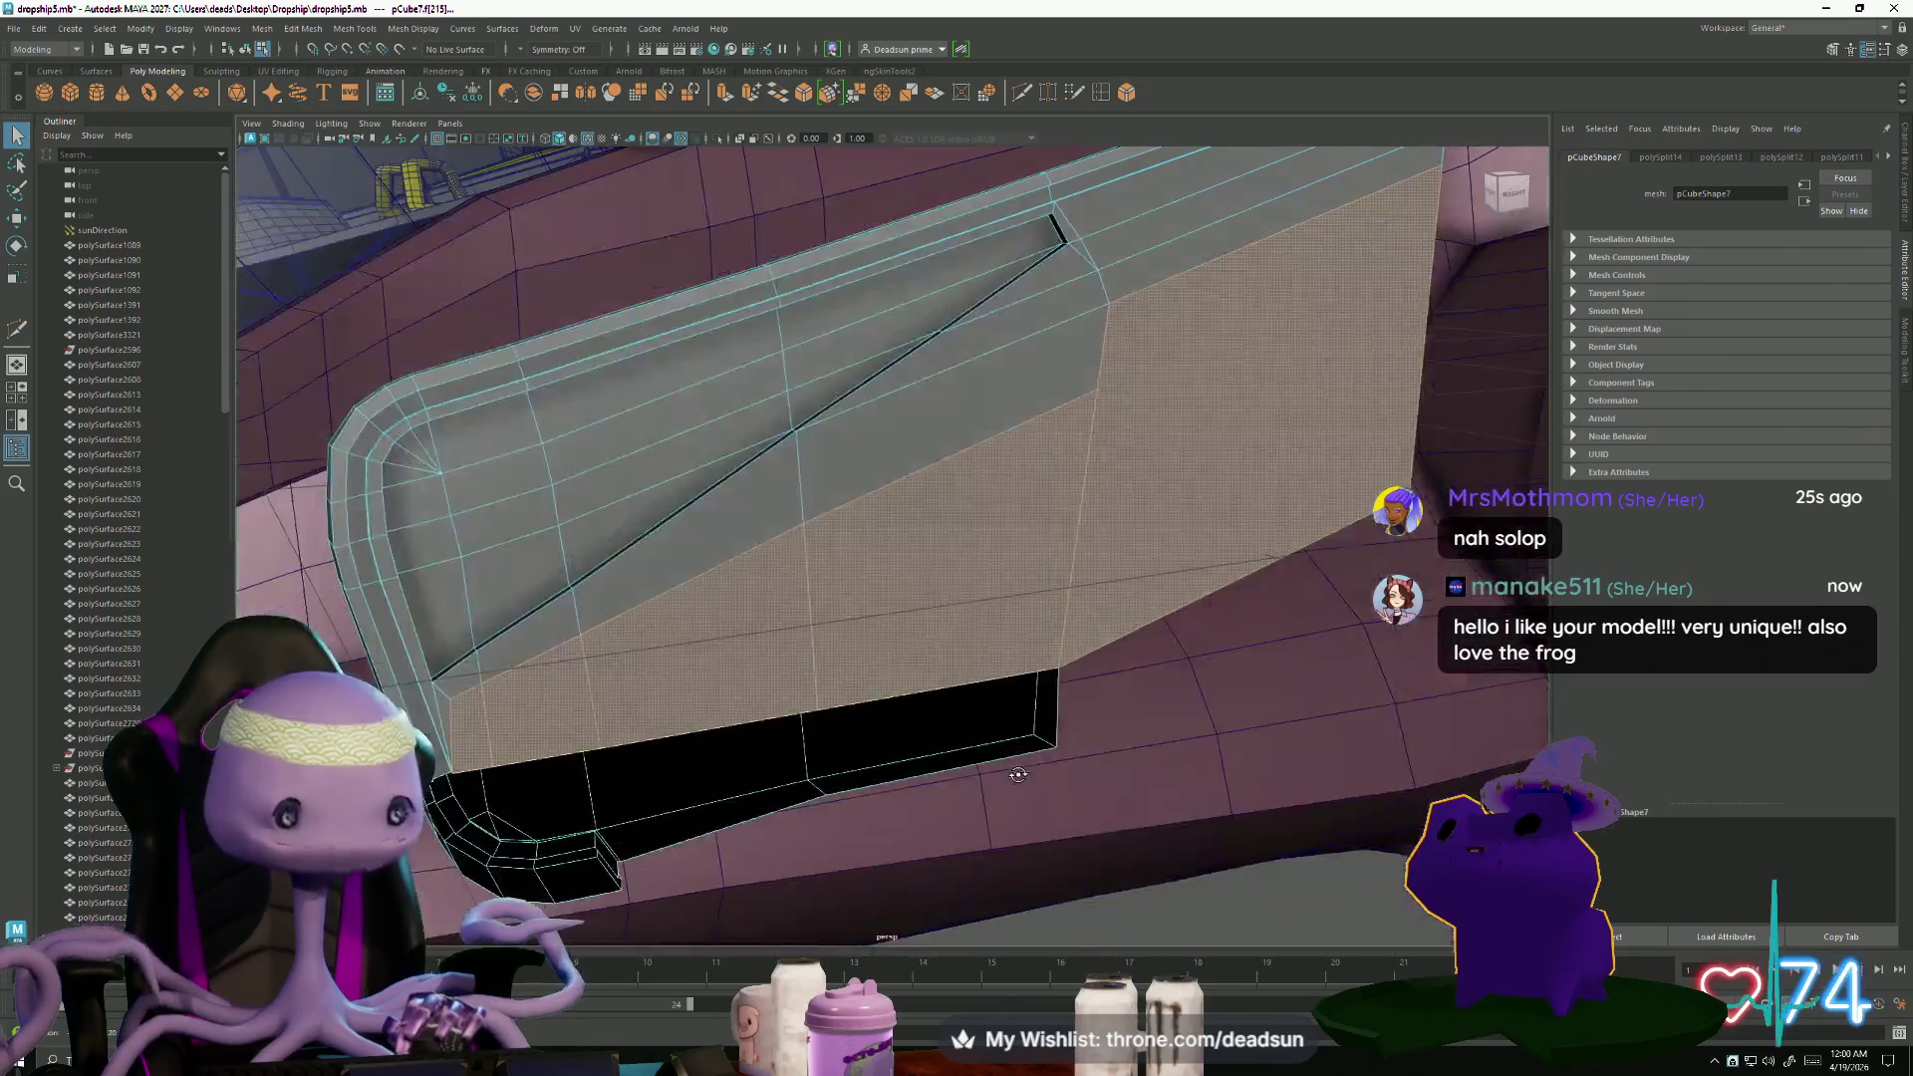
pyautogui.scroll(-2, 1017, 774)
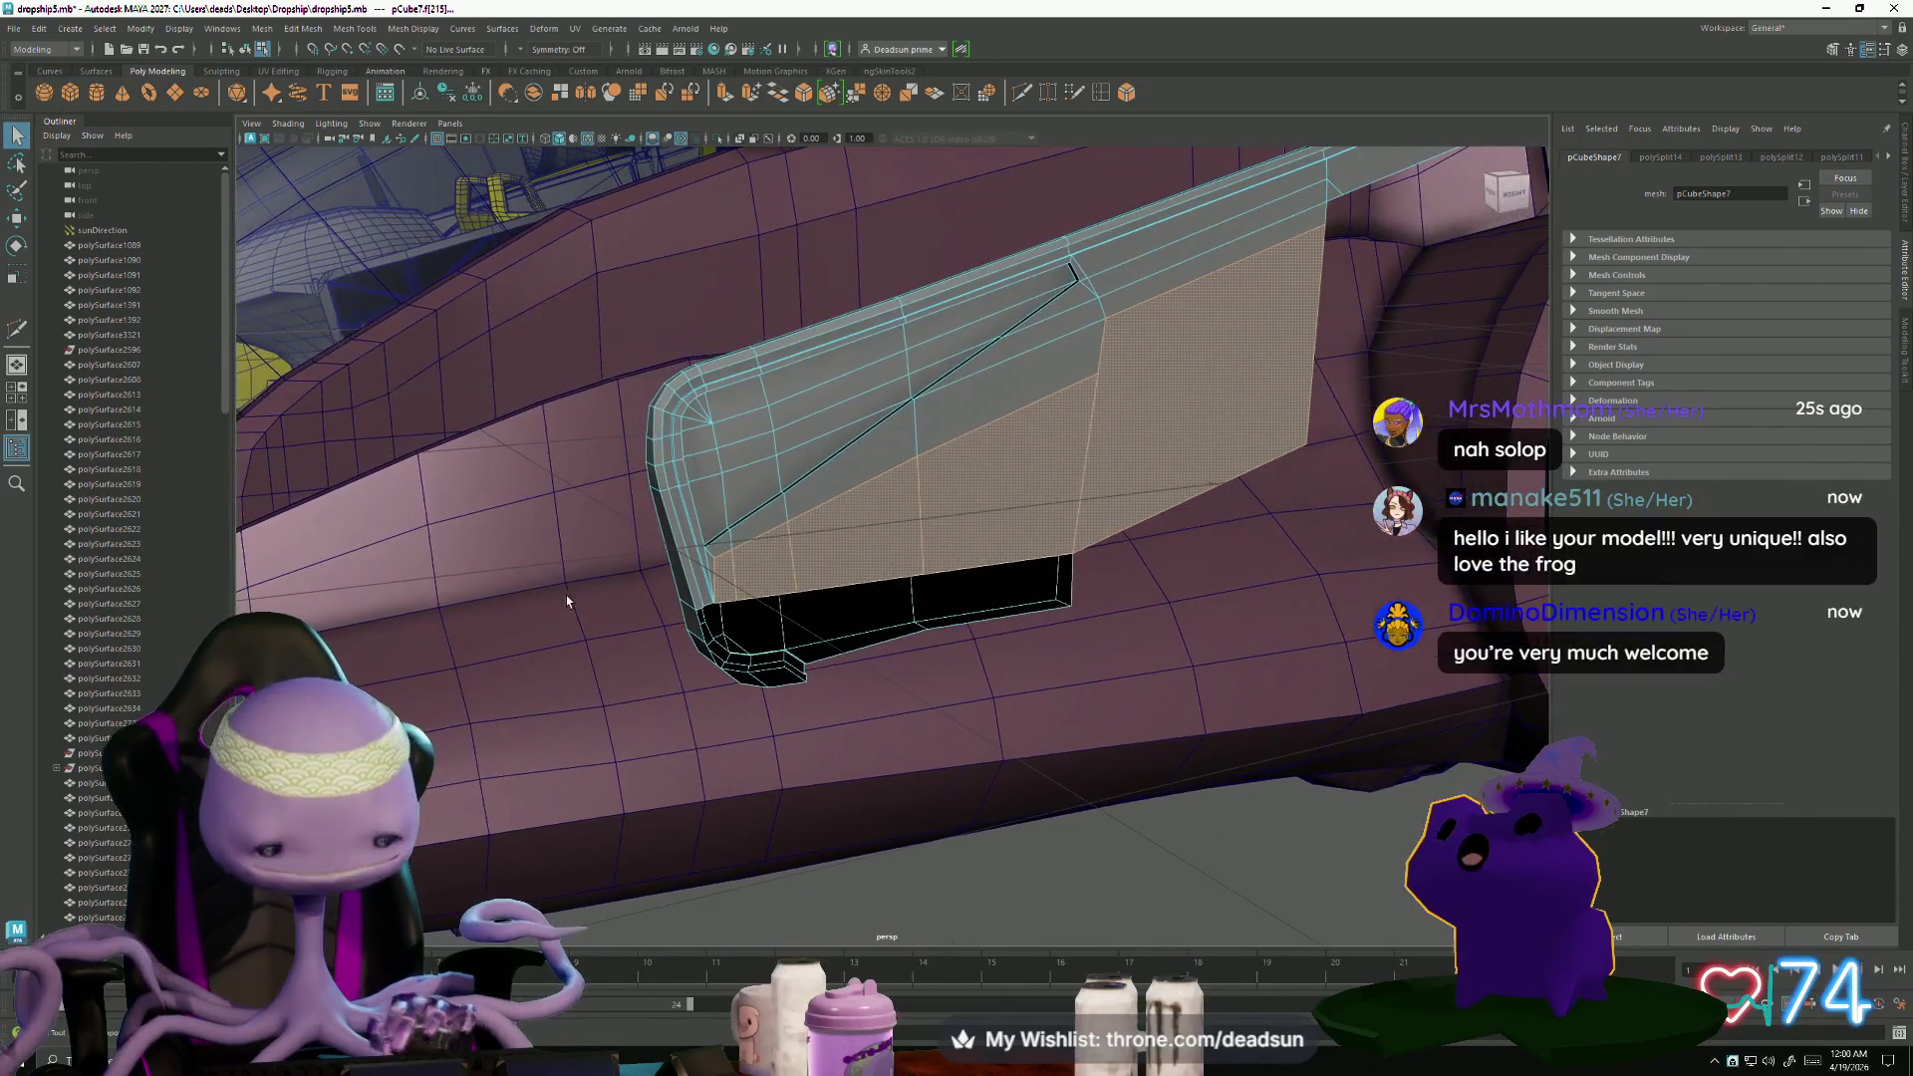
pyautogui.click(595, 679)
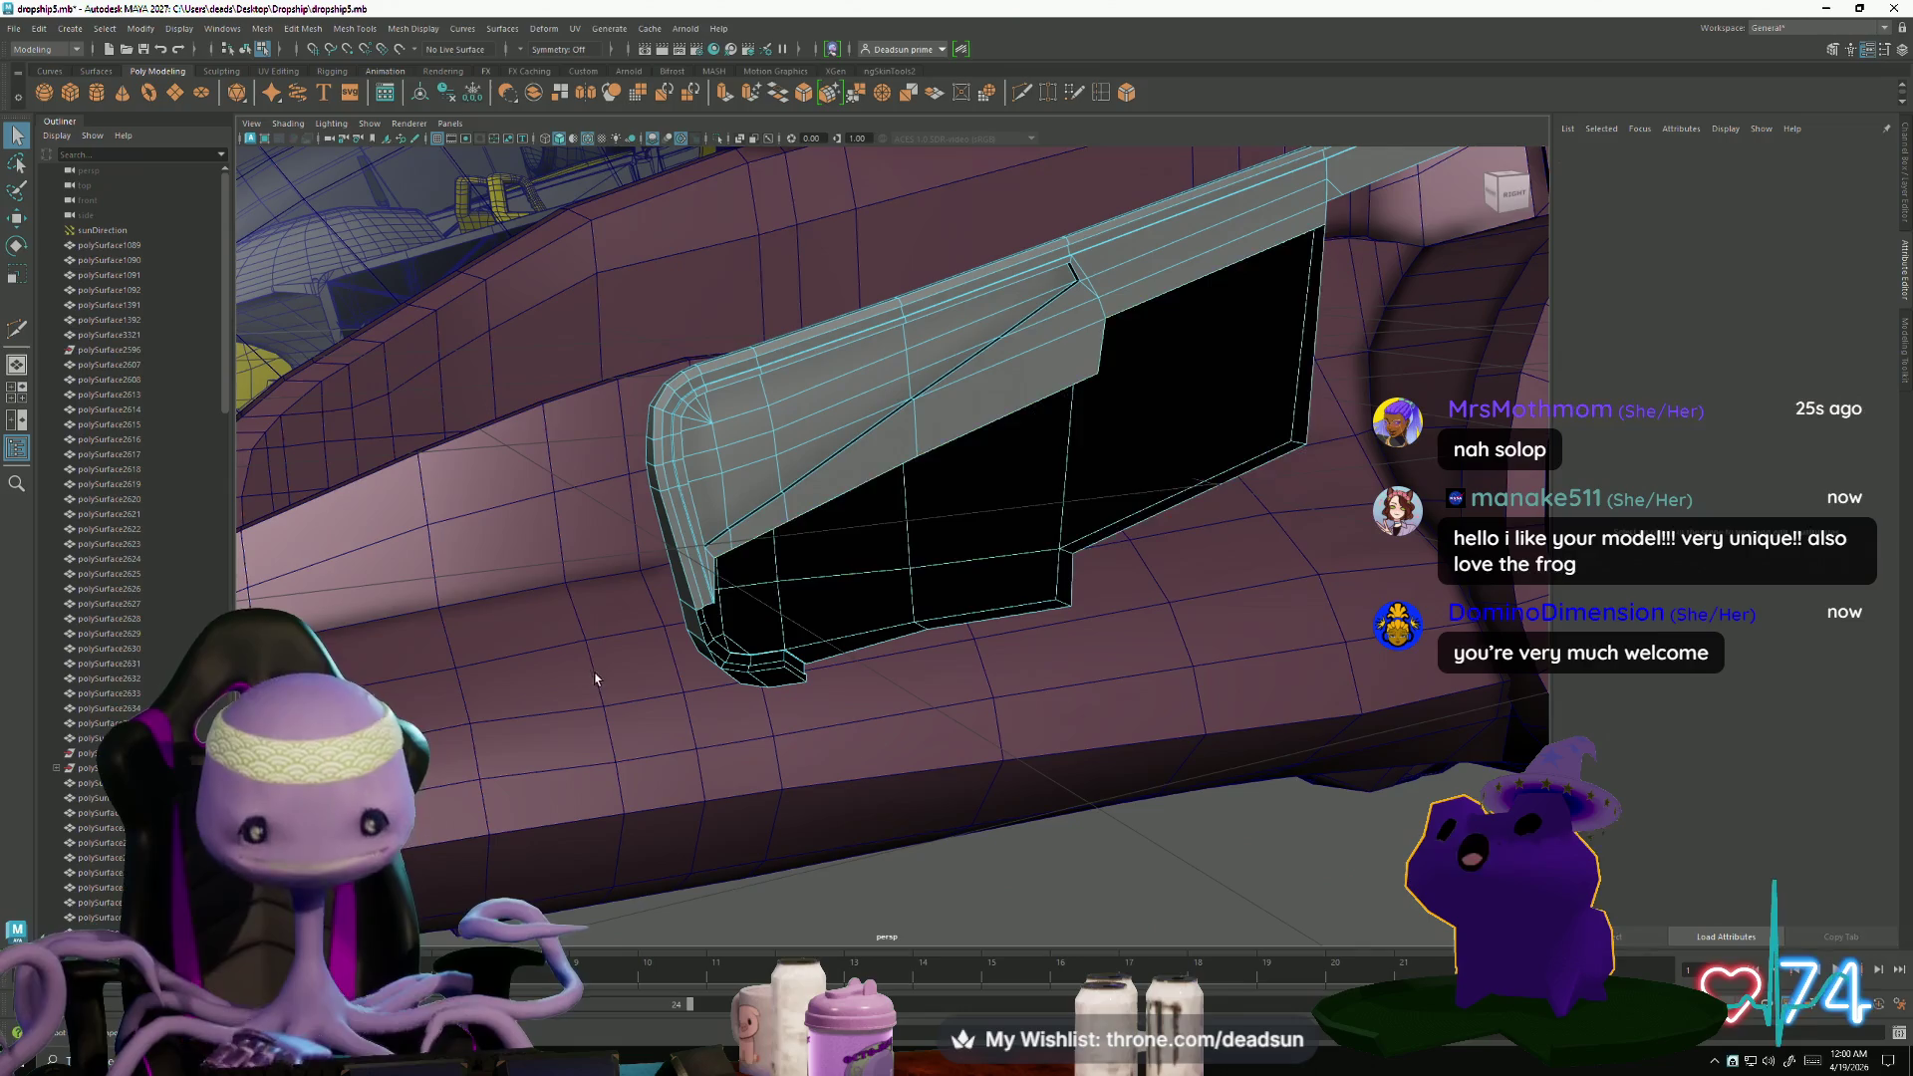
pyautogui.scroll(-4, 840, 609)
pyautogui.moveTo(840, 610)
pyautogui.keyDown('alt'); pyautogui.mouseDown()
pyautogui.moveTo(777, 630)
pyautogui.moveTo(1052, 634)
pyautogui.mouseUp(); pyautogui.keyUp('alt')
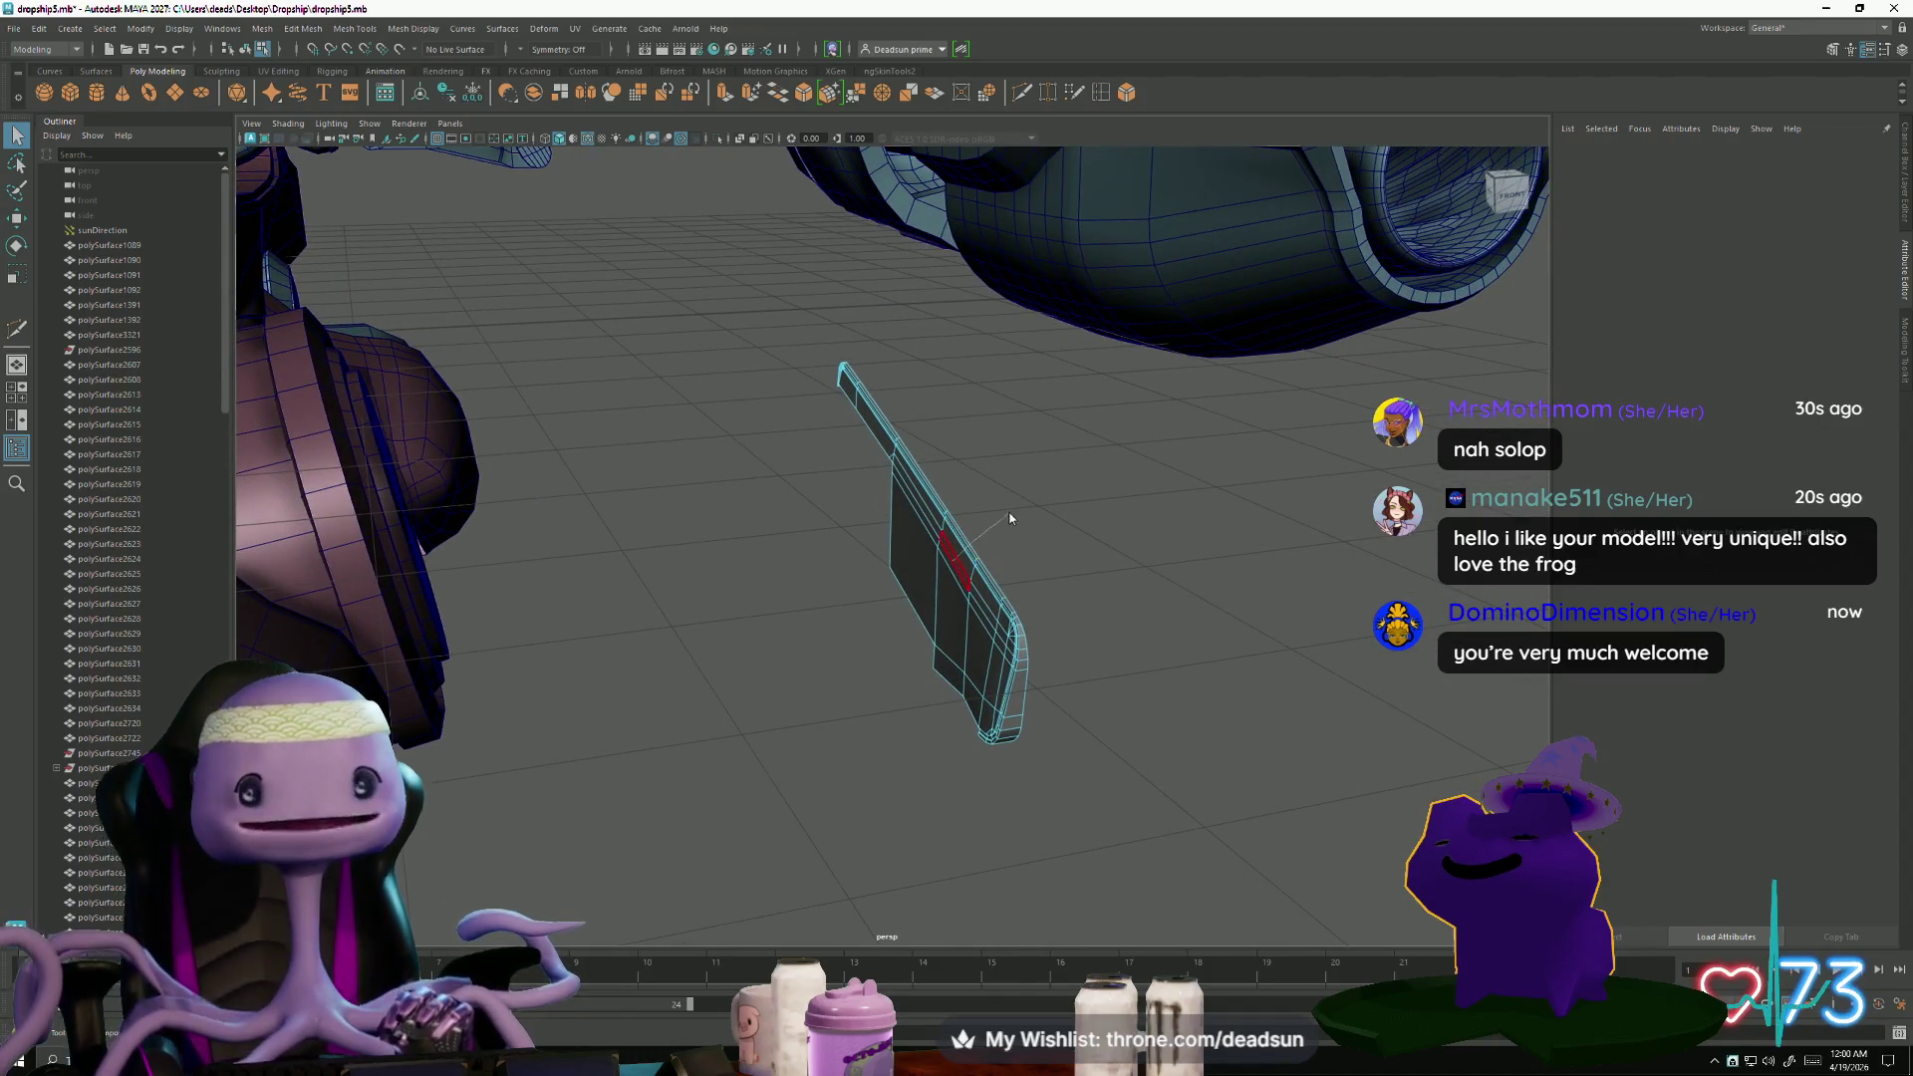
# - Return to object mode, select the rail panel, and zoom out to the whole dropship
pyautogui.scroll(-3, 1009, 518)
pyautogui.press('F8')
pyautogui.hotkey('ctrl', 'a')
pyautogui.keyDown('alt'); pyautogui.moveTo(1016, 524); pyautogui.dragTo(923, 592); pyautogui.keyUp('alt')
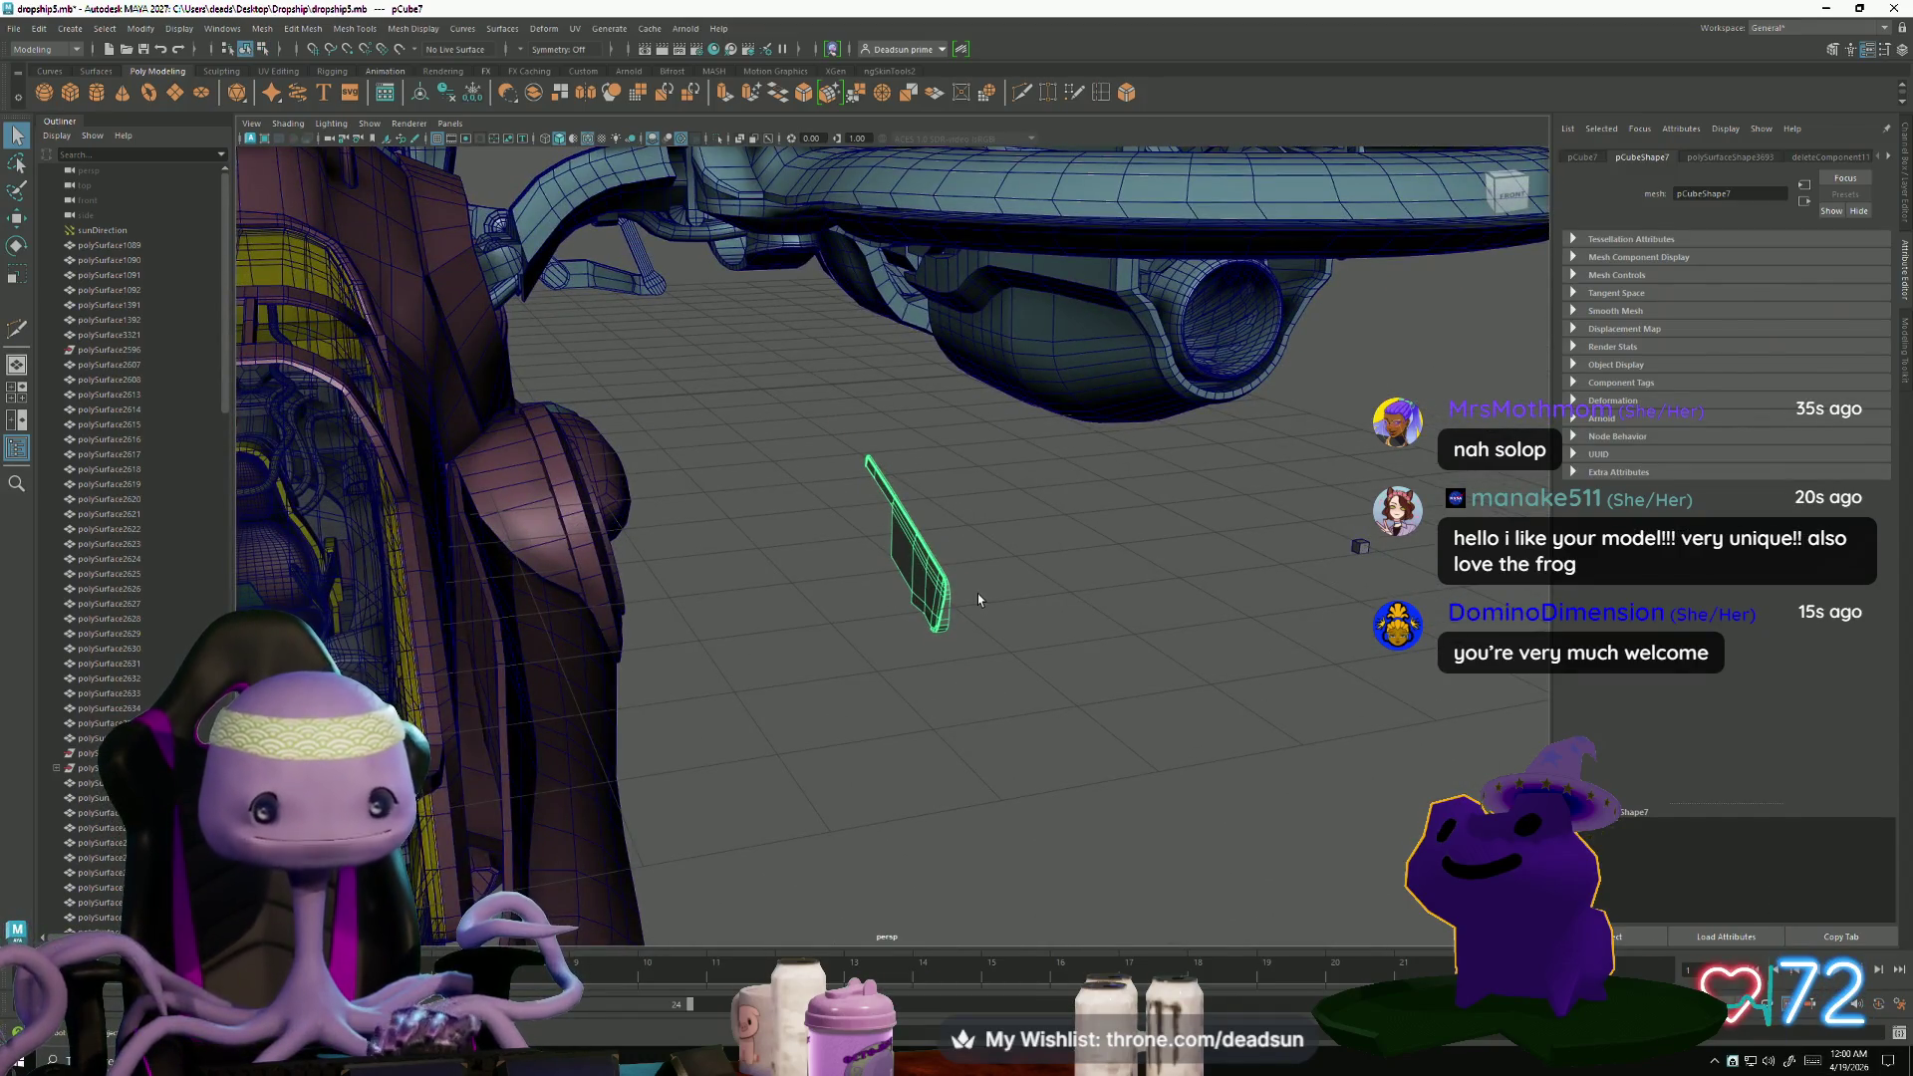
pyautogui.press('w')
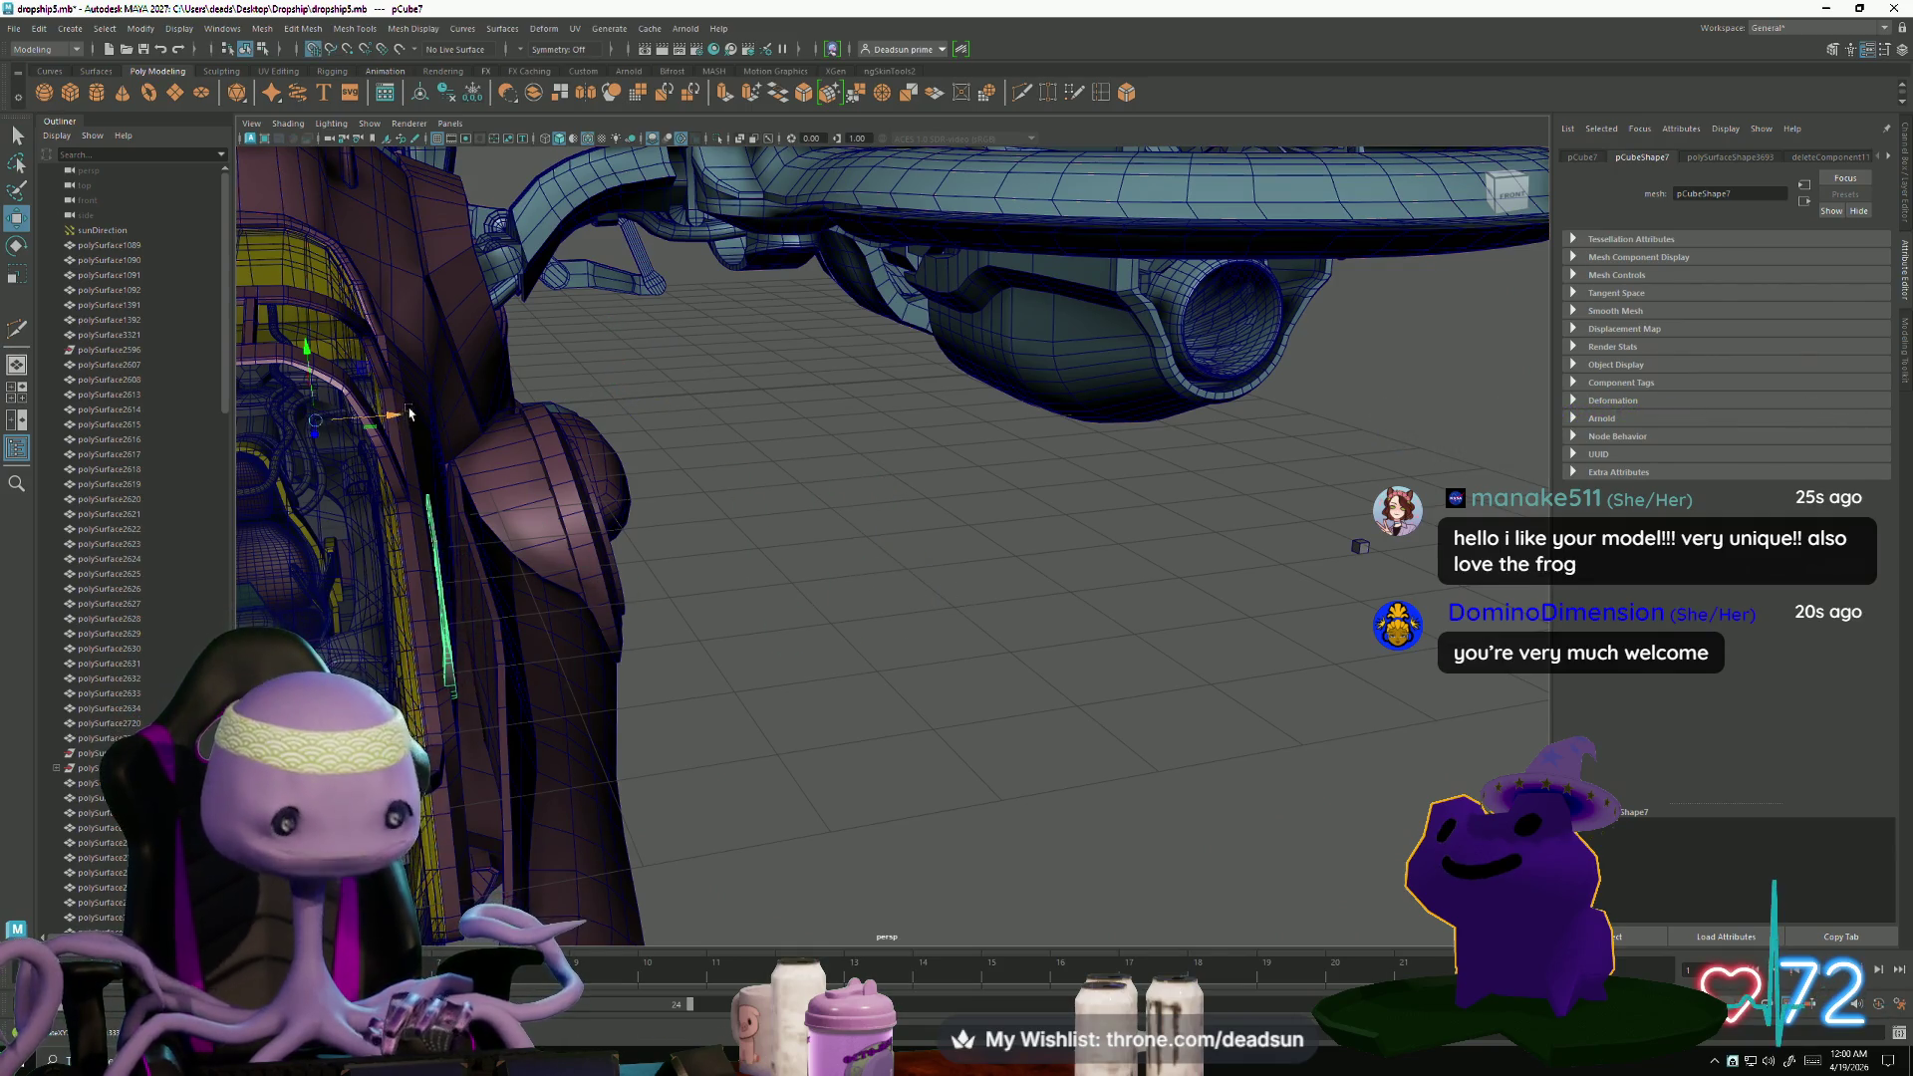
pyautogui.moveTo(560, 638)
pyautogui.keyDown('alt'); pyautogui.mouseDown()
pyautogui.moveTo(1021, 675)
pyautogui.moveTo(732, 731)
pyautogui.moveTo(827, 743)
pyautogui.moveTo(628, 799)
pyautogui.moveTo(1295, 900)
pyautogui.moveTo(892, 833)
pyautogui.moveTo(920, 827)
pyautogui.moveTo(558, 638)
pyautogui.moveTo(519, 595)
pyautogui.moveTo(662, 632)
pyautogui.moveTo(759, 602)
pyautogui.moveTo(726, 585)
pyautogui.moveTo(837, 627)
pyautogui.moveTo(684, 717)
pyautogui.moveTo(730, 694)
pyautogui.moveTo(684, 705)
pyautogui.moveTo(594, 671)
pyautogui.moveTo(730, 671)
pyautogui.moveTo(613, 712)
pyautogui.moveTo(716, 643)
pyautogui.moveTo(747, 713)
pyautogui.moveTo(805, 601)
pyautogui.moveTo(787, 606)
pyautogui.moveTo(818, 595)
pyautogui.moveTo(821, 662)
pyautogui.moveTo(875, 662)
pyautogui.moveTo(893, 578)
pyautogui.mouseUp(); pyautogui.keyUp('alt')
pyautogui.click(1021, 675)
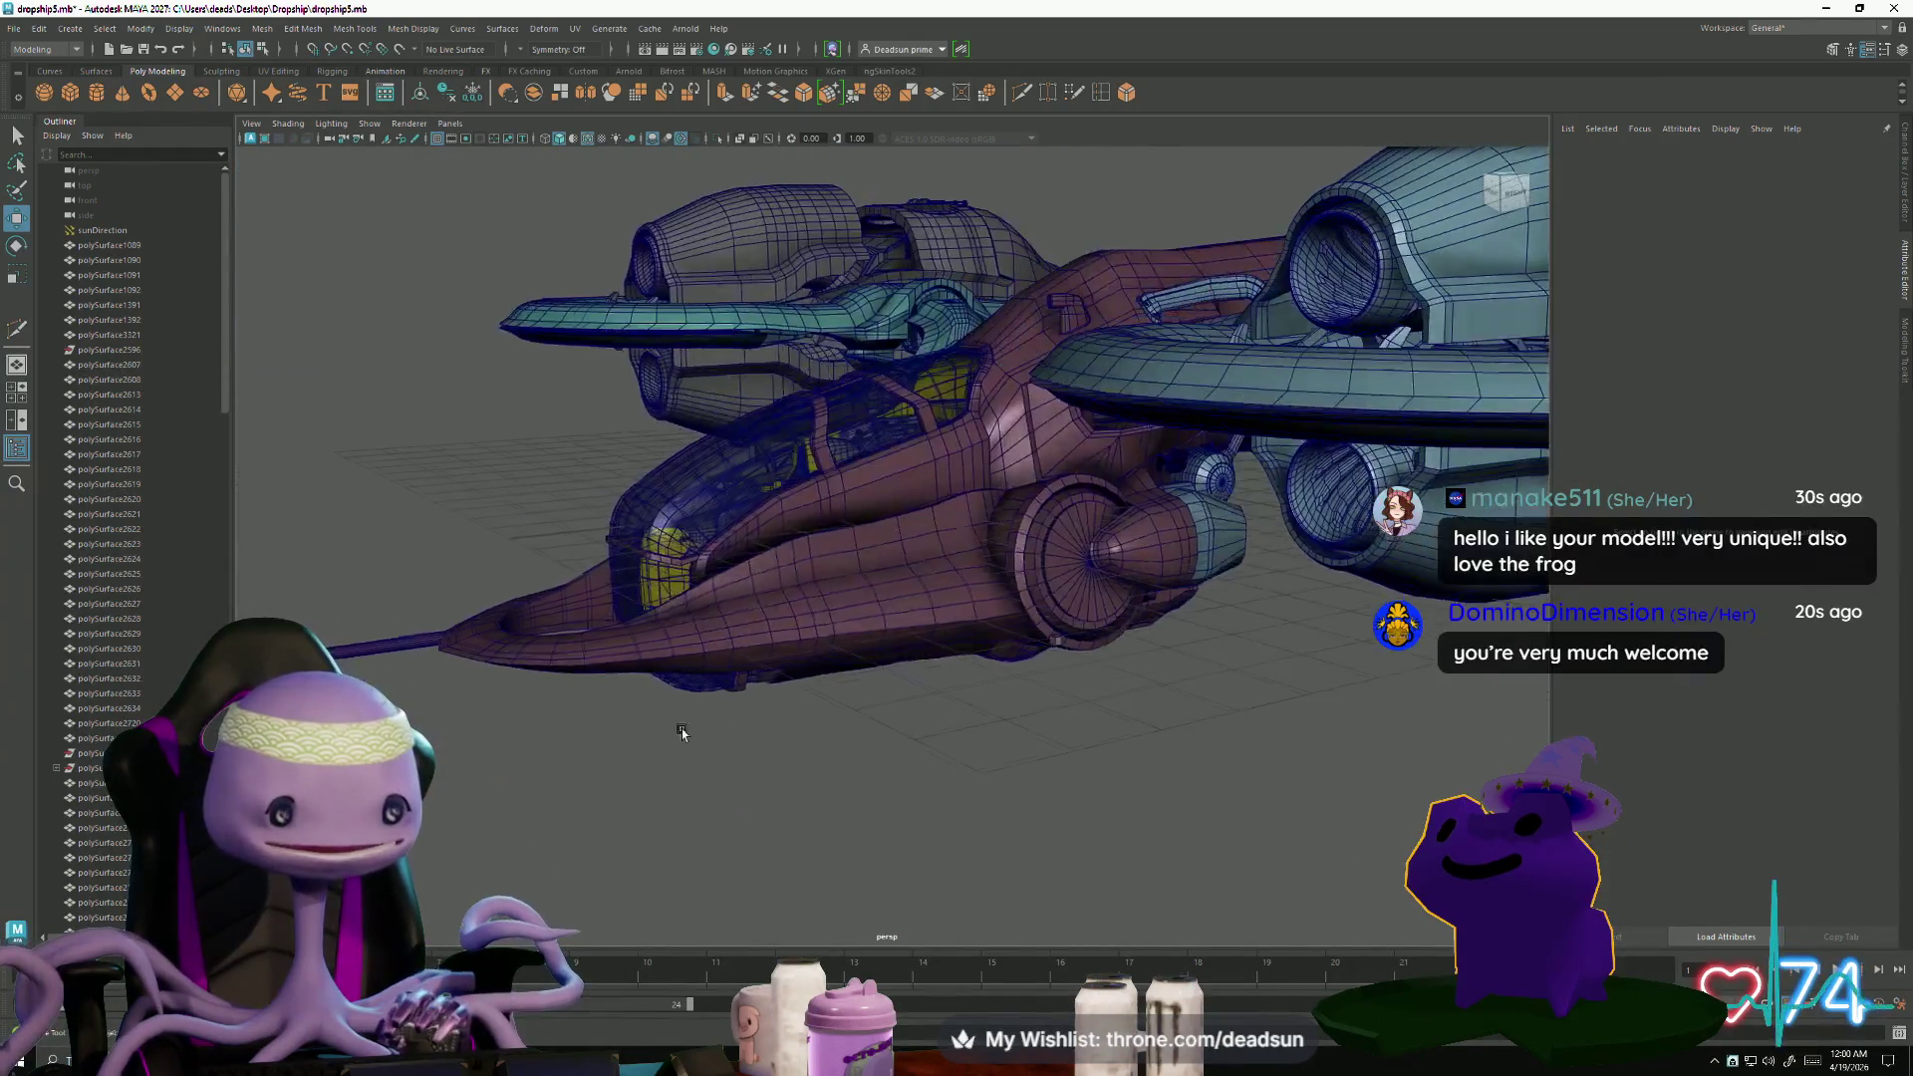
# - Zoom in on the cockpit hull and select a face on the rail strip
pyautogui.scroll(5, 901, 747)
pyautogui.moveTo(893, 578); pyautogui.dragTo(818, 730, button='right')
pyautogui.click(833, 710)
pyautogui.keyDown('shift'); pyautogui.moveTo(874, 639); pyautogui.dragTo(865, 618, button='right'); pyautogui.keyUp('shift')
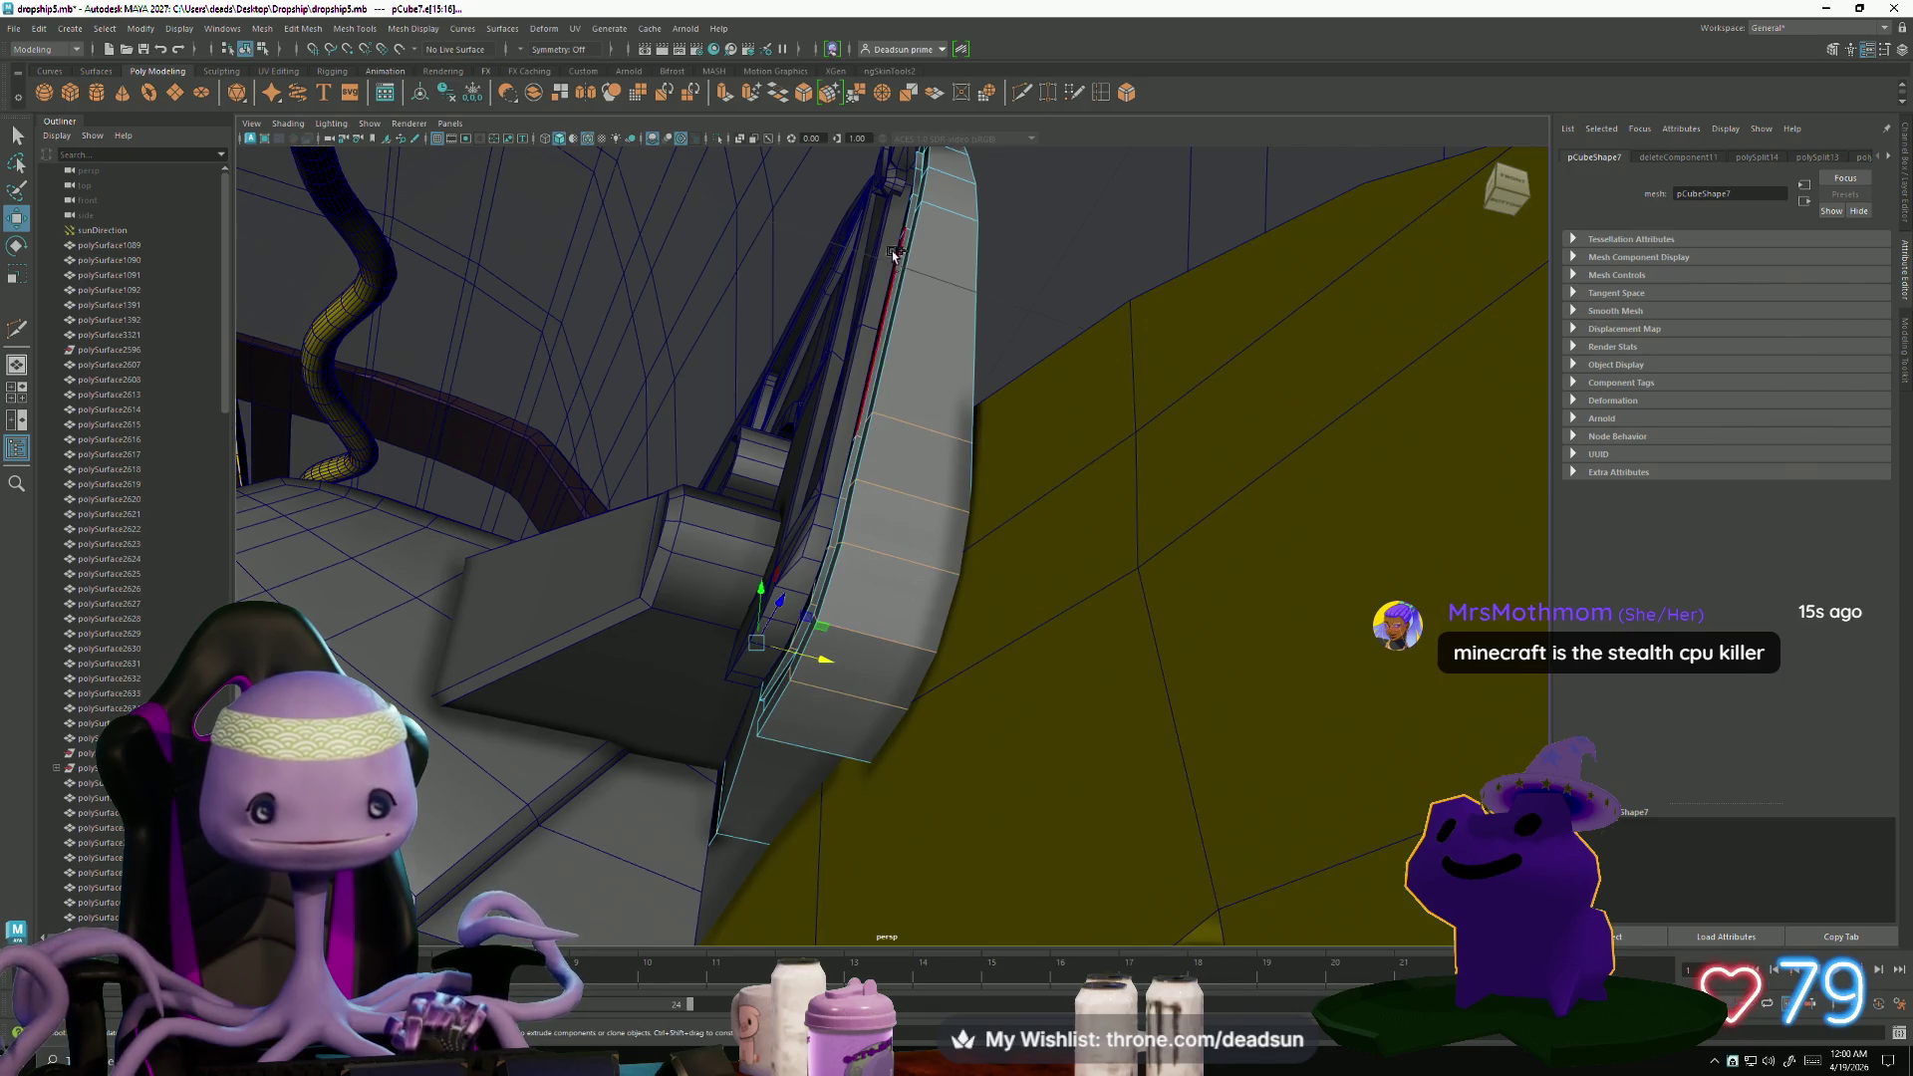
# - Soften the edges of the rail strip from the mesh tools menu
pyautogui.click(341, 30)
pyautogui.moveTo(397, 27)
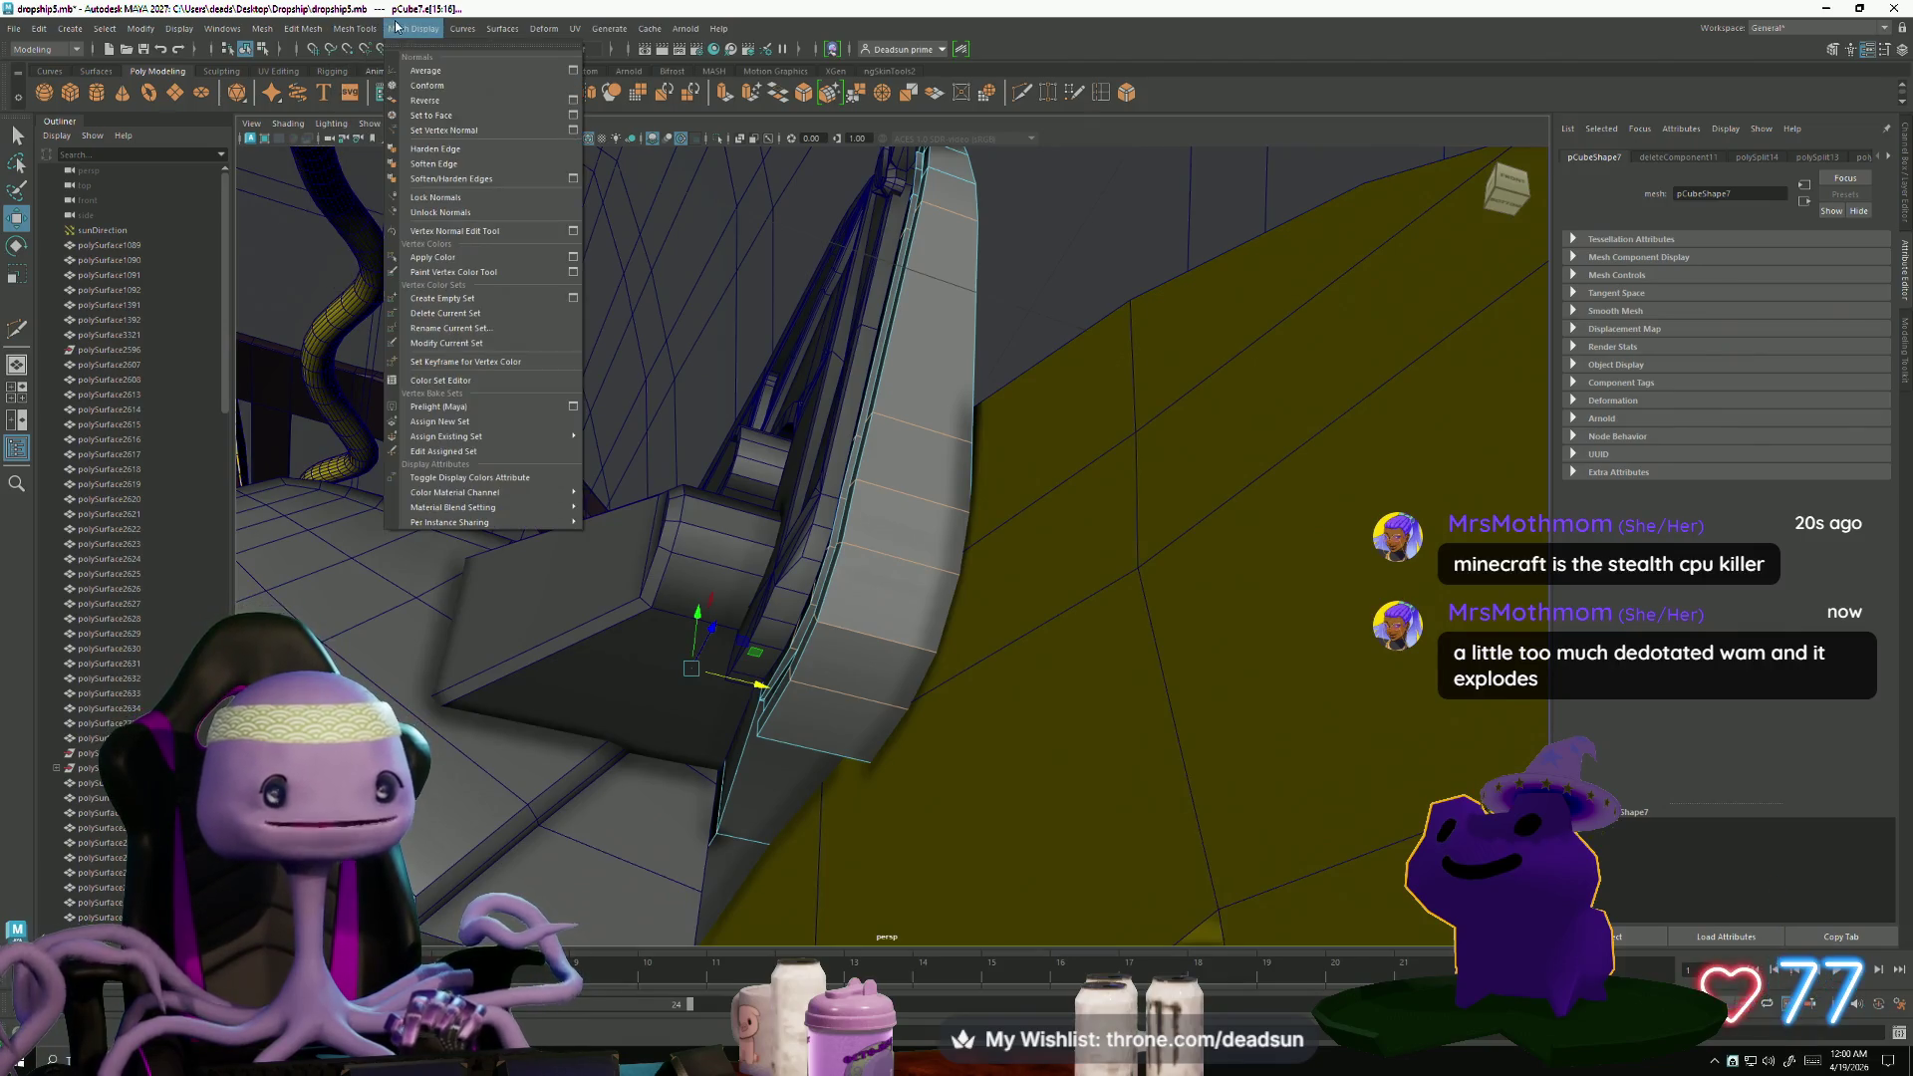
pyautogui.click(432, 163)
# - Select the faces running up the outer side of the curved rail strip
pyautogui.moveTo(897, 418); pyautogui.dragTo(891, 457, button='right')
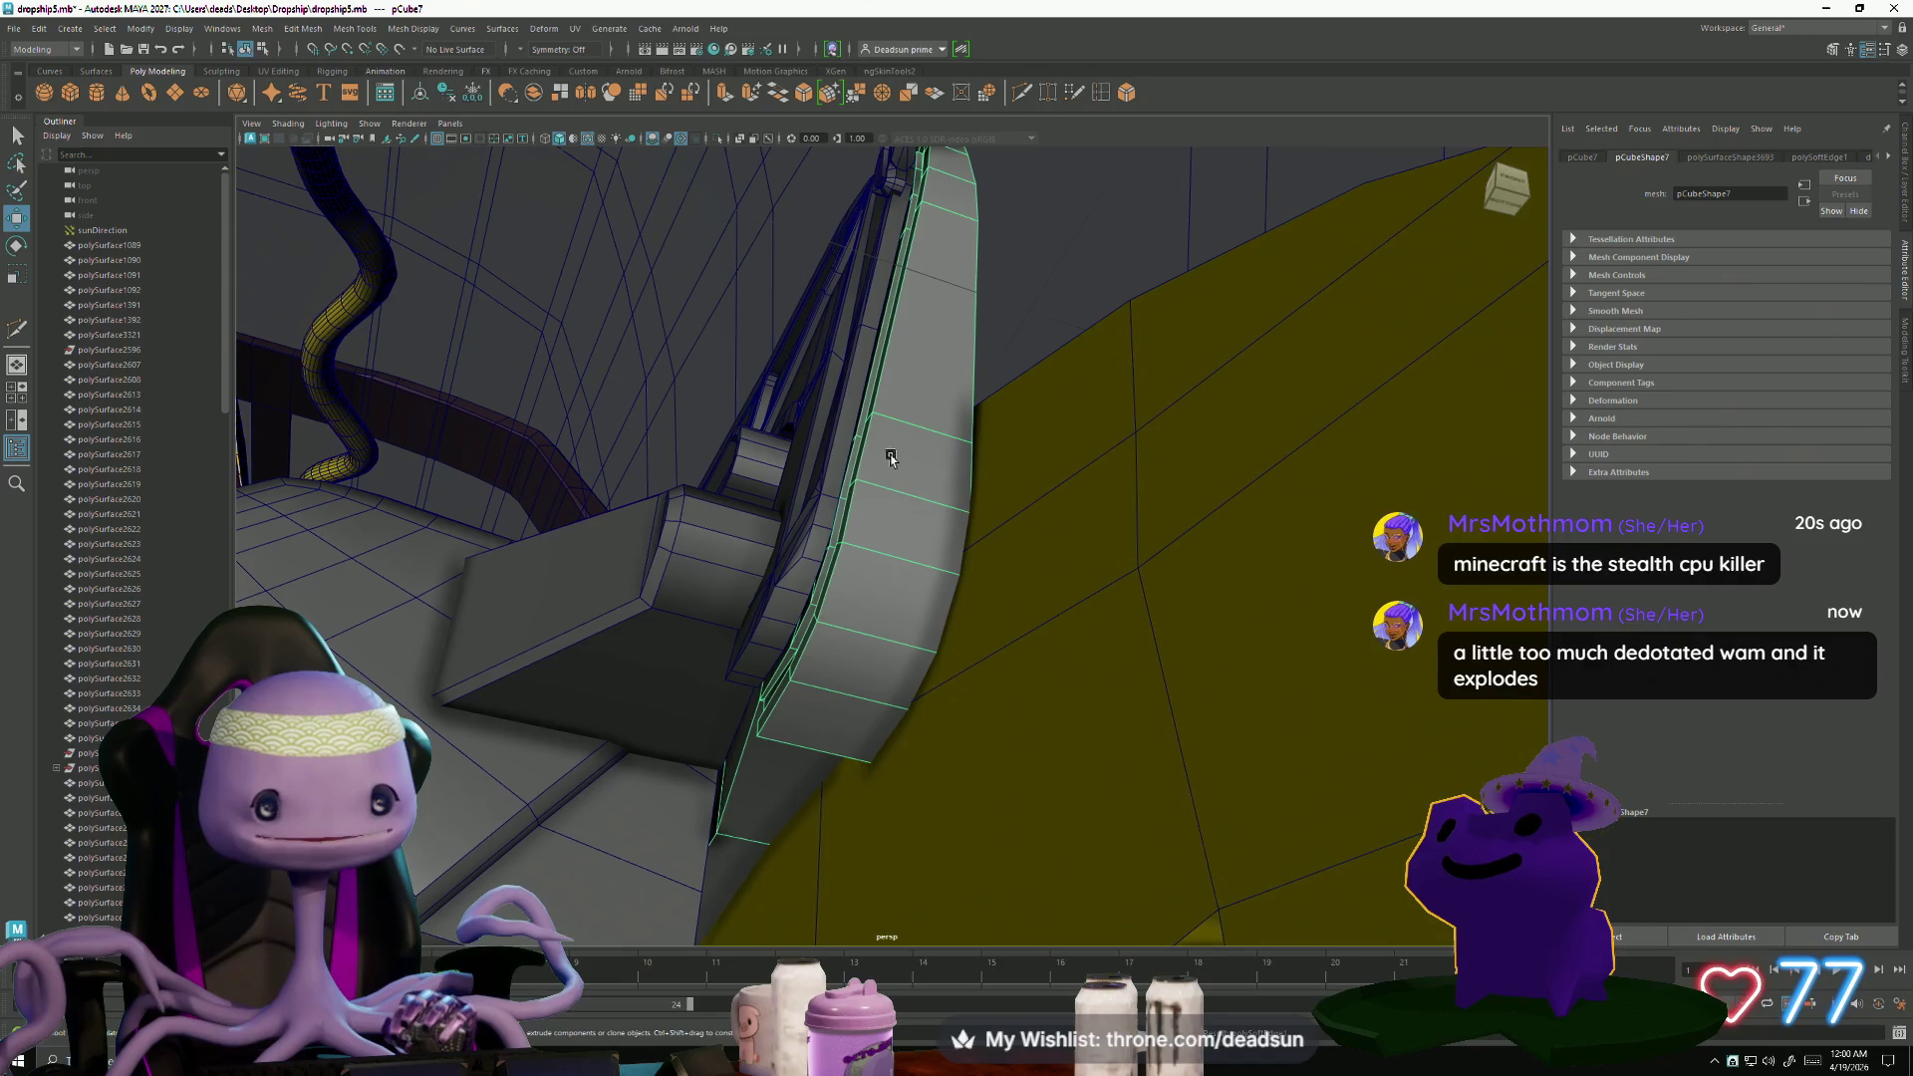
pyautogui.moveTo(849, 650); pyautogui.dragTo(822, 703, button='right')
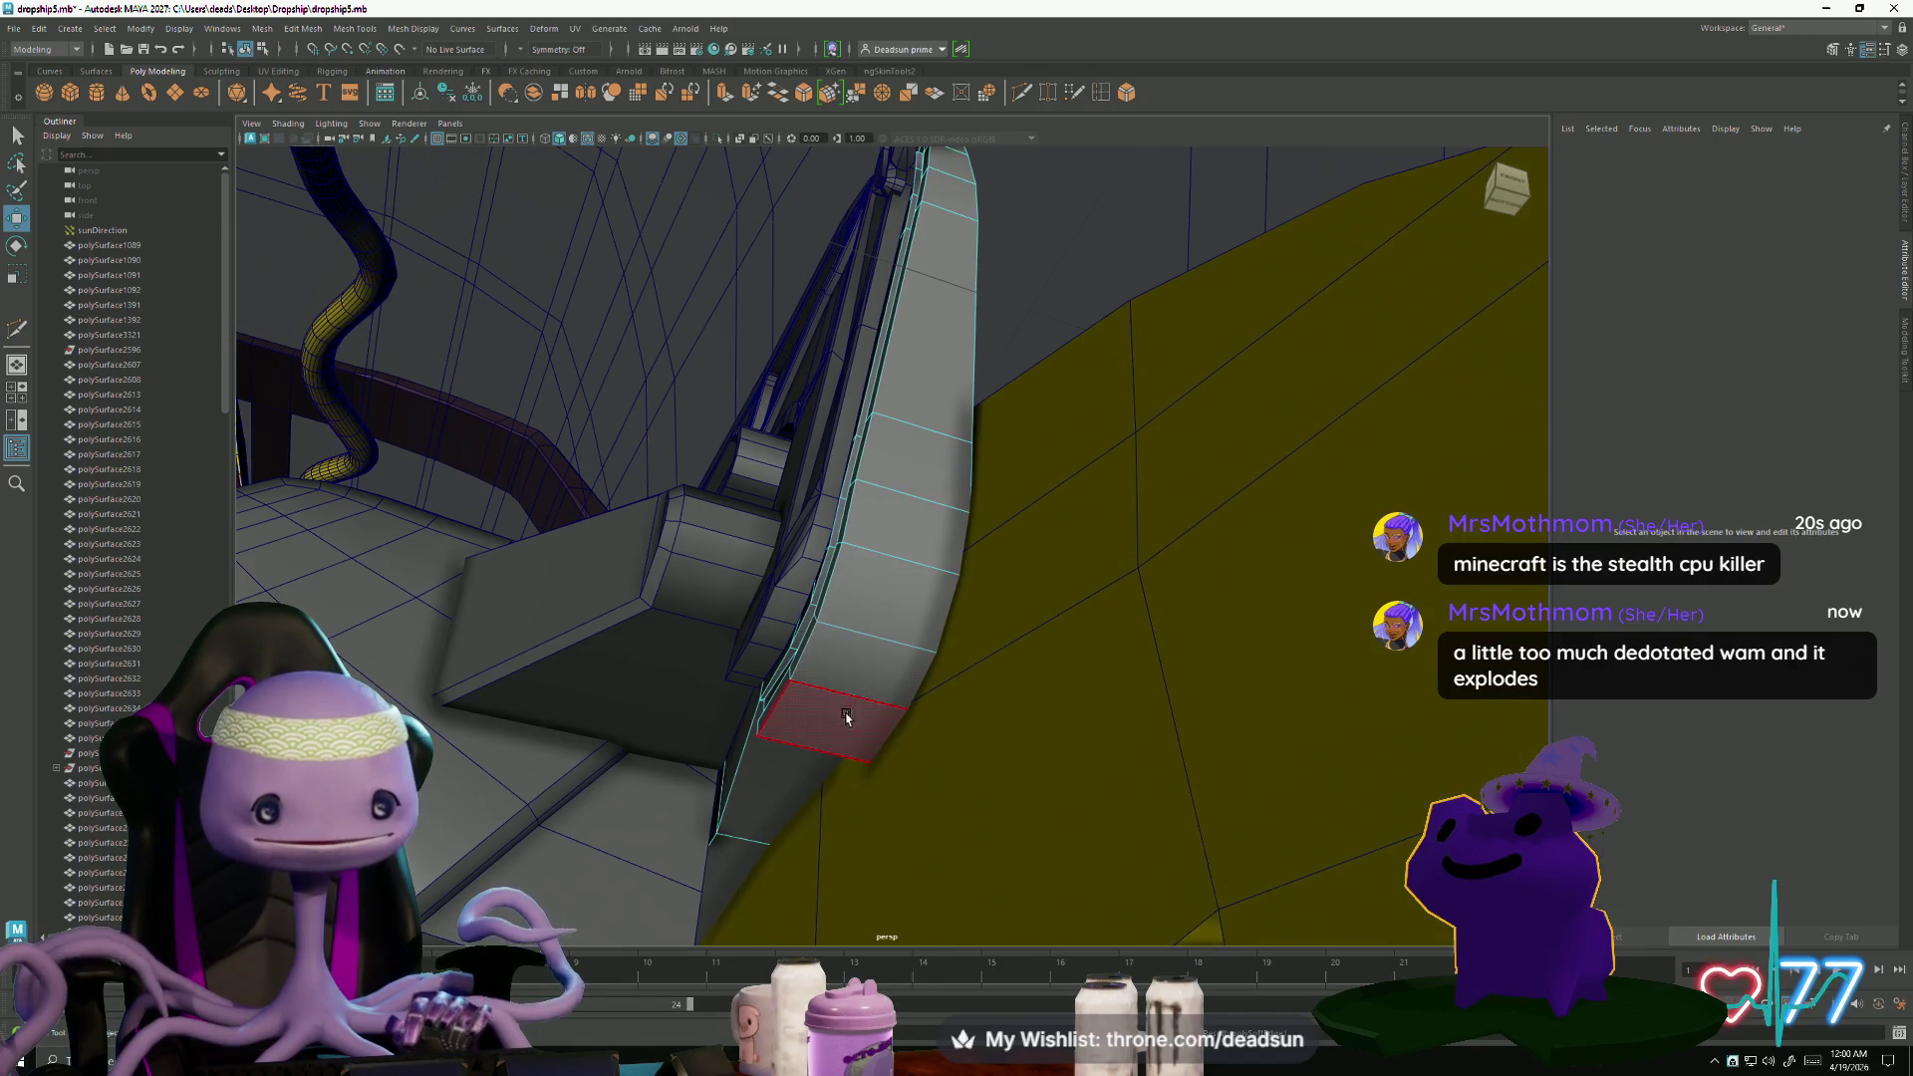
pyautogui.click(832, 722)
pyautogui.moveTo(892, 661)
pyautogui.mouseDown()
pyautogui.moveTo(956, 250)
pyautogui.moveTo(986, 370)
pyautogui.moveTo(975, 431)
pyautogui.mouseUp()
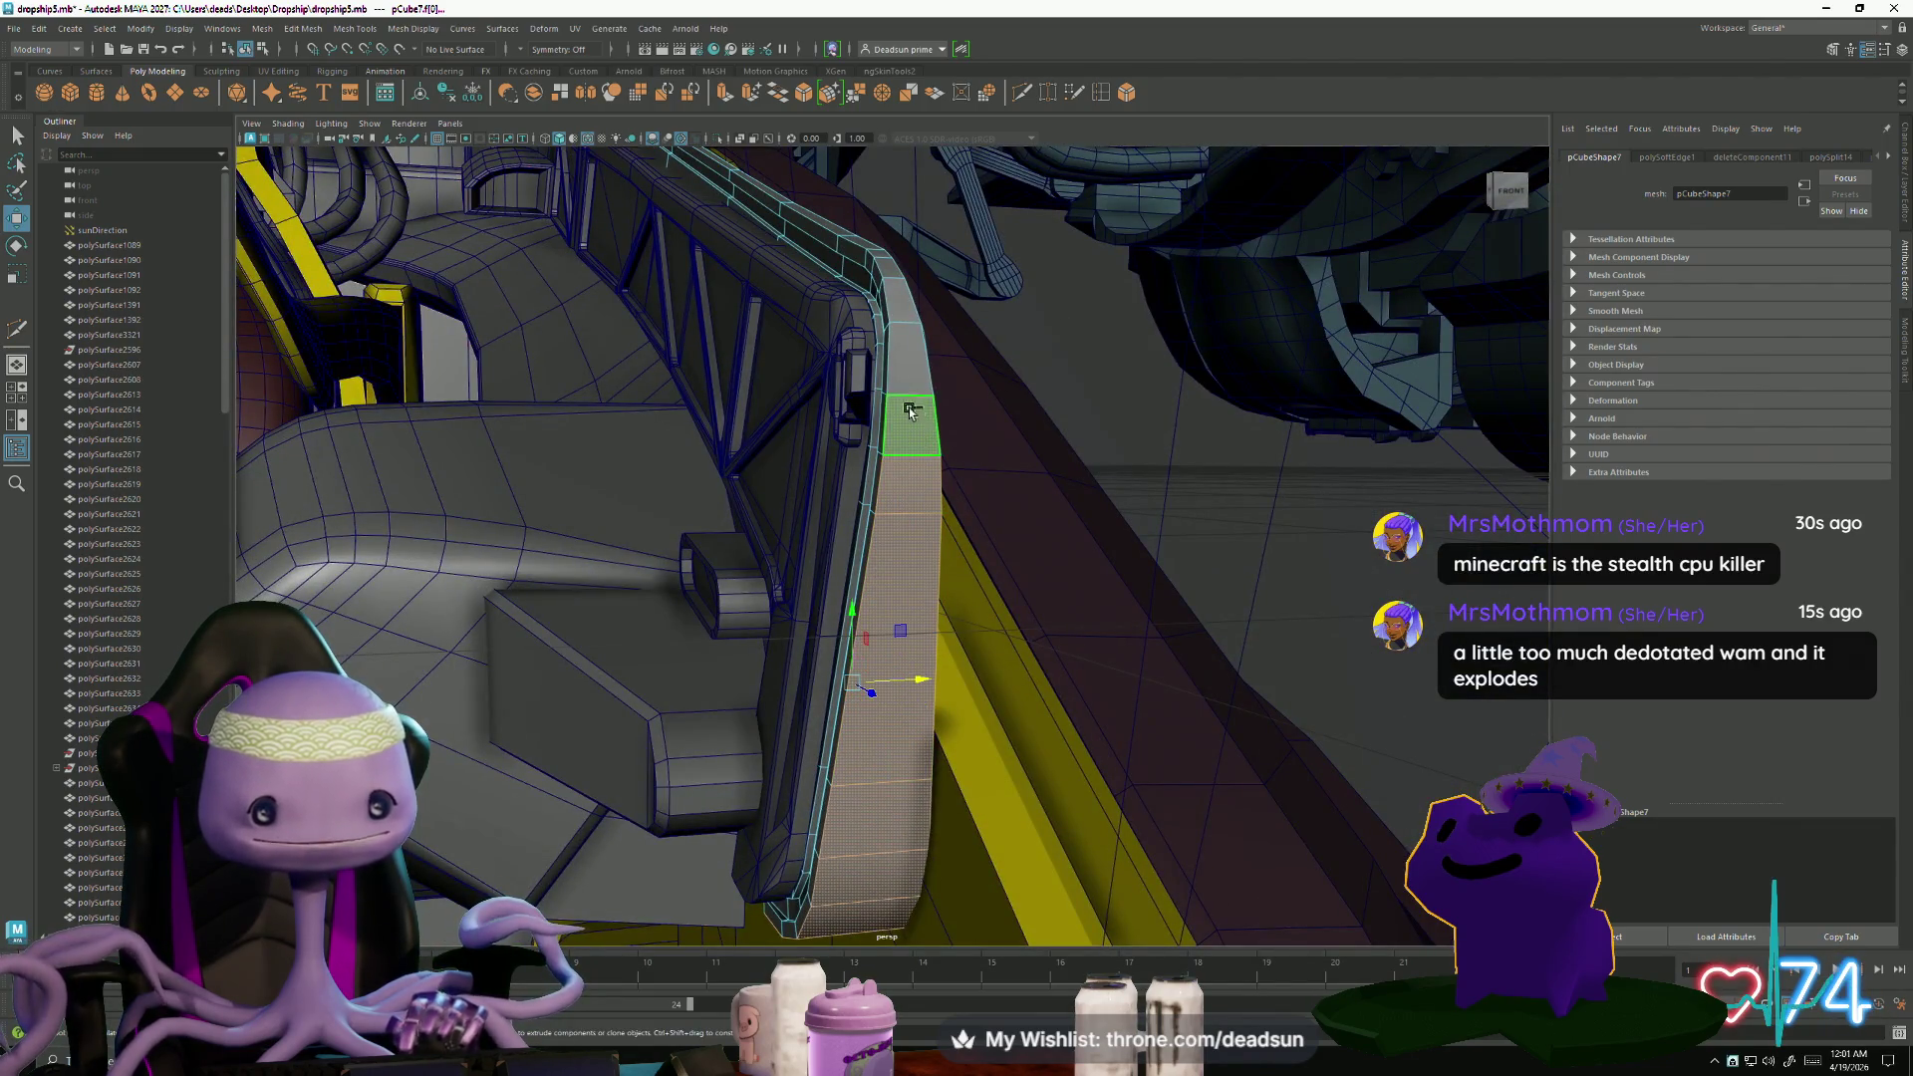
pyautogui.moveTo(1032, 487)
pyautogui.keyDown('alt'); pyautogui.mouseDown()
pyautogui.moveTo(865, 478)
pyautogui.moveTo(937, 493)
pyautogui.moveTo(698, 592)
pyautogui.moveTo(718, 638)
pyautogui.moveTo(684, 628)
pyautogui.moveTo(813, 712)
pyautogui.moveTo(707, 733)
pyautogui.mouseUp(); pyautogui.keyUp('alt')
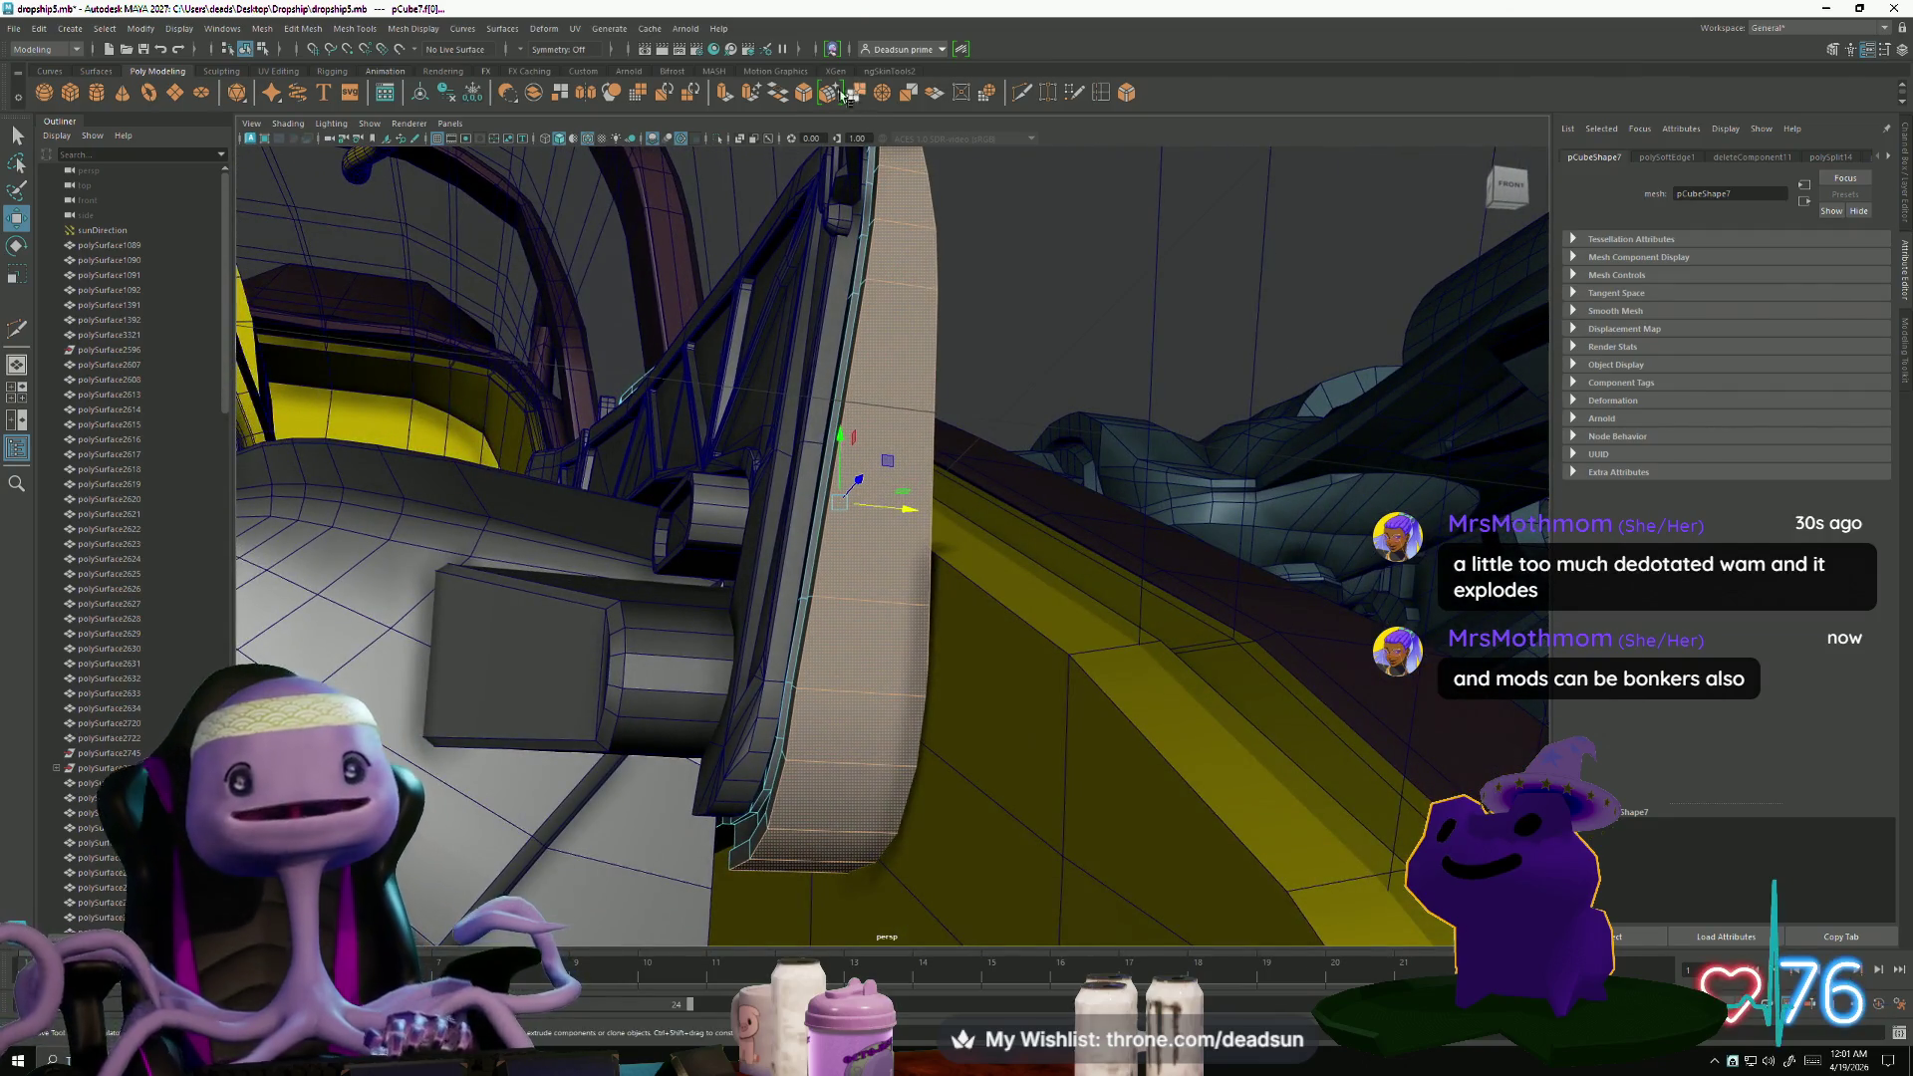
# - Extrude the selected rail faces and scale them inward to about 0.54
pyautogui.click(724, 92)
pyautogui.moveTo(934, 650); pyautogui.dragTo(902, 648)
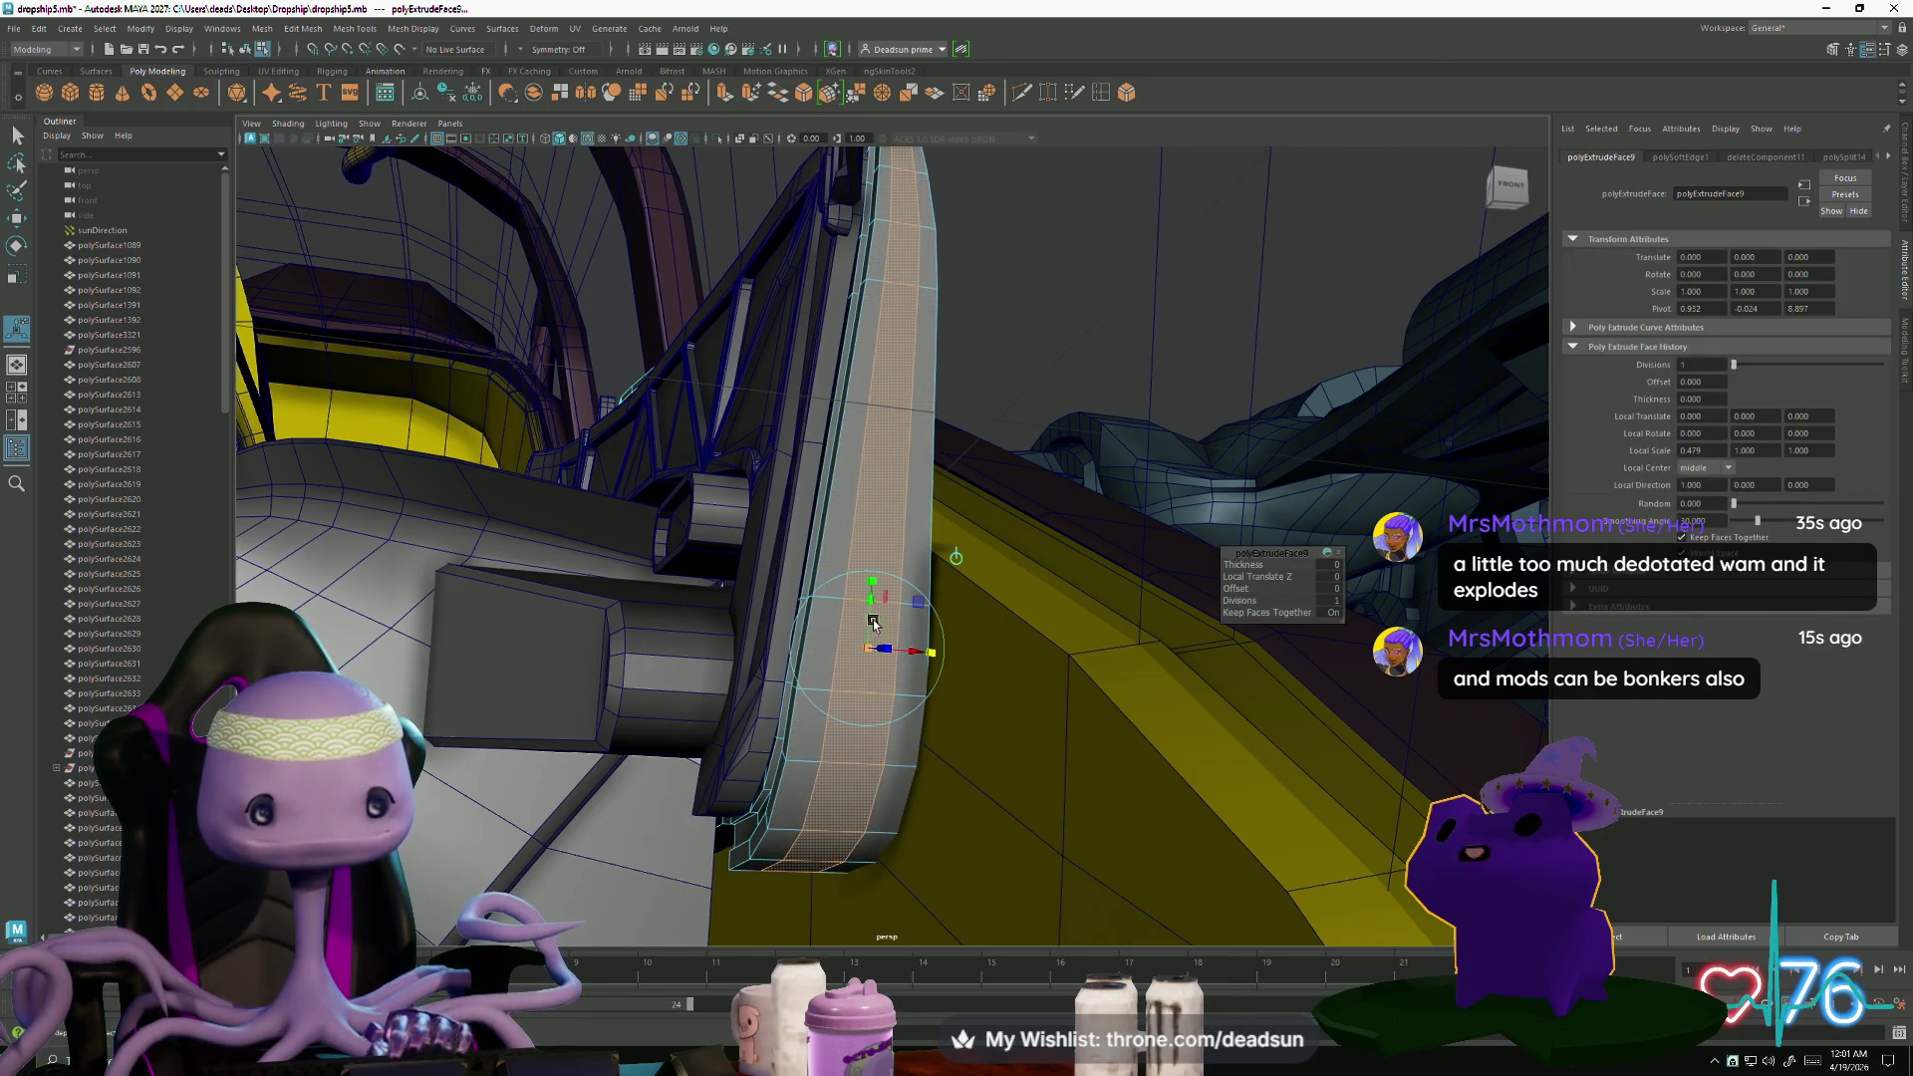
pyautogui.moveTo(870, 579); pyautogui.dragTo(845, 646)
pyautogui.moveTo(694, 649)
pyautogui.keyDown('alt'); pyautogui.mouseDown()
pyautogui.moveTo(944, 751)
pyautogui.moveTo(850, 708)
pyautogui.moveTo(878, 531)
pyautogui.mouseUp(); pyautogui.keyUp('alt')
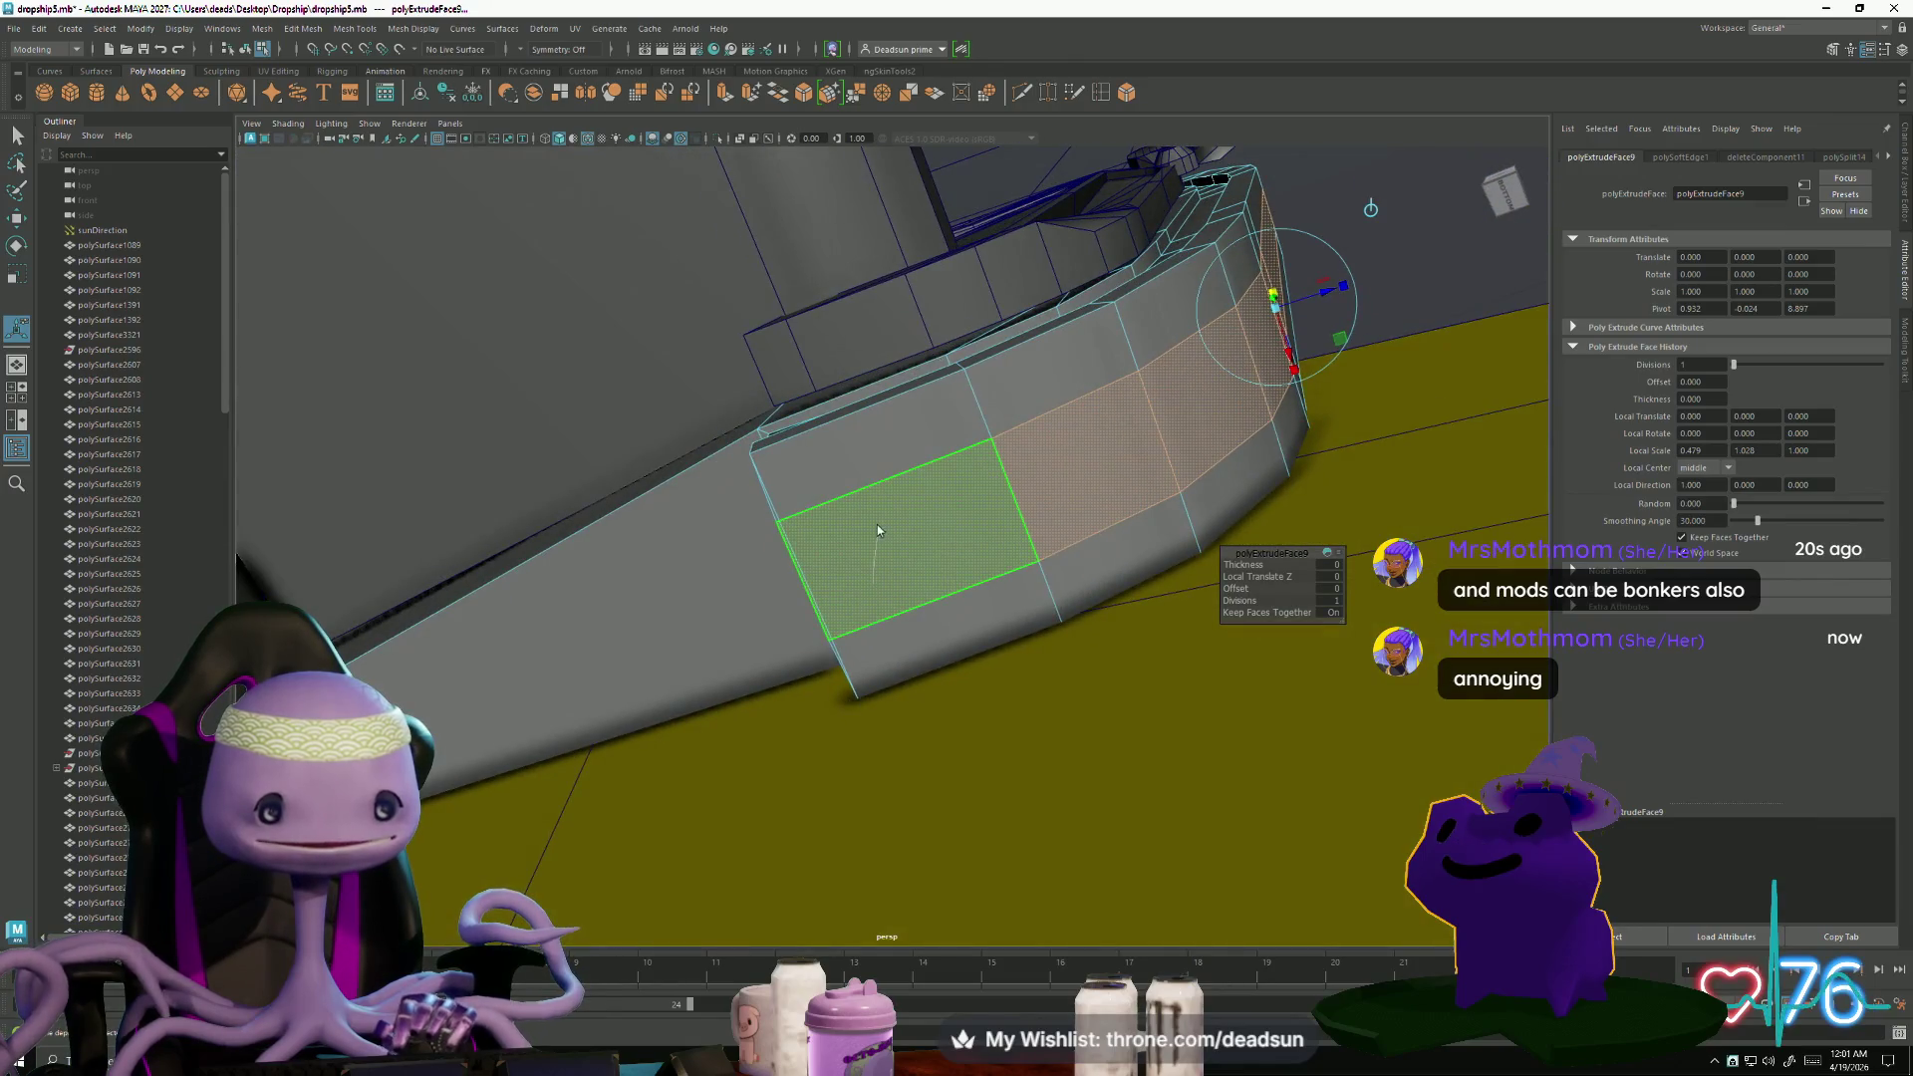
# - Switch to edge selection and pick an edge on the new inset strip
pyautogui.press('F10')
pyautogui.press('q')
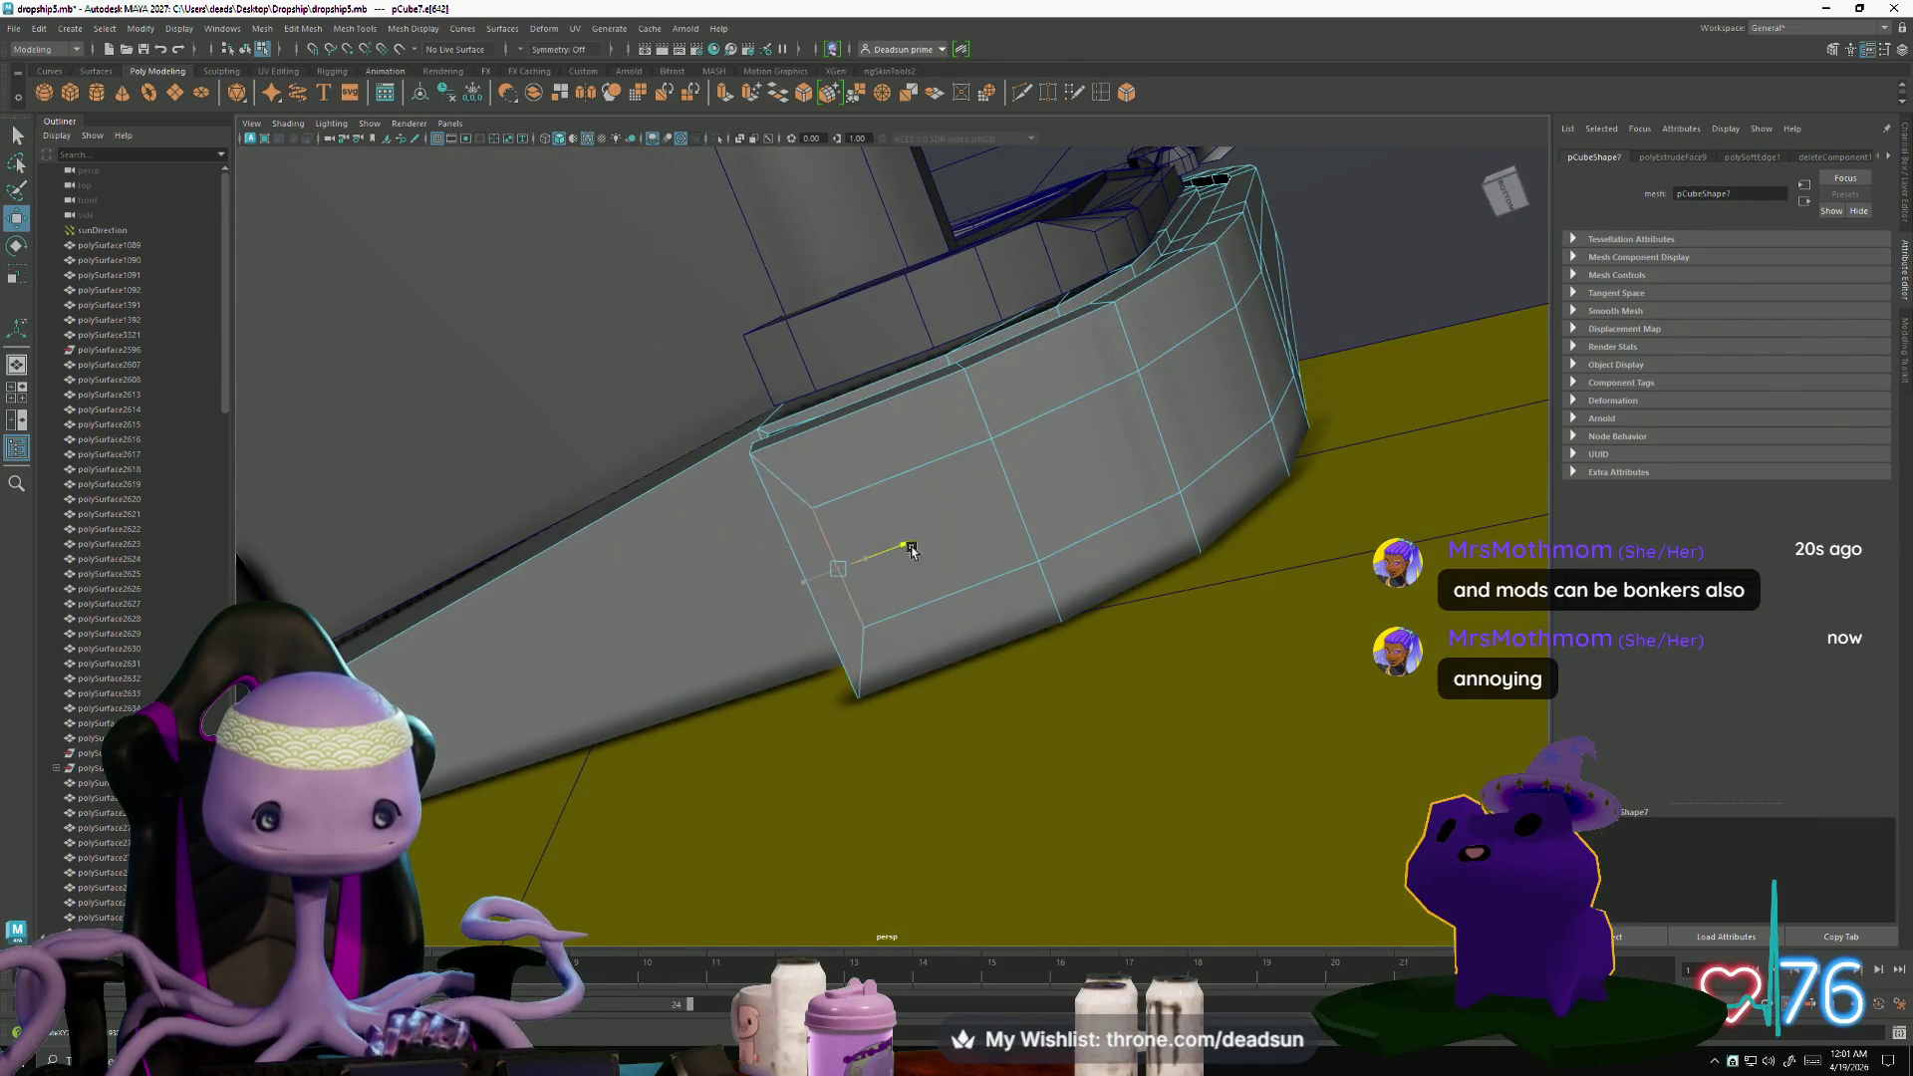
pyautogui.moveTo(938, 539)
pyautogui.keyDown('alt'); pyautogui.mouseDown()
pyautogui.moveTo(1006, 548)
pyautogui.moveTo(976, 646)
pyautogui.moveTo(899, 527)
pyautogui.mouseUp(); pyautogui.keyUp('alt')
pyautogui.click(854, 411)
pyautogui.moveTo(855, 412)
pyautogui.keyDown('alt'); pyautogui.mouseDown()
pyautogui.moveTo(965, 632)
pyautogui.moveTo(908, 649)
pyautogui.moveTo(892, 645)
pyautogui.moveTo(926, 641)
pyautogui.moveTo(776, 635)
pyautogui.moveTo(872, 507)
pyautogui.moveTo(840, 538)
pyautogui.mouseUp(); pyautogui.keyUp('alt')
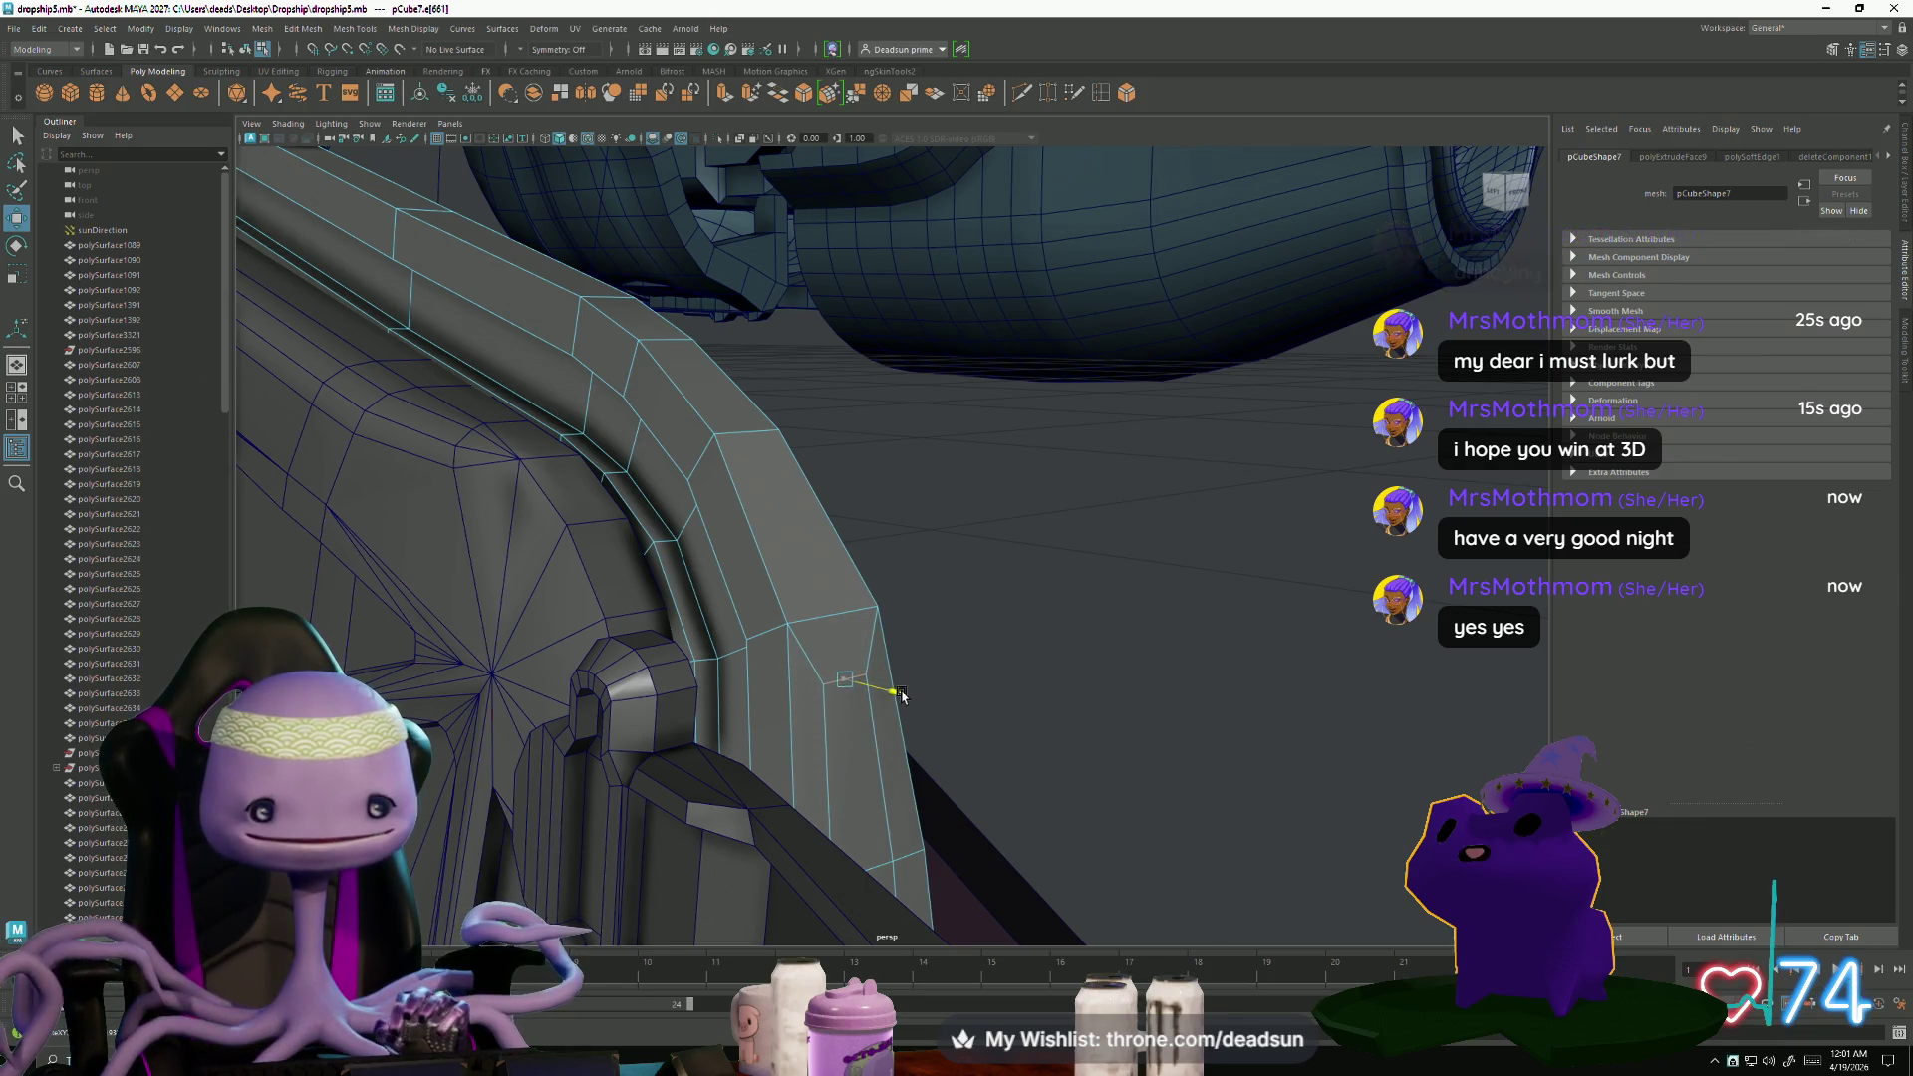
# - Extrude a vertical face loop on the cockpit rail outward
pyautogui.moveTo(925, 763)
pyautogui.keyDown('alt'); pyautogui.mouseDown()
pyautogui.moveTo(897, 718)
pyautogui.moveTo(910, 654)
pyautogui.moveTo(888, 542)
pyautogui.moveTo(822, 558)
pyautogui.mouseUp(); pyautogui.keyUp('alt')
pyautogui.moveTo(822, 558); pyautogui.dragTo(817, 563, button='right')
pyautogui.moveTo(846, 589)
pyautogui.keyDown('alt'); pyautogui.mouseDown()
pyautogui.moveTo(819, 585)
pyautogui.moveTo(813, 755)
pyautogui.moveTo(748, 819)
pyautogui.moveTo(842, 770)
pyautogui.moveTo(807, 737)
pyautogui.moveTo(1017, 742)
pyautogui.mouseUp(); pyautogui.keyUp('alt')
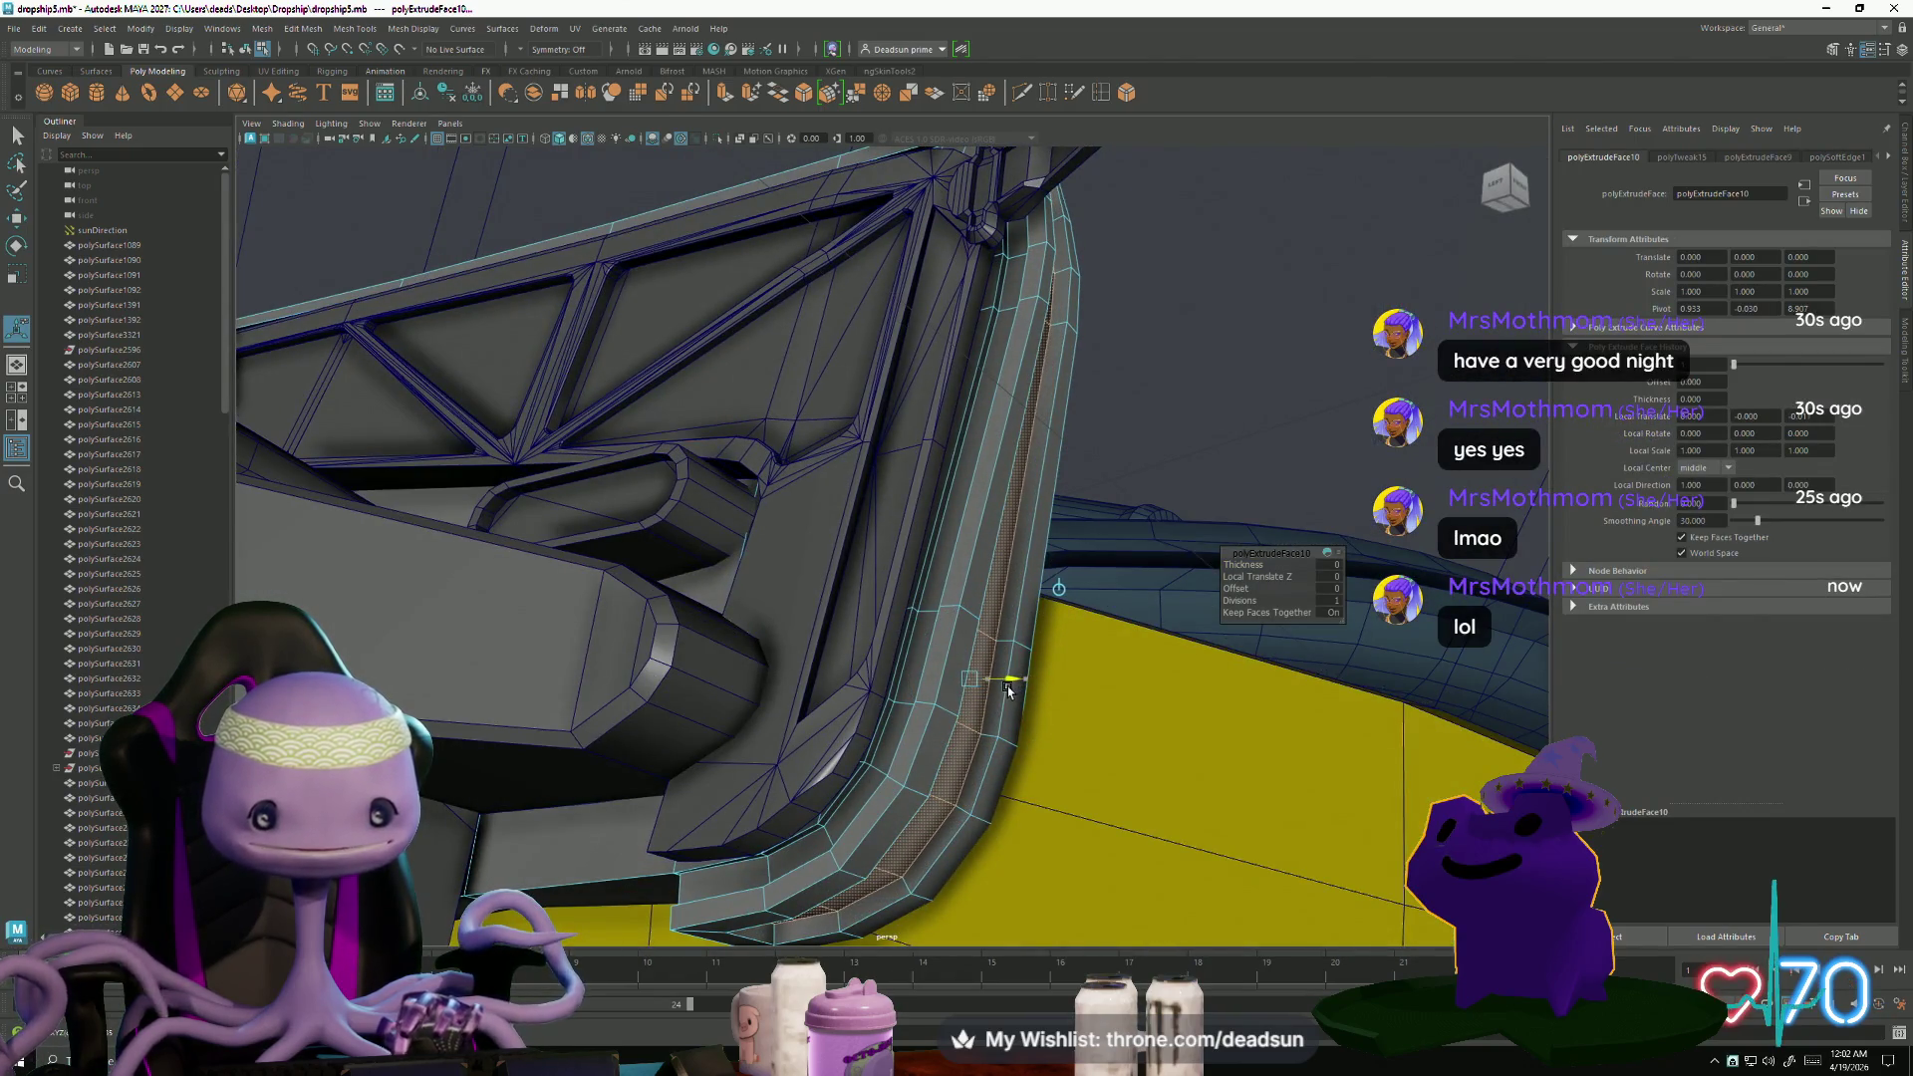
pyautogui.moveTo(1008, 689)
pyautogui.mouseDown()
pyautogui.moveTo(1046, 700)
pyautogui.moveTo(1020, 703)
pyautogui.mouseUp()
pyautogui.scroll(8, 1034, 697)
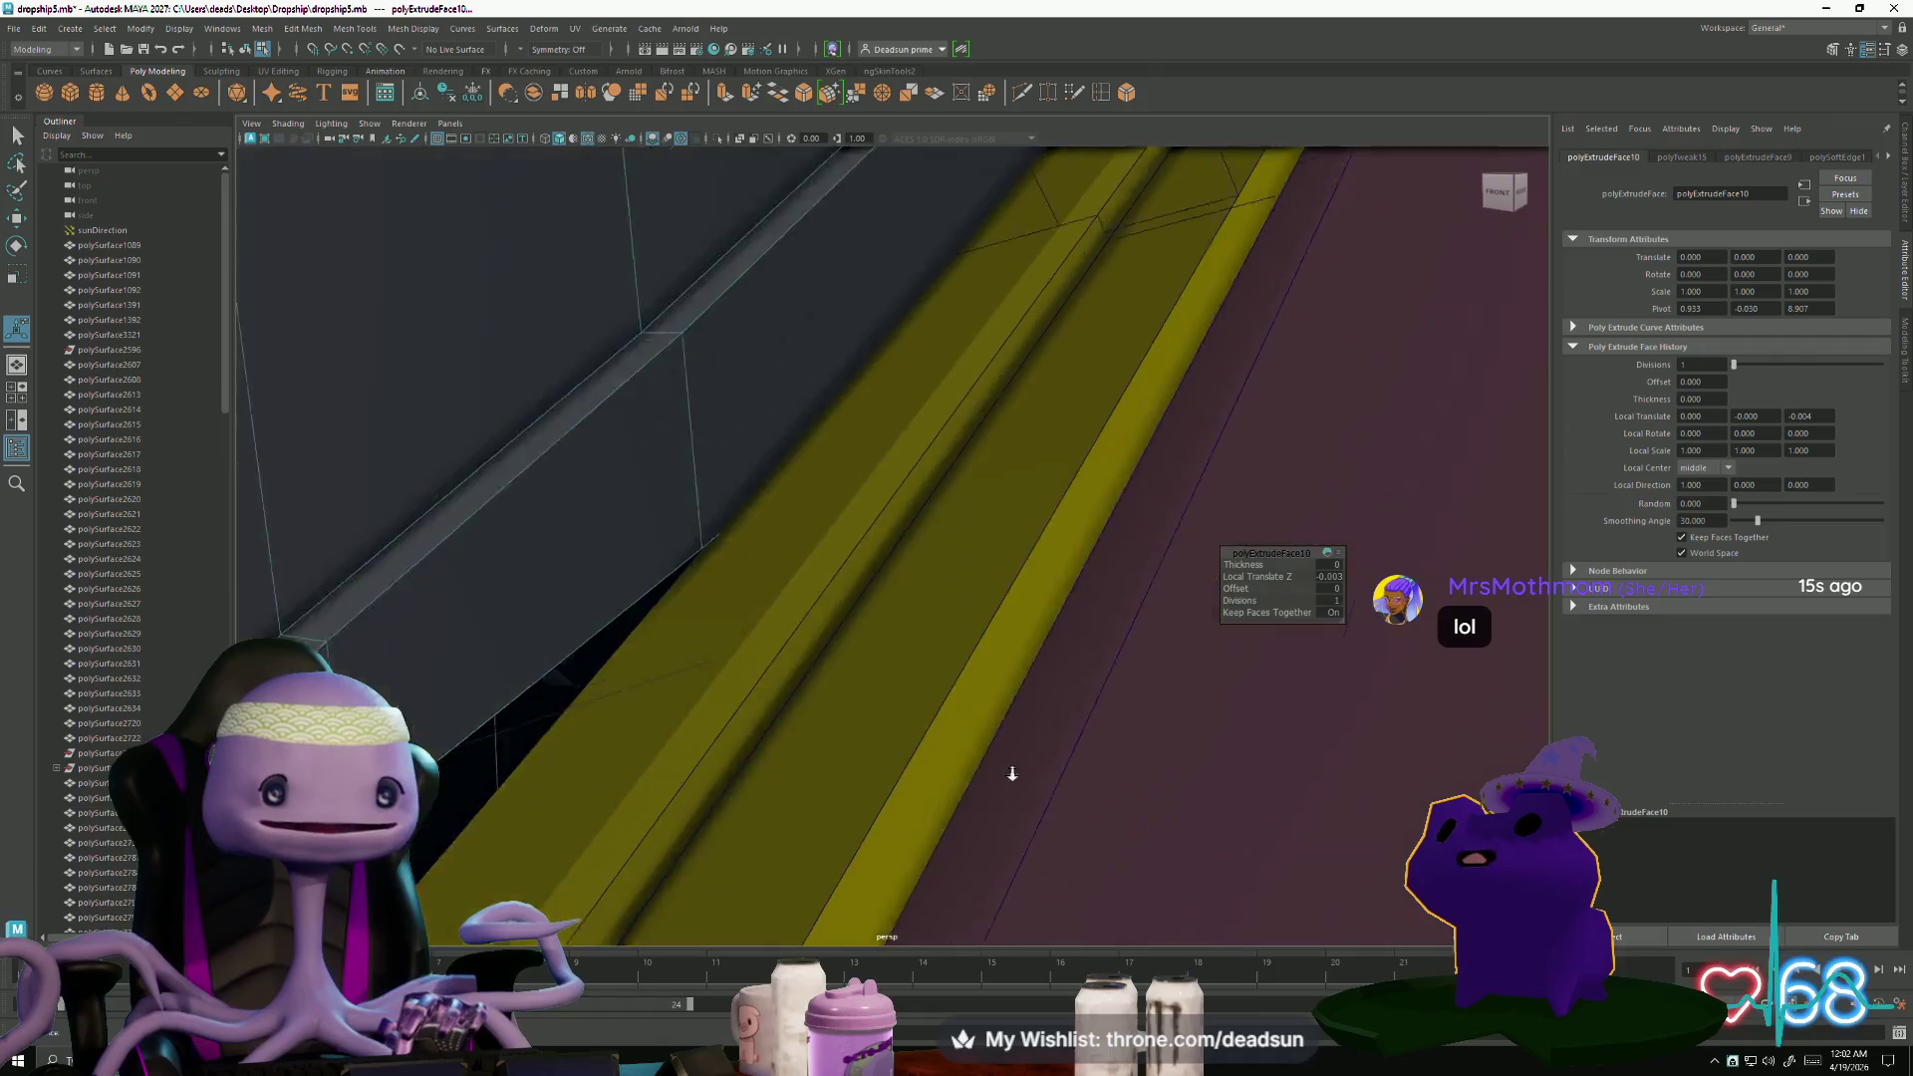
# - In vertex mode, slide one rail-corner vertex beside the yellow trim along one axis
pyautogui.scroll(-5, 1013, 773)
pyautogui.keyDown('alt'); pyautogui.moveTo(631, 747); pyautogui.dragTo(837, 734); pyautogui.keyUp('alt')
pyautogui.moveTo(1092, 604); pyautogui.dragTo(1083, 662, button='right')
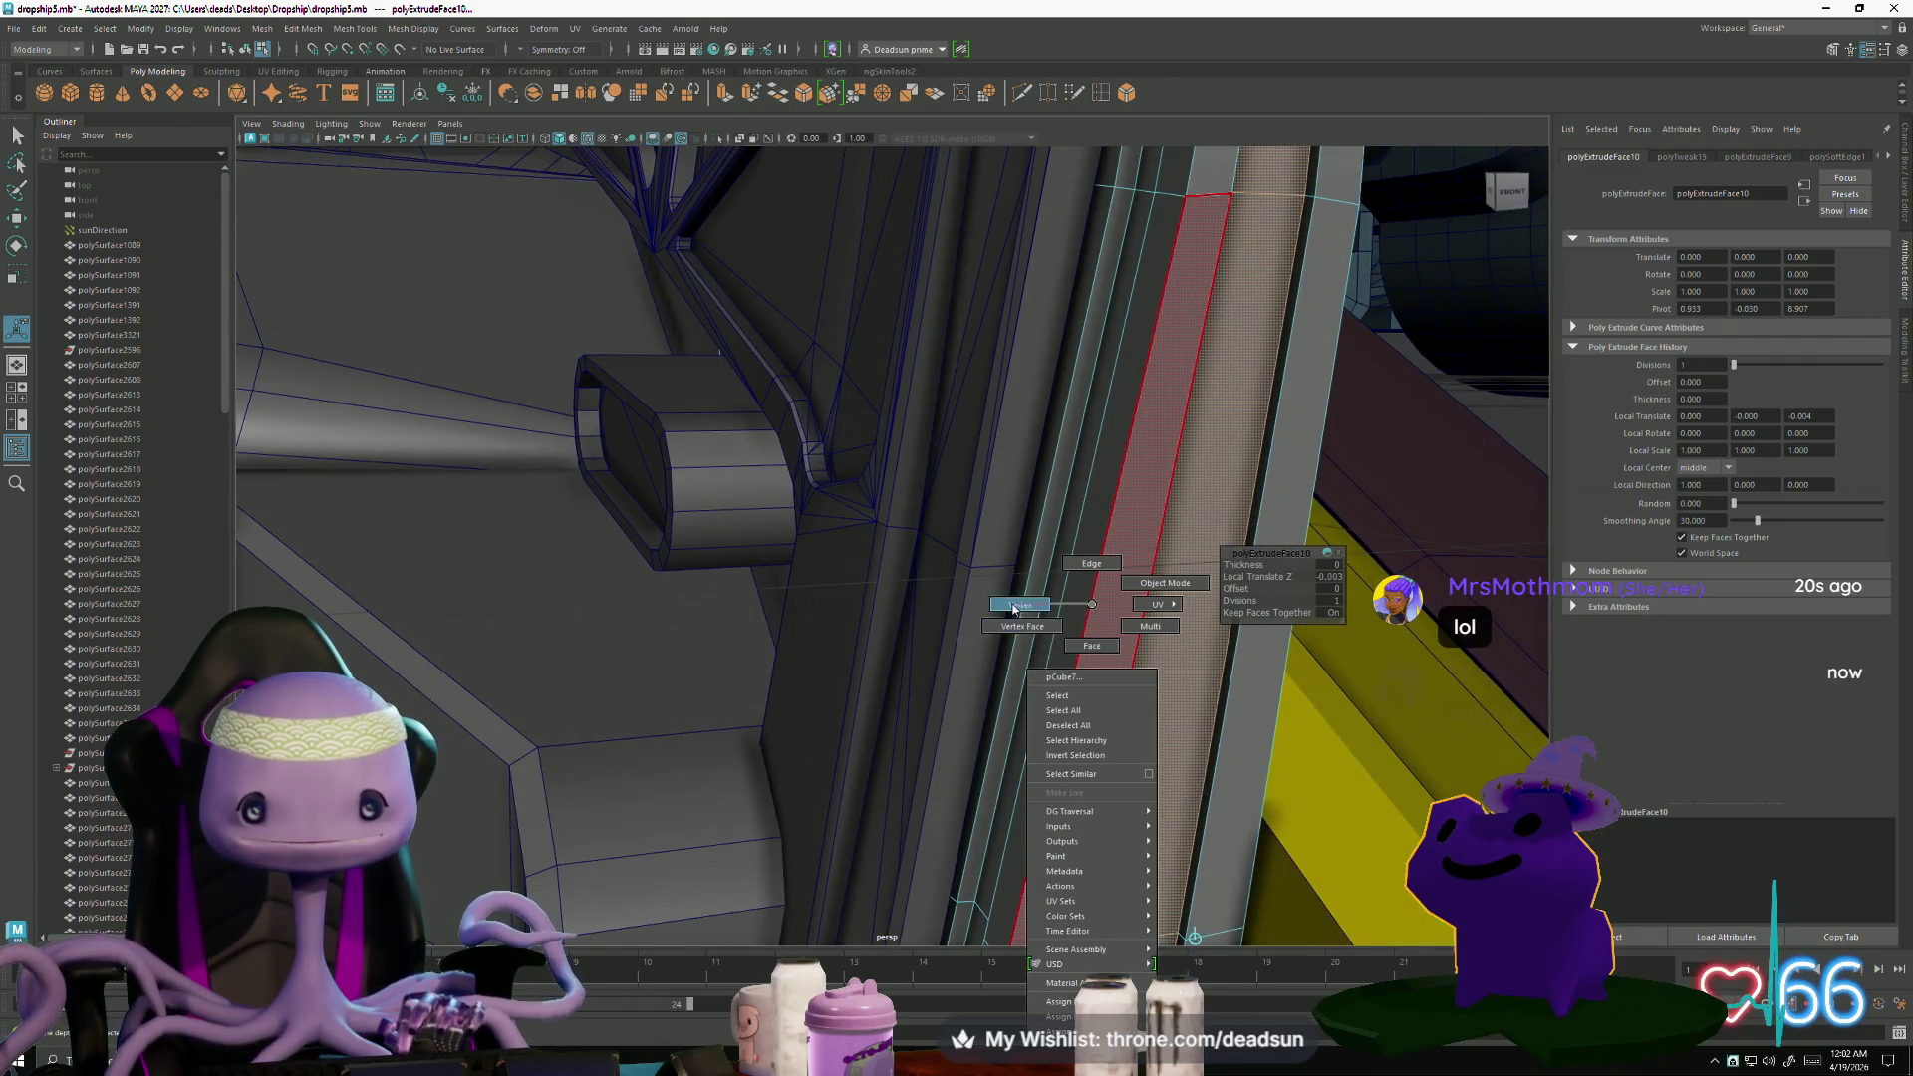
pyautogui.moveTo(1014, 605); pyautogui.dragTo(1014, 606, button='right')
pyautogui.scroll(5, 965, 704)
pyautogui.click(978, 740)
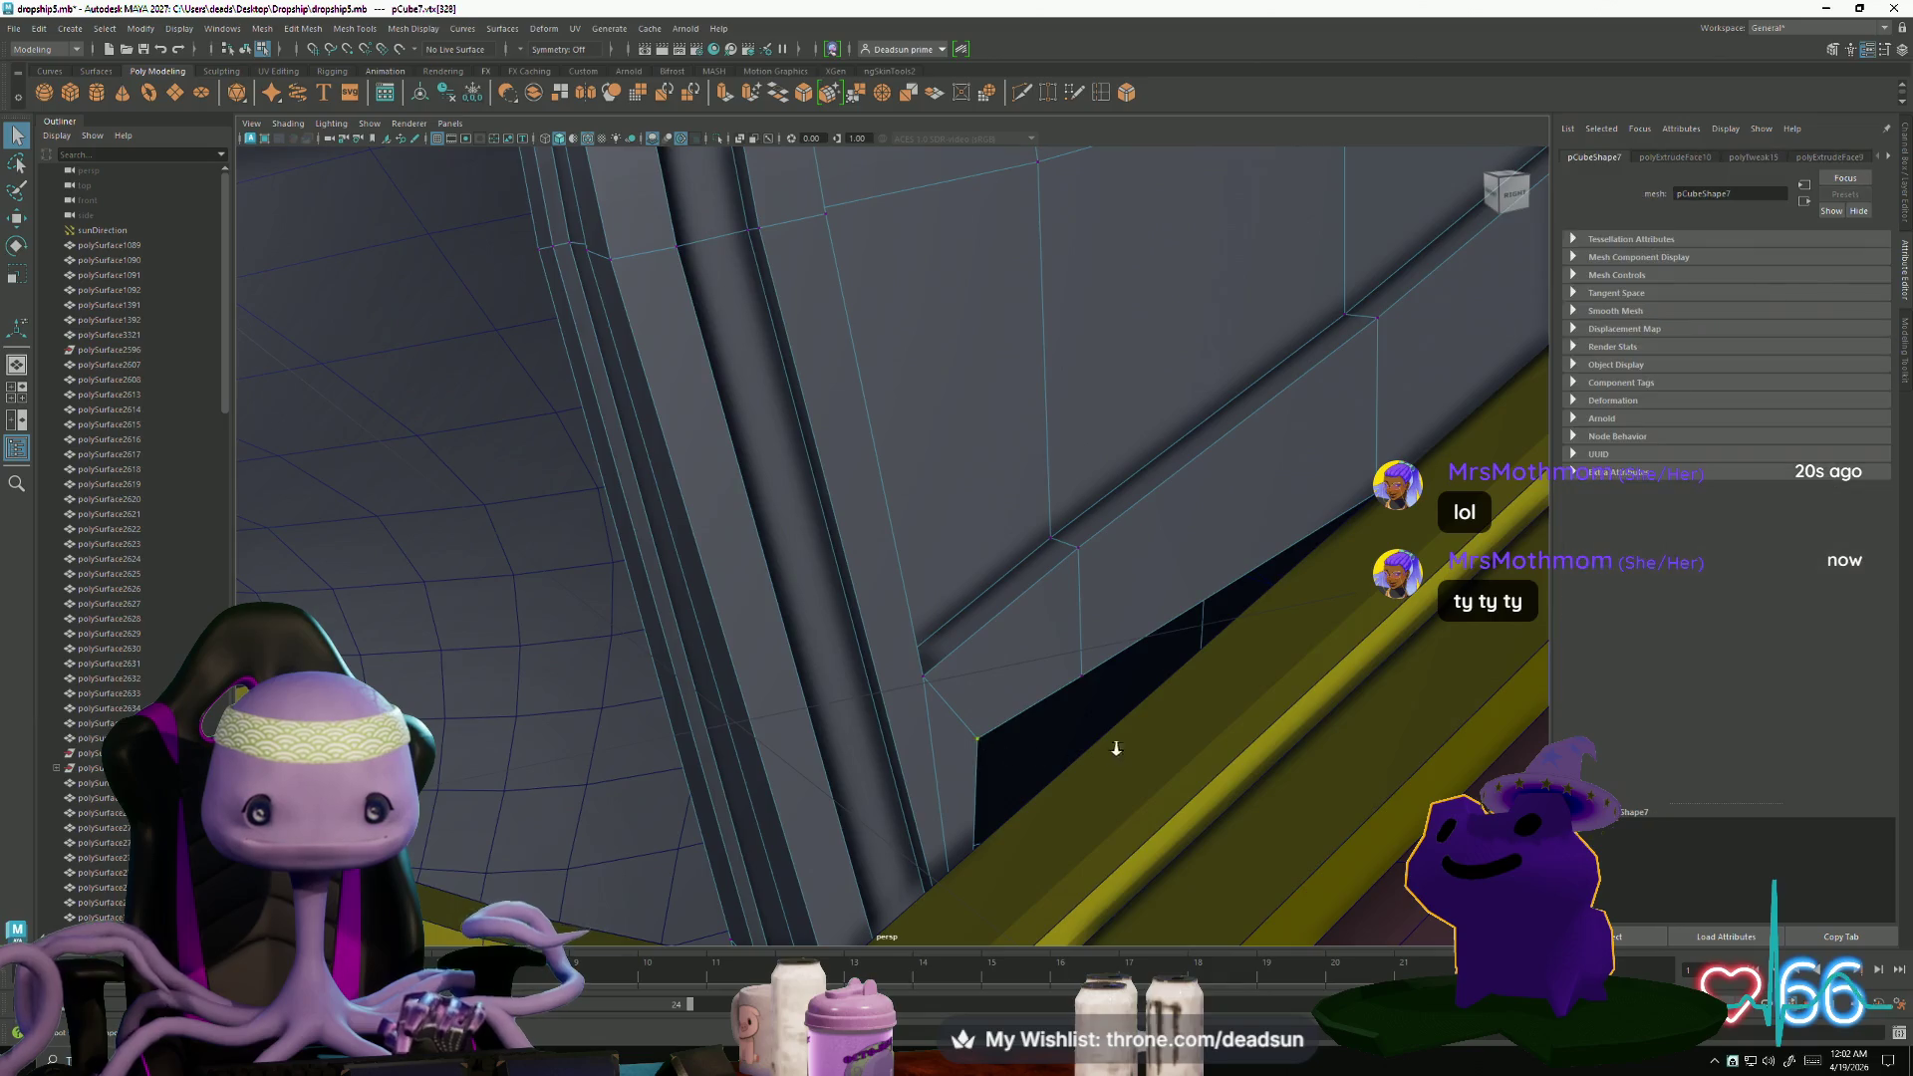
pyautogui.scroll(-3, 973, 671)
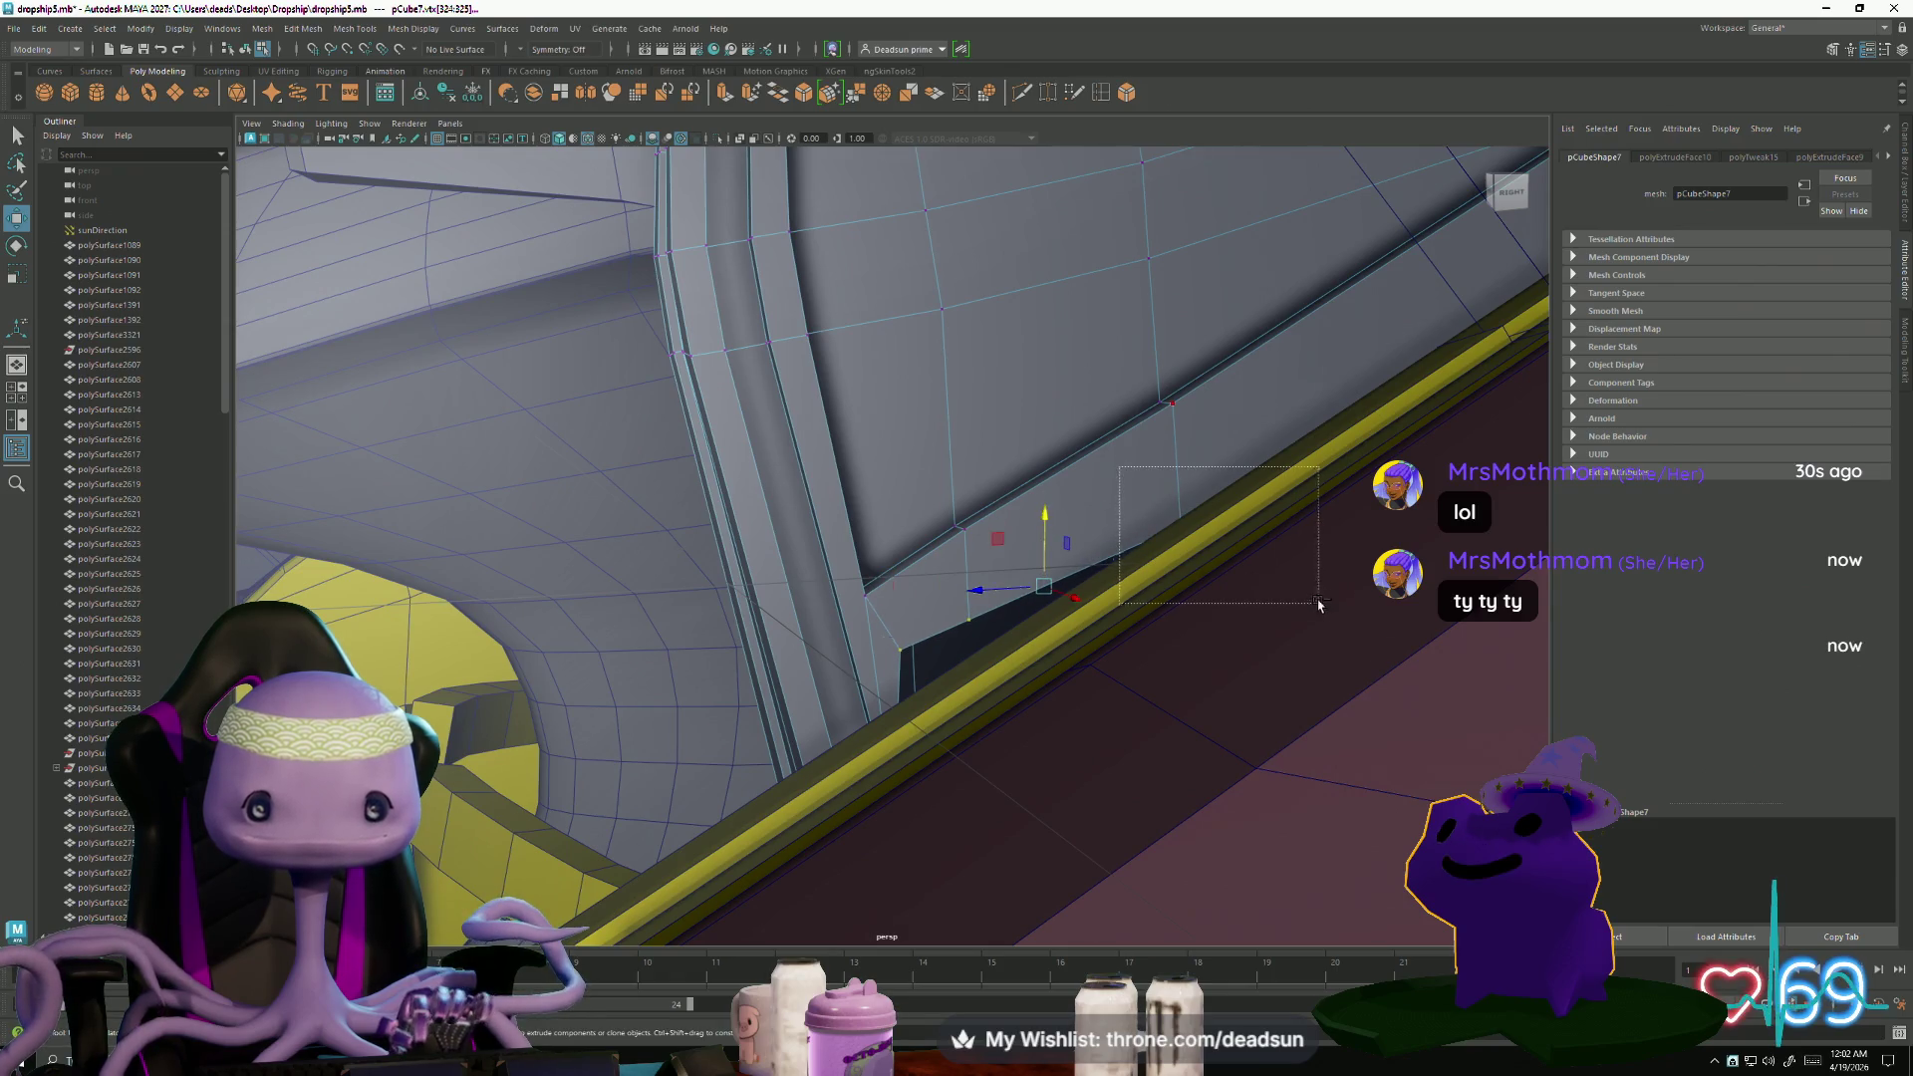
pyautogui.keyDown('ctrl'); pyautogui.moveTo(1318, 604); pyautogui.dragTo(1318, 604); pyautogui.keyUp('ctrl')
pyautogui.moveTo(941, 606); pyautogui.dragTo(931, 660)
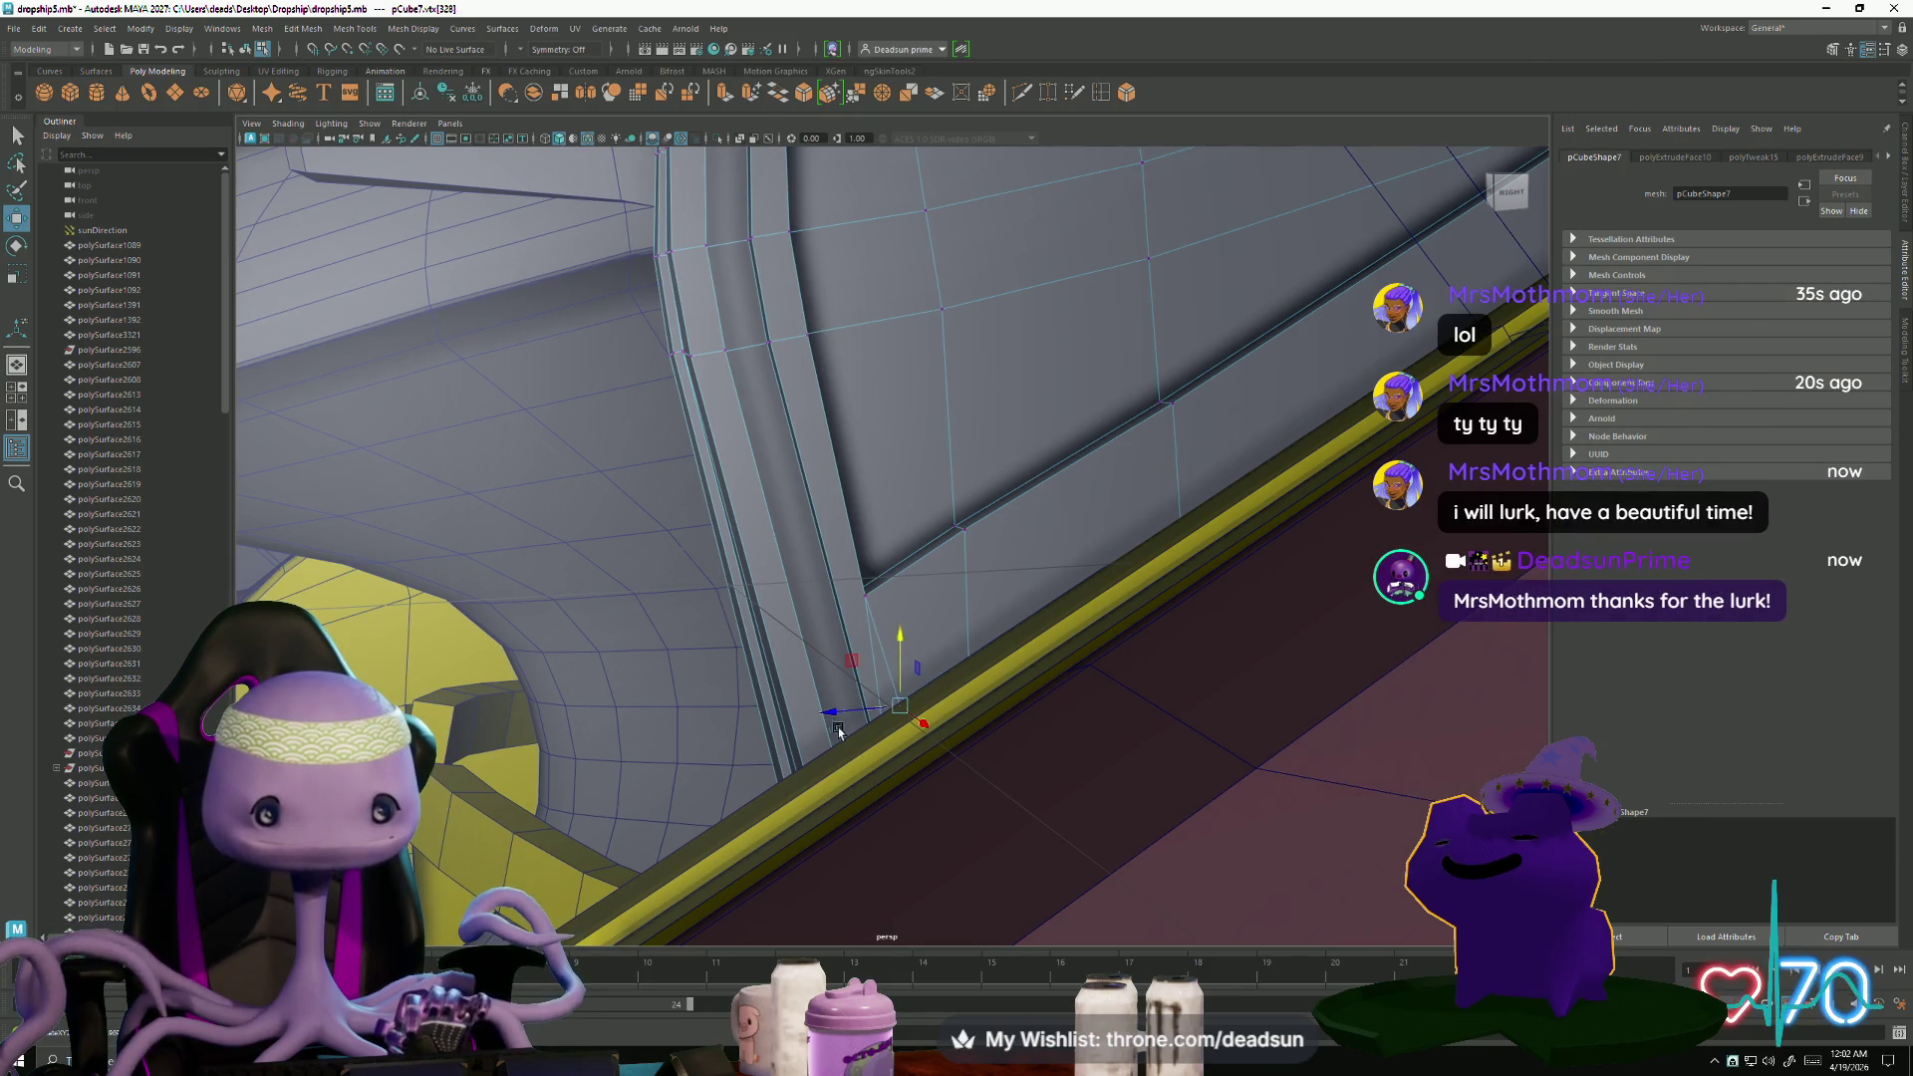
# - Return to Object Mode and clear the selection
pyautogui.moveTo(855, 709)
pyautogui.keyDown('alt'); pyautogui.mouseDown()
pyautogui.moveTo(812, 727)
pyautogui.moveTo(973, 691)
pyautogui.moveTo(956, 677)
pyautogui.moveTo(922, 717)
pyautogui.moveTo(1011, 821)
pyautogui.mouseUp(); pyautogui.keyUp('alt')
pyautogui.rightClick(937, 604)
pyautogui.click(995, 594)
pyautogui.moveTo(995, 594)
pyautogui.keyDown('alt'); pyautogui.mouseDown()
pyautogui.moveTo(495, 648)
pyautogui.moveTo(1230, 414)
pyautogui.moveTo(1025, 555)
pyautogui.moveTo(996, 610)
pyautogui.moveTo(1012, 634)
pyautogui.moveTo(1151, 556)
pyautogui.moveTo(1176, 516)
pyautogui.moveTo(1042, 598)
pyautogui.moveTo(976, 585)
pyautogui.moveTo(747, 617)
pyautogui.mouseUp(); pyautogui.keyUp('alt')
pyautogui.click(1230, 414)
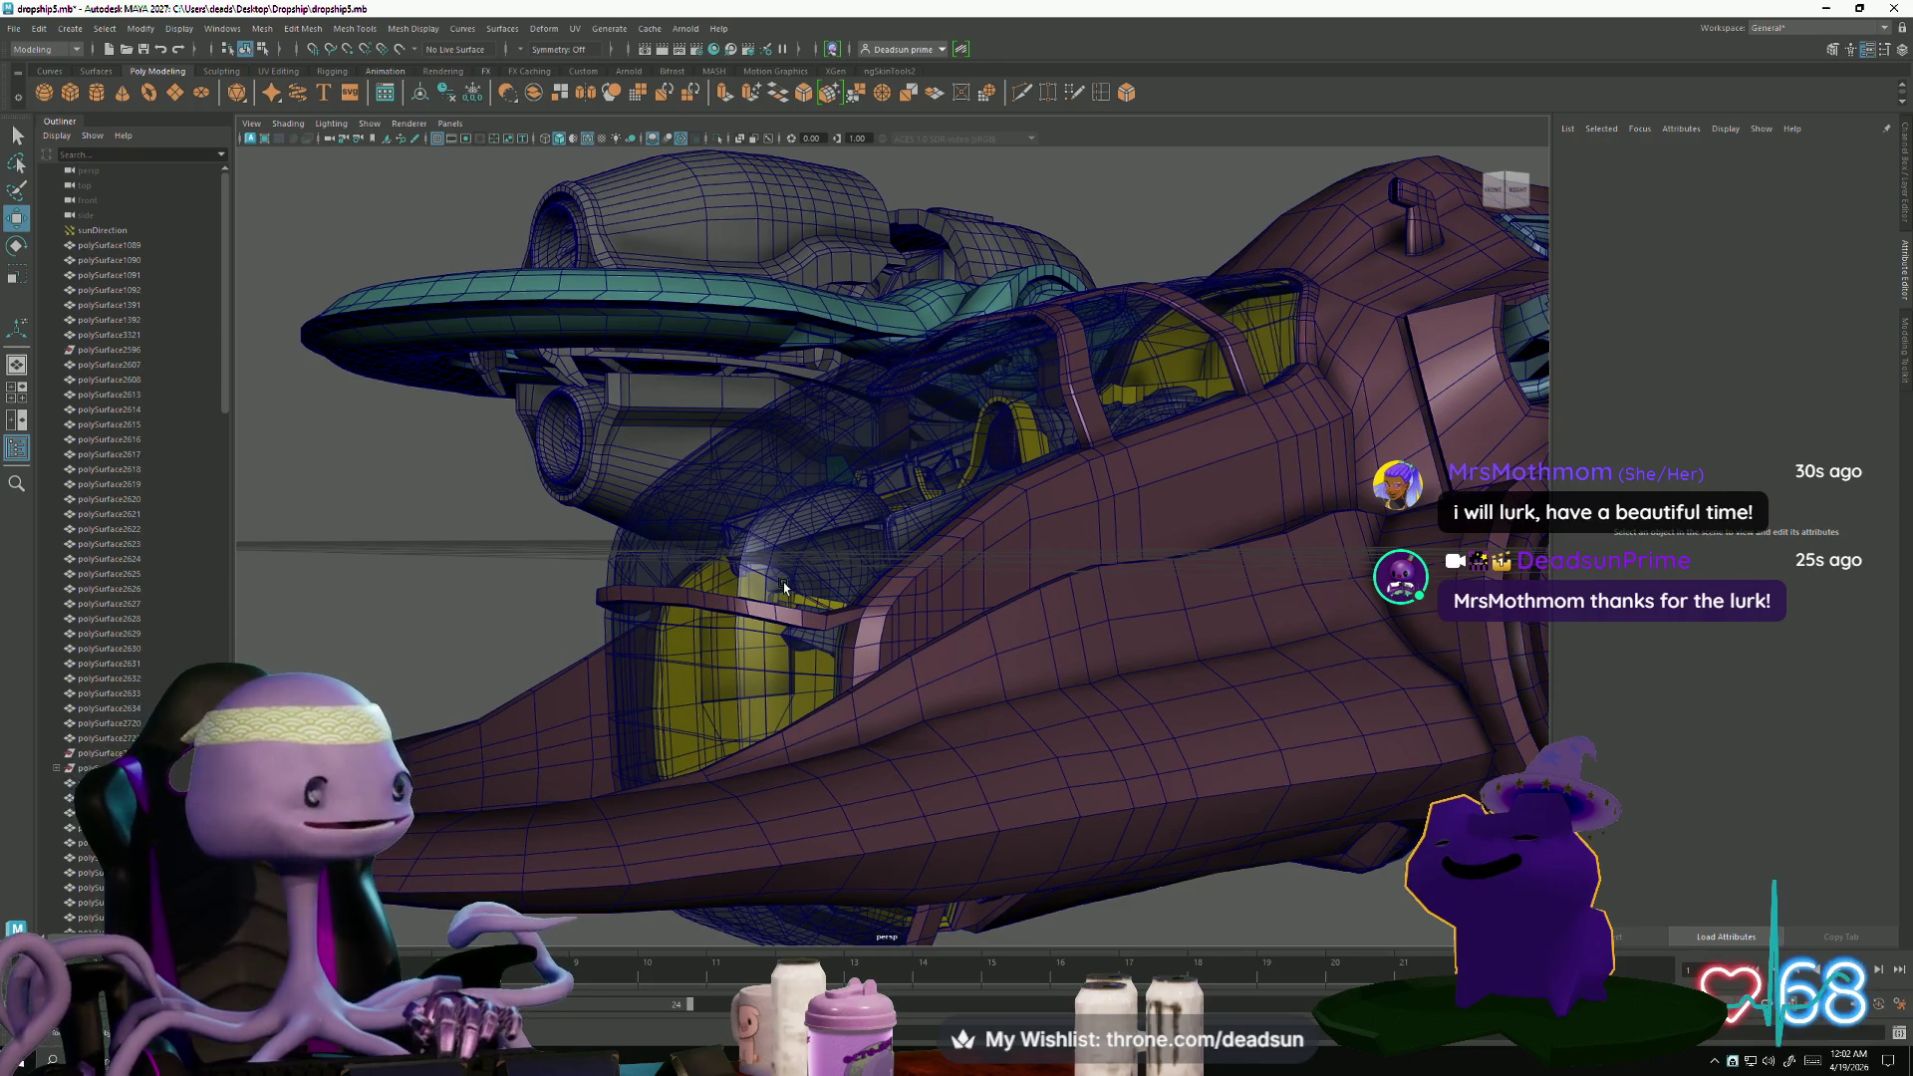
pyautogui.moveTo(683, 653)
pyautogui.keyDown('alt'); pyautogui.mouseDown()
pyautogui.moveTo(835, 627)
pyautogui.moveTo(910, 589)
pyautogui.moveTo(712, 638)
pyautogui.moveTo(841, 668)
pyautogui.moveTo(825, 644)
pyautogui.mouseUp(); pyautogui.keyUp('alt')
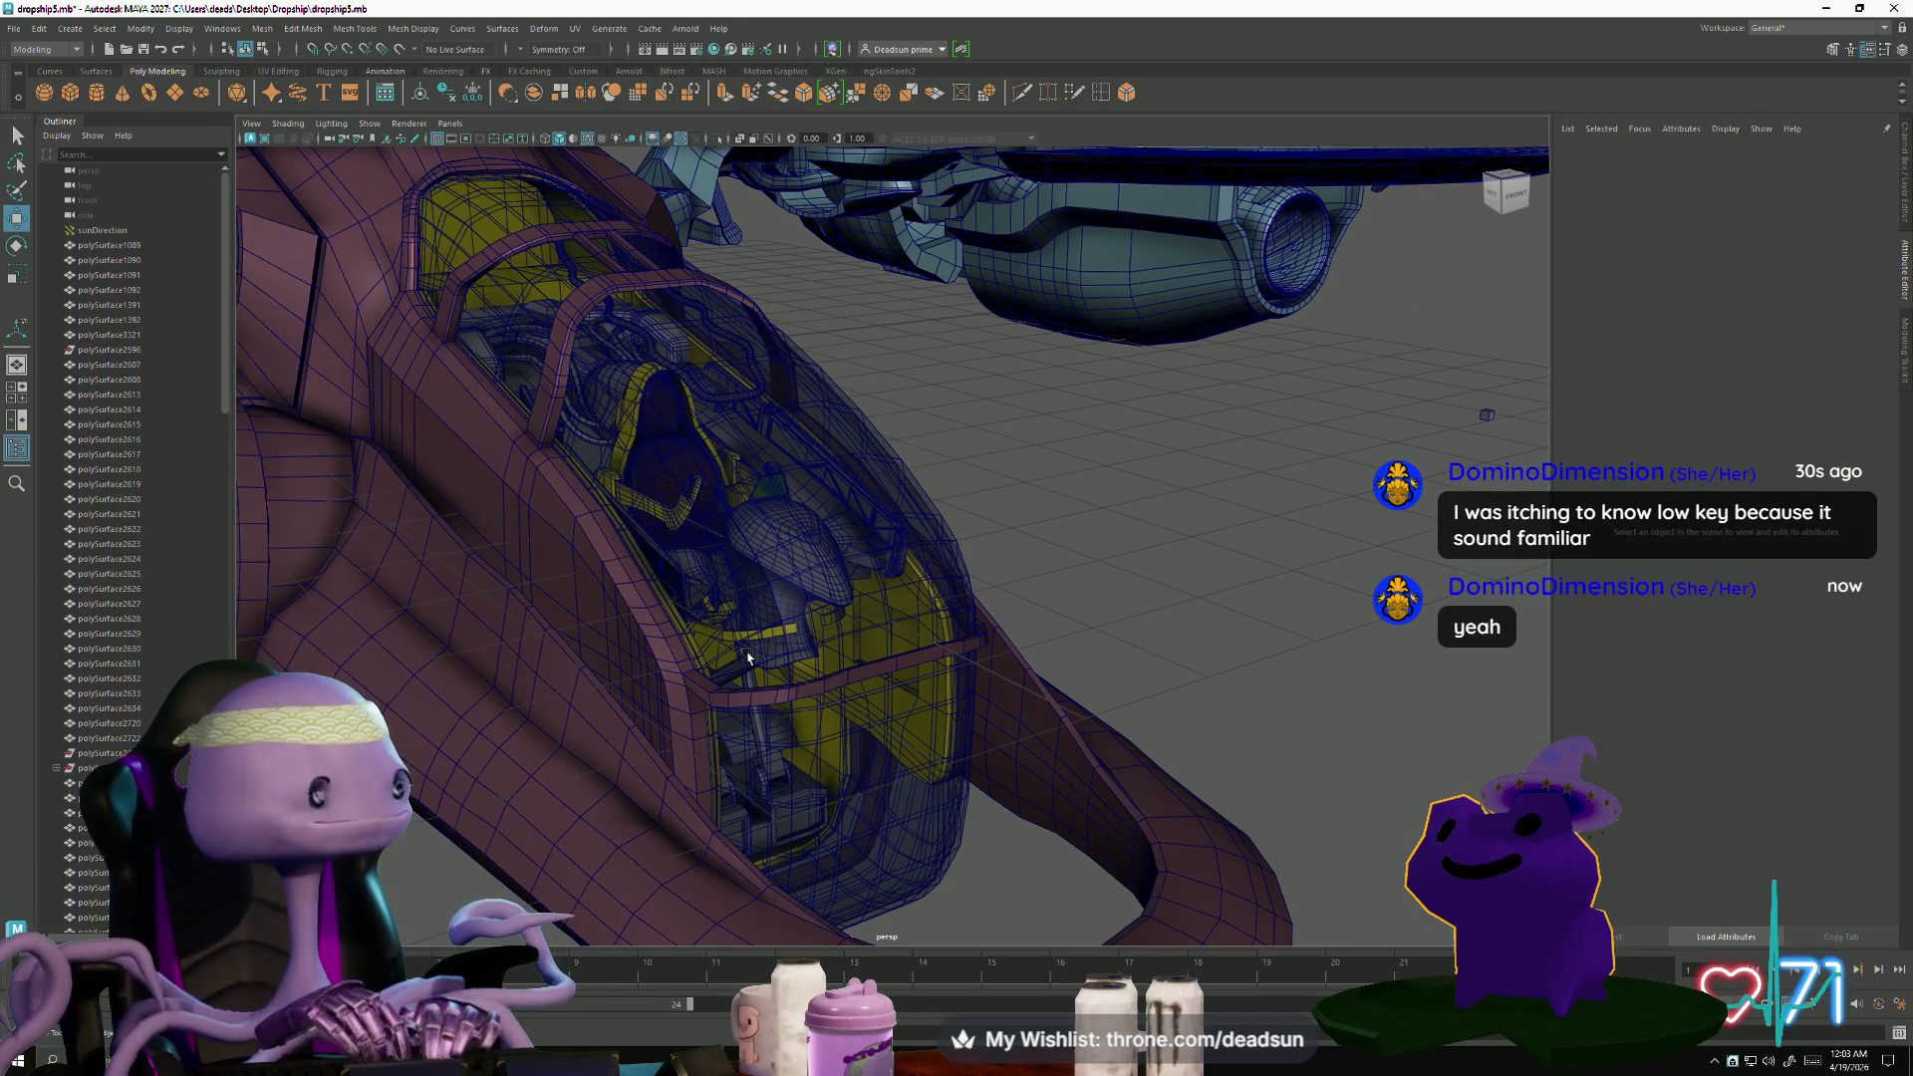
pyautogui.moveTo(746, 535)
pyautogui.keyDown('alt'); pyautogui.mouseDown()
pyautogui.moveTo(996, 687)
pyautogui.moveTo(966, 684)
pyautogui.moveTo(1060, 757)
pyautogui.moveTo(891, 712)
pyautogui.mouseUp(); pyautogui.keyUp('alt')
# - Select and frame a cockpit pillar face, then extrude it as a narrower inset
pyautogui.moveTo(972, 295); pyautogui.dragTo(973, 344, button='right')
pyautogui.click(1025, 598)
pyautogui.press('f')
pyautogui.moveTo(893, 681)
pyautogui.keyDown('alt'); pyautogui.mouseDown()
pyautogui.moveTo(924, 714)
pyautogui.moveTo(1100, 731)
pyautogui.moveTo(937, 698)
pyautogui.mouseUp(); pyautogui.keyUp('alt')
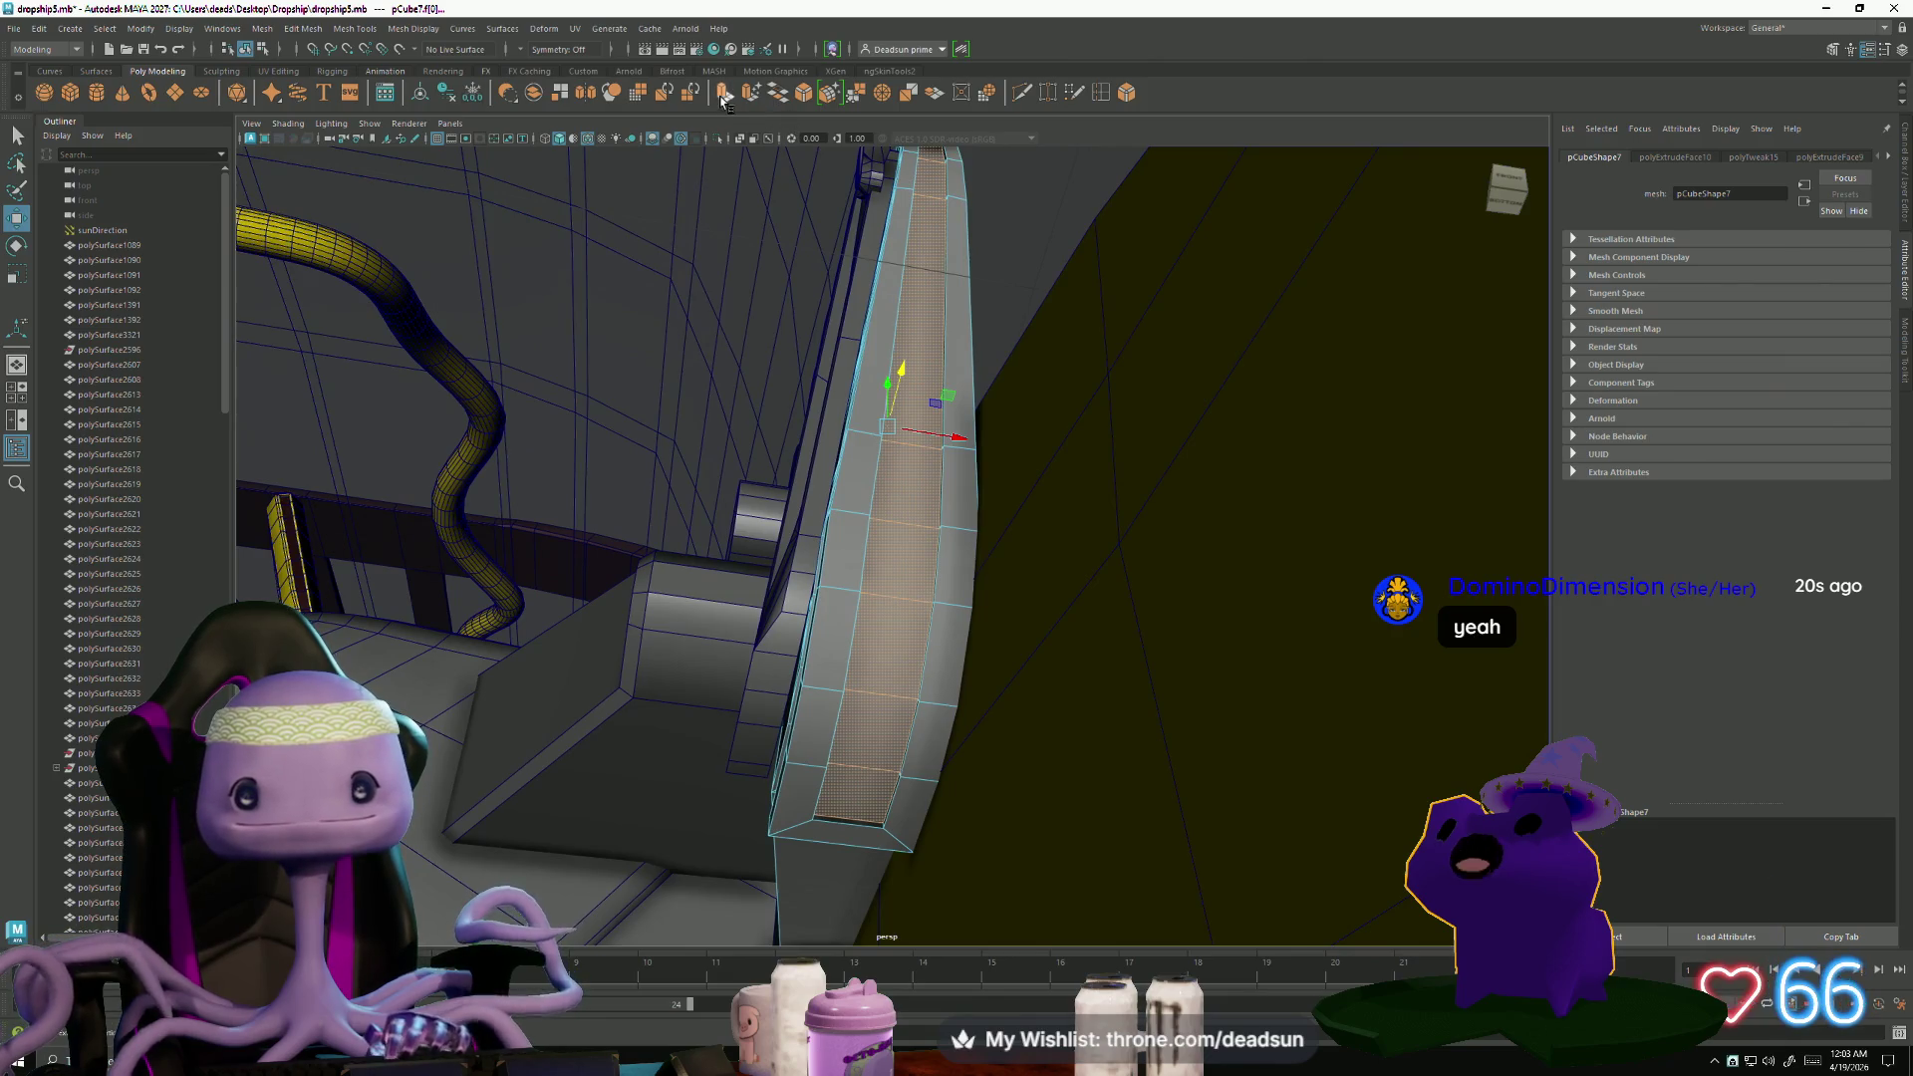
pyautogui.hotkey('ctrl', 'e')
pyautogui.moveTo(964, 487); pyautogui.dragTo(918, 479)
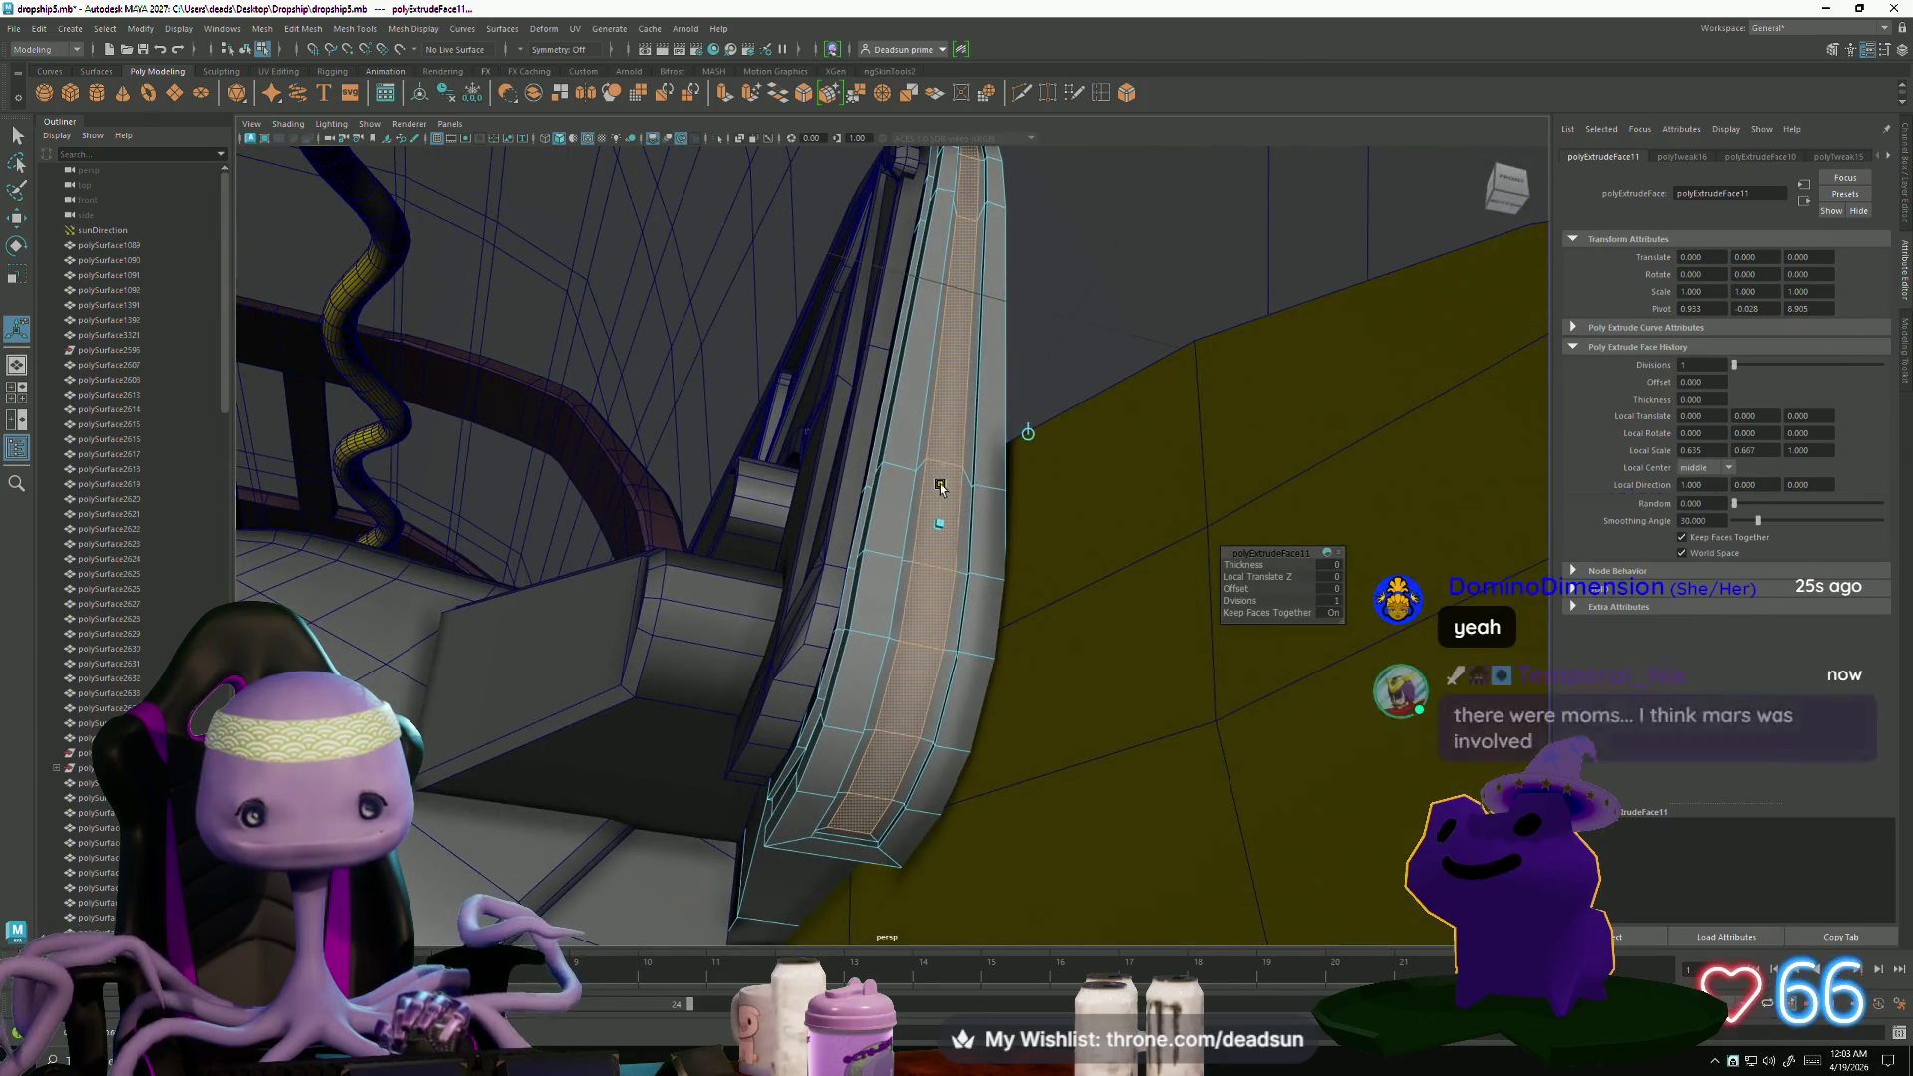
pyautogui.moveTo(941, 485)
pyautogui.mouseDown()
pyautogui.moveTo(971, 536)
pyautogui.moveTo(871, 551)
pyautogui.moveTo(800, 279)
pyautogui.mouseUp()
# - Extrude the pillar faces a second time, then select an edge on the curved strip
pyautogui.click(726, 91)
pyautogui.moveTo(777, 702)
pyautogui.keyDown('alt'); pyautogui.mouseDown()
pyautogui.moveTo(738, 735)
pyautogui.moveTo(801, 733)
pyautogui.moveTo(856, 677)
pyautogui.moveTo(1029, 694)
pyautogui.moveTo(1029, 526)
pyautogui.mouseUp(); pyautogui.keyUp('alt')
pyautogui.moveTo(1038, 448); pyautogui.dragTo(1041, 416, button='right')
pyautogui.click(1044, 425)
pyautogui.keyDown('alt'); pyautogui.moveTo(1034, 638); pyautogui.dragTo(940, 709); pyautogui.keyUp('alt')
pyautogui.moveTo(843, 773)
pyautogui.keyDown('alt'); pyautogui.mouseDown()
pyautogui.moveTo(987, 657)
pyautogui.moveTo(1029, 416)
pyautogui.moveTo(987, 468)
pyautogui.moveTo(926, 656)
pyautogui.moveTo(884, 704)
pyautogui.moveTo(891, 728)
pyautogui.moveTo(935, 625)
pyautogui.moveTo(922, 740)
pyautogui.moveTo(982, 662)
pyautogui.moveTo(1026, 684)
pyautogui.moveTo(831, 746)
pyautogui.moveTo(950, 710)
pyautogui.moveTo(986, 611)
pyautogui.moveTo(1009, 634)
pyautogui.mouseUp(); pyautogui.keyUp('alt')
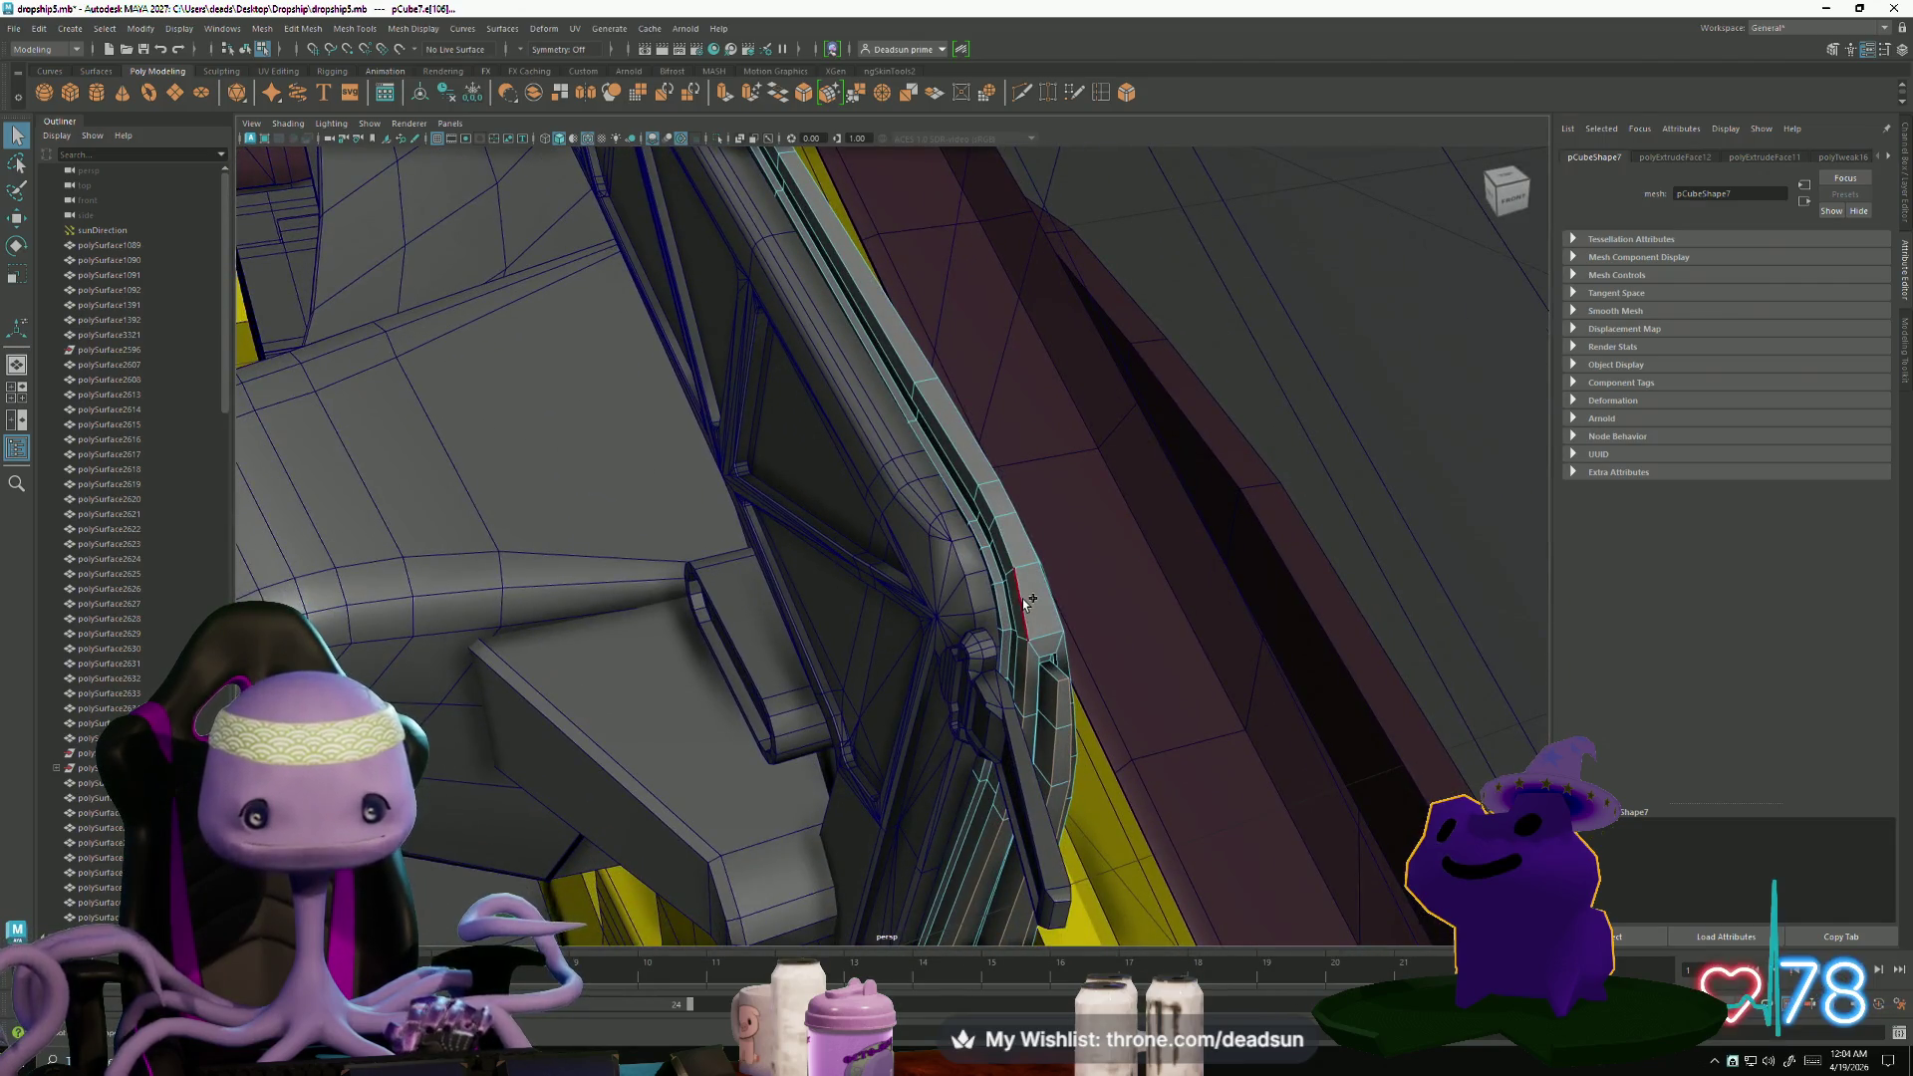
pyautogui.moveTo(871, 695)
pyautogui.keyDown('alt'); pyautogui.mouseDown()
pyautogui.moveTo(865, 673)
pyautogui.moveTo(867, 698)
pyautogui.moveTo(735, 684)
pyautogui.moveTo(735, 701)
pyautogui.mouseUp(); pyautogui.keyUp('alt')
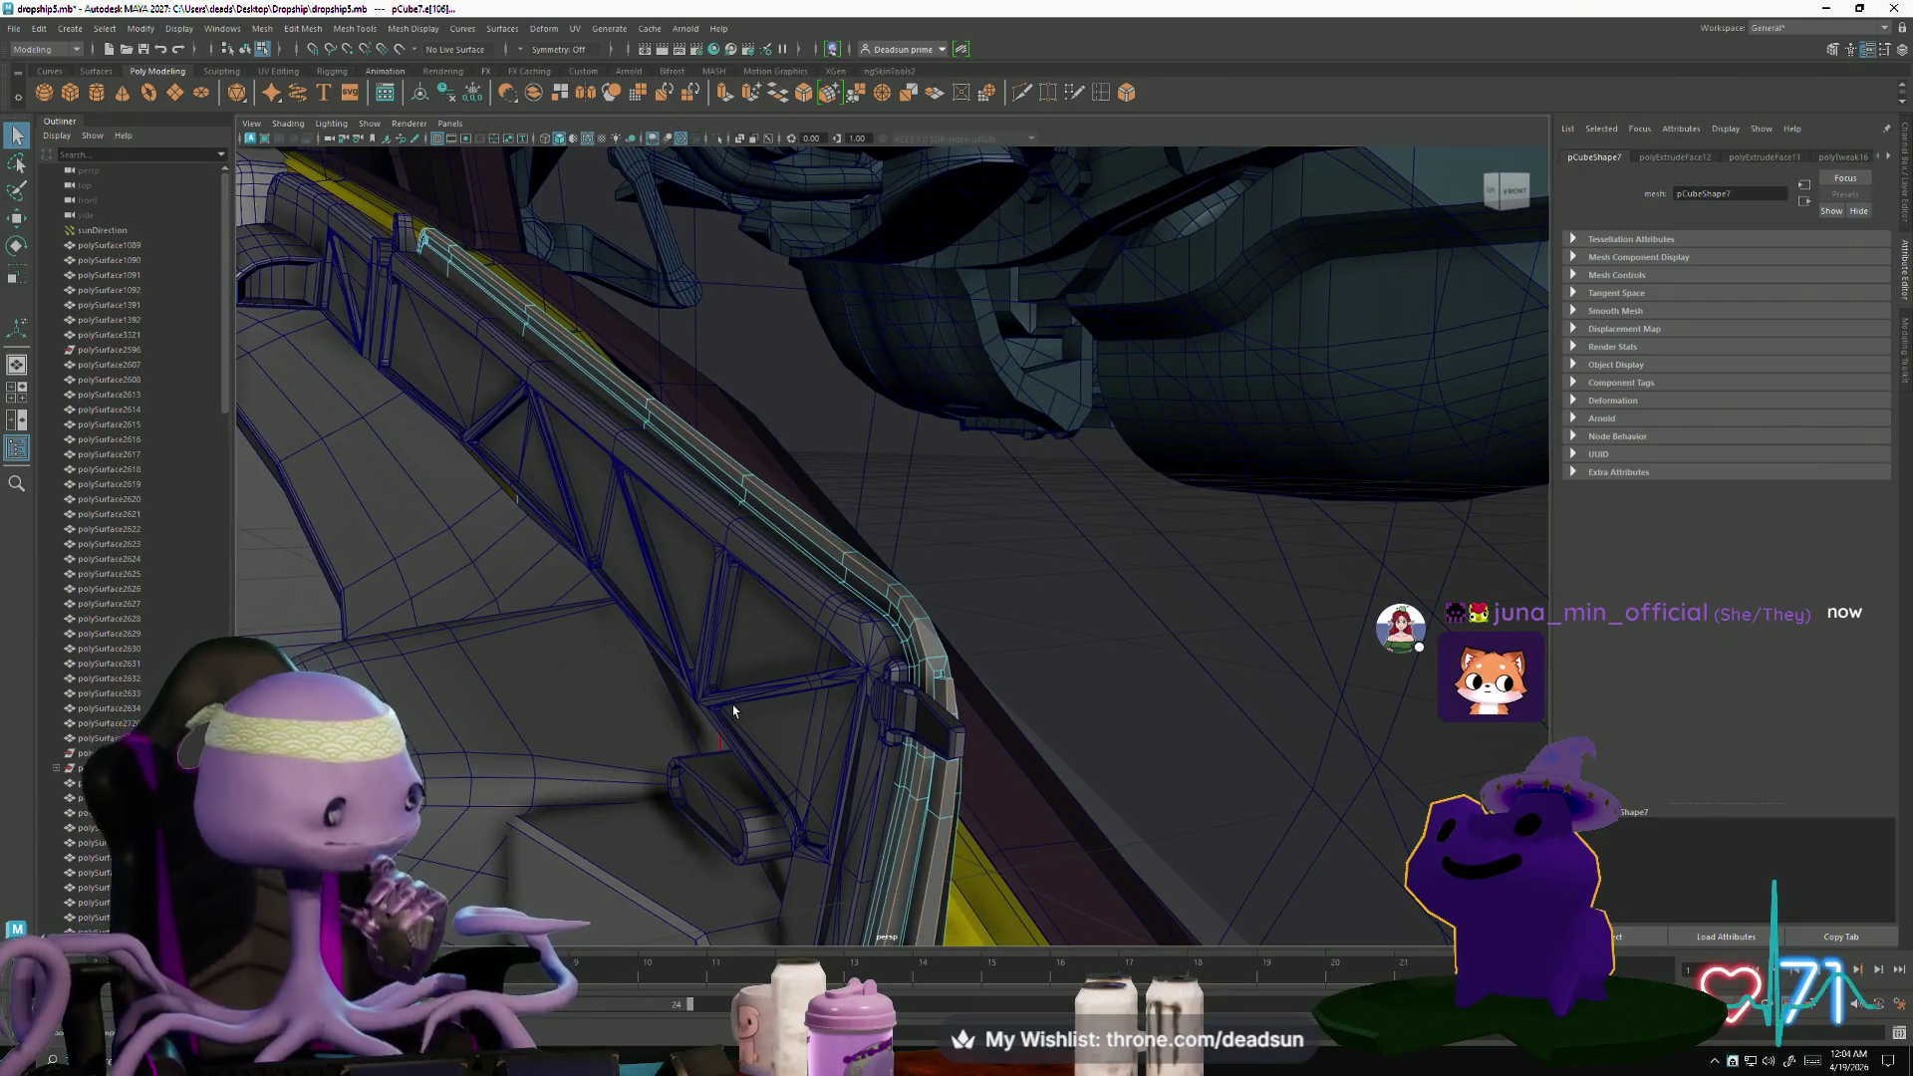
pyautogui.moveTo(568, 775)
pyautogui.keyDown('alt'); pyautogui.mouseDown()
pyautogui.moveTo(568, 633)
pyautogui.moveTo(529, 594)
pyautogui.moveTo(555, 684)
pyautogui.moveTo(523, 667)
pyautogui.mouseUp(); pyautogui.keyUp('alt')
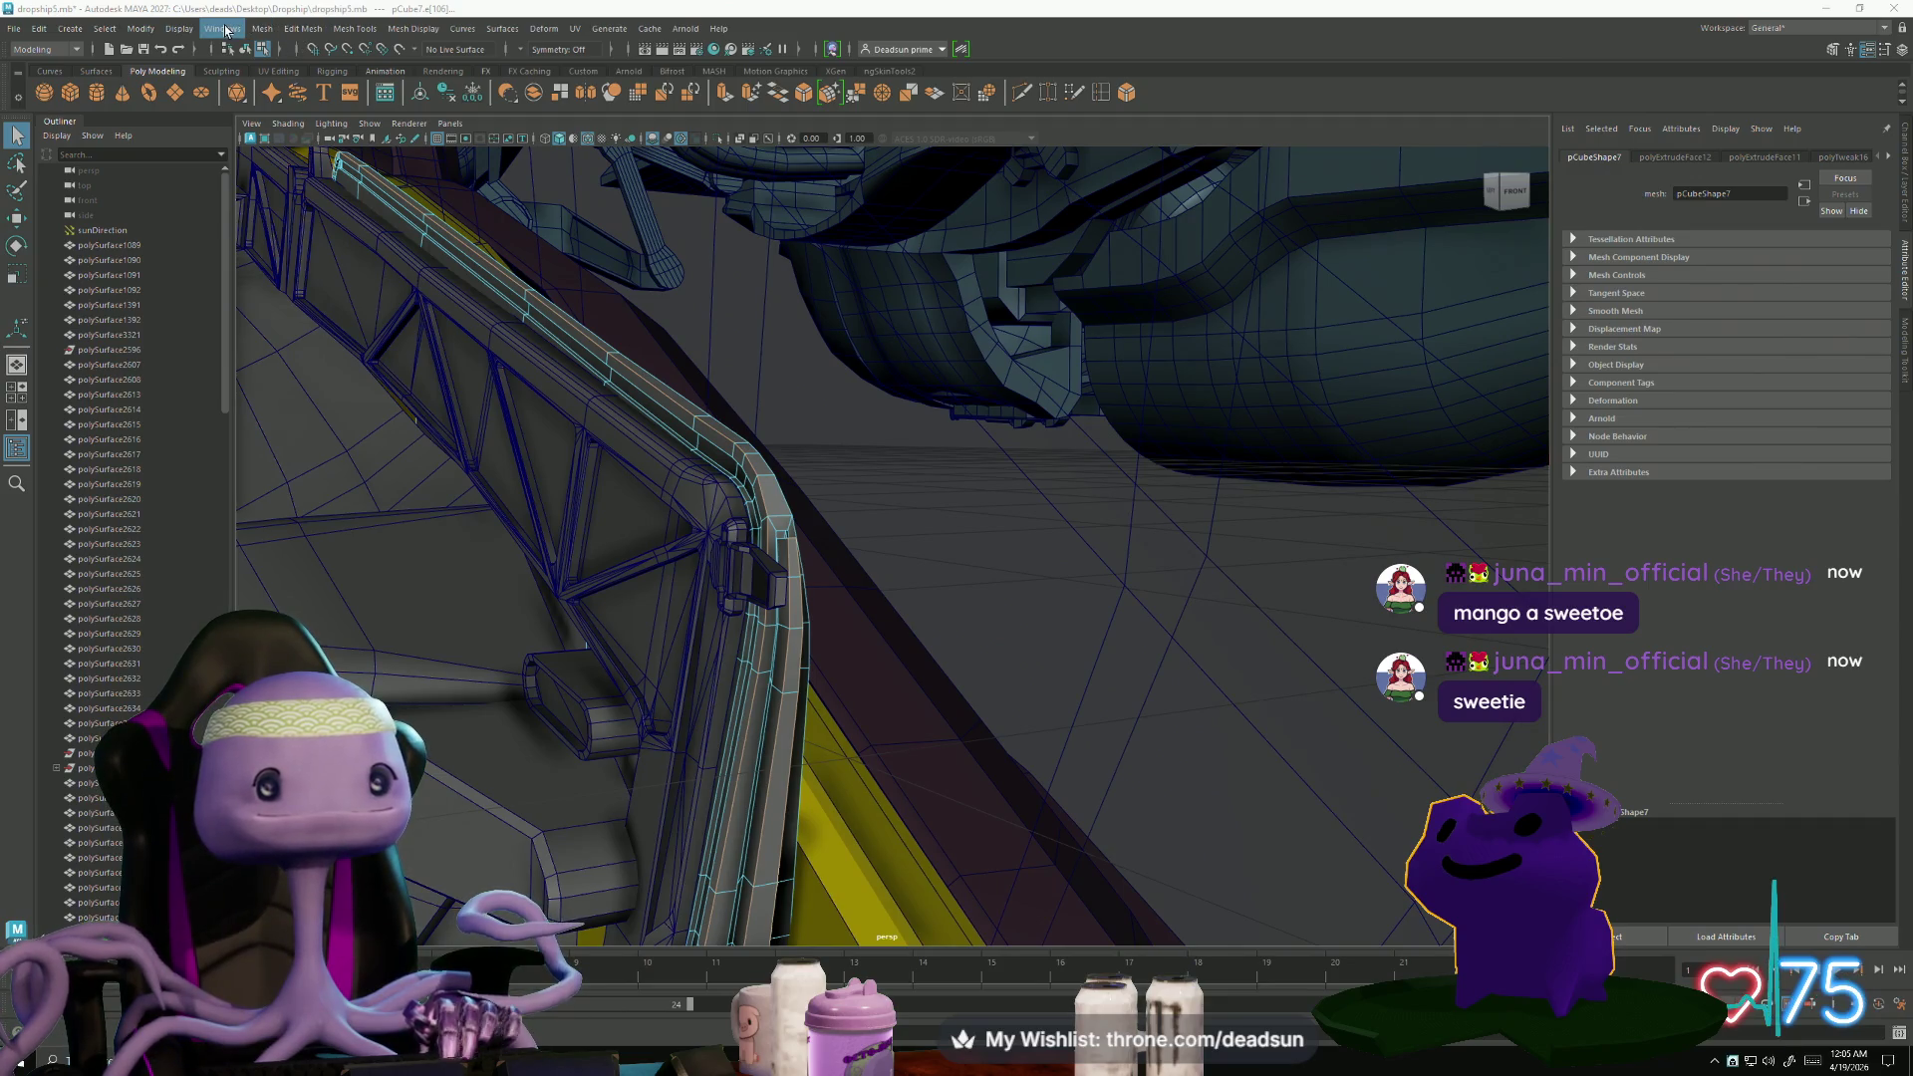
# - Apply a trial one-segment bevel to the rail edges from the Bevel options, then undo it
pyautogui.click(259, 32)
pyautogui.moveTo(301, 30)
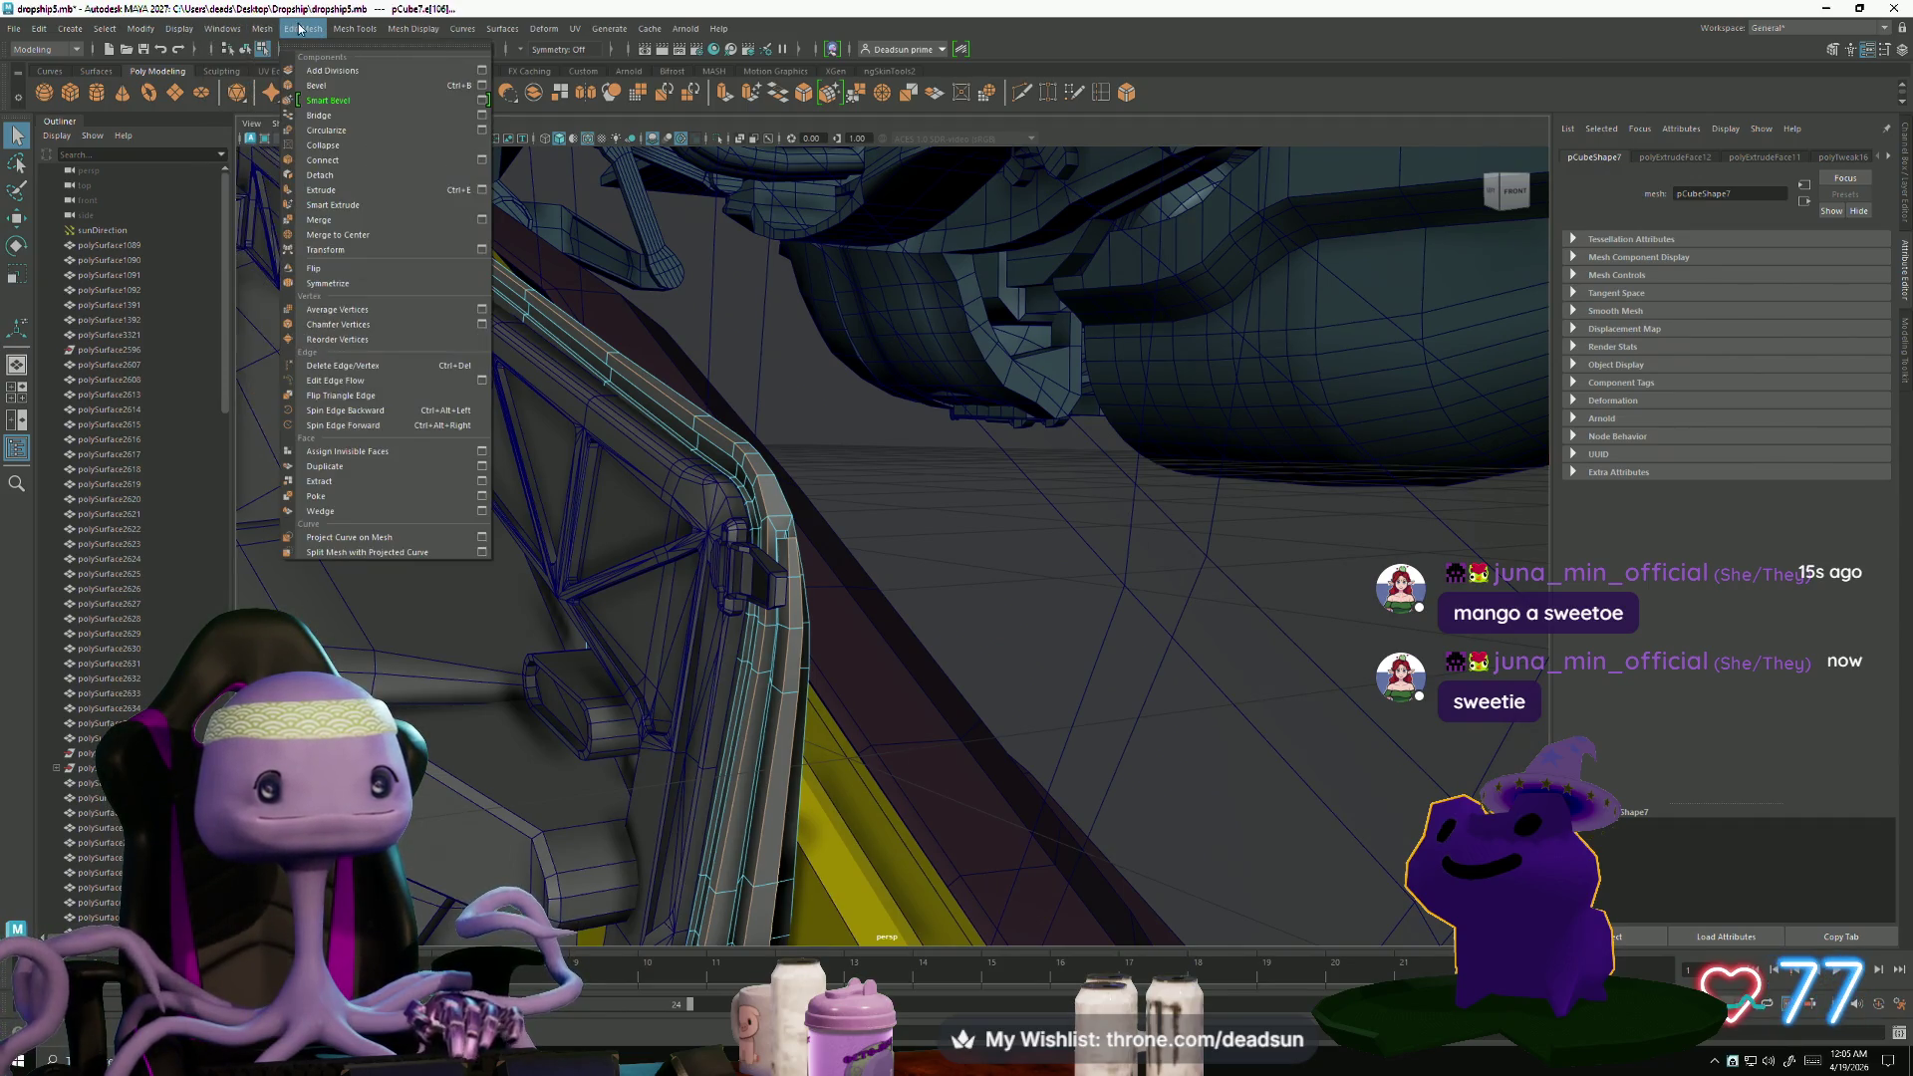
pyautogui.click(482, 86)
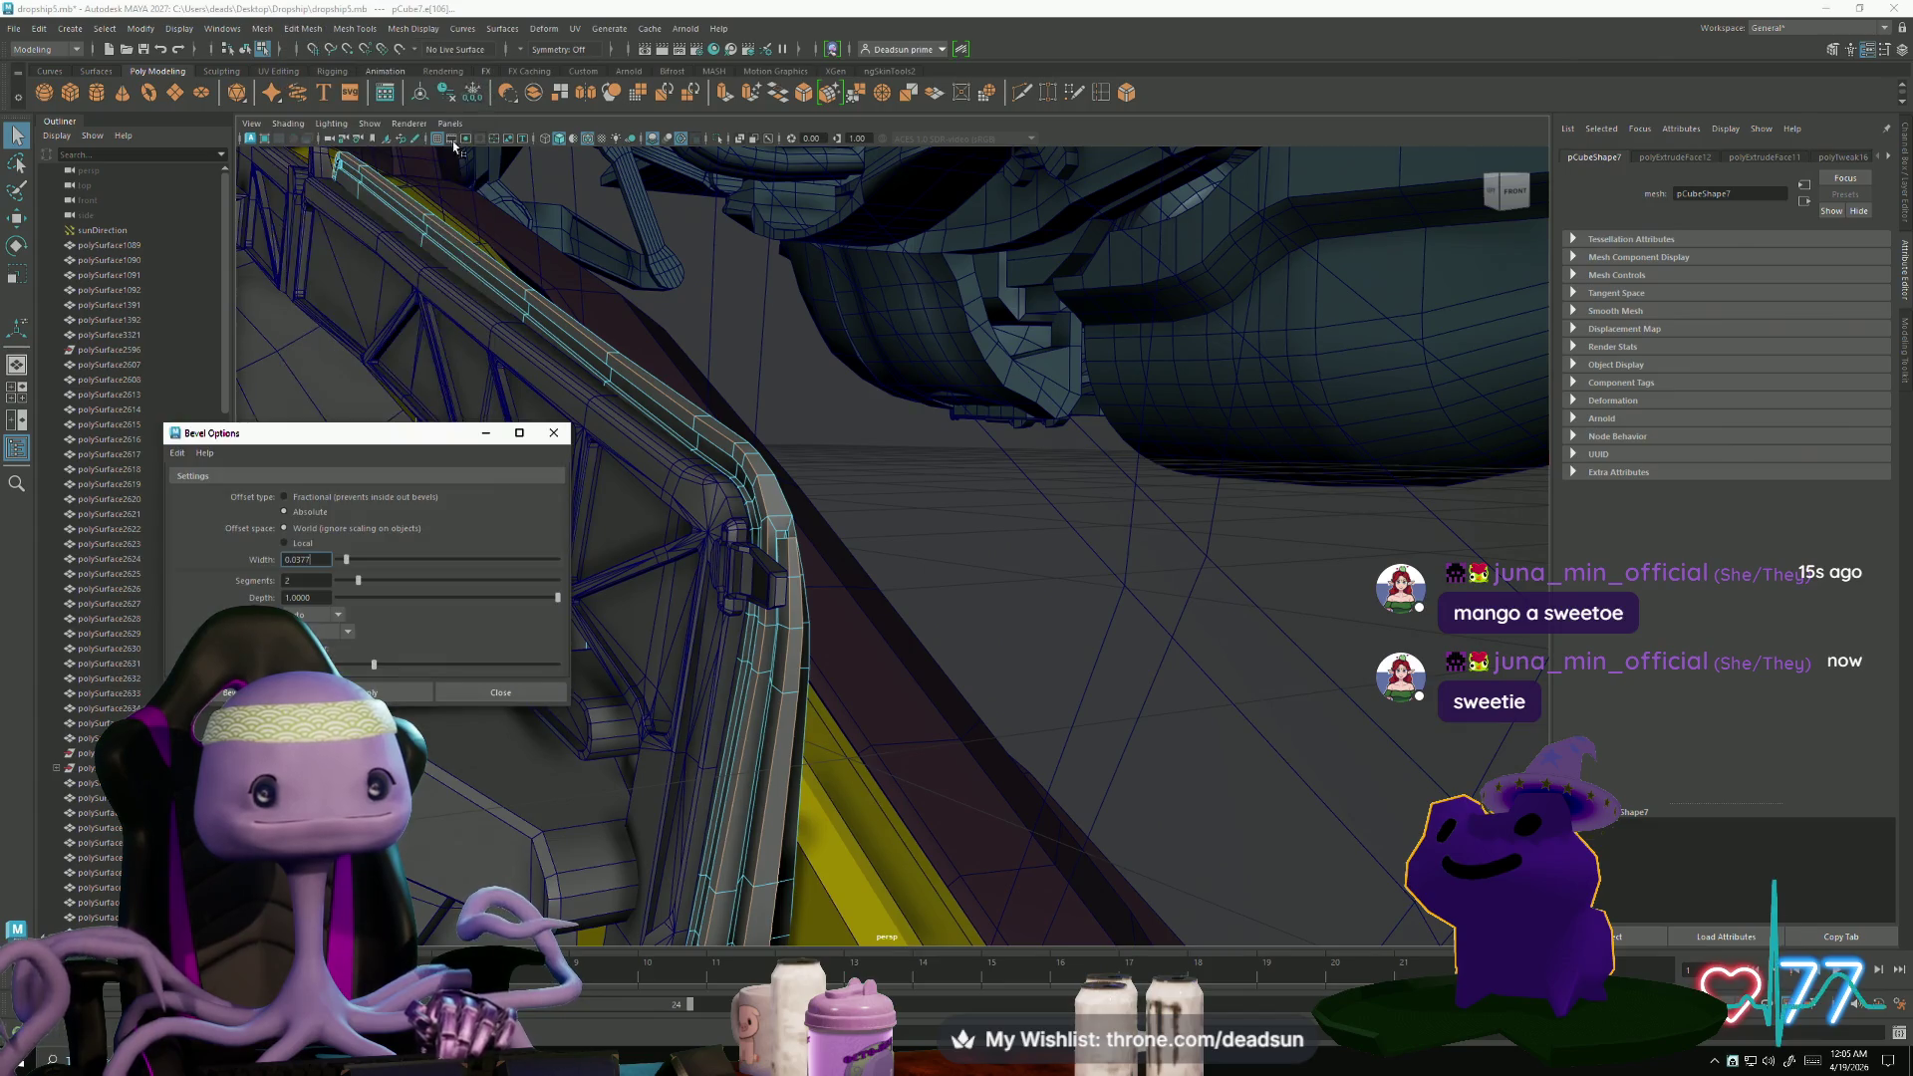
pyautogui.moveTo(356, 580); pyautogui.dragTo(338, 580)
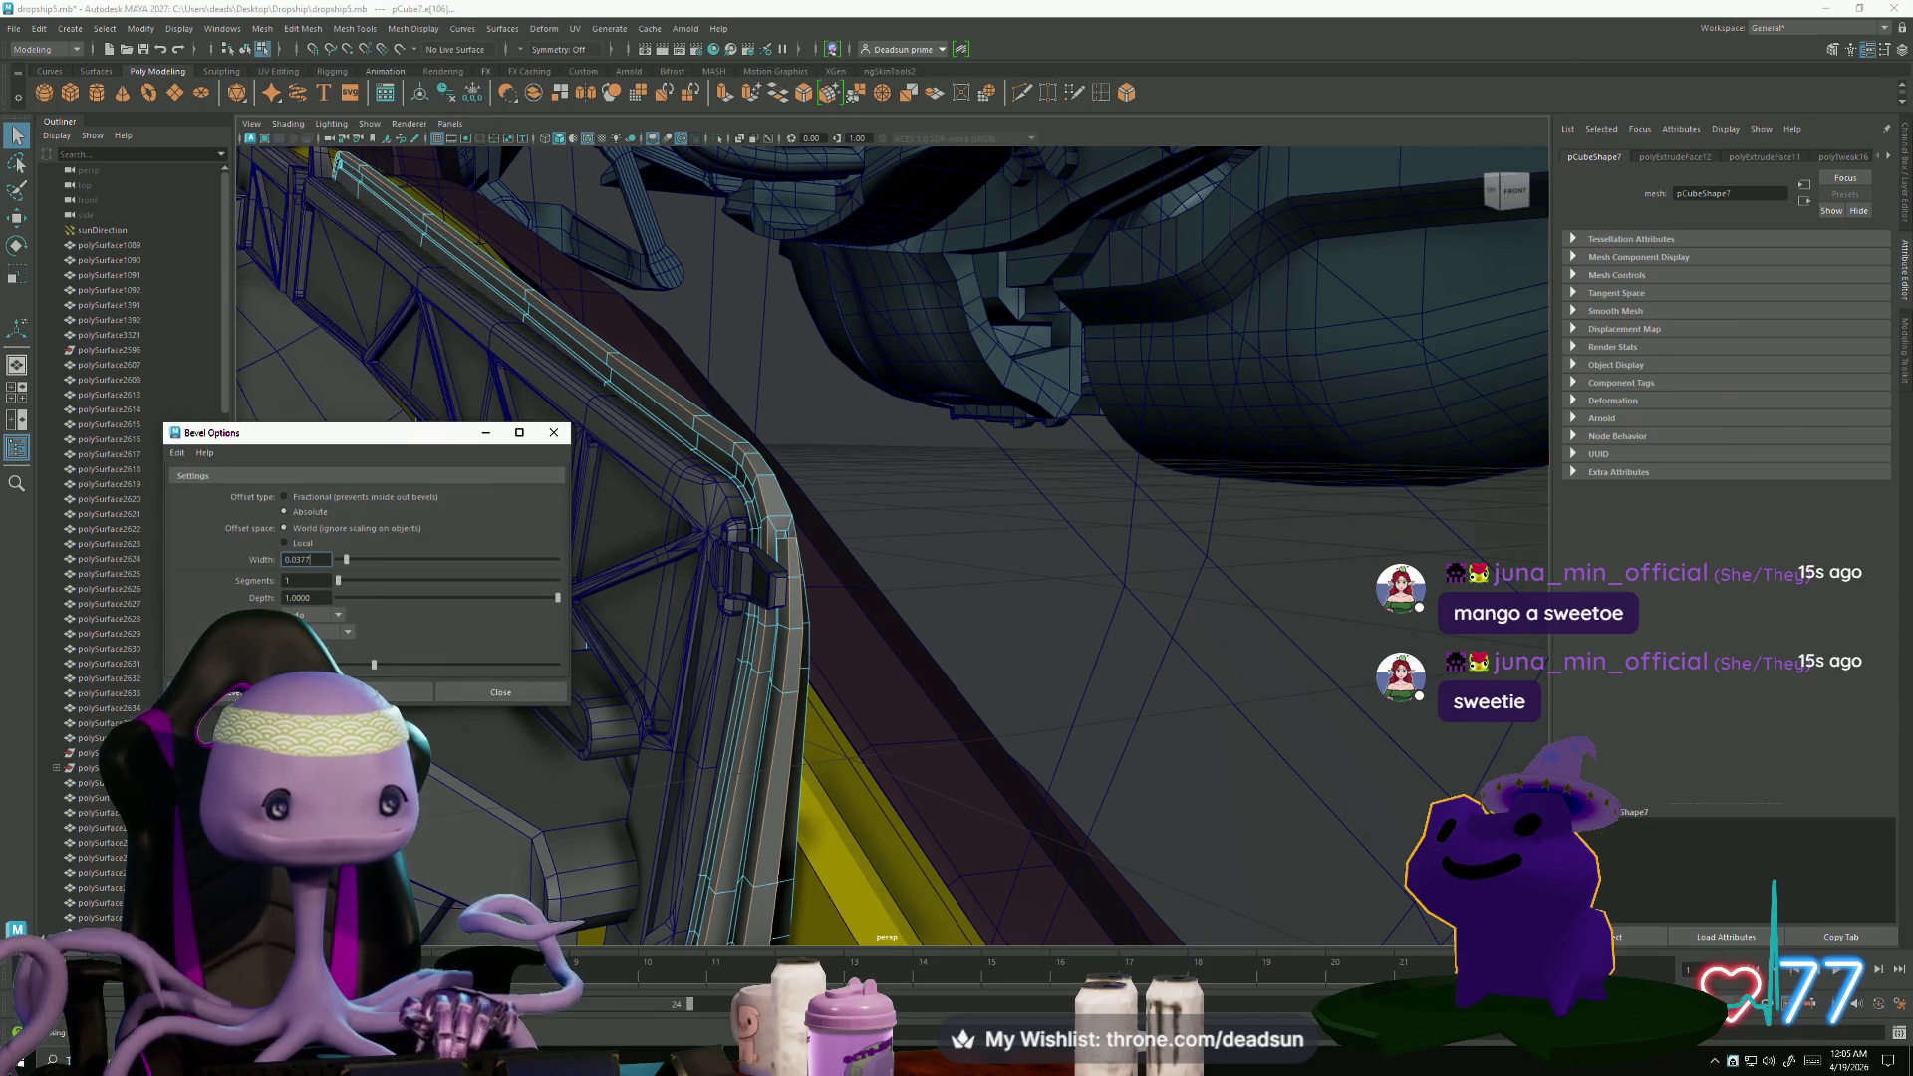
pyautogui.click(369, 693)
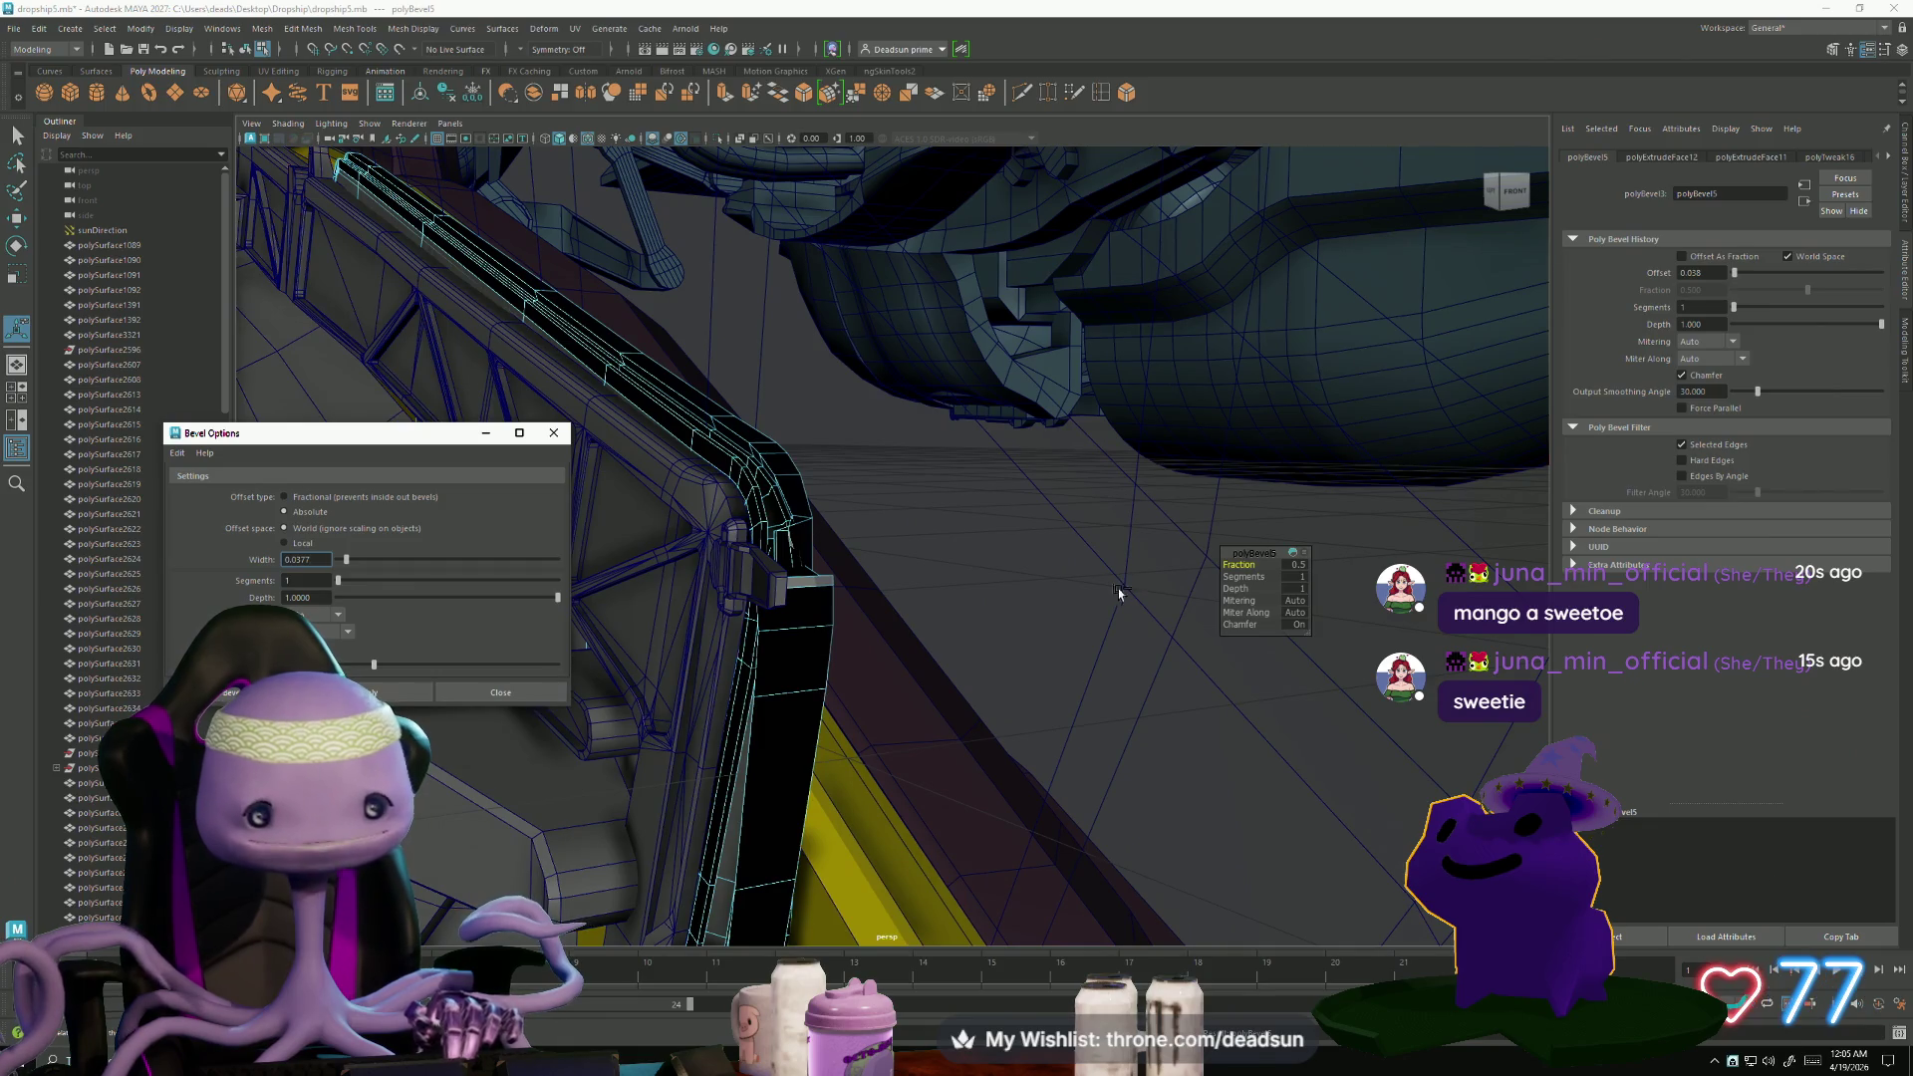
pyautogui.hotkey('ctrl', 'z')
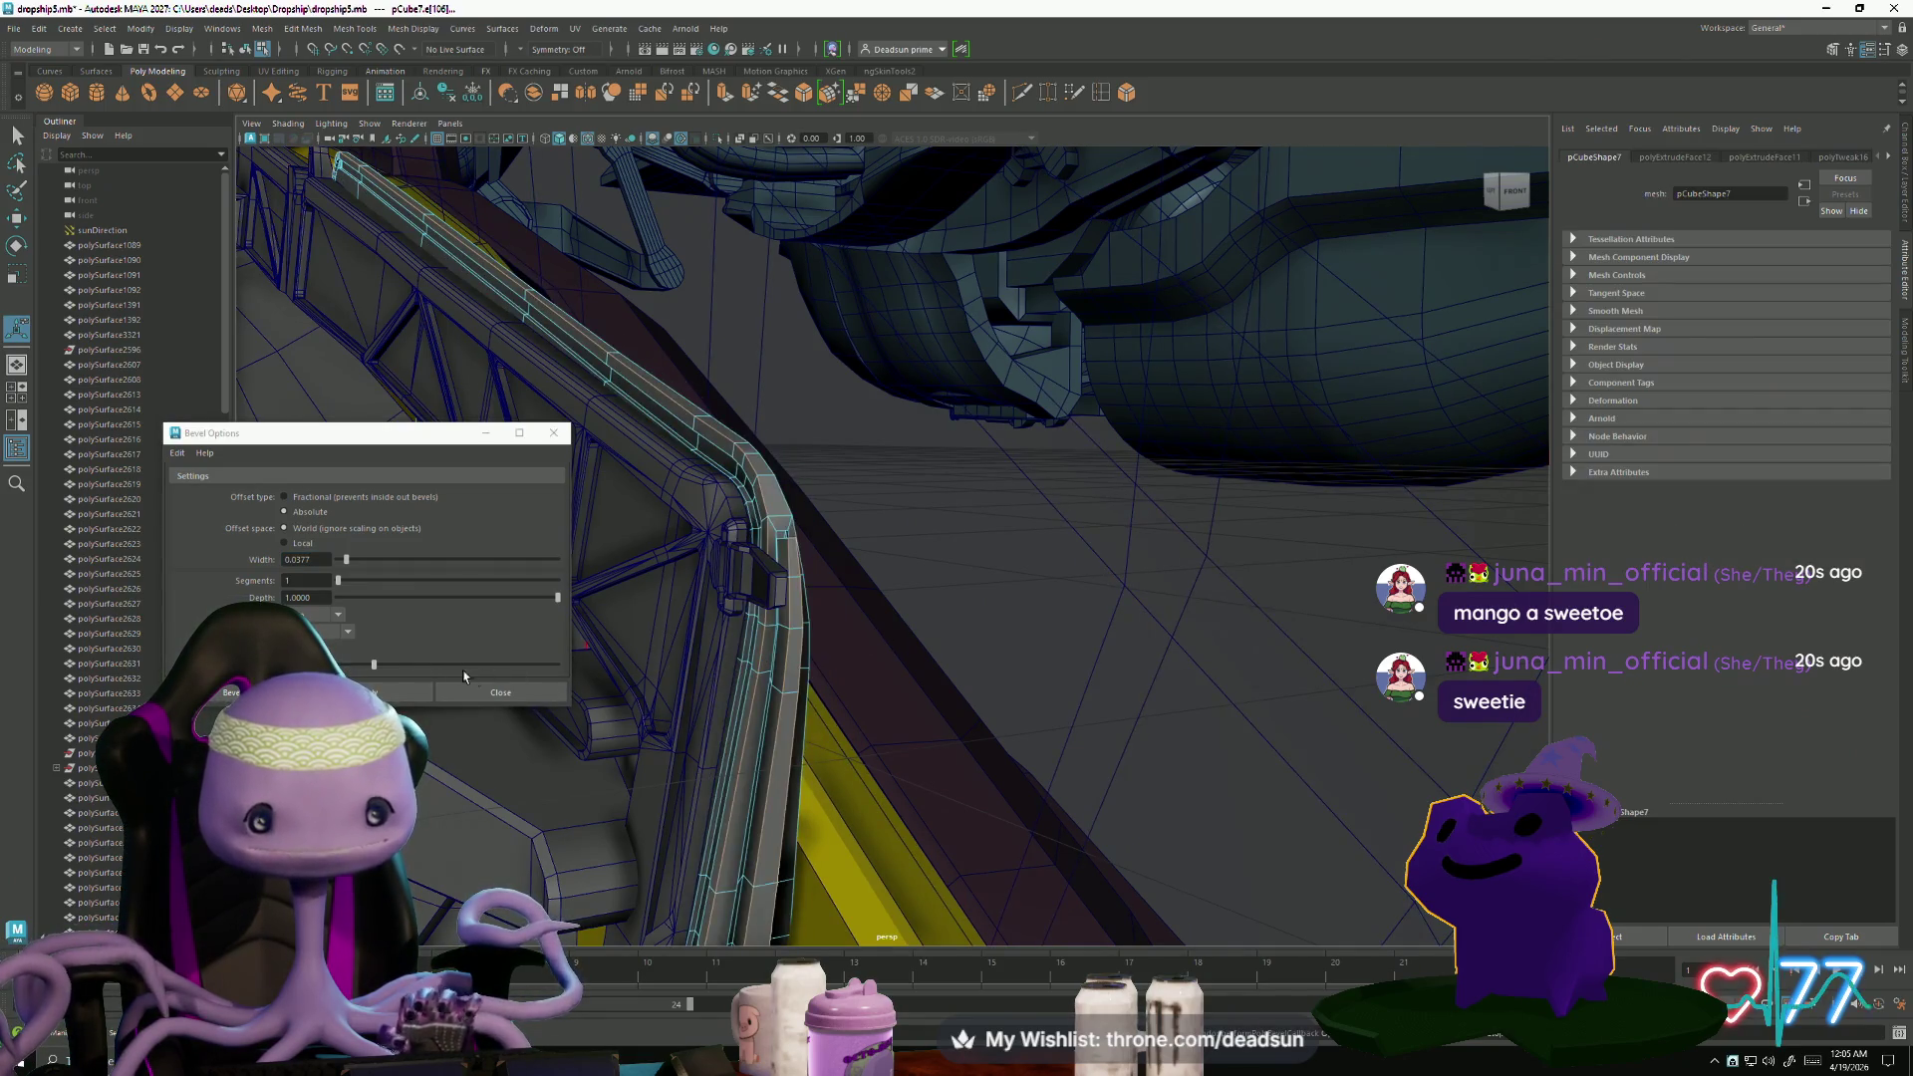
# - Redo the bevel with a wider width, ending at a 0.661 fraction
pyautogui.moveTo(346, 569); pyautogui.dragTo(342, 565)
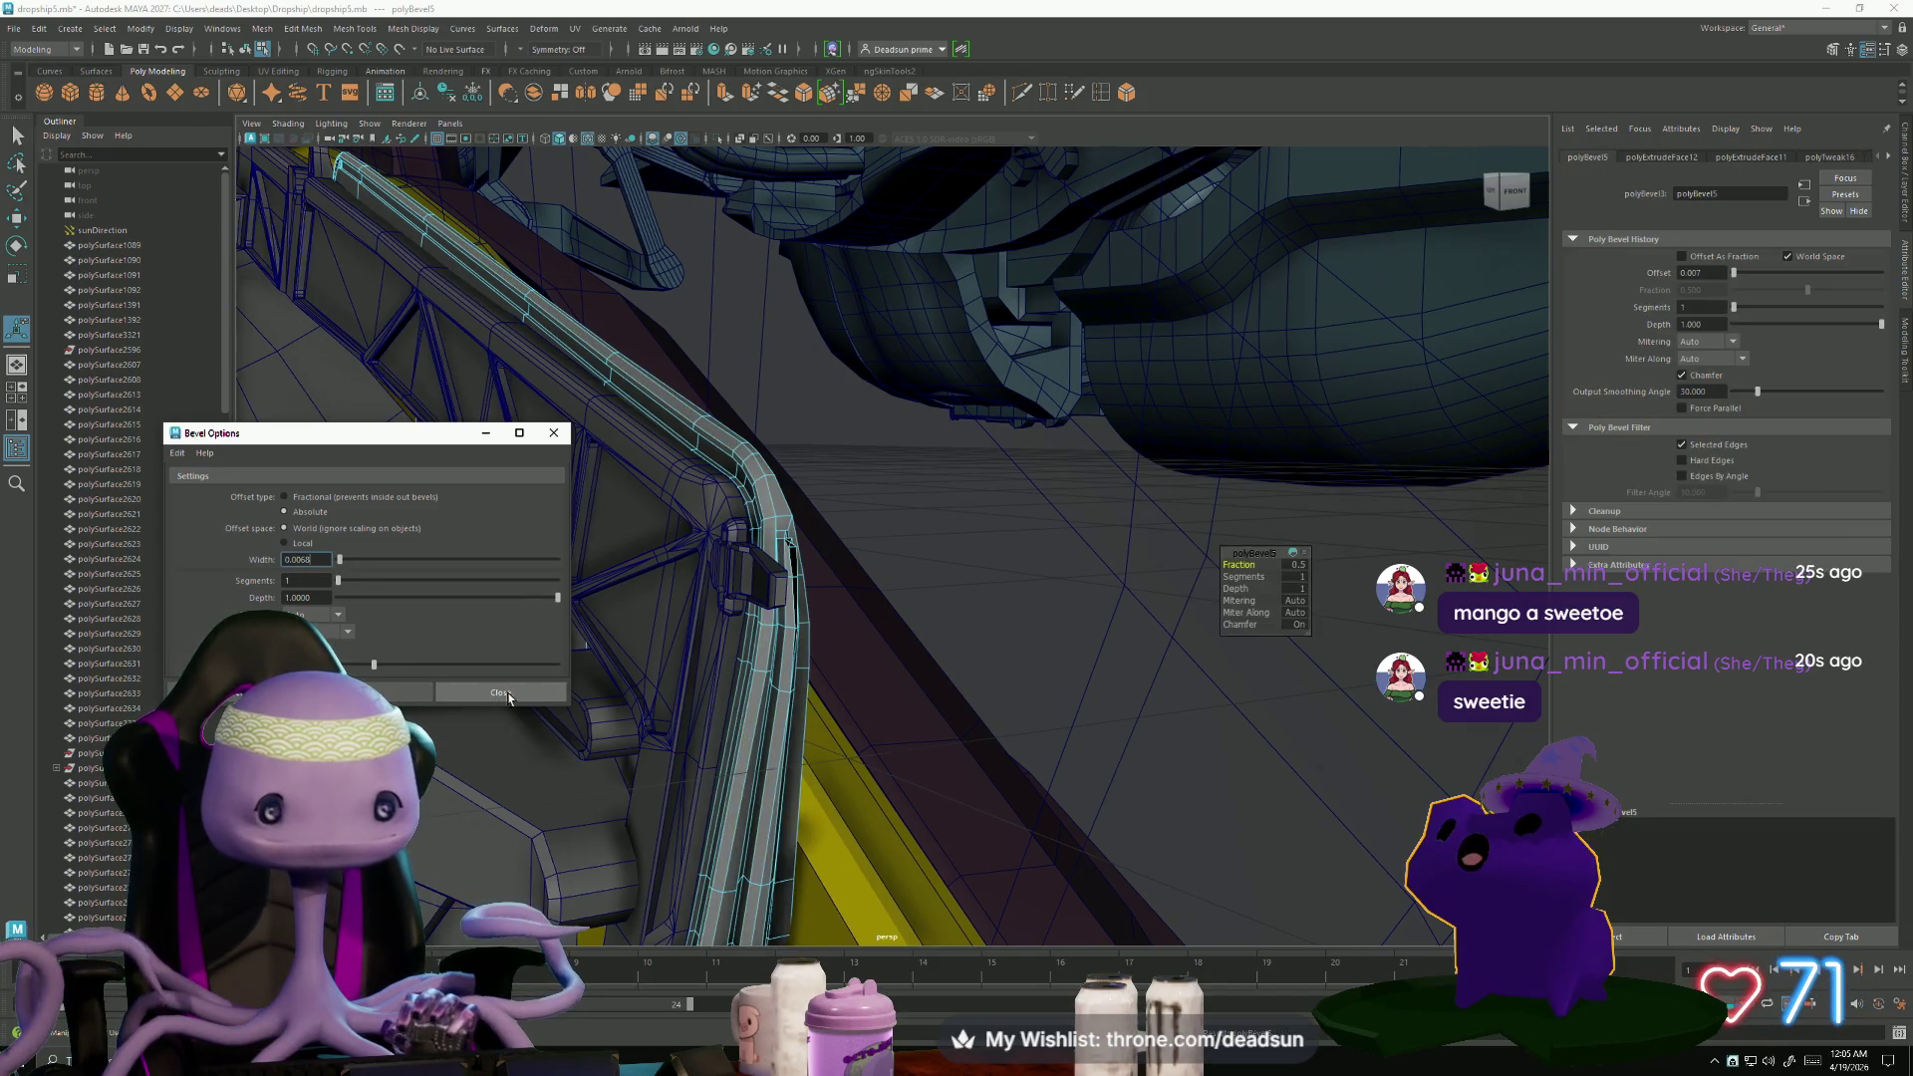
pyautogui.moveTo(637, 698)
pyautogui.keyDown('alt'); pyautogui.mouseDown()
pyautogui.moveTo(687, 697)
pyautogui.moveTo(867, 779)
pyautogui.moveTo(871, 658)
pyautogui.mouseUp(); pyautogui.keyUp('alt')
pyautogui.hotkey('shift', 'z')
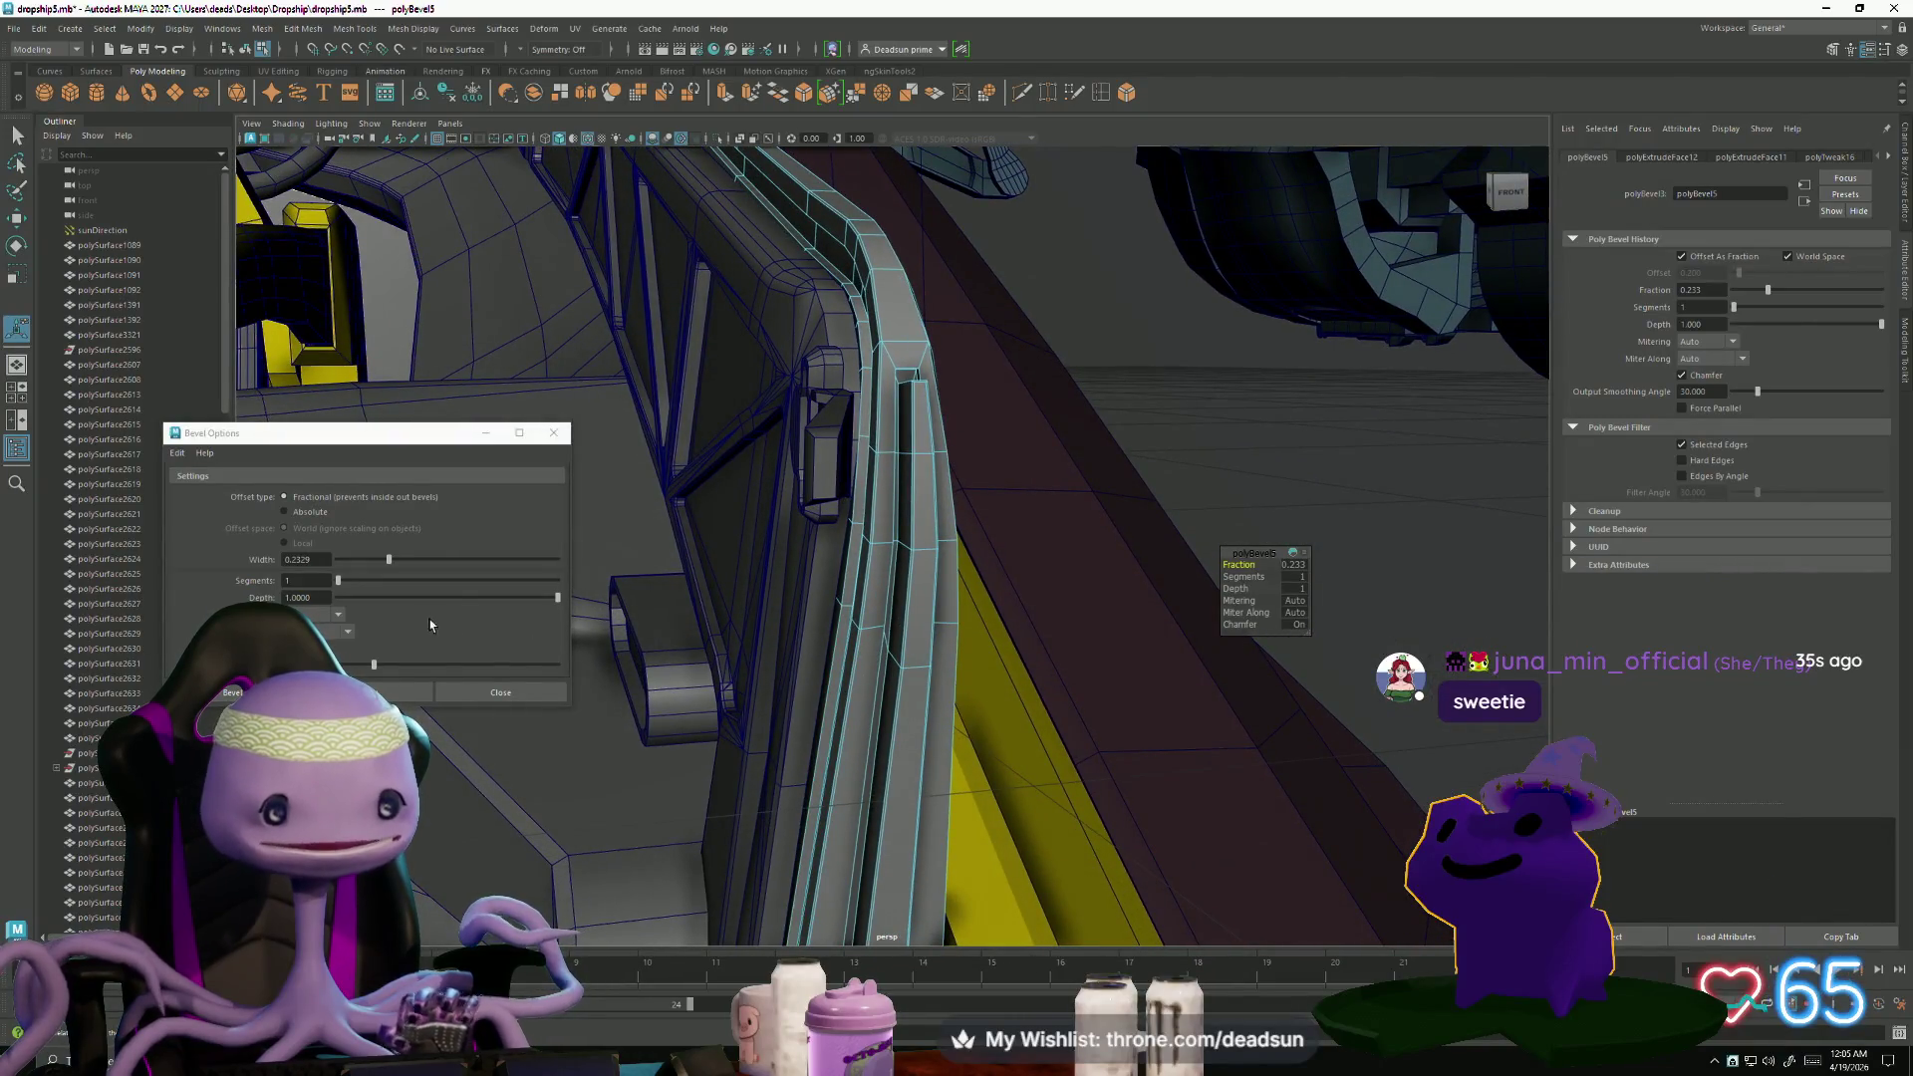
pyautogui.press('z')
pyautogui.click(388, 559)
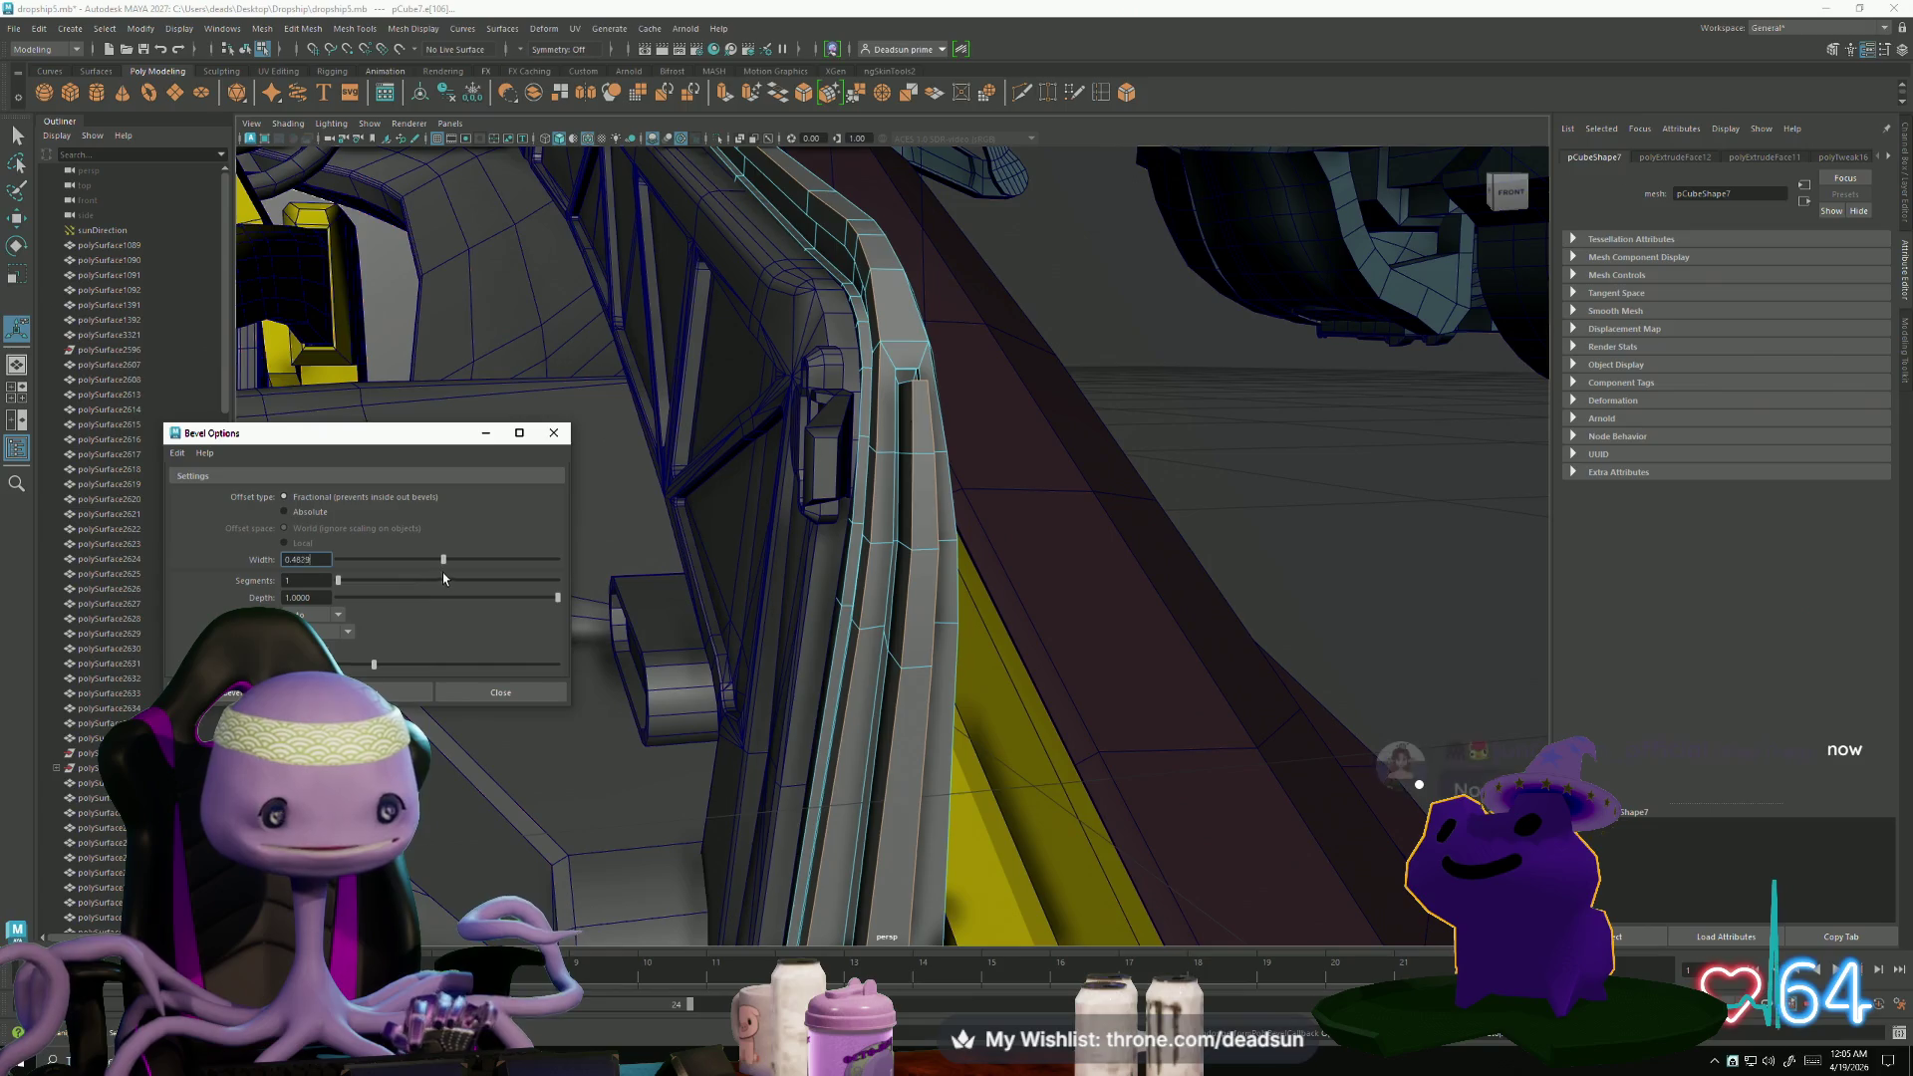
pyautogui.moveTo(444, 576); pyautogui.dragTo(465, 582)
pyautogui.click(371, 691)
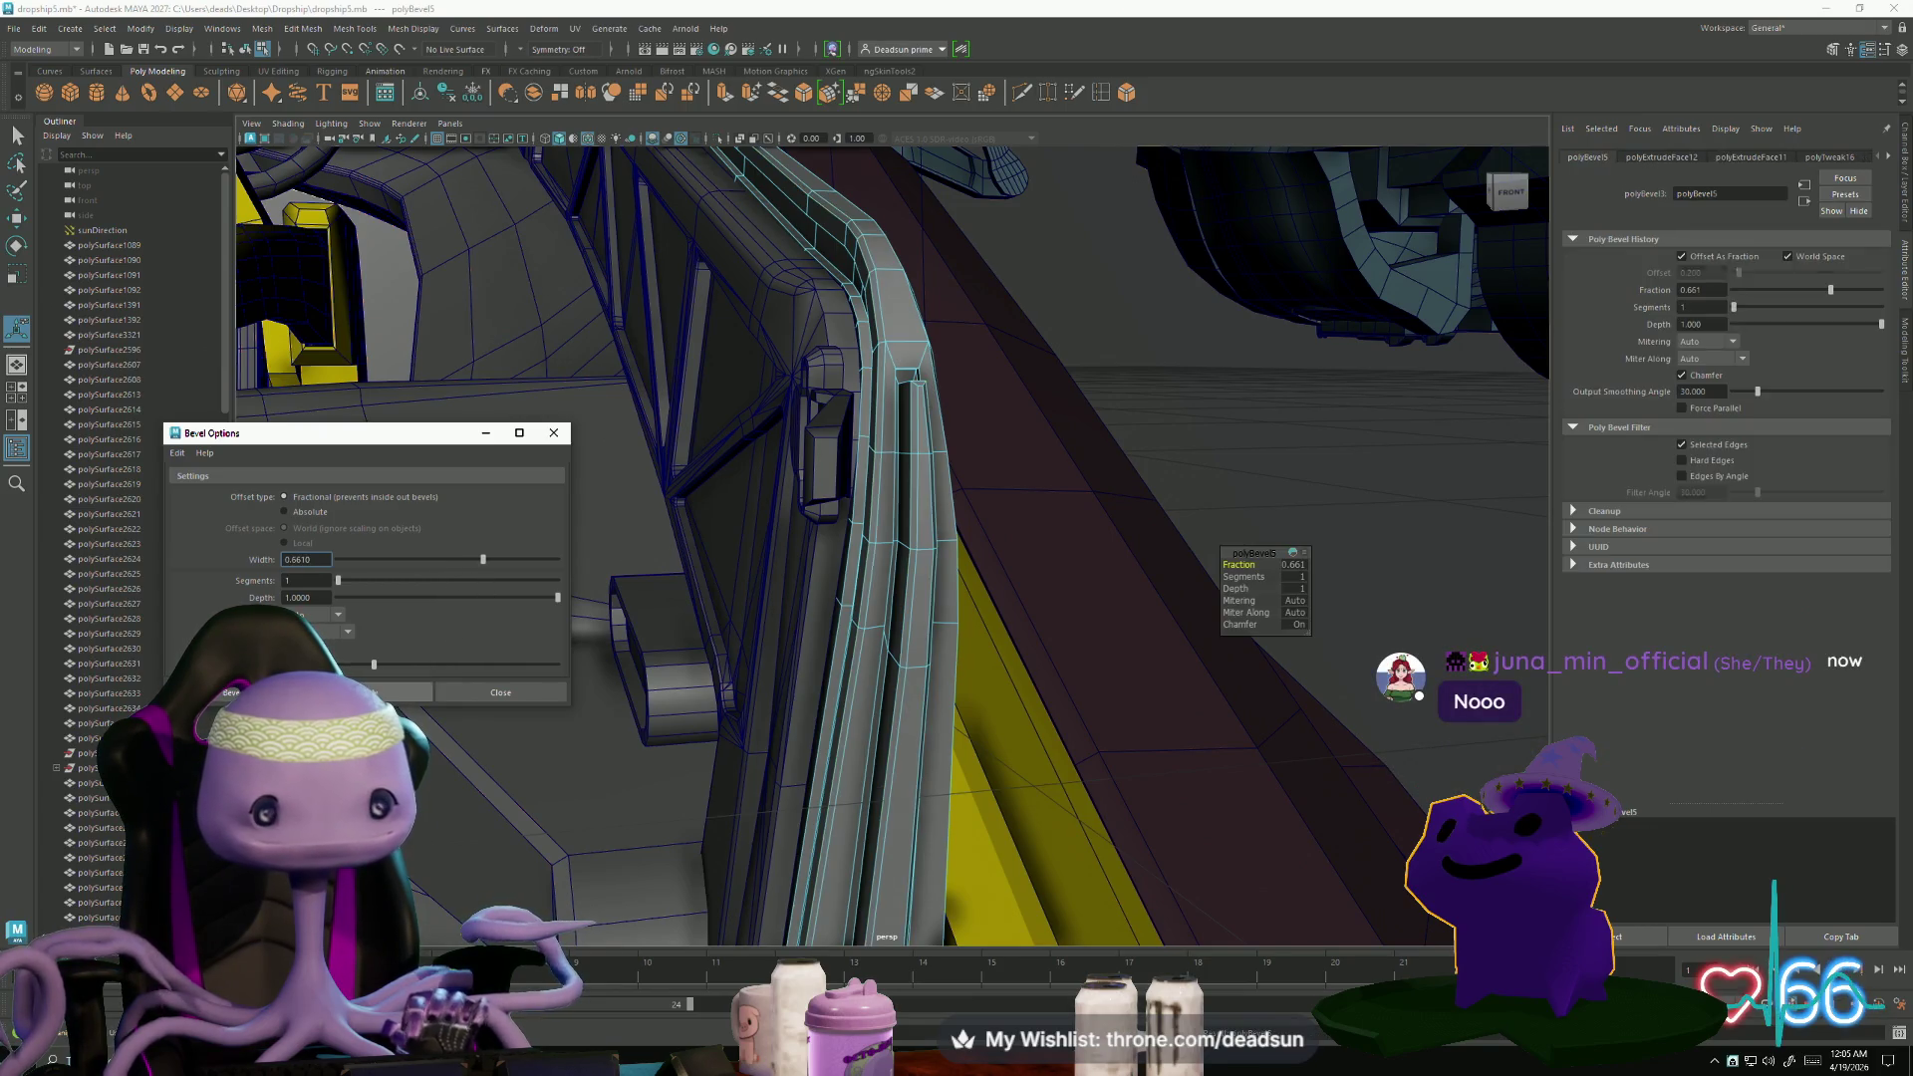
pyautogui.moveTo(797, 708)
pyautogui.keyDown('alt'); pyautogui.mouseDown()
pyautogui.moveTo(788, 673)
pyautogui.moveTo(972, 697)
pyautogui.mouseUp(); pyautogui.keyUp('alt')
pyautogui.moveTo(972, 697)
pyautogui.keyDown('alt'); pyautogui.mouseDown(button='middle')
pyautogui.moveTo(1017, 711)
pyautogui.moveTo(983, 683)
pyautogui.moveTo(833, 683)
pyautogui.moveTo(688, 601)
pyautogui.mouseUp(button='middle'); pyautogui.keyUp('alt')
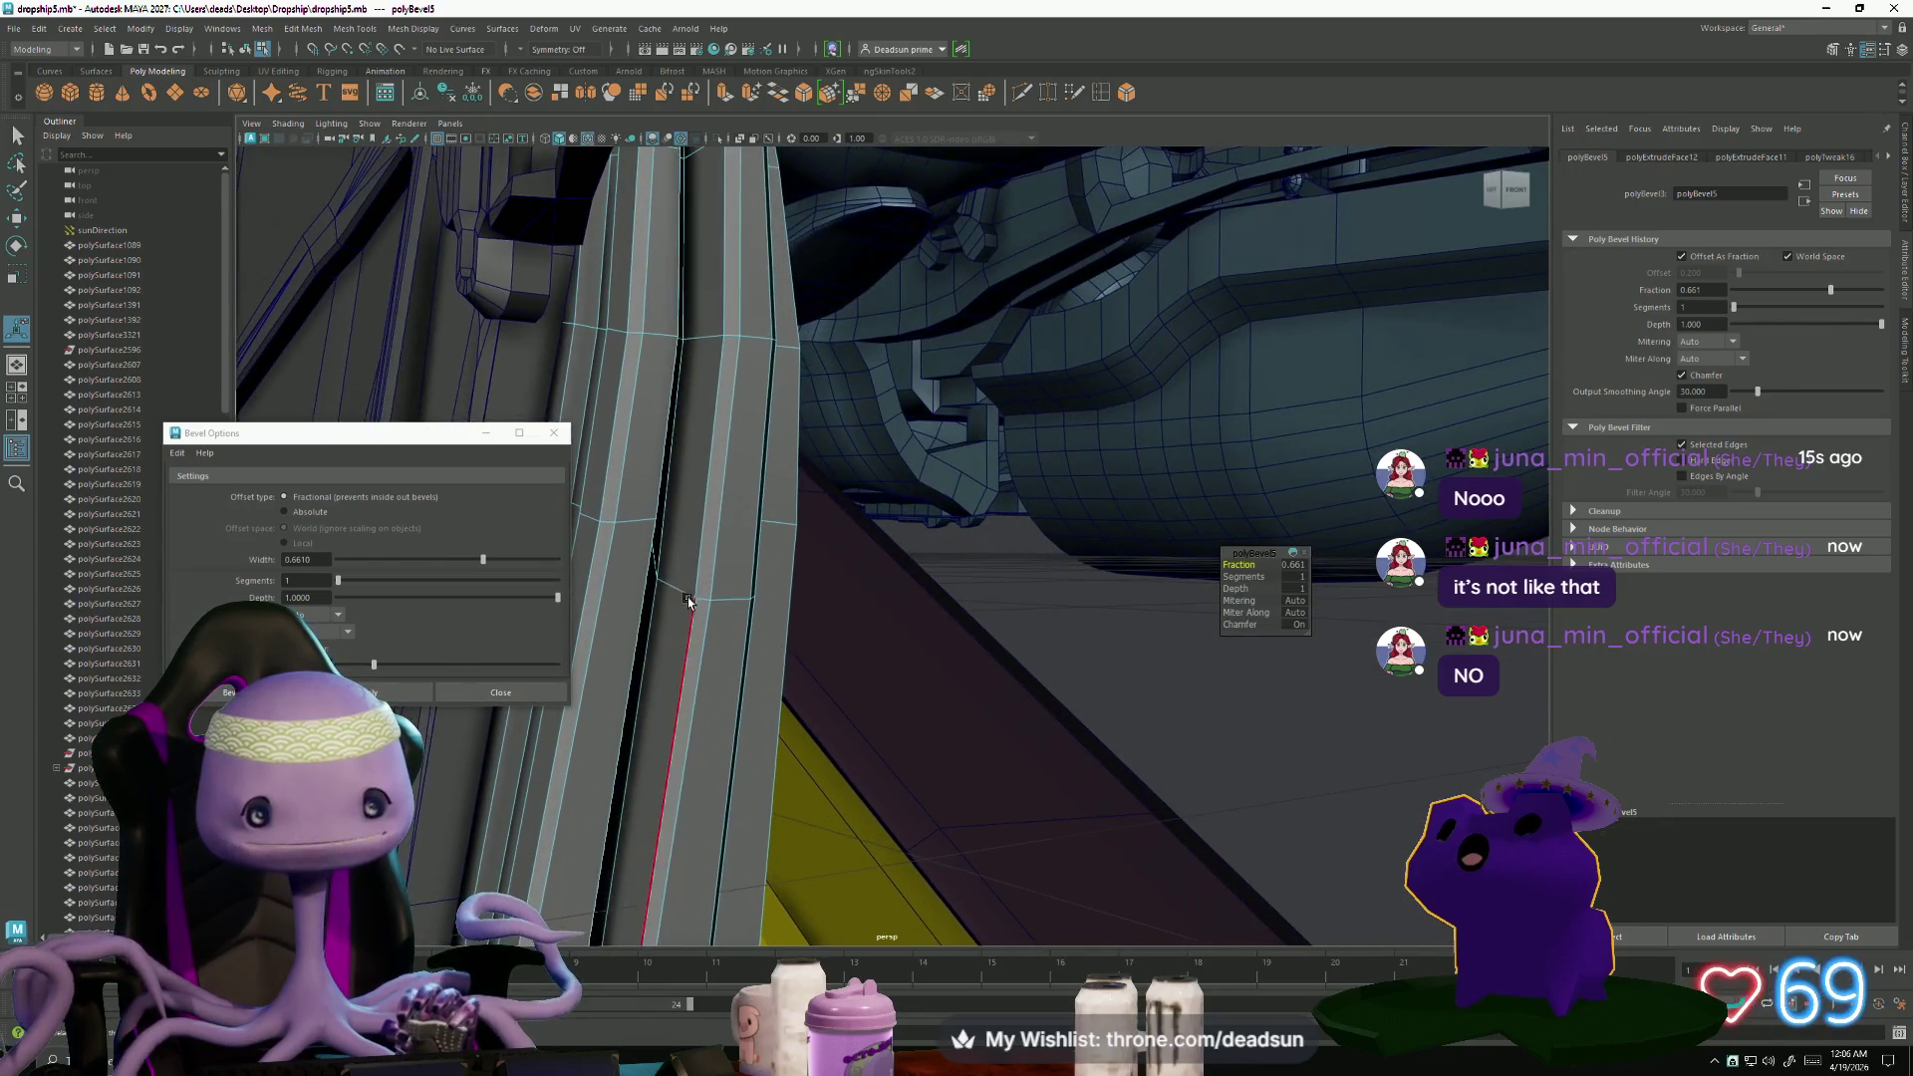
# - Select and frame a bevelled rail edge, then move it upward
pyautogui.click(696, 597)
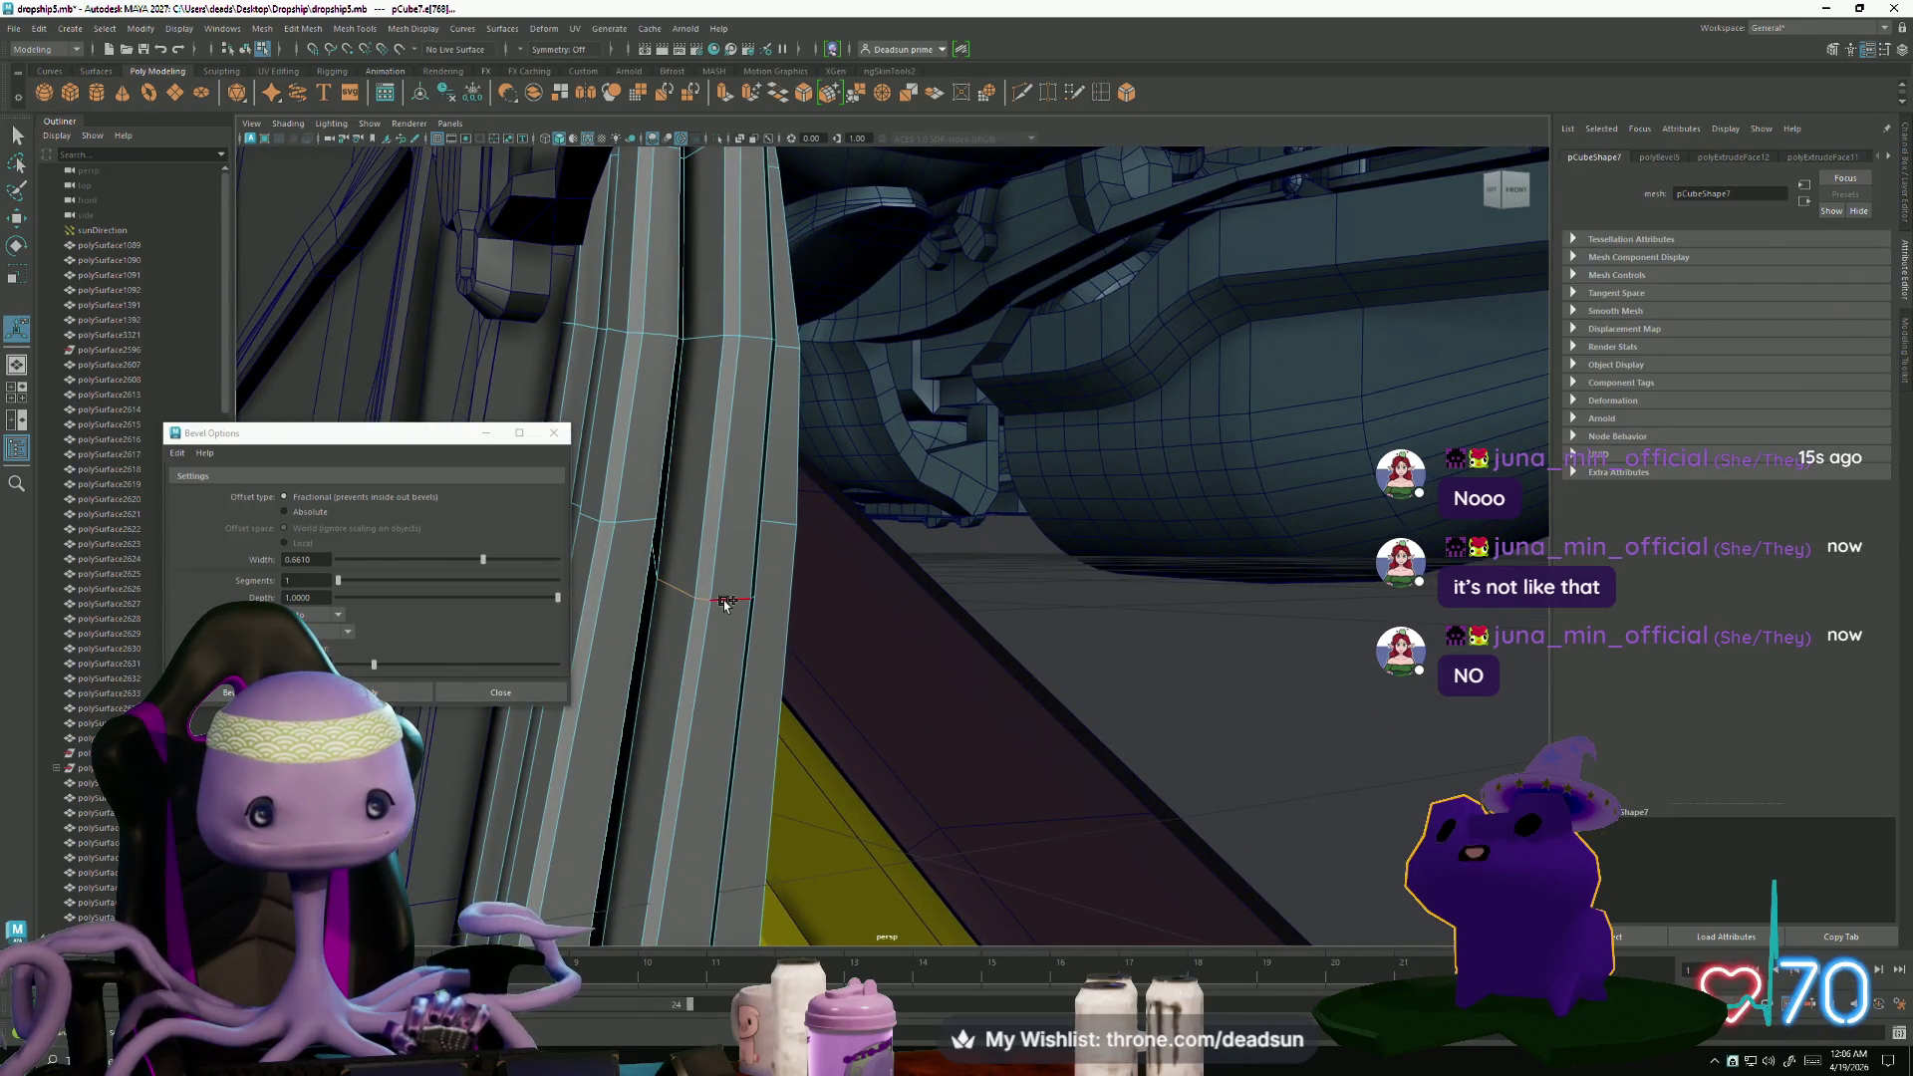
pyautogui.keyDown('alt'); pyautogui.moveTo(725, 603); pyautogui.dragTo(728, 651, button='right'); pyautogui.keyUp('alt')
pyautogui.moveTo(728, 651)
pyautogui.keyDown('alt'); pyautogui.mouseDown()
pyautogui.moveTo(648, 628)
pyautogui.moveTo(731, 546)
pyautogui.moveTo(632, 547)
pyautogui.mouseUp(); pyautogui.keyUp('alt')
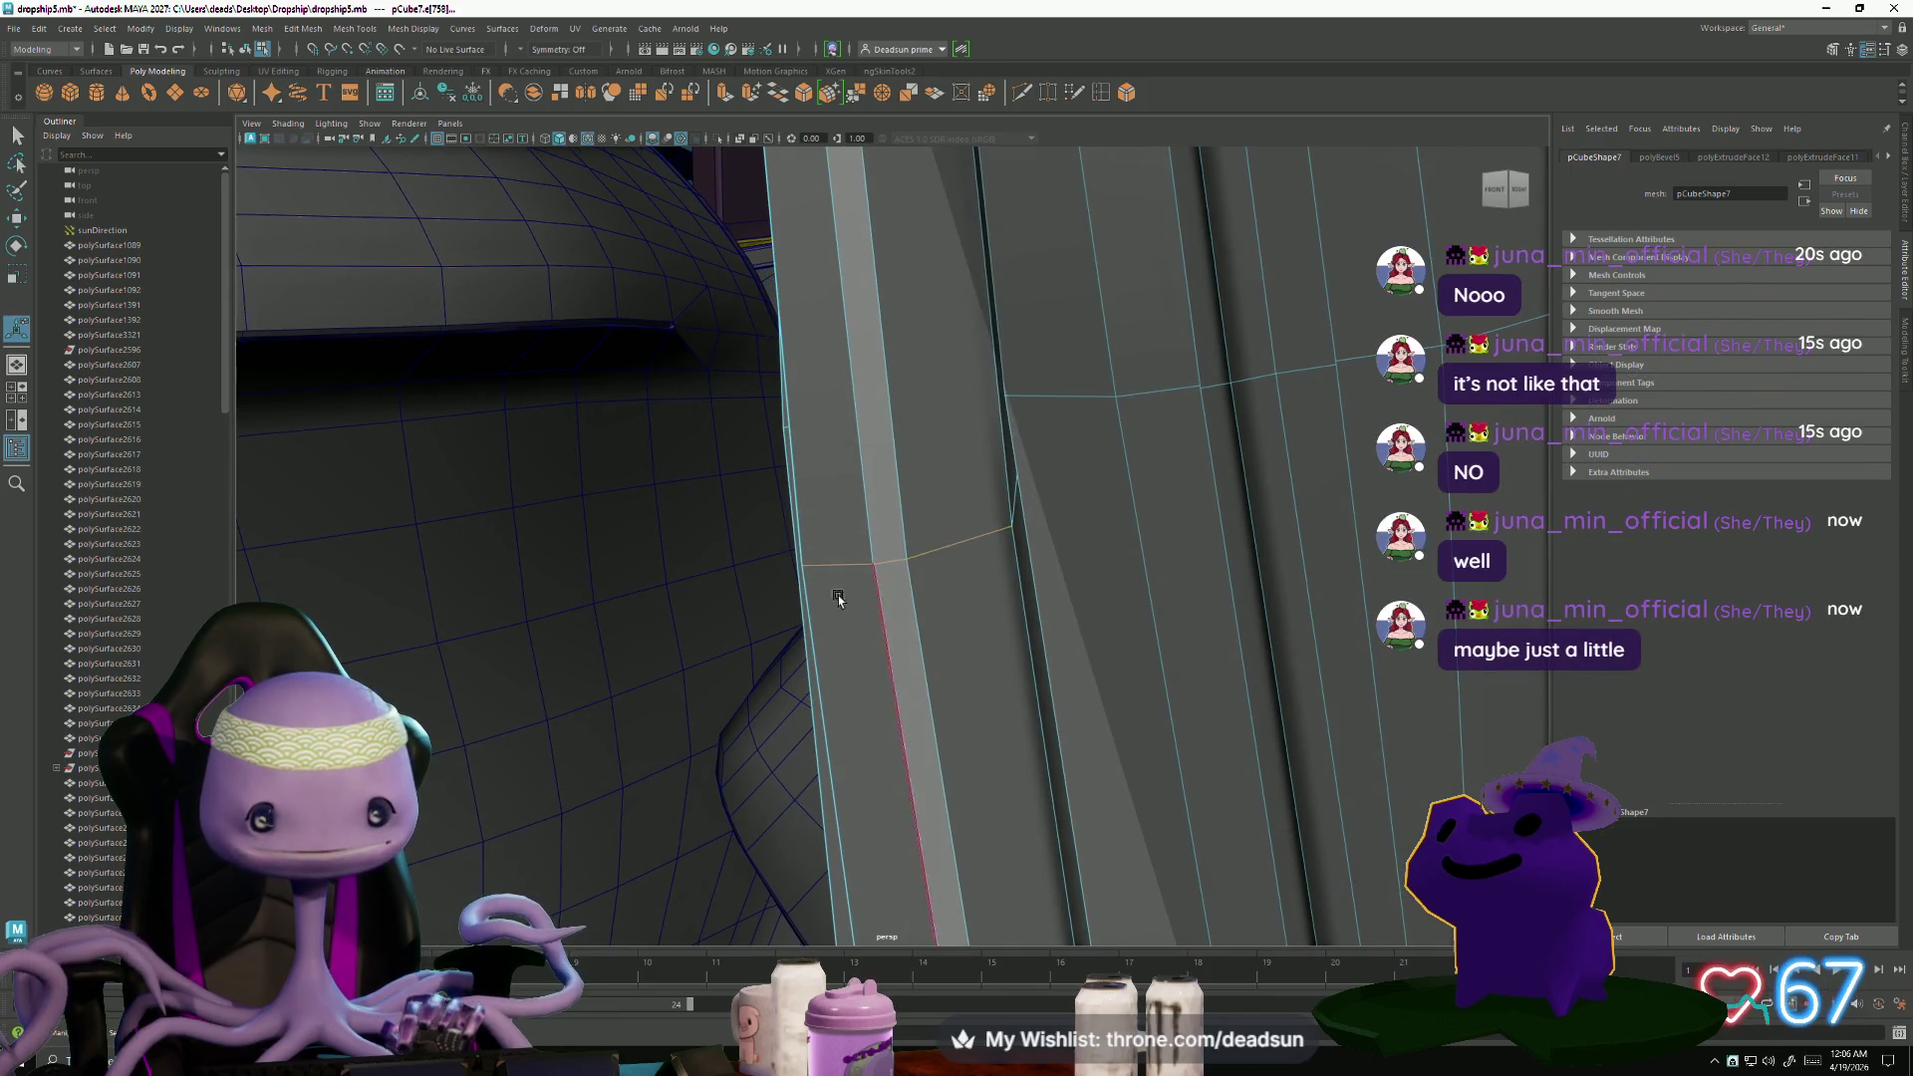
pyautogui.press('f')
pyautogui.press('w')
pyautogui.moveTo(903, 469)
pyautogui.mouseDown()
pyautogui.moveTo(904, 339)
pyautogui.moveTo(1004, 489)
pyautogui.moveTo(1021, 470)
pyautogui.moveTo(978, 409)
pyautogui.moveTo(956, 415)
pyautogui.mouseUp()
# - Return to the Move tool, then select and frame another edge on the curved frame
pyautogui.press('e')
pyautogui.press('r')
pyautogui.press('w')
pyautogui.moveTo(904, 331)
pyautogui.keyDown('alt'); pyautogui.mouseDown()
pyautogui.moveTo(720, 526)
pyautogui.moveTo(832, 554)
pyautogui.moveTo(931, 392)
pyautogui.moveTo(961, 469)
pyautogui.moveTo(1003, 431)
pyautogui.moveTo(1073, 416)
pyautogui.mouseUp(); pyautogui.keyUp('alt')
pyautogui.click(931, 391)
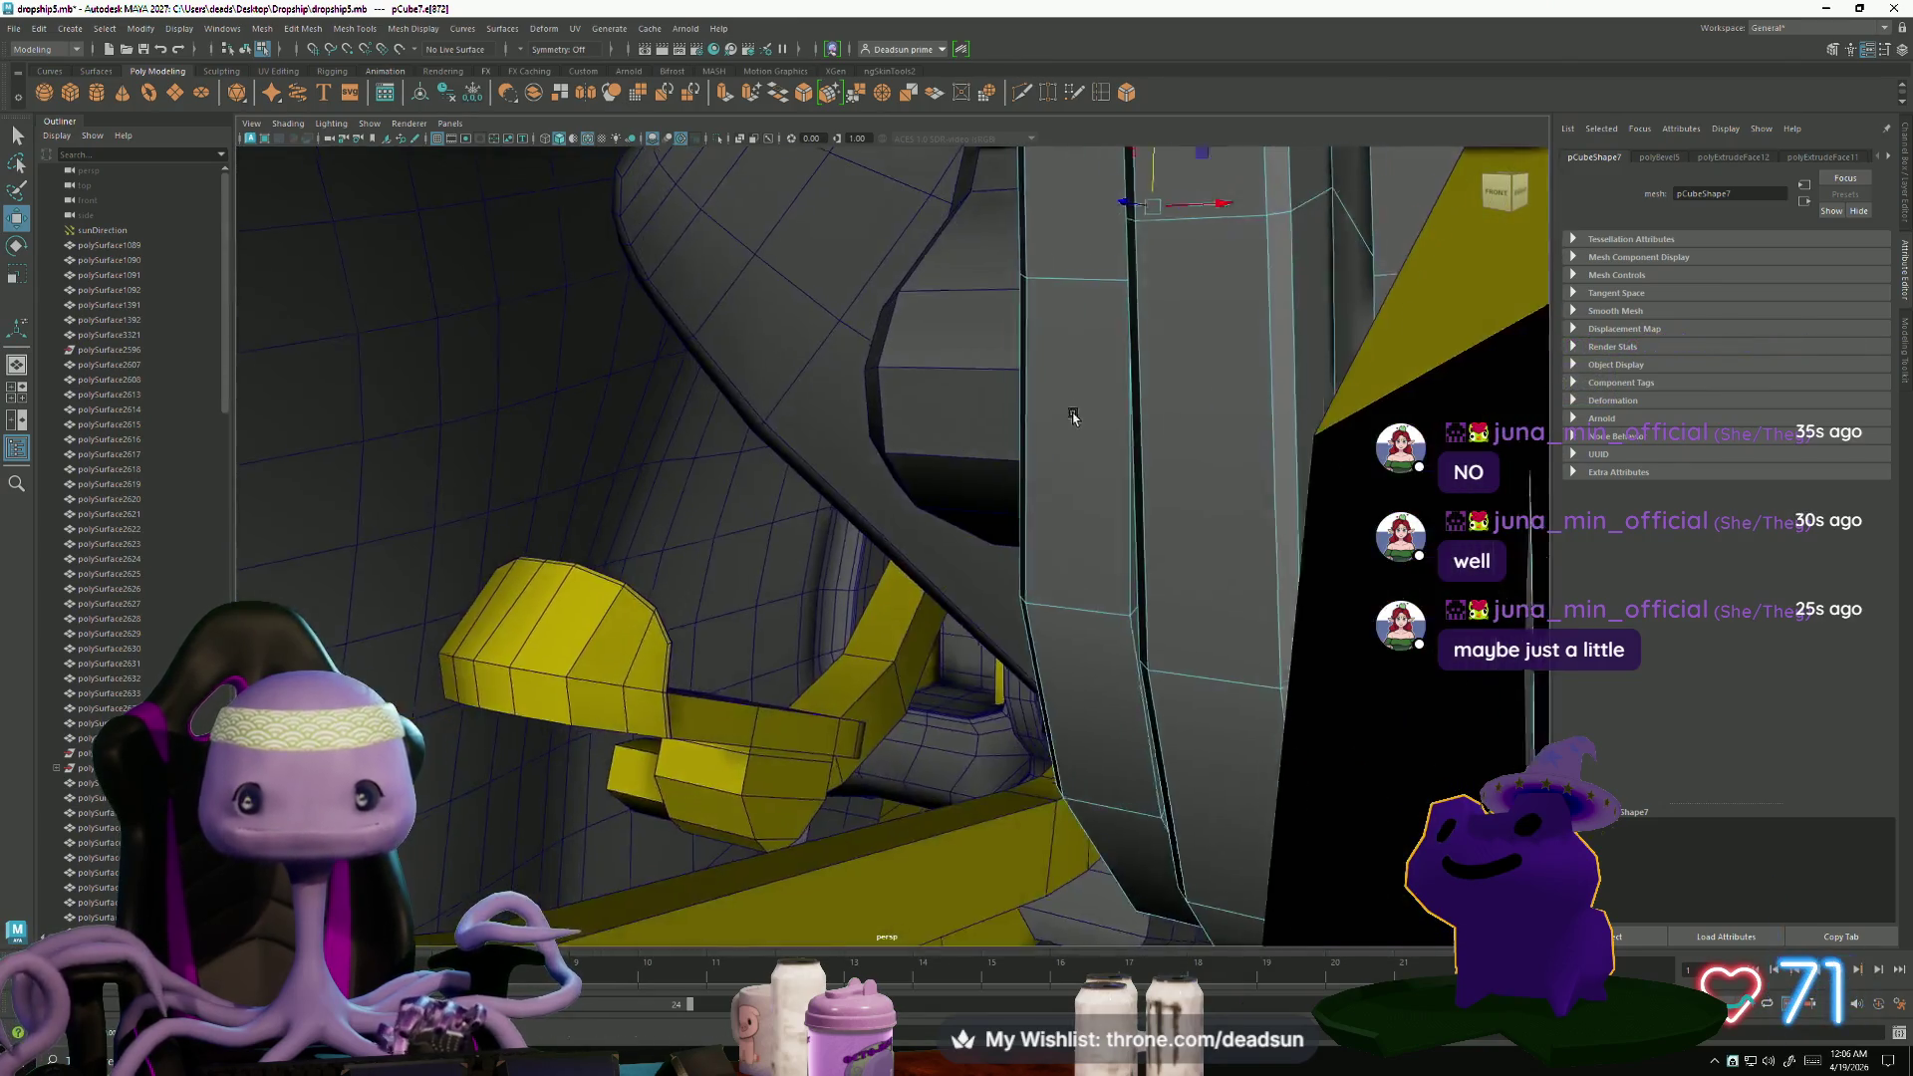
pyautogui.press('f')
pyautogui.click(973, 620)
pyautogui.moveTo(922, 627)
pyautogui.keyDown('alt'); pyautogui.mouseDown()
pyautogui.moveTo(846, 649)
pyautogui.moveTo(977, 611)
pyautogui.moveTo(991, 505)
pyautogui.moveTo(1057, 558)
pyautogui.moveTo(950, 498)
pyautogui.mouseUp(); pyautogui.keyUp('alt')
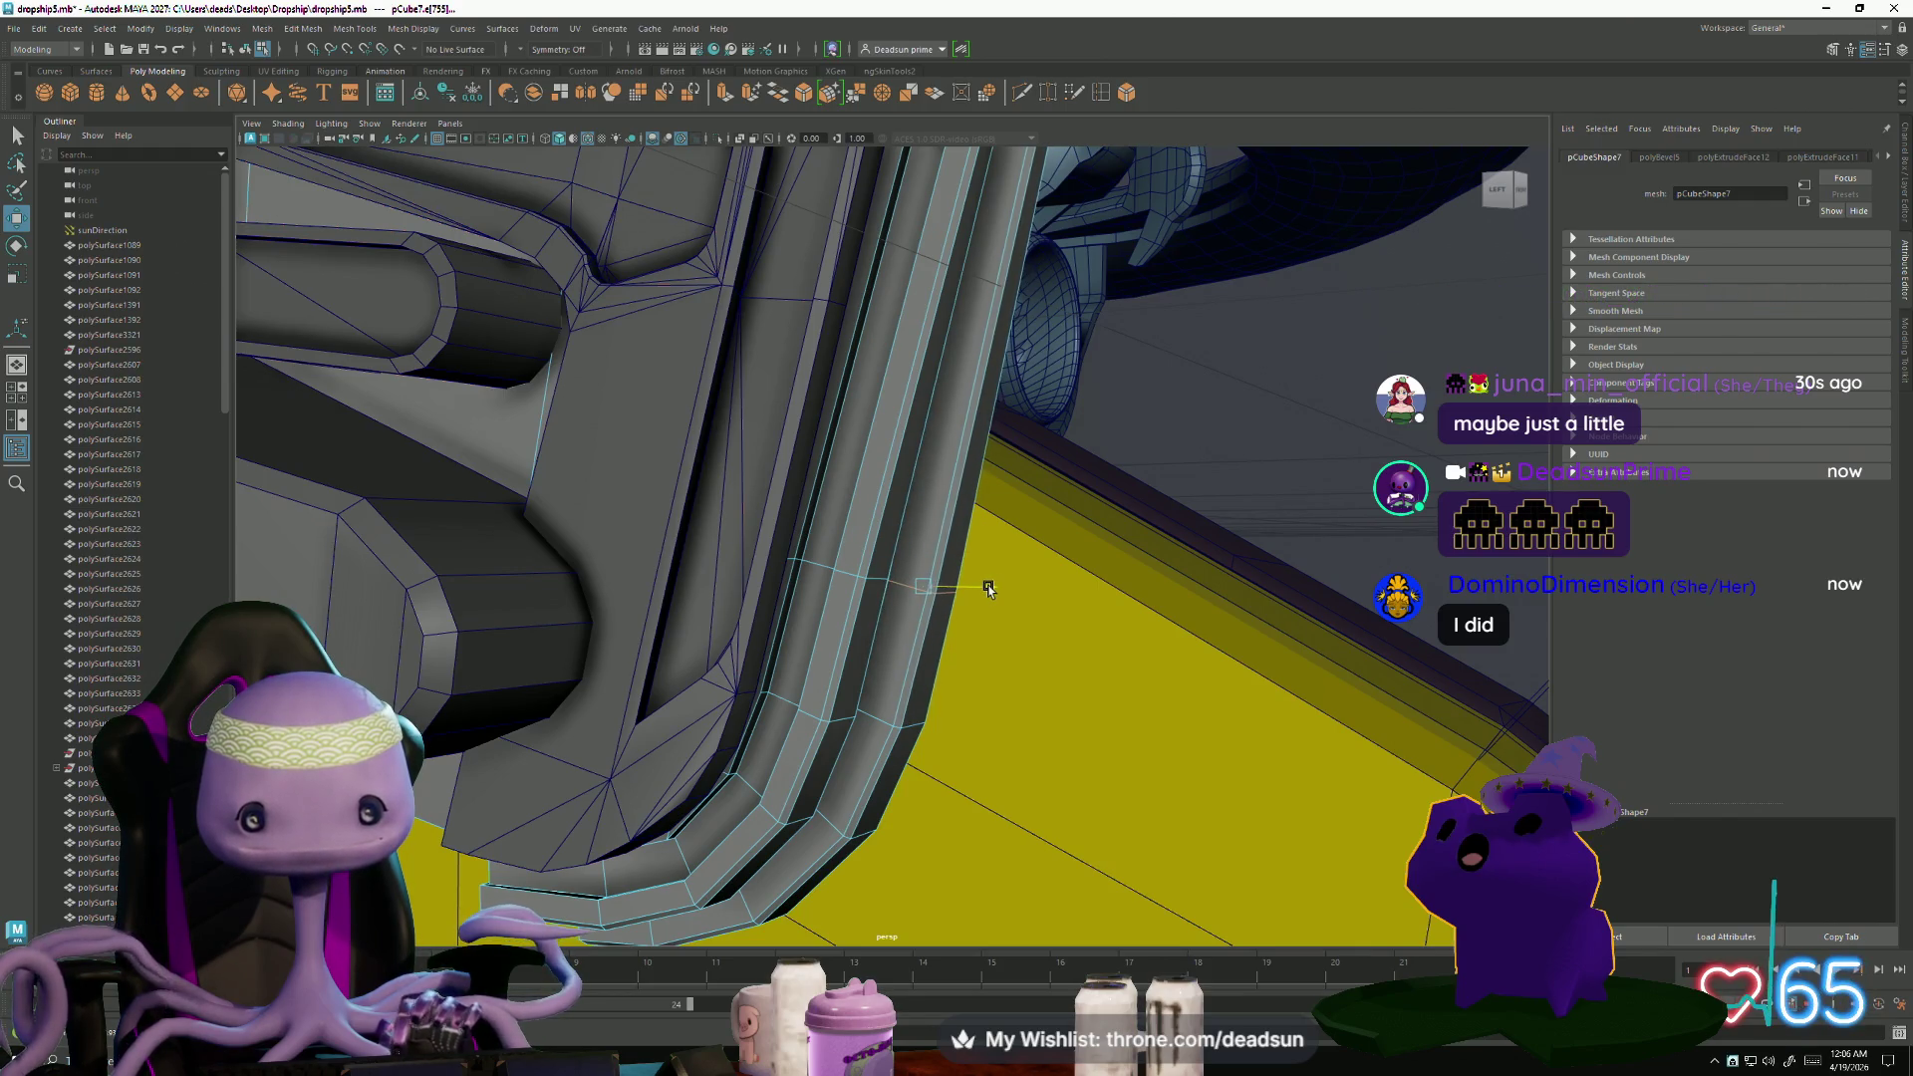
pyautogui.keyDown('alt'); pyautogui.moveTo(987, 588); pyautogui.dragTo(824, 585); pyautogui.keyUp('alt')
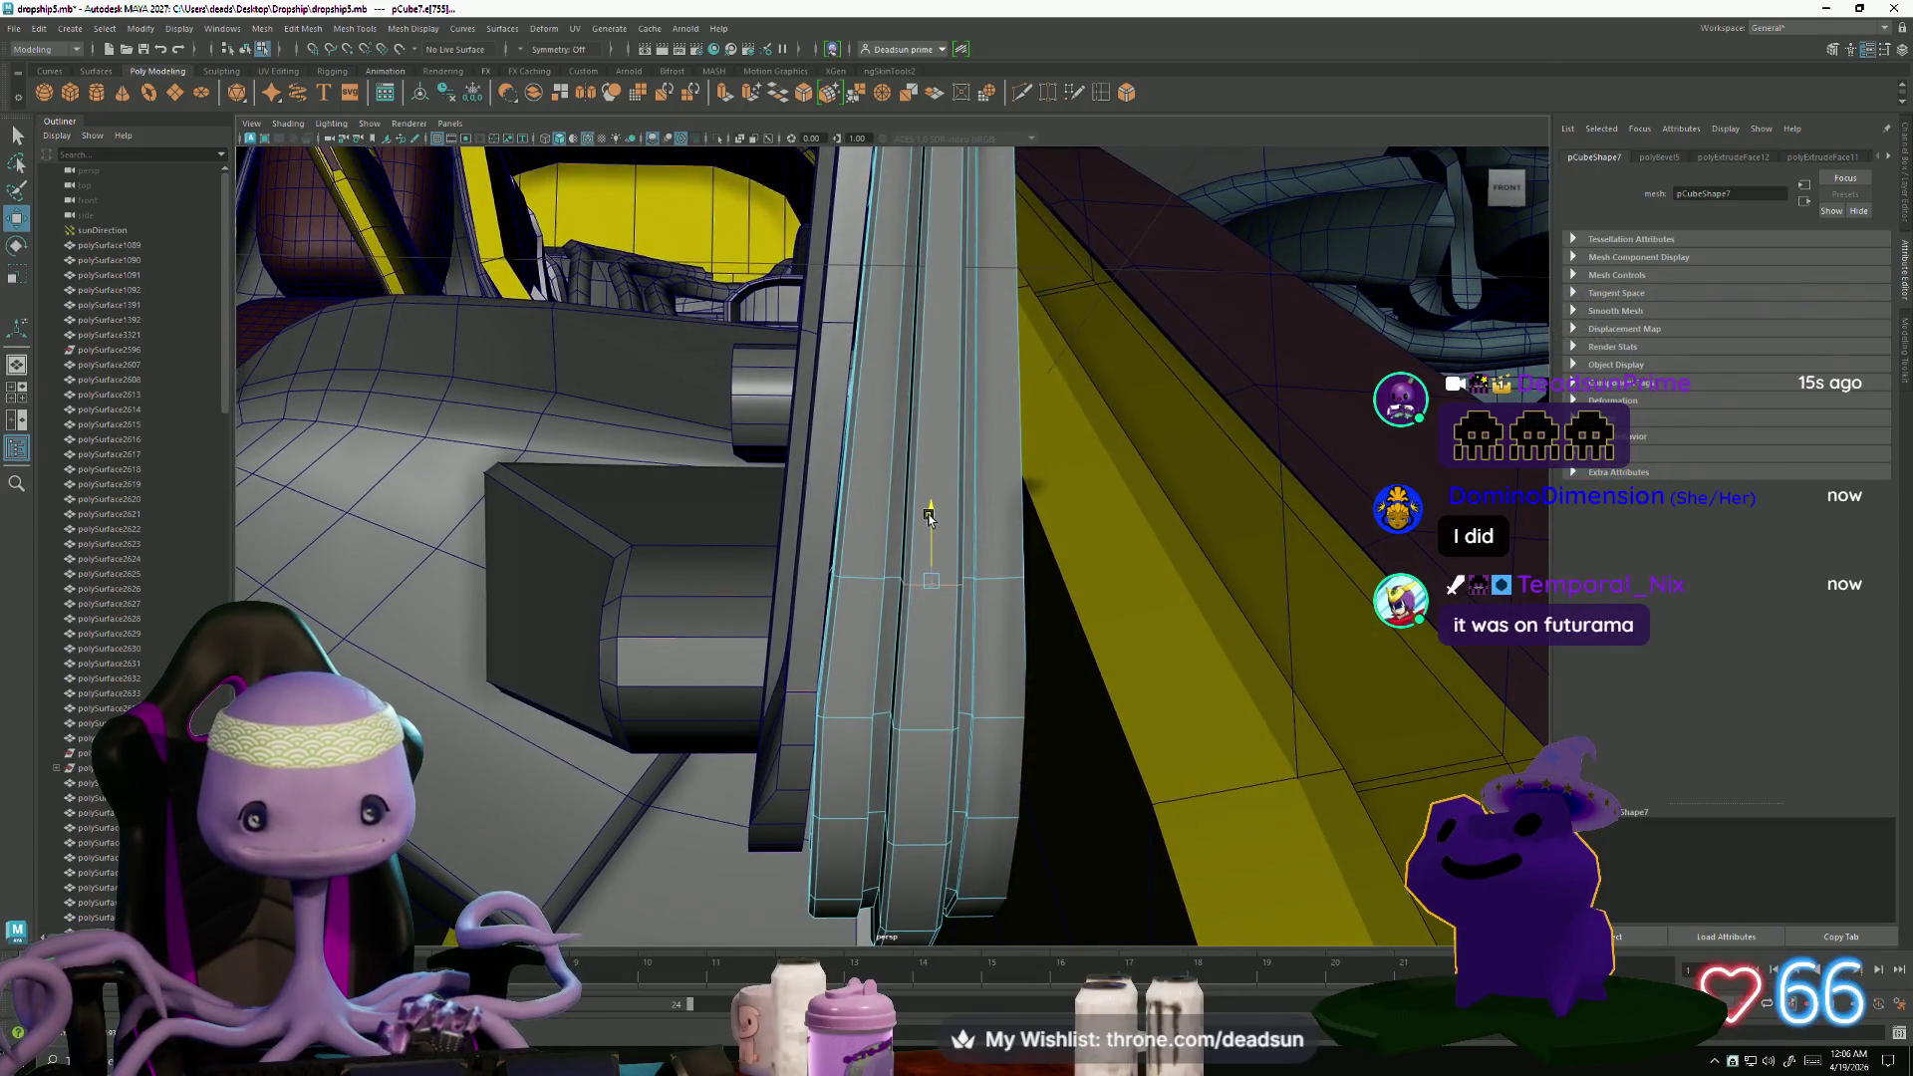
pyautogui.moveTo(924, 529)
pyautogui.keyDown('alt'); pyautogui.mouseDown()
pyautogui.moveTo(770, 653)
pyautogui.moveTo(867, 615)
pyautogui.moveTo(919, 626)
pyautogui.moveTo(811, 666)
pyautogui.moveTo(748, 627)
pyautogui.moveTo(877, 588)
pyautogui.moveTo(827, 663)
pyautogui.moveTo(798, 648)
pyautogui.moveTo(798, 673)
pyautogui.mouseUp(); pyautogui.keyUp('alt')
pyautogui.moveTo(798, 673); pyautogui.dragTo(867, 588, button='right')
pyautogui.moveTo(867, 588)
pyautogui.keyDown('alt'); pyautogui.mouseDown()
pyautogui.moveTo(637, 541)
pyautogui.moveTo(955, 555)
pyautogui.moveTo(802, 545)
pyautogui.moveTo(896, 538)
pyautogui.mouseUp(); pyautogui.keyUp('alt')
pyautogui.click(636, 541)
pyautogui.keyDown('alt'); pyautogui.moveTo(897, 538); pyautogui.dragTo(1704, 765, button='right'); pyautogui.keyUp('alt')
pyautogui.moveTo(842, 560)
pyautogui.keyDown('alt'); pyautogui.mouseDown()
pyautogui.moveTo(824, 559)
pyautogui.moveTo(937, 658)
pyautogui.mouseUp(); pyautogui.keyUp('alt')
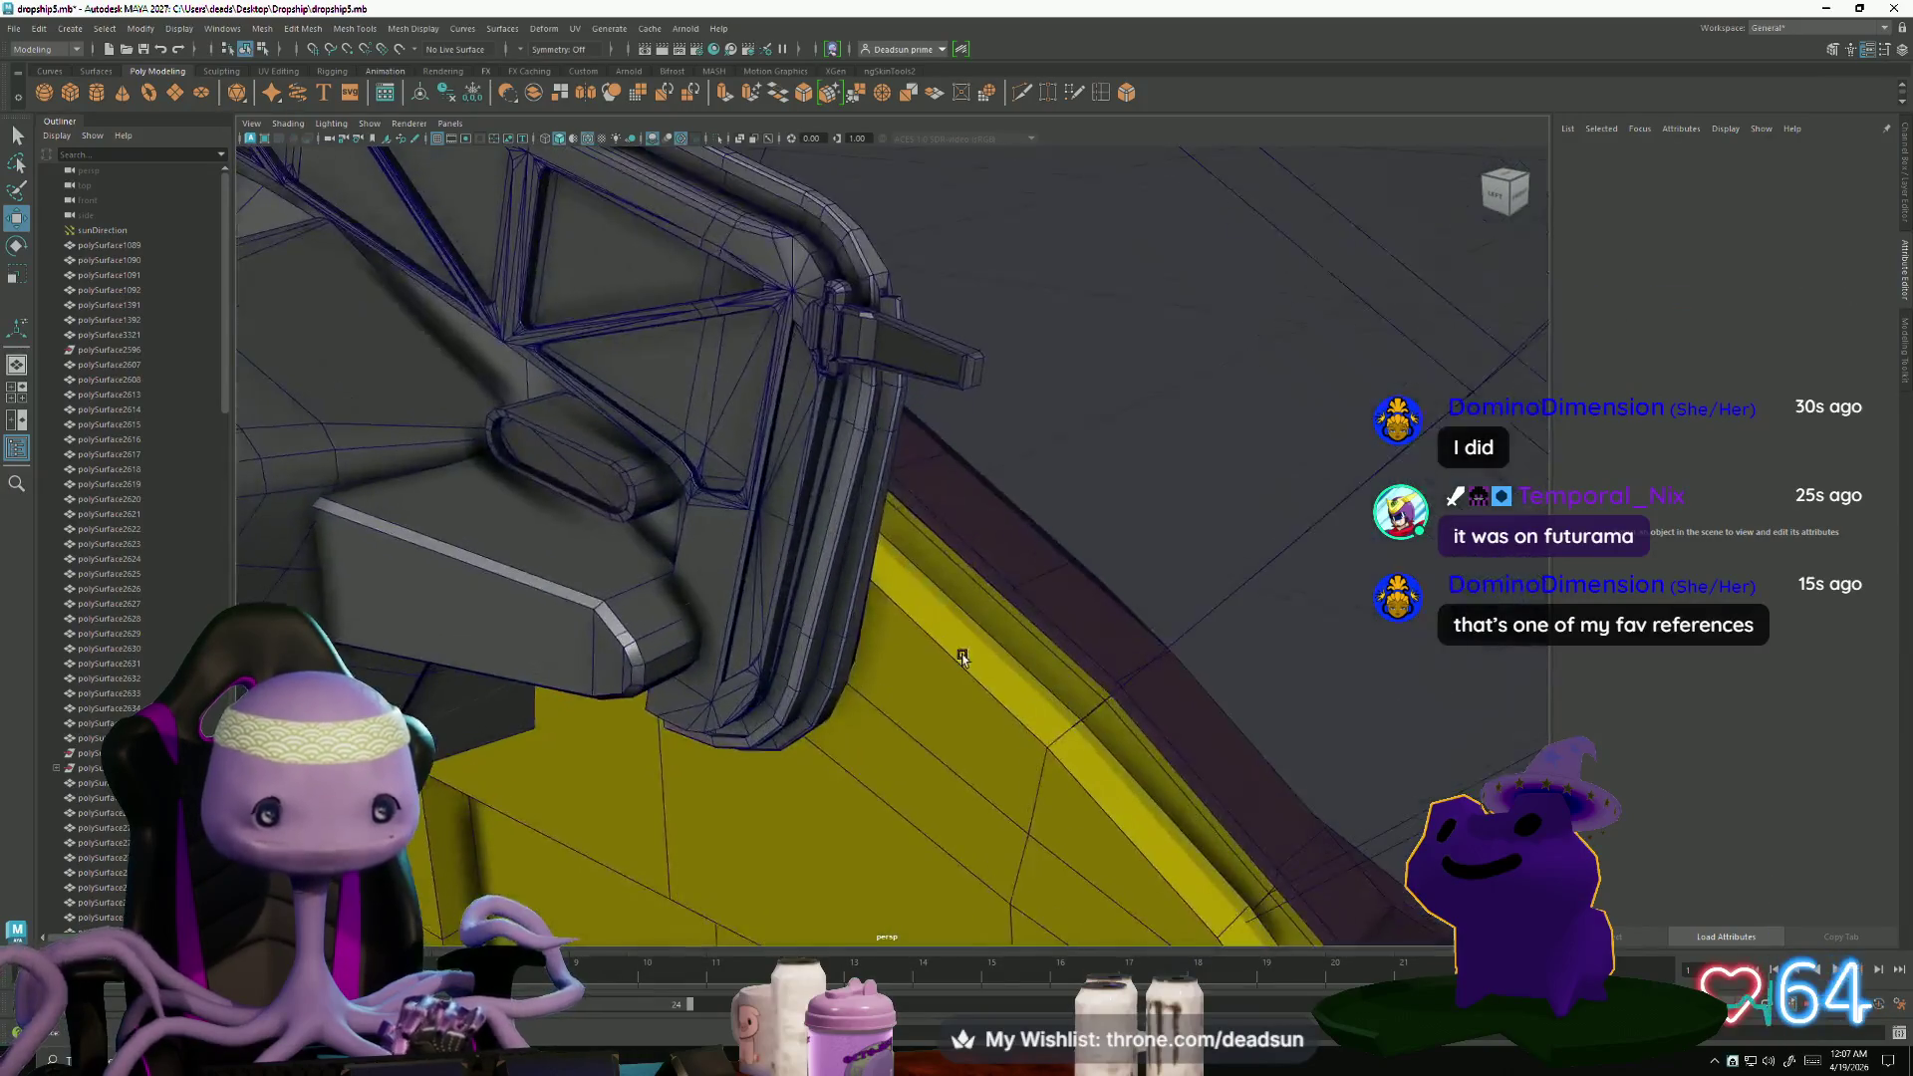
pyautogui.click(855, 606)
pyautogui.moveTo(855, 606)
pyautogui.keyDown('alt'); pyautogui.mouseDown()
pyautogui.moveTo(555, 521)
pyautogui.moveTo(1176, 645)
pyautogui.moveTo(757, 643)
pyautogui.moveTo(672, 690)
pyautogui.moveTo(698, 677)
pyautogui.moveTo(674, 619)
pyautogui.mouseUp(); pyautogui.keyUp('alt')
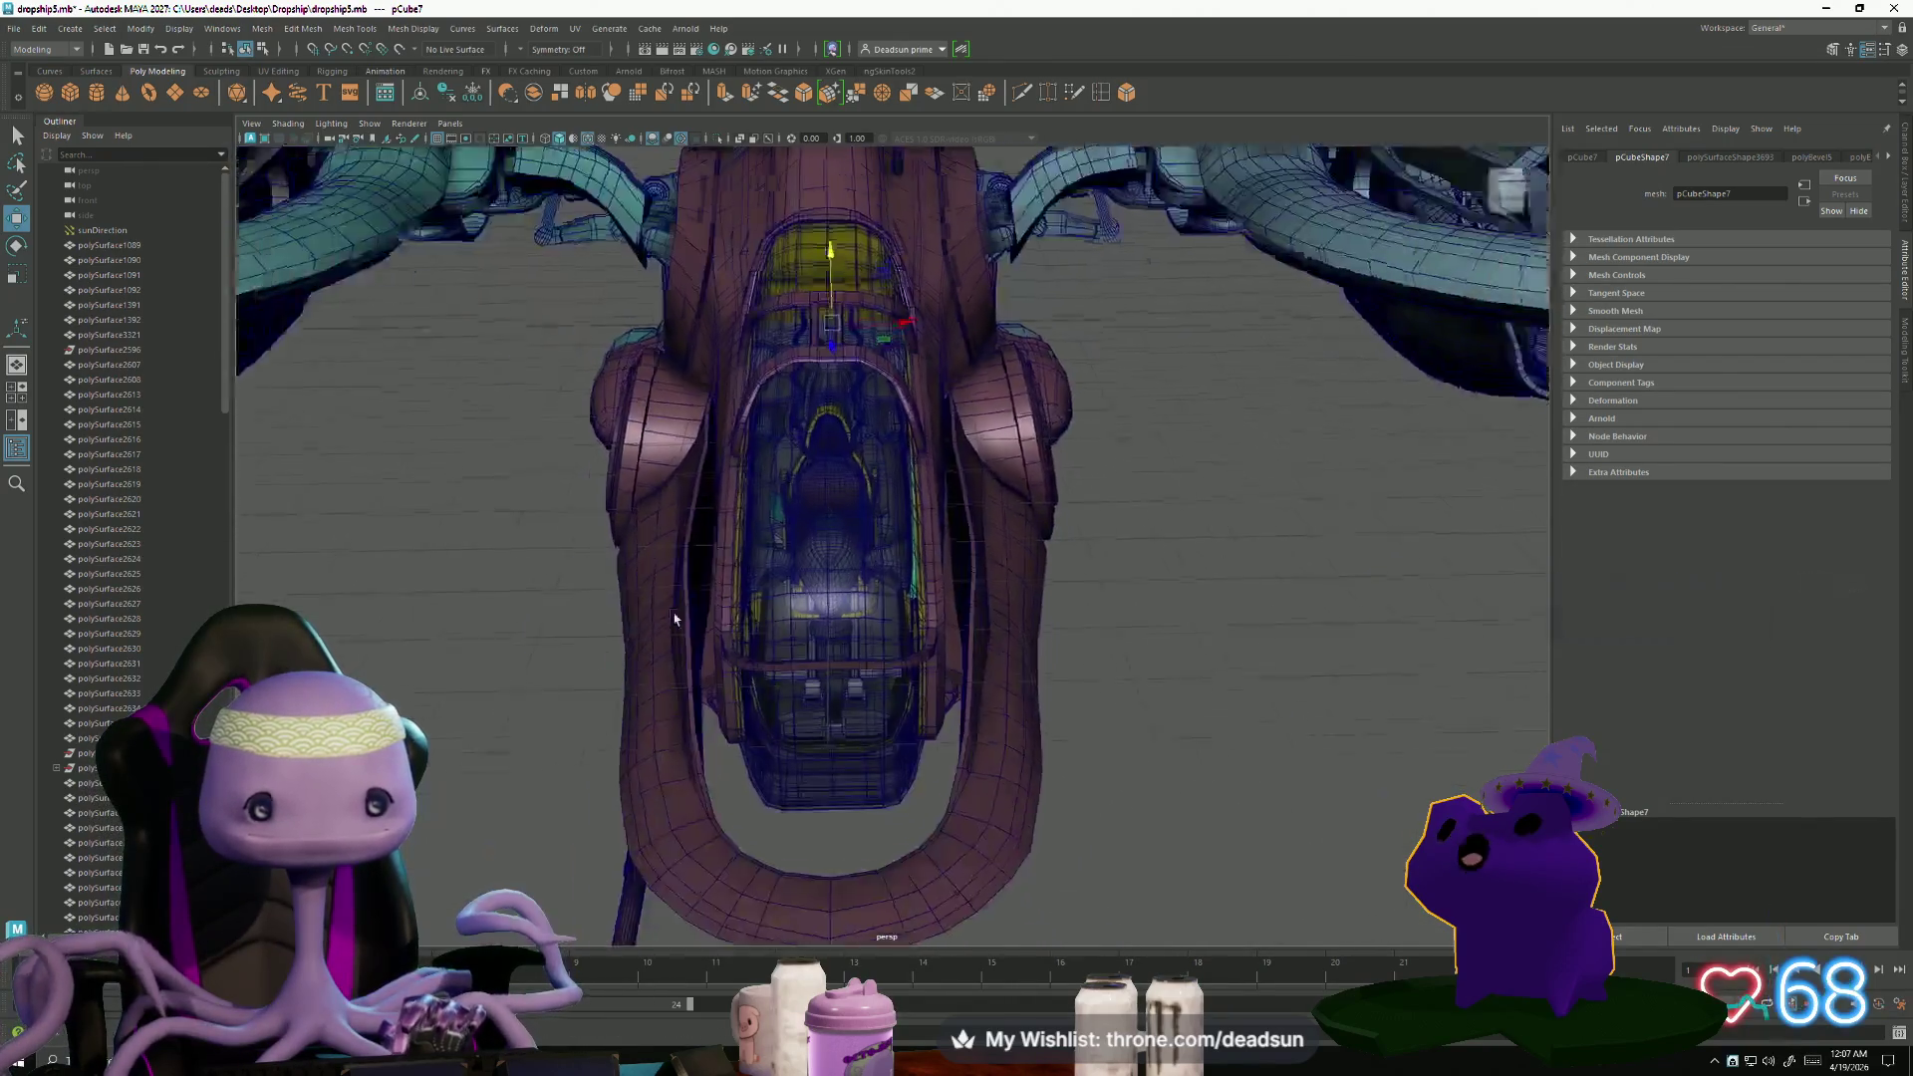
pyautogui.scroll(-10, 673, 619)
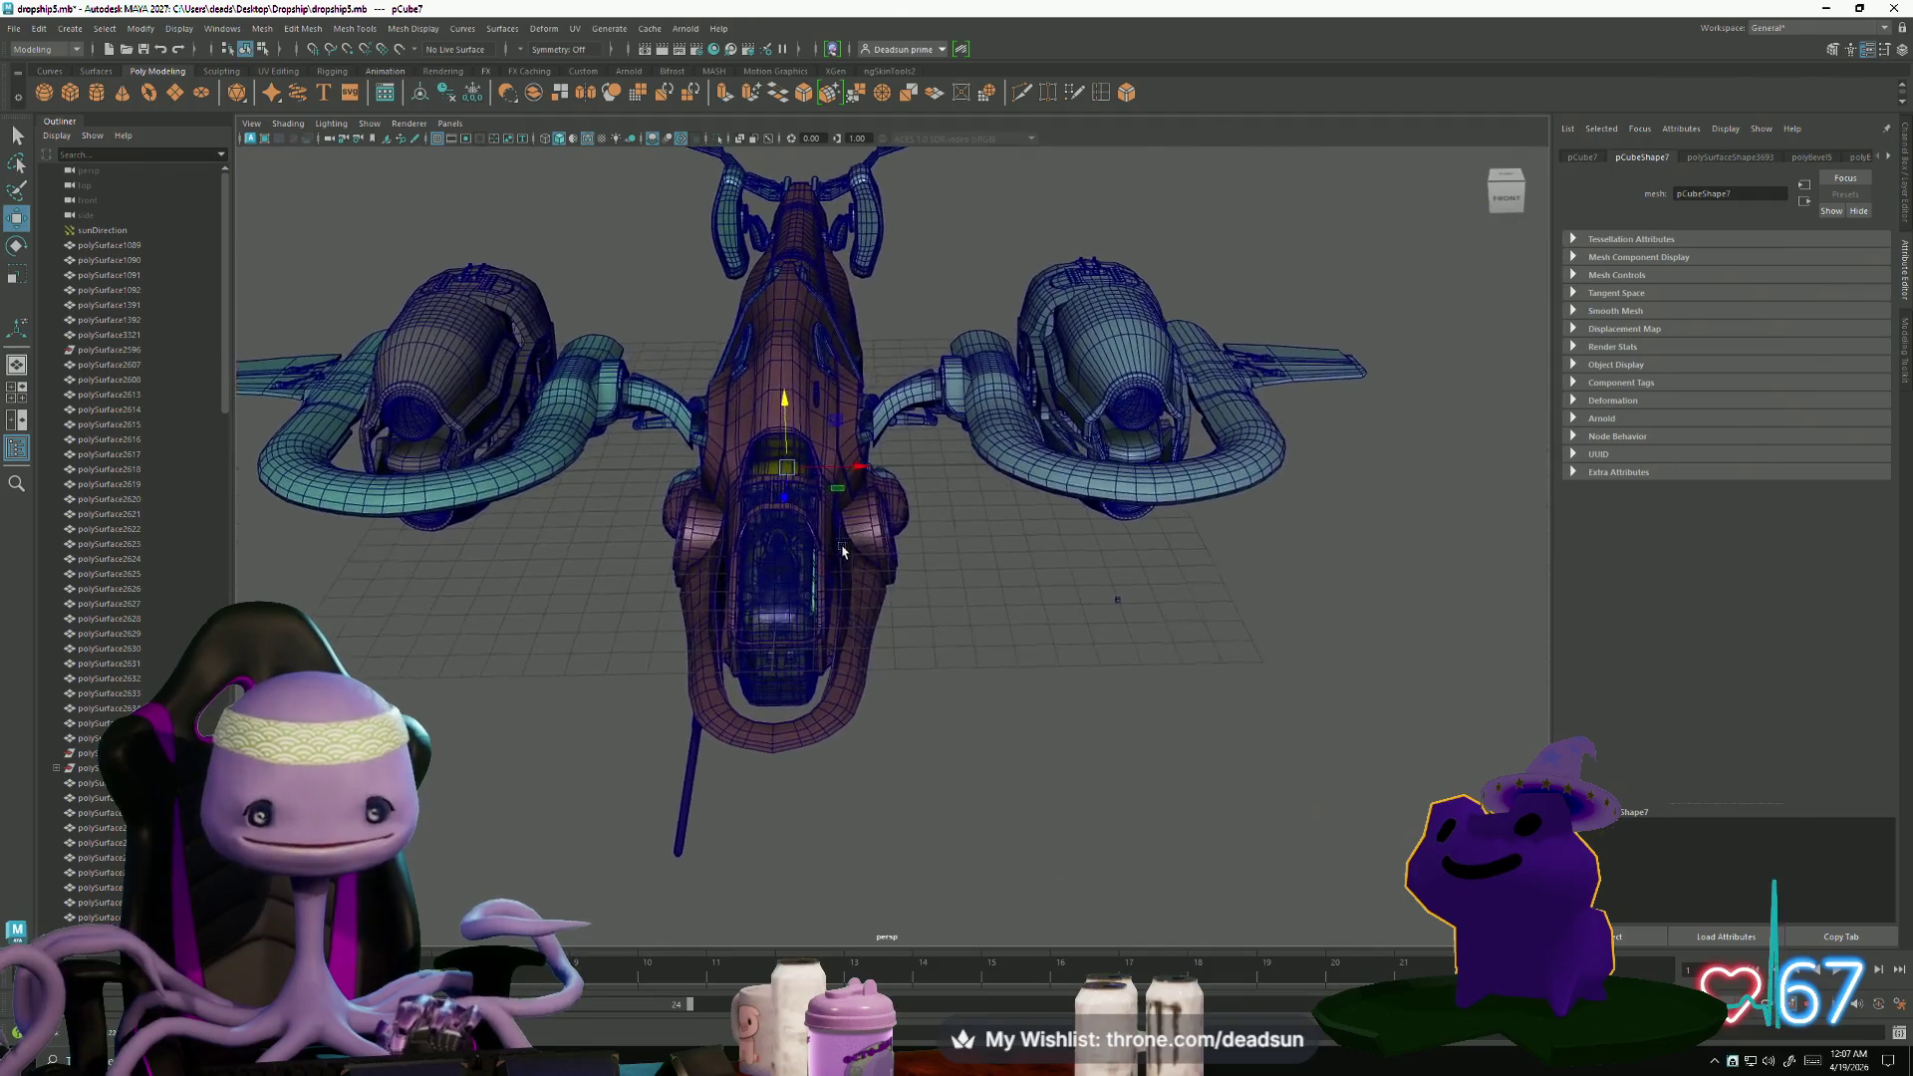
pyautogui.moveTo(854, 495)
pyautogui.keyDown('alt'); pyautogui.mouseDown()
pyautogui.moveTo(741, 536)
pyautogui.moveTo(659, 598)
pyautogui.mouseUp(); pyautogui.keyUp('alt')
pyautogui.scroll(5, 659, 598)
pyautogui.moveTo(1115, 490)
pyautogui.keyDown('alt'); pyautogui.mouseDown()
pyautogui.moveTo(1033, 702)
pyautogui.moveTo(1087, 657)
pyautogui.moveTo(660, 414)
pyautogui.moveTo(717, 478)
pyautogui.moveTo(1030, 564)
pyautogui.moveTo(864, 625)
pyautogui.moveTo(771, 538)
pyautogui.mouseUp(); pyautogui.keyUp('alt')
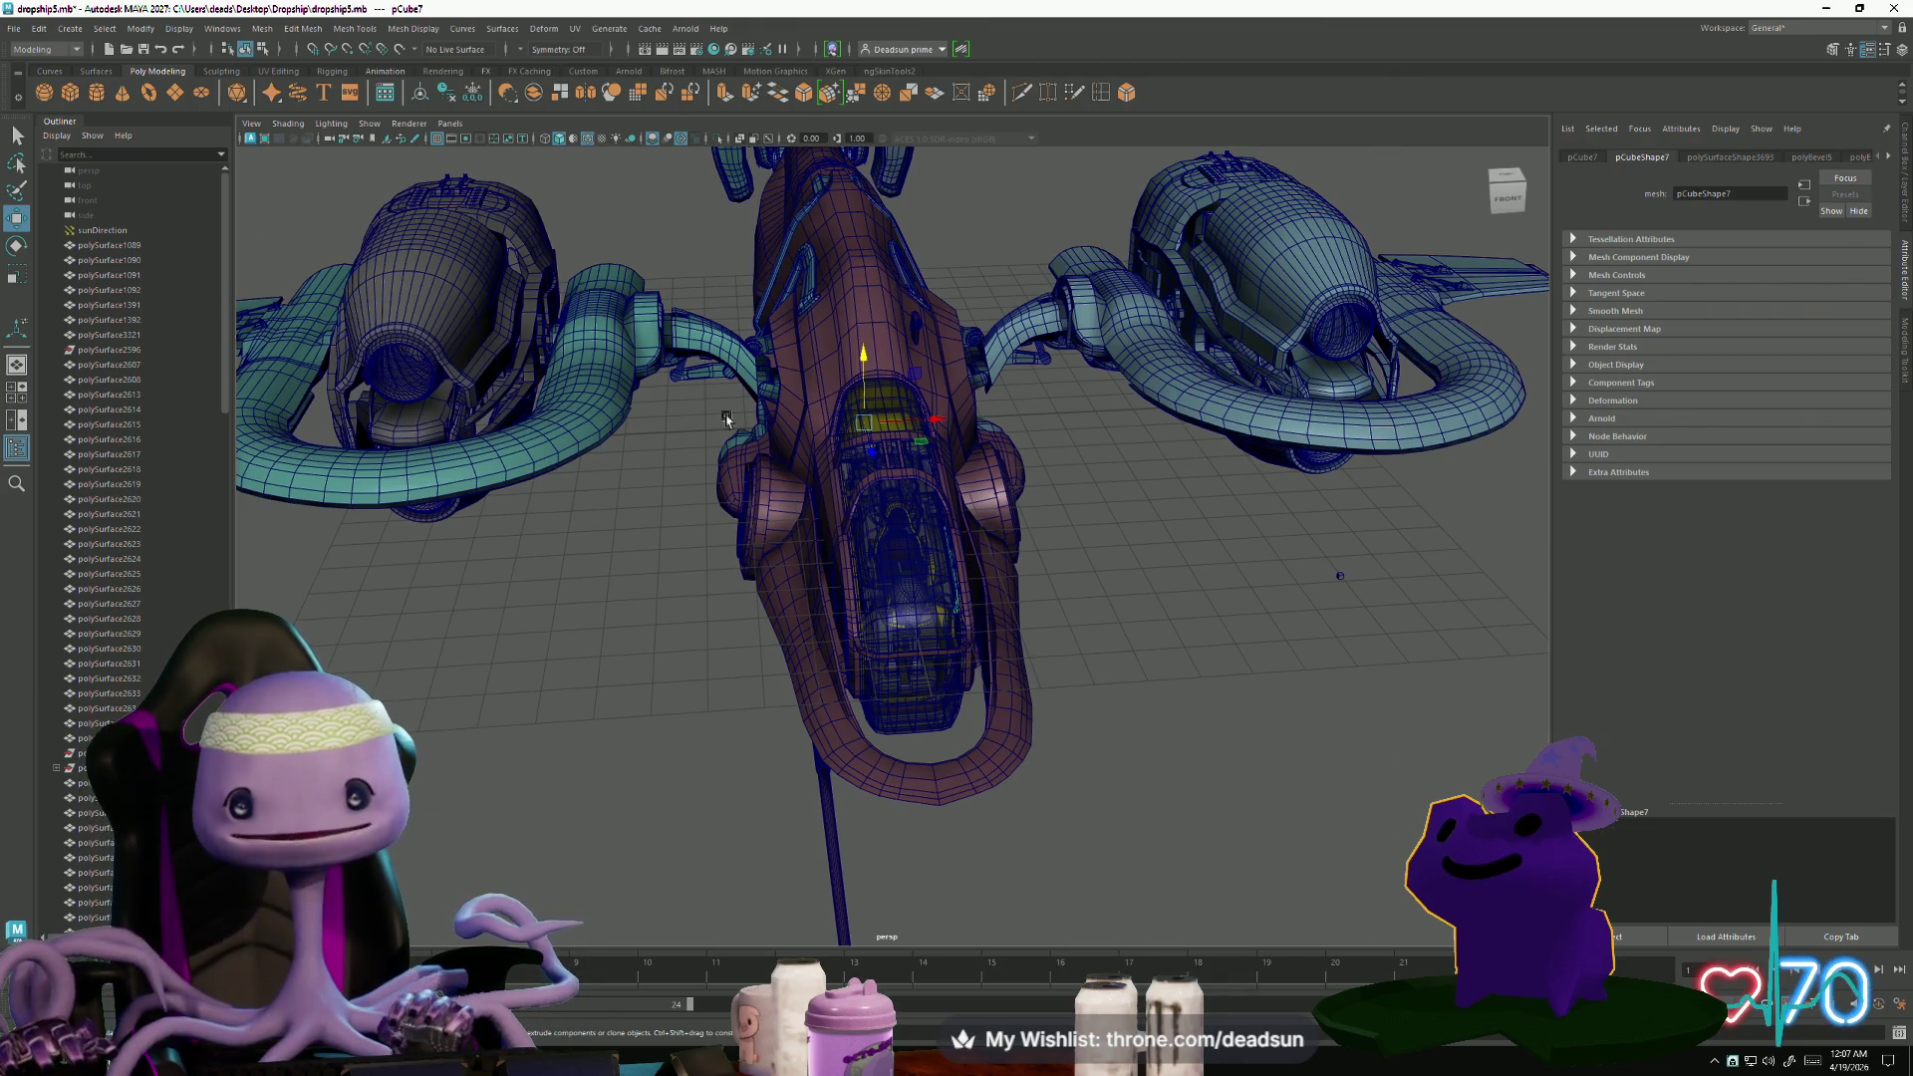
pyautogui.scroll(10, 832, 601)
pyautogui.moveTo(897, 648)
pyautogui.keyDown('alt'); pyautogui.mouseDown()
pyautogui.moveTo(978, 727)
pyautogui.moveTo(947, 783)
pyautogui.moveTo(678, 645)
pyautogui.moveTo(638, 658)
pyautogui.moveTo(1006, 725)
pyautogui.moveTo(677, 678)
pyautogui.moveTo(875, 777)
pyautogui.moveTo(954, 787)
pyautogui.moveTo(917, 727)
pyautogui.moveTo(929, 784)
pyautogui.moveTo(504, 589)
pyautogui.moveTo(727, 641)
pyautogui.moveTo(649, 640)
pyautogui.moveTo(675, 614)
pyautogui.moveTo(732, 752)
pyautogui.mouseUp(); pyautogui.keyUp('alt')
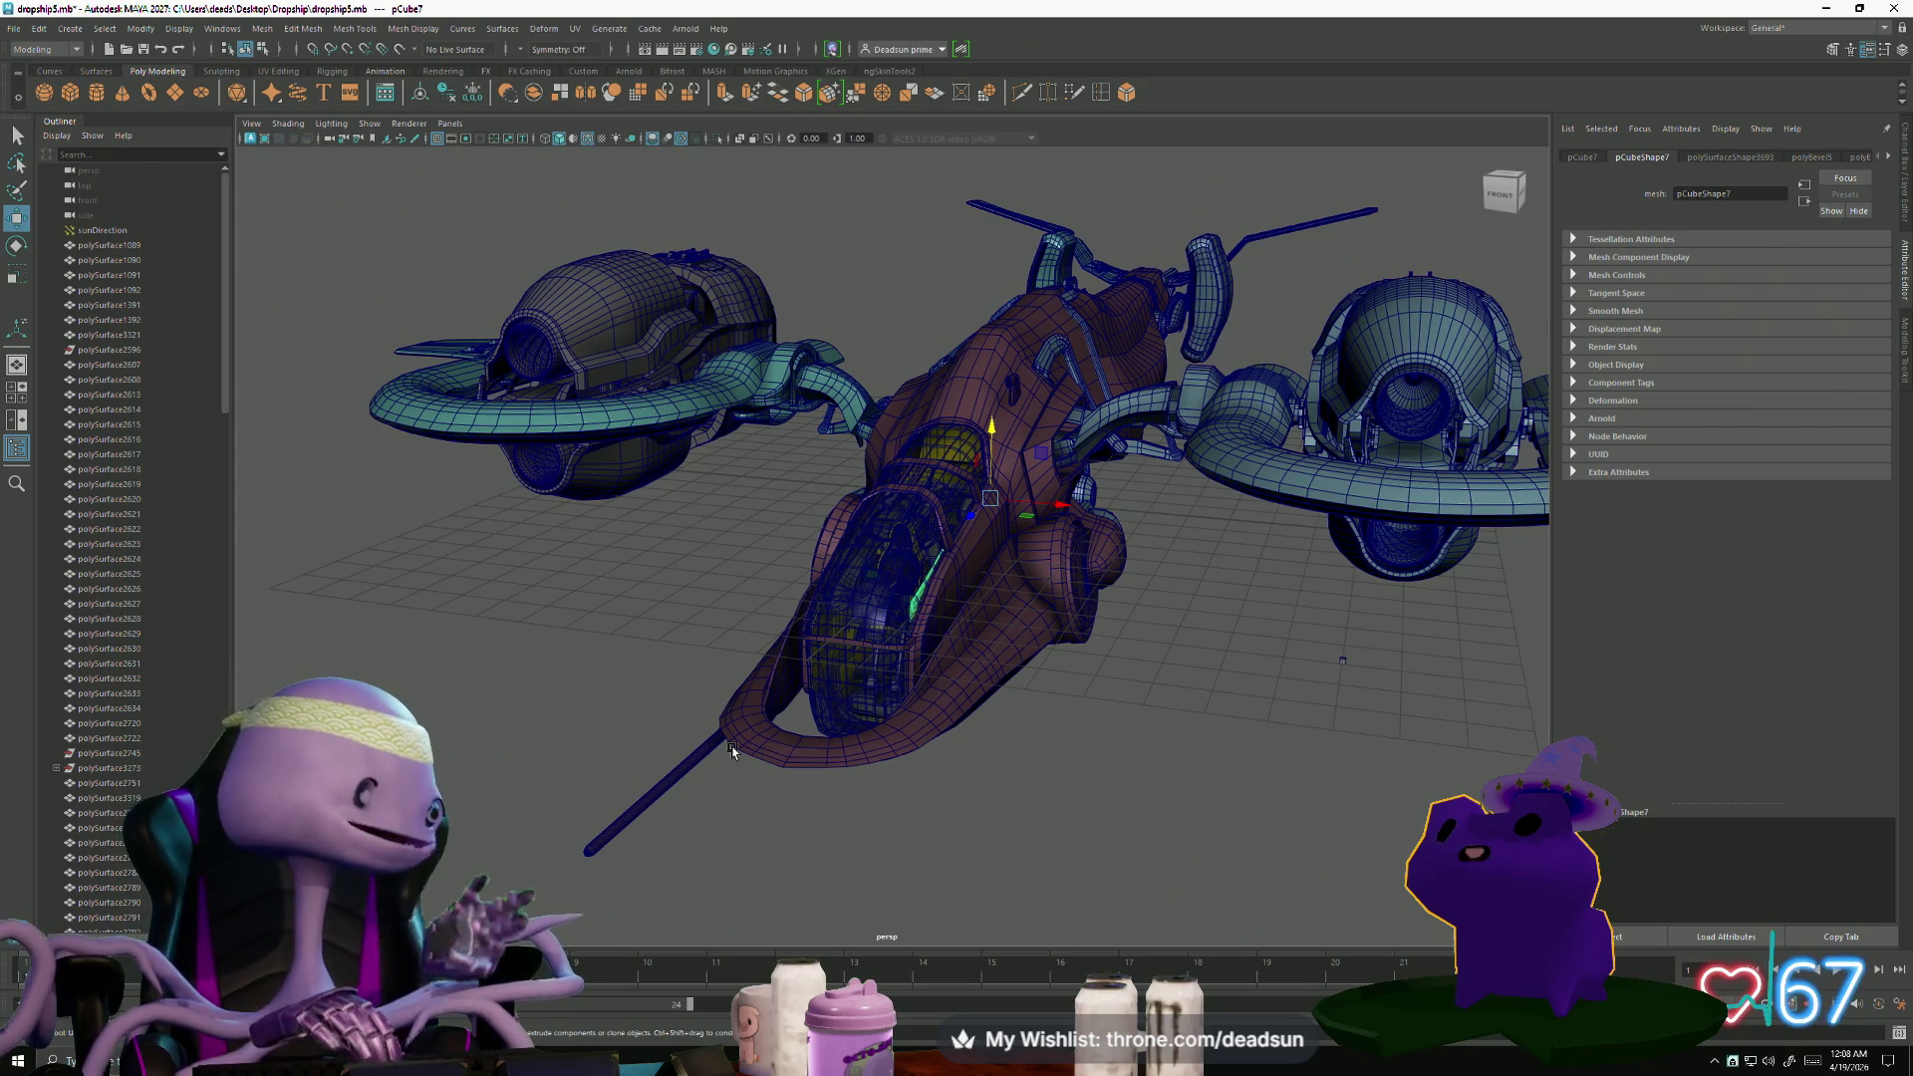
pyautogui.hotkey('alt', 'Tab')
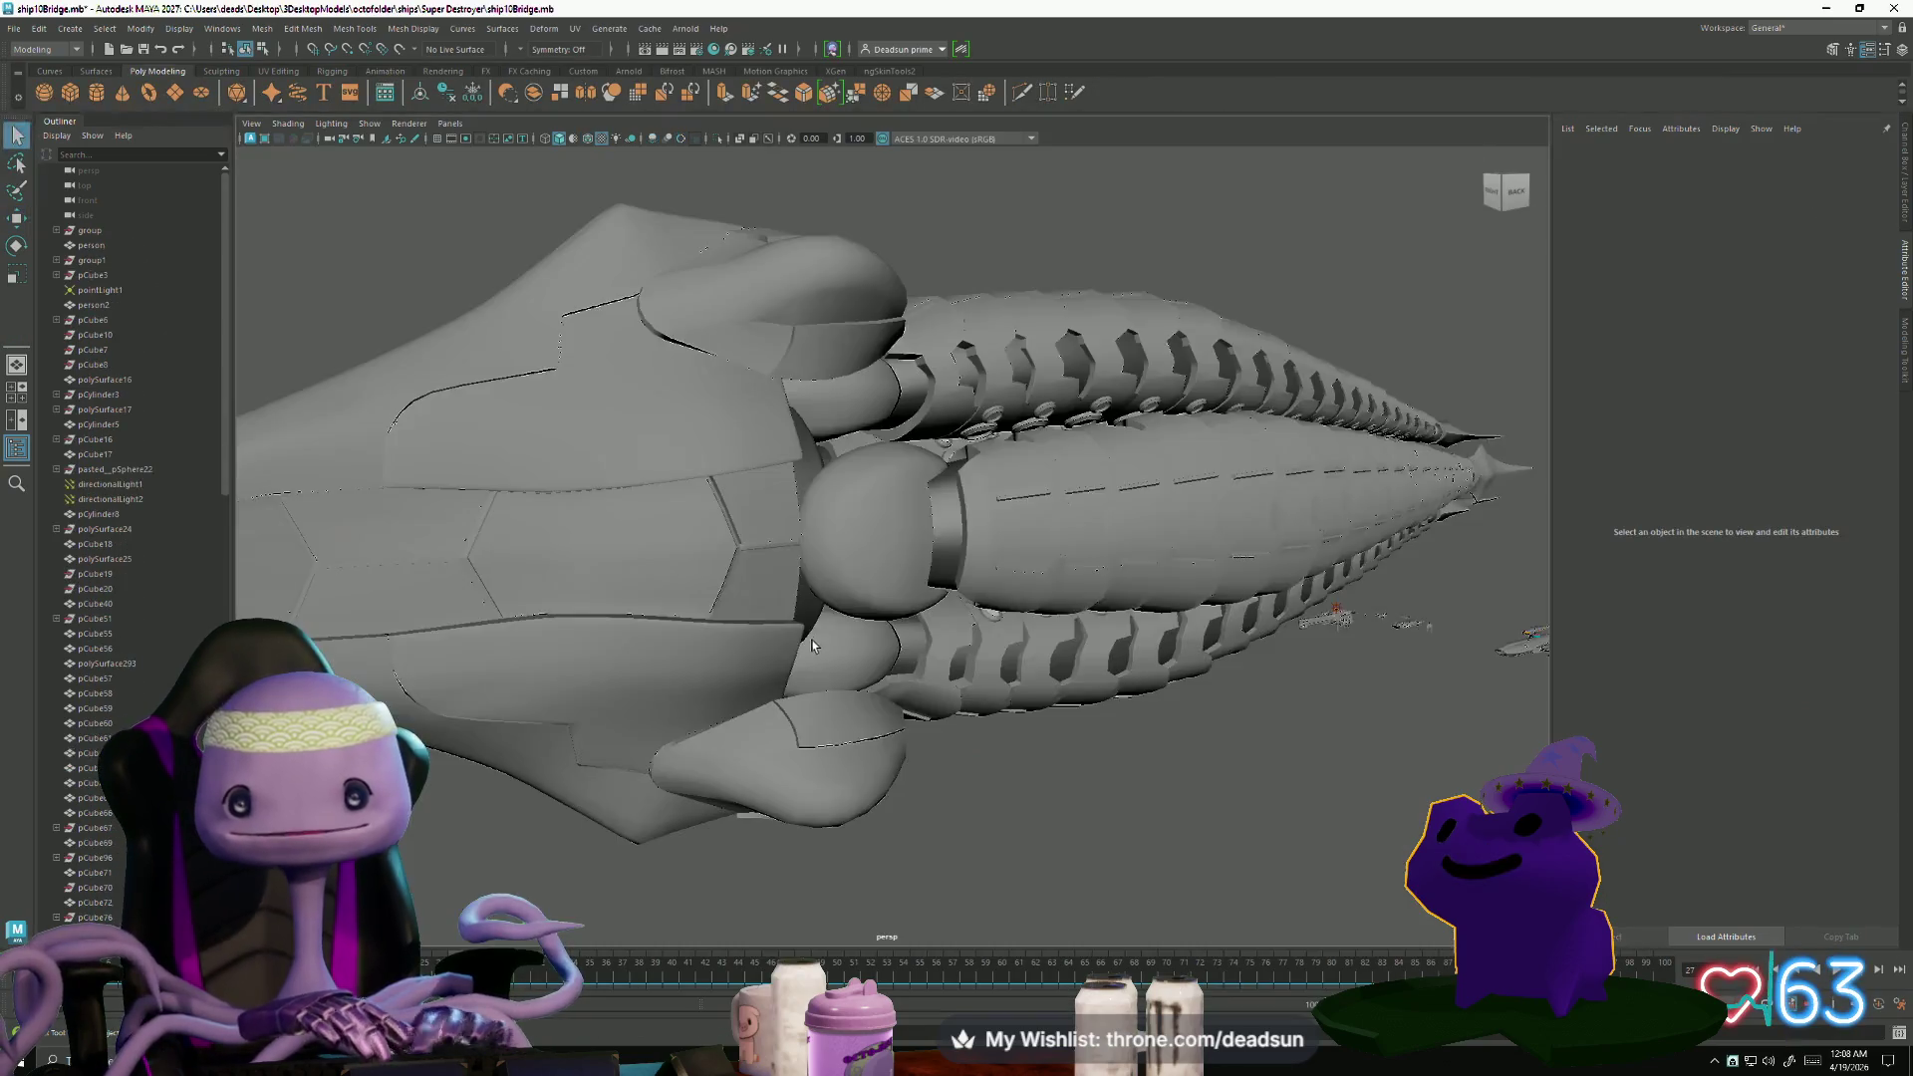
# - Frame the large ship in the ship10Bridge scene and orbit around it from several angles
pyautogui.moveTo(797, 697)
pyautogui.keyDown('alt'); pyautogui.mouseDown()
pyautogui.moveTo(918, 652)
pyautogui.moveTo(990, 718)
pyautogui.moveTo(777, 543)
pyautogui.mouseUp(); pyautogui.keyUp('alt')
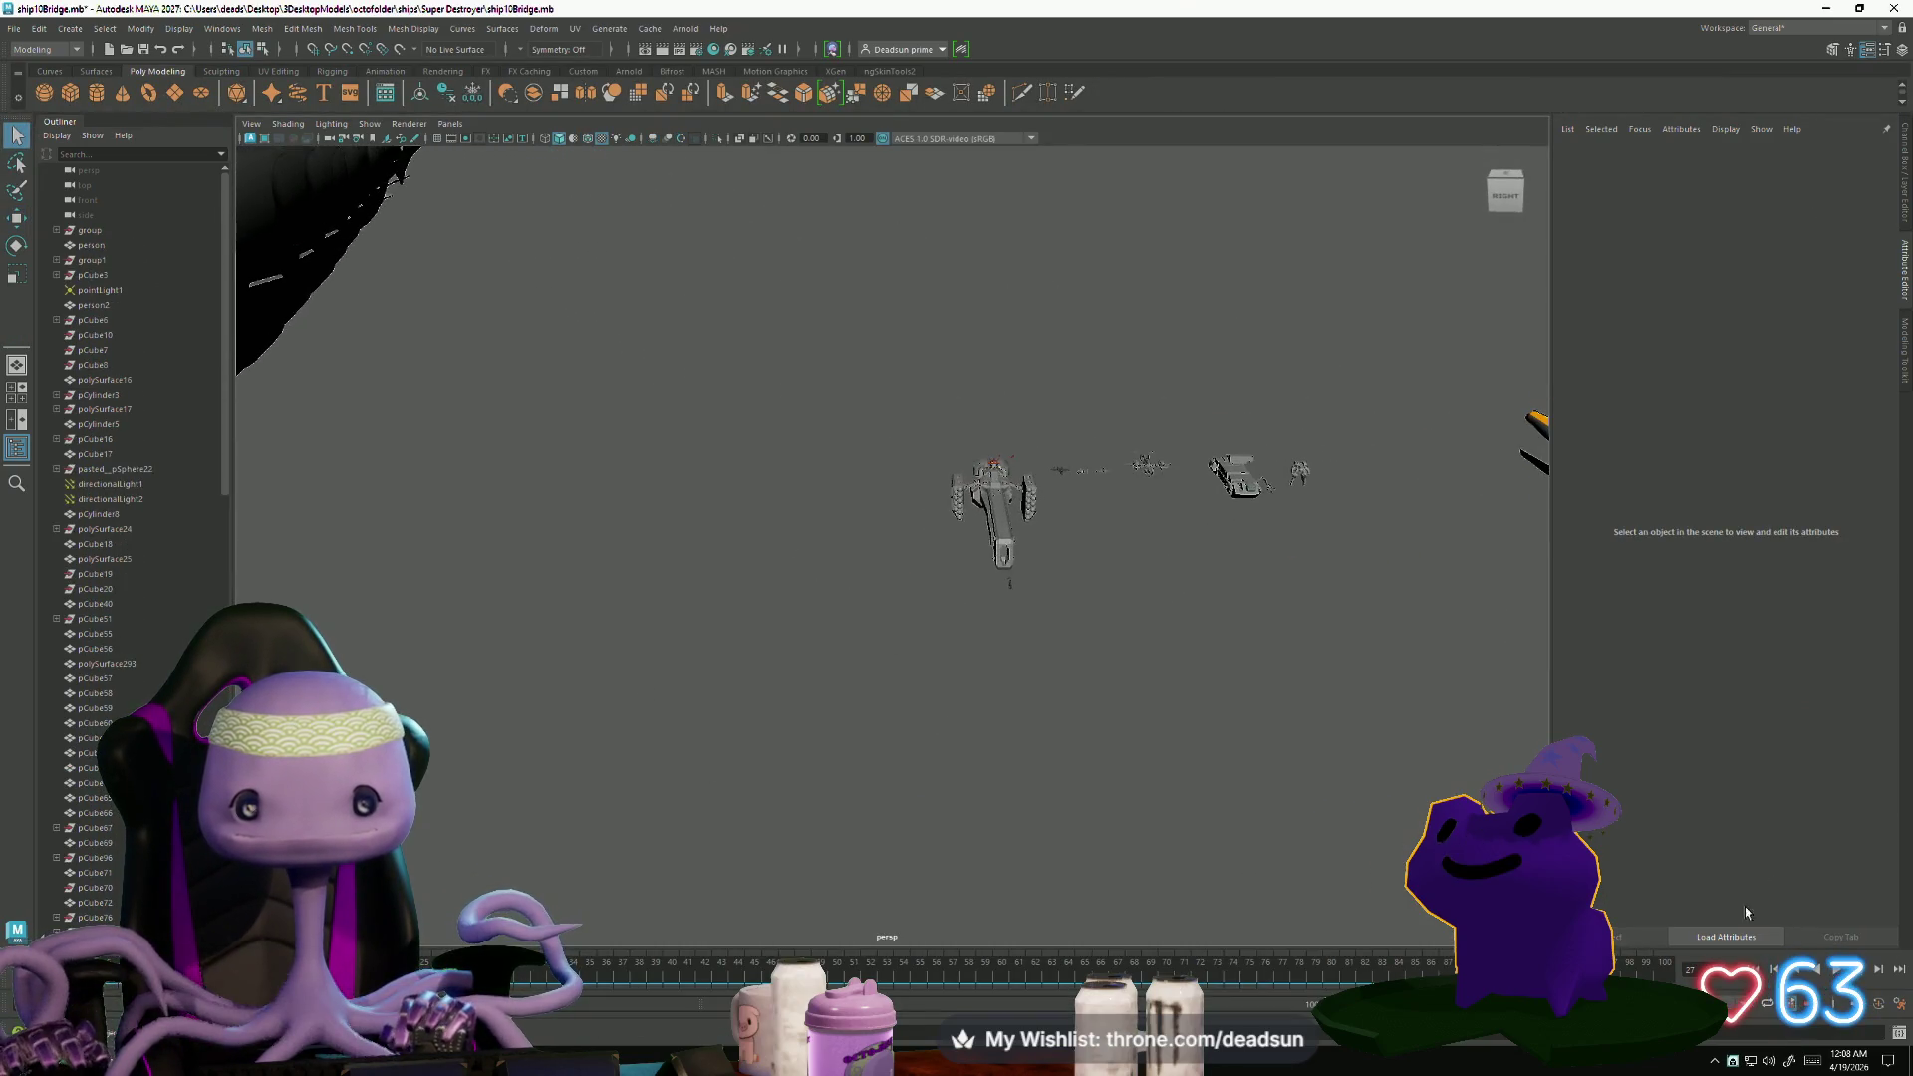
pyautogui.click(1020, 546)
pyautogui.press('f')
pyautogui.click(664, 791)
pyautogui.moveTo(664, 791)
pyautogui.keyDown('alt'); pyautogui.mouseDown()
pyautogui.moveTo(1090, 761)
pyautogui.moveTo(837, 787)
pyautogui.mouseUp(); pyautogui.keyUp('alt')
pyautogui.keyDown('alt'); pyautogui.moveTo(837, 787); pyautogui.dragTo(789, 798, button='middle'); pyautogui.keyUp('alt')
pyautogui.moveTo(789, 797)
pyautogui.keyDown('alt'); pyautogui.mouseDown()
pyautogui.moveTo(910, 637)
pyautogui.moveTo(1085, 539)
pyautogui.moveTo(916, 752)
pyautogui.moveTo(1067, 415)
pyautogui.moveTo(871, 691)
pyautogui.moveTo(1012, 742)
pyautogui.moveTo(1283, 636)
pyautogui.moveTo(1044, 615)
pyautogui.moveTo(813, 829)
pyautogui.moveTo(893, 795)
pyautogui.moveTo(888, 767)
pyautogui.moveTo(720, 749)
pyautogui.moveTo(697, 784)
pyautogui.moveTo(747, 688)
pyautogui.moveTo(843, 370)
pyautogui.moveTo(1136, 769)
pyautogui.moveTo(1016, 777)
pyautogui.moveTo(668, 584)
pyautogui.moveTo(744, 614)
pyautogui.moveTo(999, 848)
pyautogui.mouseUp(); pyautogui.keyUp('alt')
pyautogui.scroll(3, 743, 614)
# - Frame and dolly in on the sphere surrounding the mech
pyautogui.moveTo(999, 848)
pyautogui.keyDown('alt'); pyautogui.mouseDown(button='right')
pyautogui.moveTo(871, 602)
pyautogui.moveTo(1453, 790)
pyautogui.mouseUp(button='right'); pyautogui.keyUp('alt')
pyautogui.click(961, 420)
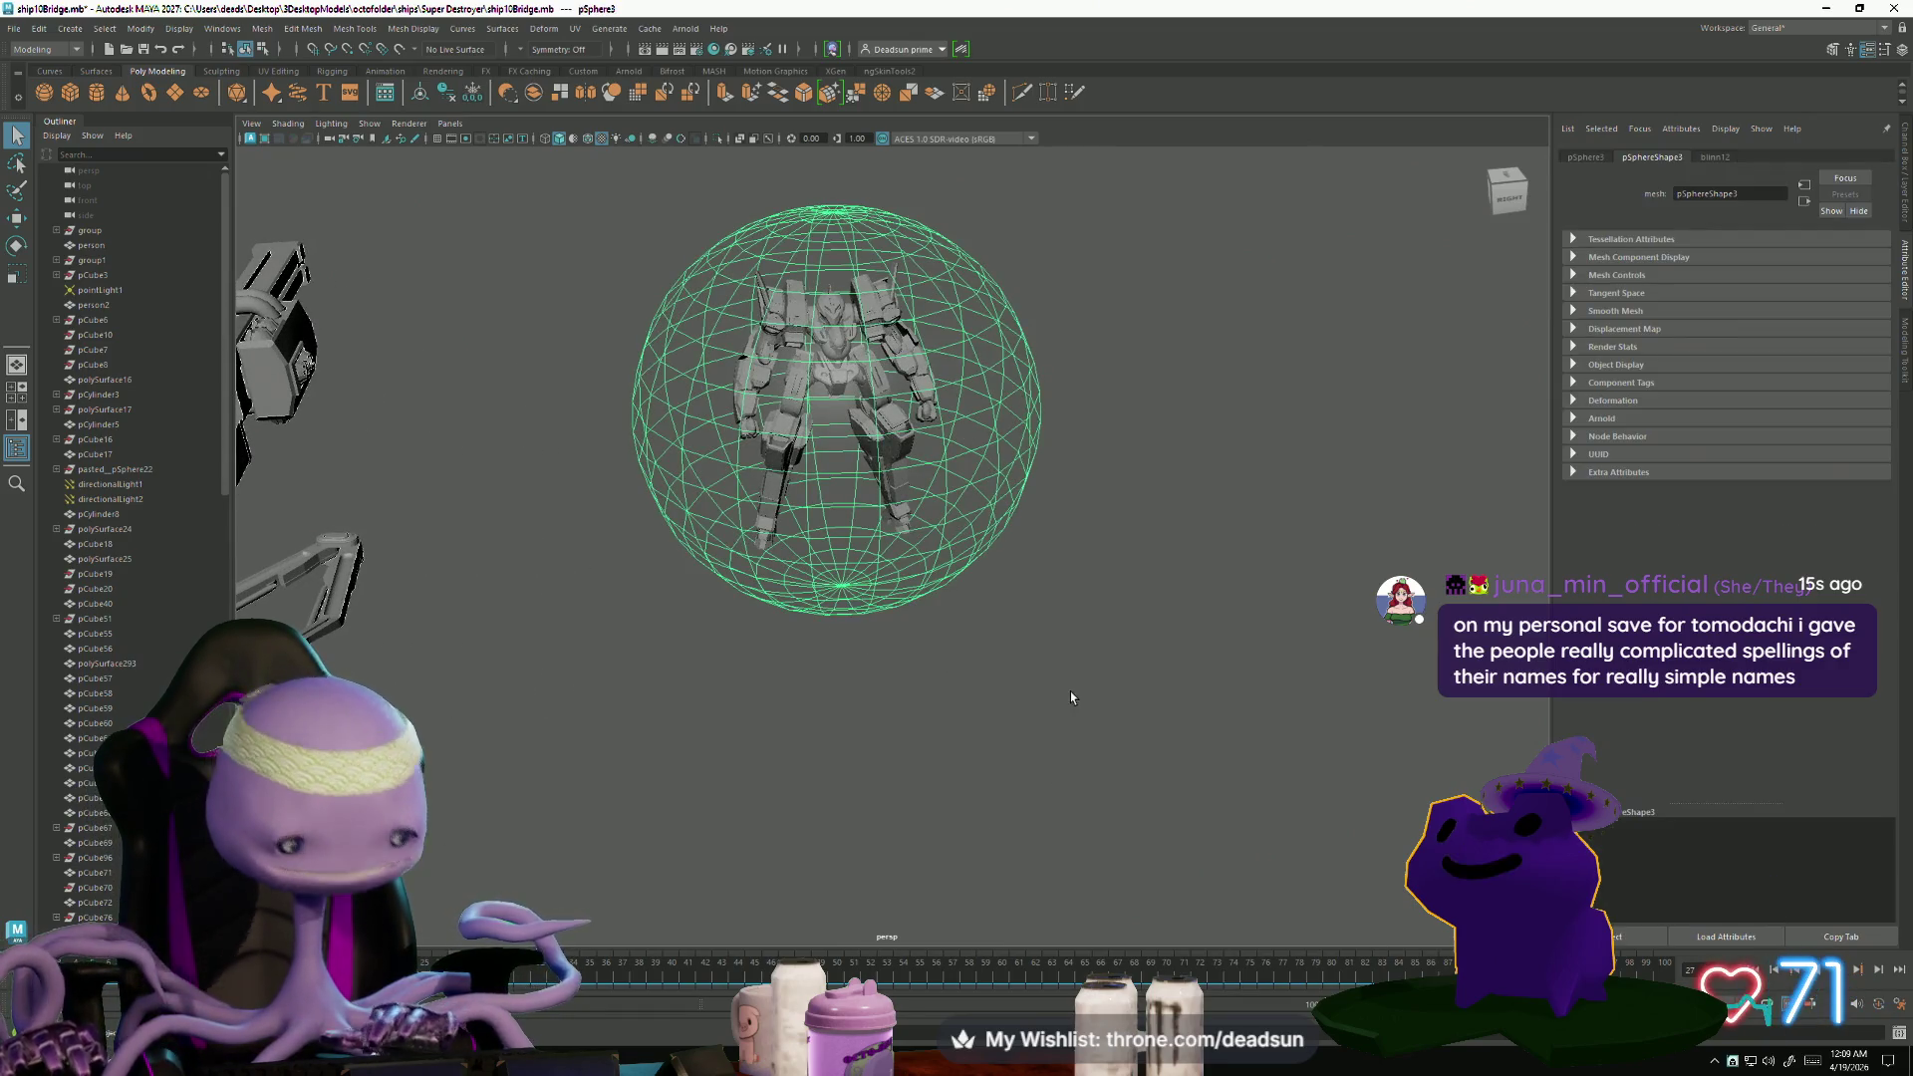
pyautogui.press('f')
pyautogui.keyDown('alt'); pyautogui.moveTo(1085, 815); pyautogui.dragTo(1323, 875, button='right'); pyautogui.keyUp('alt')
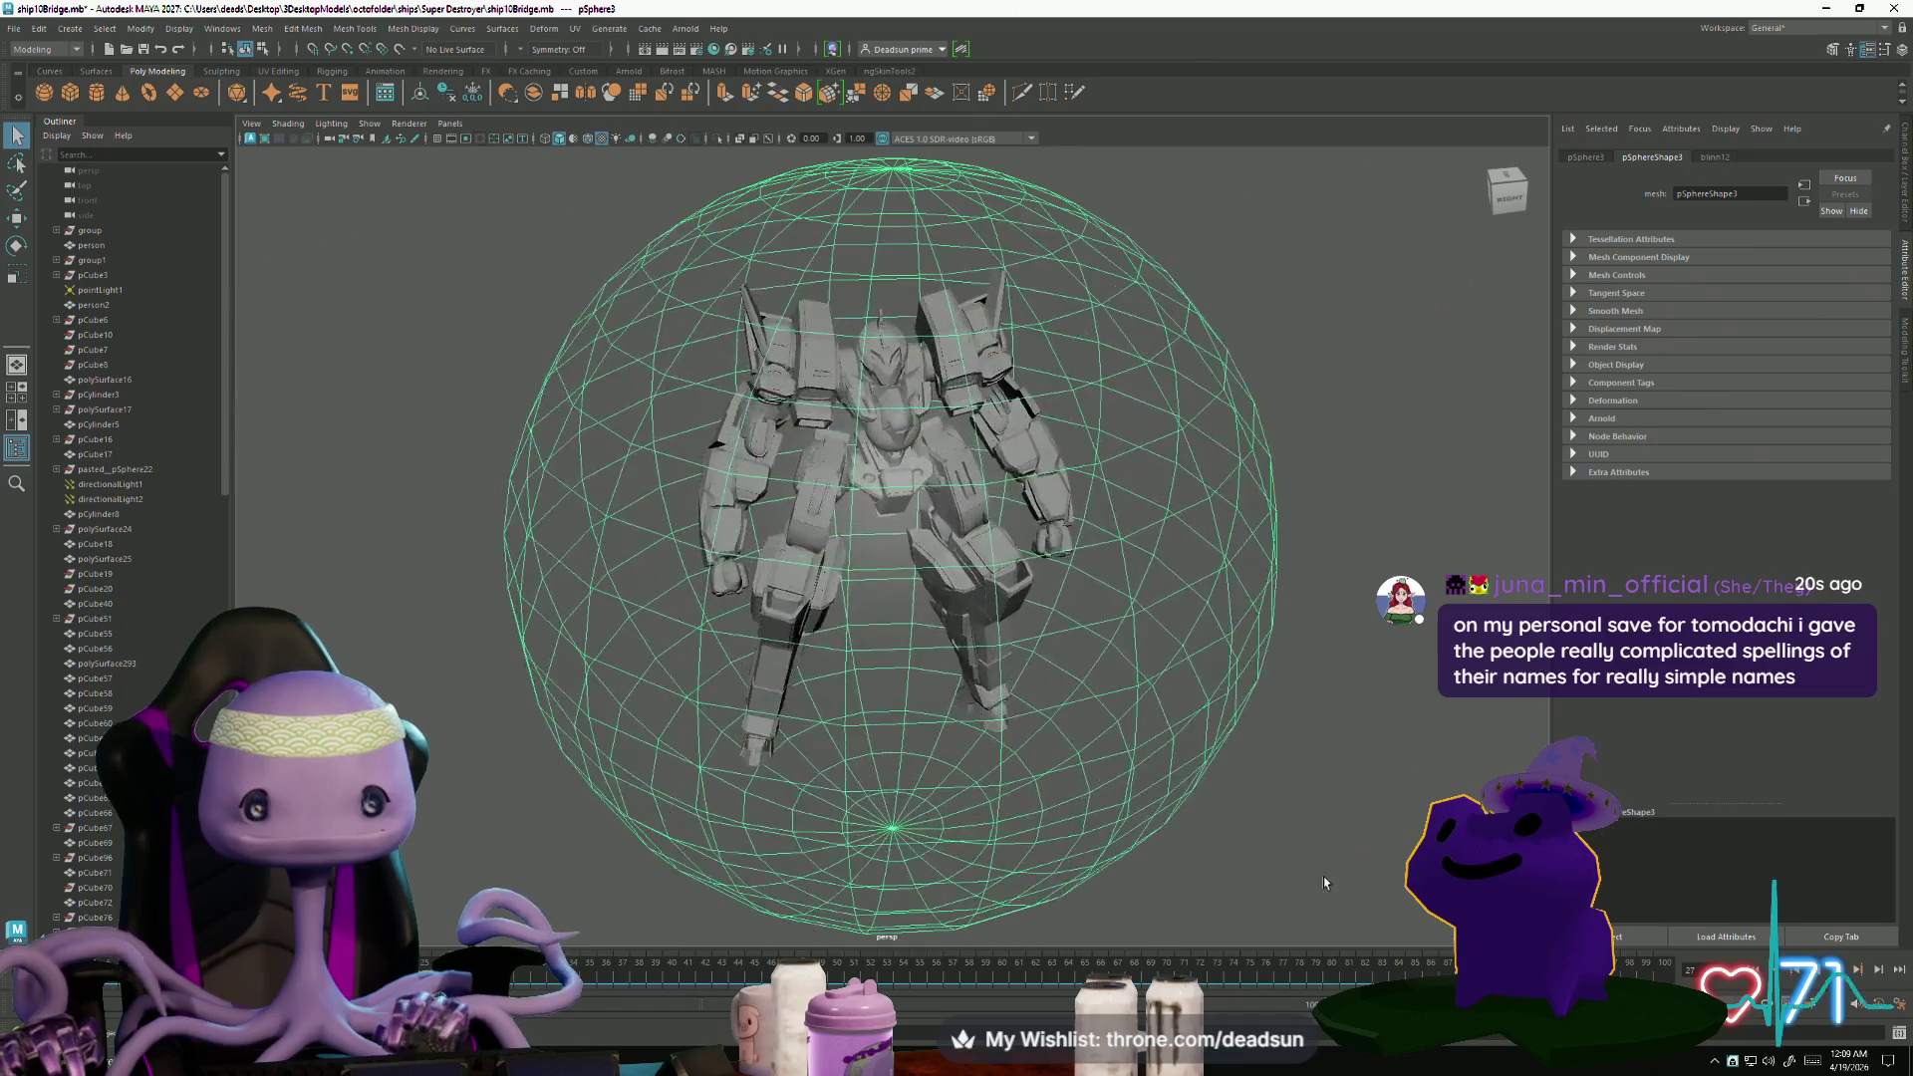
pyautogui.click(1323, 876)
# - Pan around the ship, then drag the planets.mp4 video window over the scene
pyautogui.moveTo(1323, 876)
pyautogui.keyDown('alt'); pyautogui.mouseDown()
pyautogui.moveTo(1411, 845)
pyautogui.moveTo(1333, 852)
pyautogui.moveTo(1136, 757)
pyautogui.moveTo(1090, 800)
pyautogui.moveTo(790, 781)
pyautogui.moveTo(867, 744)
pyautogui.mouseUp(); pyautogui.keyUp('alt')
pyautogui.keyDown('alt'); pyautogui.moveTo(867, 743); pyautogui.dragTo(939, 825, button='middle'); pyautogui.keyUp('alt')
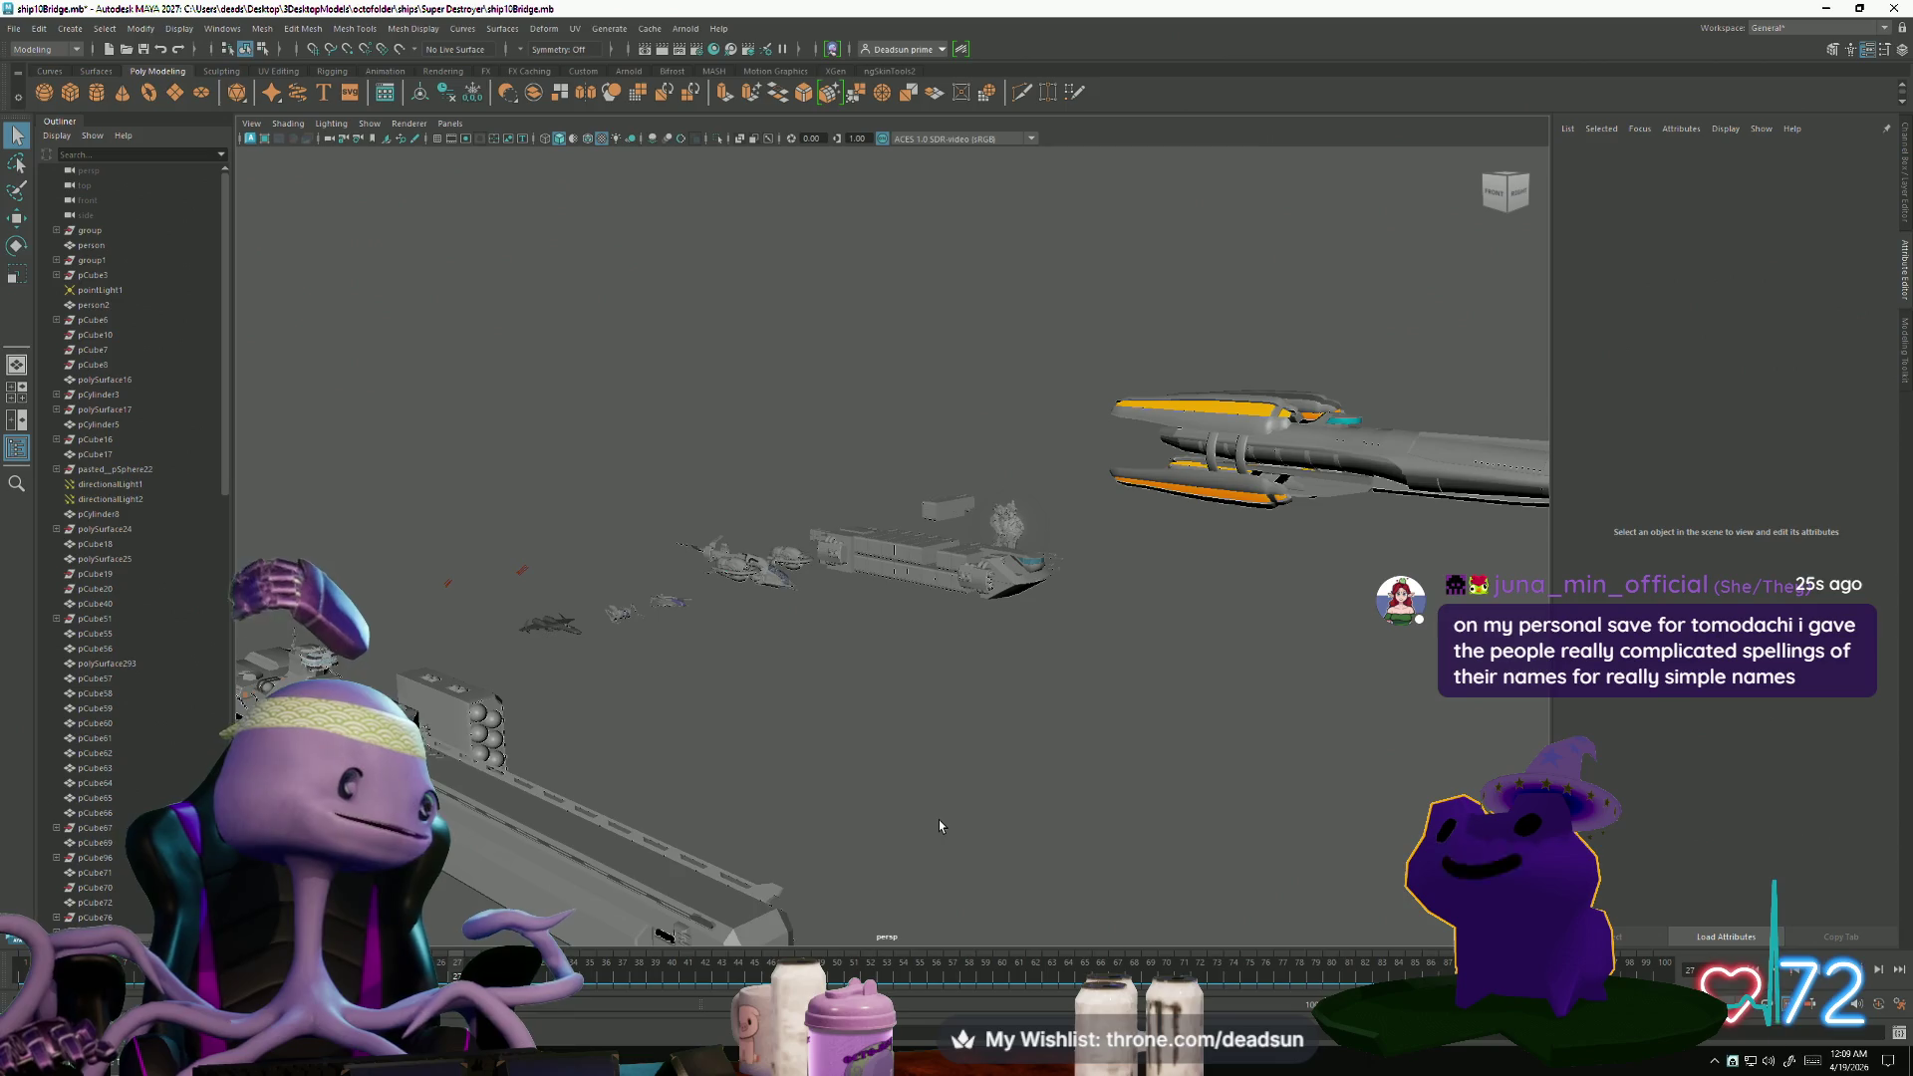
pyautogui.moveTo(682, 783)
pyautogui.keyDown('alt'); pyautogui.mouseDown(button='middle')
pyautogui.moveTo(765, 745)
pyautogui.moveTo(773, 717)
pyautogui.mouseUp(button='middle'); pyautogui.keyUp('alt')
pyautogui.scroll(-2, 720, 769)
pyautogui.scroll(-3, 719, 769)
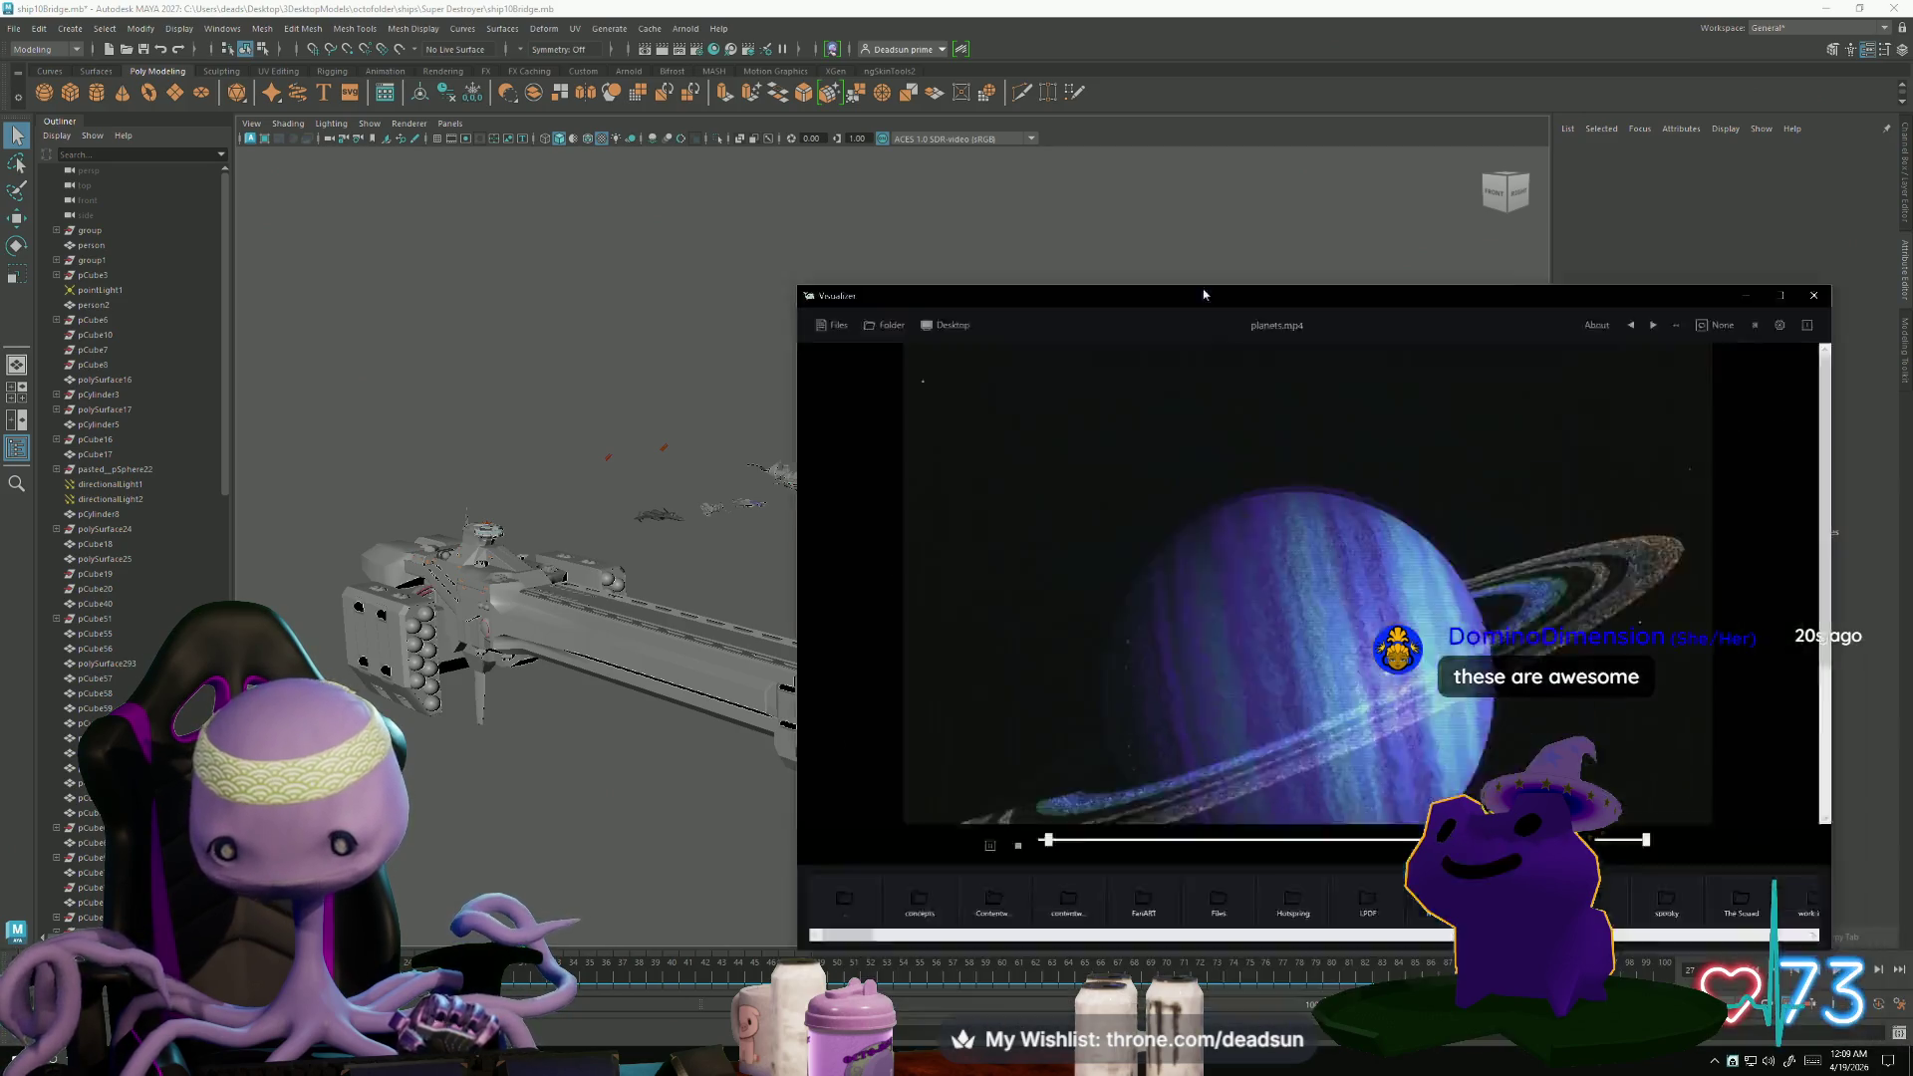
pyautogui.moveTo(1222, 305); pyautogui.dragTo(839, 199)
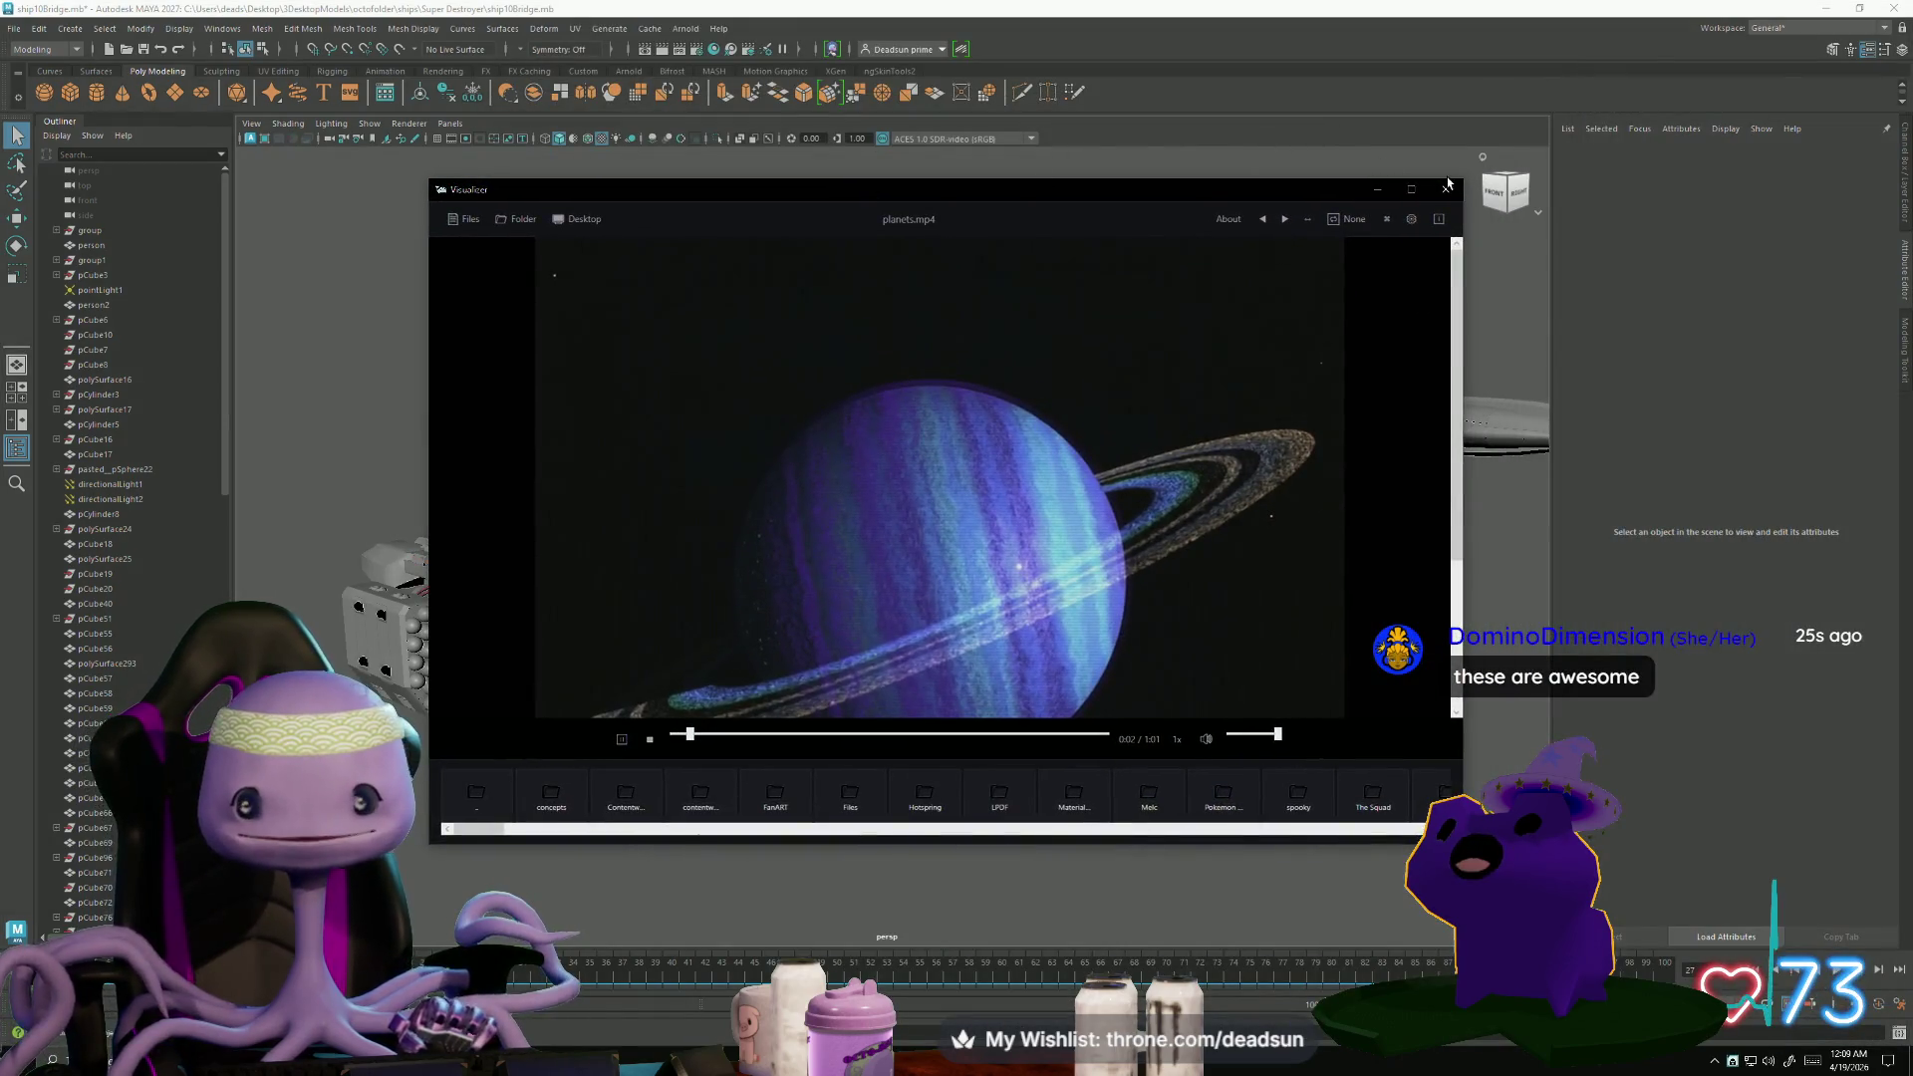
# - Watch the planets.mp4 video maximized, then close it
pyautogui.click(1410, 189)
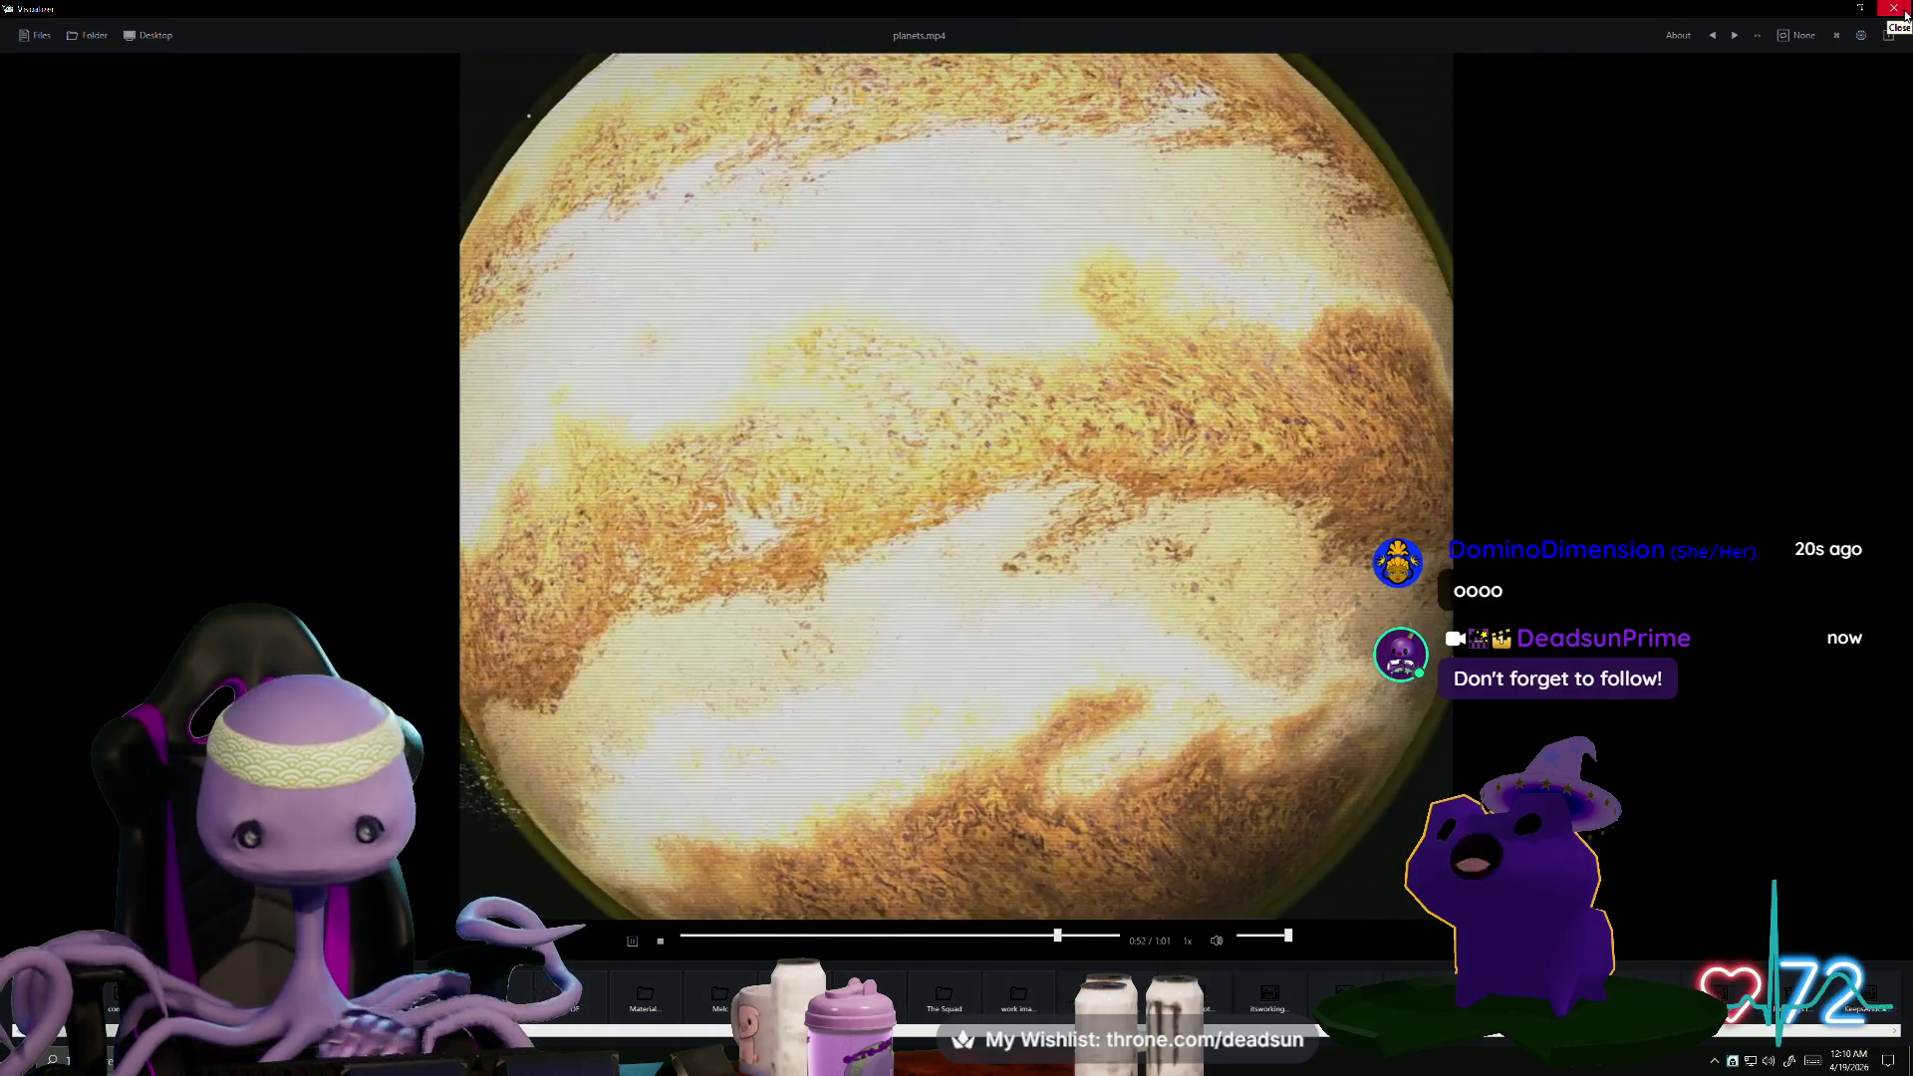
pyautogui.click(1905, 11)
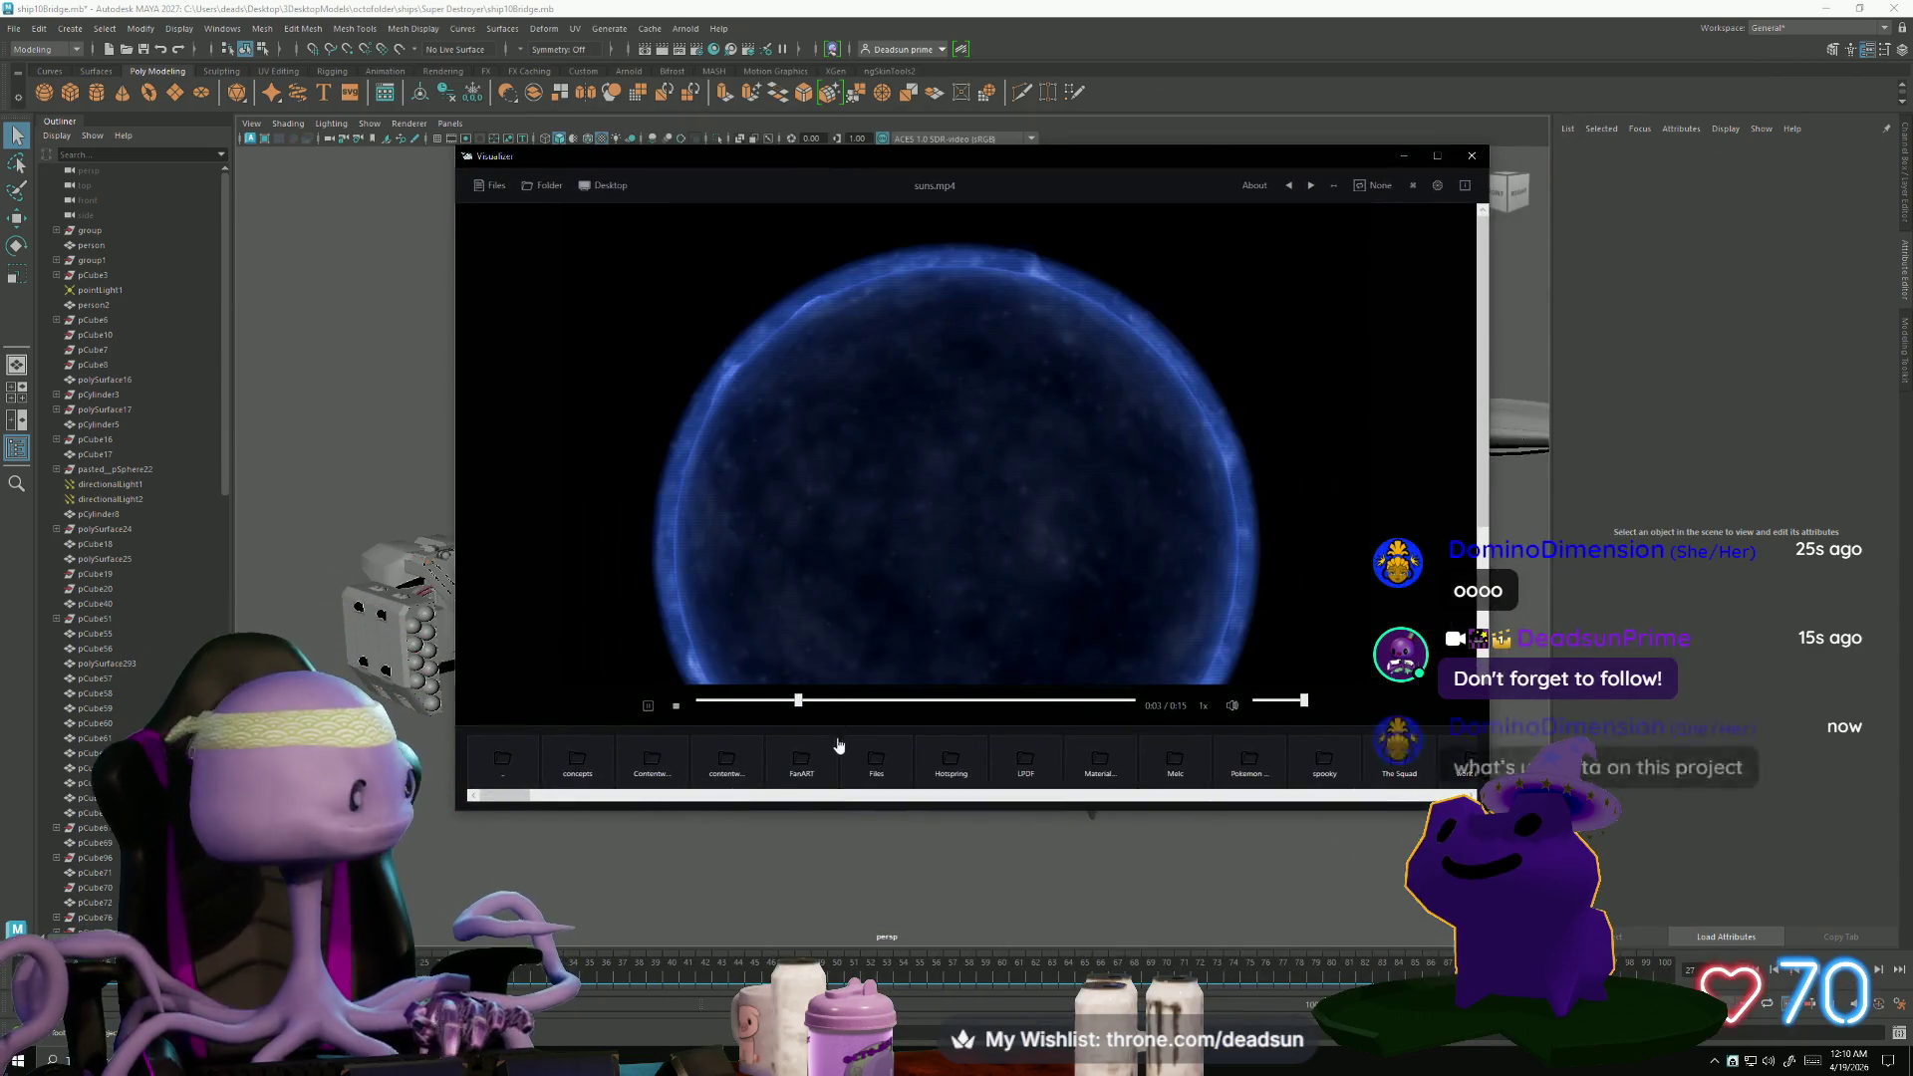
# - Play the sun video full screen, then open and close the nuetrondecay.mp4 clip
pyautogui.click(1438, 157)
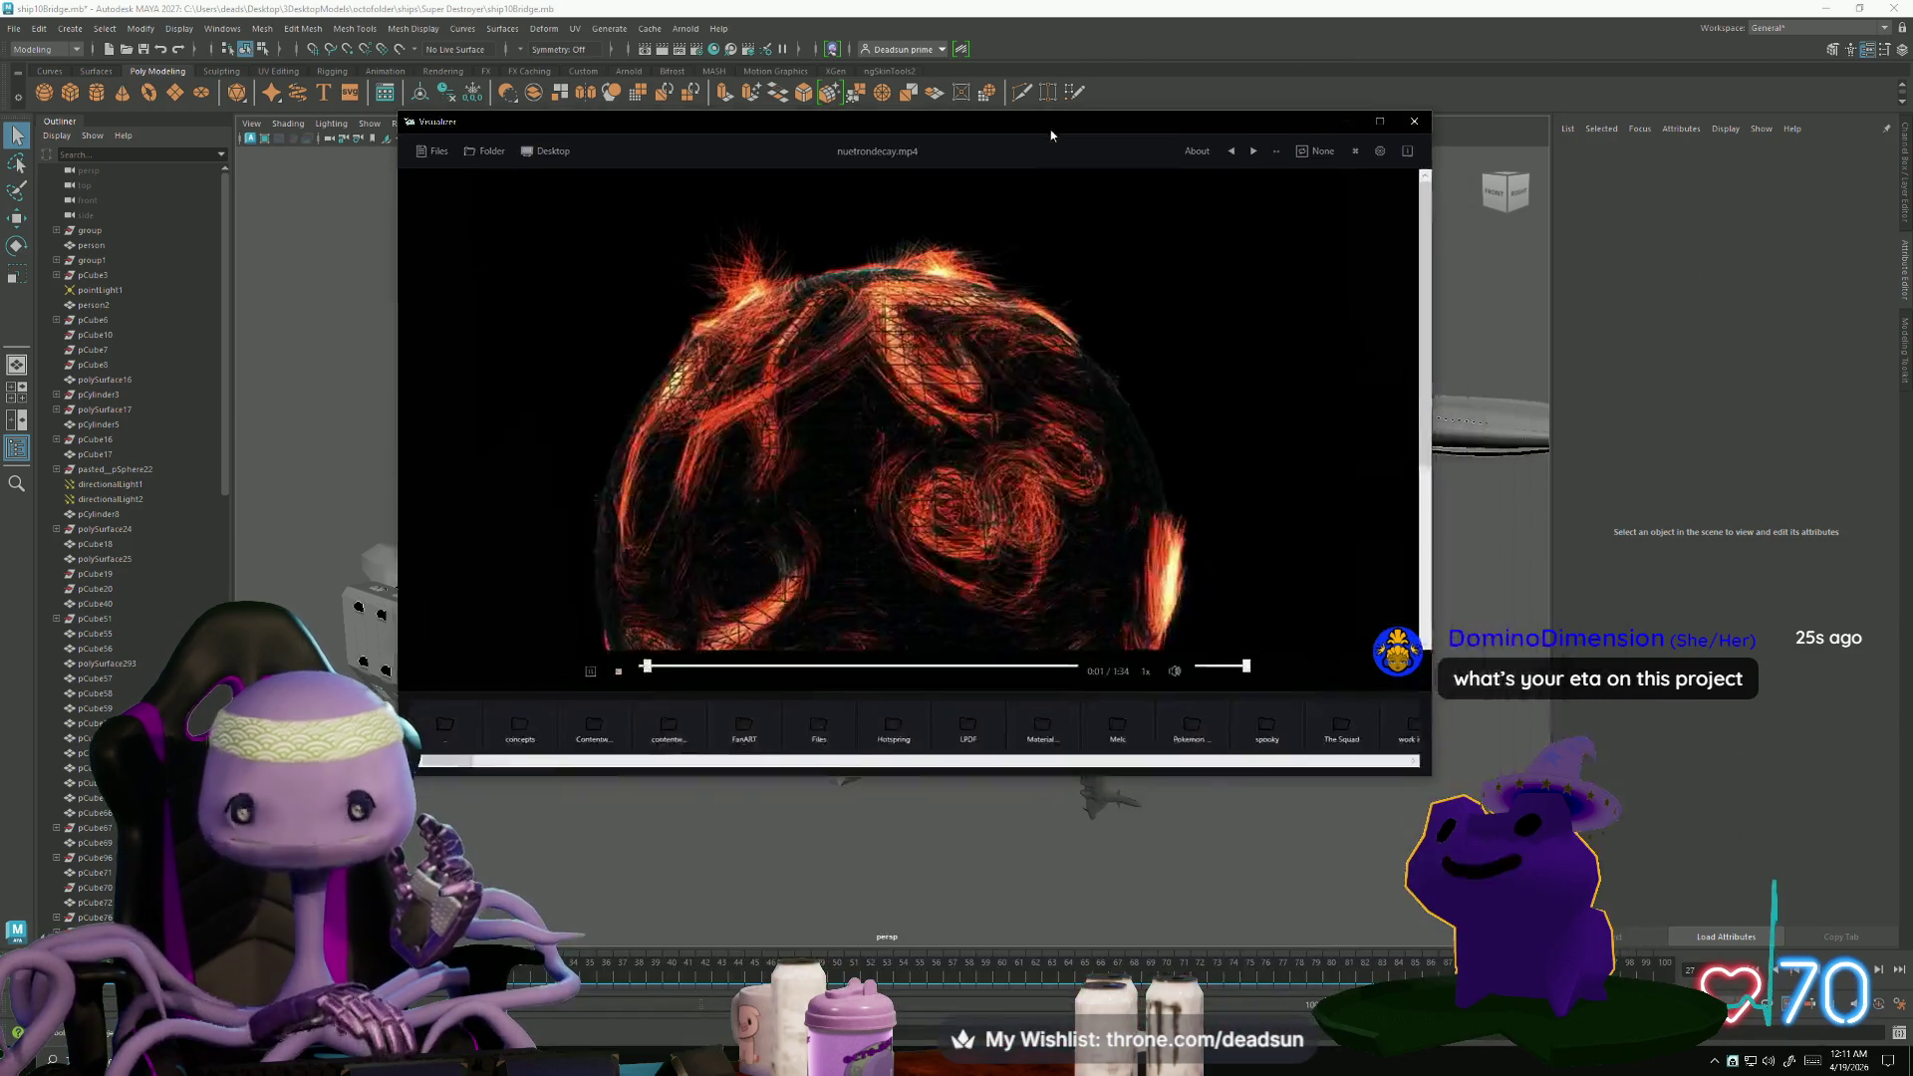
pyautogui.doubleClick(1352, 114)
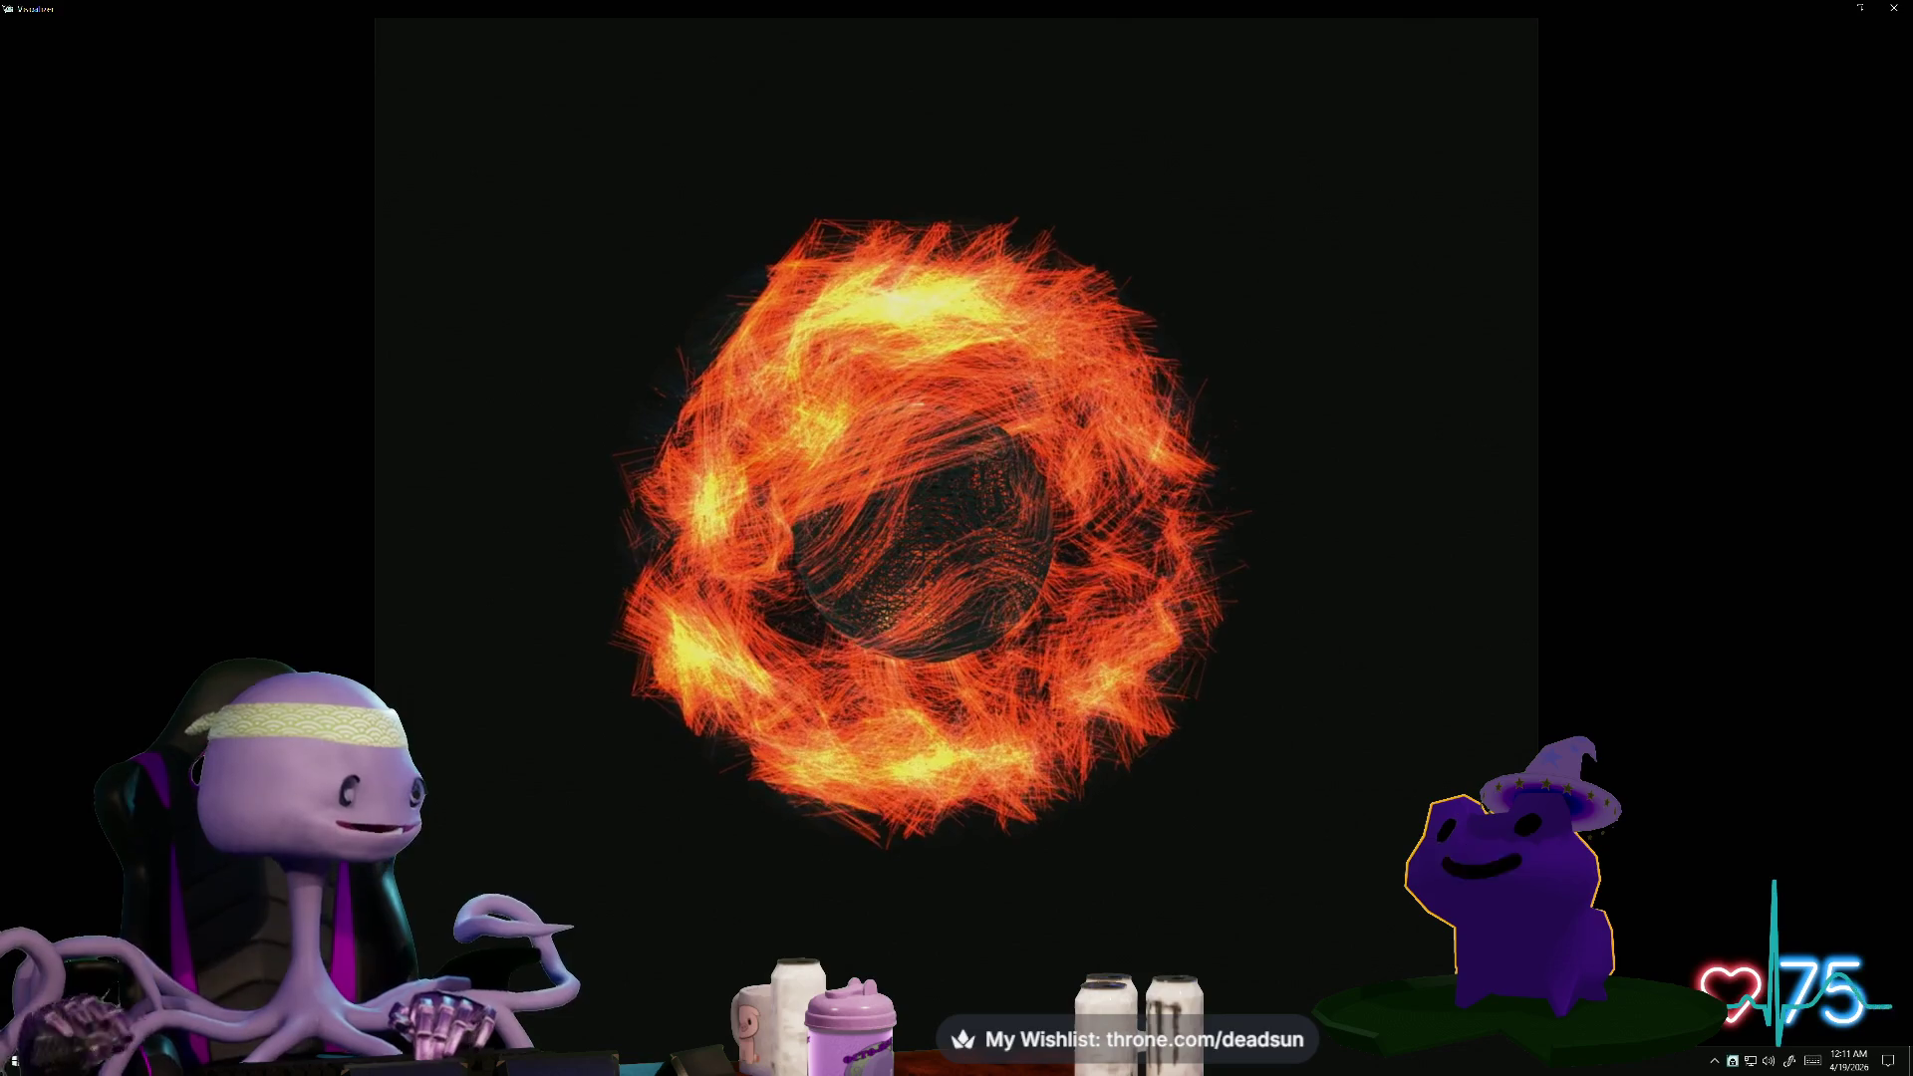
pyautogui.moveTo(899, 541)
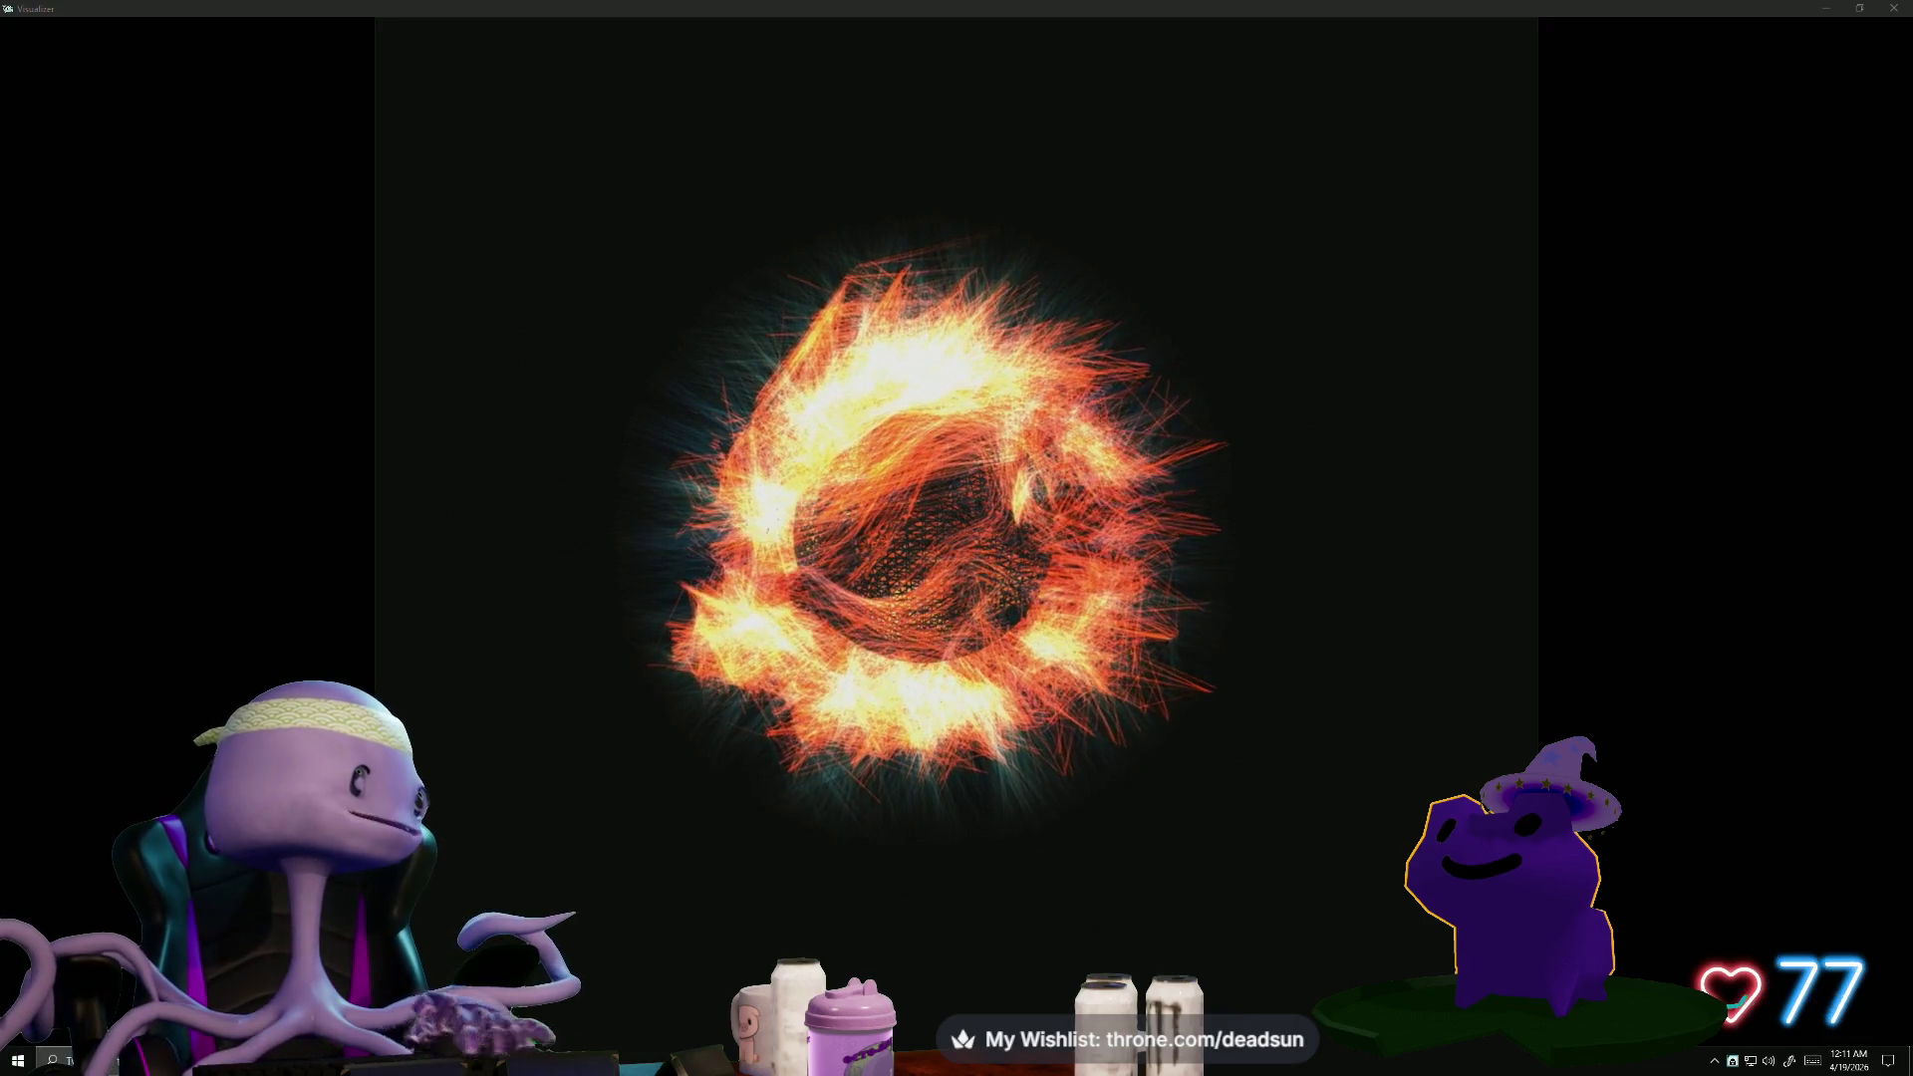
pyautogui.click(1893, 9)
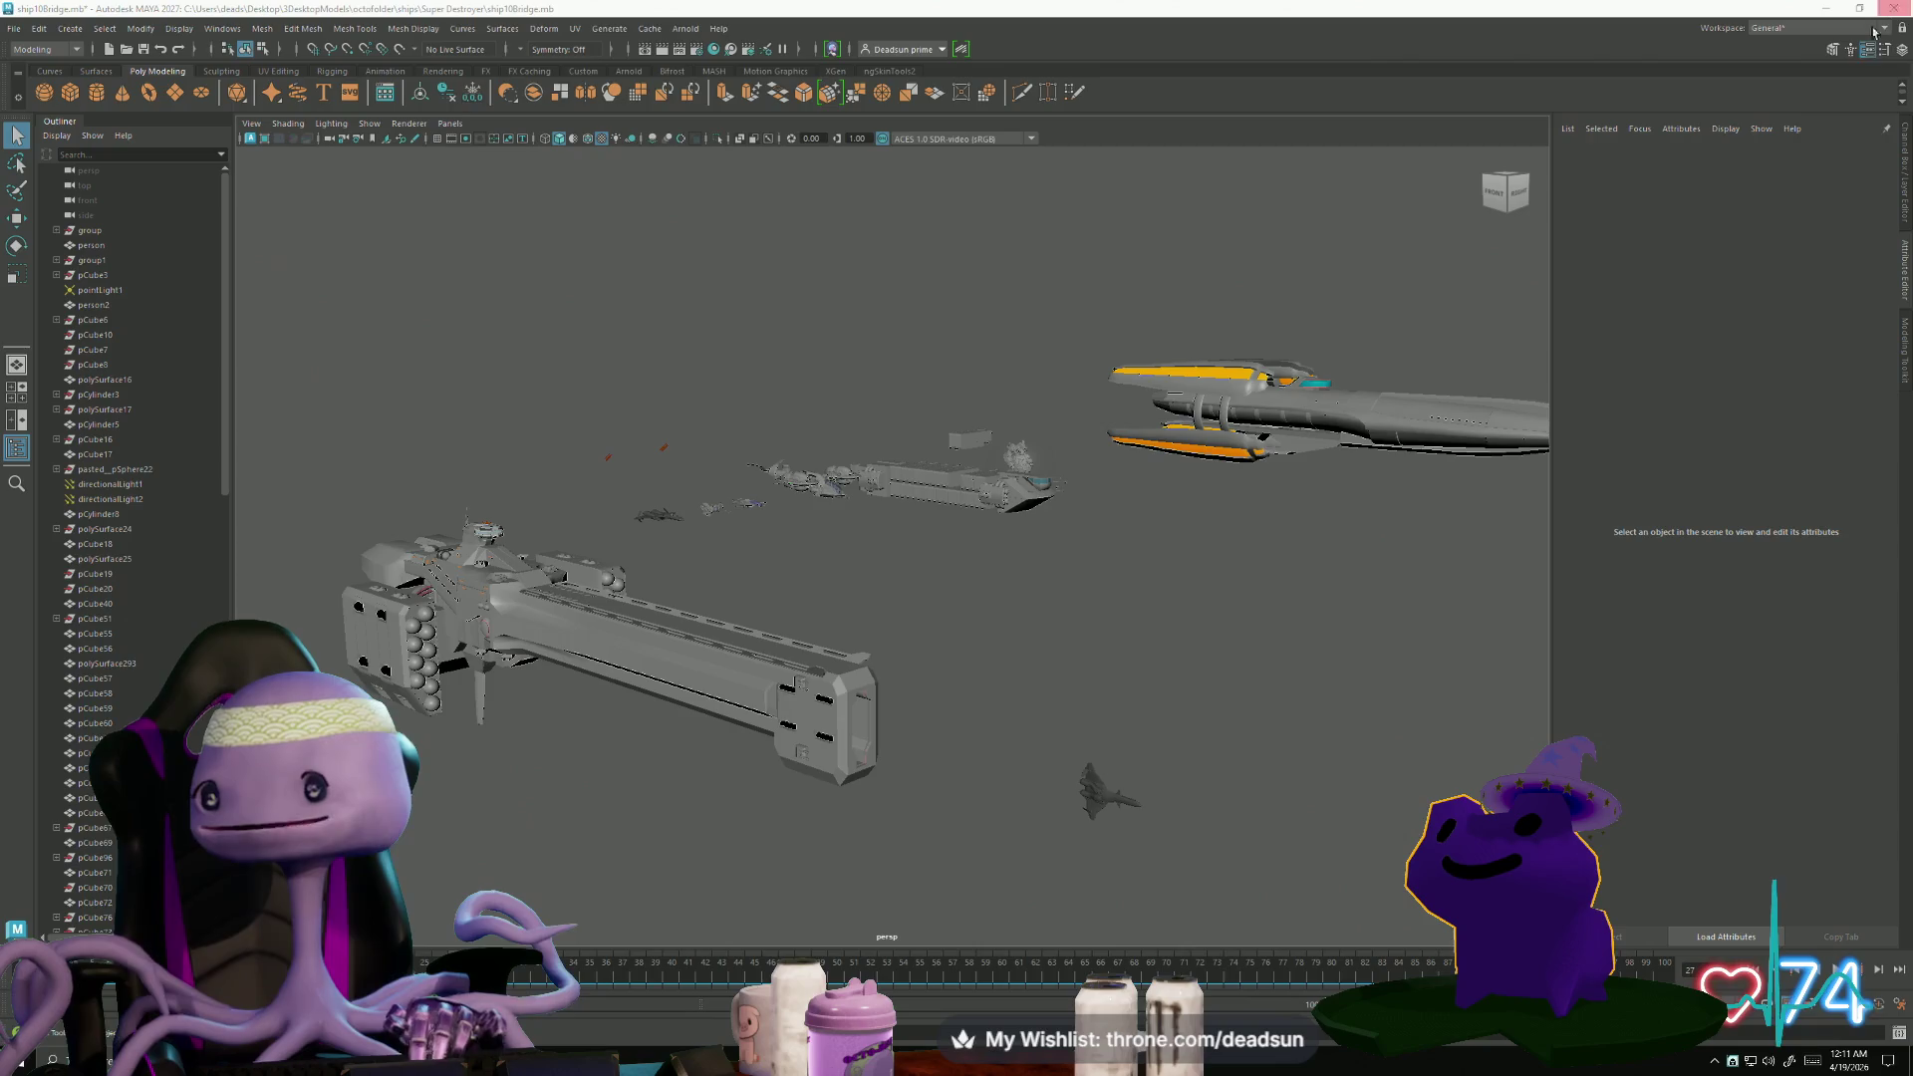
# - Watch DeadsunGalaxyForgeSim004.mp4 maximized, then close the viewer
pyautogui.hotkey('alt', 'Tab')
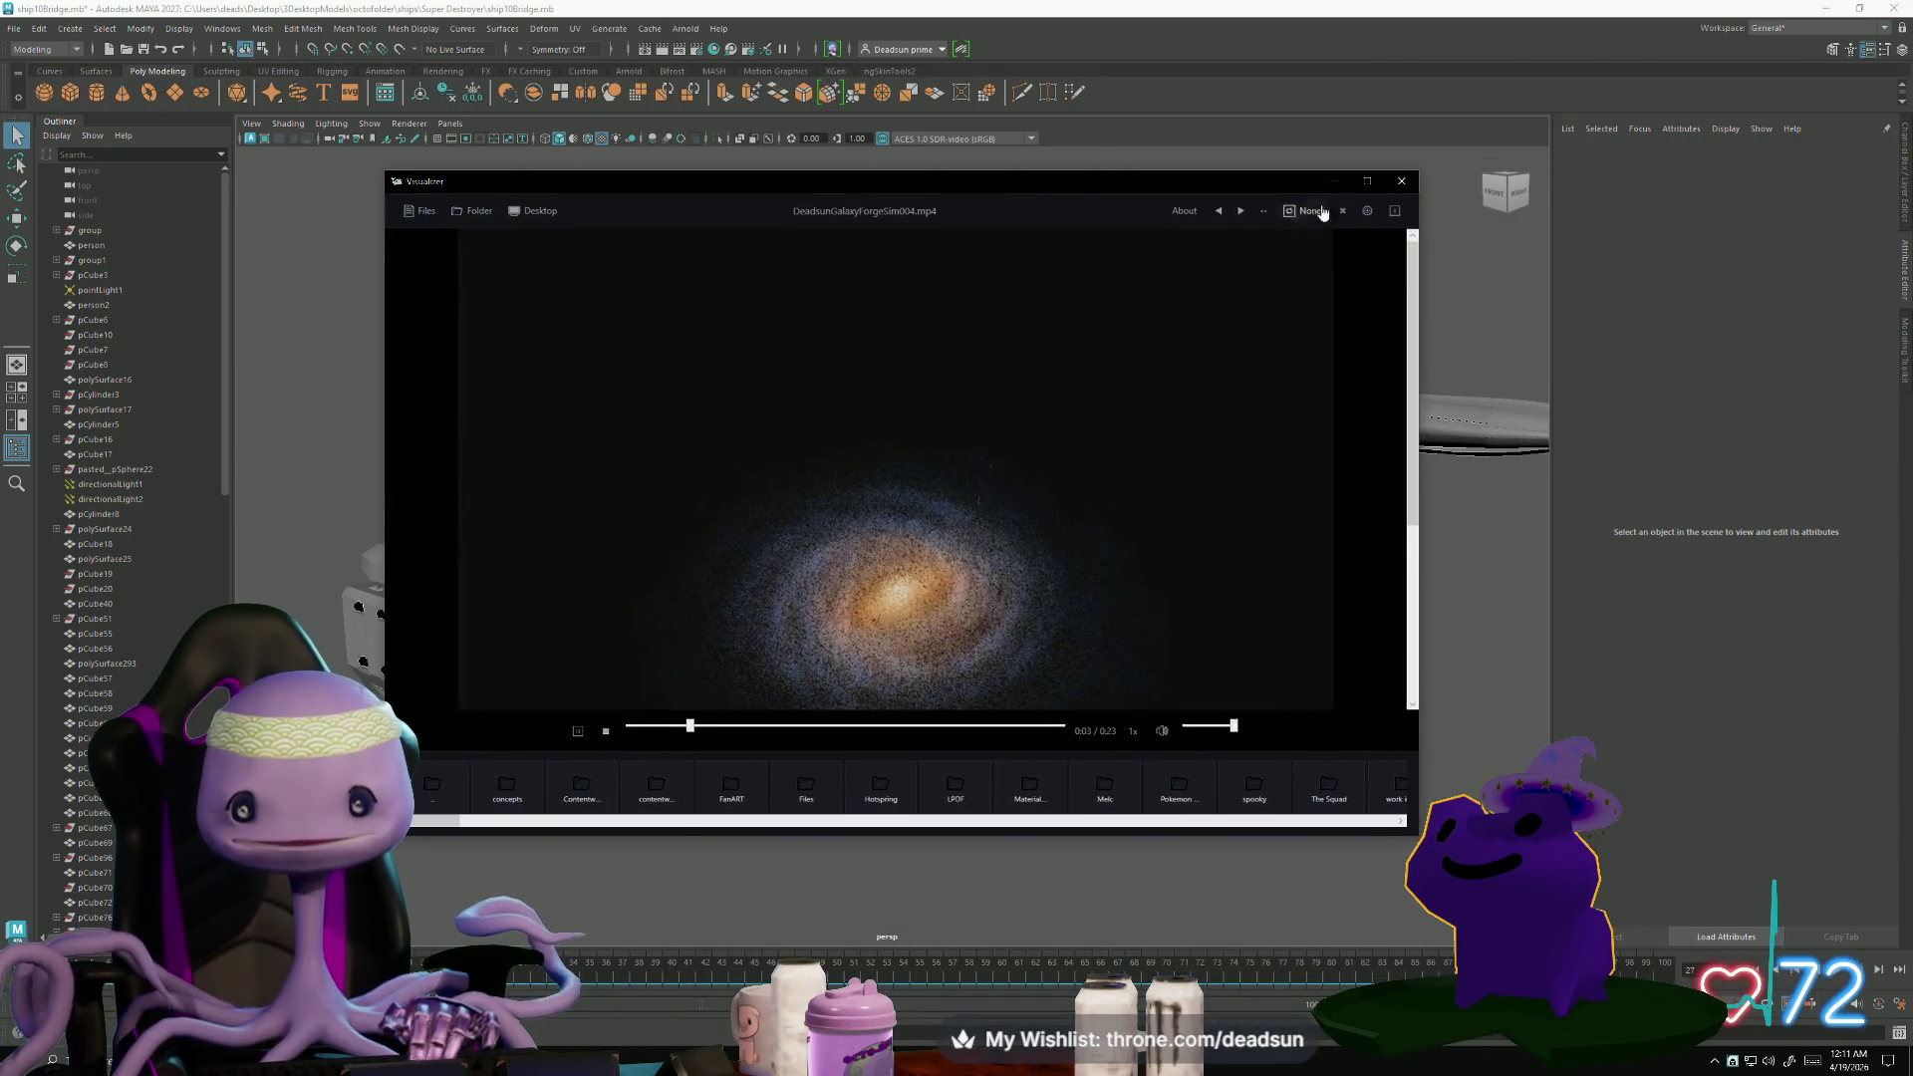
pyautogui.click(1367, 182)
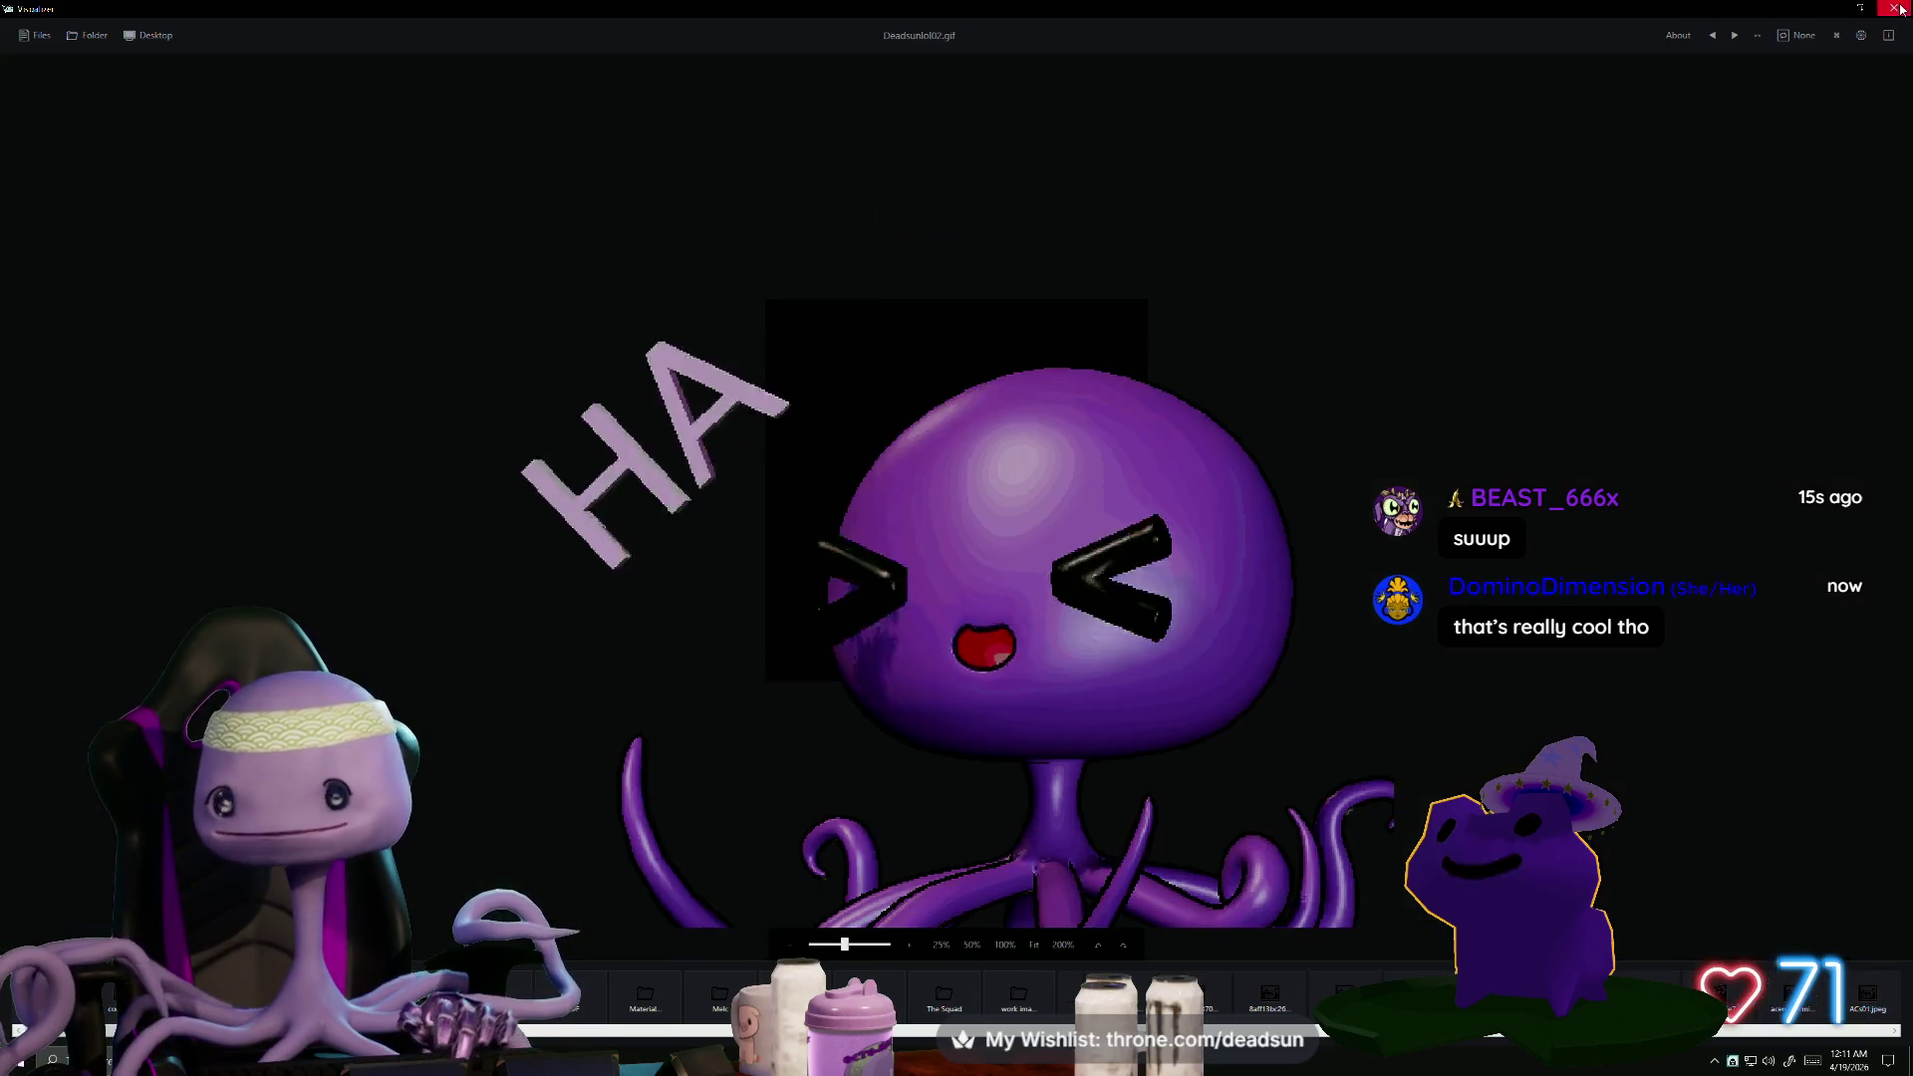
pyautogui.click(1895, 9)
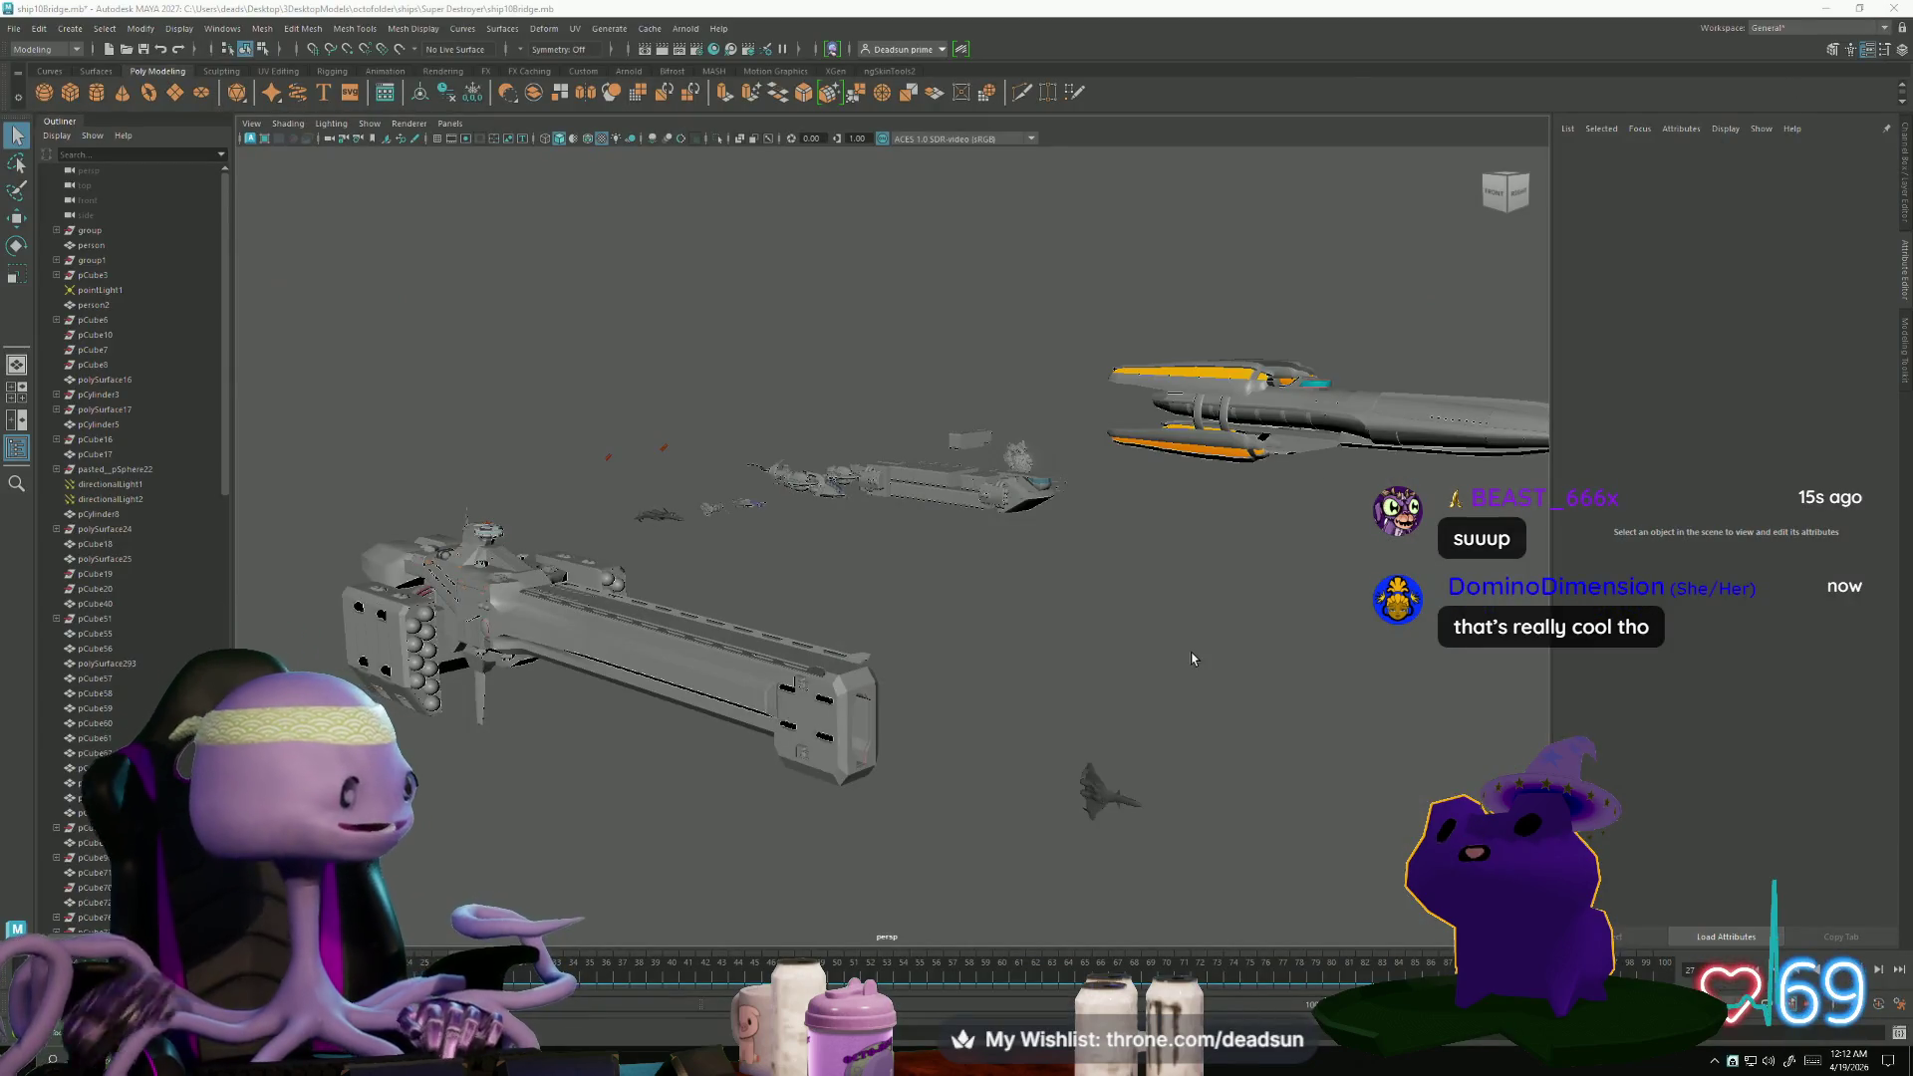
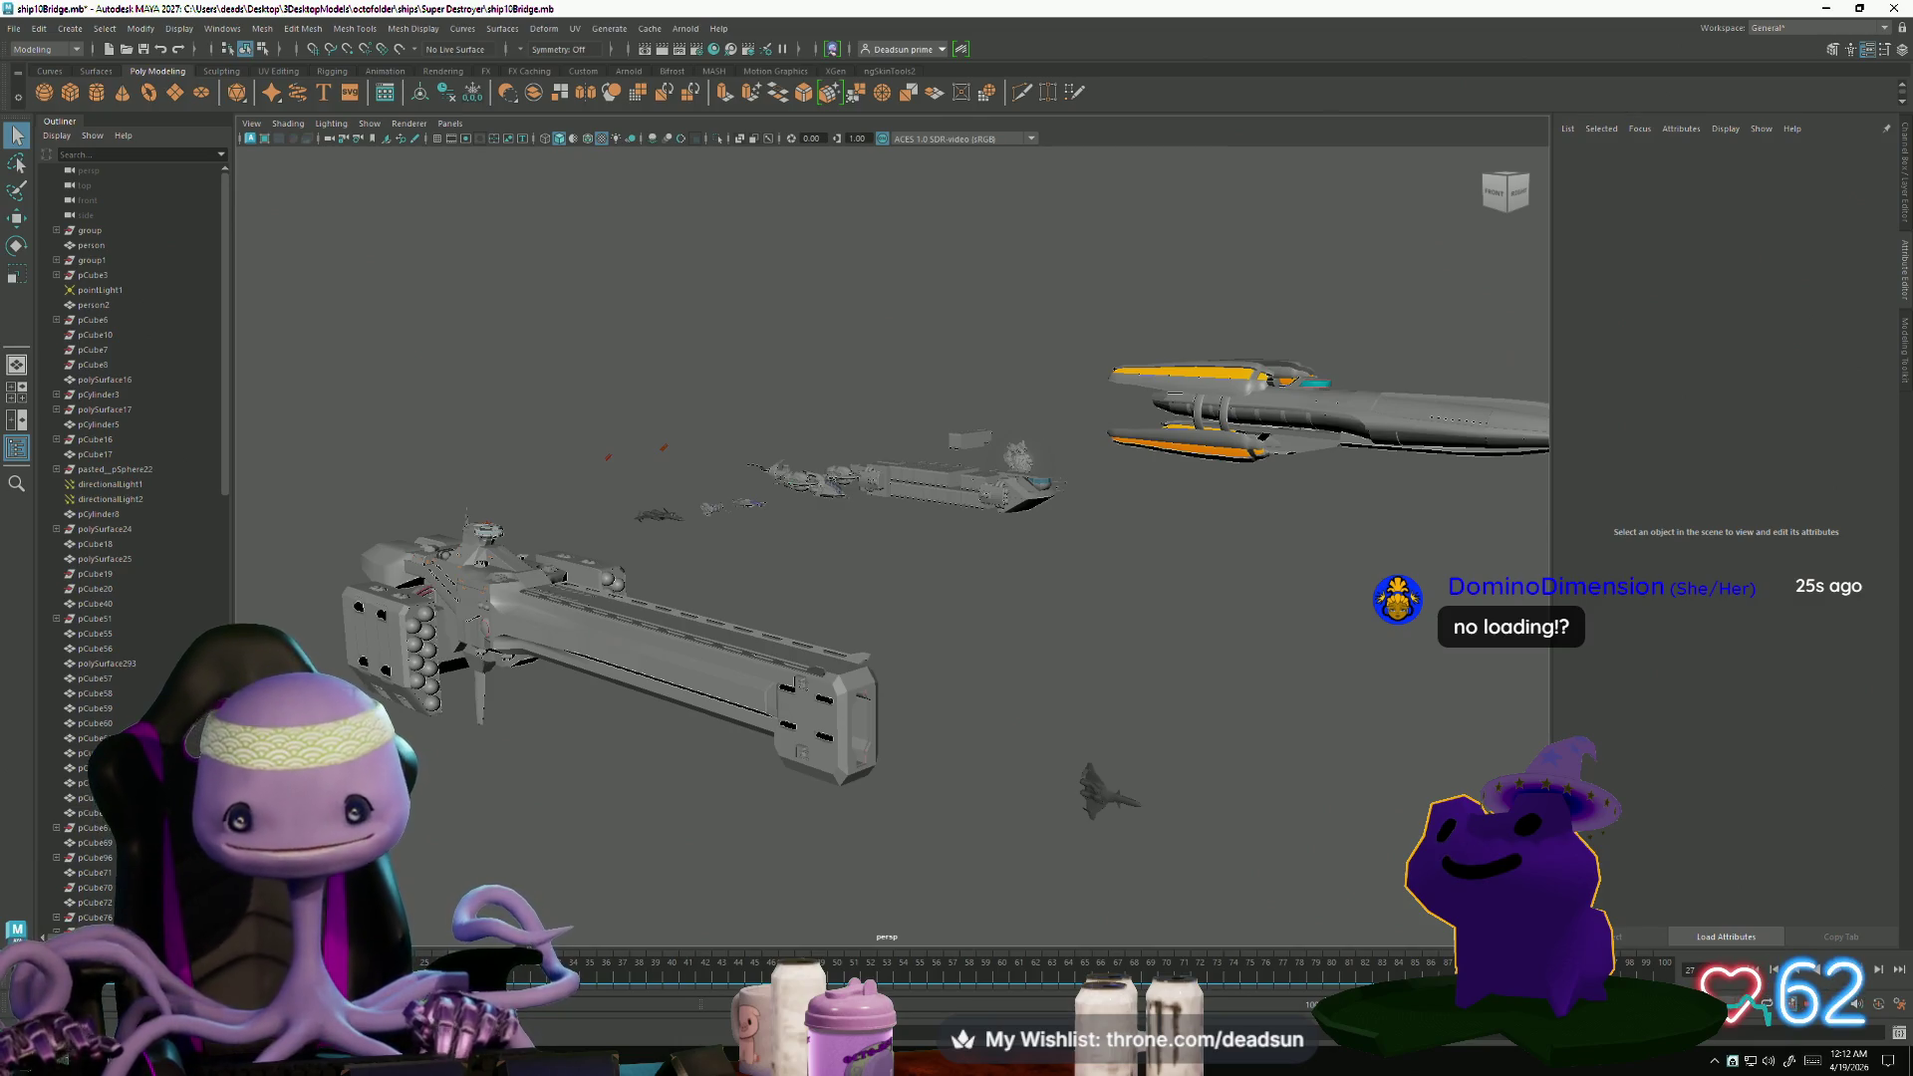
# - Orbit and zoom around the spaceship fleet to inspect the large ship's hull
pyautogui.moveTo(704, 618)
pyautogui.keyDown('alt'); pyautogui.mouseDown()
pyautogui.moveTo(638, 655)
pyautogui.moveTo(812, 620)
pyautogui.mouseUp(); pyautogui.keyUp('alt')
pyautogui.moveTo(812, 619)
pyautogui.keyDown('alt'); pyautogui.mouseDown(button='right')
pyautogui.moveTo(858, 718)
pyautogui.moveTo(1008, 774)
pyautogui.moveTo(902, 756)
pyautogui.moveTo(907, 690)
pyautogui.moveTo(1067, 786)
pyautogui.moveTo(927, 692)
pyautogui.mouseUp(button='right'); pyautogui.keyUp('alt')
pyautogui.moveTo(927, 693)
pyautogui.keyDown('alt'); pyautogui.mouseDown(button='middle')
pyautogui.moveTo(913, 678)
pyautogui.moveTo(967, 706)
pyautogui.mouseUp(button='middle'); pyautogui.keyUp('alt')
pyautogui.keyDown('alt'); pyautogui.moveTo(968, 706); pyautogui.dragTo(1036, 725); pyautogui.keyUp('alt')
pyautogui.keyDown('alt'); pyautogui.moveTo(1037, 725); pyautogui.dragTo(1101, 749, button='right'); pyautogui.keyUp('alt')
pyautogui.keyDown('alt'); pyautogui.moveTo(640, 486); pyautogui.dragTo(529, 435); pyautogui.keyUp('alt')
pyautogui.moveTo(787, 711)
pyautogui.keyDown('alt'); pyautogui.mouseDown()
pyautogui.moveTo(765, 696)
pyautogui.moveTo(1162, 811)
pyautogui.moveTo(1225, 743)
pyautogui.mouseUp(); pyautogui.keyUp('alt')
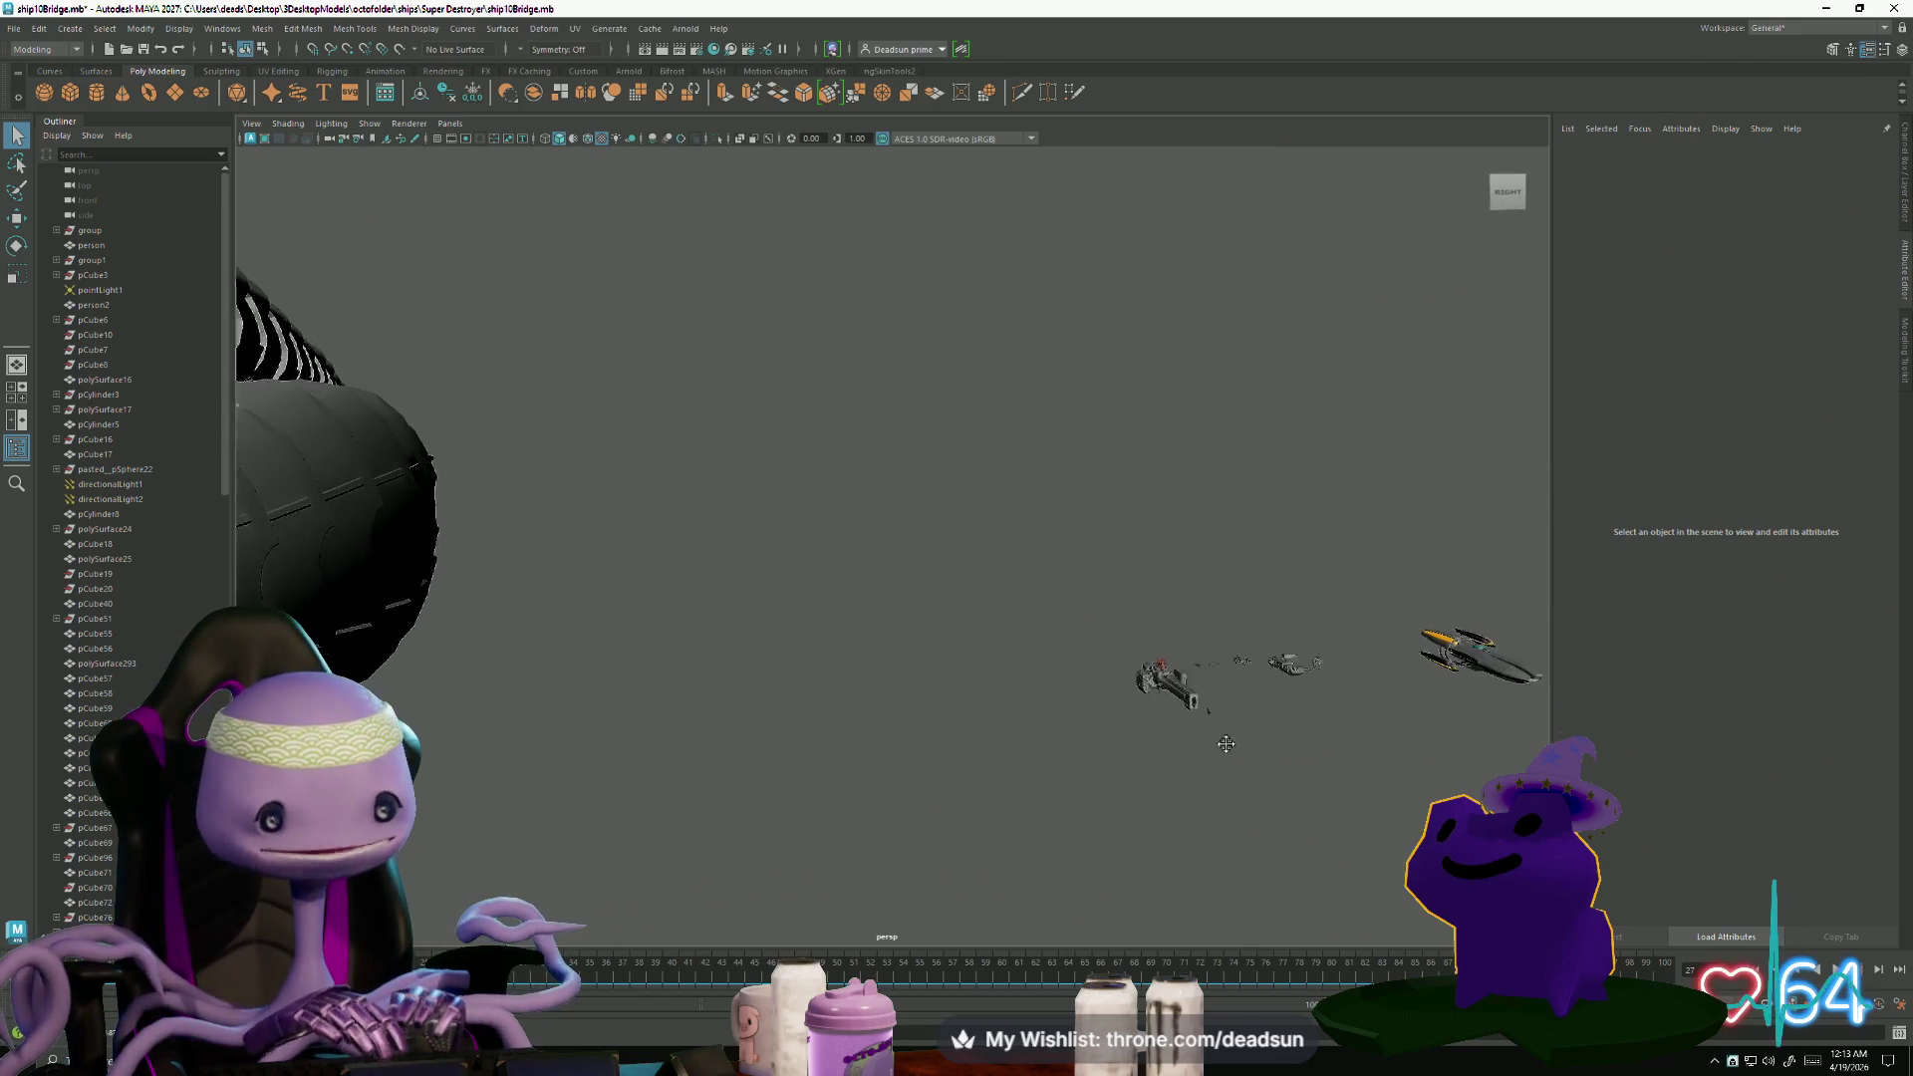
pyautogui.scroll(5, 1225, 743)
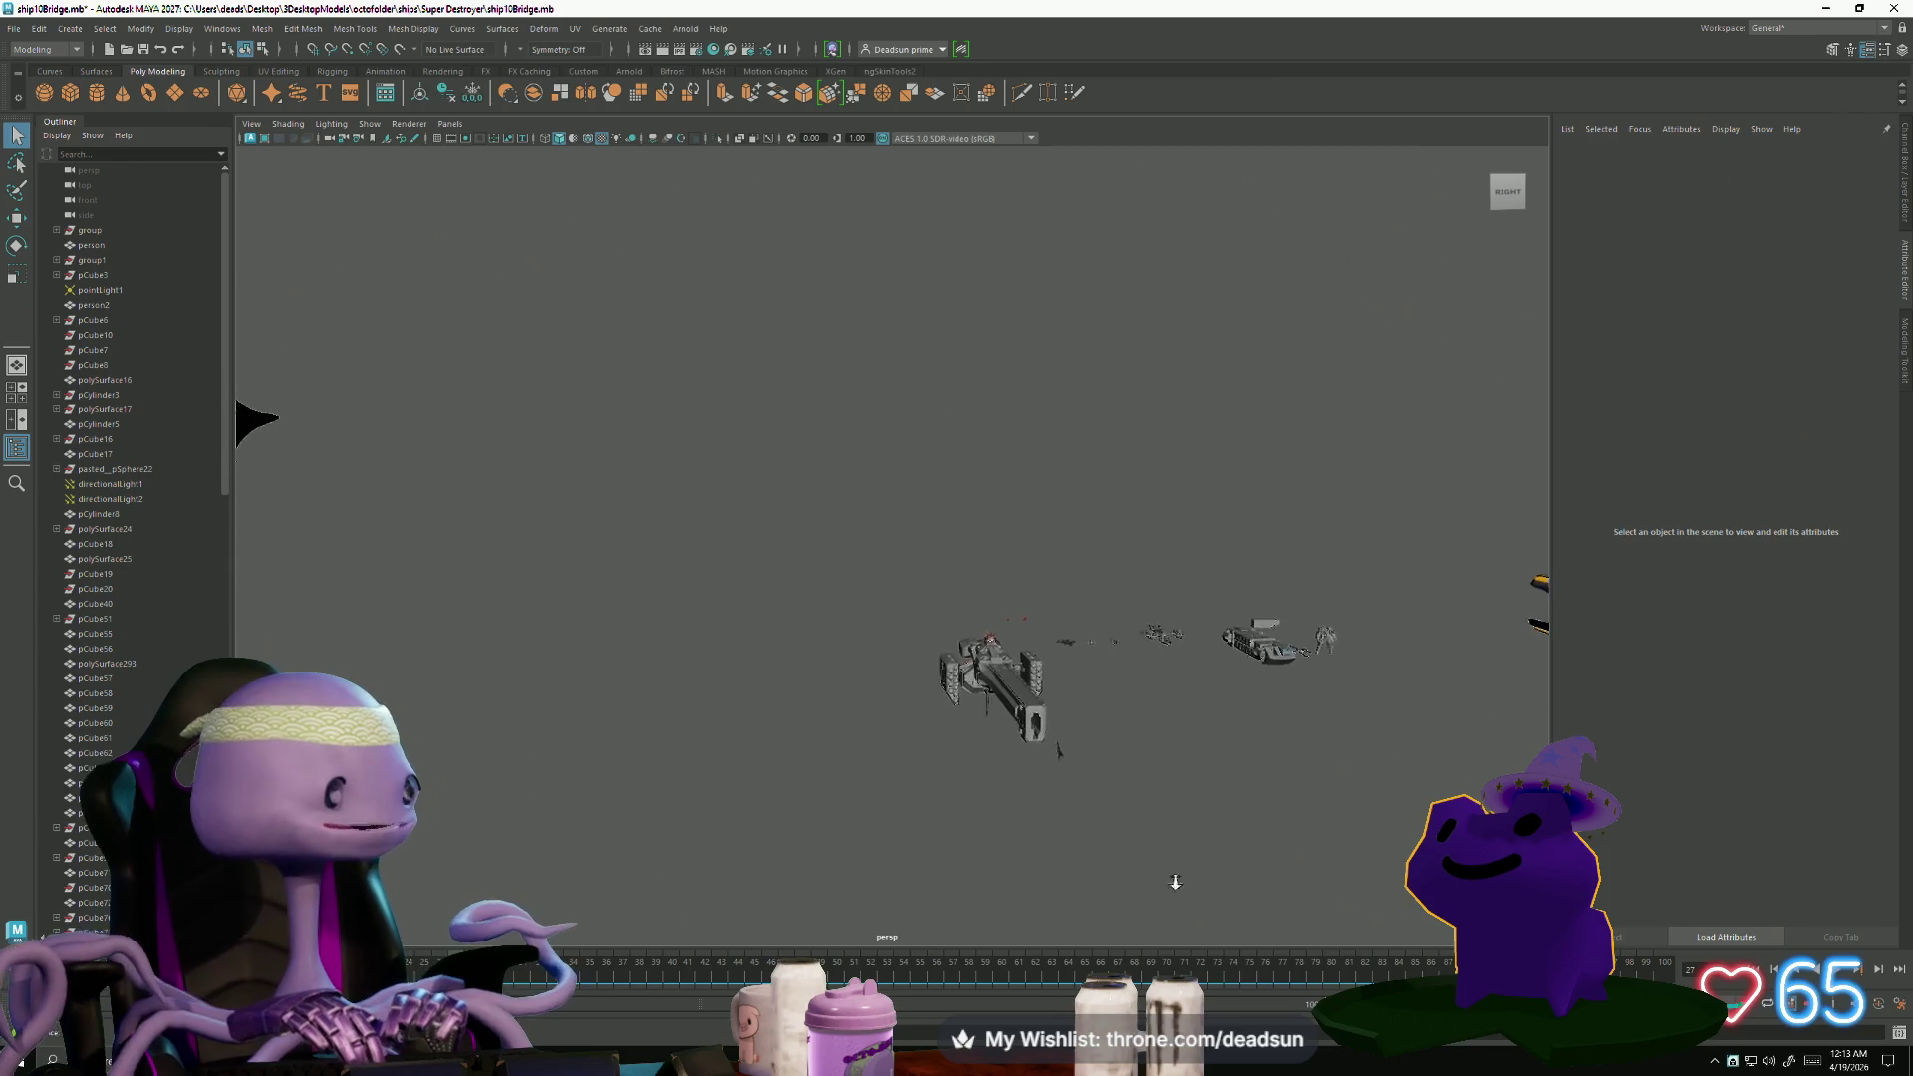
pyautogui.keyDown('alt'); pyautogui.moveTo(1173, 883); pyautogui.dragTo(1156, 907); pyautogui.keyUp('alt')
# - Frame the long gun-barrelled ship and orbit around to its front
pyautogui.click(927, 635)
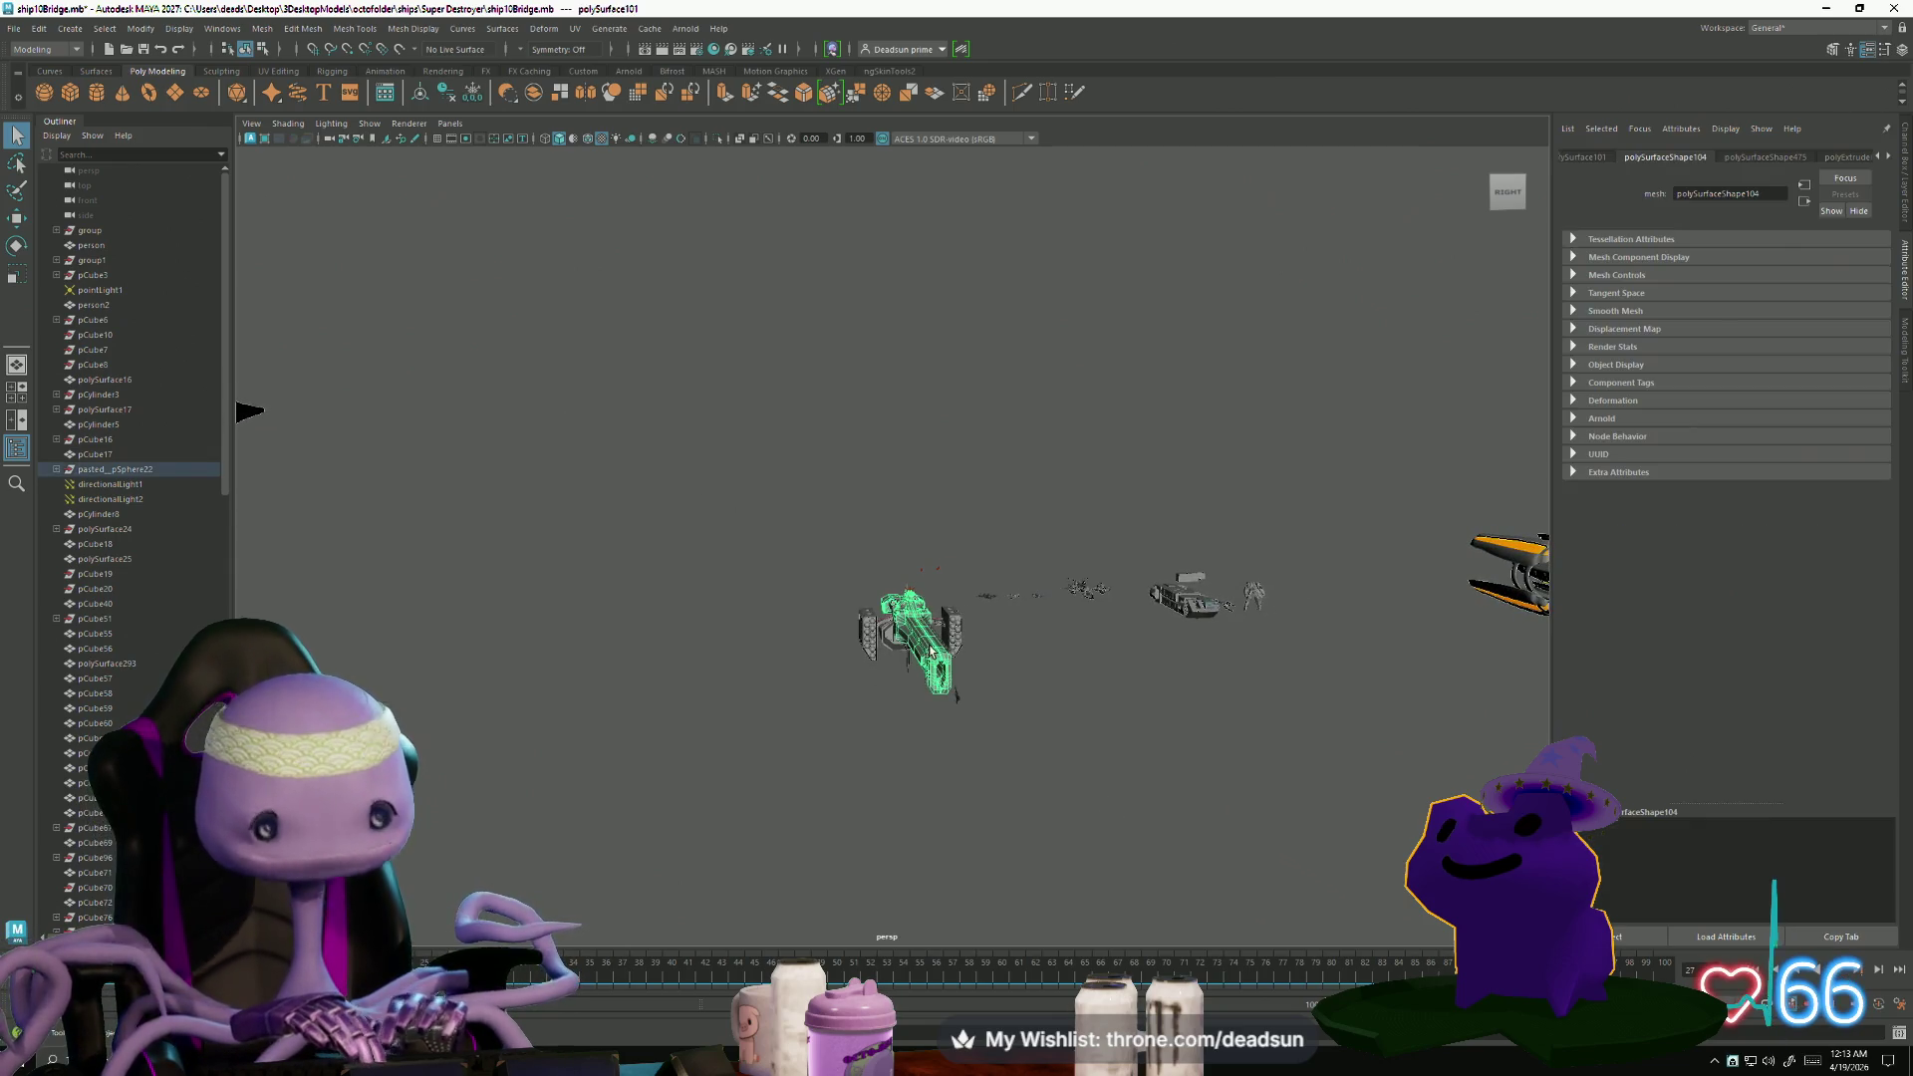
pyautogui.press('f')
pyautogui.click(773, 754)
pyautogui.keyDown('alt'); pyautogui.moveTo(774, 753); pyautogui.dragTo(972, 784); pyautogui.keyUp('alt')
pyautogui.keyDown('alt'); pyautogui.moveTo(967, 783); pyautogui.dragTo(880, 784); pyautogui.keyUp('alt')
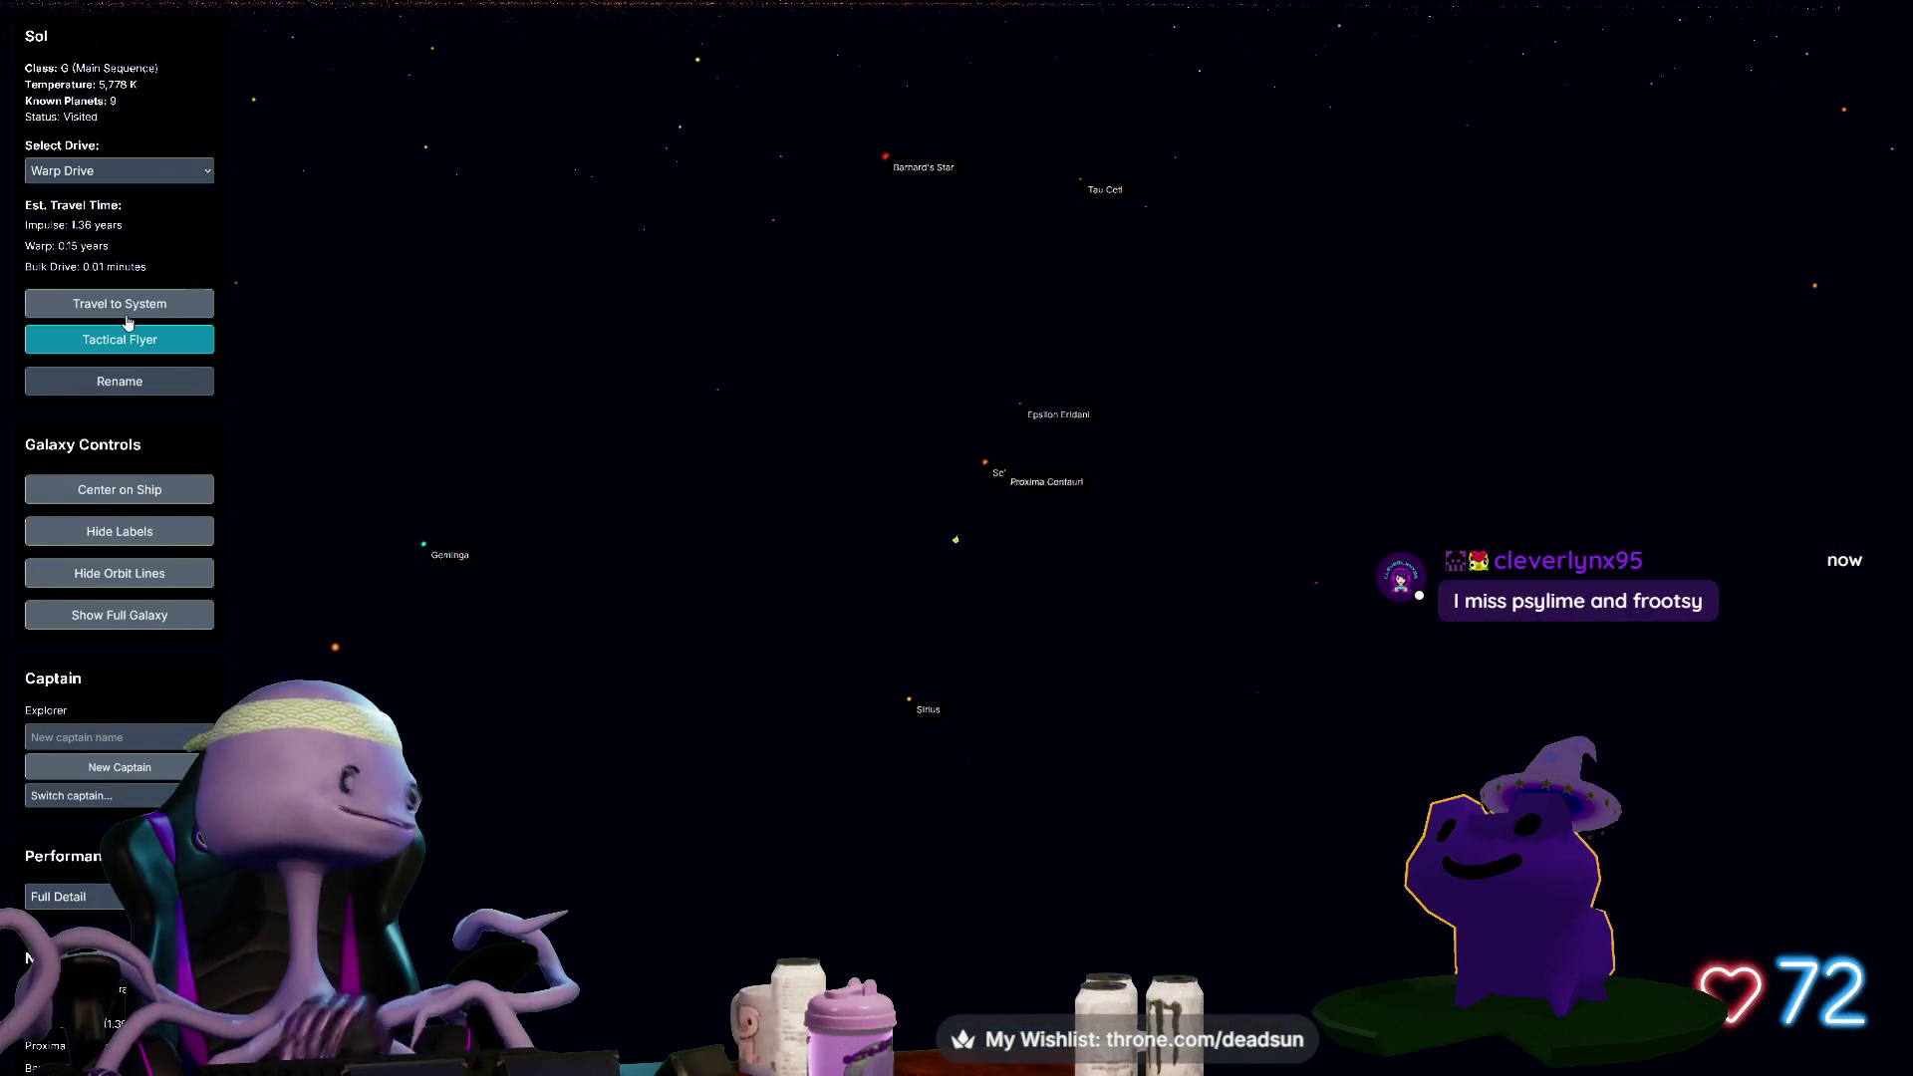
# - Enter the Sol system's Tactical Flyer view and target Saturn (Gas Giant)
pyautogui.moveTo(839, 463)
pyautogui.mouseDown()
pyautogui.moveTo(563, 399)
pyautogui.moveTo(974, 463)
pyautogui.moveTo(809, 442)
pyautogui.moveTo(809, 327)
pyautogui.moveTo(1136, 491)
pyautogui.moveTo(1092, 447)
pyautogui.moveTo(831, 475)
pyautogui.moveTo(839, 439)
pyautogui.moveTo(918, 426)
pyautogui.moveTo(987, 490)
pyautogui.moveTo(1103, 473)
pyautogui.mouseUp()
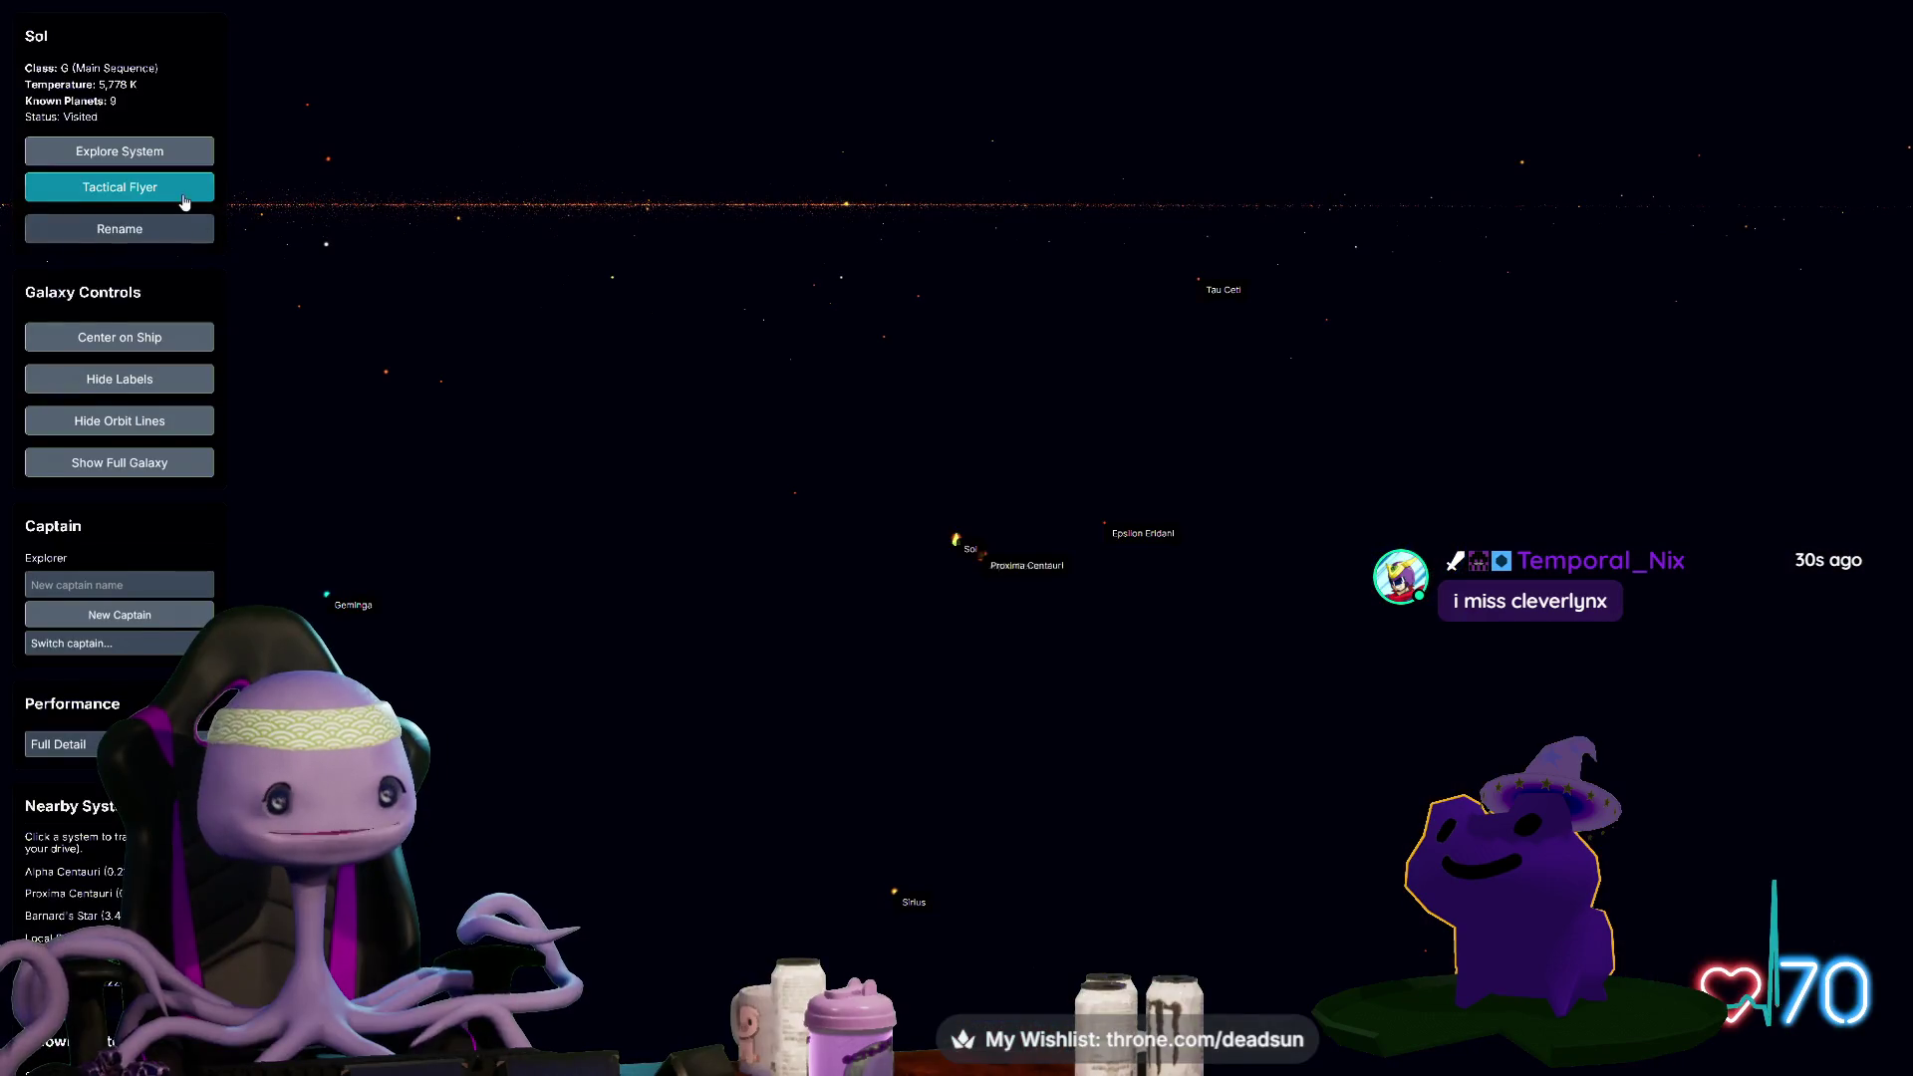
pyautogui.click(184, 199)
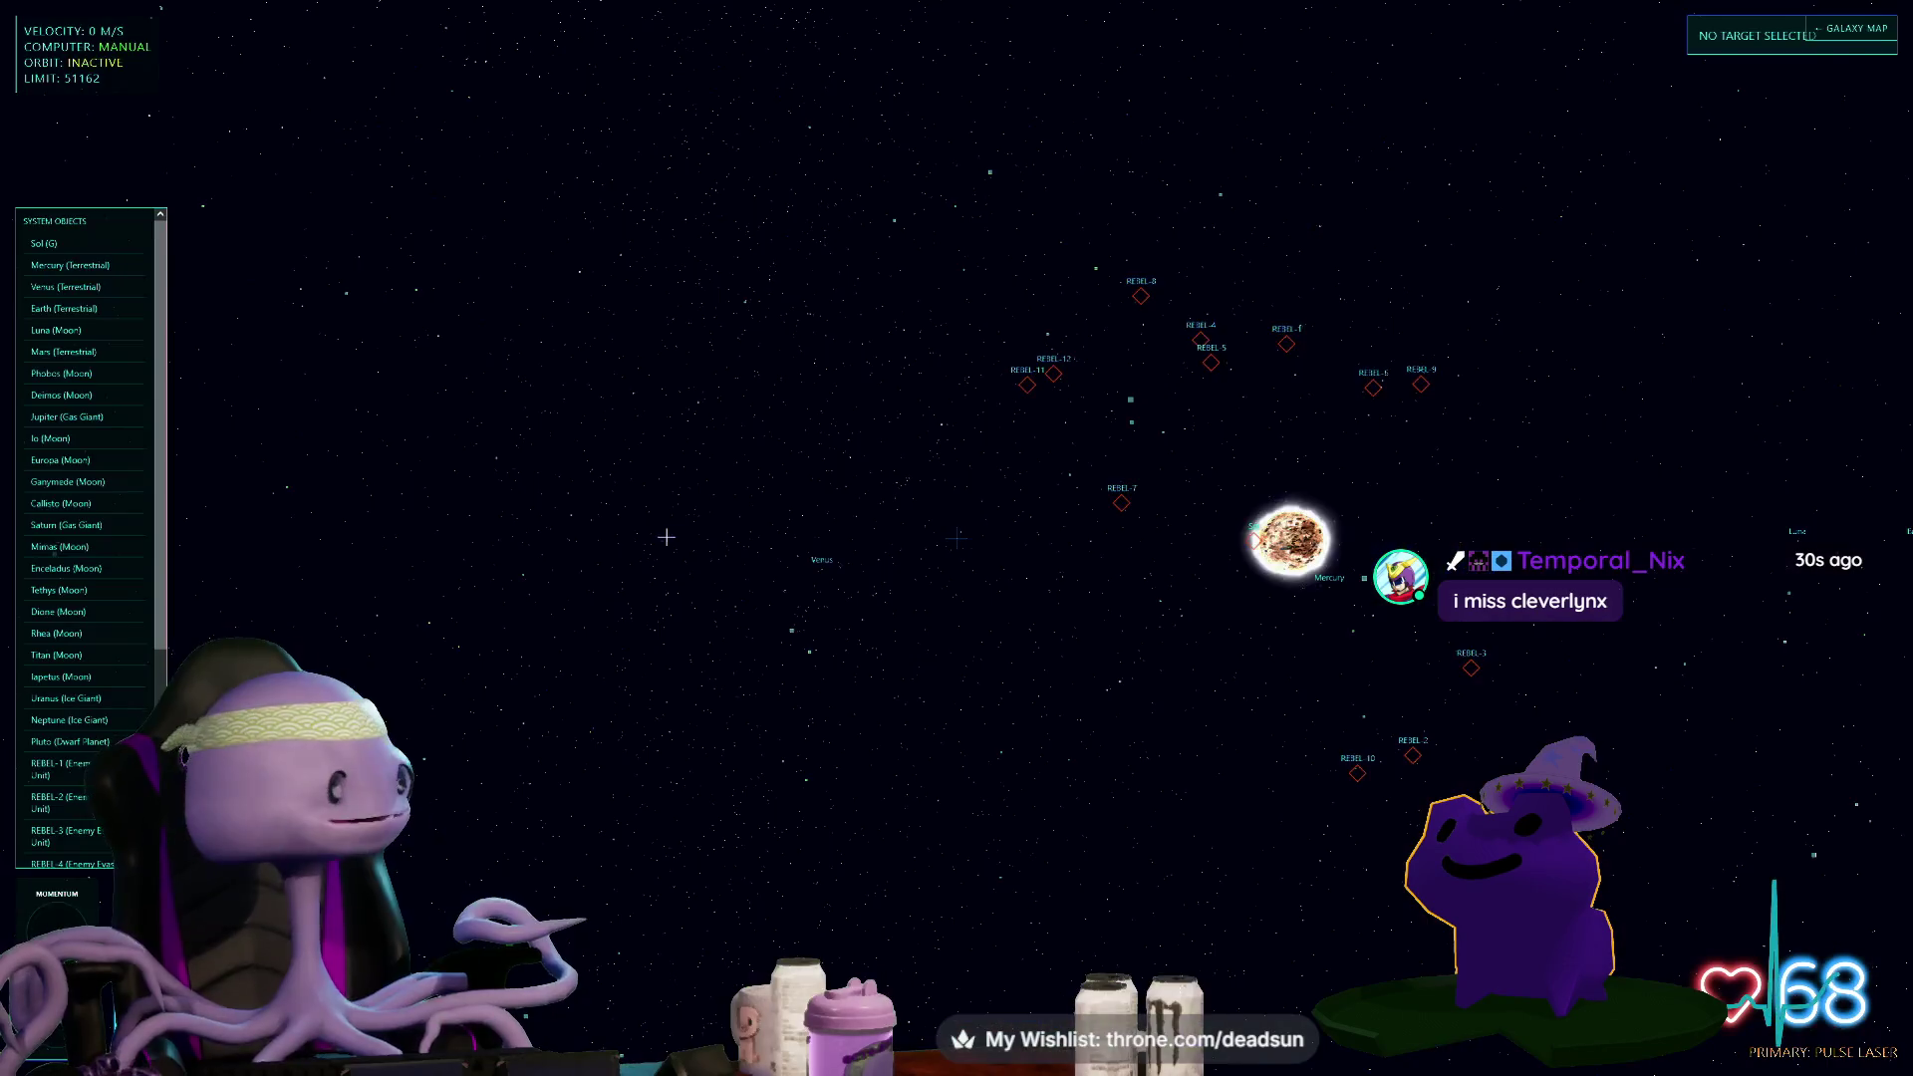
pyautogui.moveTo(867, 559)
pyautogui.mouseDown()
pyautogui.moveTo(917, 534)
pyautogui.moveTo(1205, 554)
pyautogui.moveTo(1037, 671)
pyautogui.moveTo(888, 688)
pyautogui.moveTo(932, 654)
pyautogui.moveTo(696, 585)
pyautogui.moveTo(624, 439)
pyautogui.moveTo(635, 423)
pyautogui.moveTo(816, 517)
pyautogui.mouseUp()
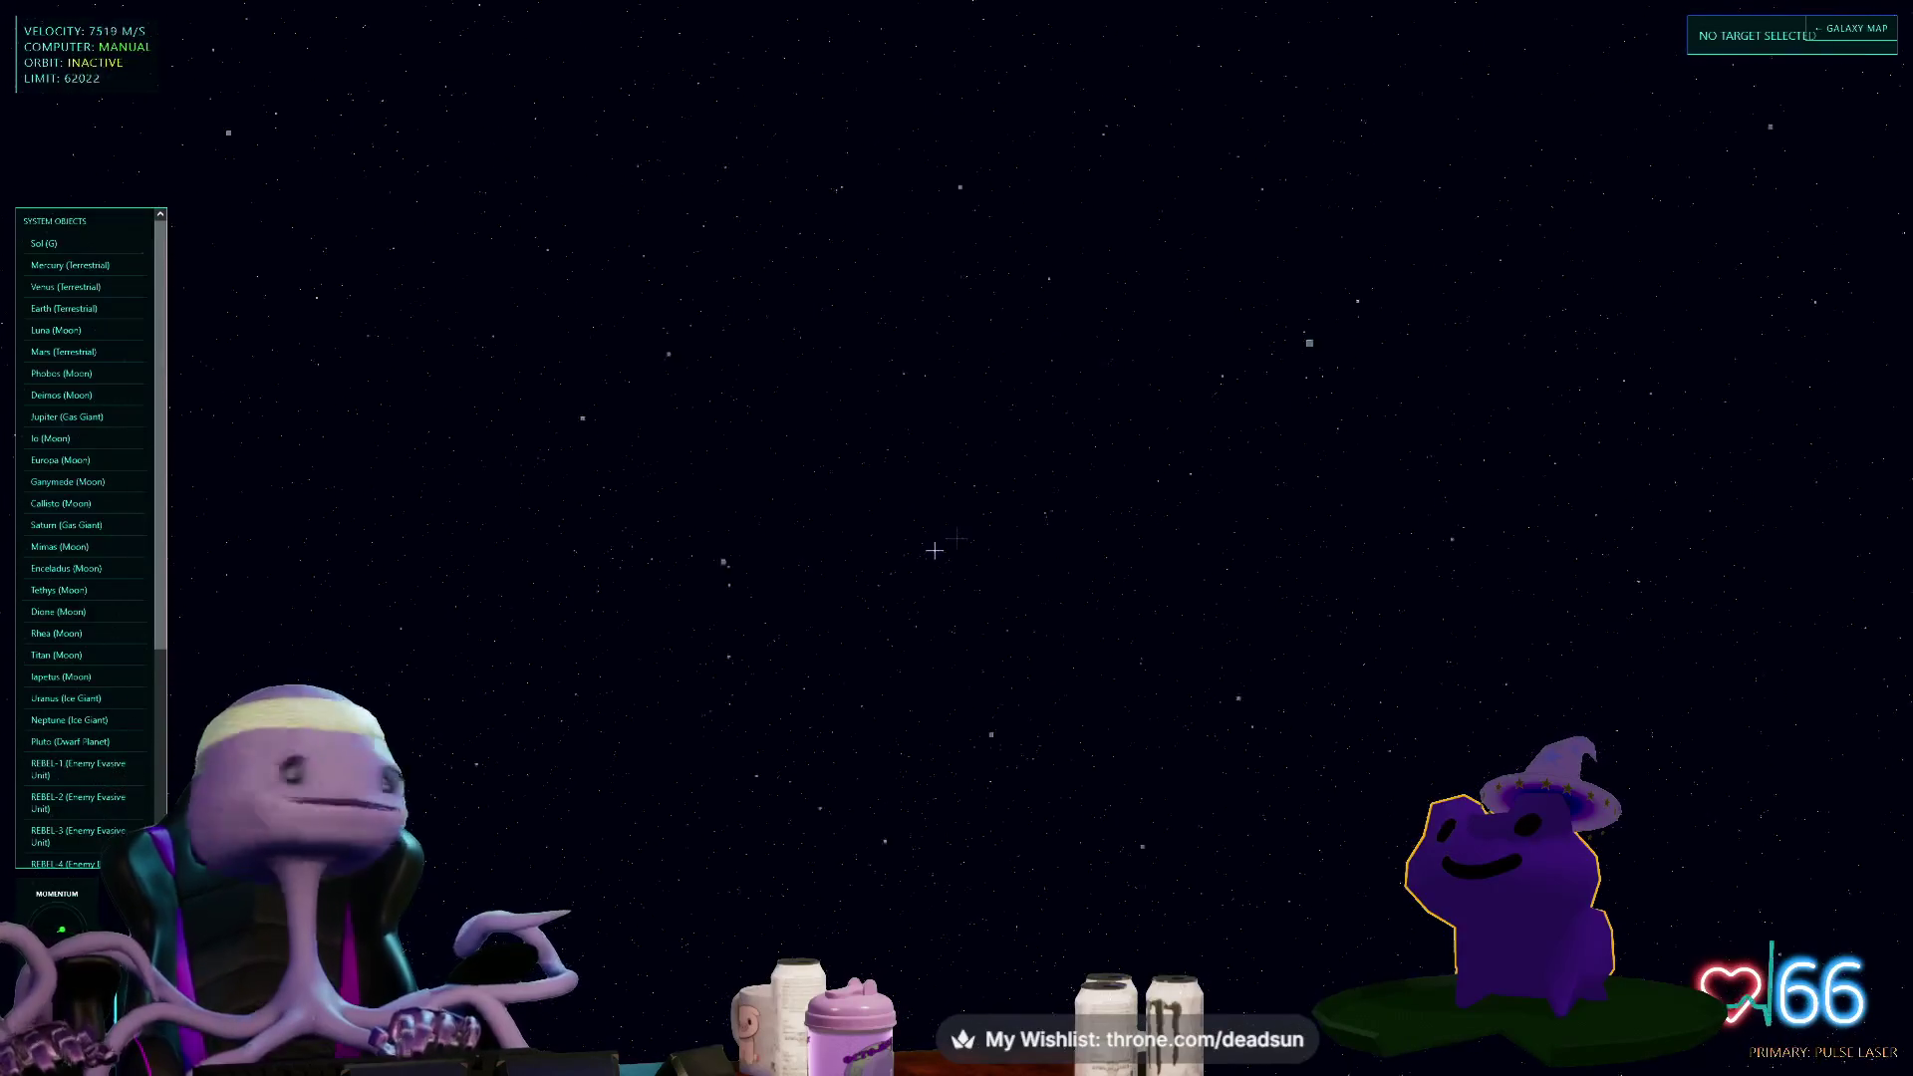
pyautogui.click(103, 530)
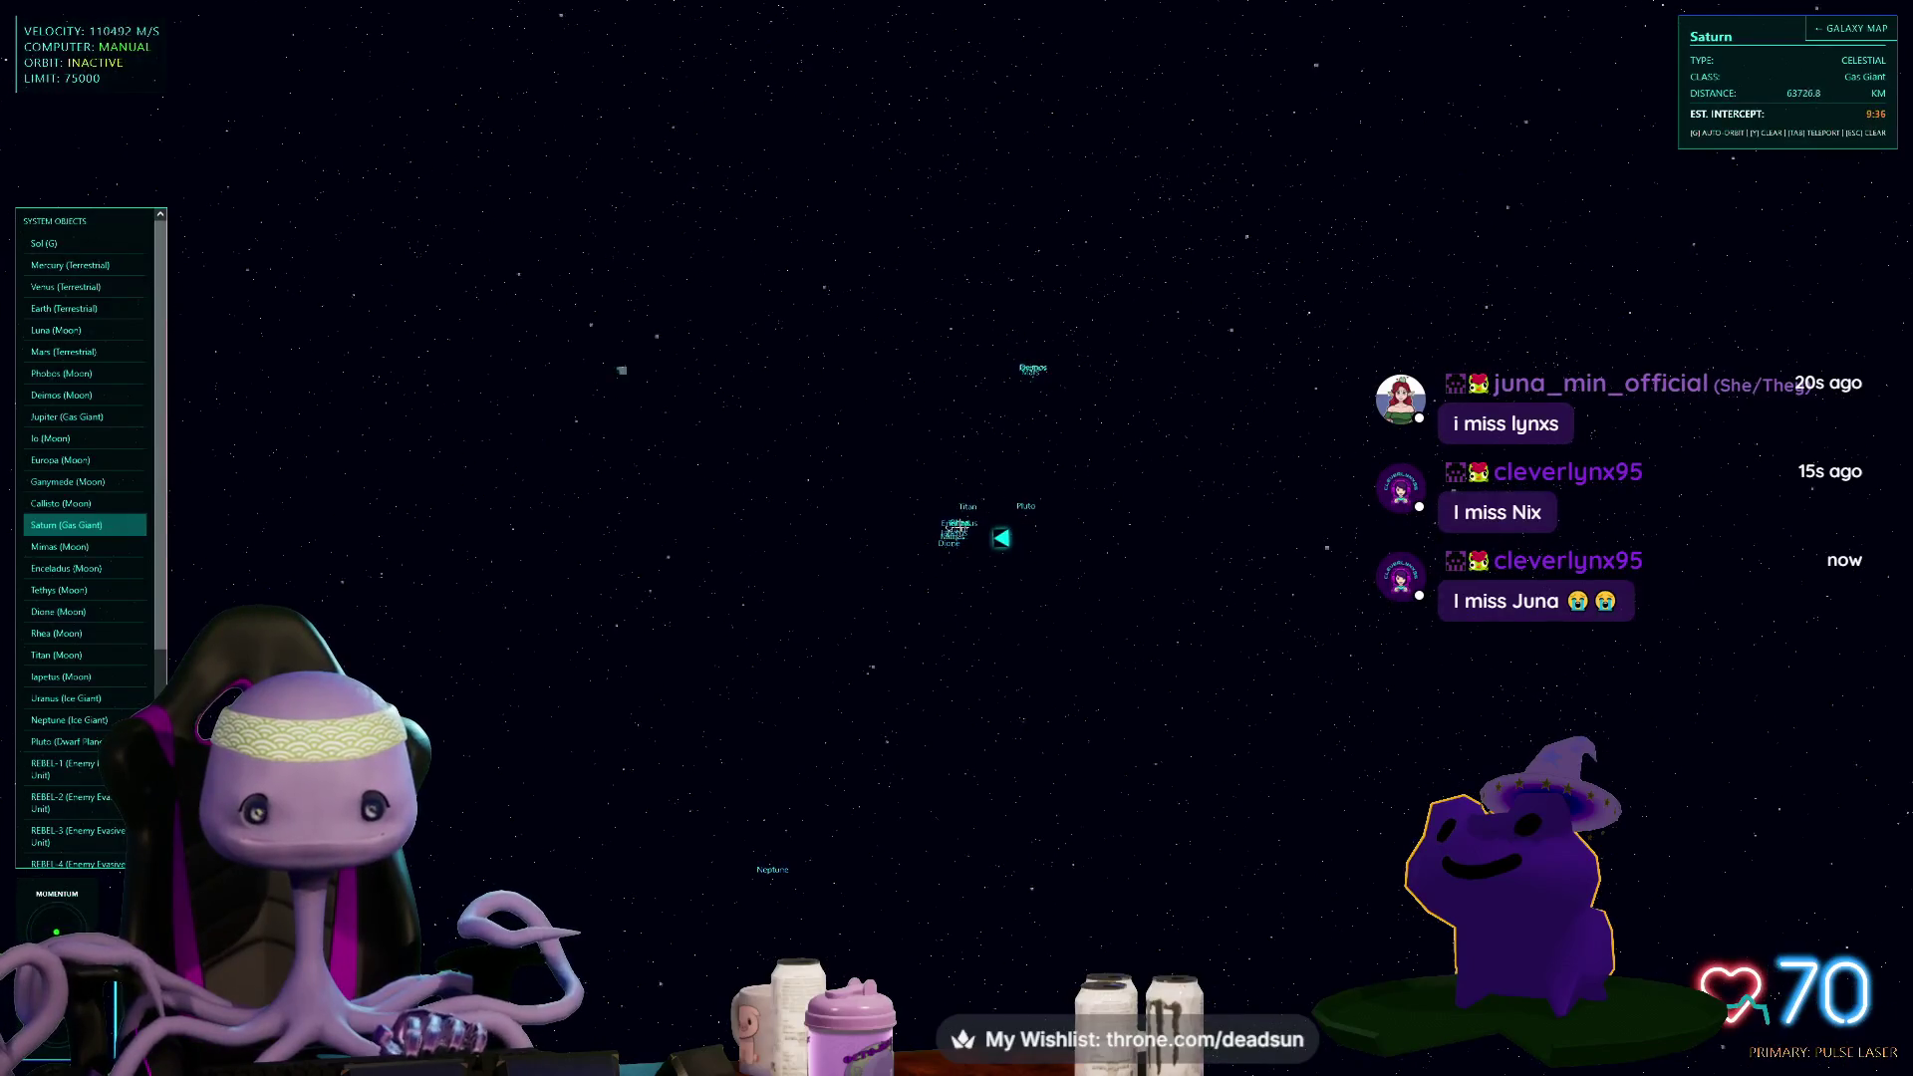
# - Jump close to Saturn, then thrust and brake until the ship holds about 4700 m/s
pyautogui.press('Tab')
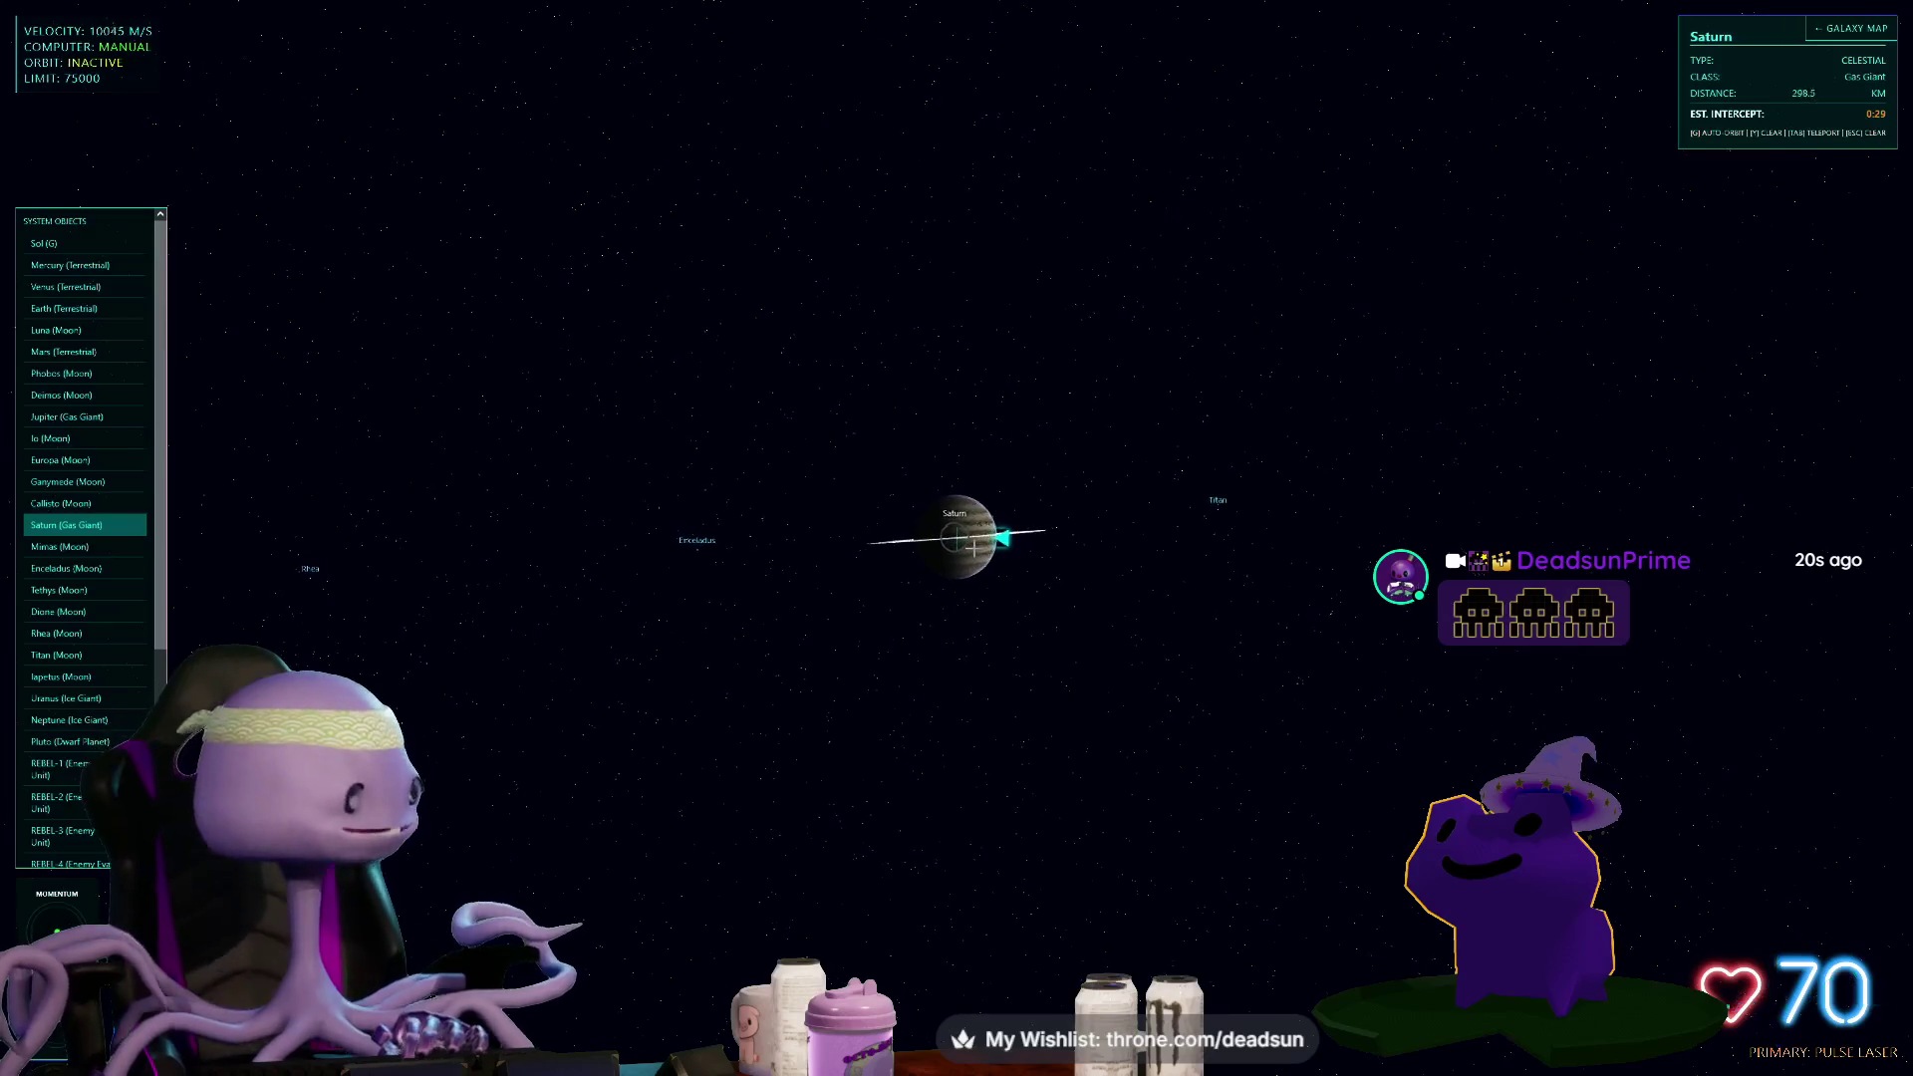
pyautogui.press('e')
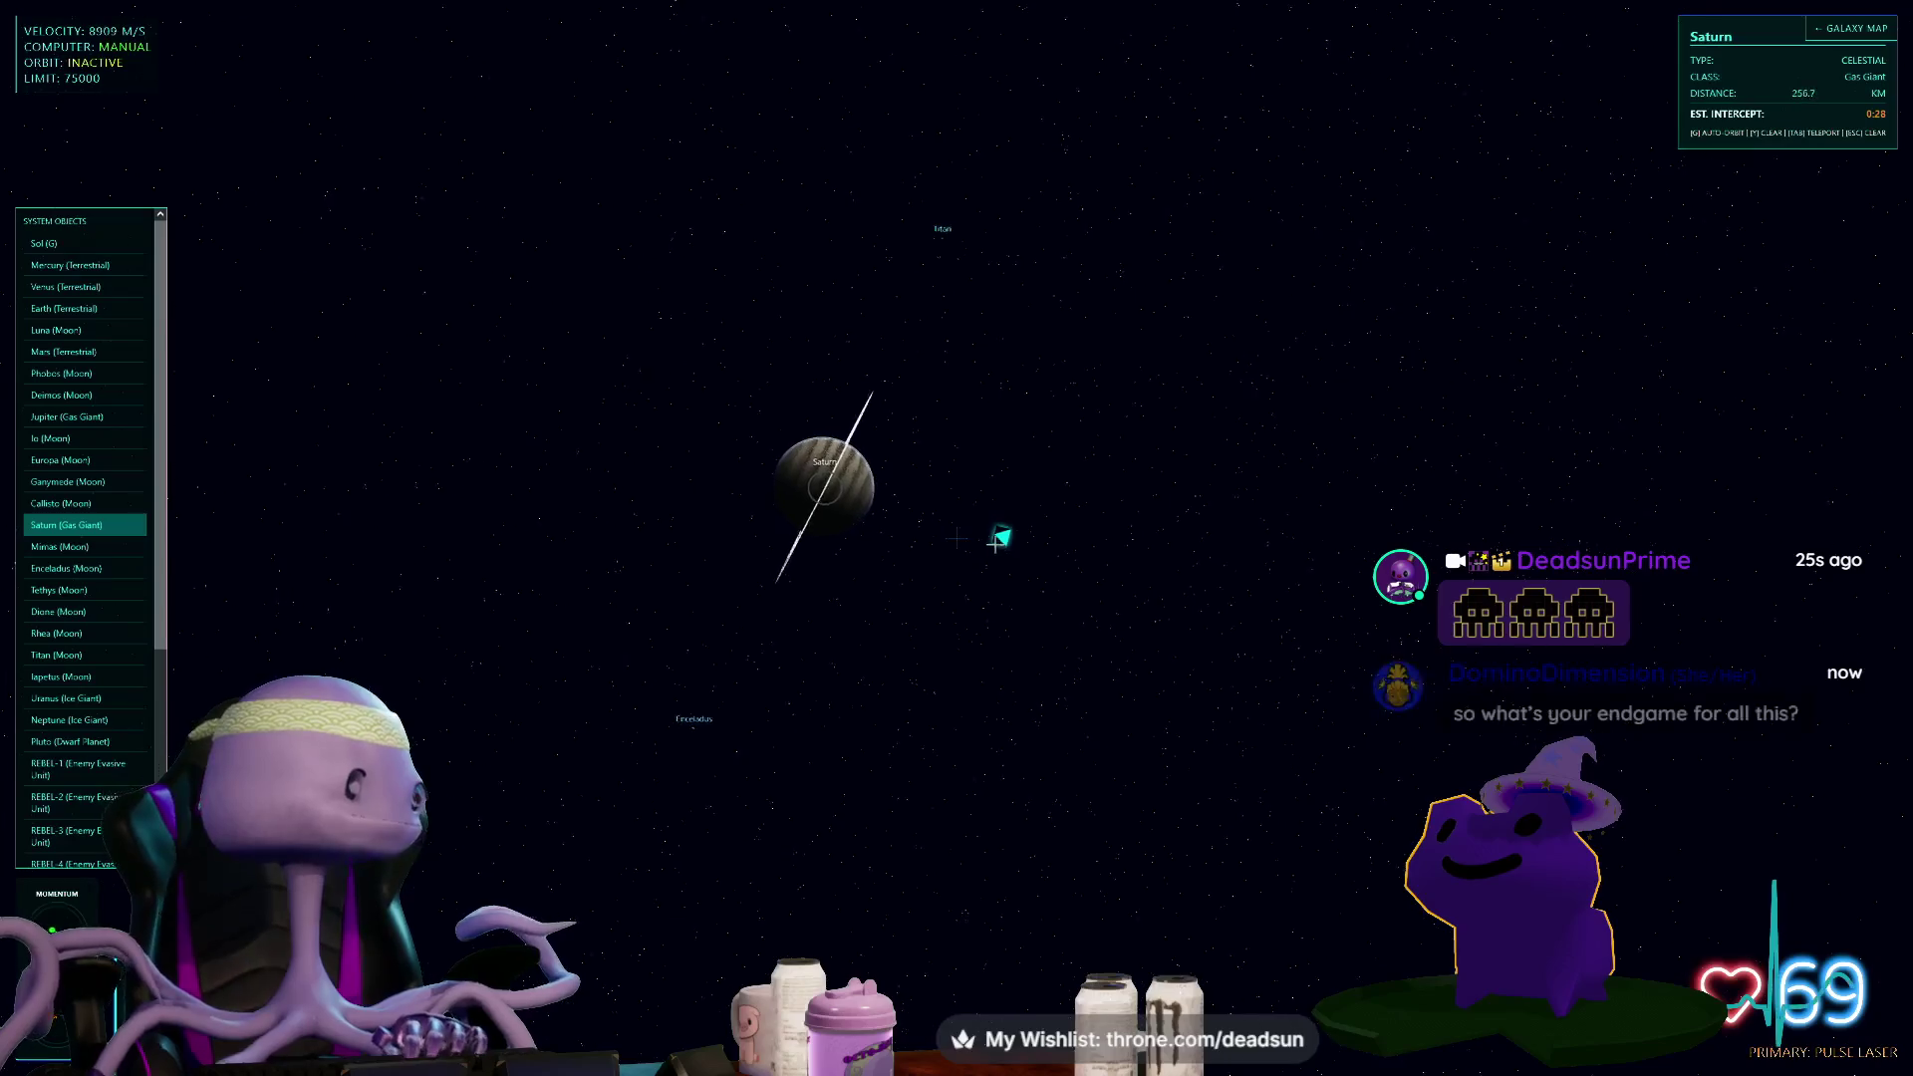
pyautogui.press('w')
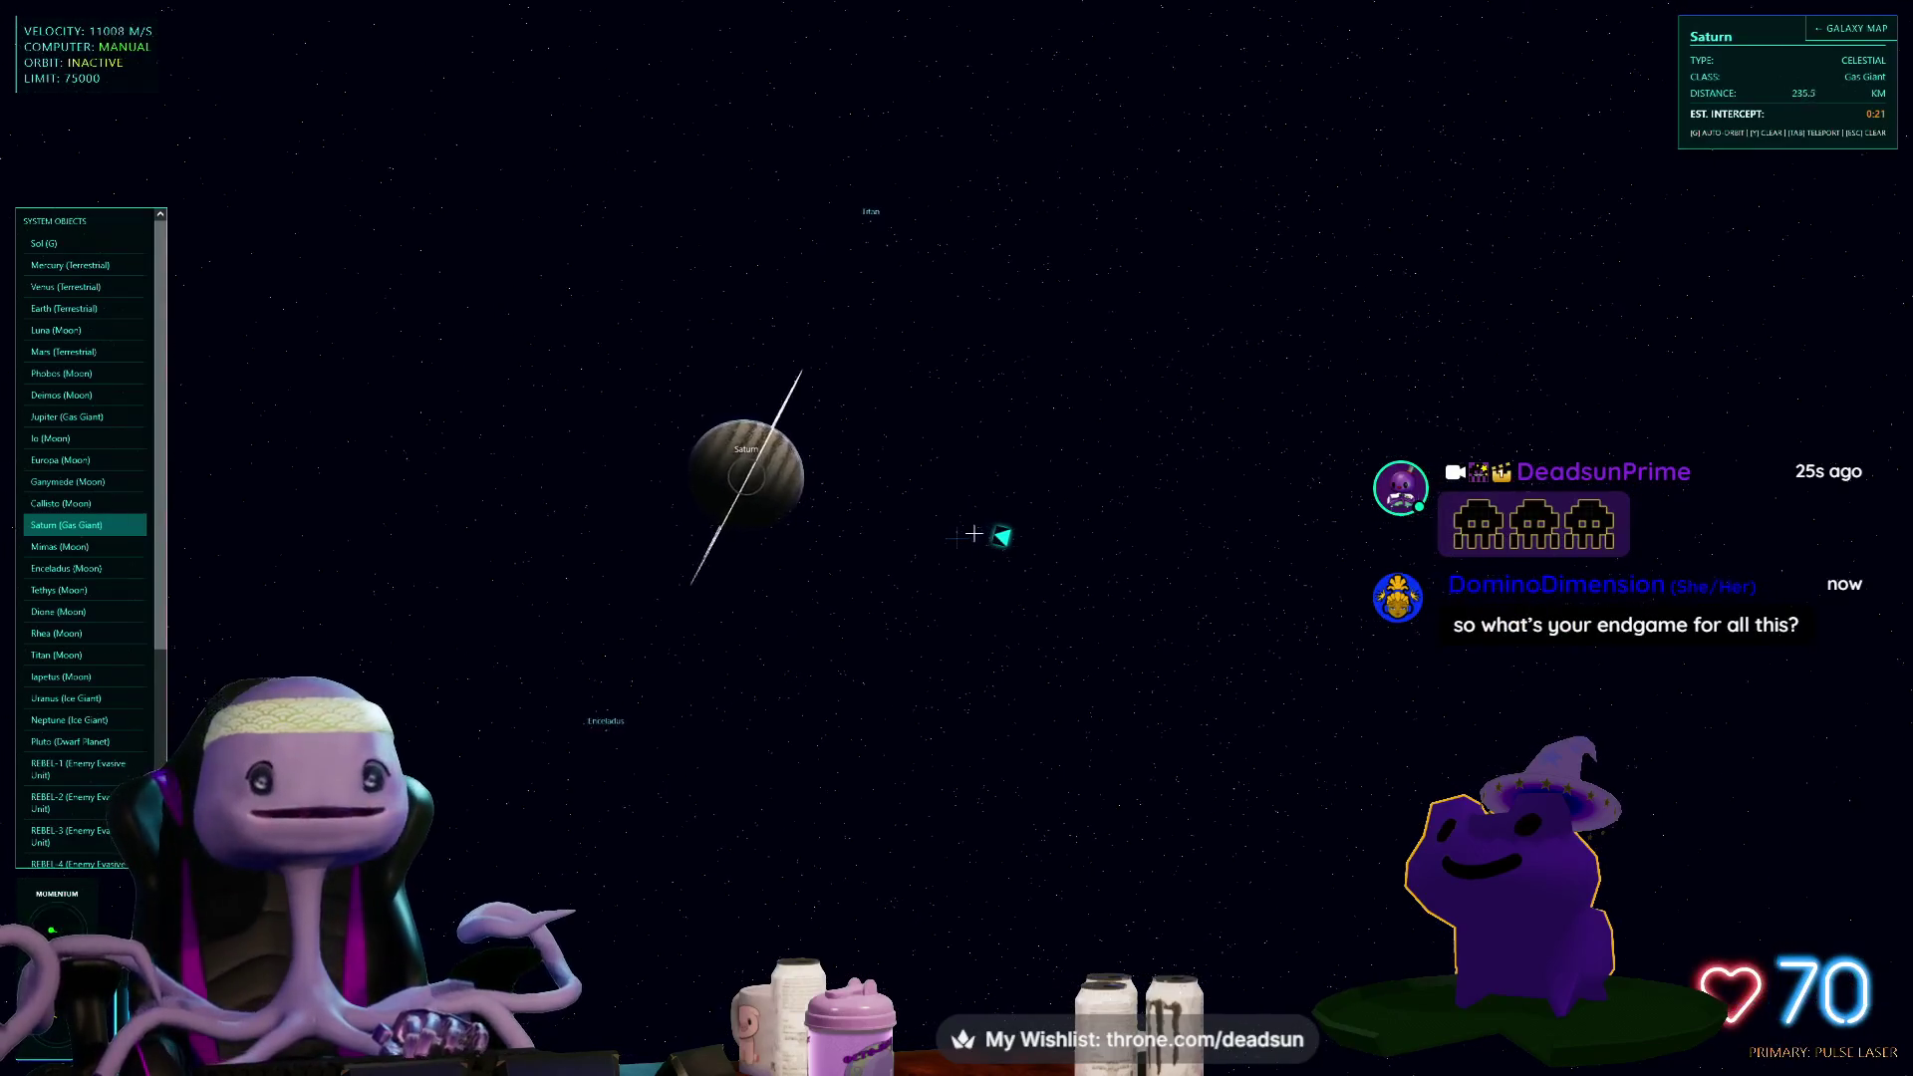
pyautogui.press('w')
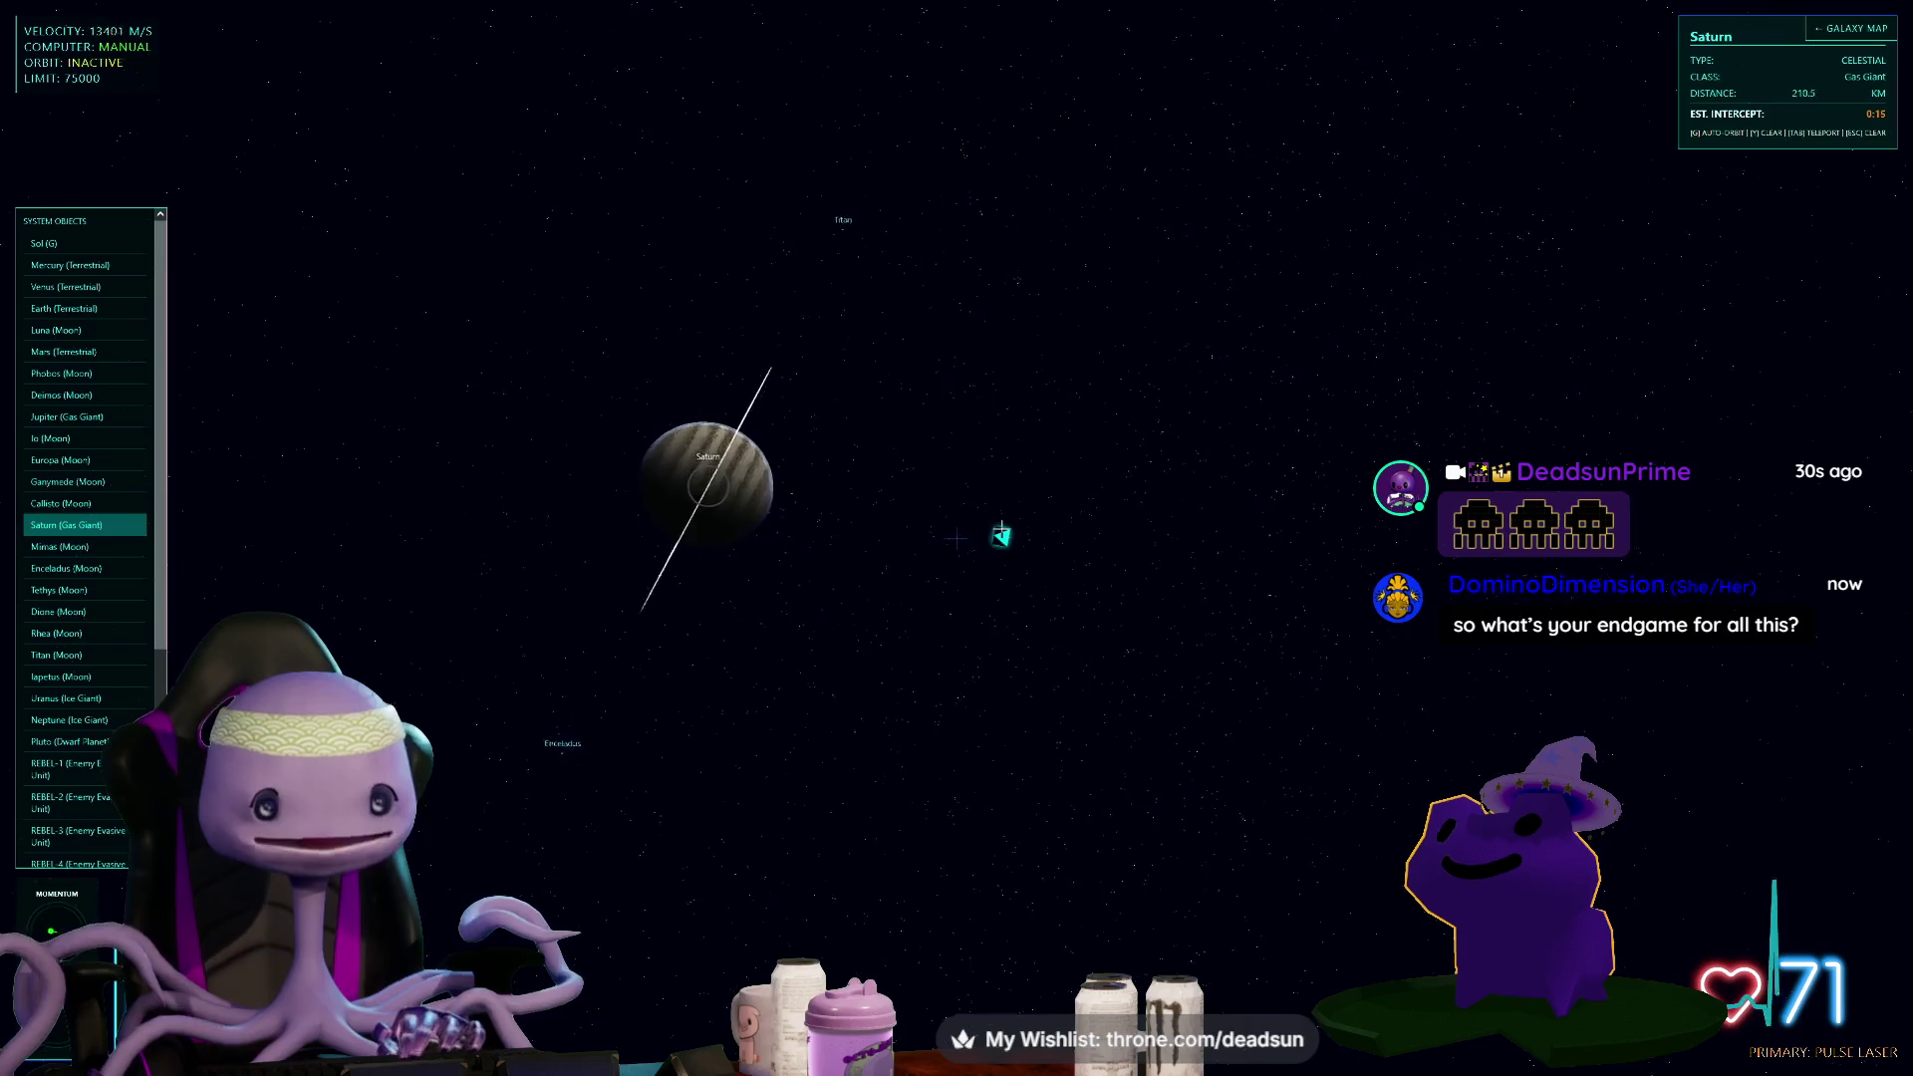
pyautogui.press('s')
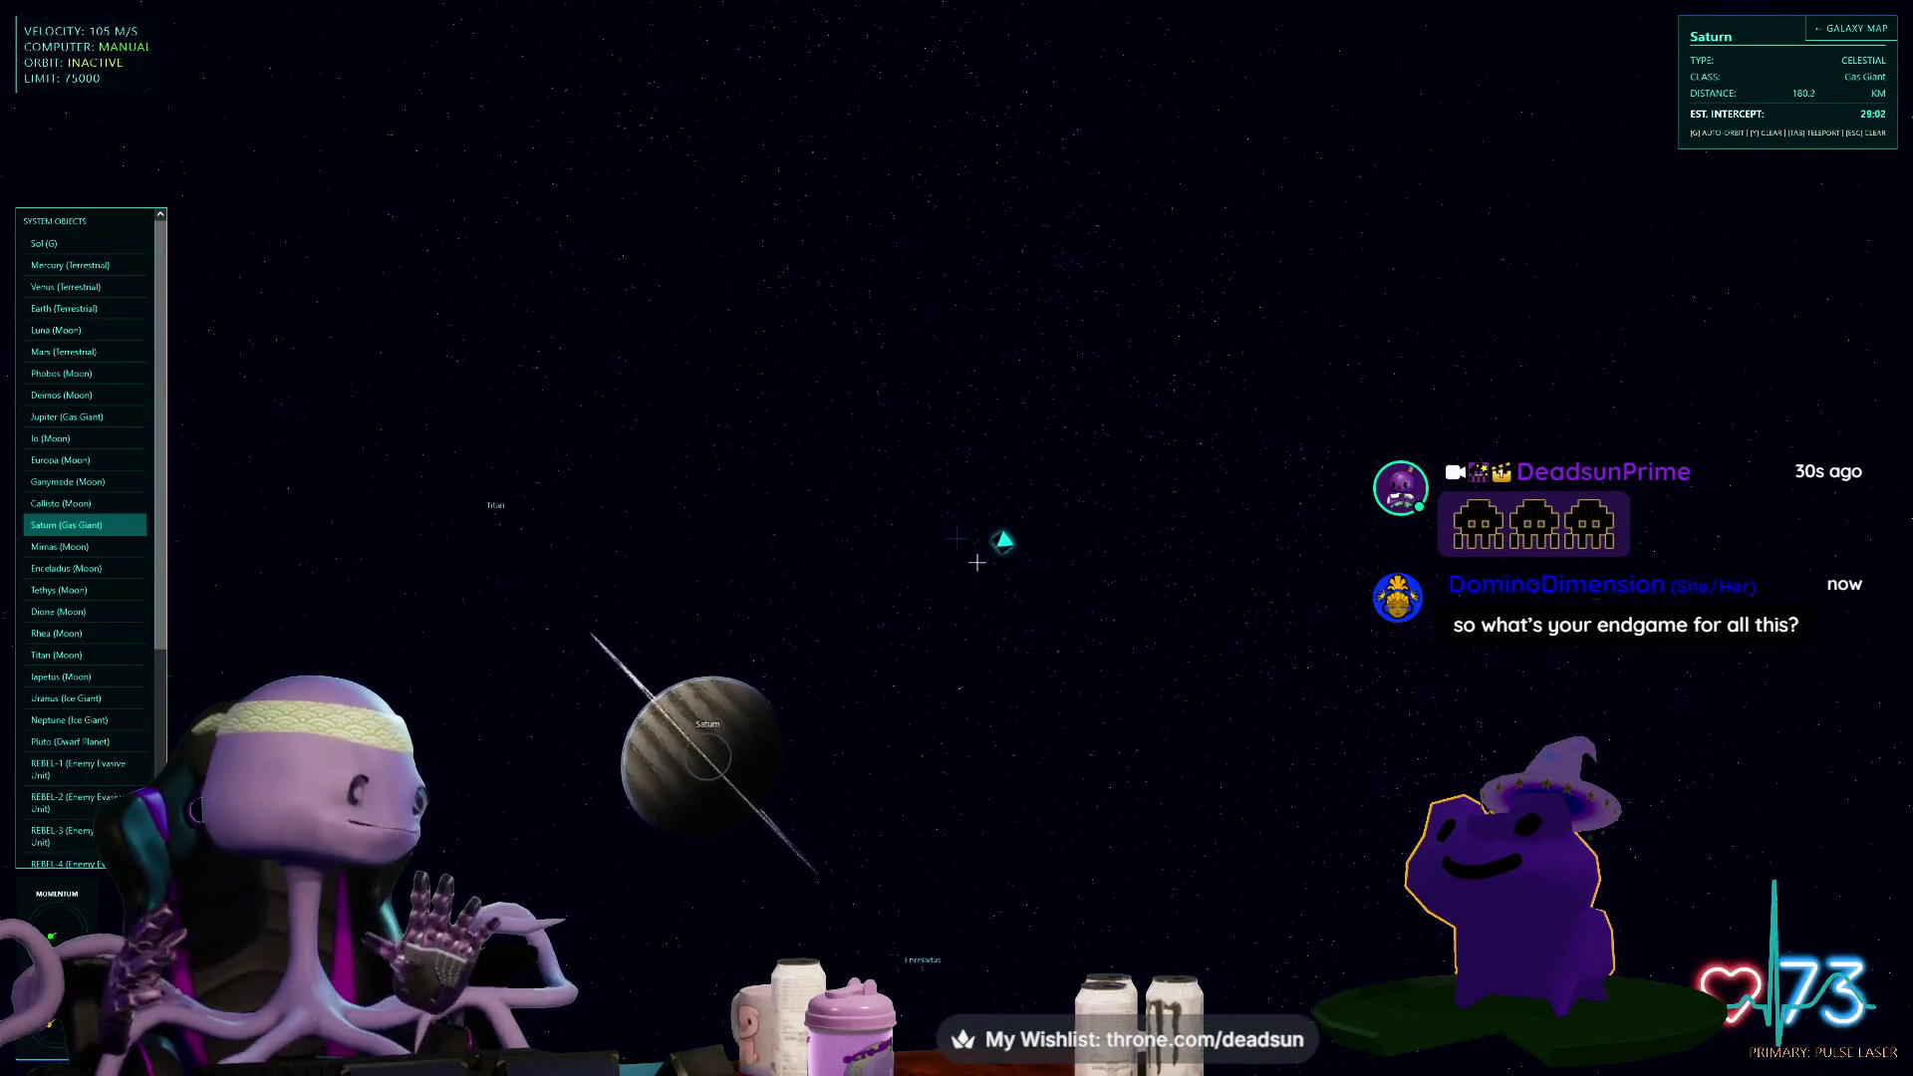
pyautogui.press('s')
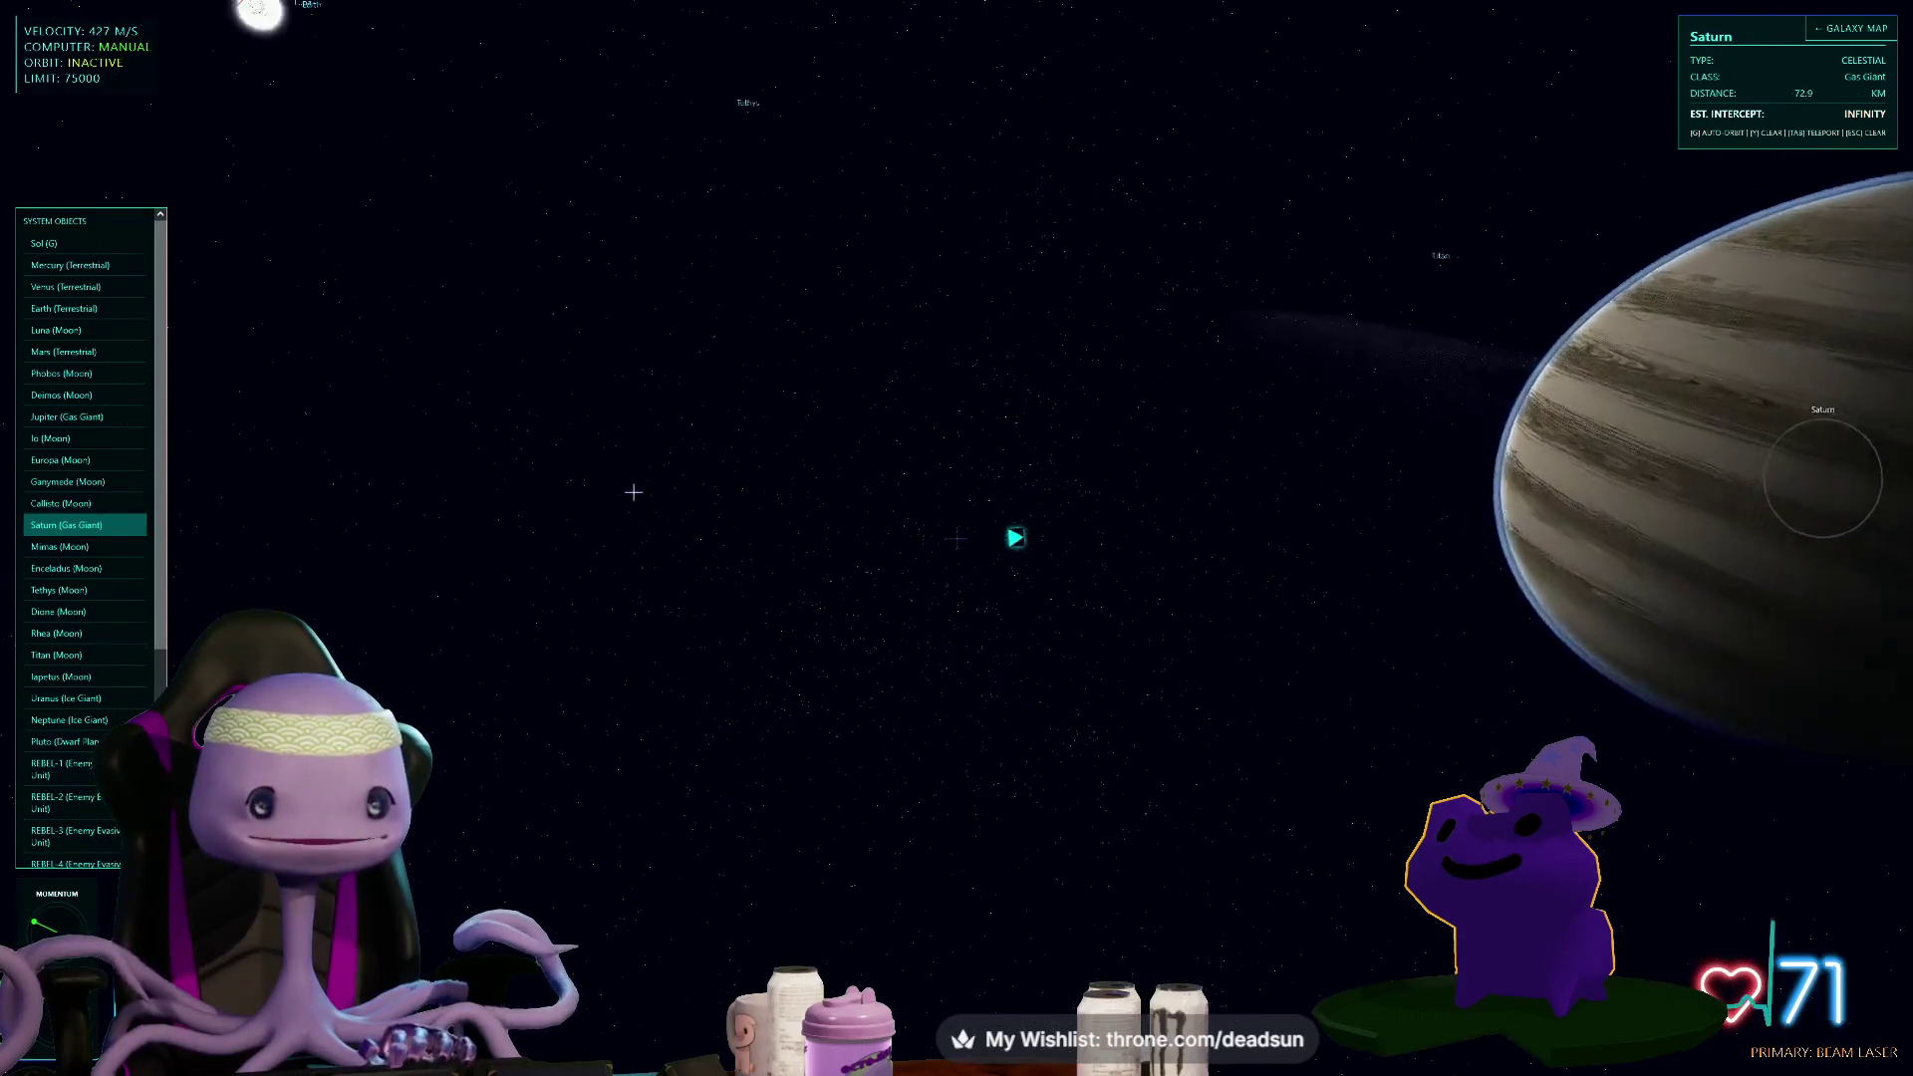
# - Boost forward speed and target REBEL-6 (Enemy Evasive Unit) in the System Objects list
pyautogui.press('w')
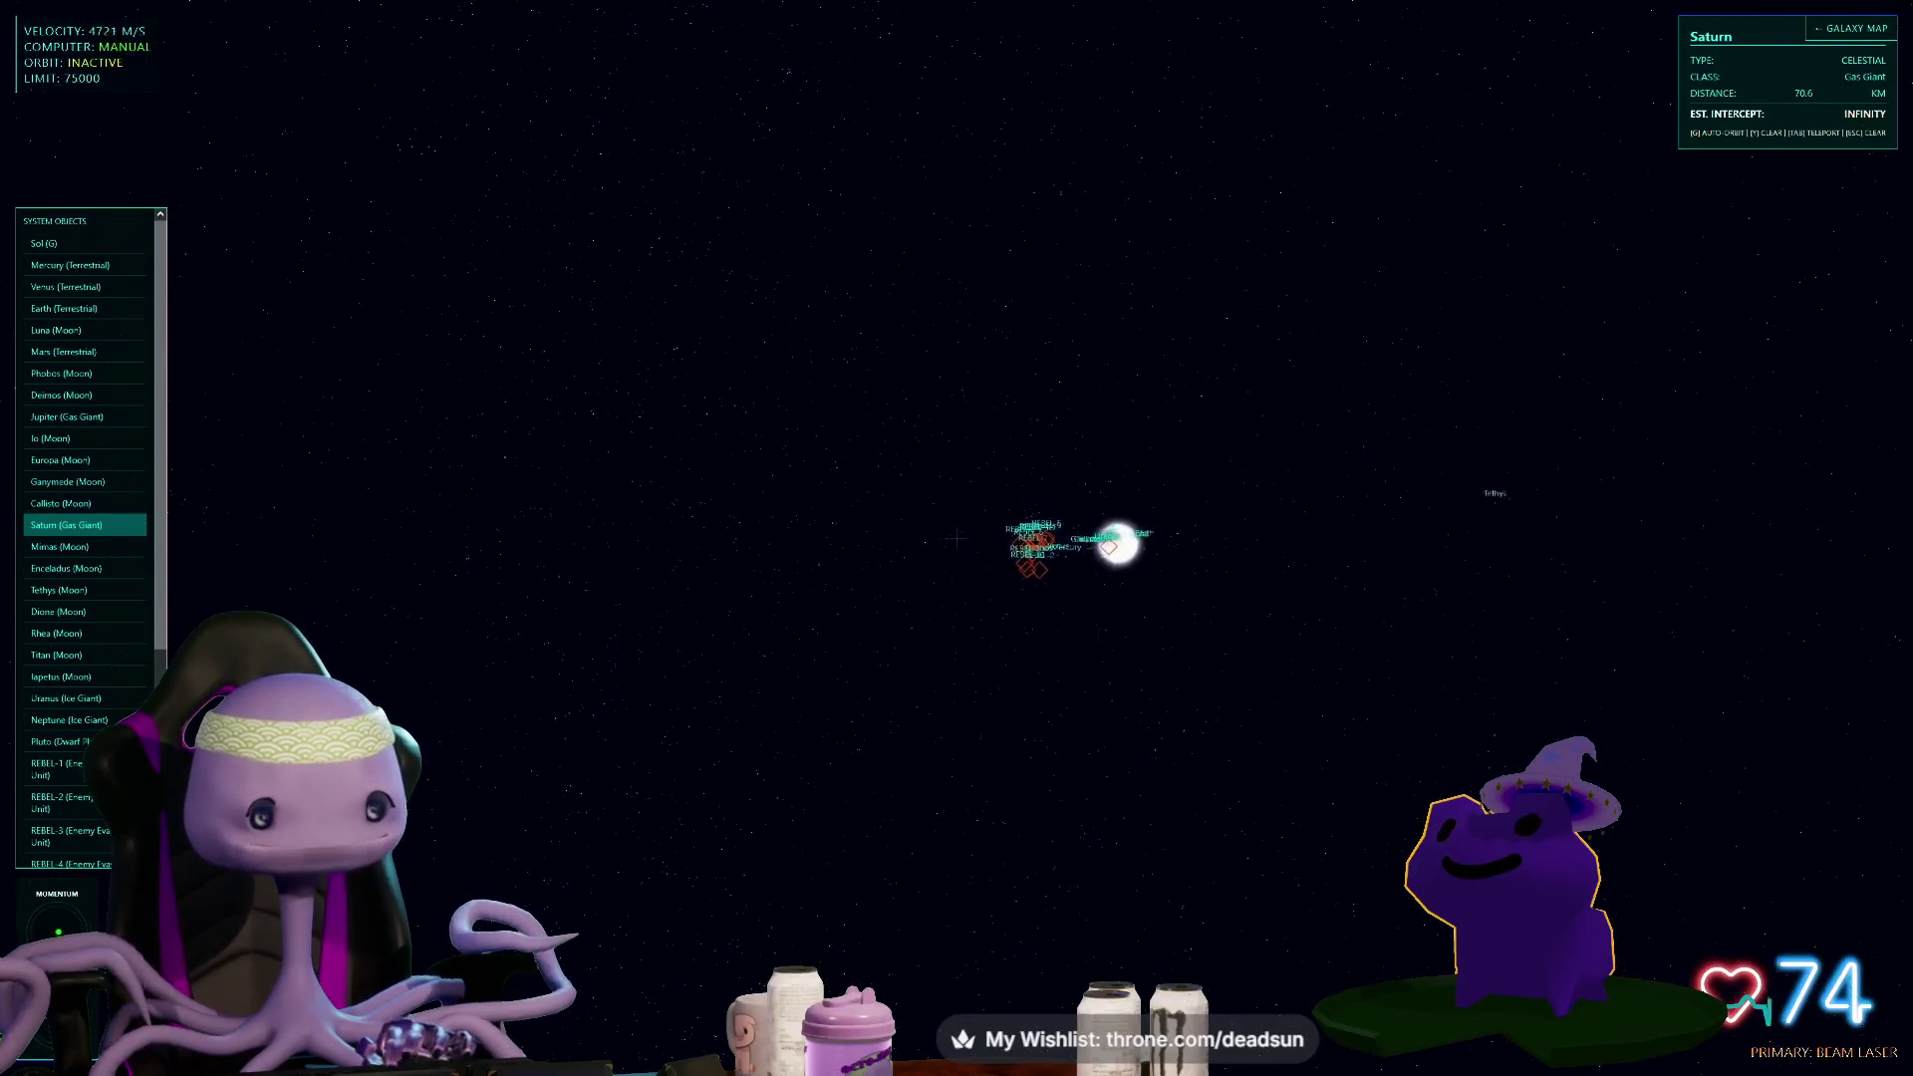
pyautogui.scroll(-5, 85, 538)
pyautogui.click(77, 641)
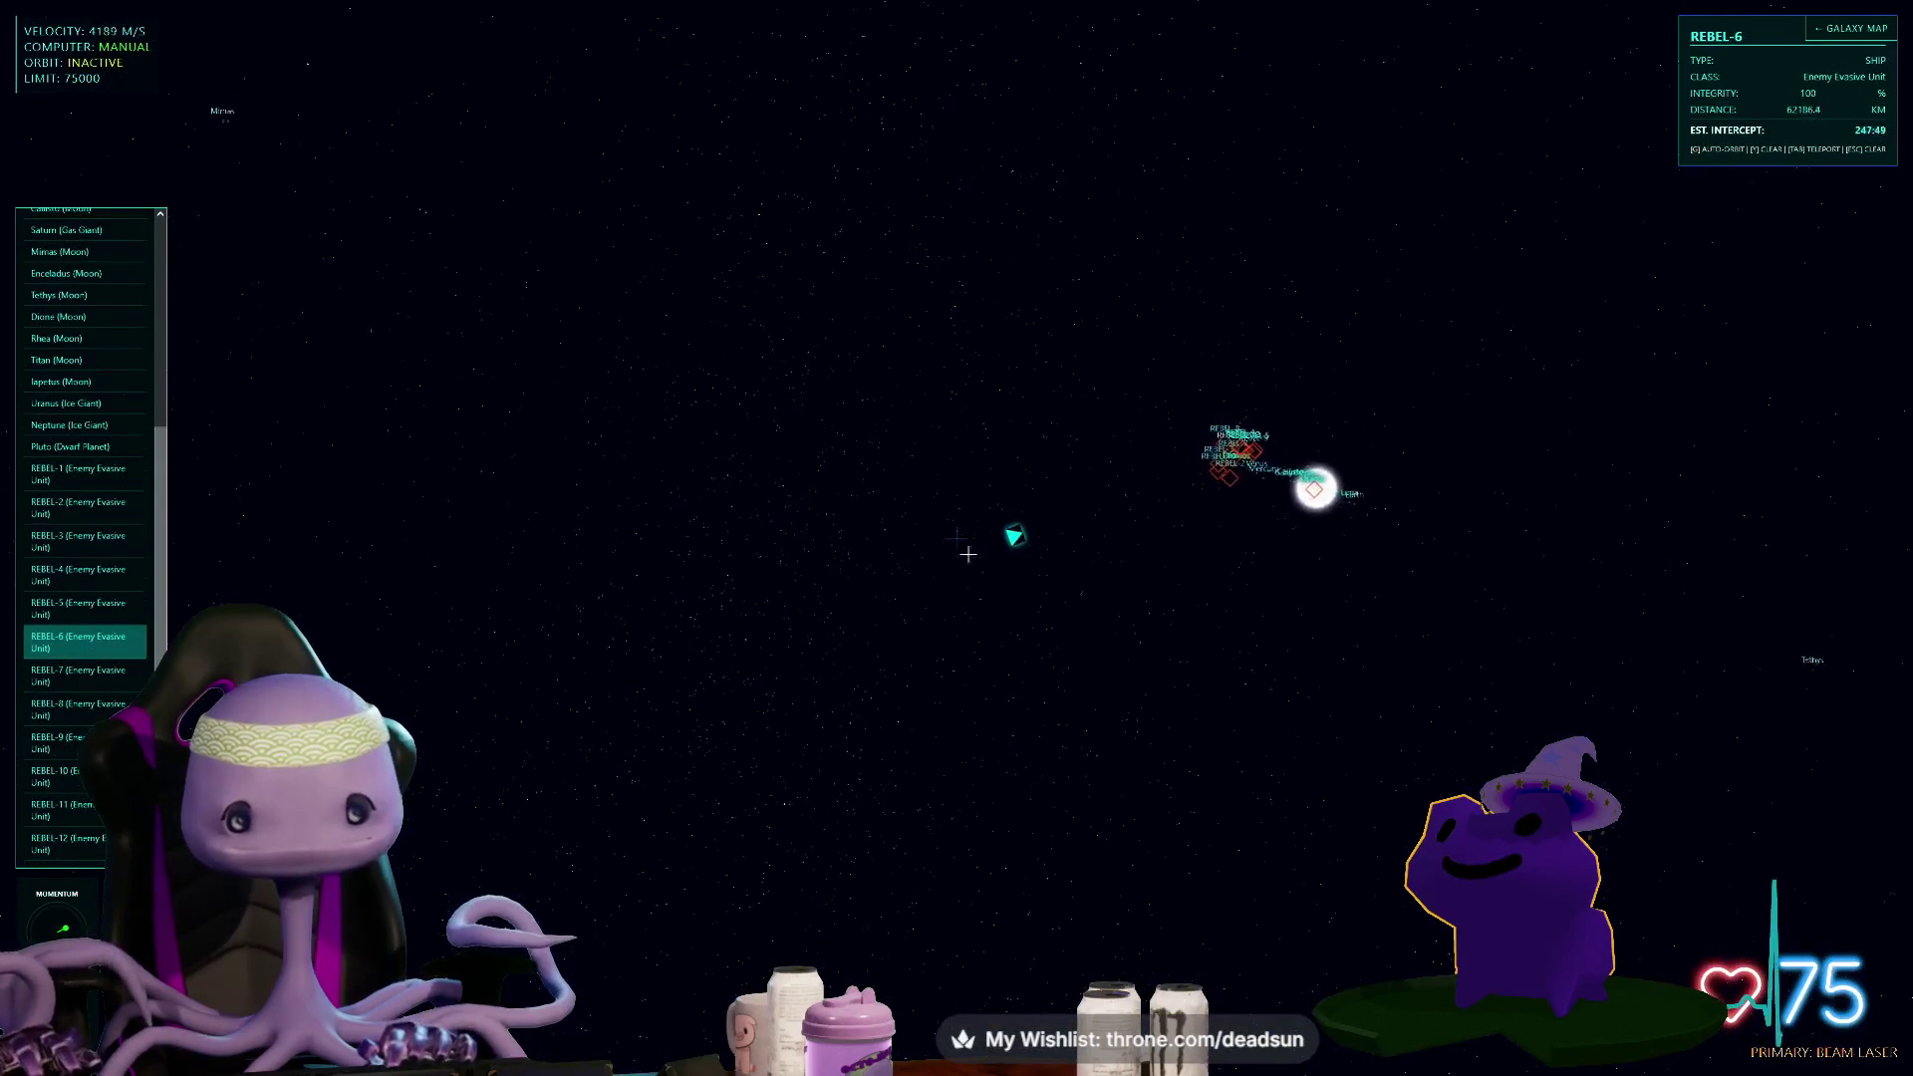
# - Warp to within 500 km of REBEL-6 and turn to a new heading
pyautogui.press('w')
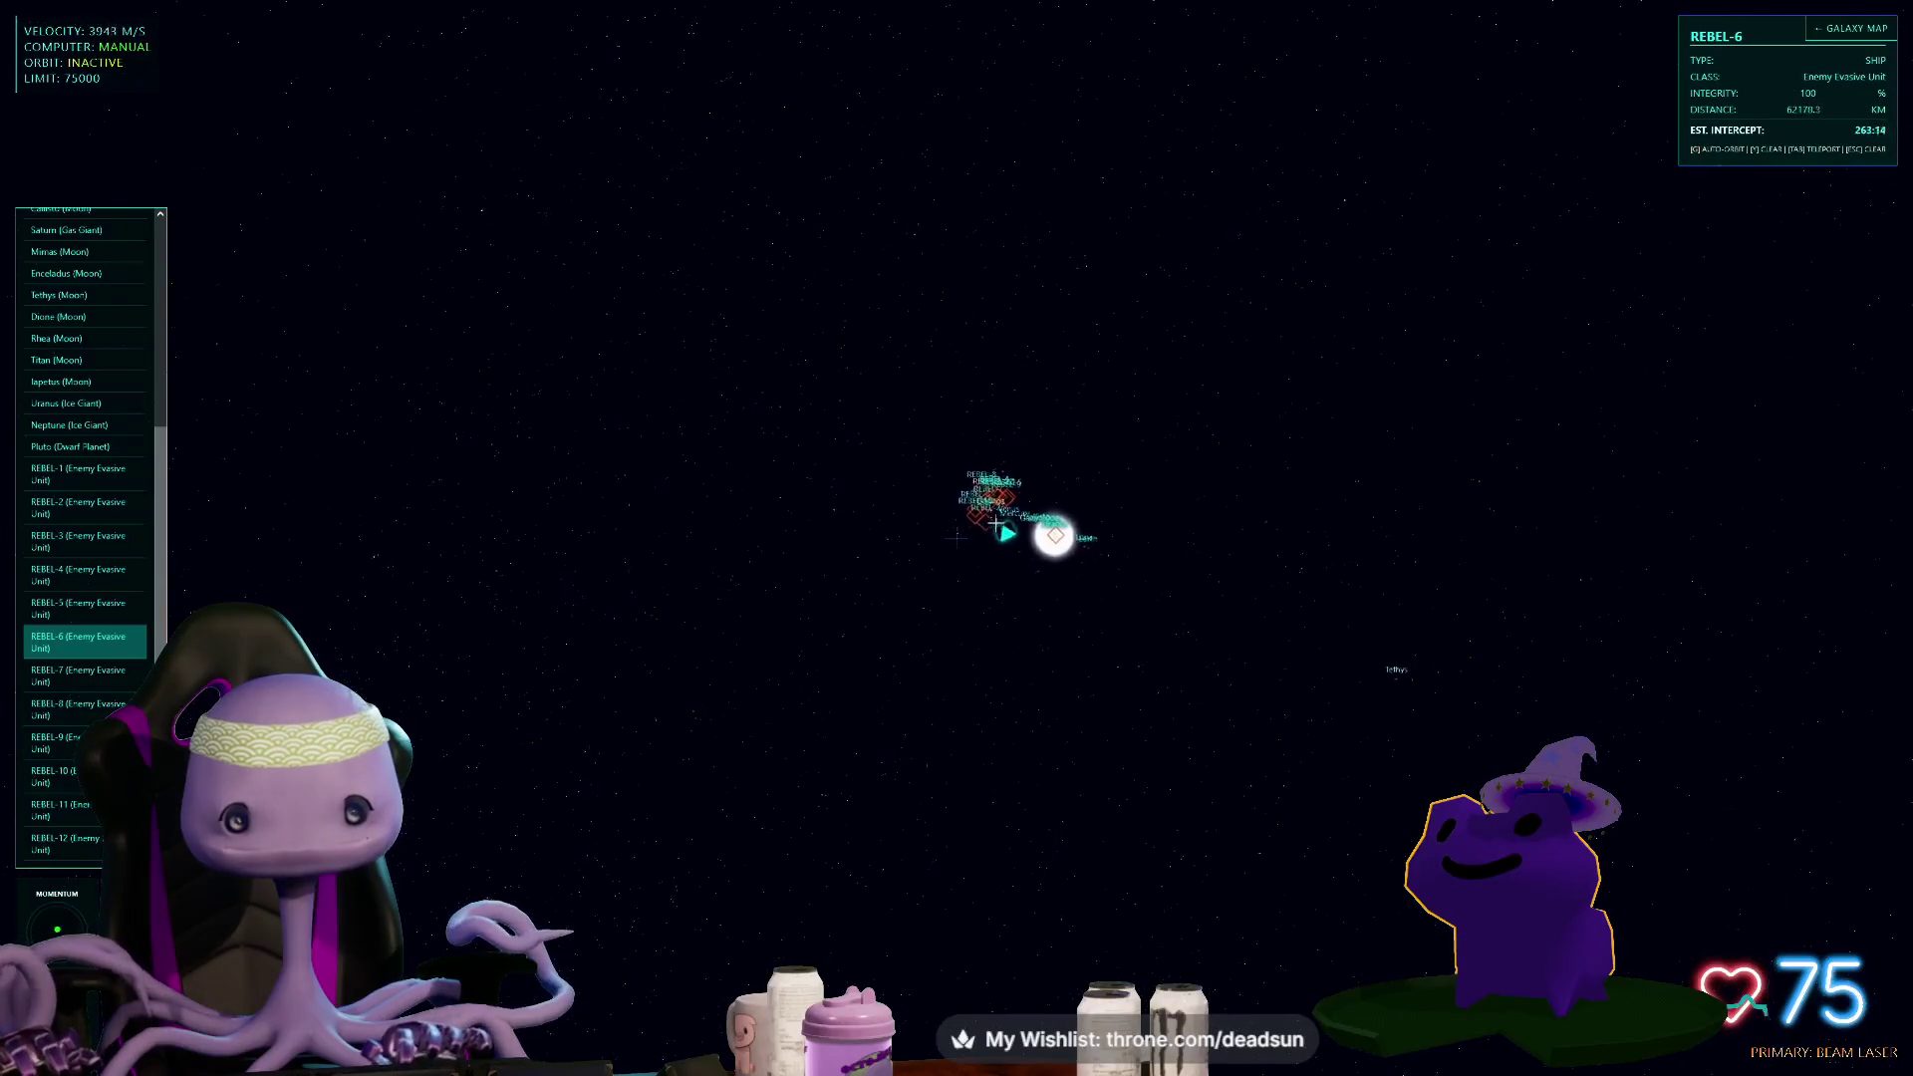
pyautogui.press('w')
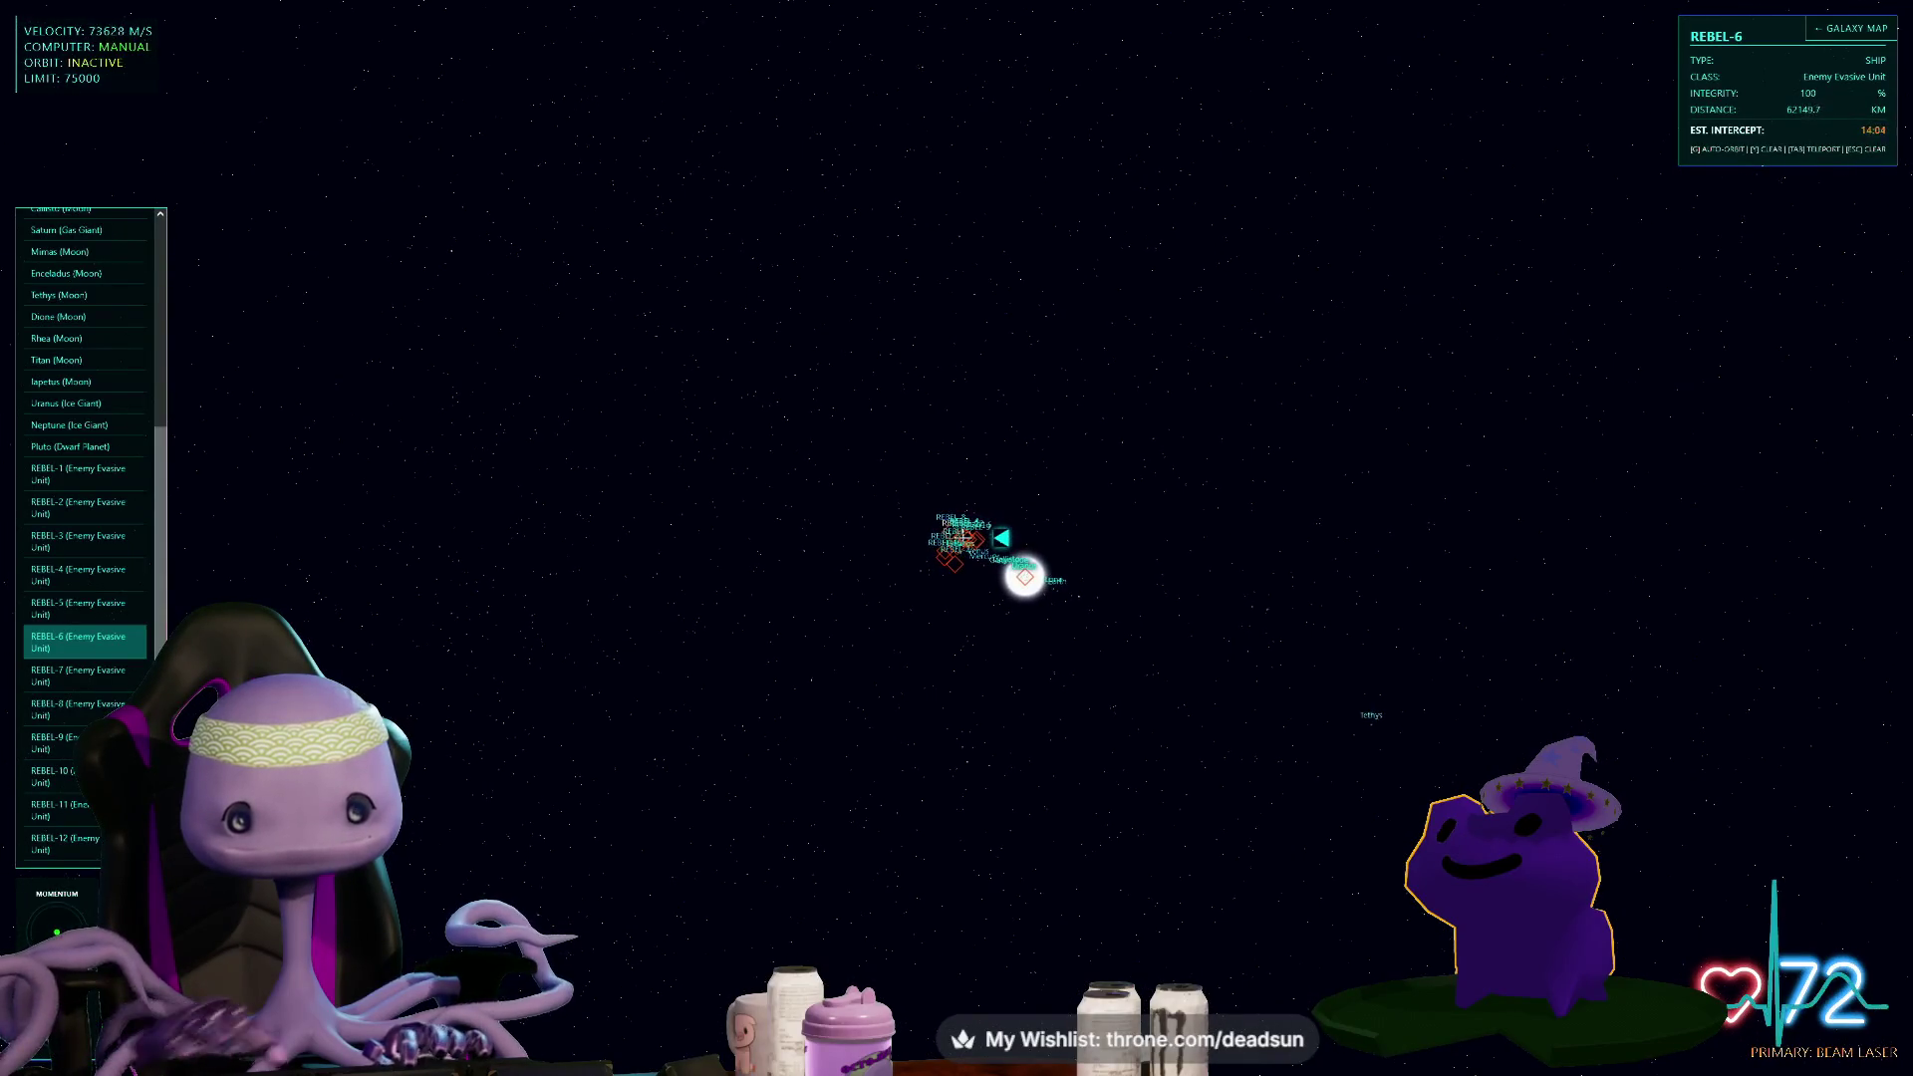
pyautogui.press('Tab')
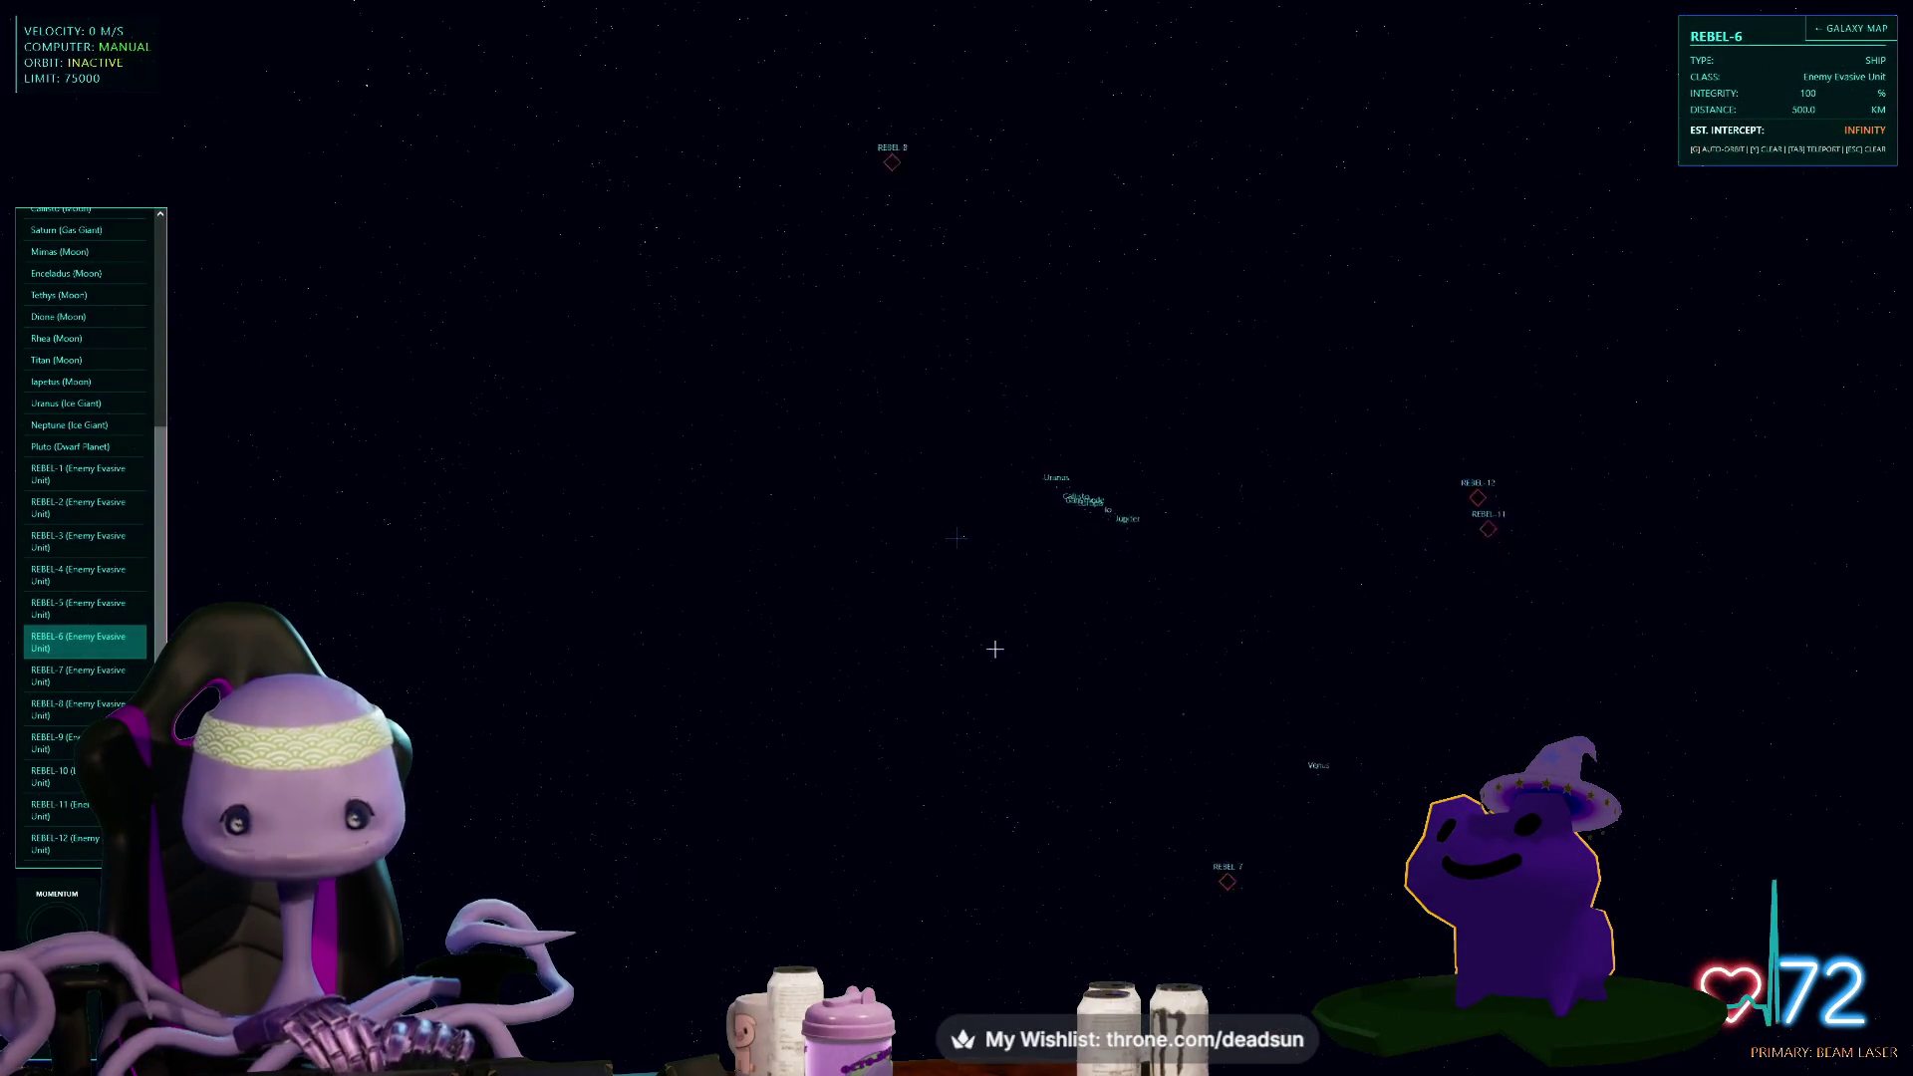
pyautogui.press('d')
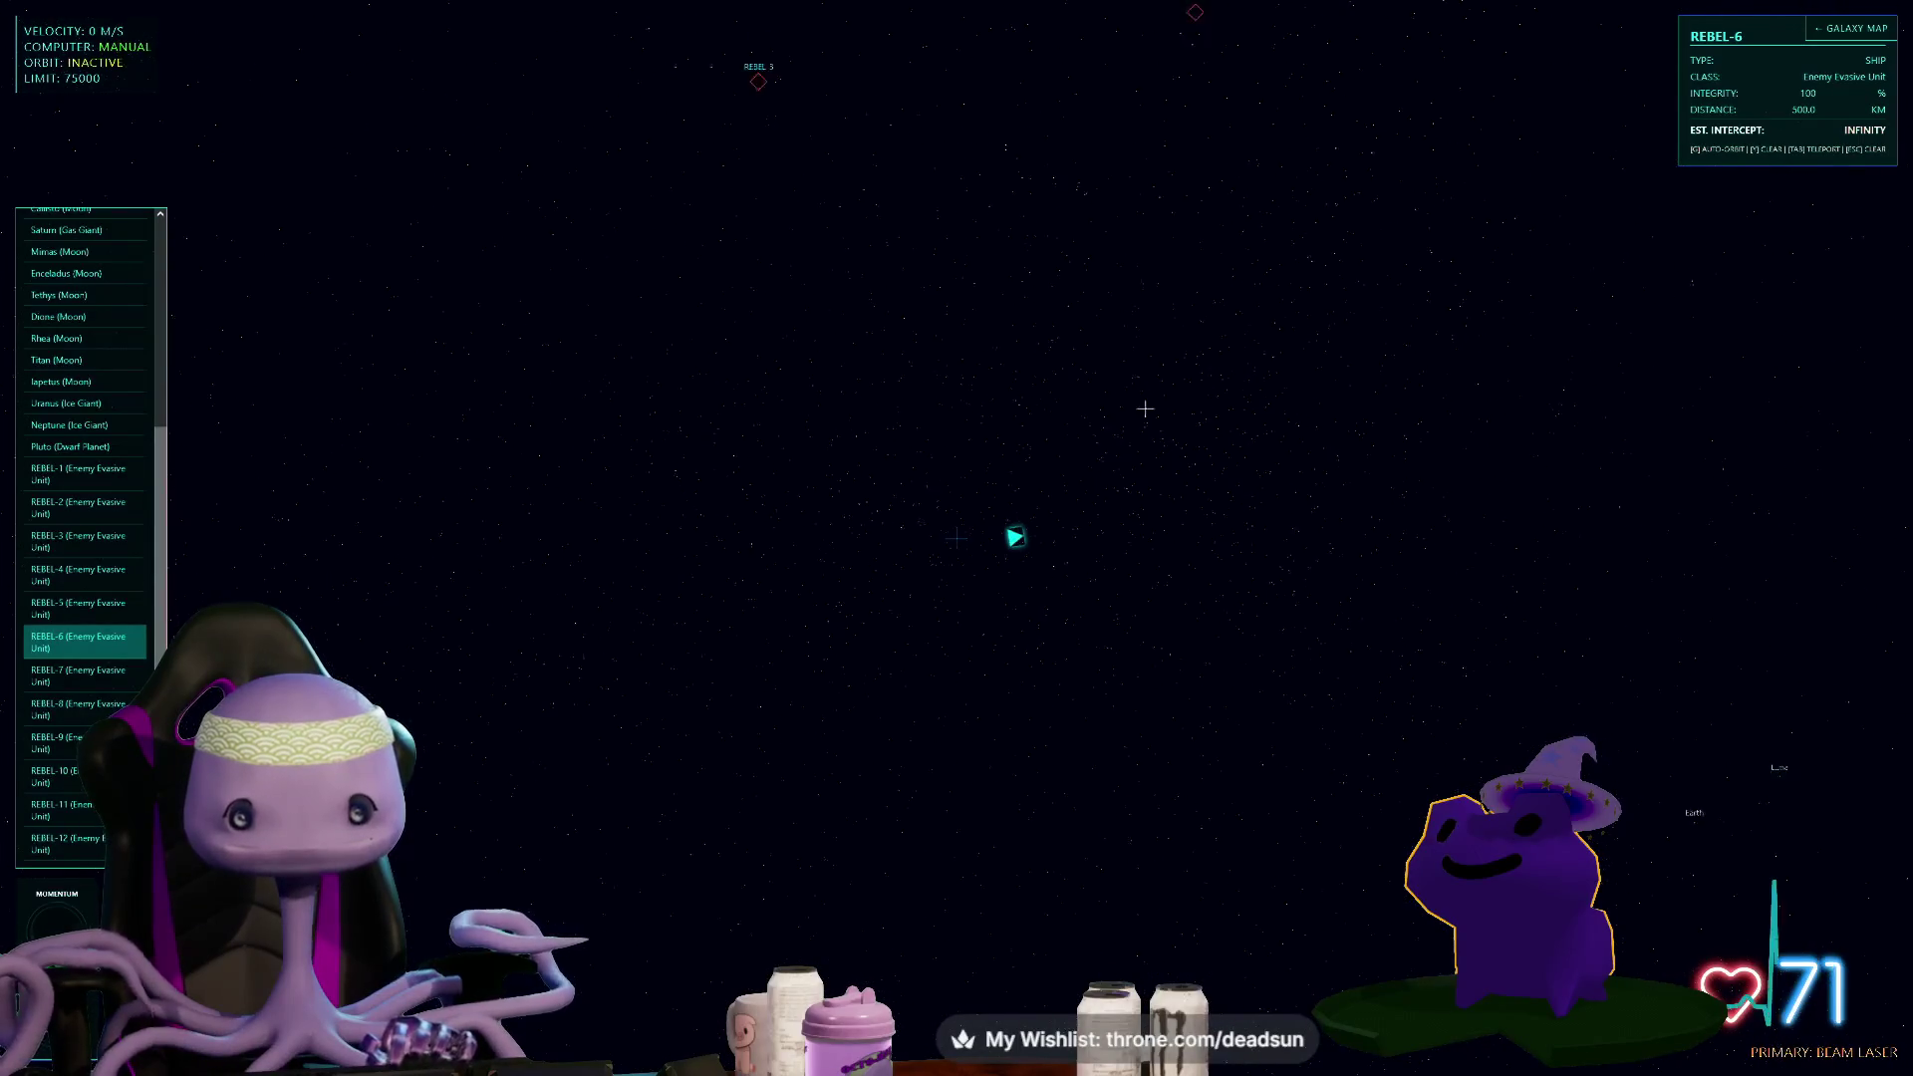
# - Accelerate toward REBEL-6 and switch the primary weapon to the Railgun
pyautogui.press('w')
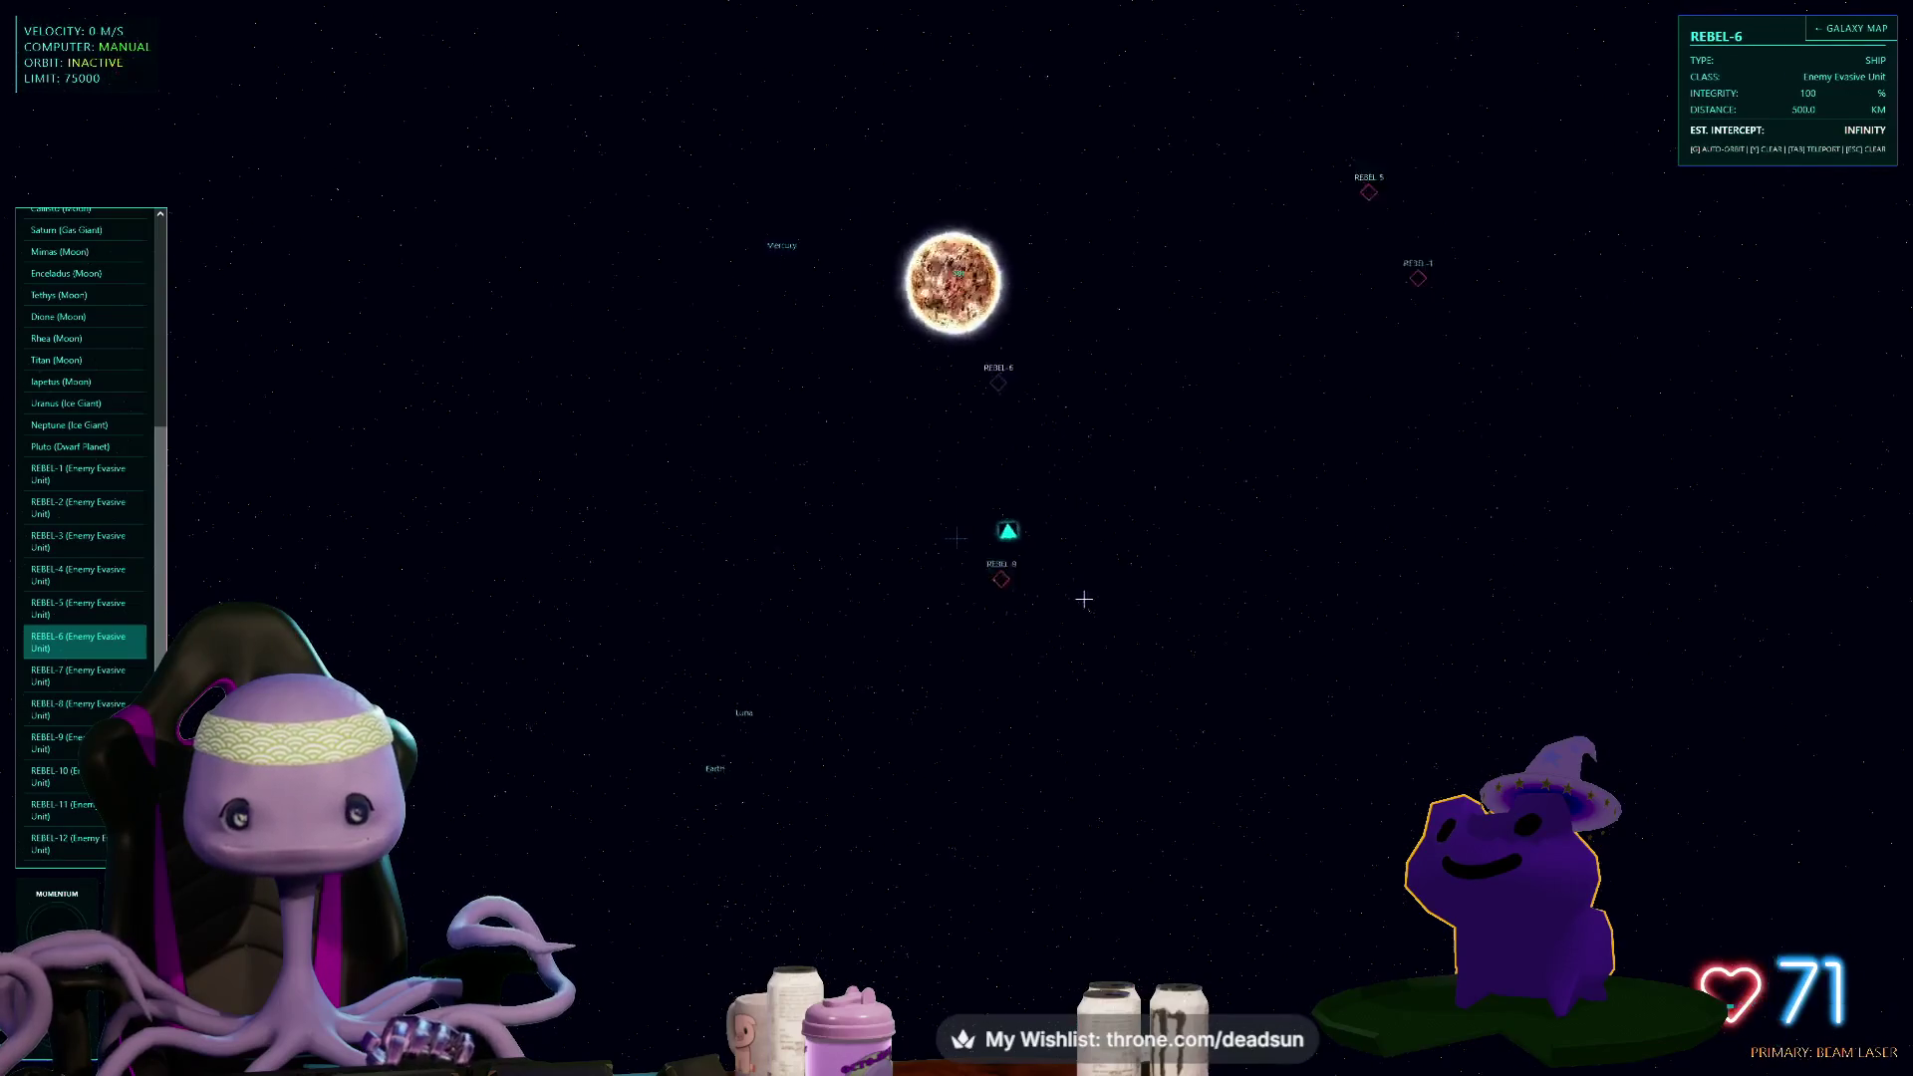
pyautogui.press('w')
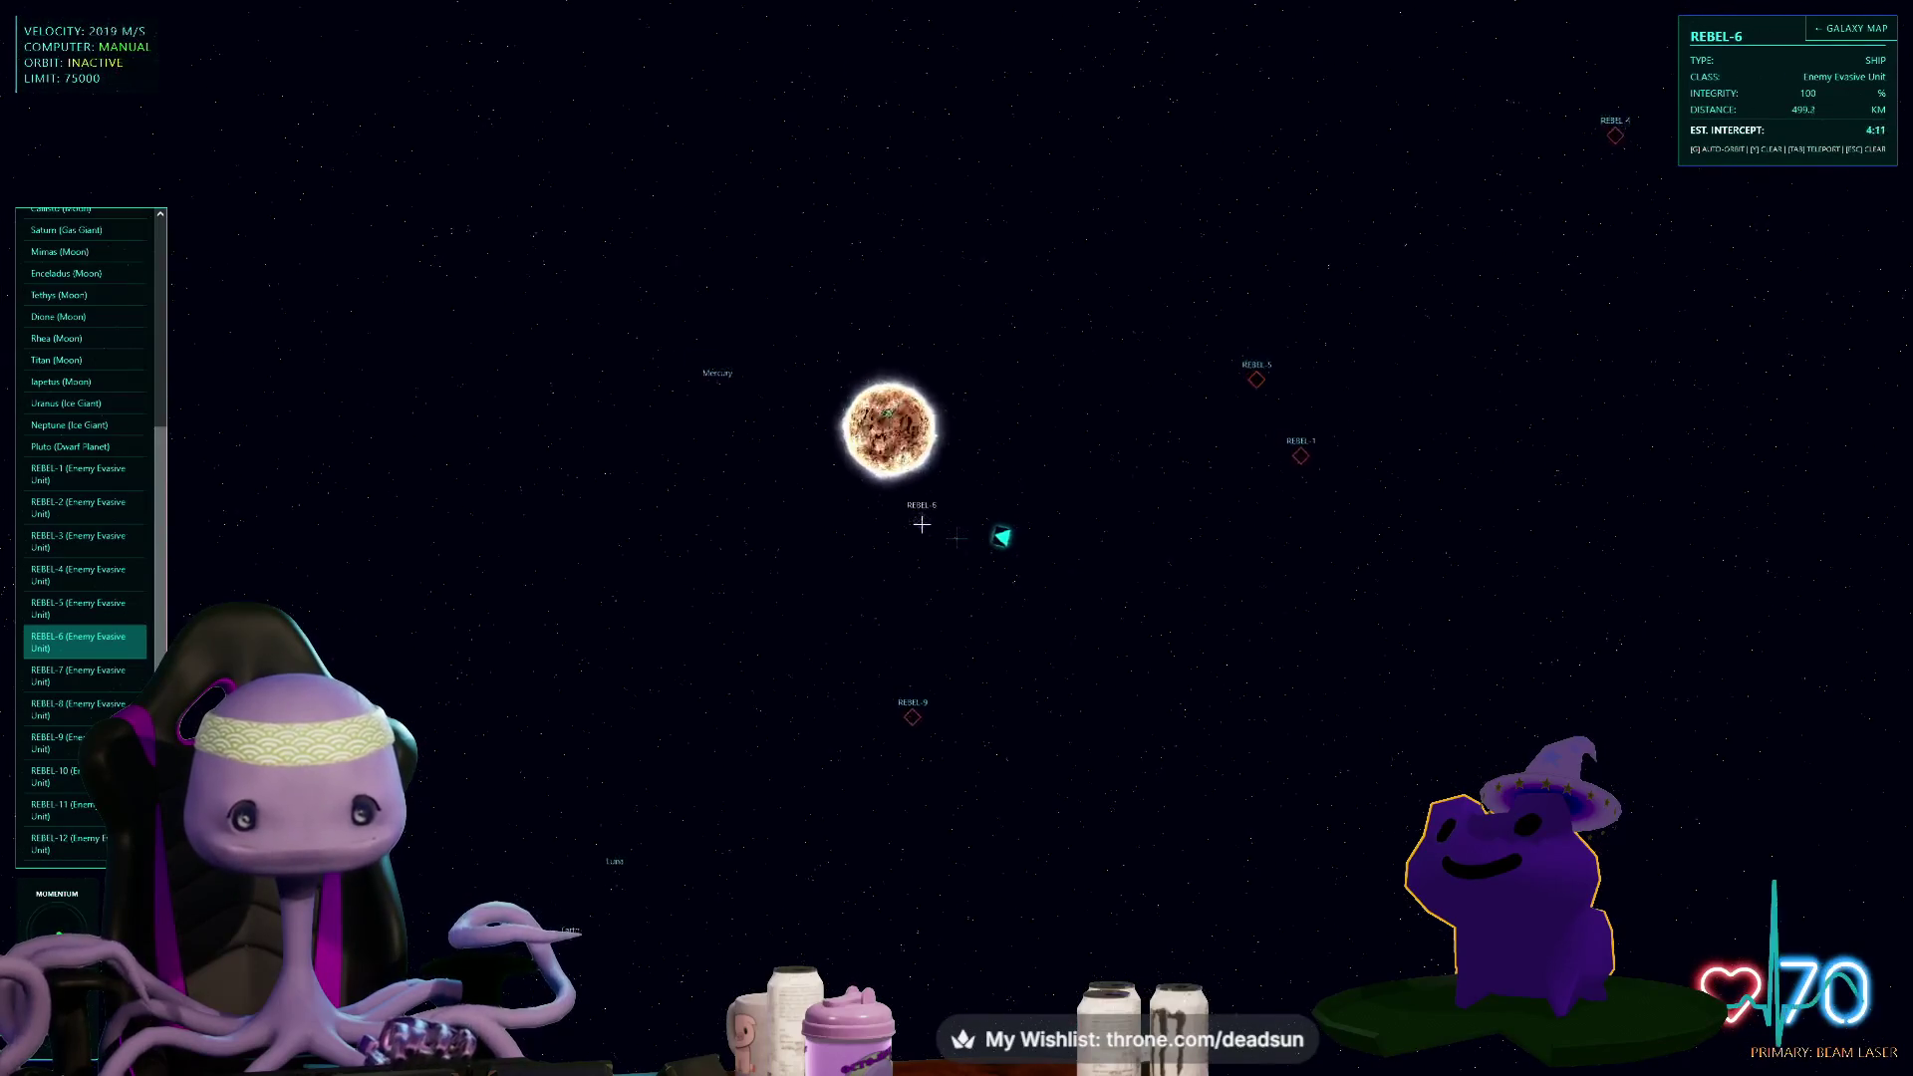
pyautogui.press('w')
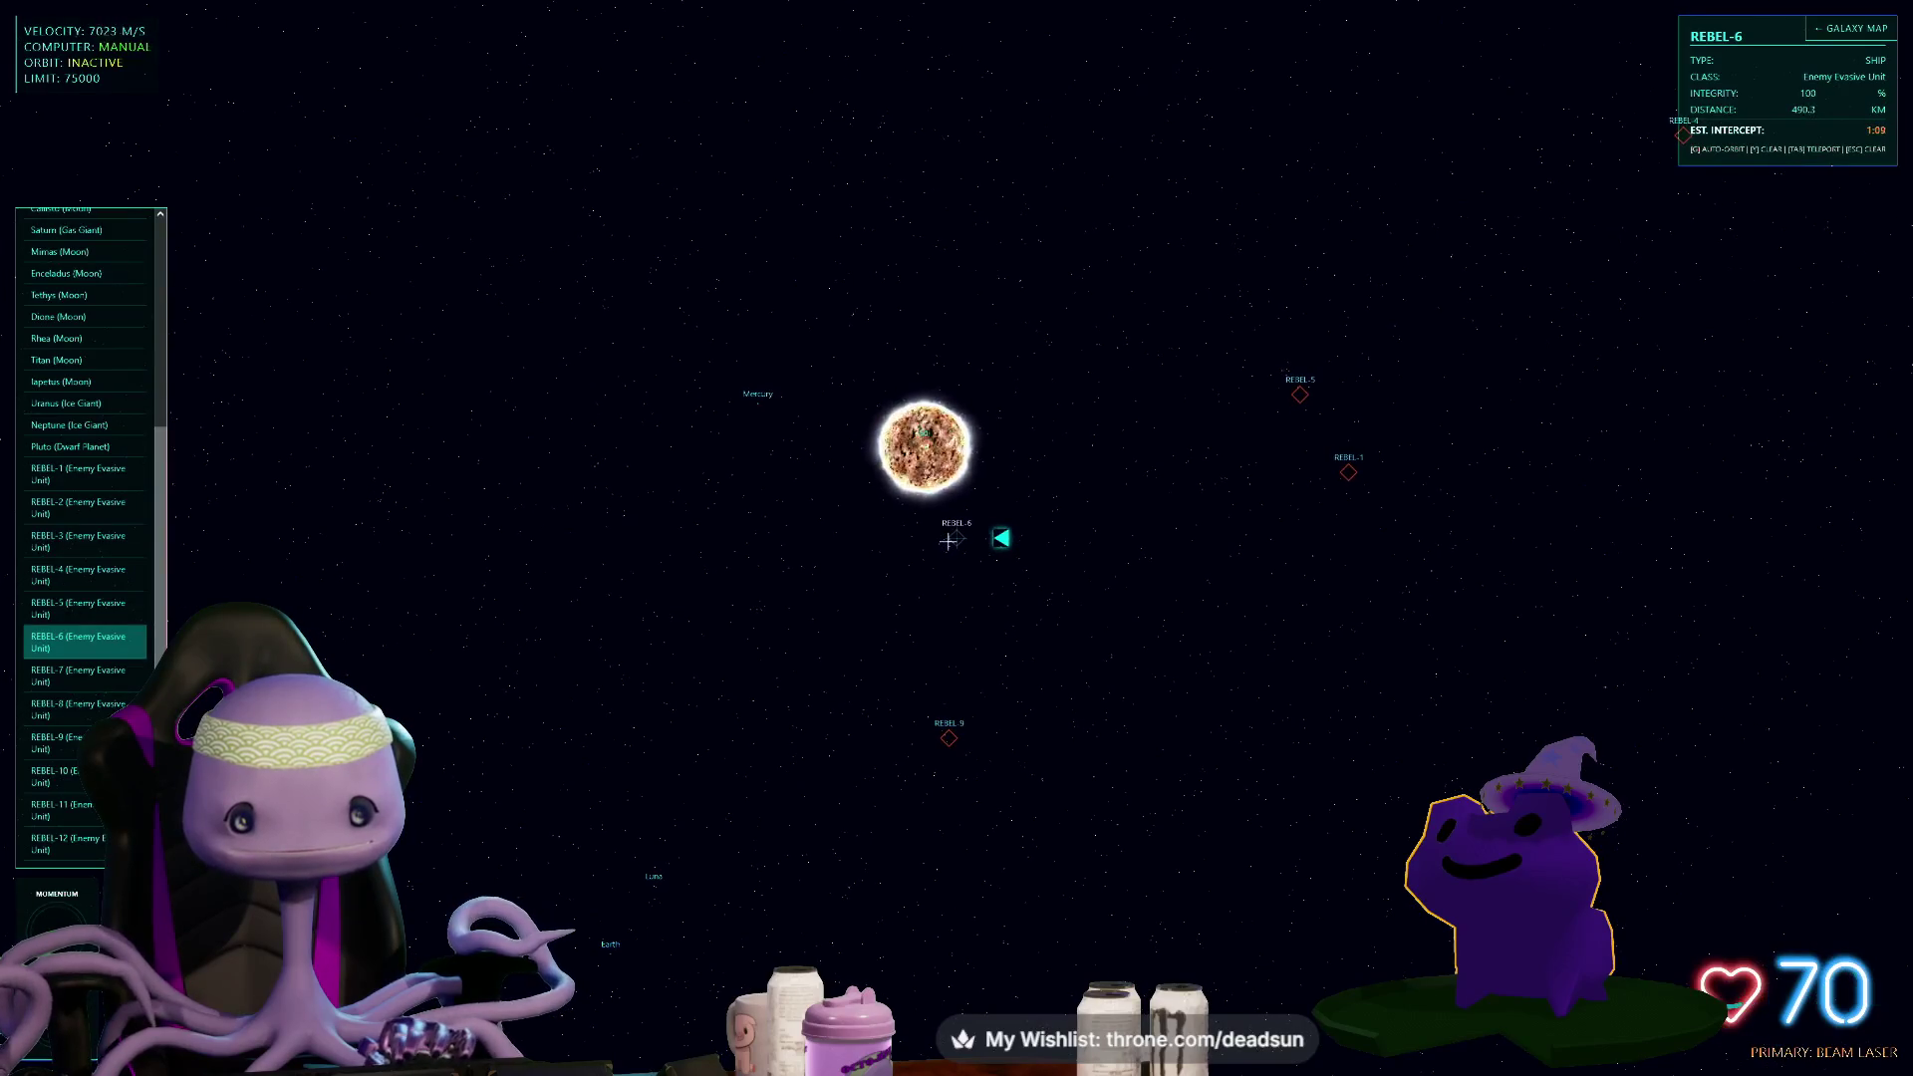
pyautogui.press('w')
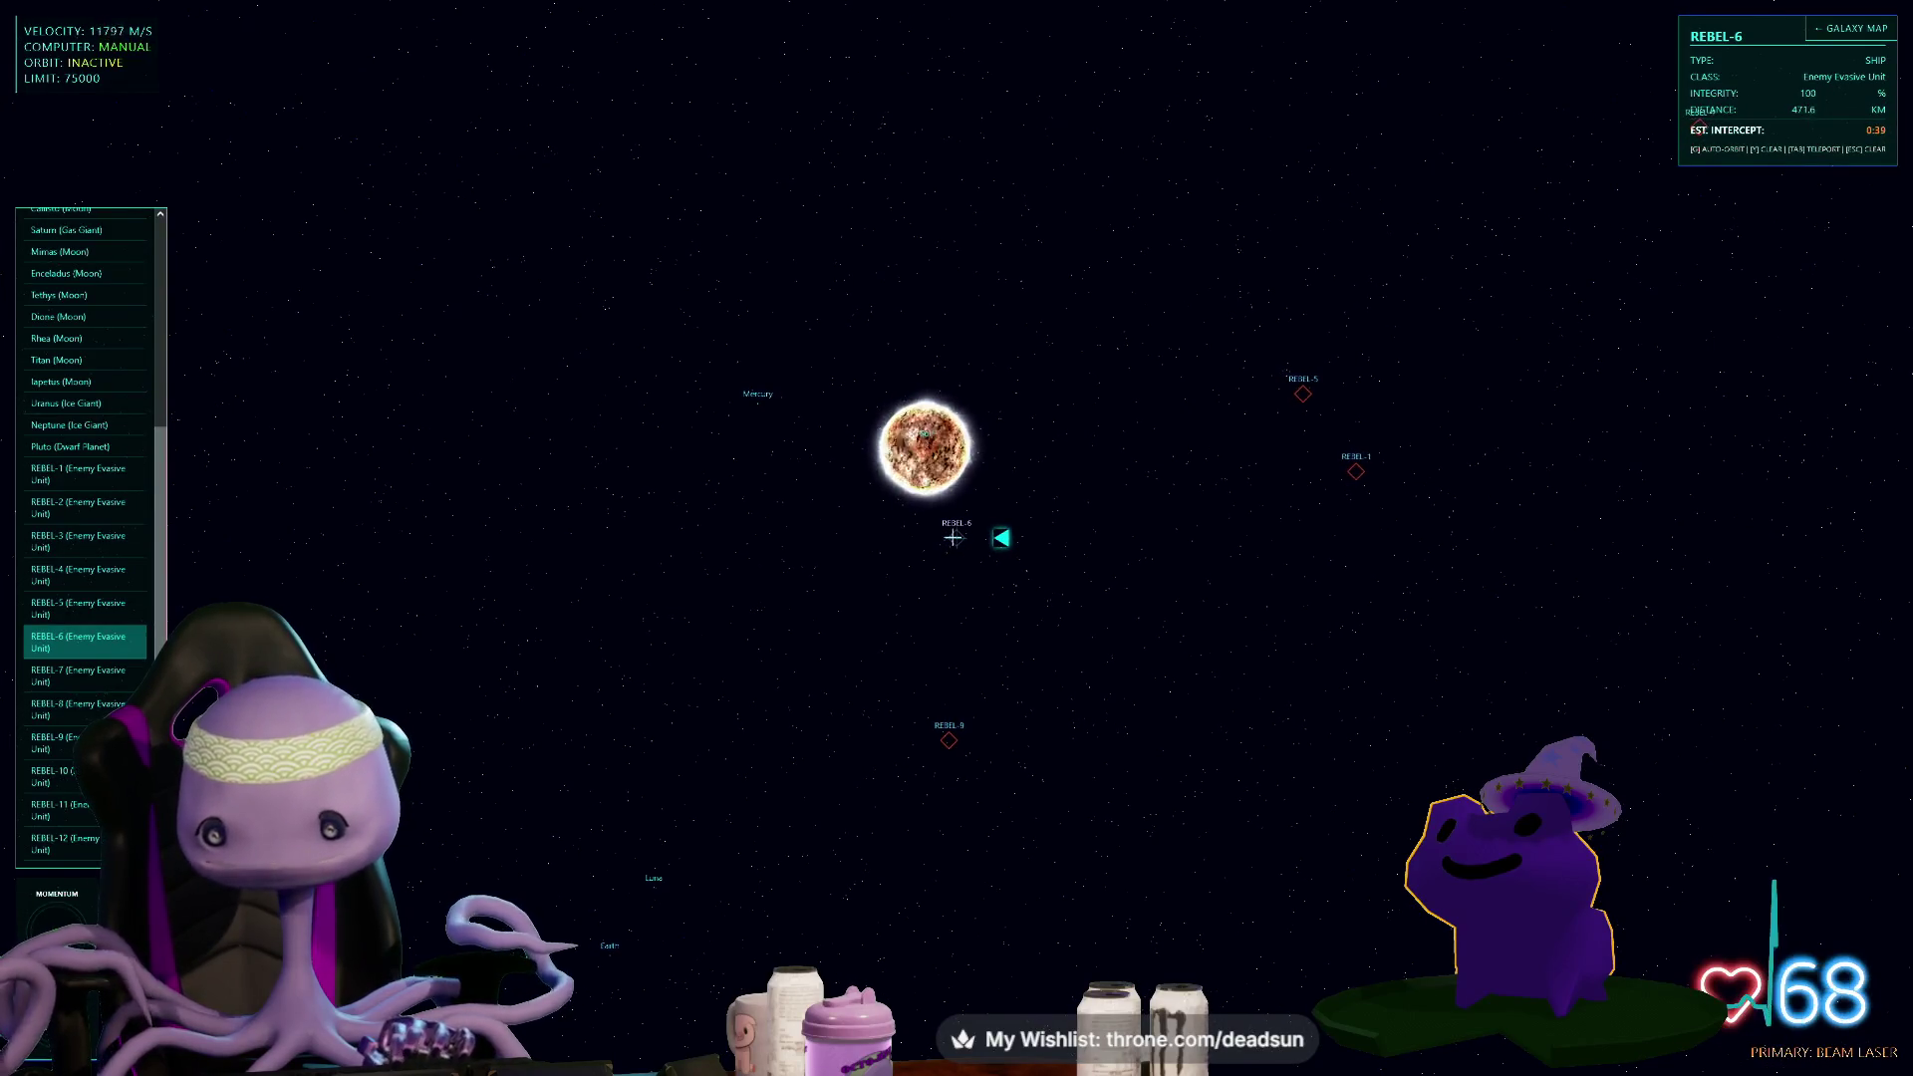
pyautogui.press('2')
# - Keep thrusting to close on REBEL-6 until intercept is about 0:05 away
pyautogui.press('w')
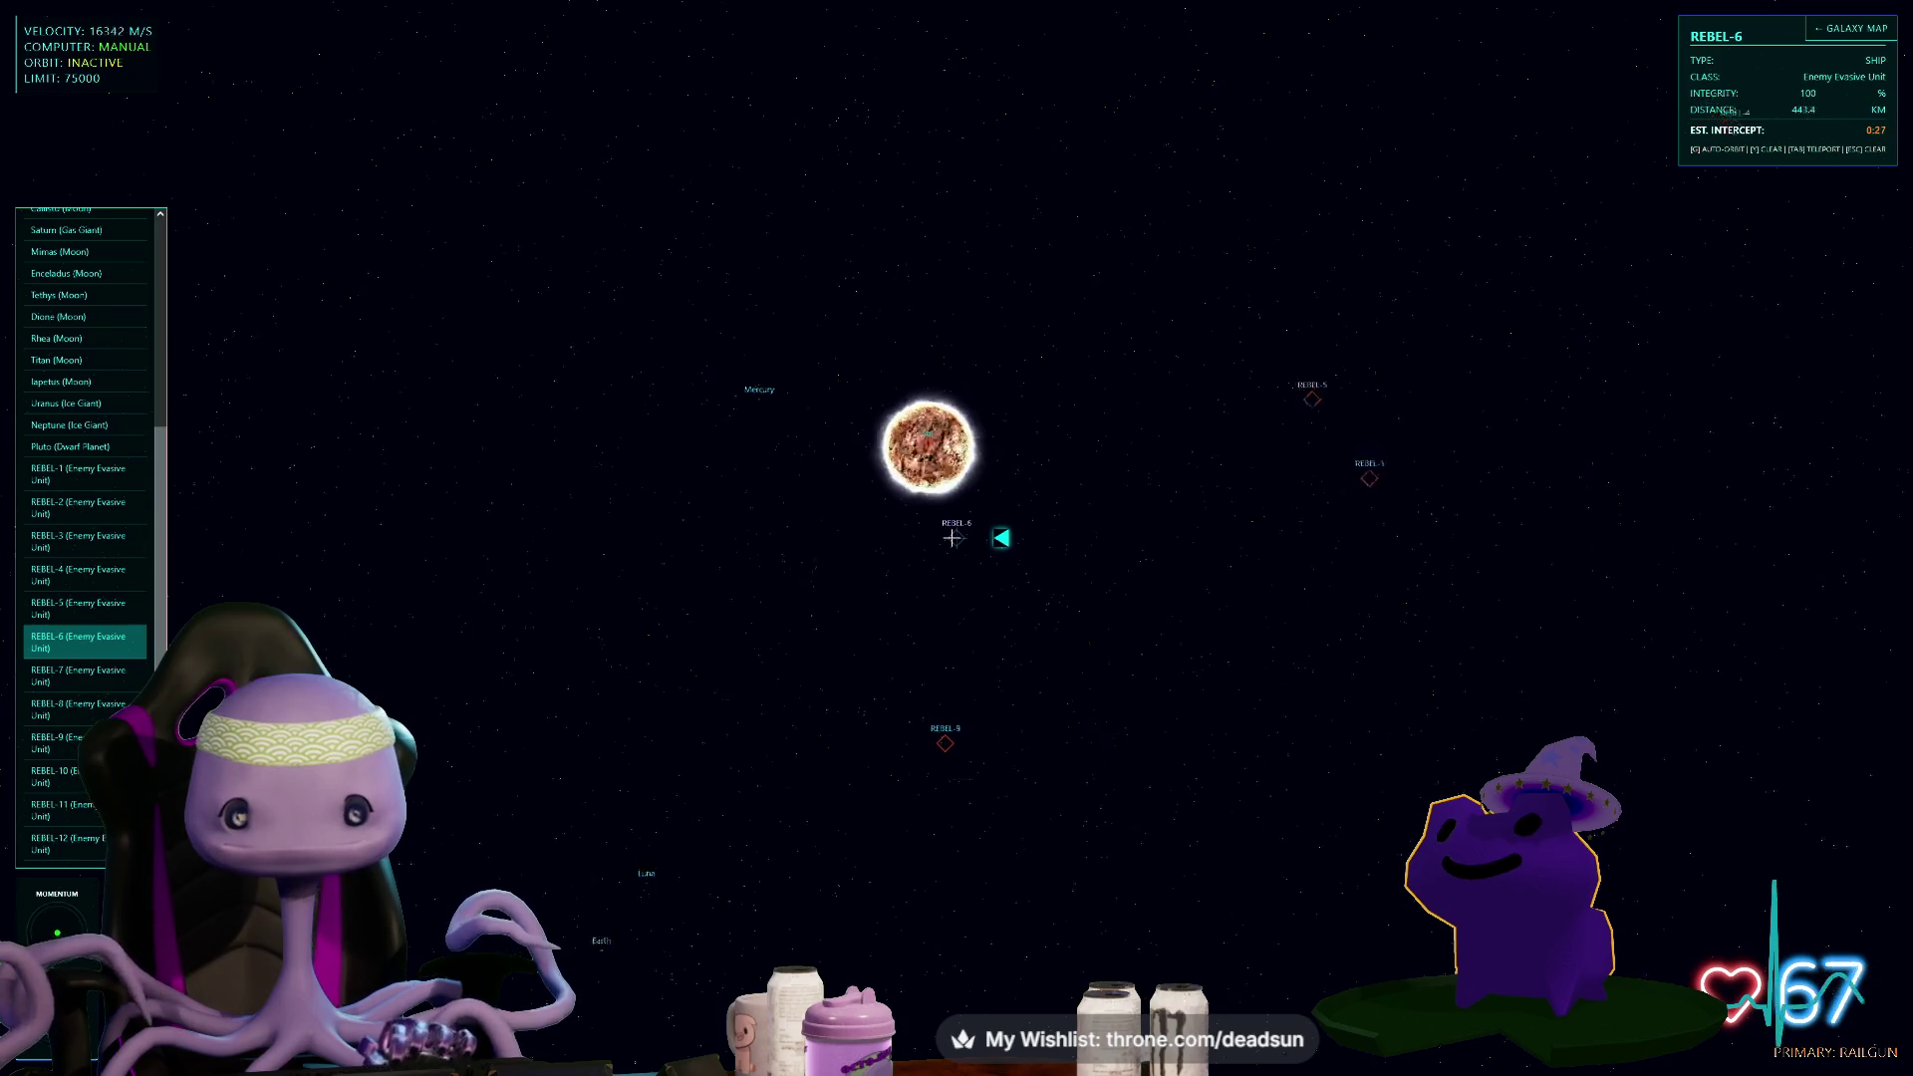
pyautogui.press('w')
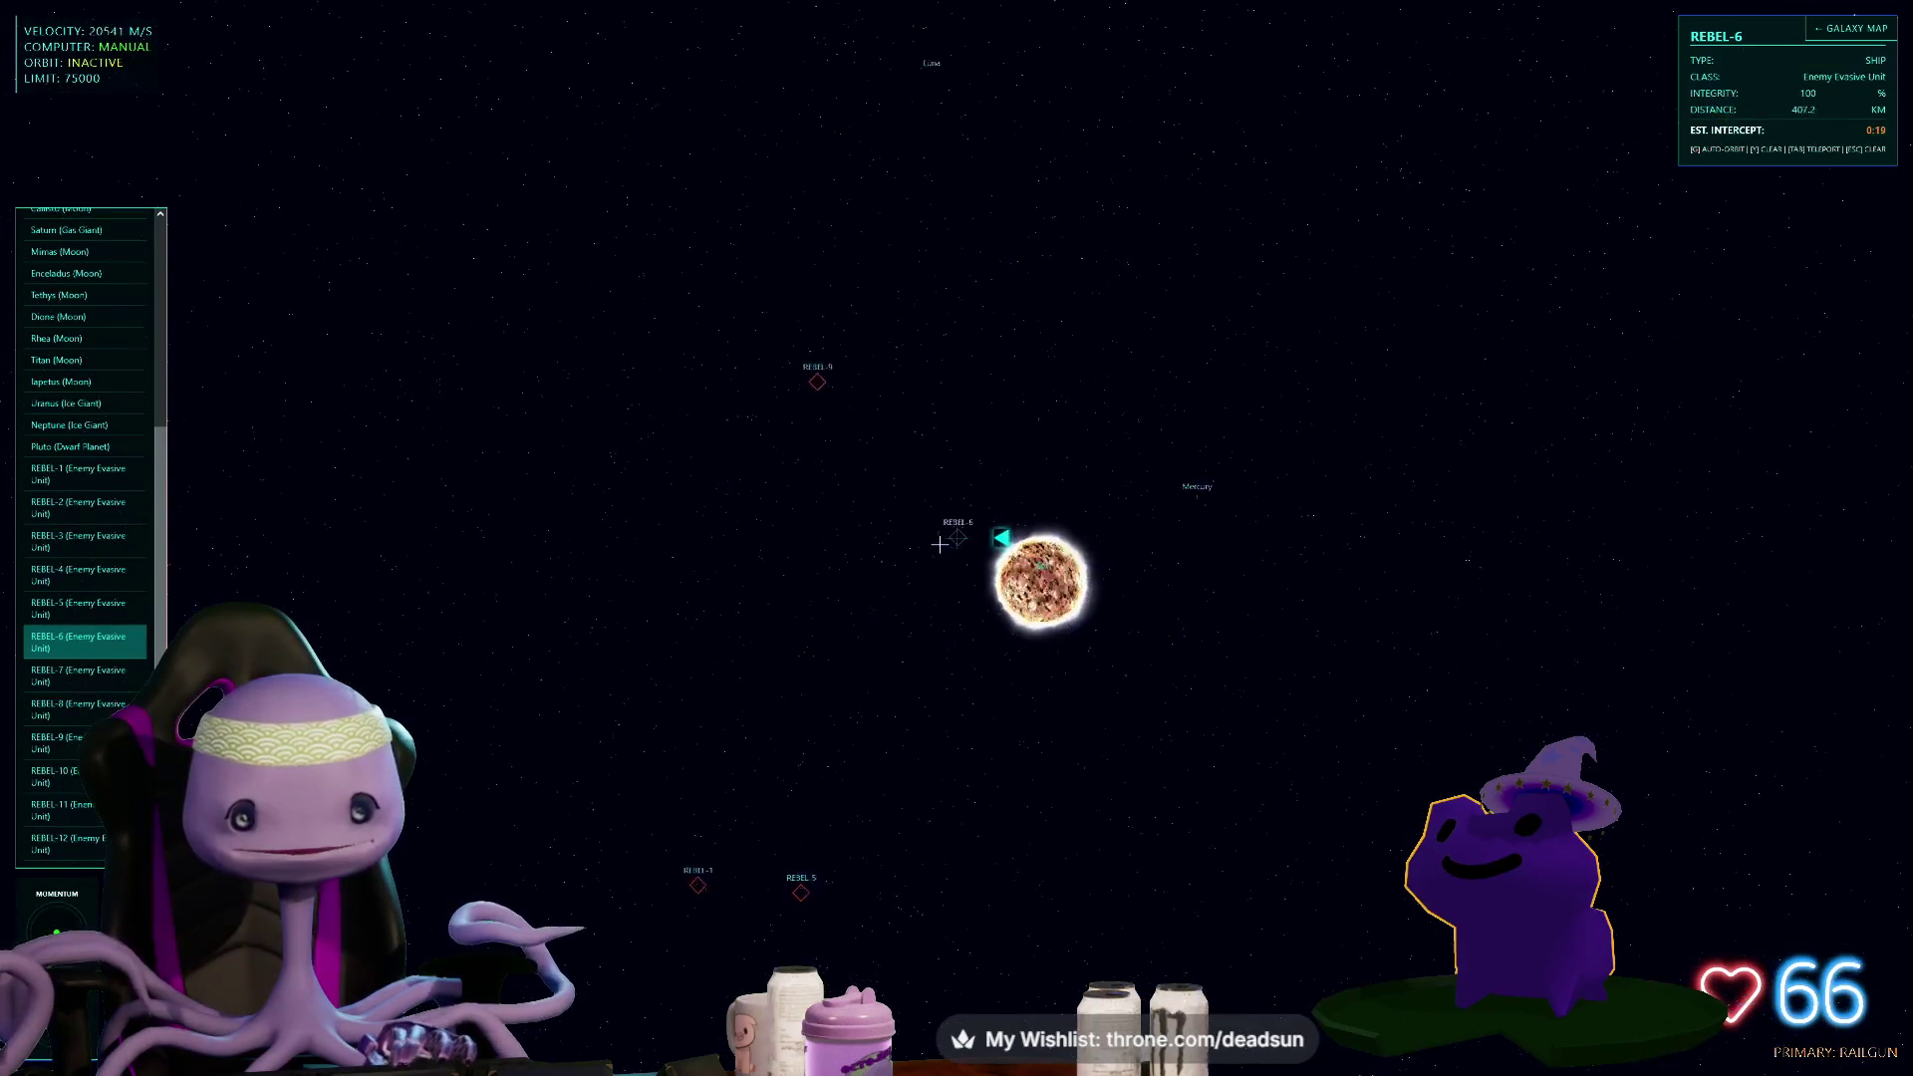
pyautogui.press('w')
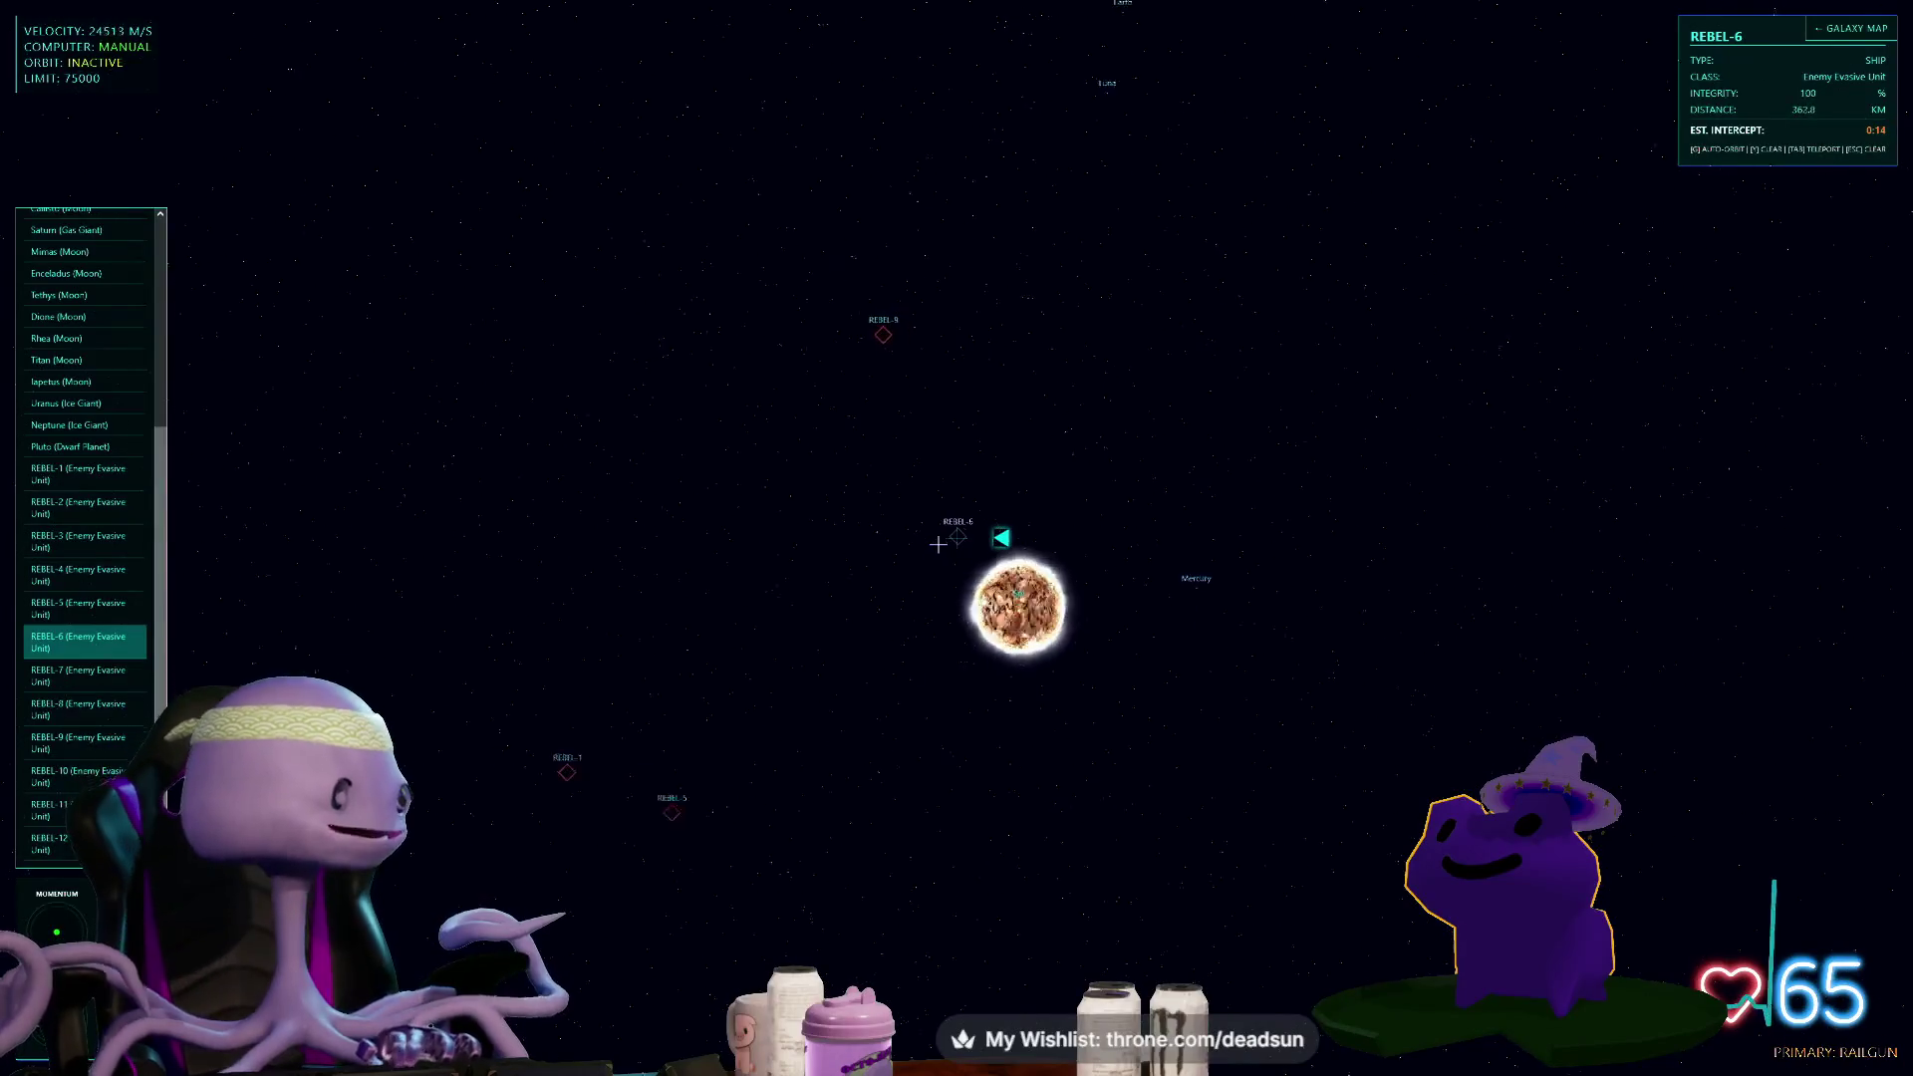
pyautogui.press('w')
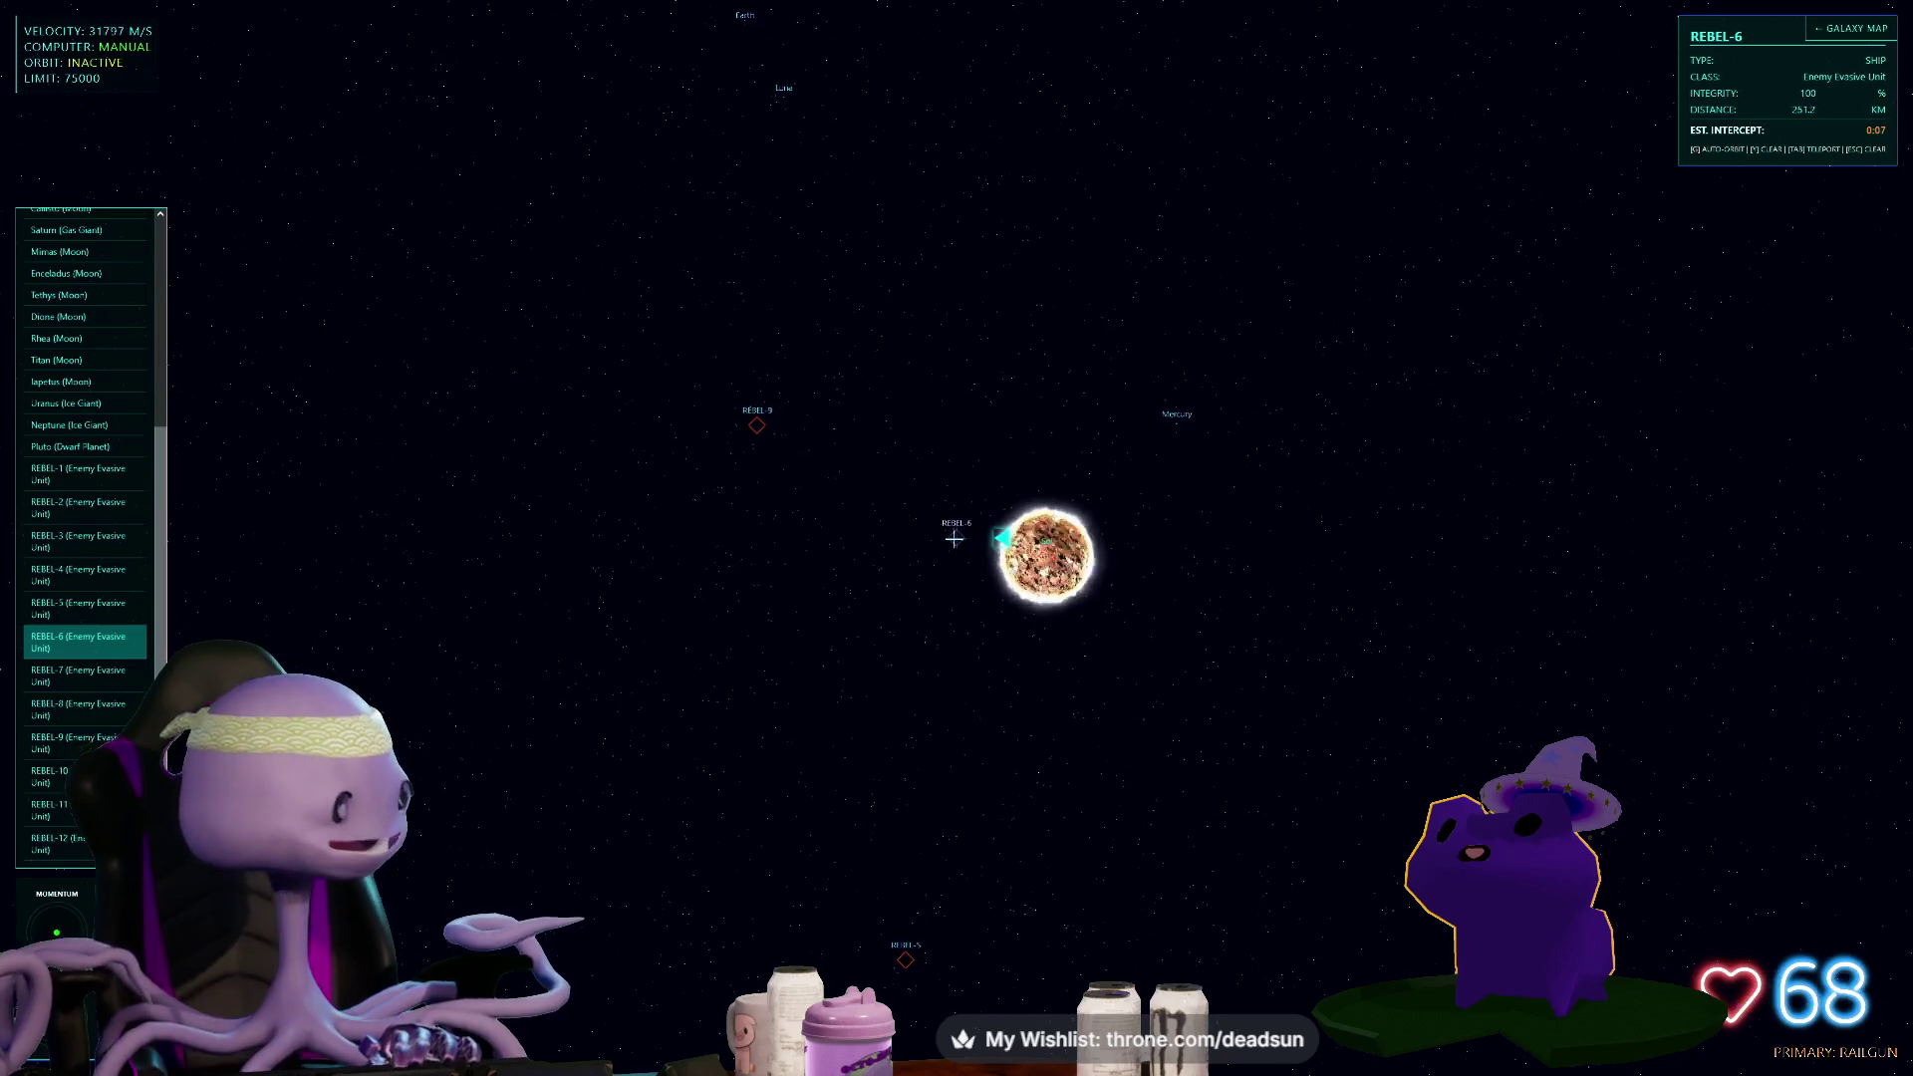
pyautogui.press('w')
pyautogui.press('w')
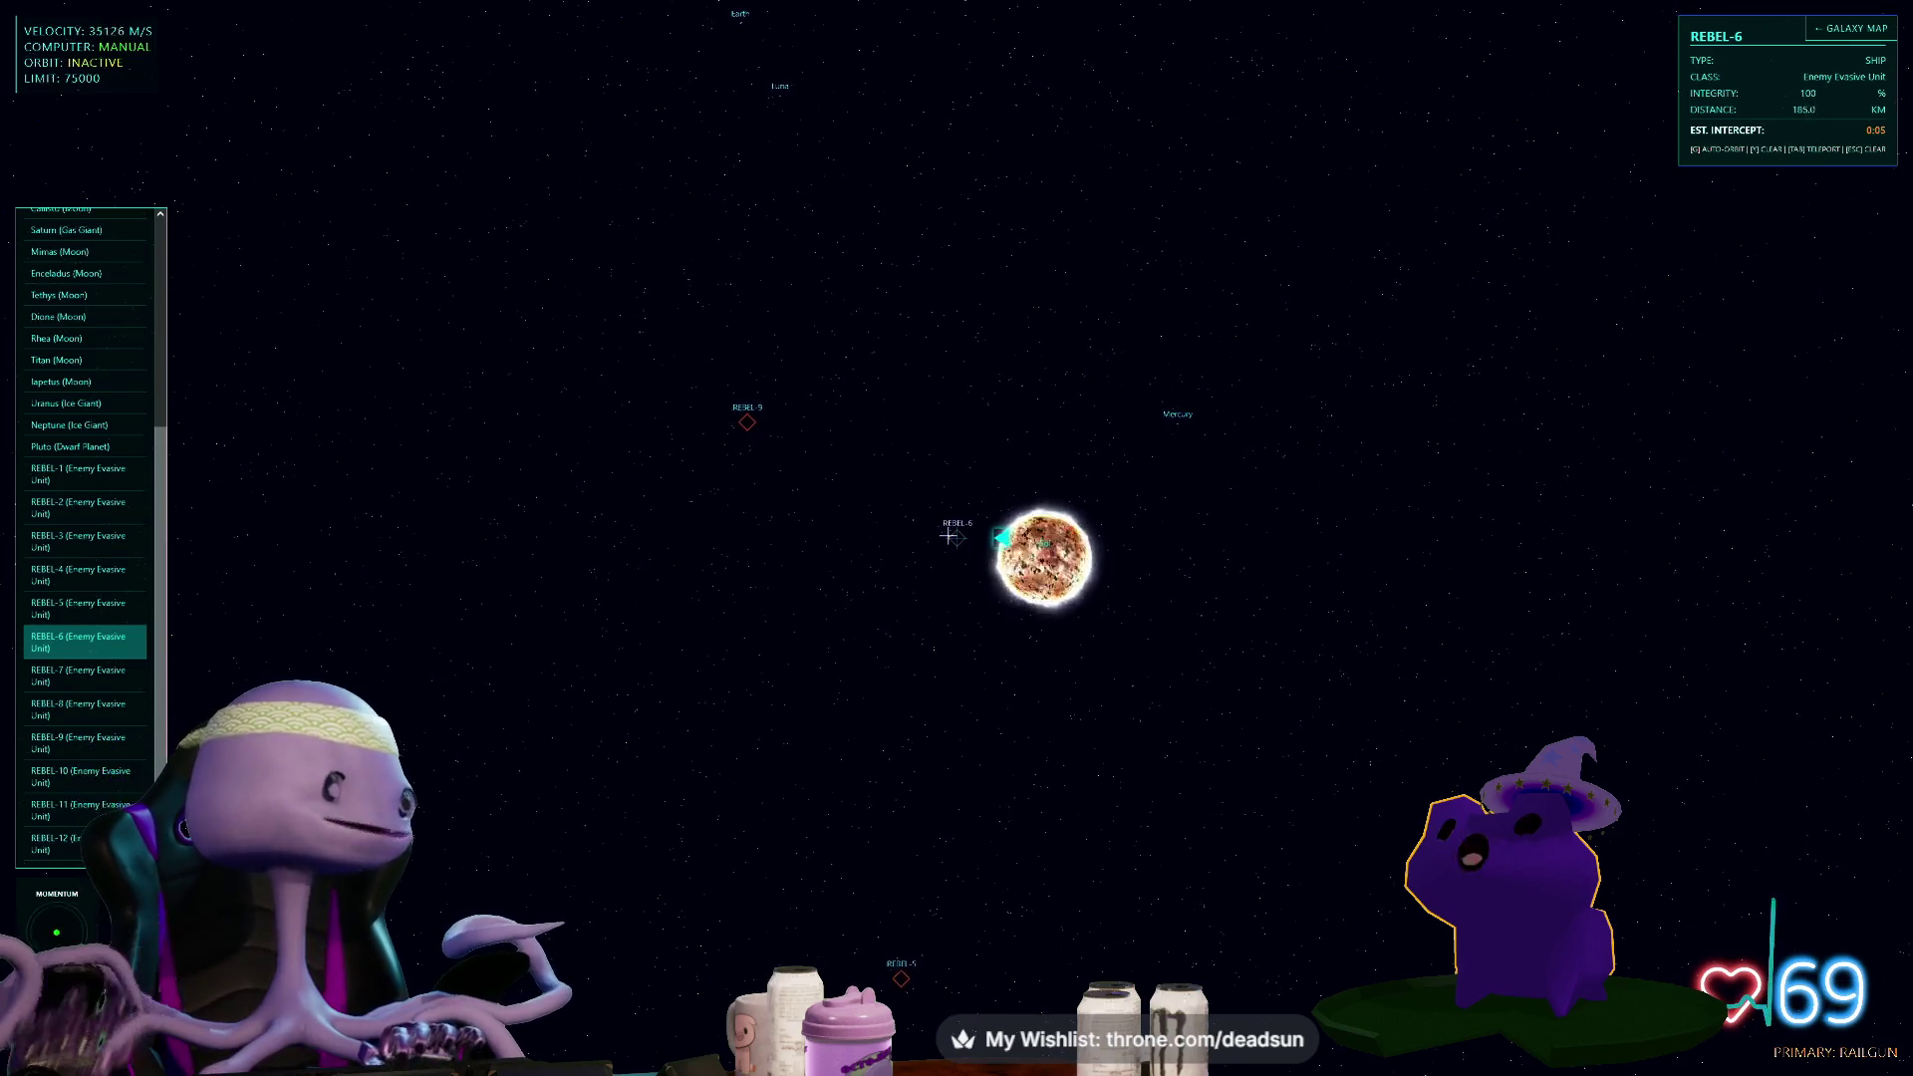
pyautogui.press('w')
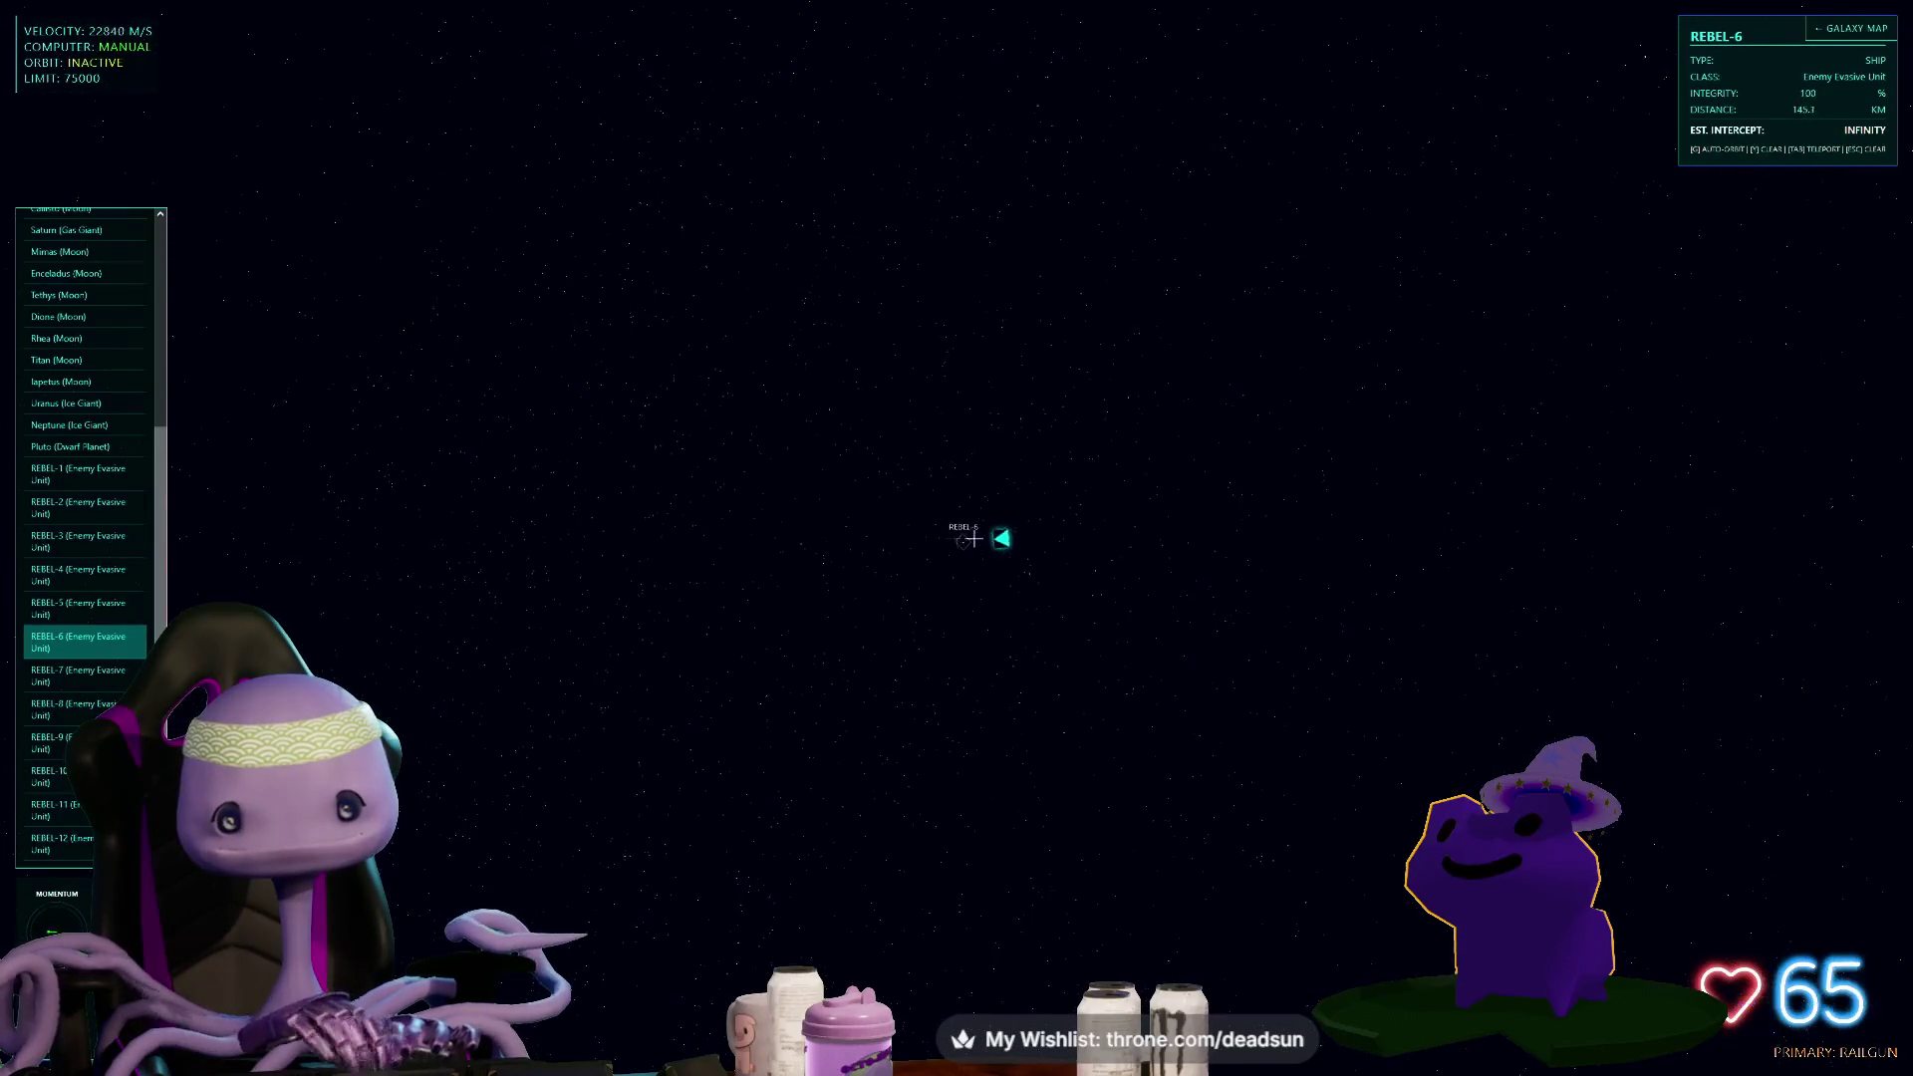
# - Fire three railgun shots at REBEL-6, thrusting between shots, dropping its integrity to 30%
pyautogui.click(967, 538)
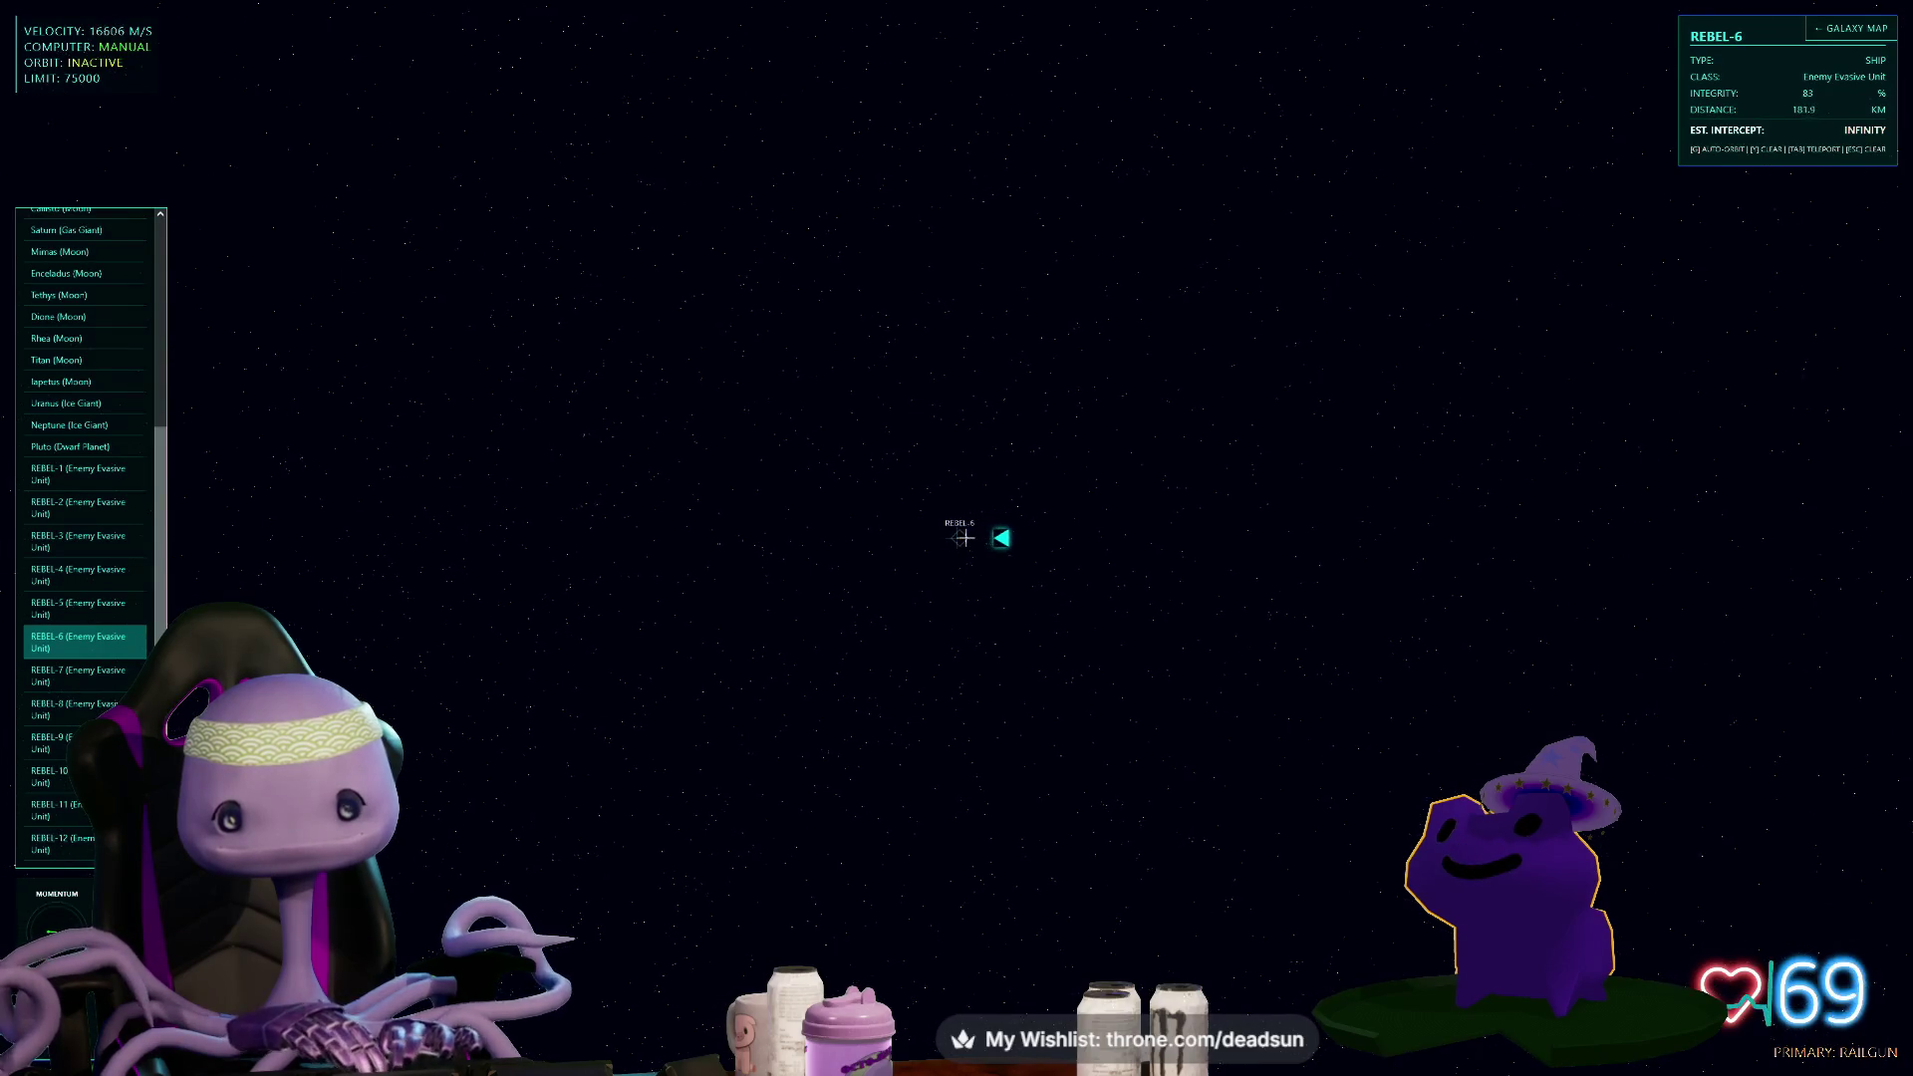
pyautogui.click(964, 538)
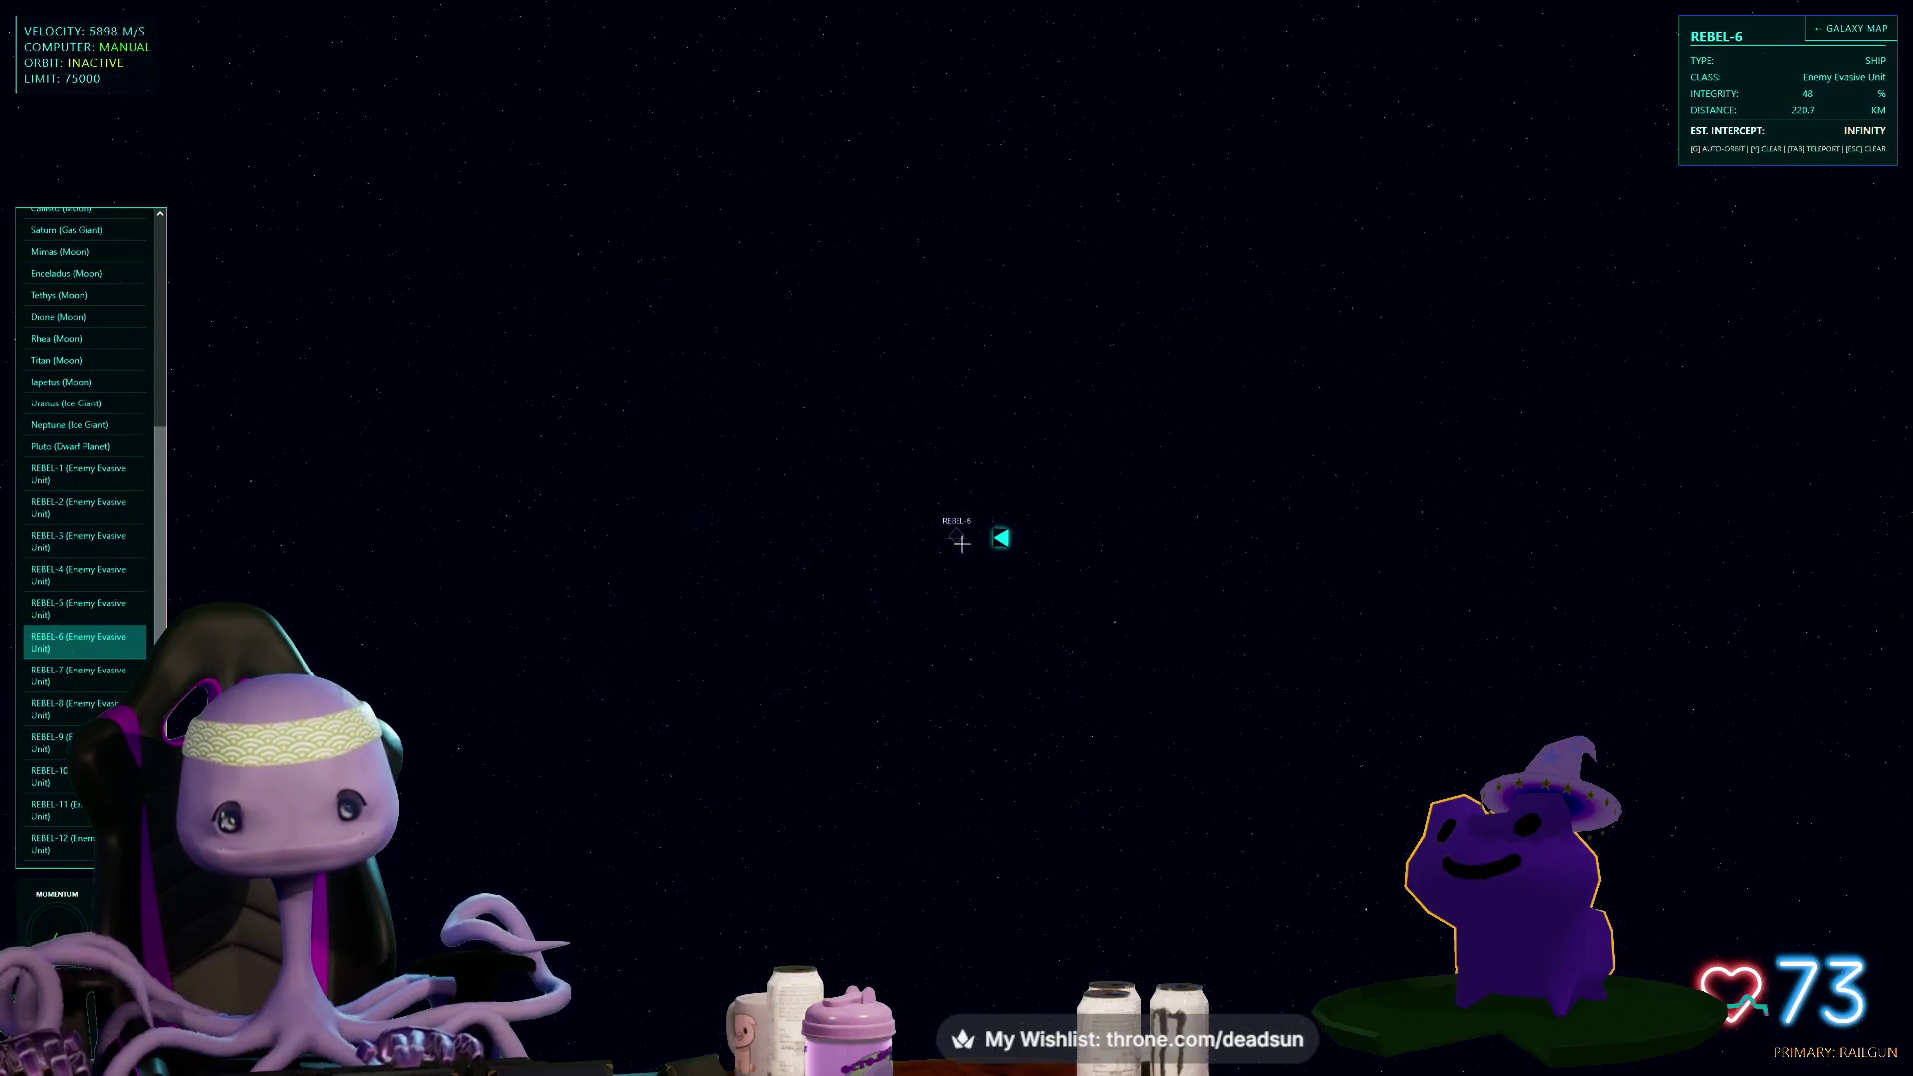
pyautogui.press('w')
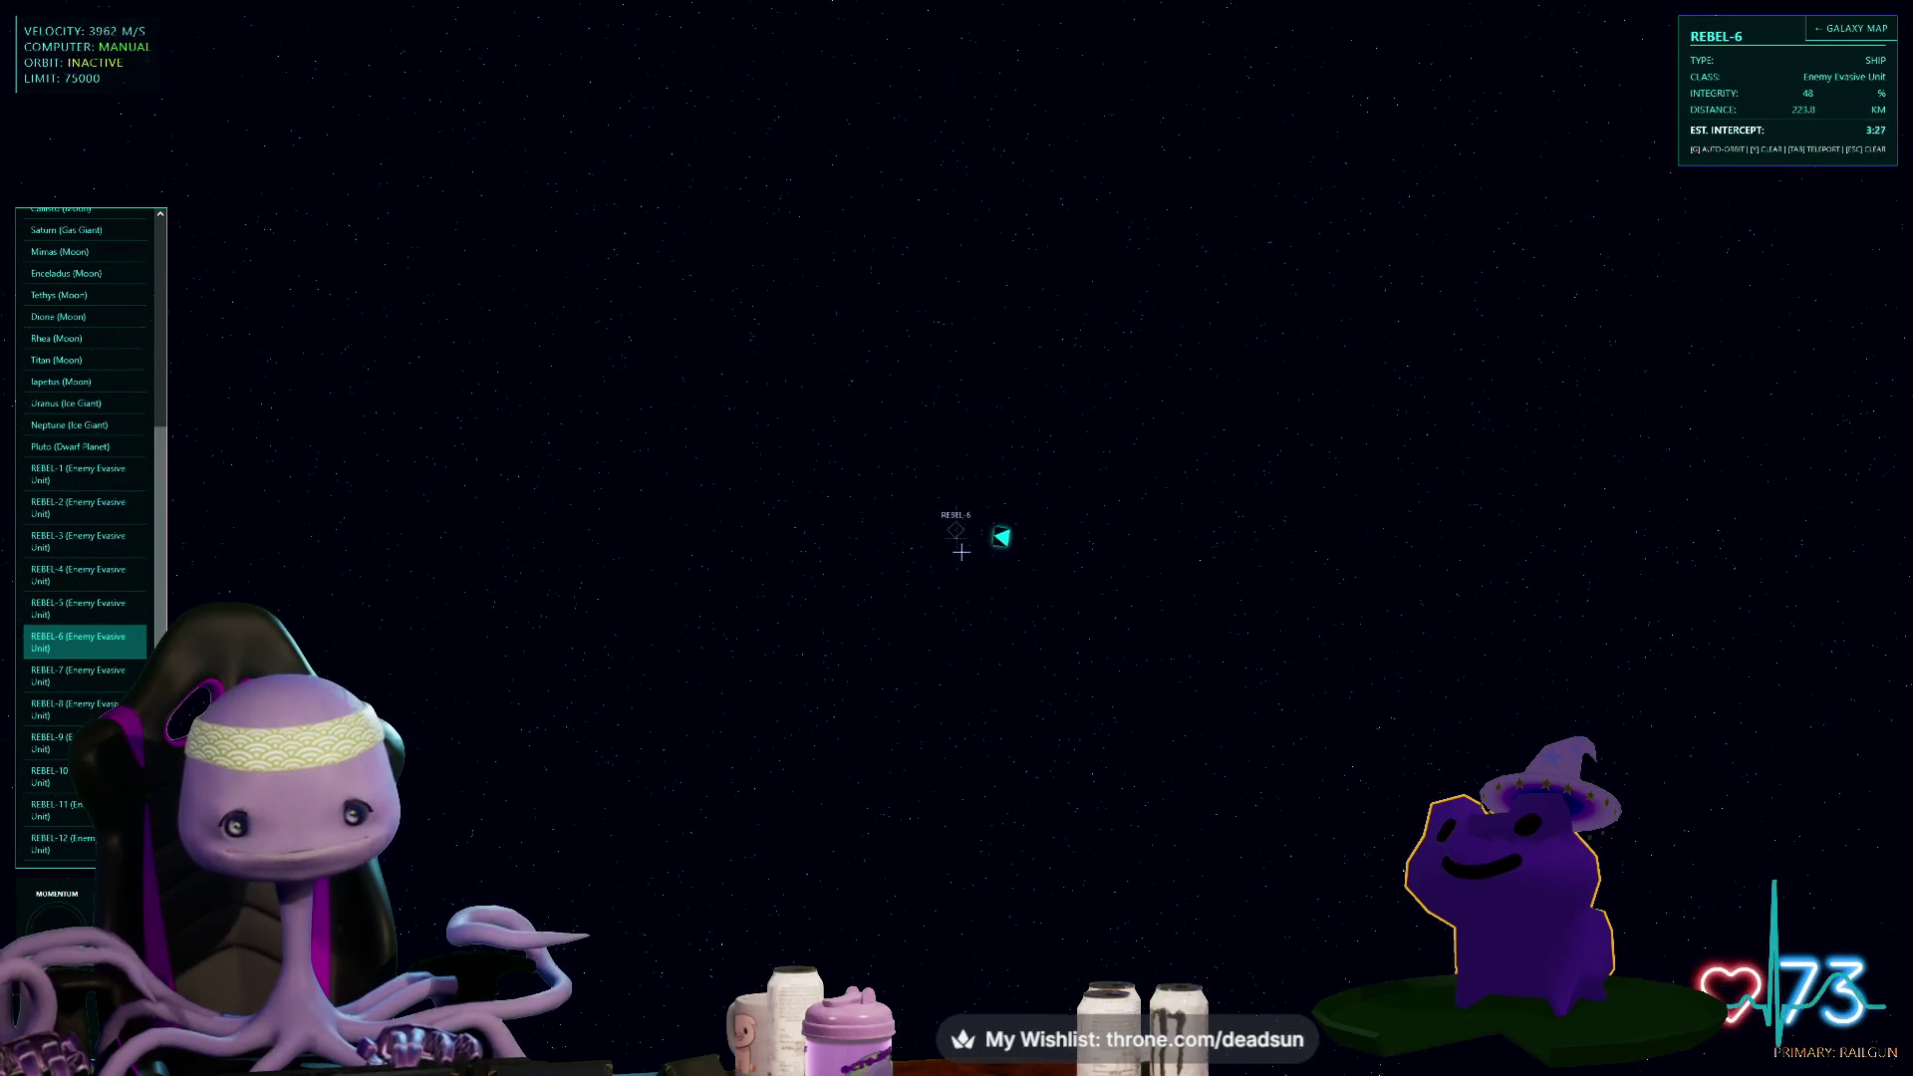
pyautogui.click(960, 536)
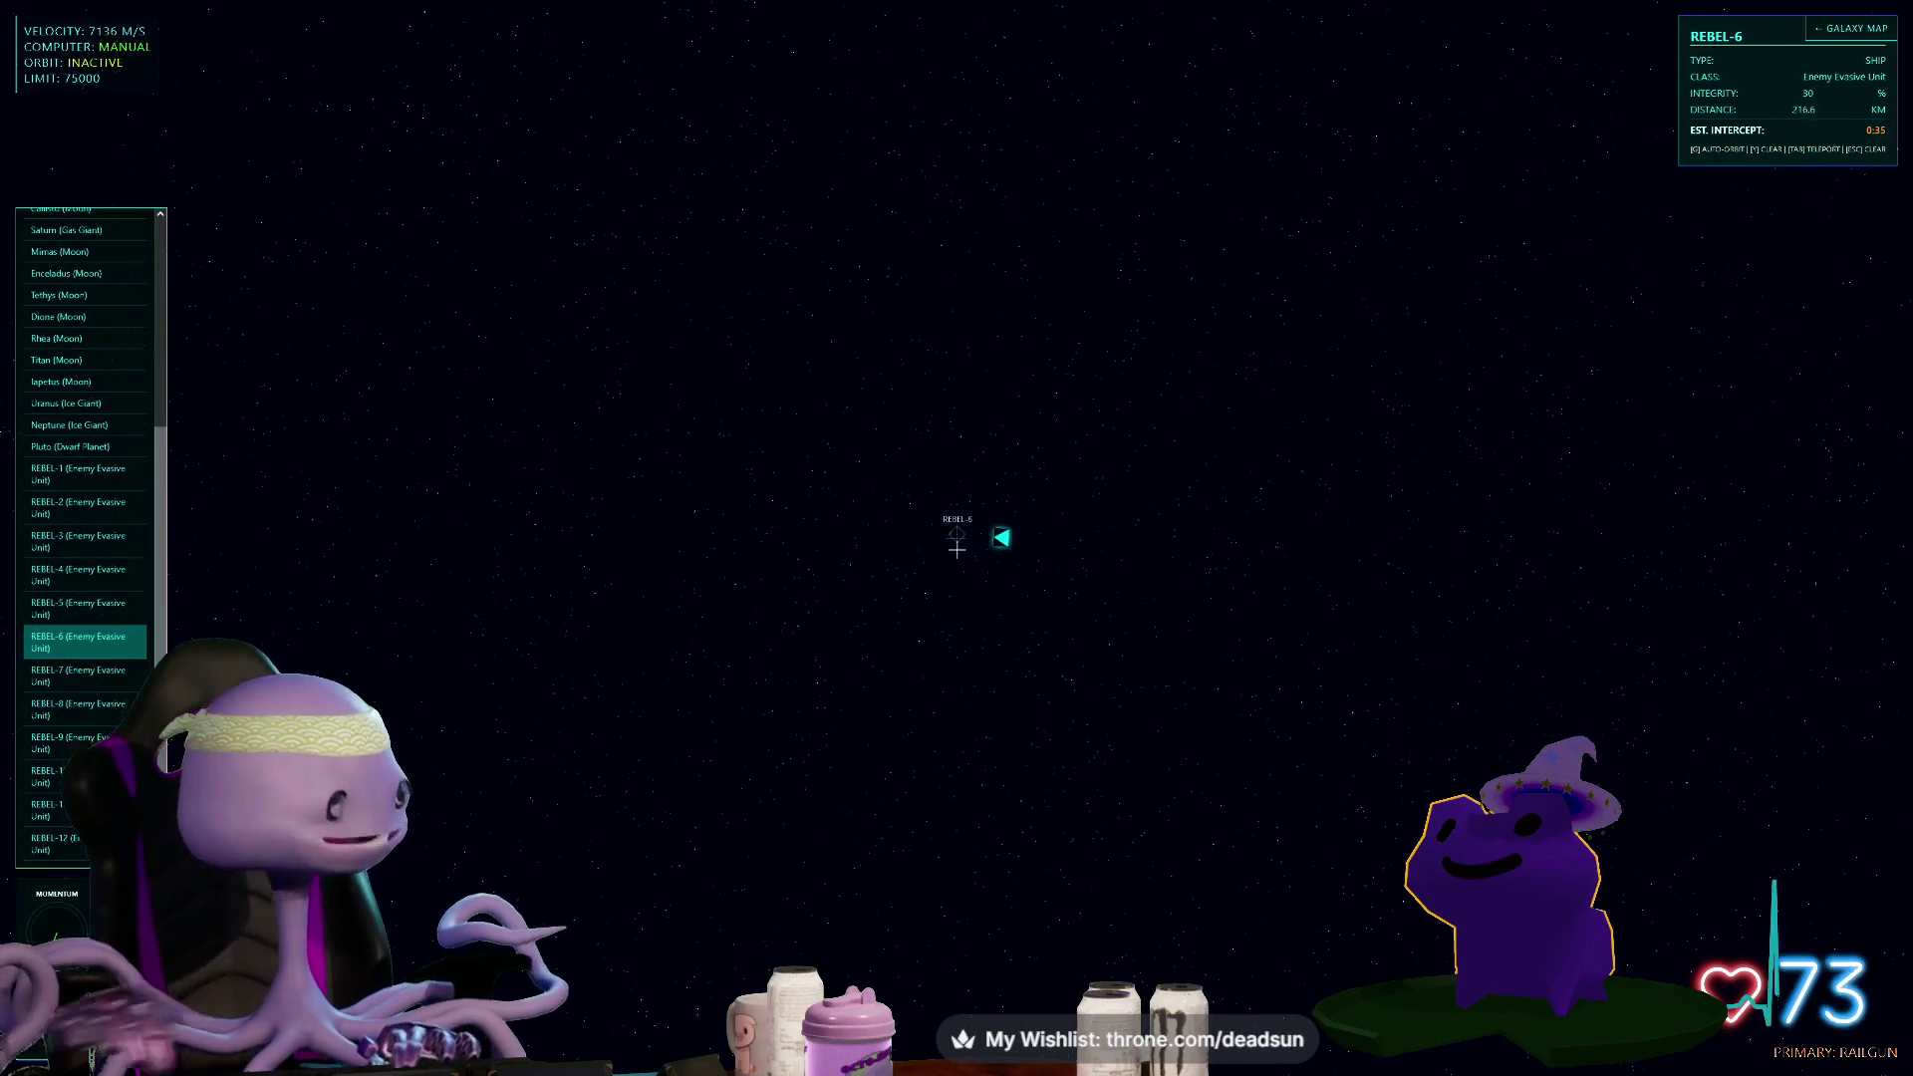